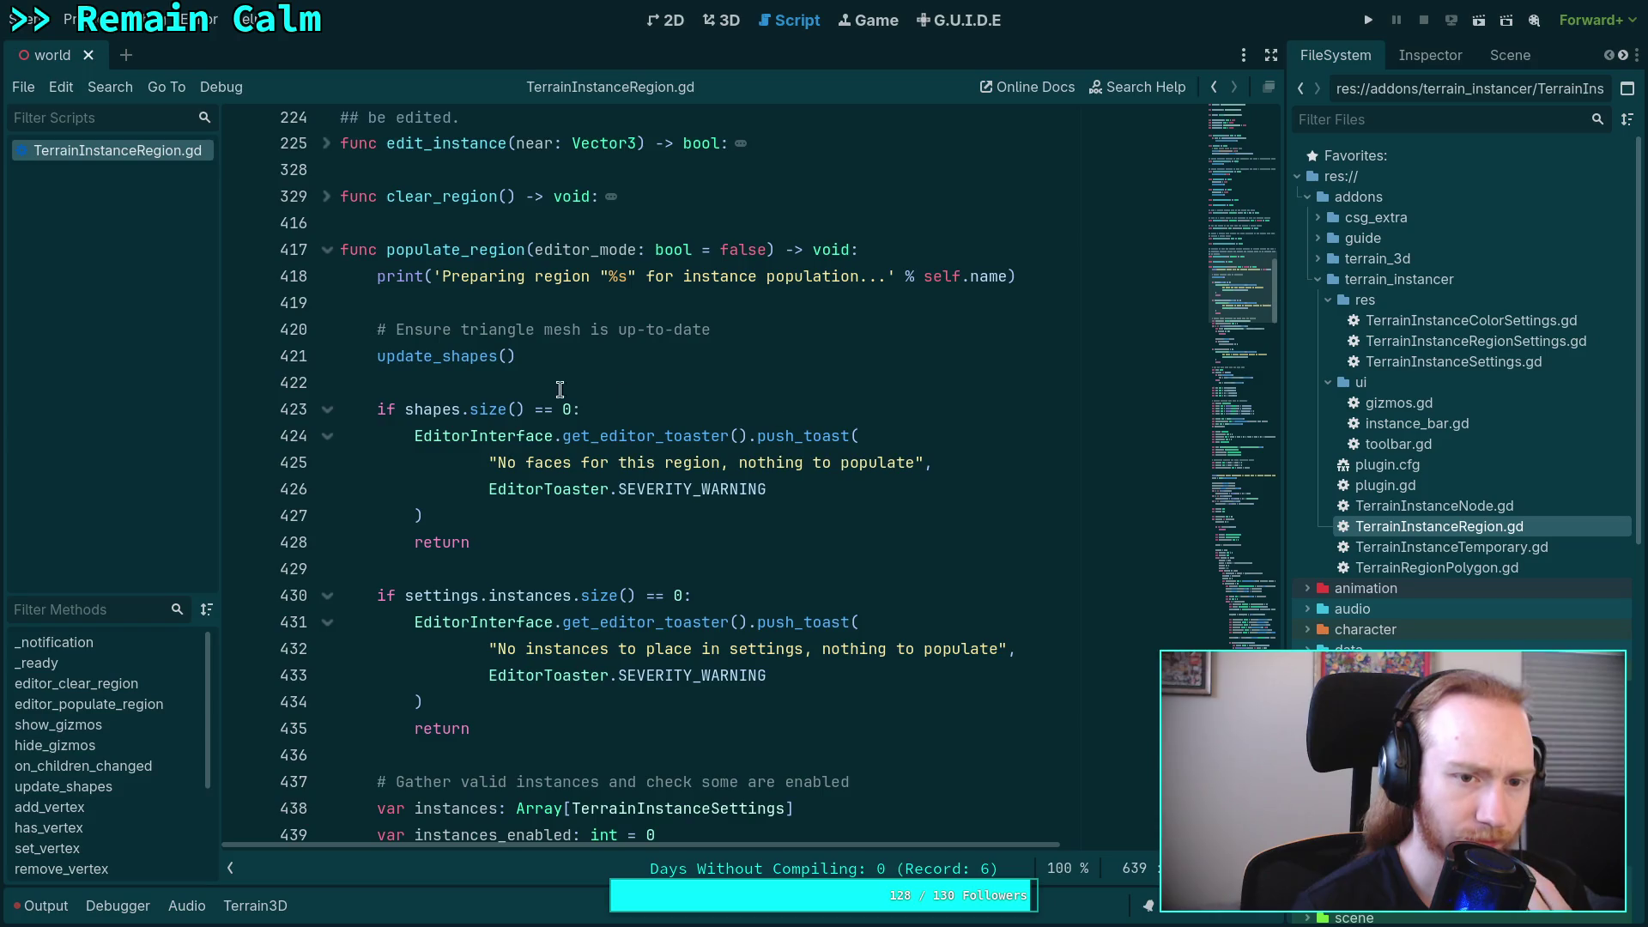
# - Fold populate_region and insert blank lines at the top of editor_populate_region, above populate_region(true)
pyautogui.click(327, 249)
pyautogui.scroll(9, 768, 446)
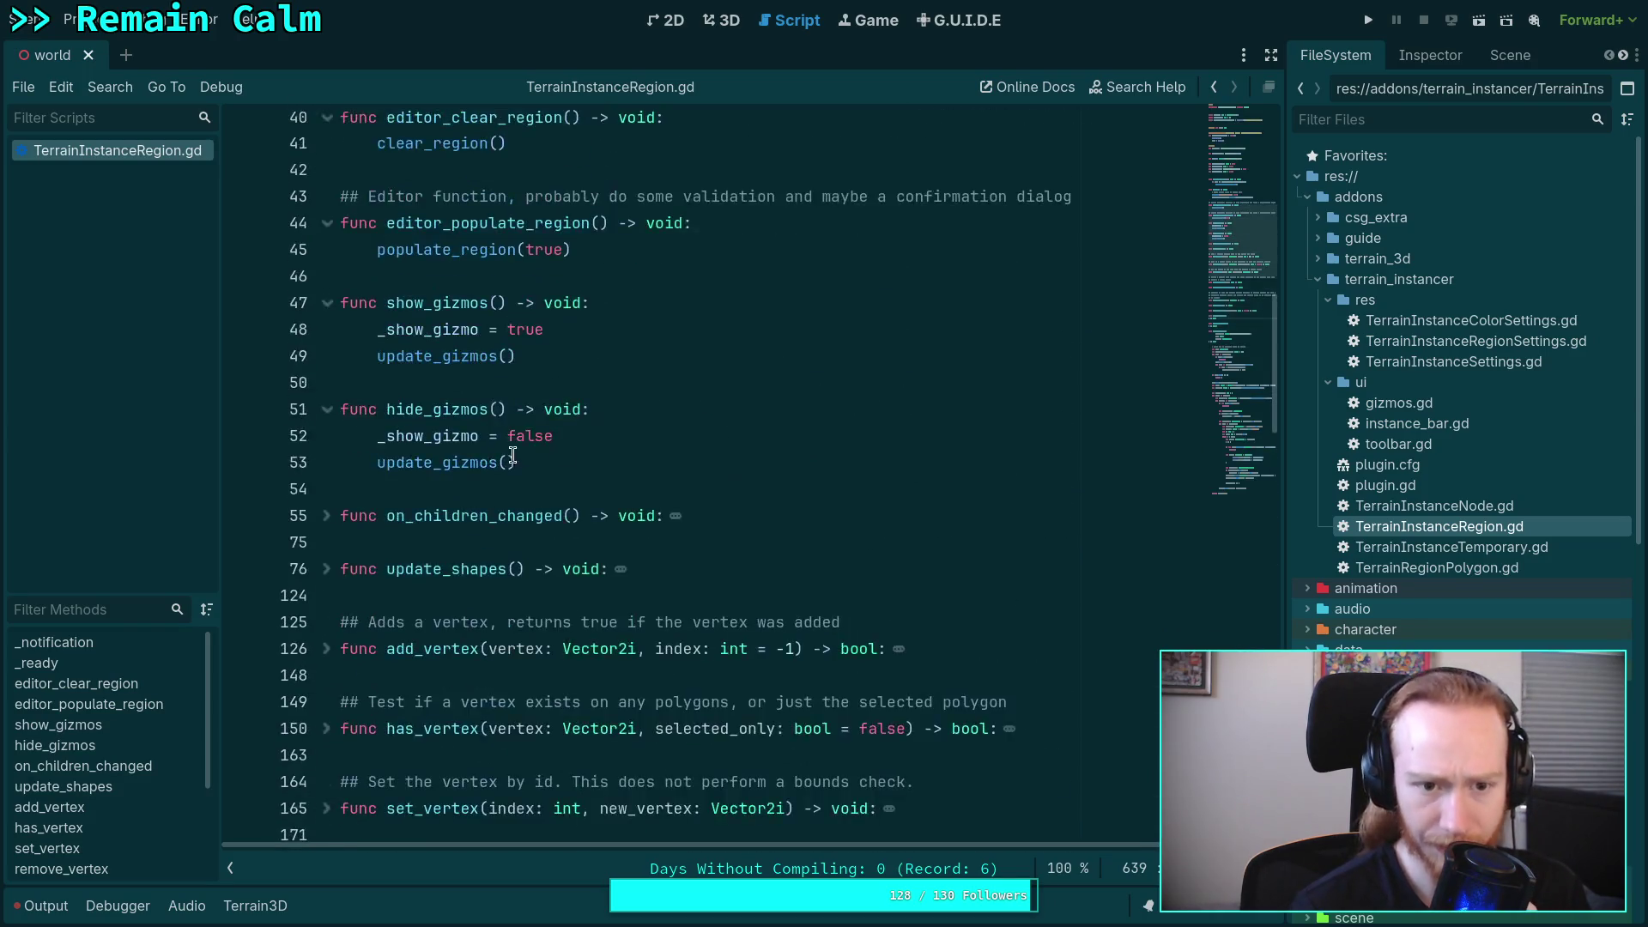
pyautogui.click(802, 541)
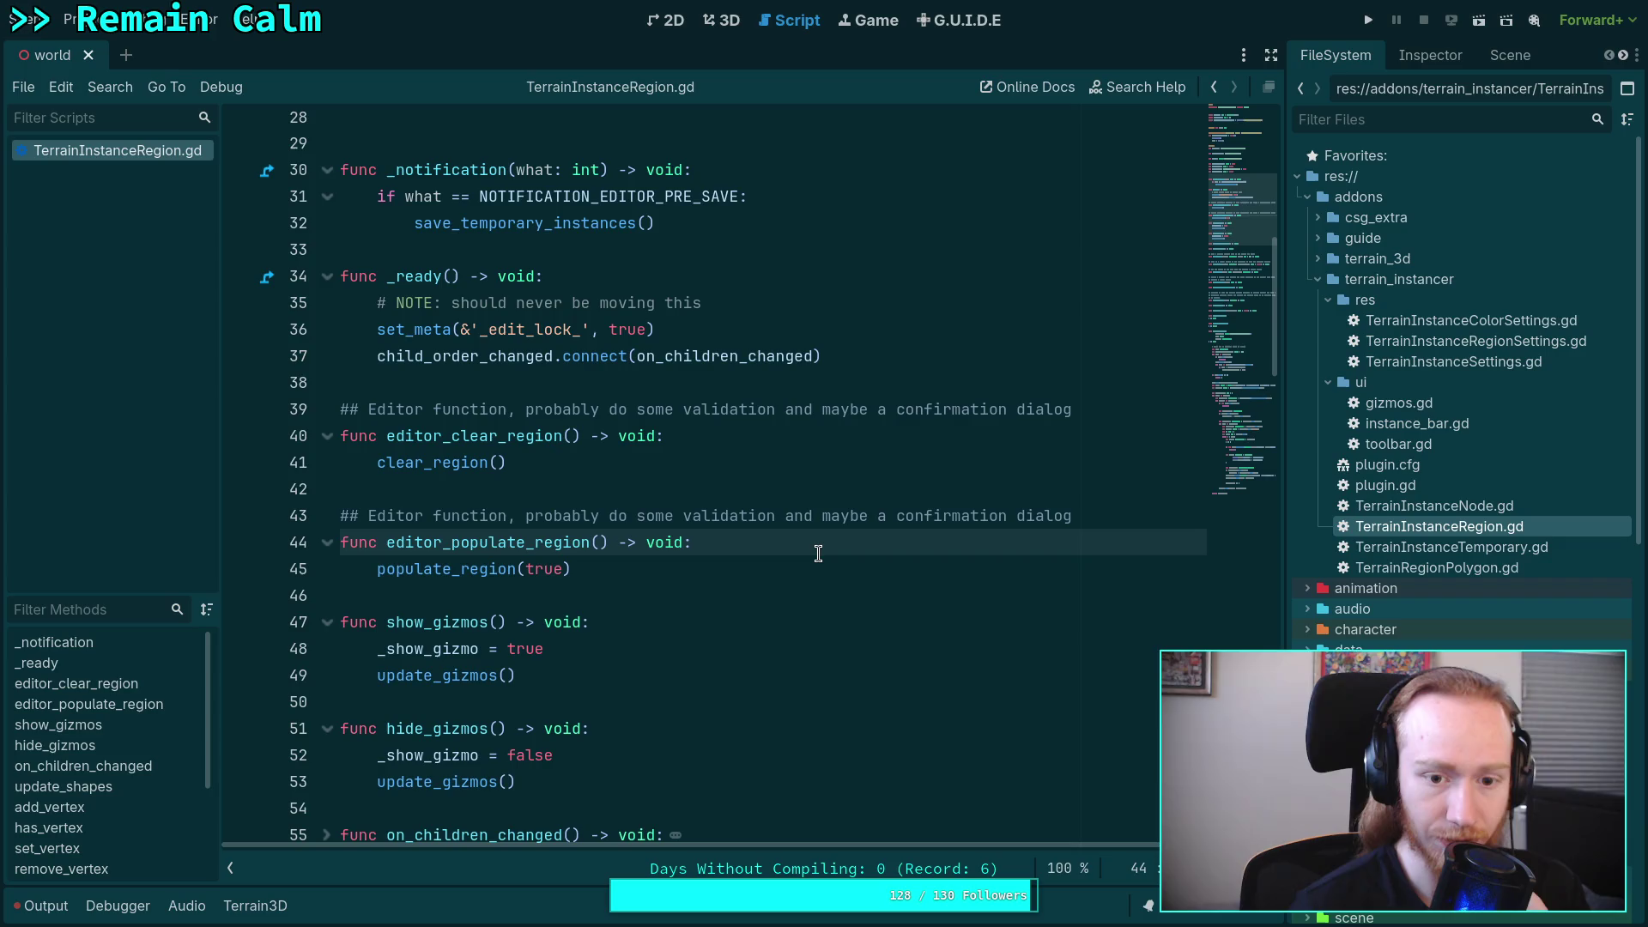
pyautogui.press('Return')
pyautogui.press('Return')
pyautogui.click(376, 568)
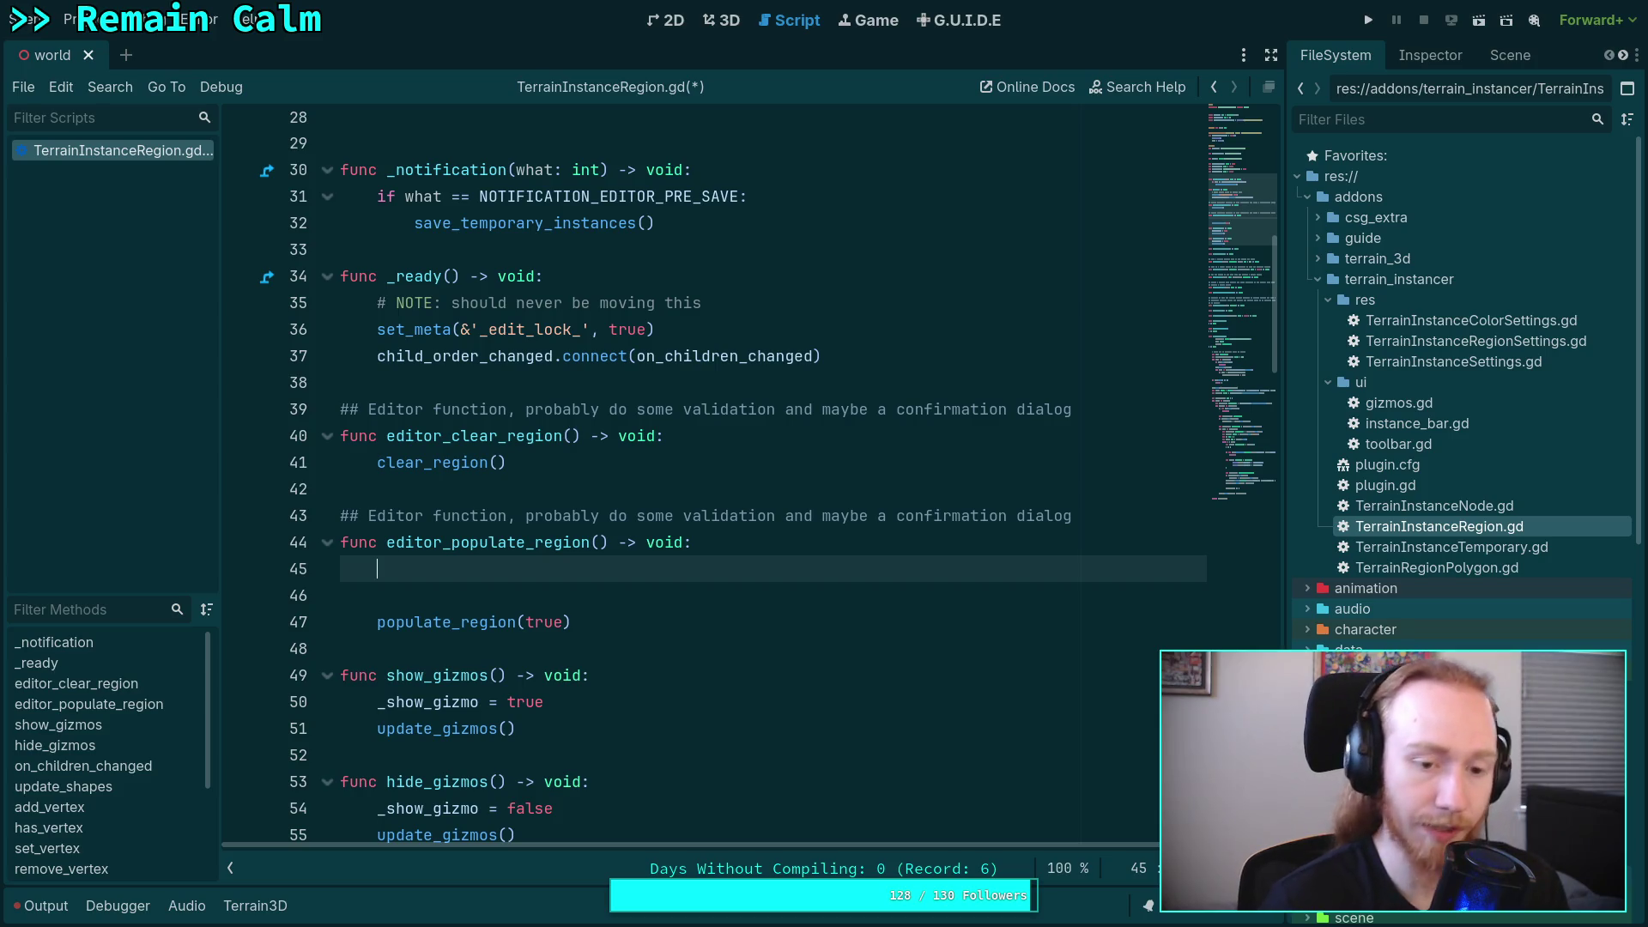
# - Type the comment '# Check enabled instances for densities and self-min-distances that are too'
pyautogui.write('#')
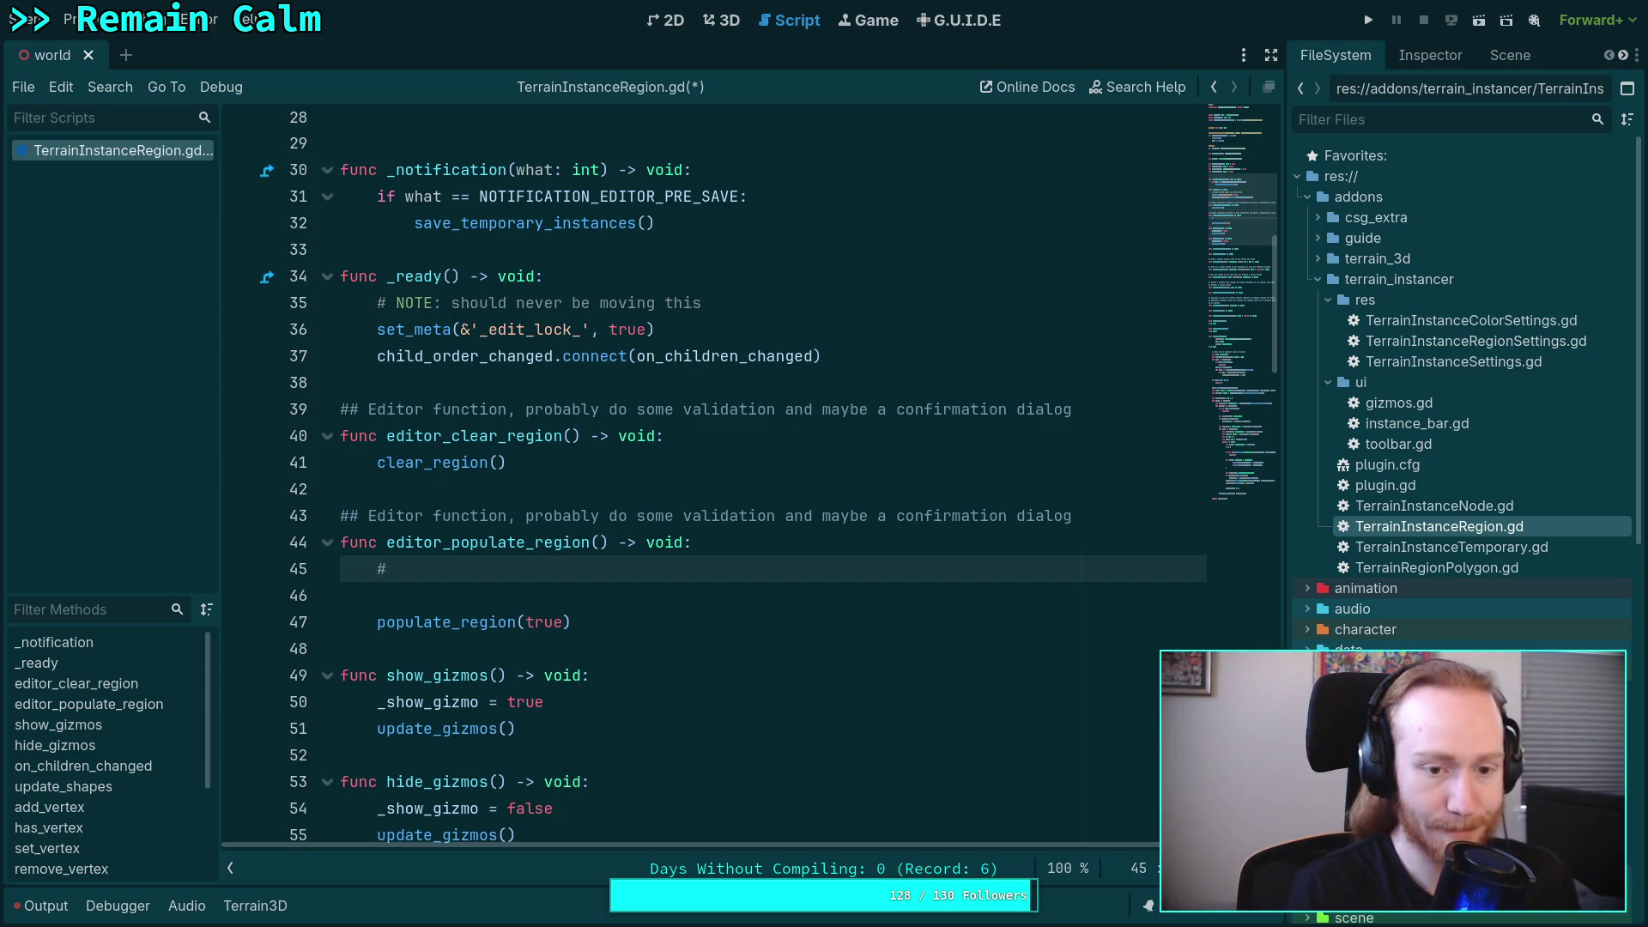
pyautogui.write(' Chec')
pyautogui.press('BackSpace')
pyautogui.press('BackSpace')
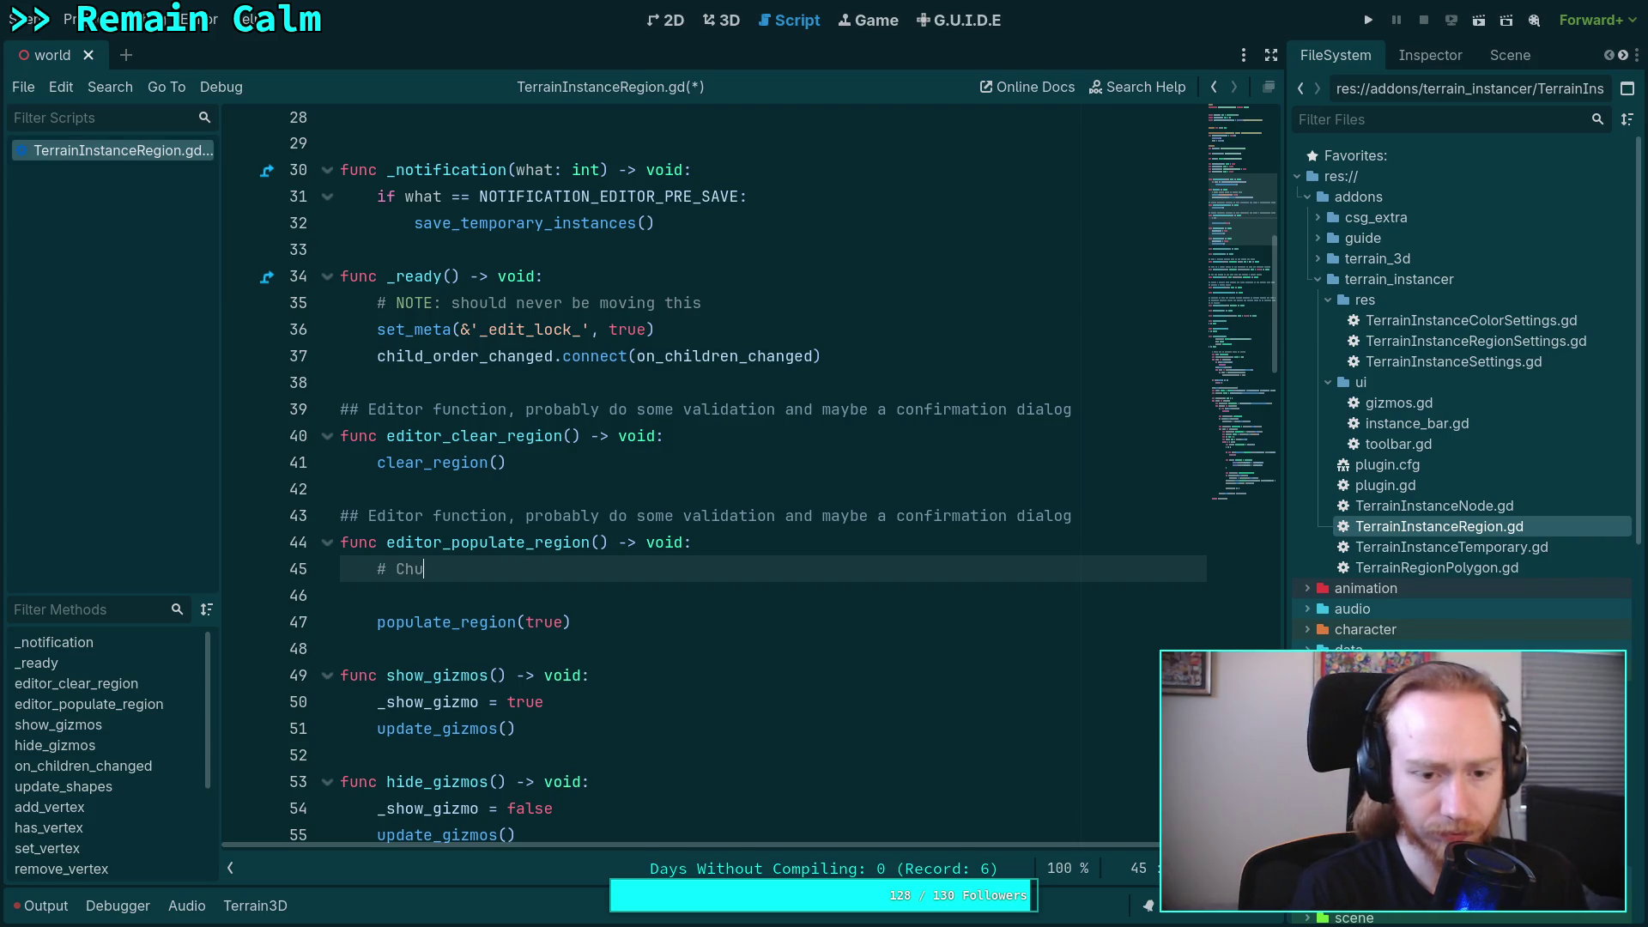
pyautogui.write('eck')
pyautogui.press('BackSpace')
pyautogui.press('BackSpace')
pyautogui.press('BackSpace')
pyautogui.write('e')
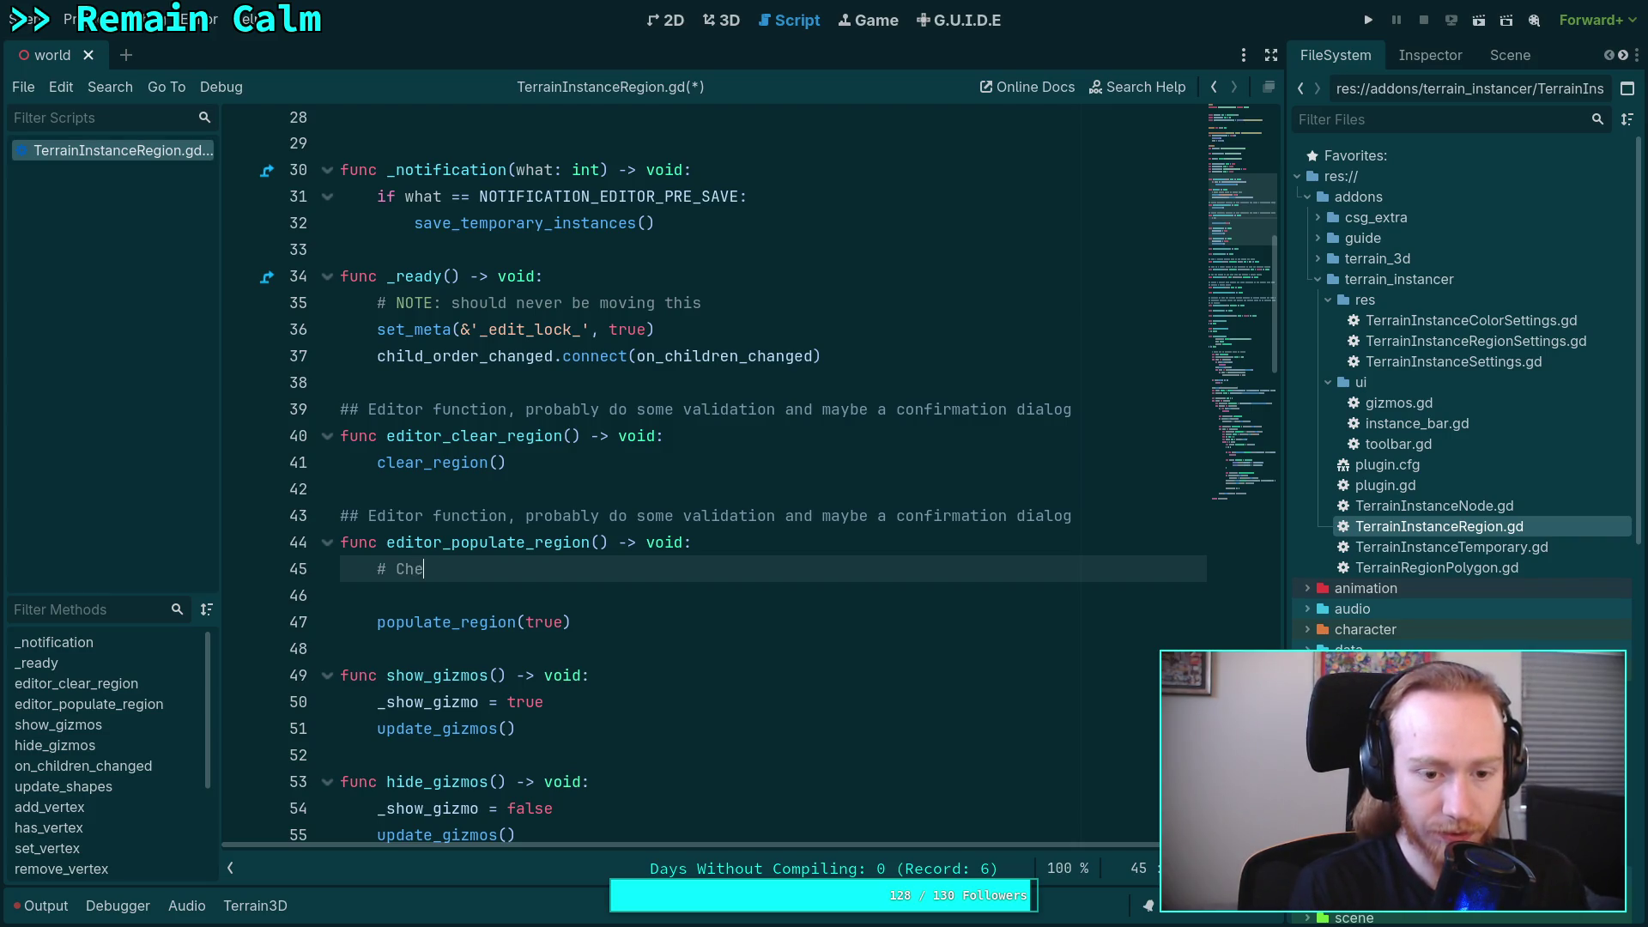
pyautogui.write('ck enabled ')
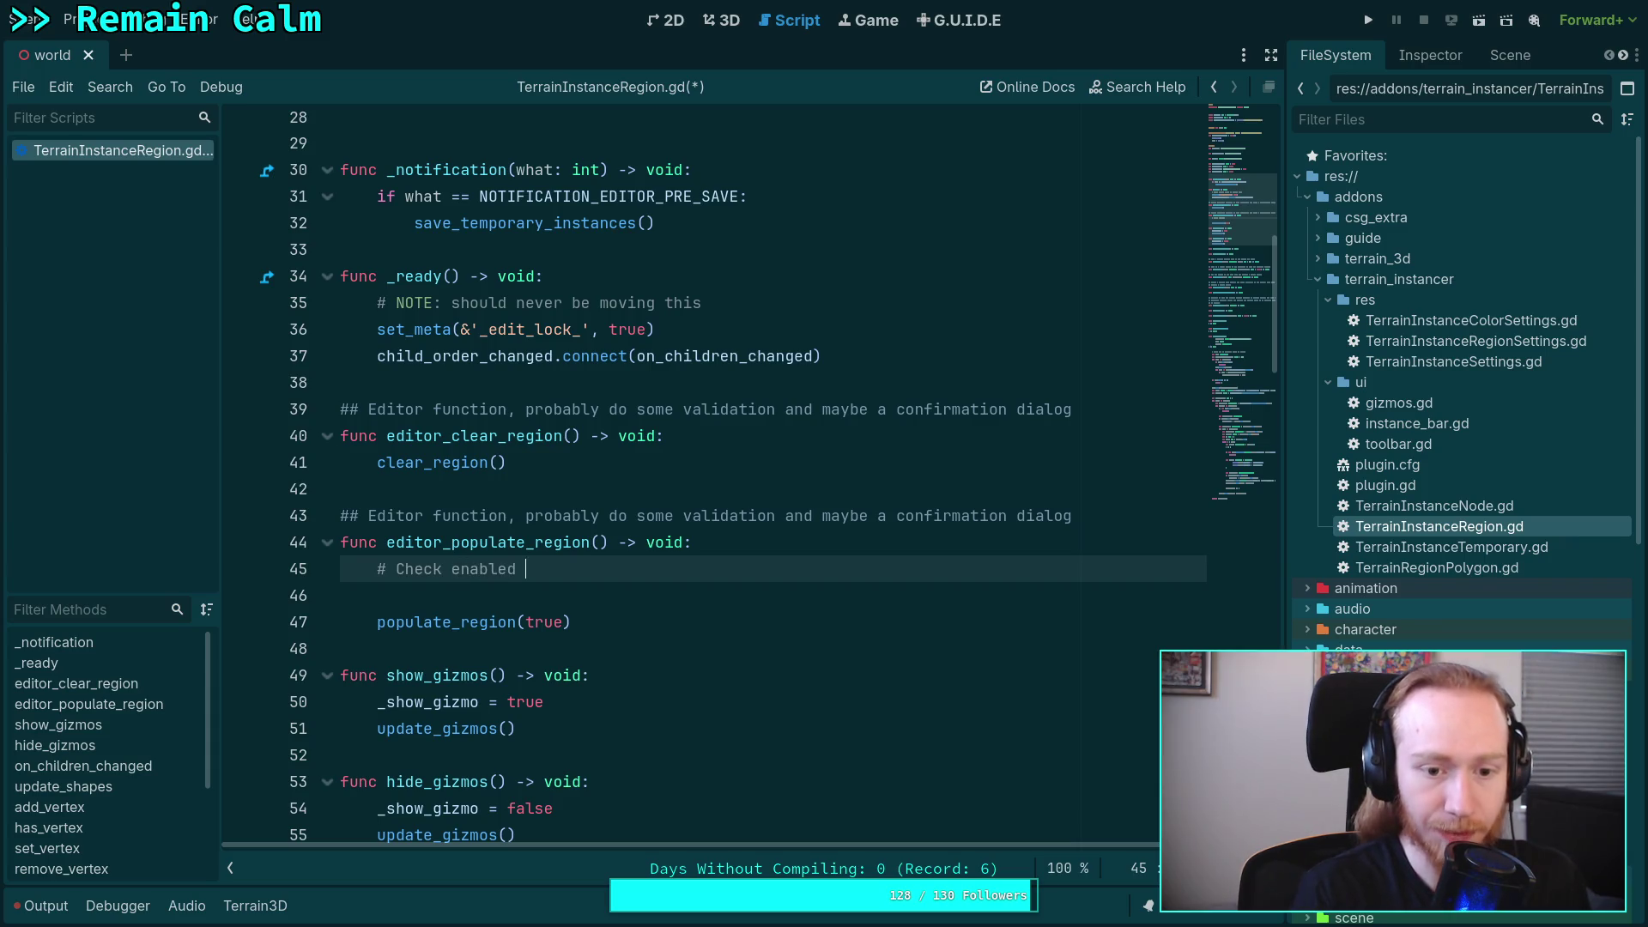
pyautogui.write('instances for ')
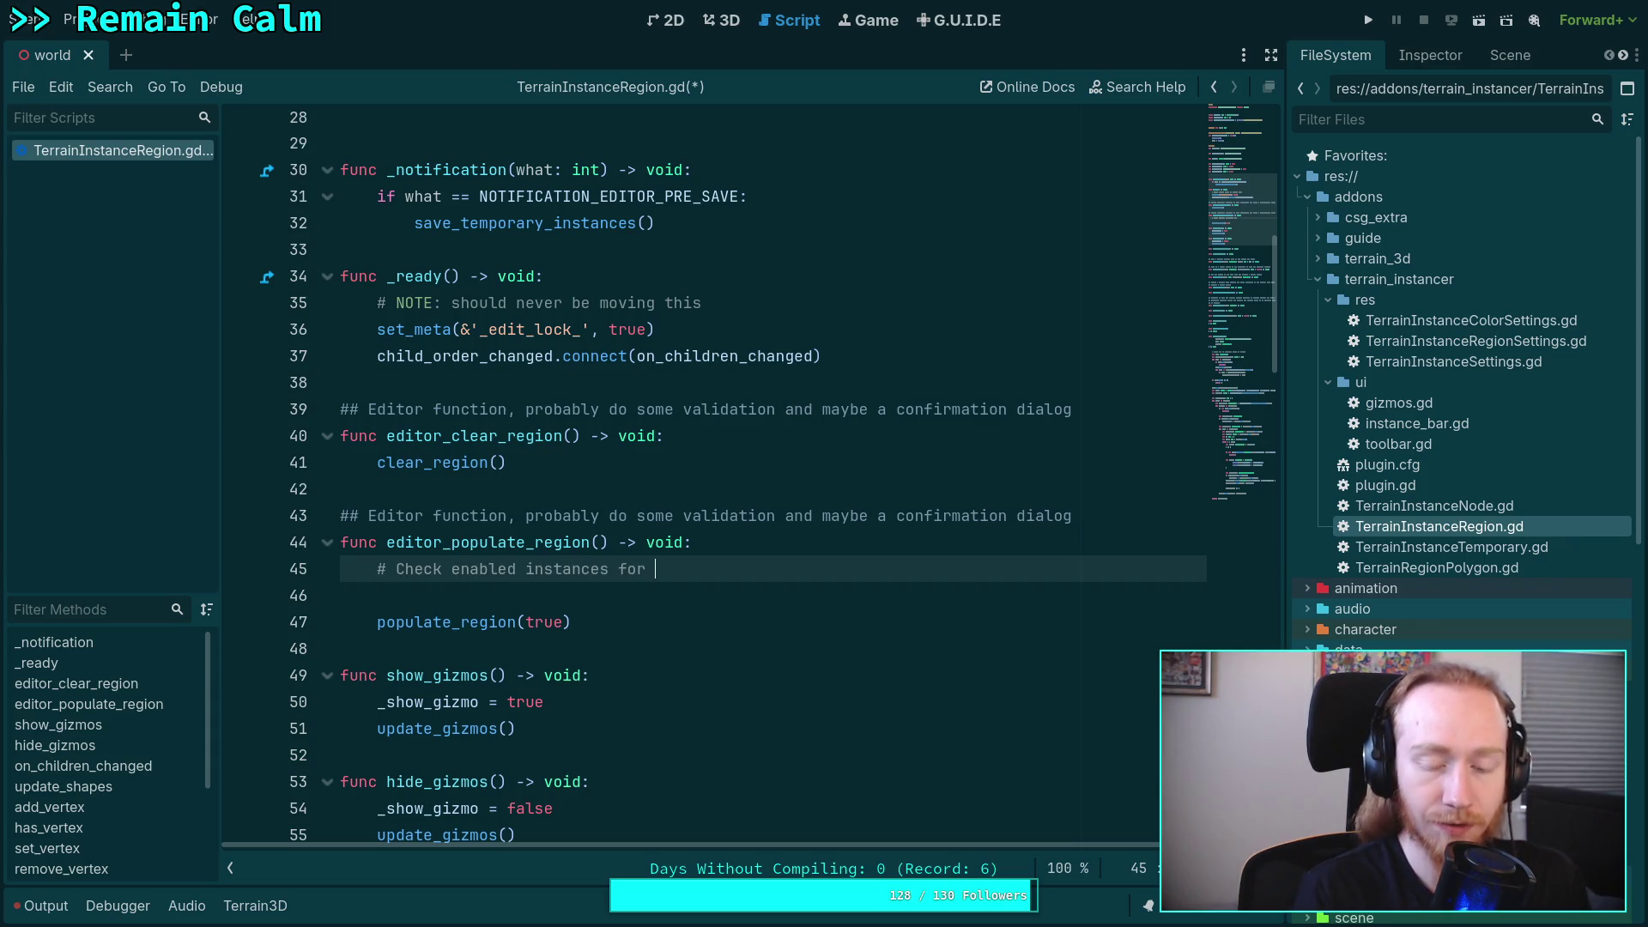
pyautogui.write('denis')
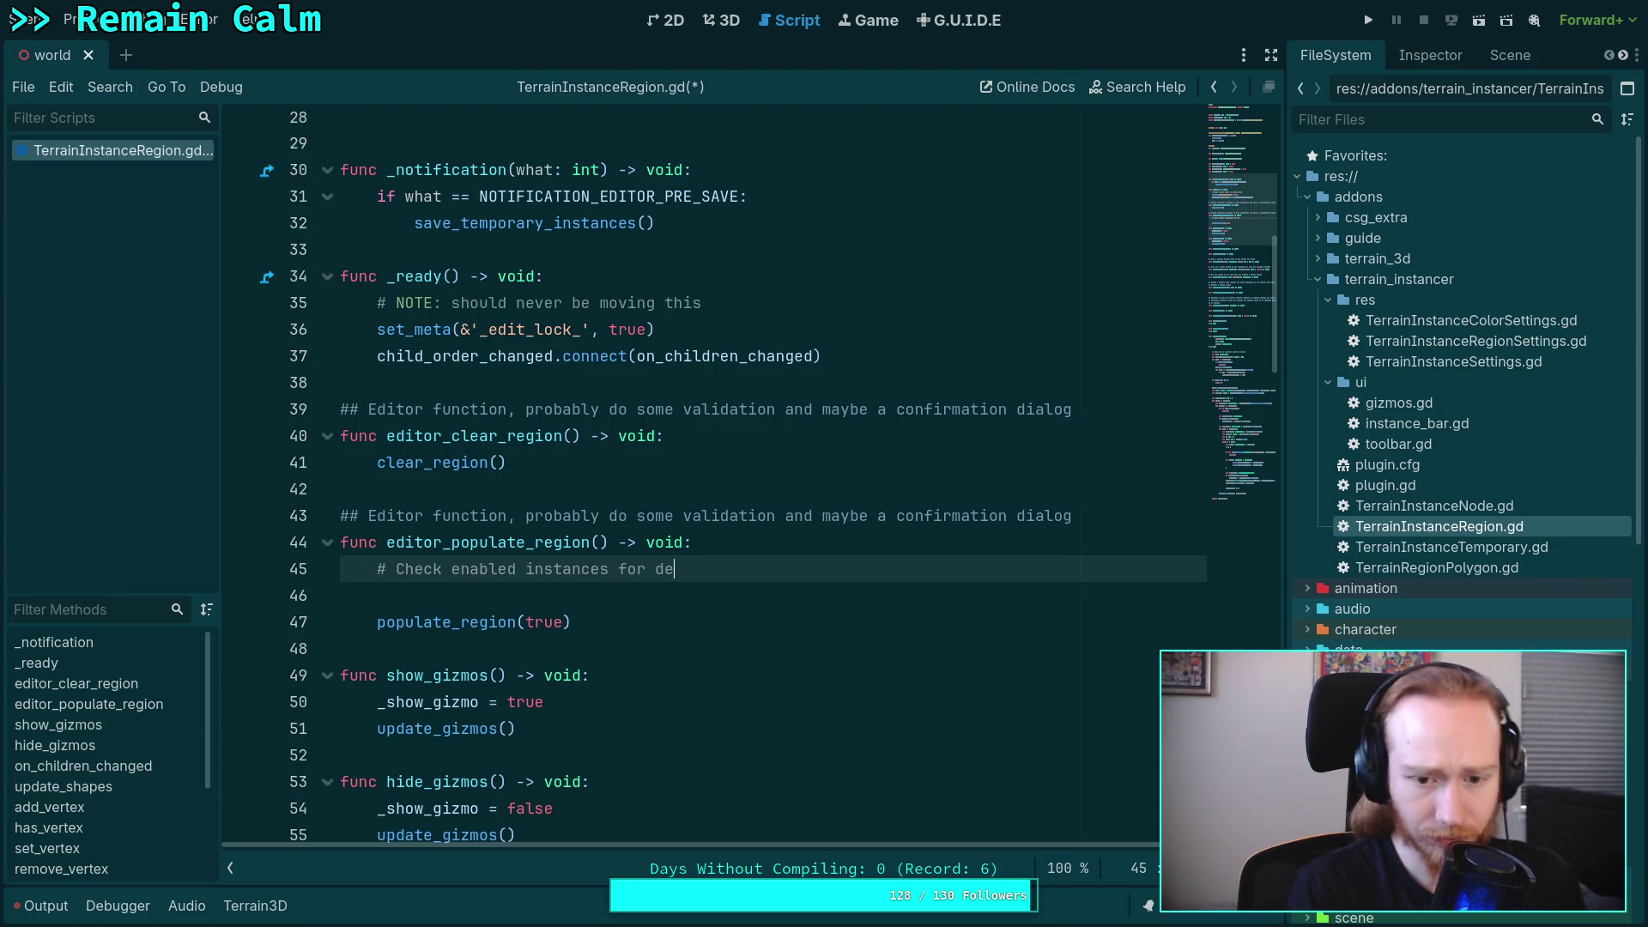
pyautogui.press('BackSpace')
pyautogui.press('BackSpace')
pyautogui.write('sitie')
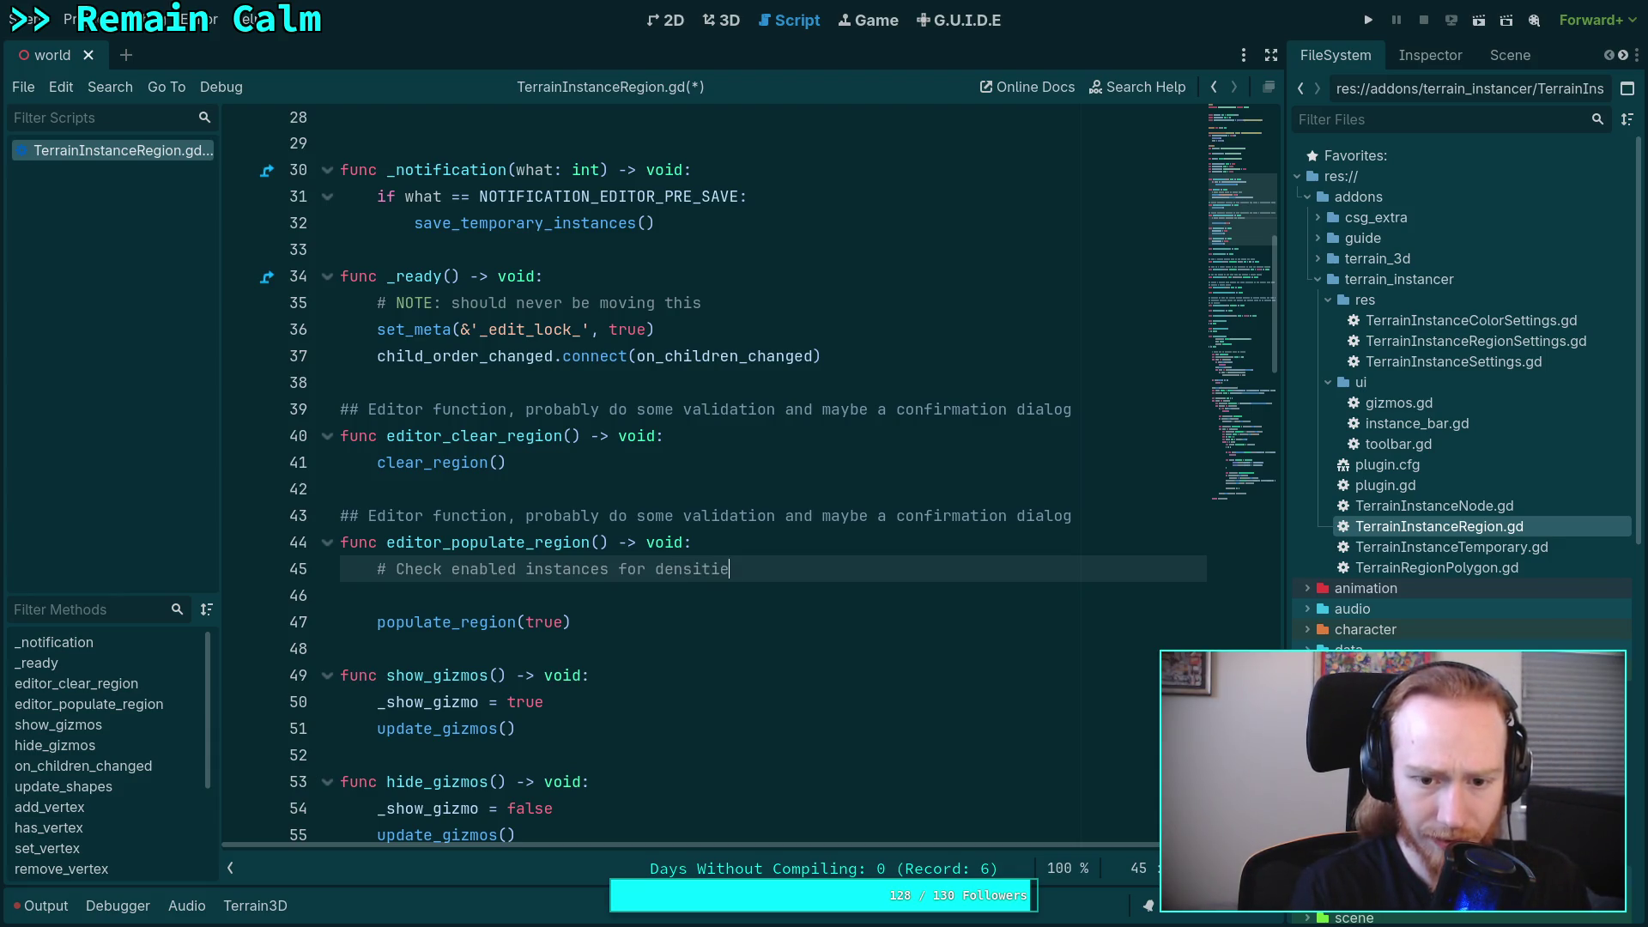
pyautogui.write('s and self-')
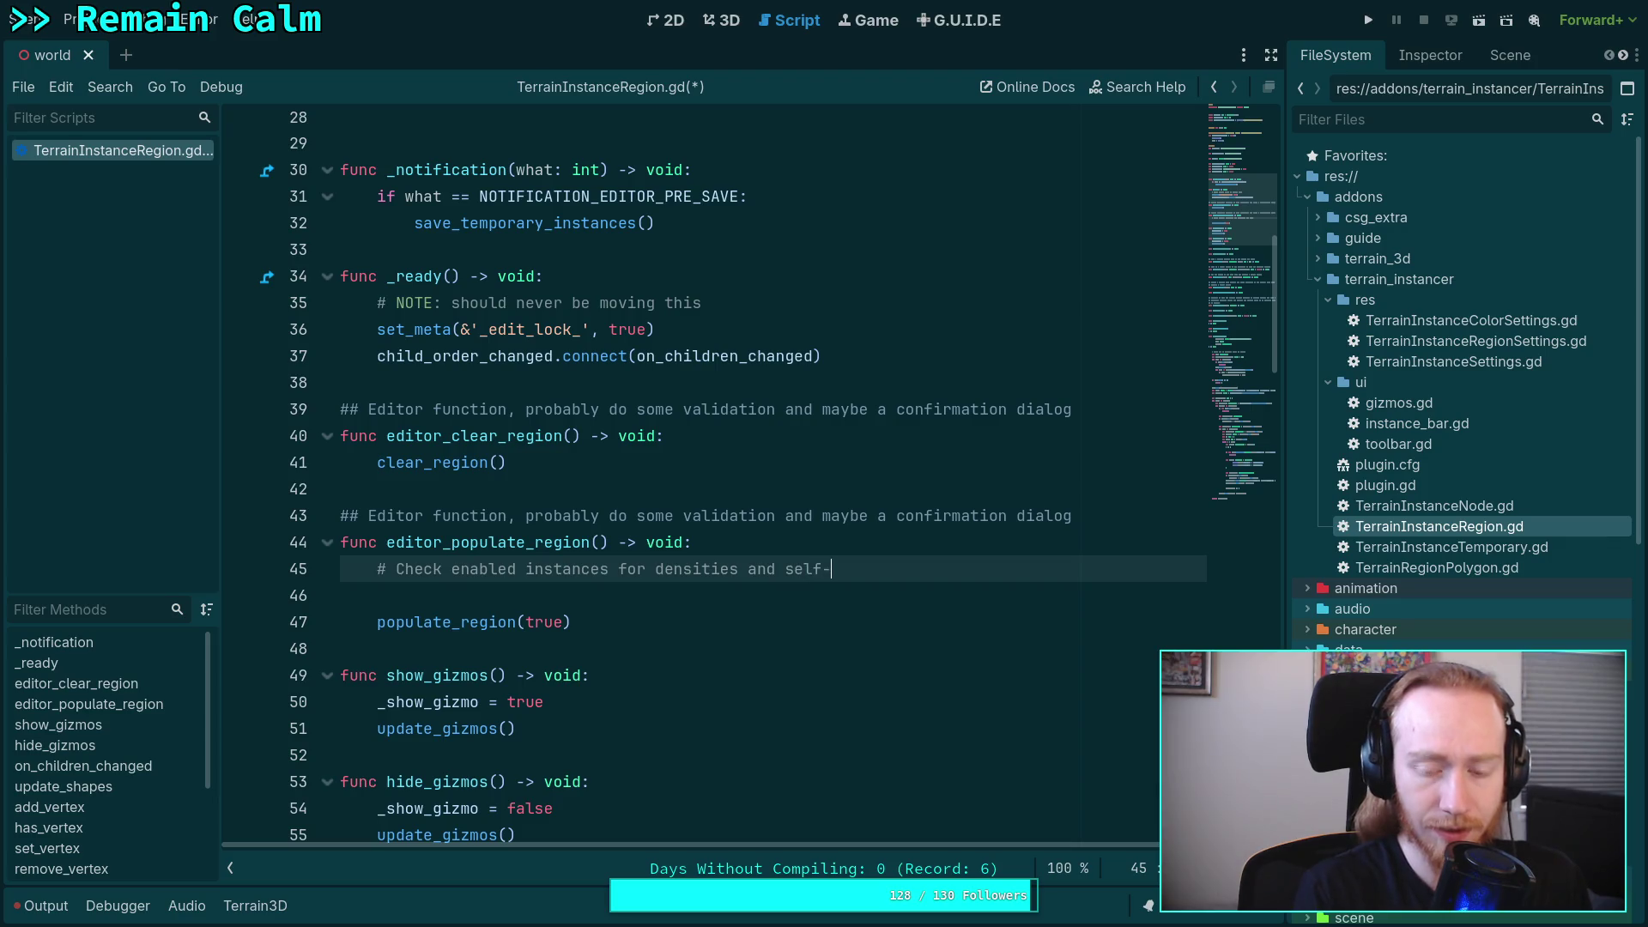
pyautogui.write('mins')
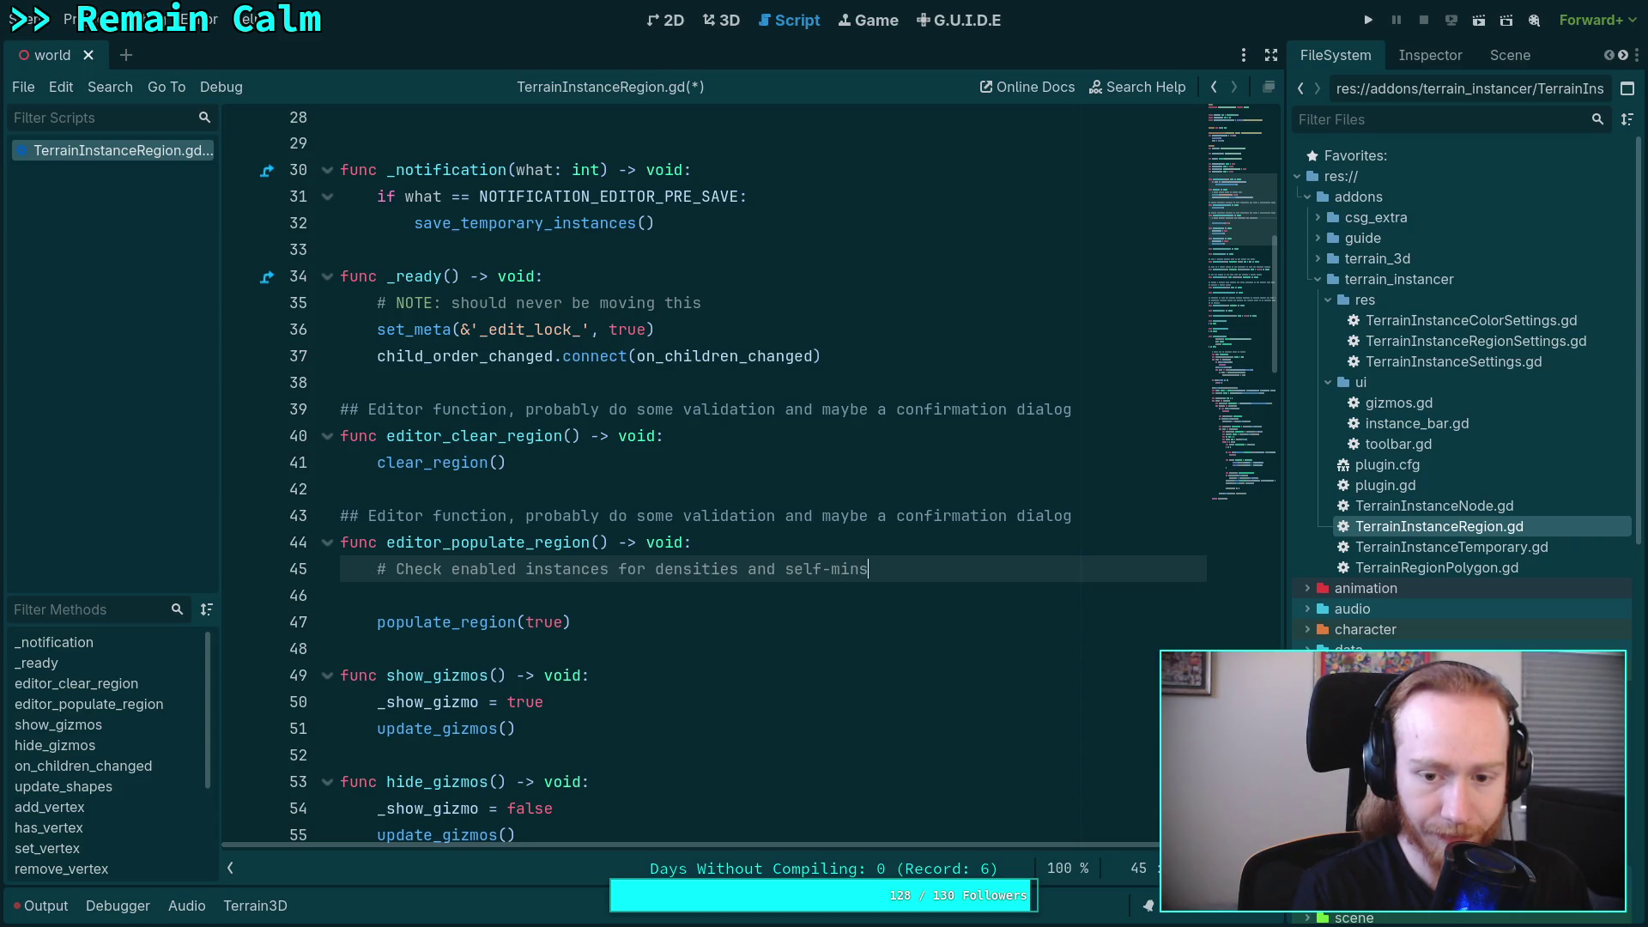
pyautogui.press('BackSpace')
pyautogui.write('-dist')
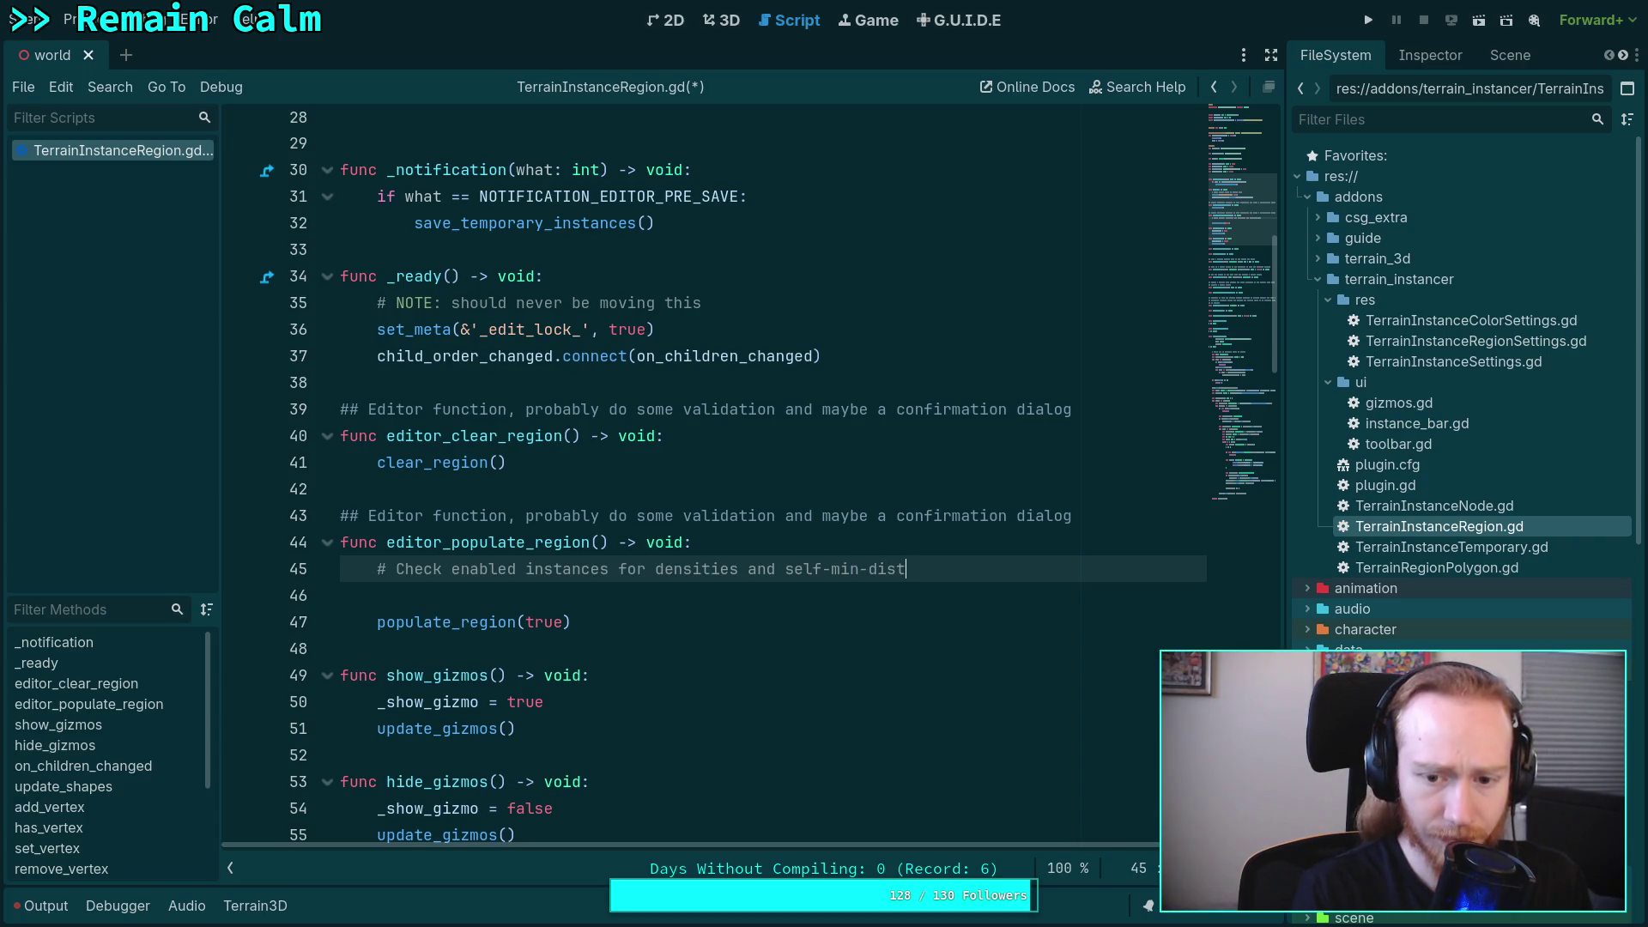
pyautogui.write('ances that ')
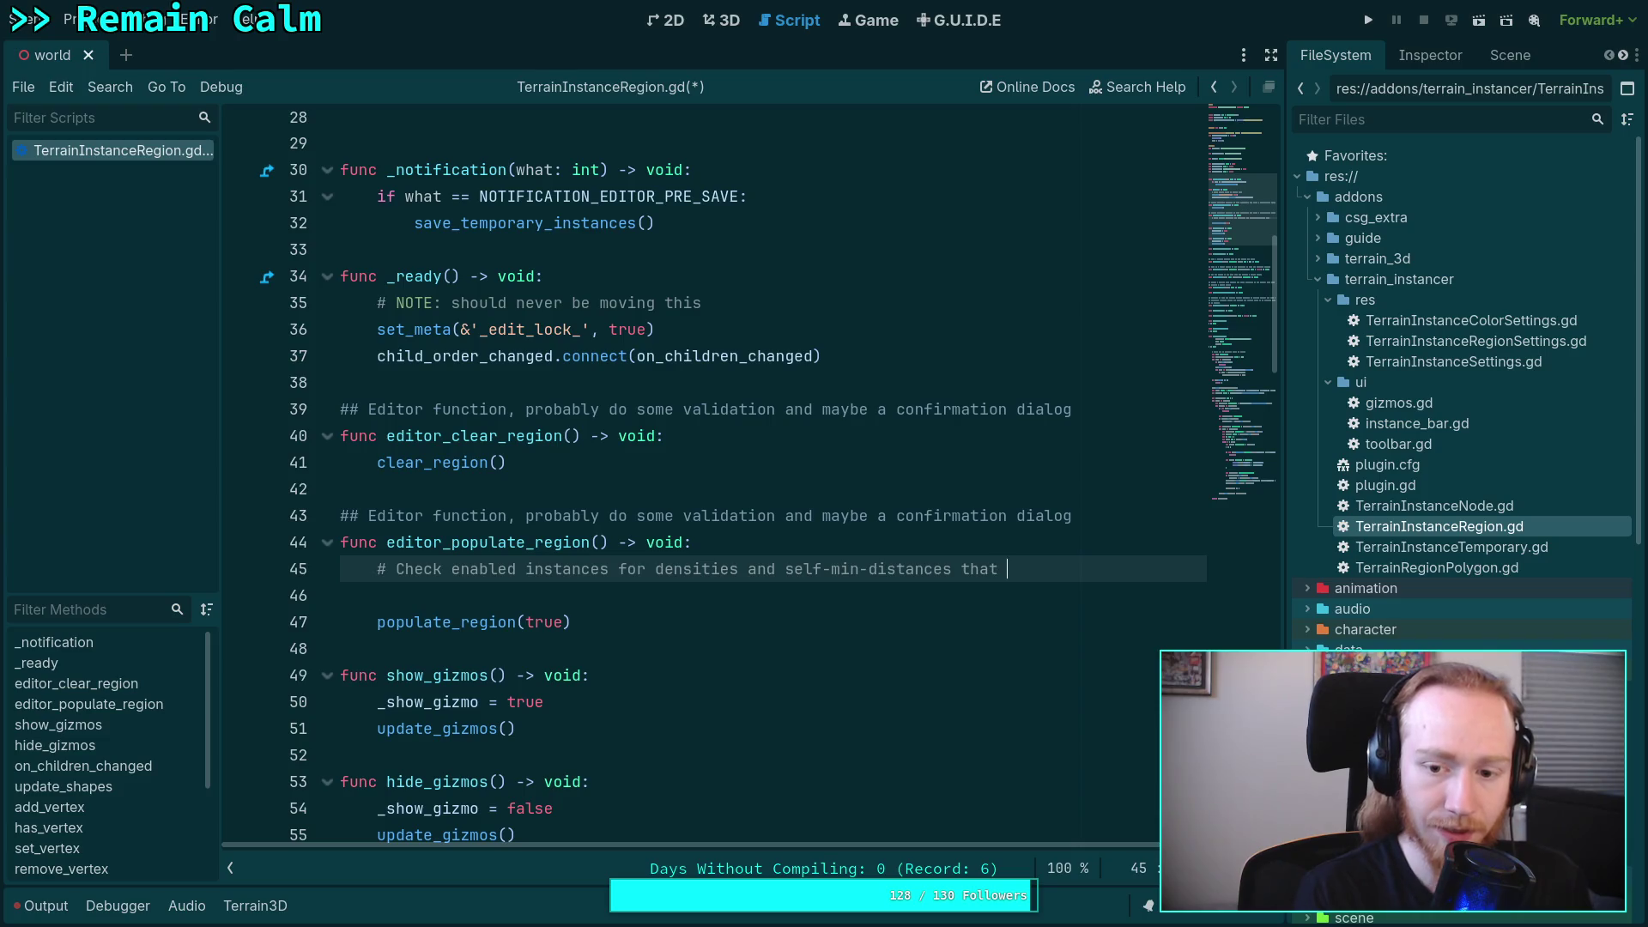
pyautogui.write('are too')
pyautogui.press('Return')
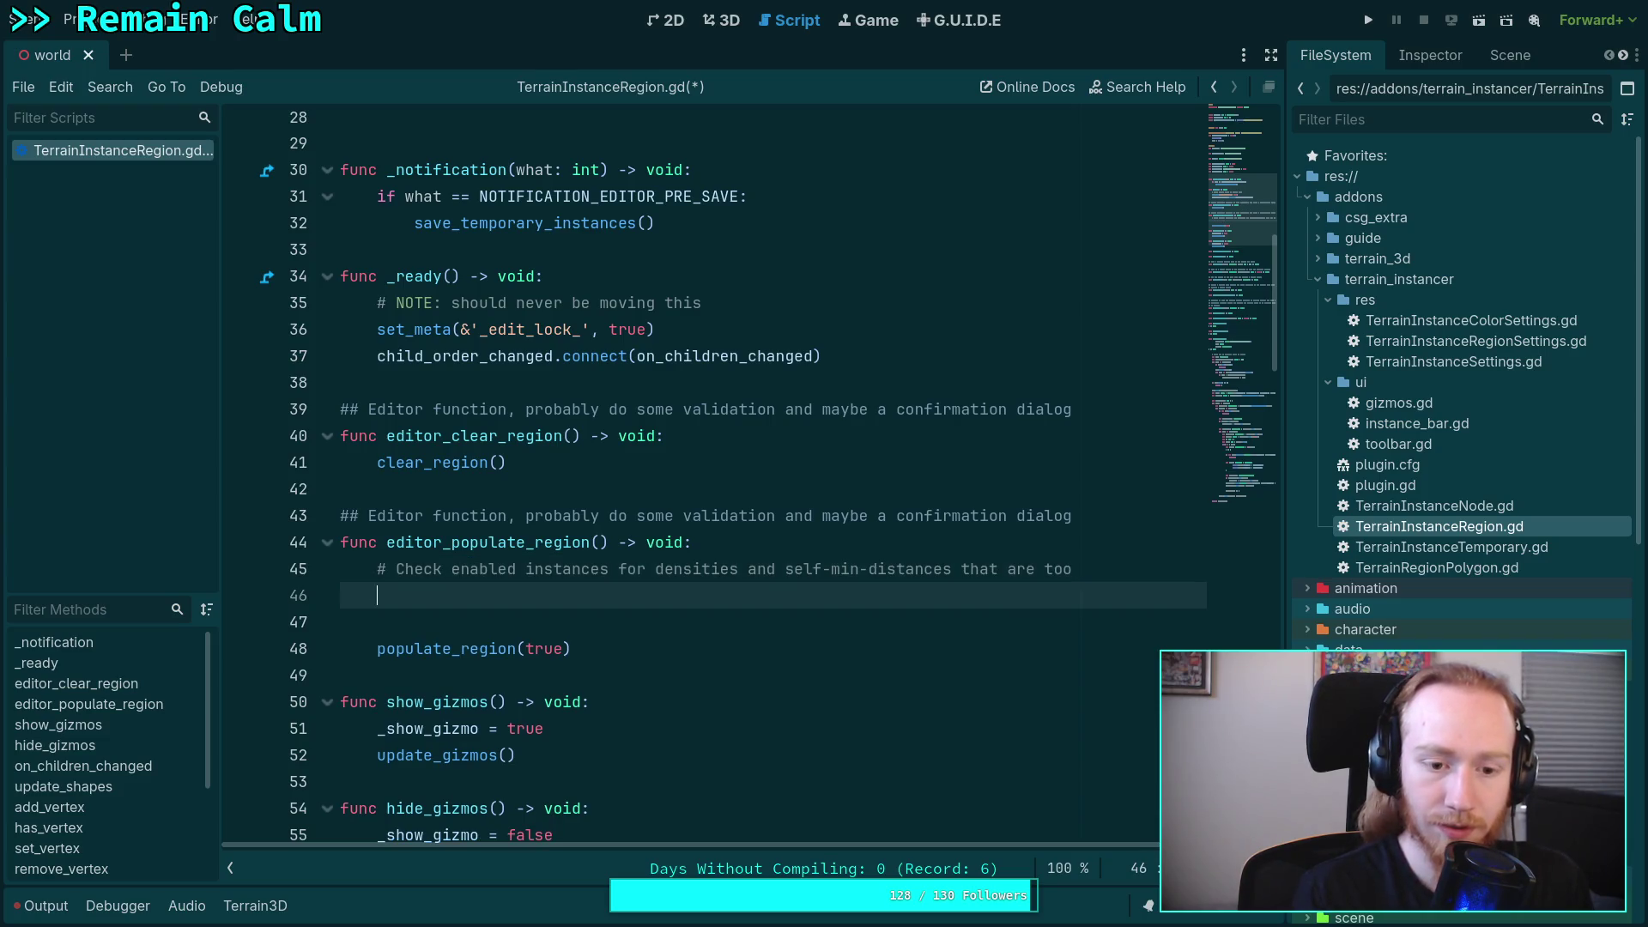
# - Finish the comment with a '# incompatible' line and start a 'var' line below it
pyautogui.write('# unc')
pyautogui.press('BackSpace')
pyautogui.press('BackSpace')
pyautogui.press('BackSpace')
pyautogui.write('ic')
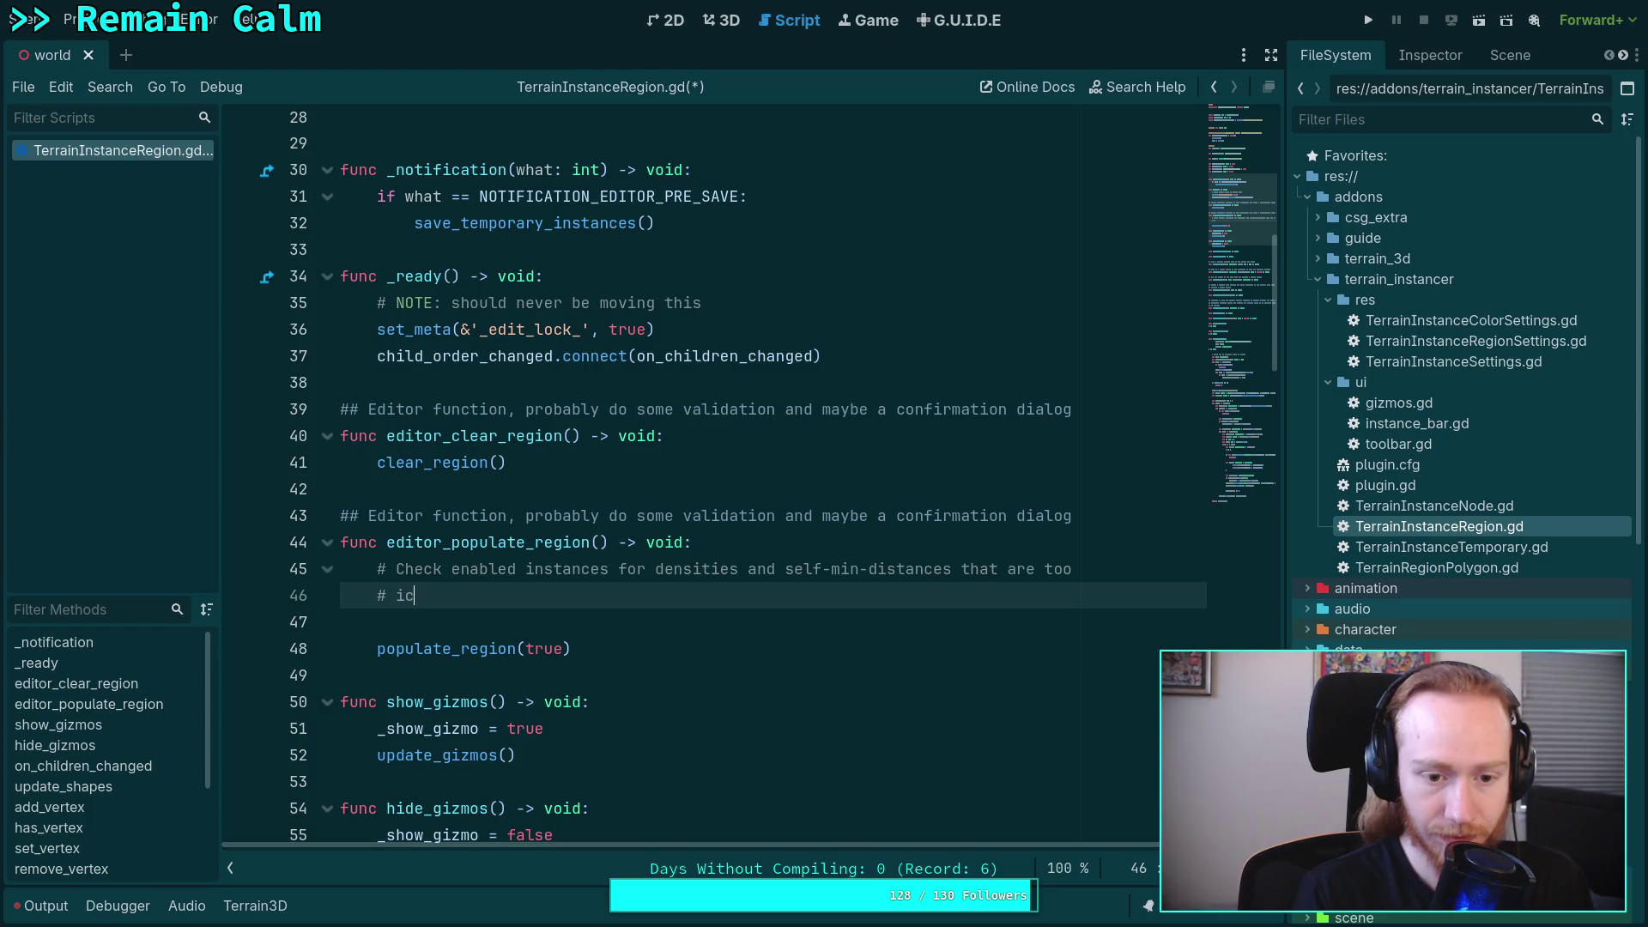
pyautogui.press('BackSpace')
pyautogui.write('ncompa')
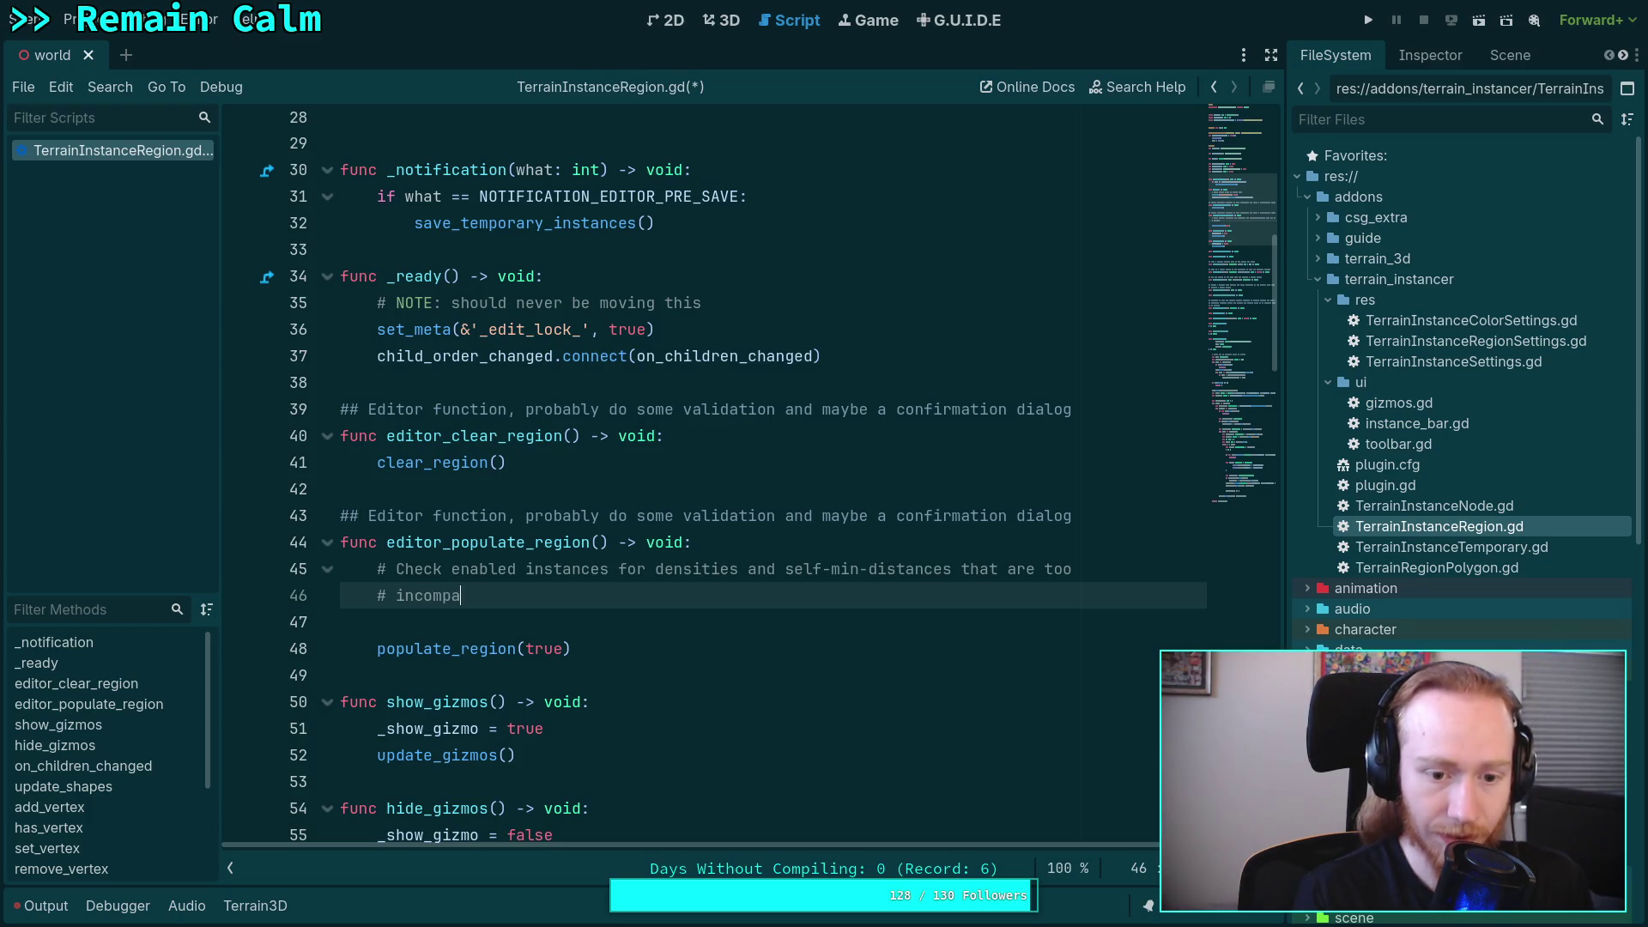
pyautogui.write('tible.')
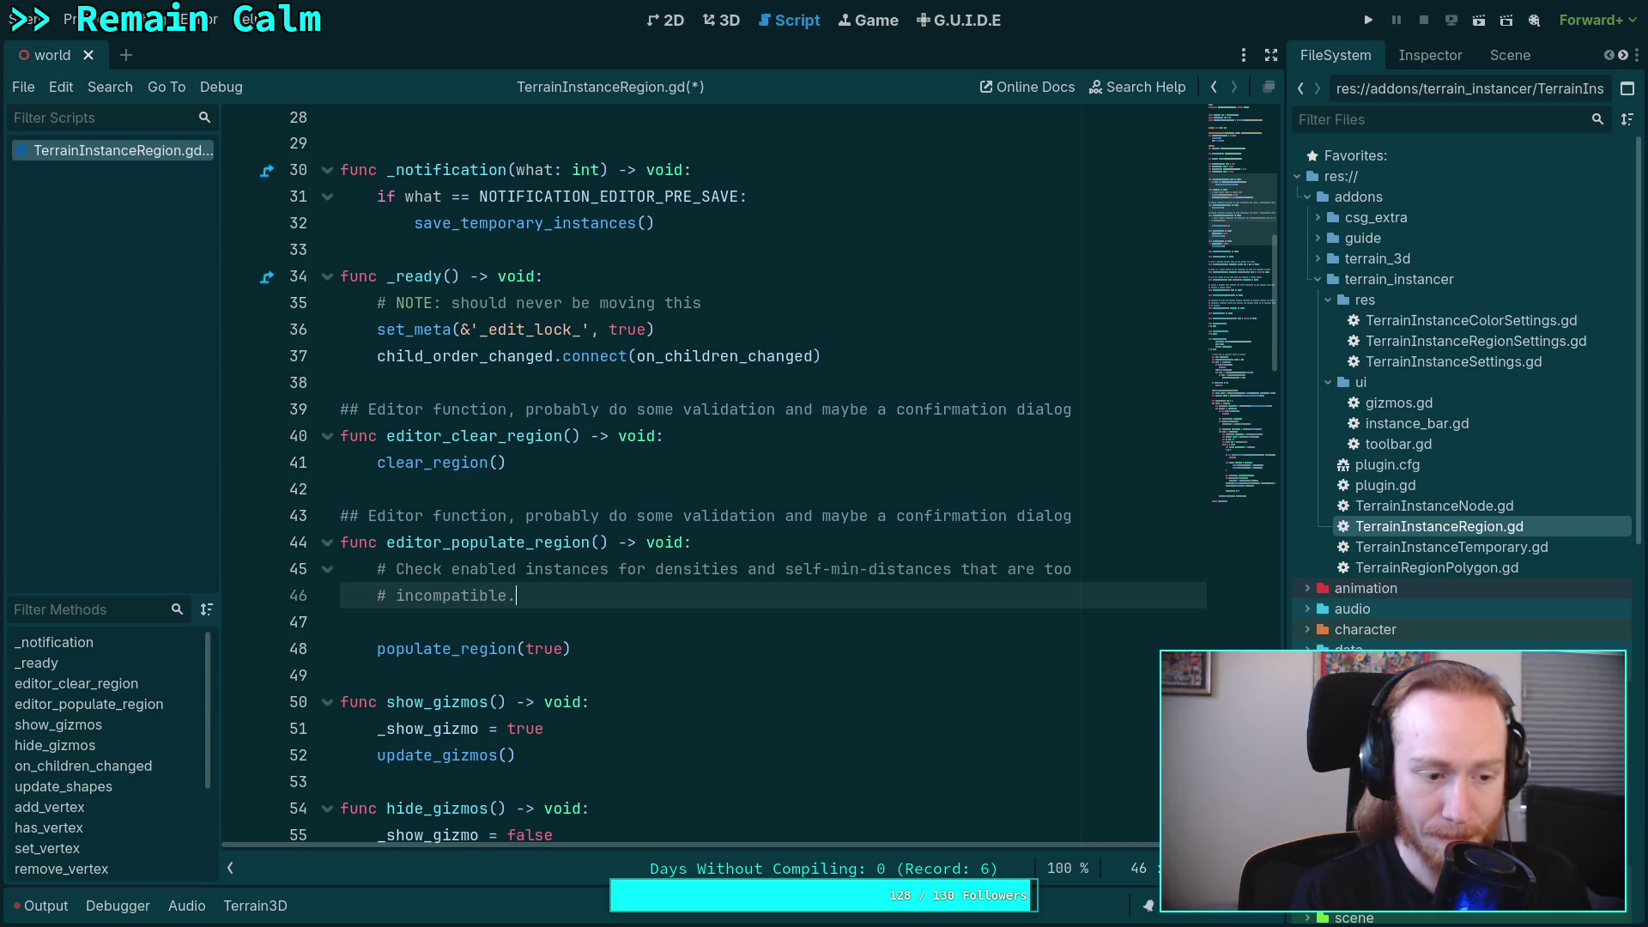
pyautogui.press('Return')
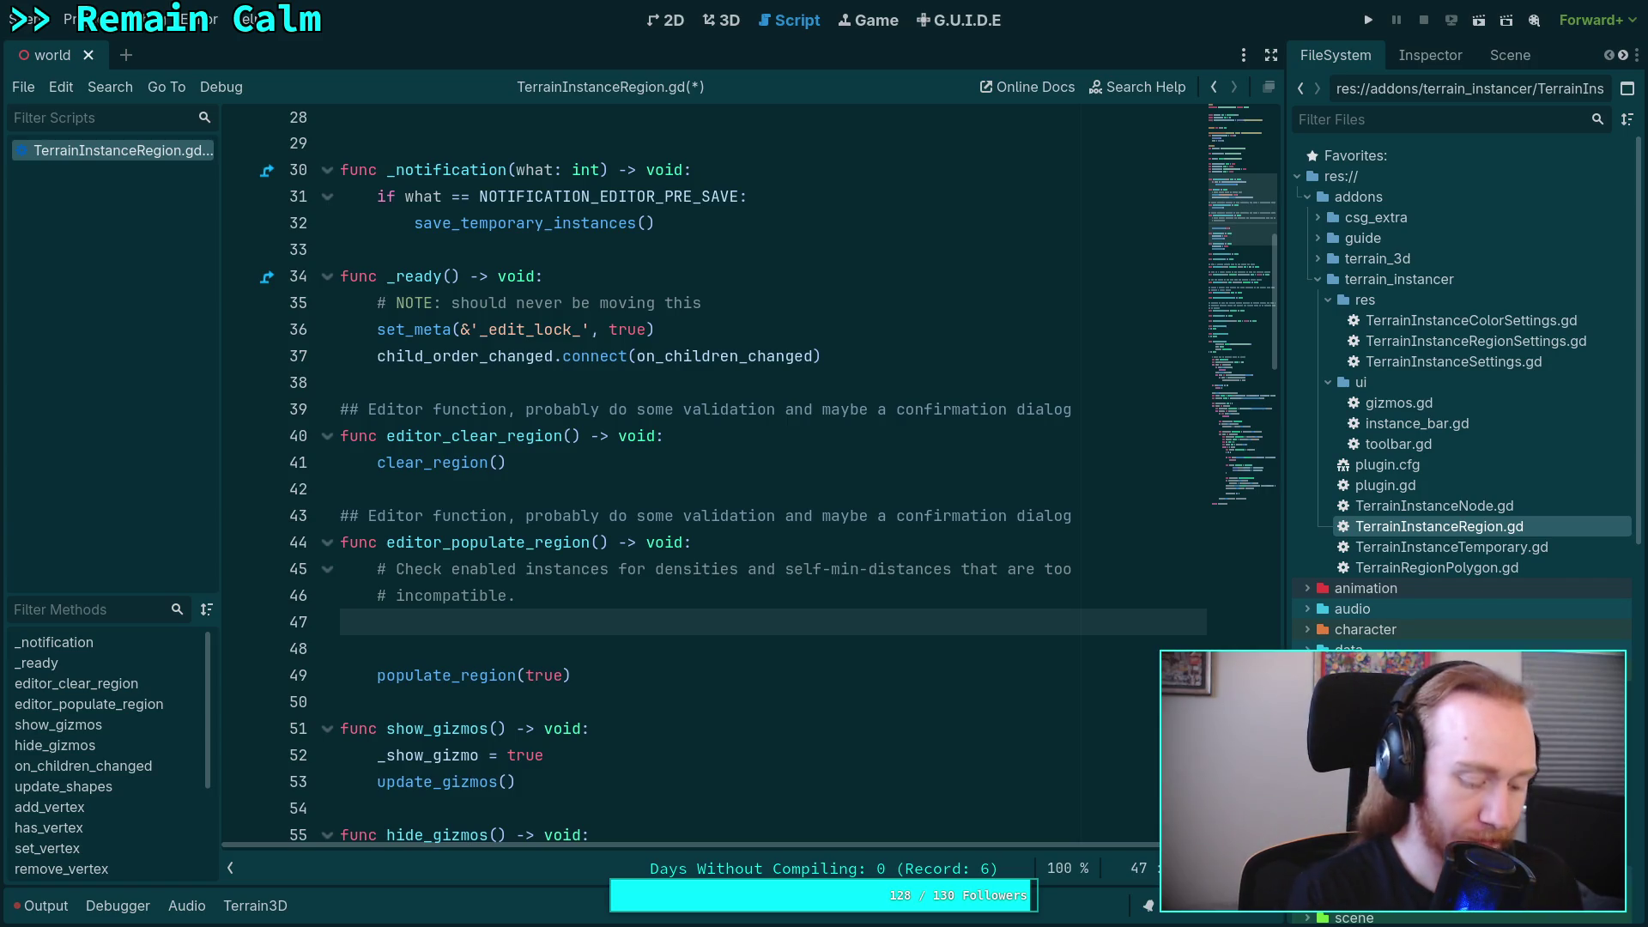
pyautogui.write('var')
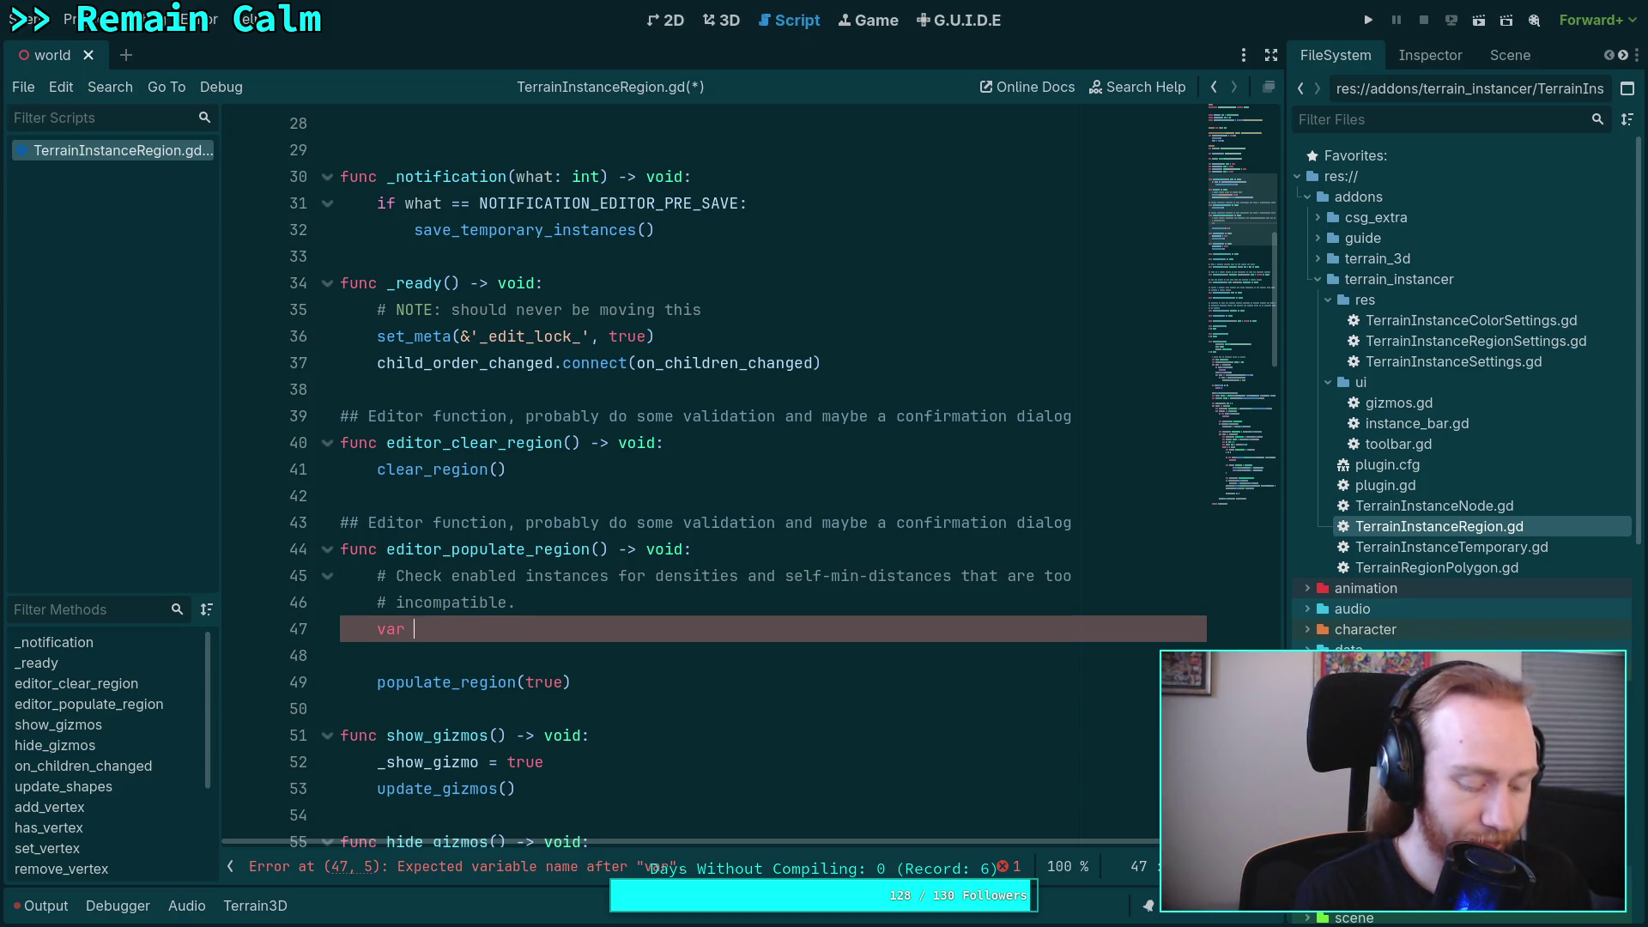
# - Declare 'bad_distances: Array'
pyautogui.write('bad_')
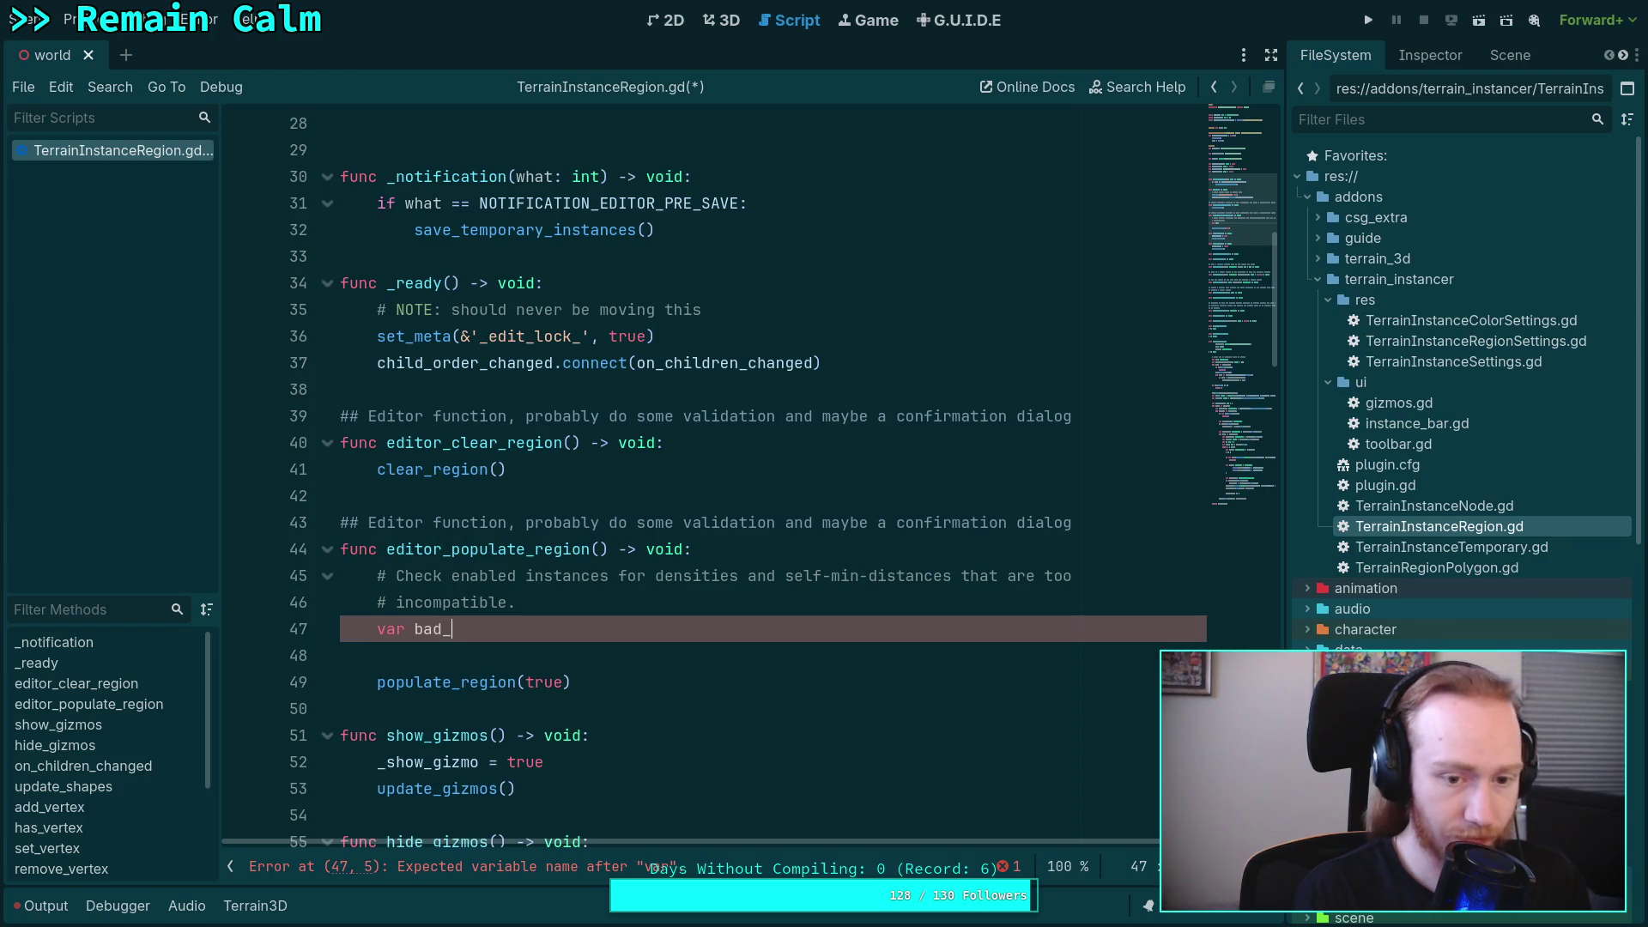
pyautogui.write('distances:')
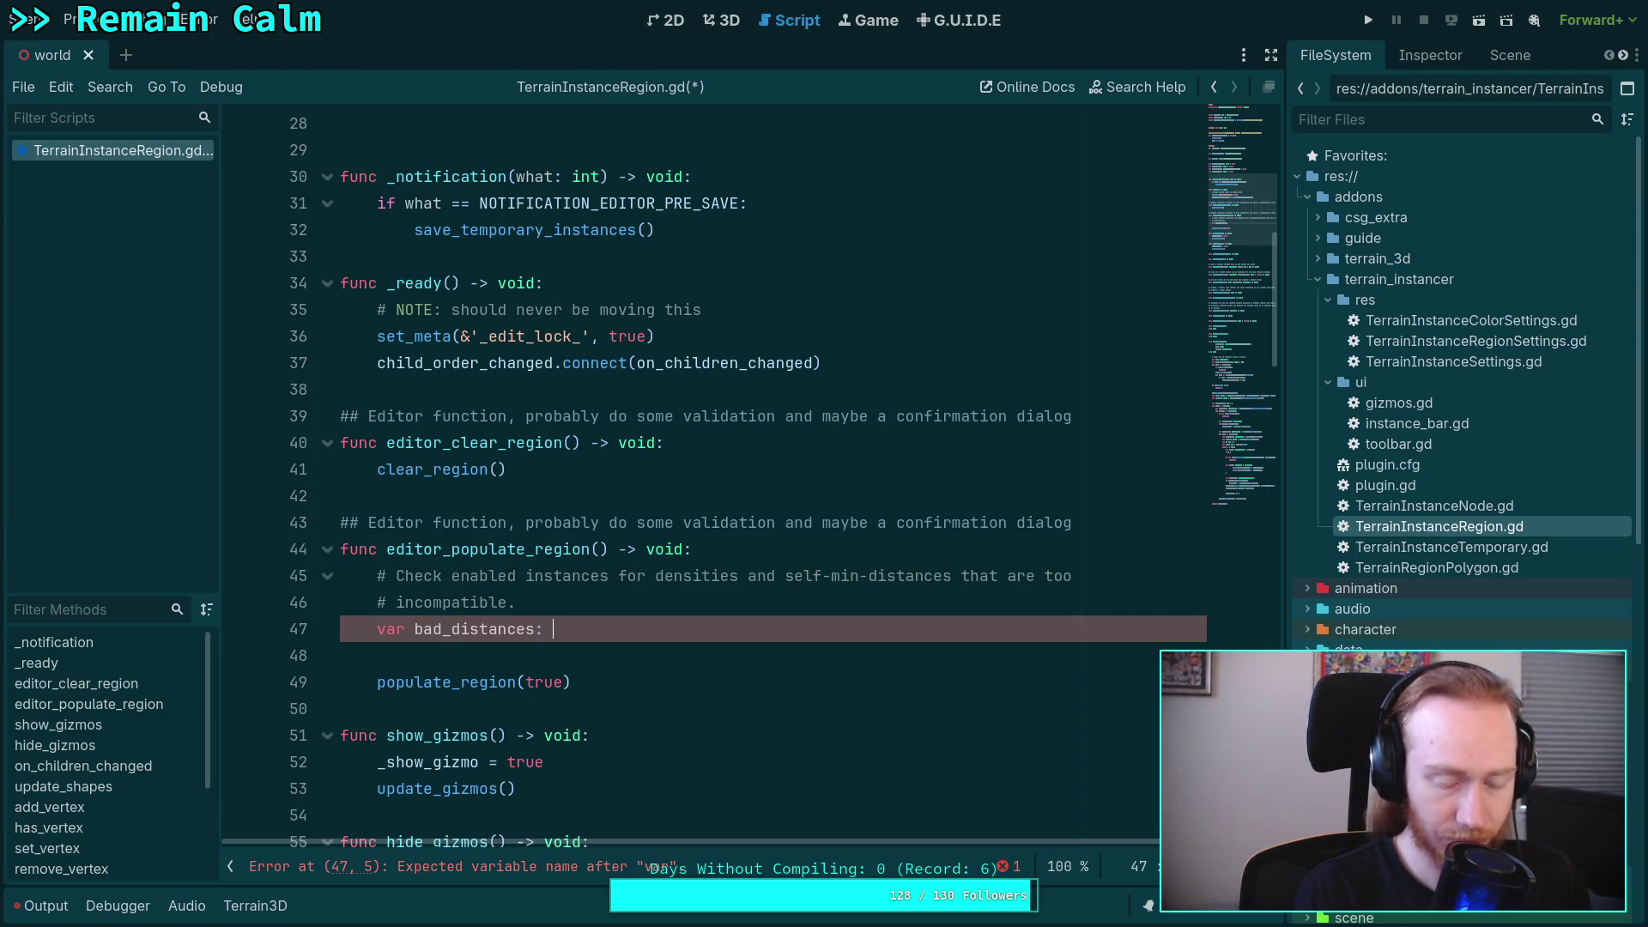
pyautogui.write('Array[')
pyautogui.press('BackSpace')
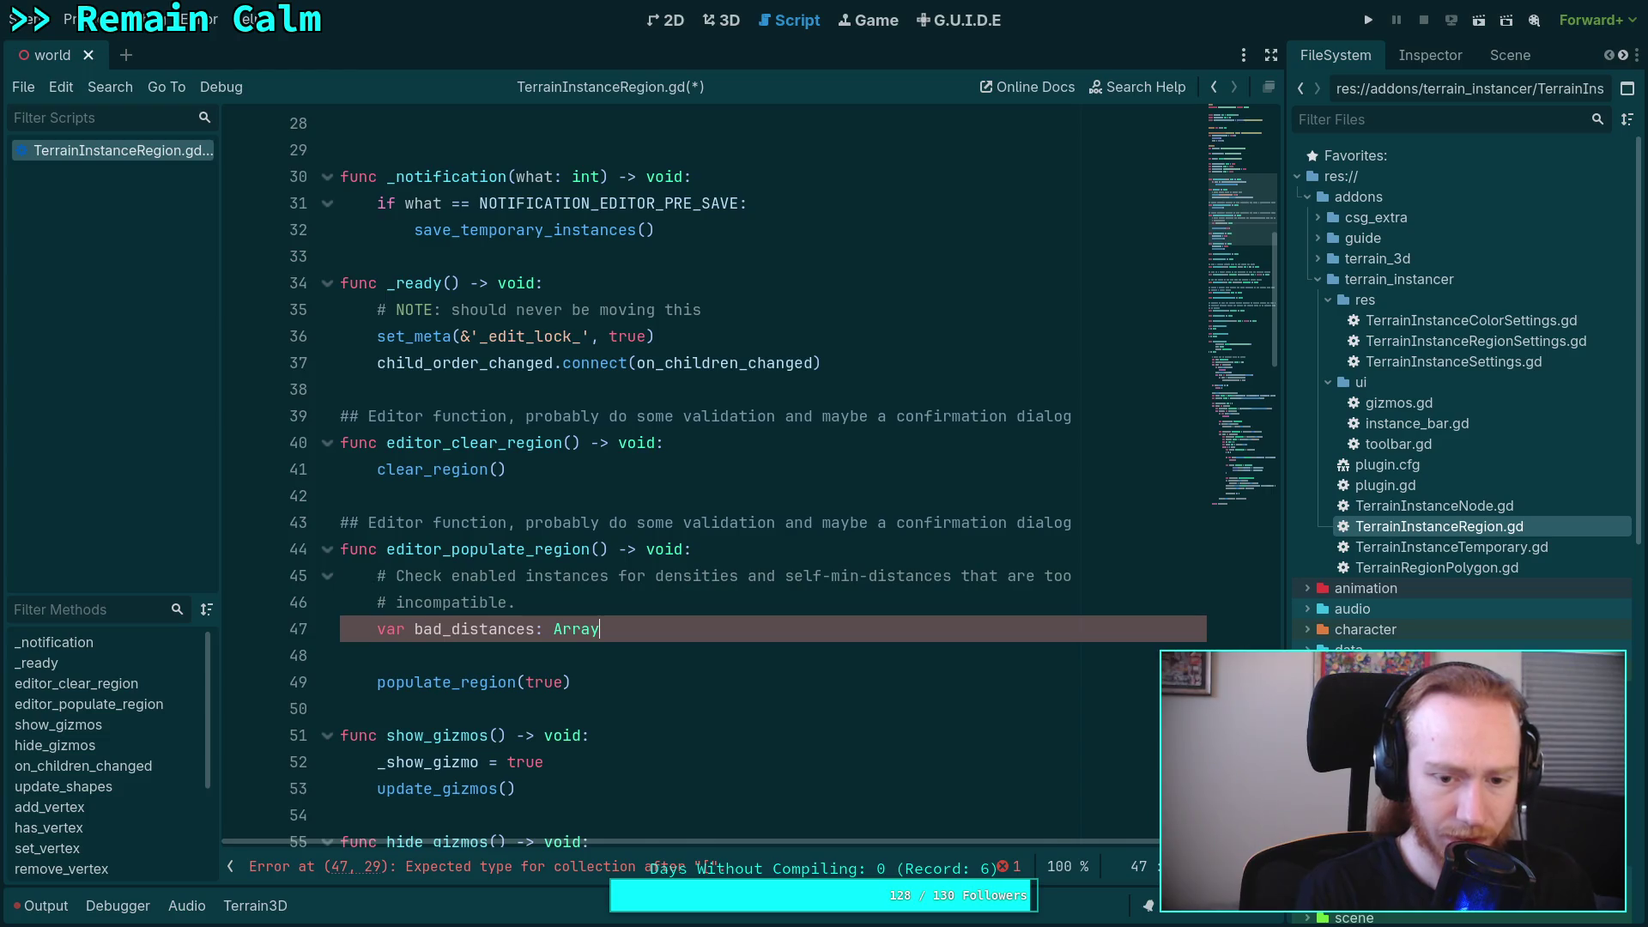
pyautogui.press('Return')
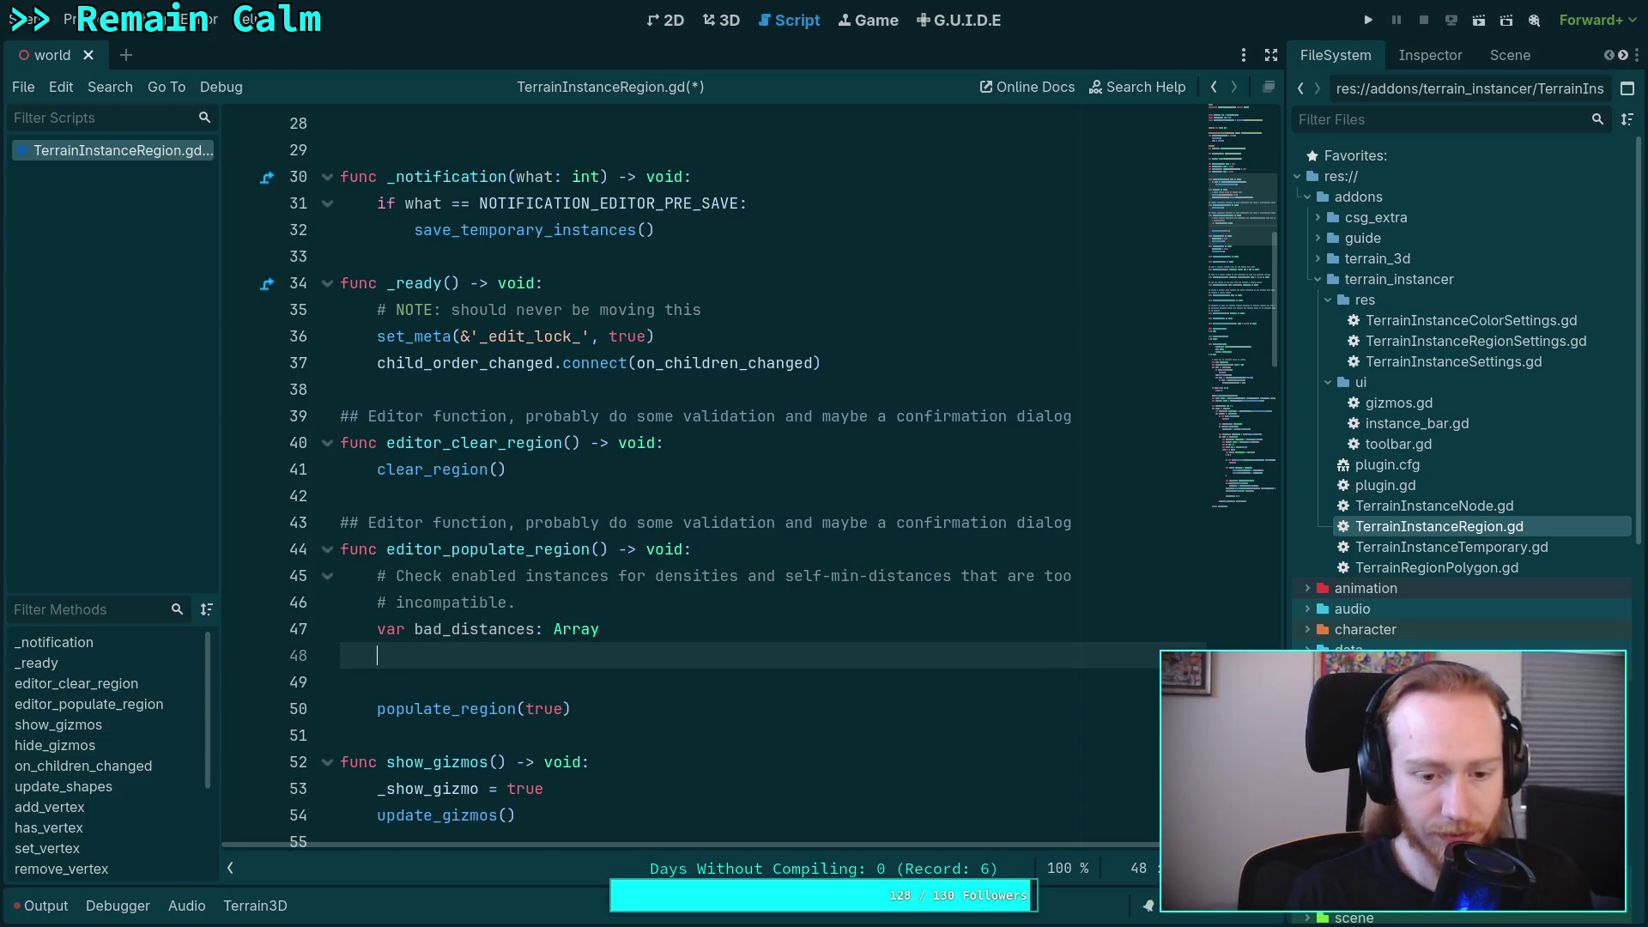
# - Add 'for instance in settings.instances:' and begin a nested 'for' inside it
pyautogui.write('f')
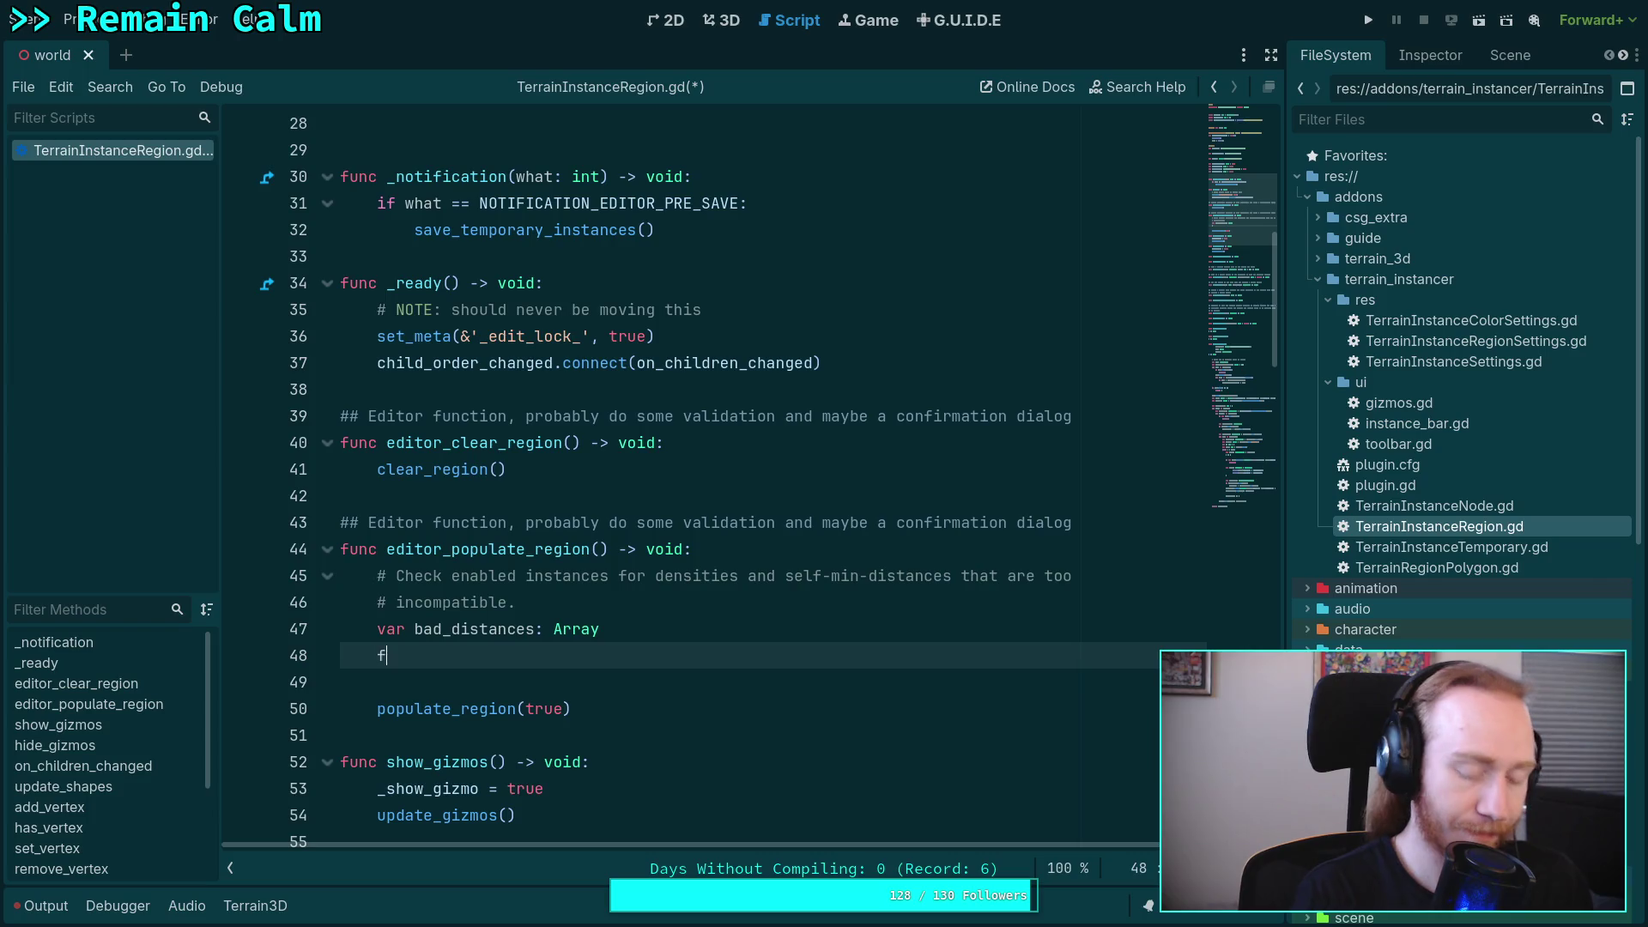
pyautogui.write('or inst')
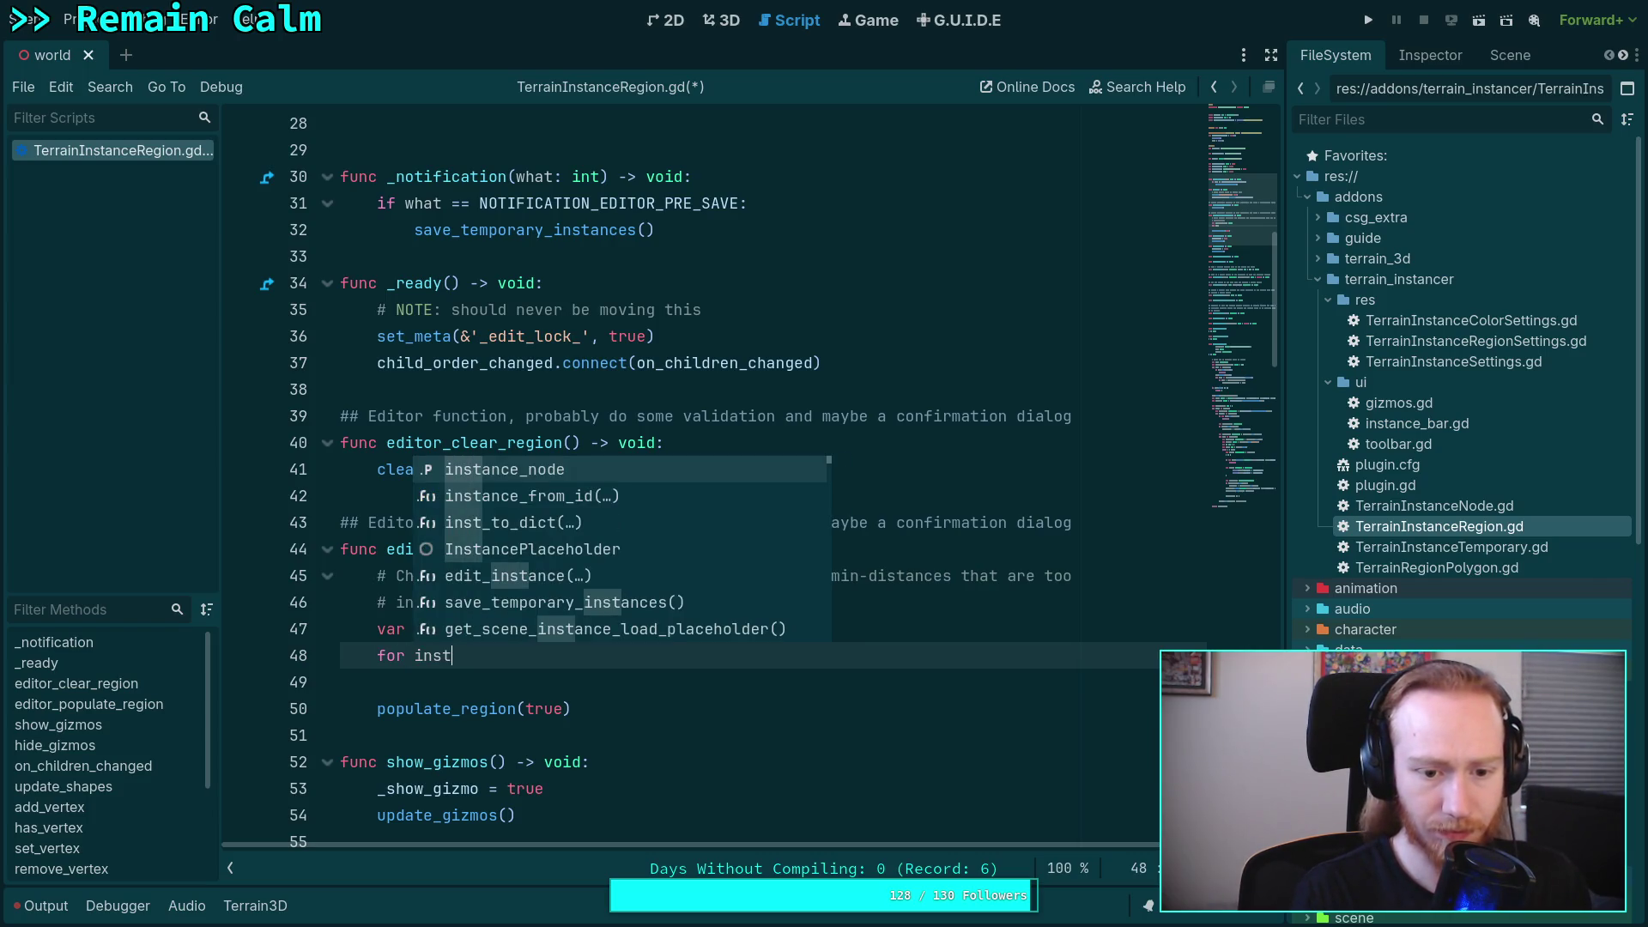
pyautogui.write('ance in set')
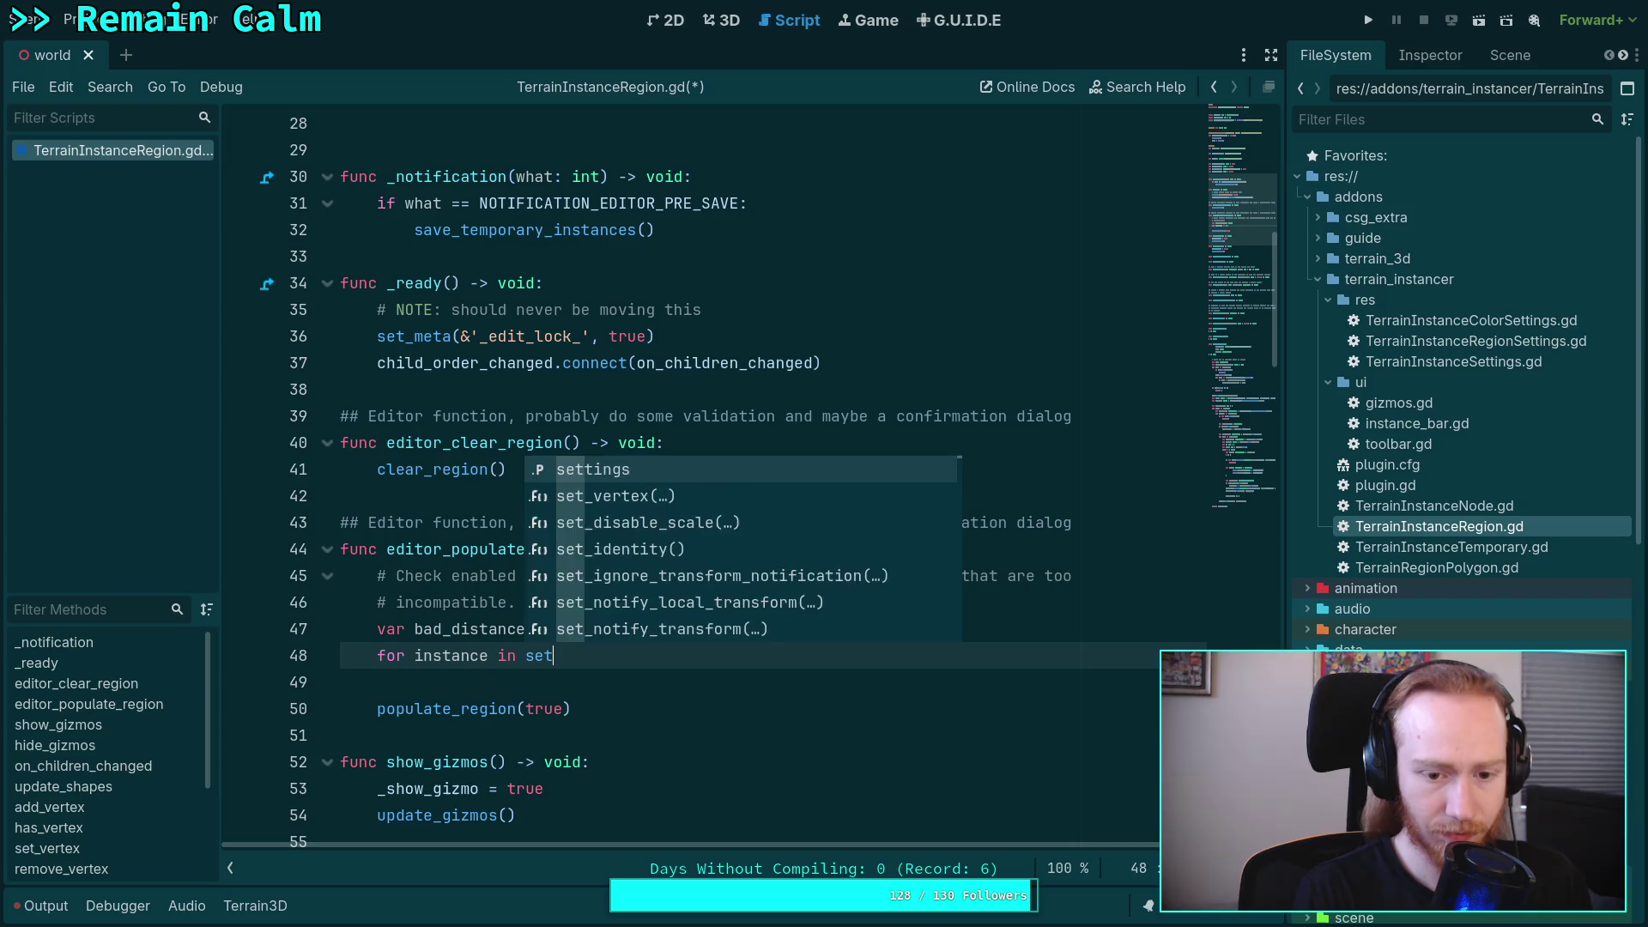
pyautogui.write('tings.instaces')
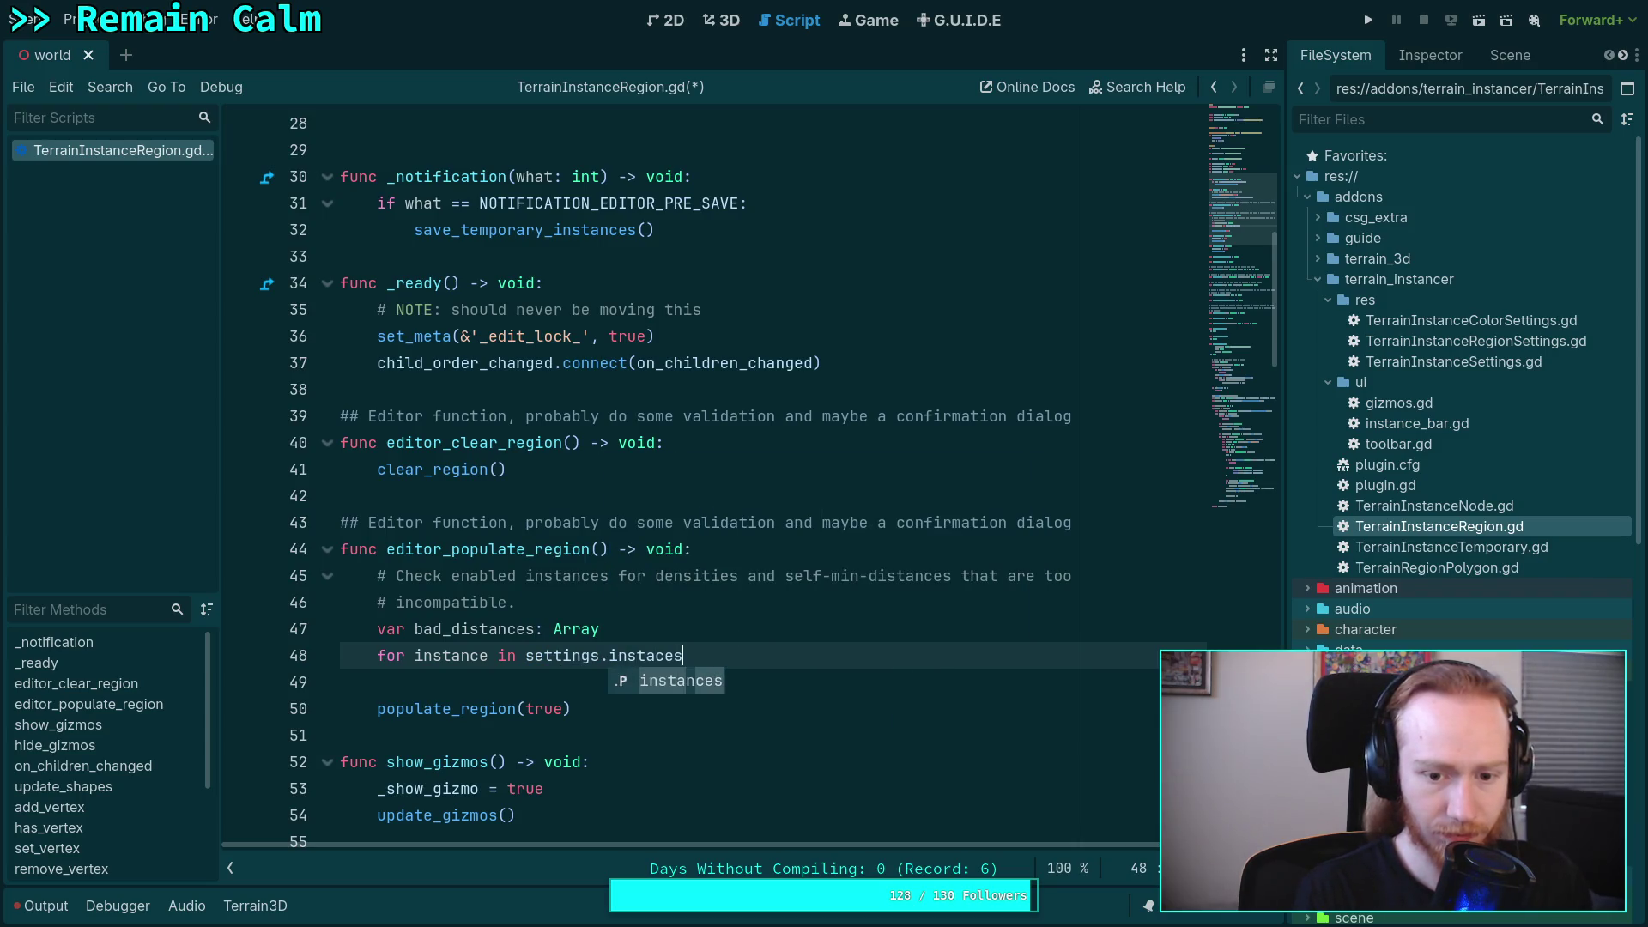
pyautogui.press('Return')
pyautogui.write(':')
pyautogui.press('Return')
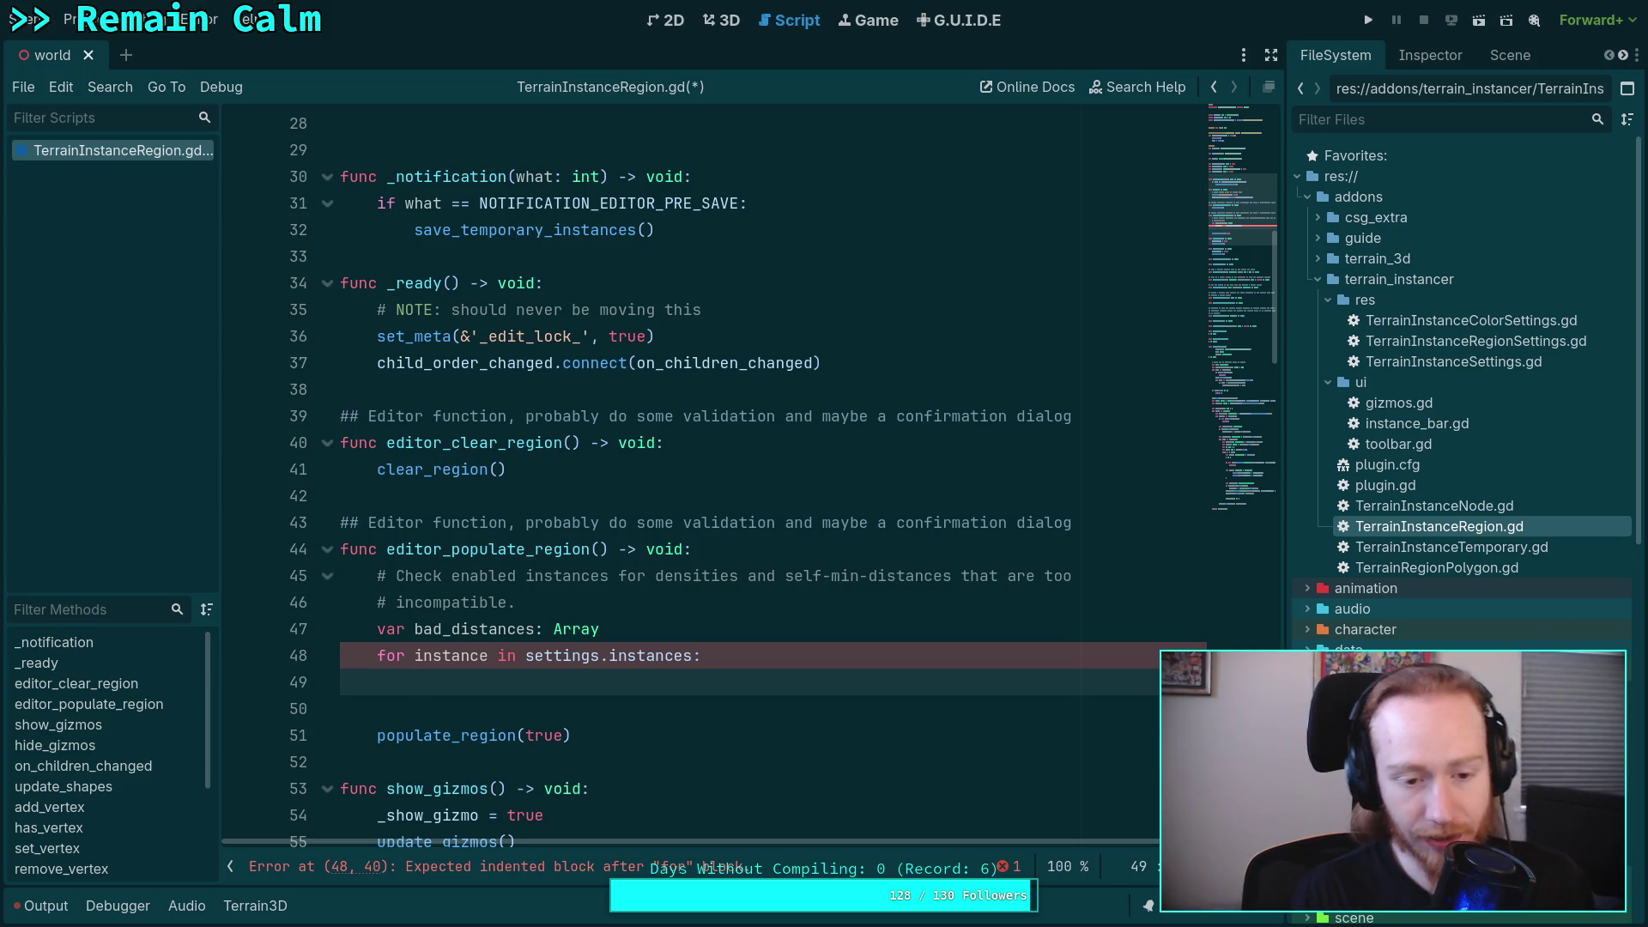
pyautogui.write('for')
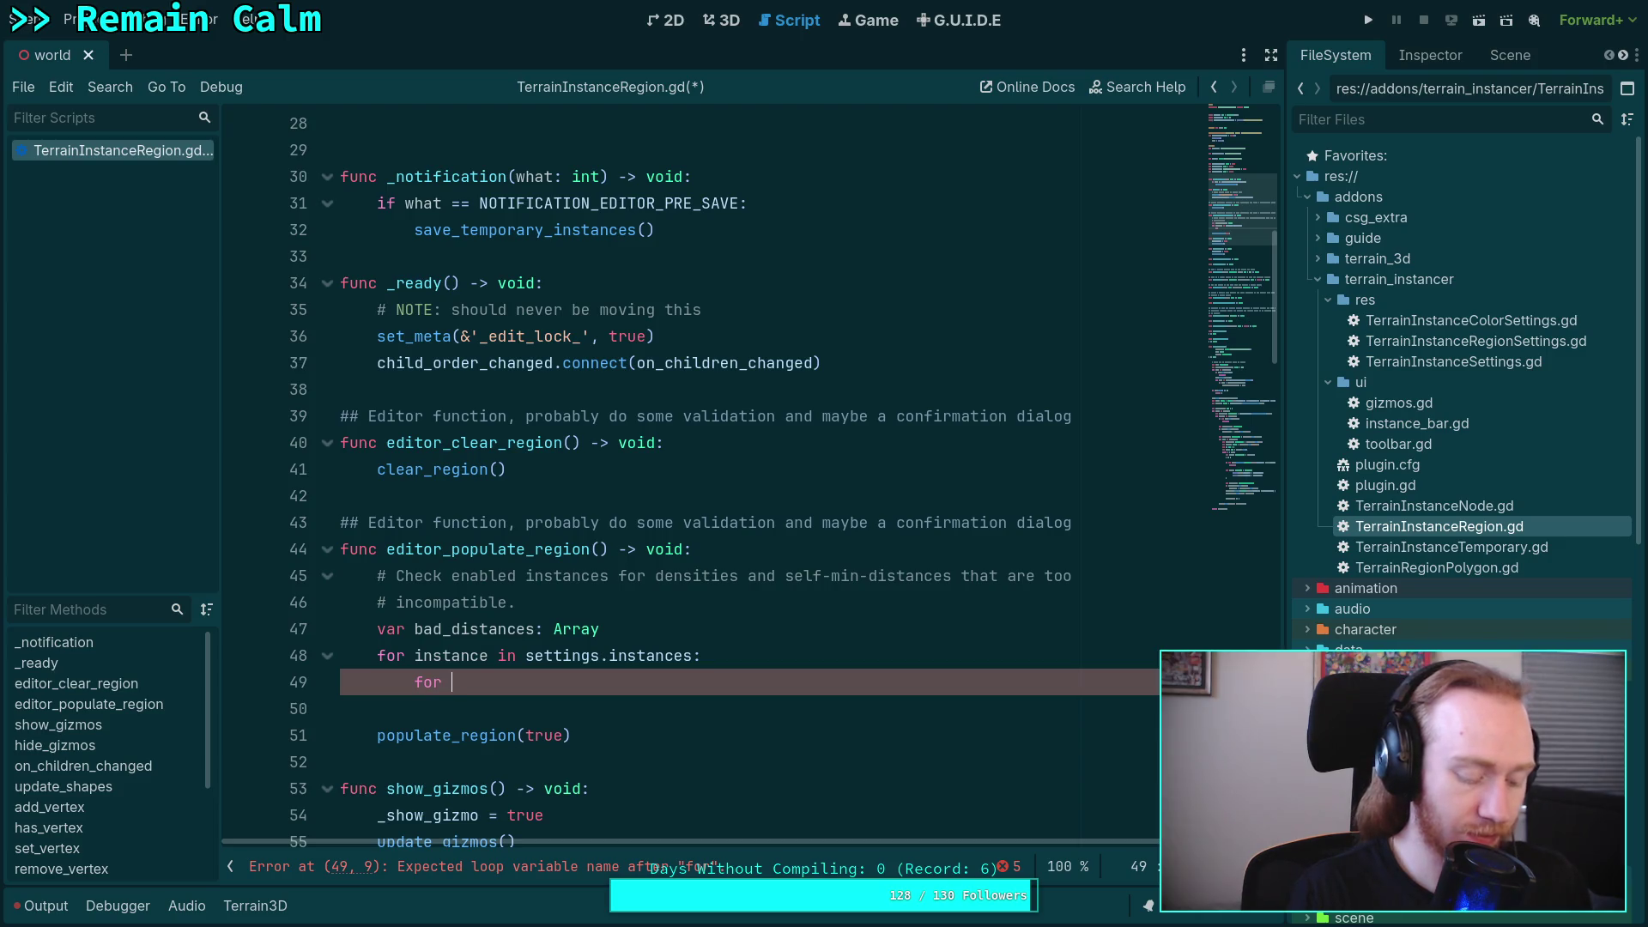
# - Write the inner loop header 'for other_id in instance.minimum_distances:'
pyautogui.write('other')
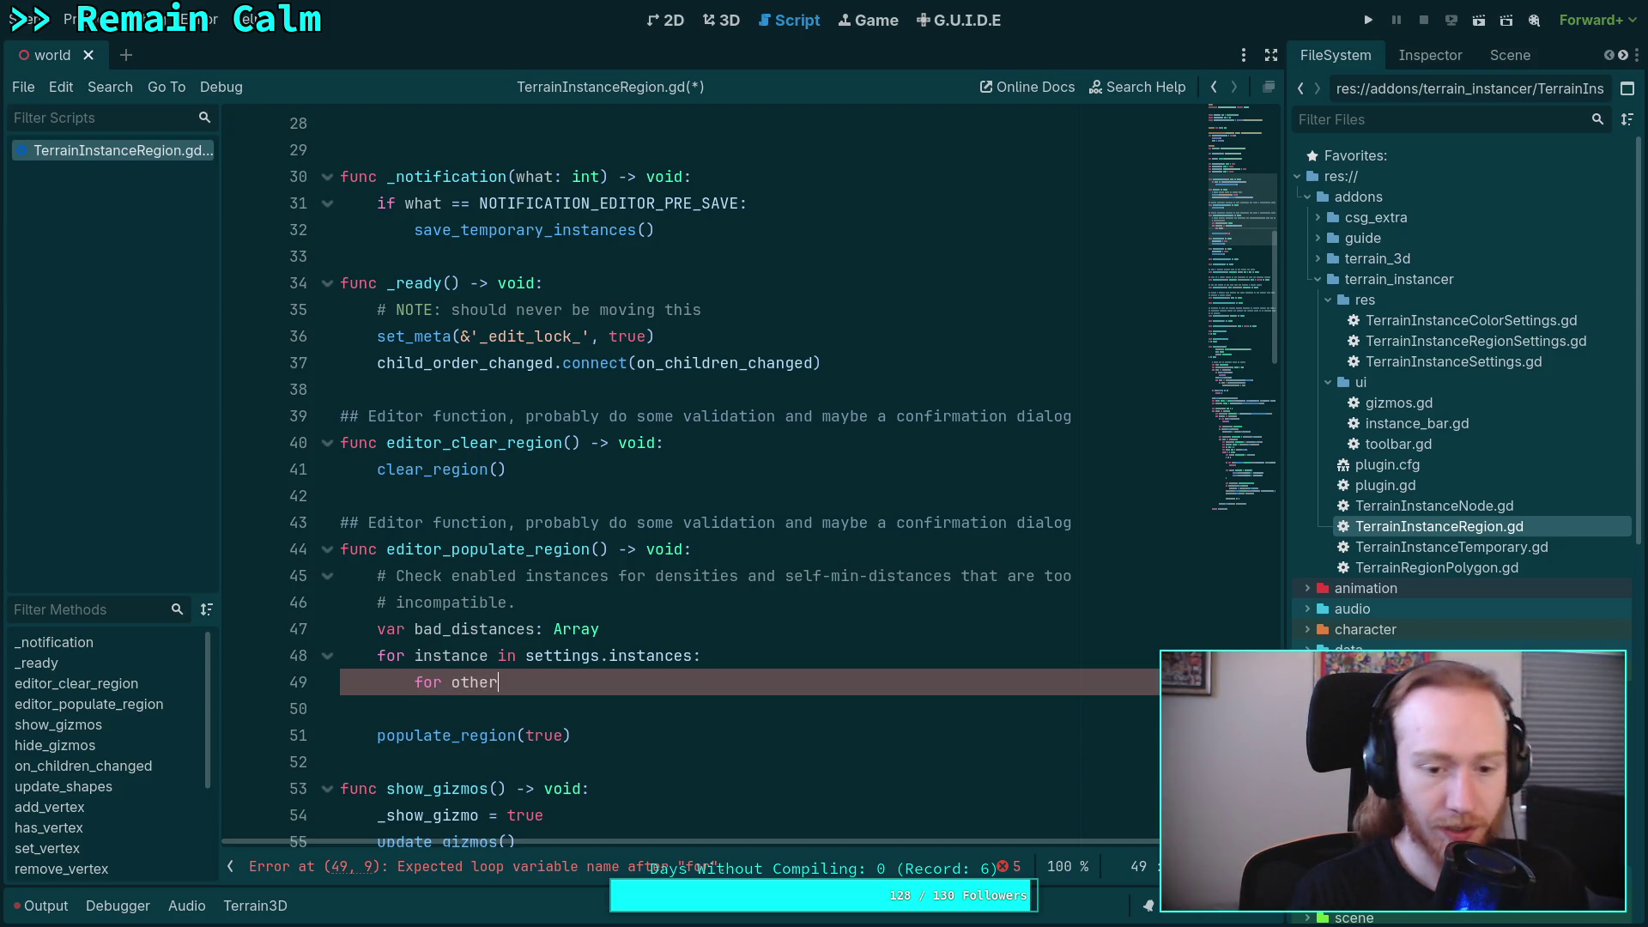
pyautogui.write('_id in instnce.')
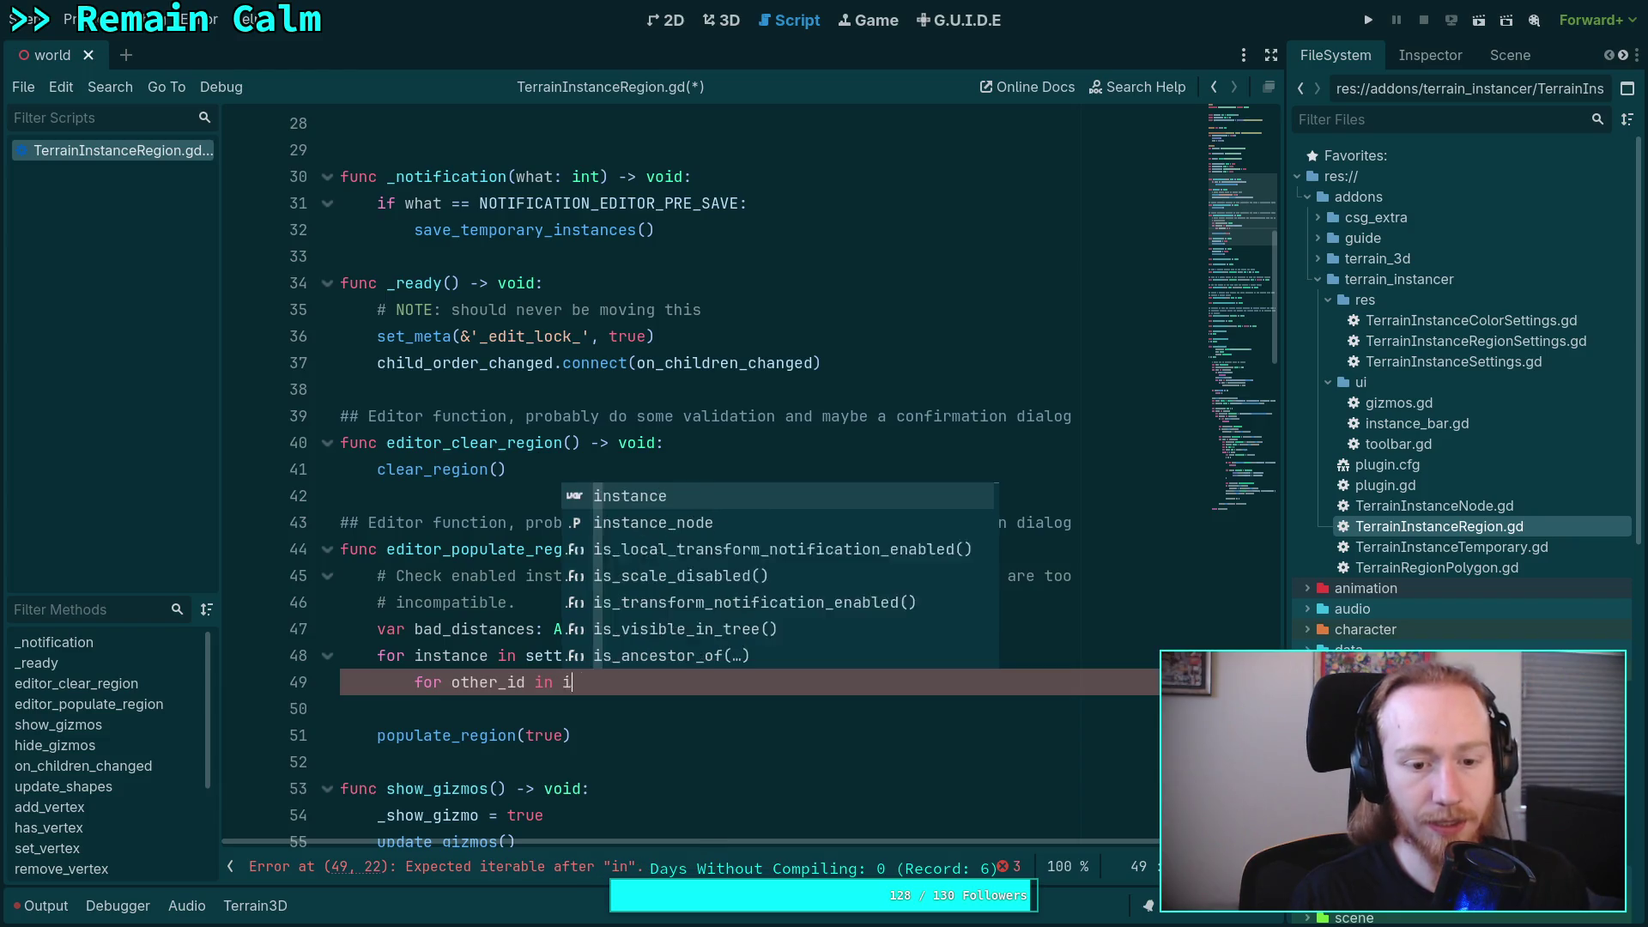
pyautogui.press('BackSpace')
pyautogui.press('BackSpace')
pyautogui.press('BackSpace')
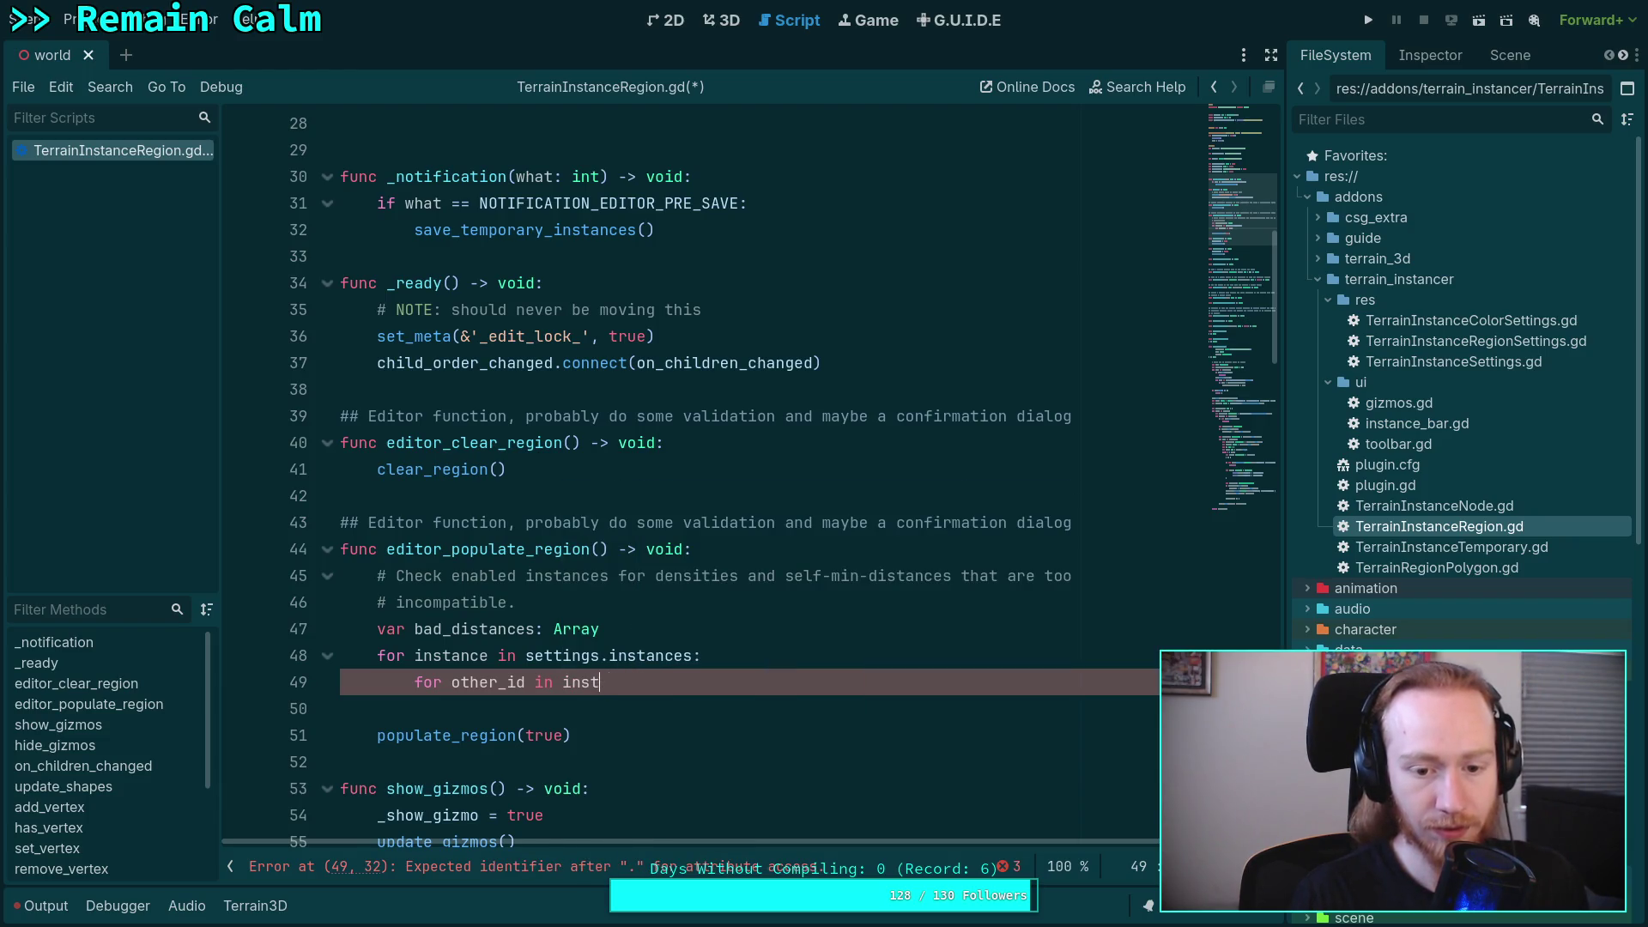
pyautogui.write('ance.m')
pyautogui.press('Return')
pyautogui.write(':')
pyautogui.press('Return')
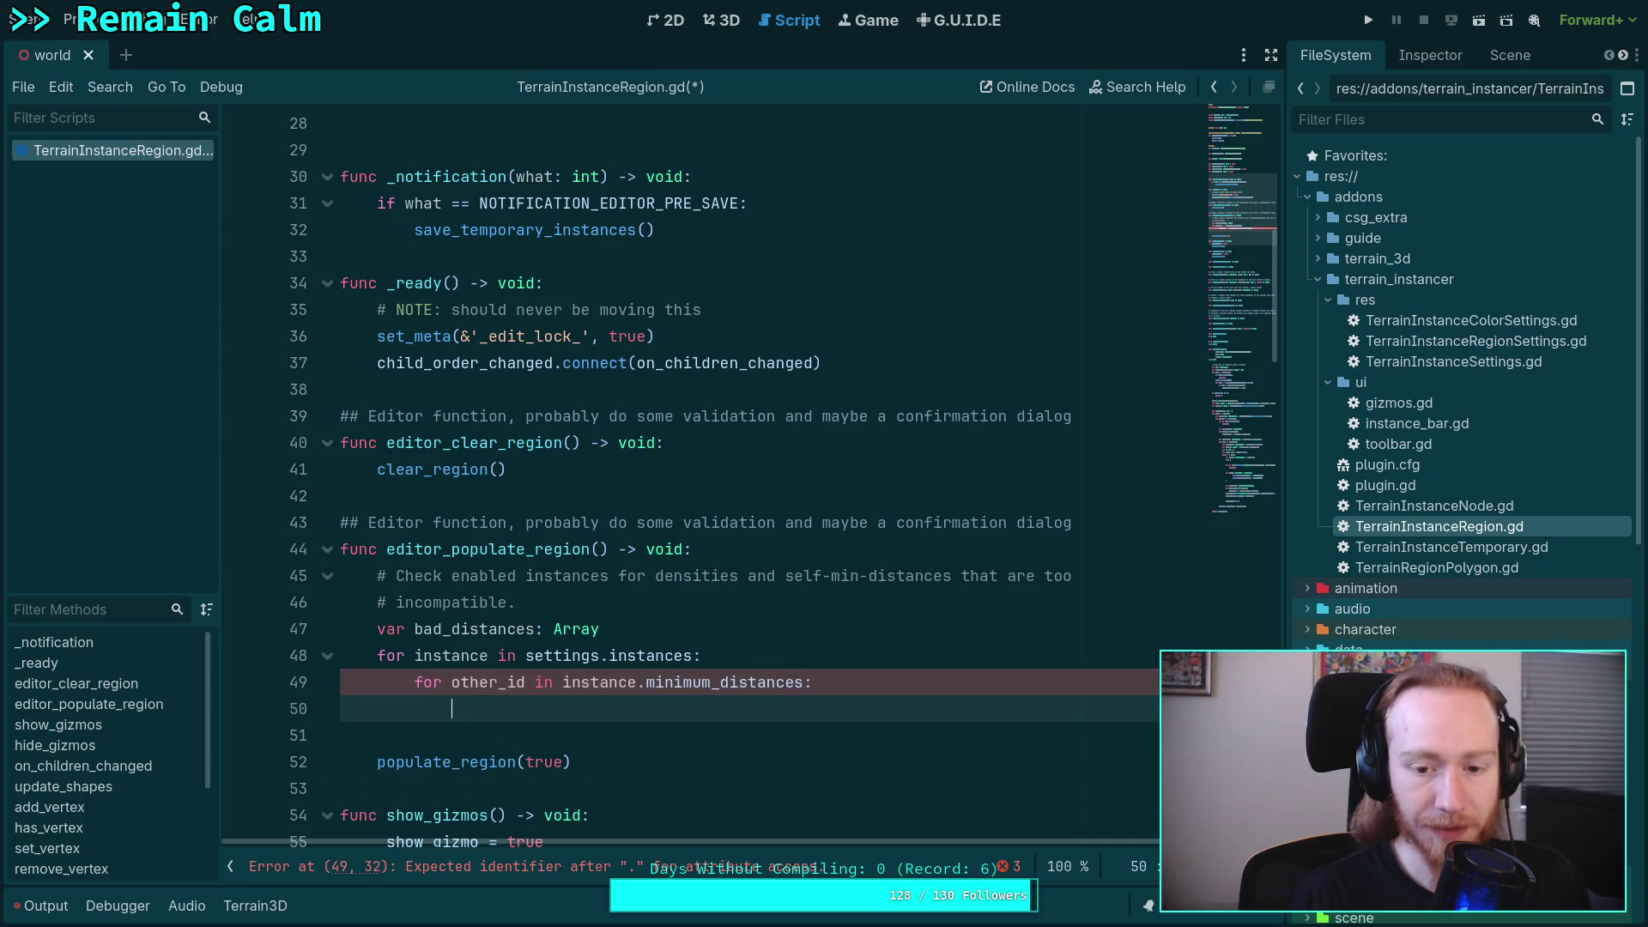
pyautogui.write('var ')
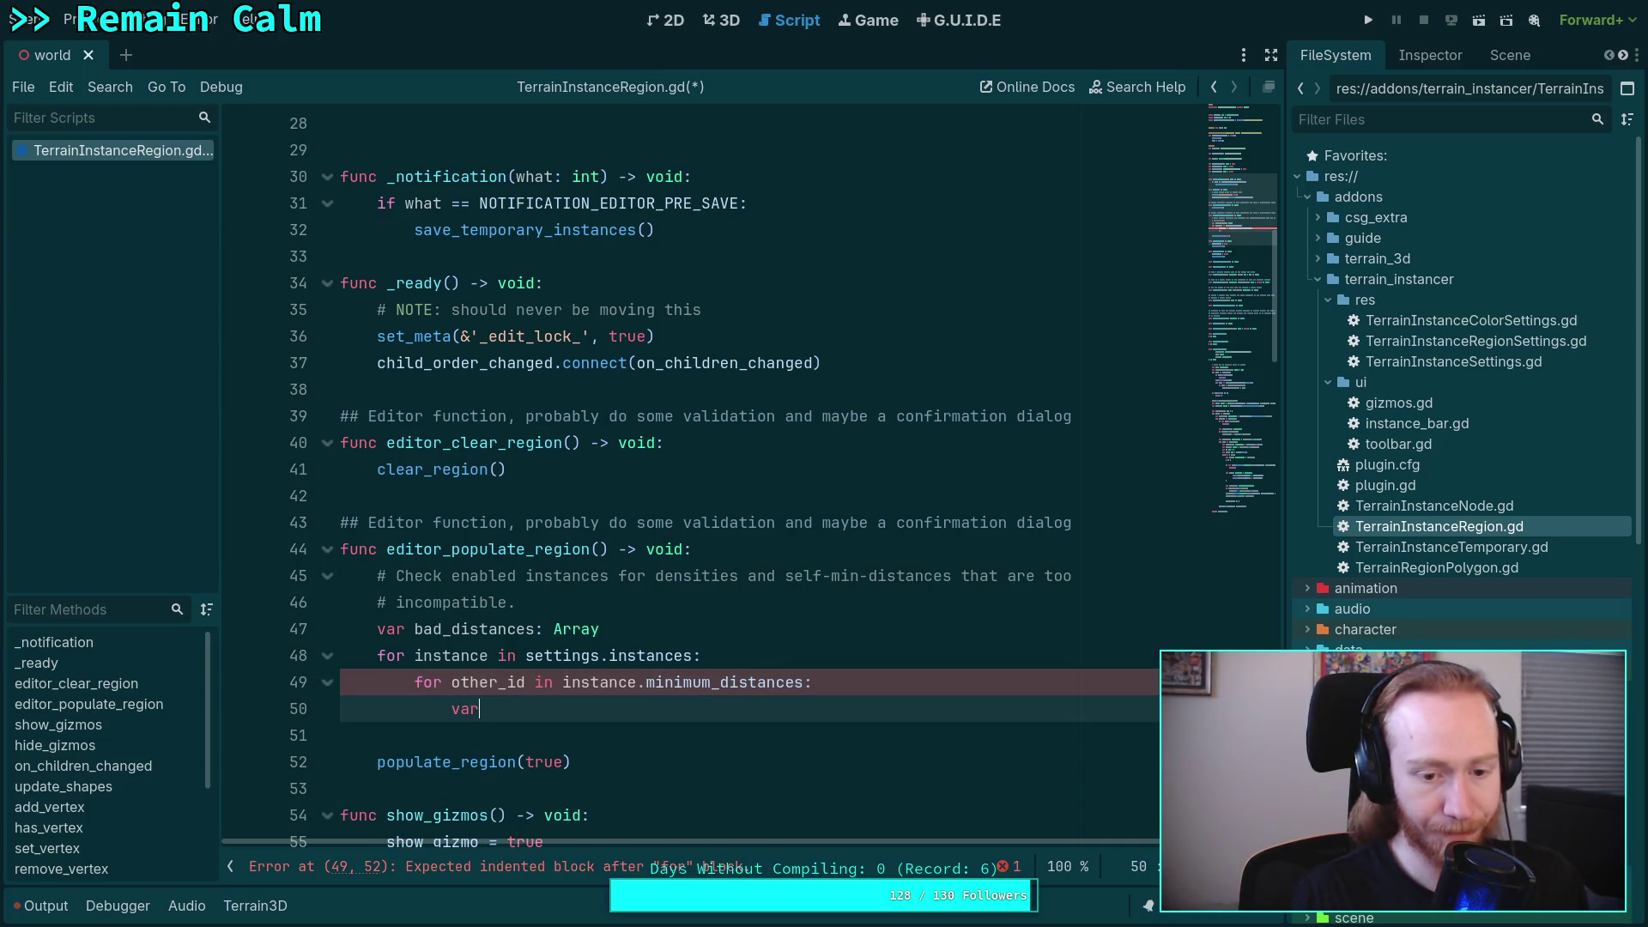
pyautogui.write('min_dast')
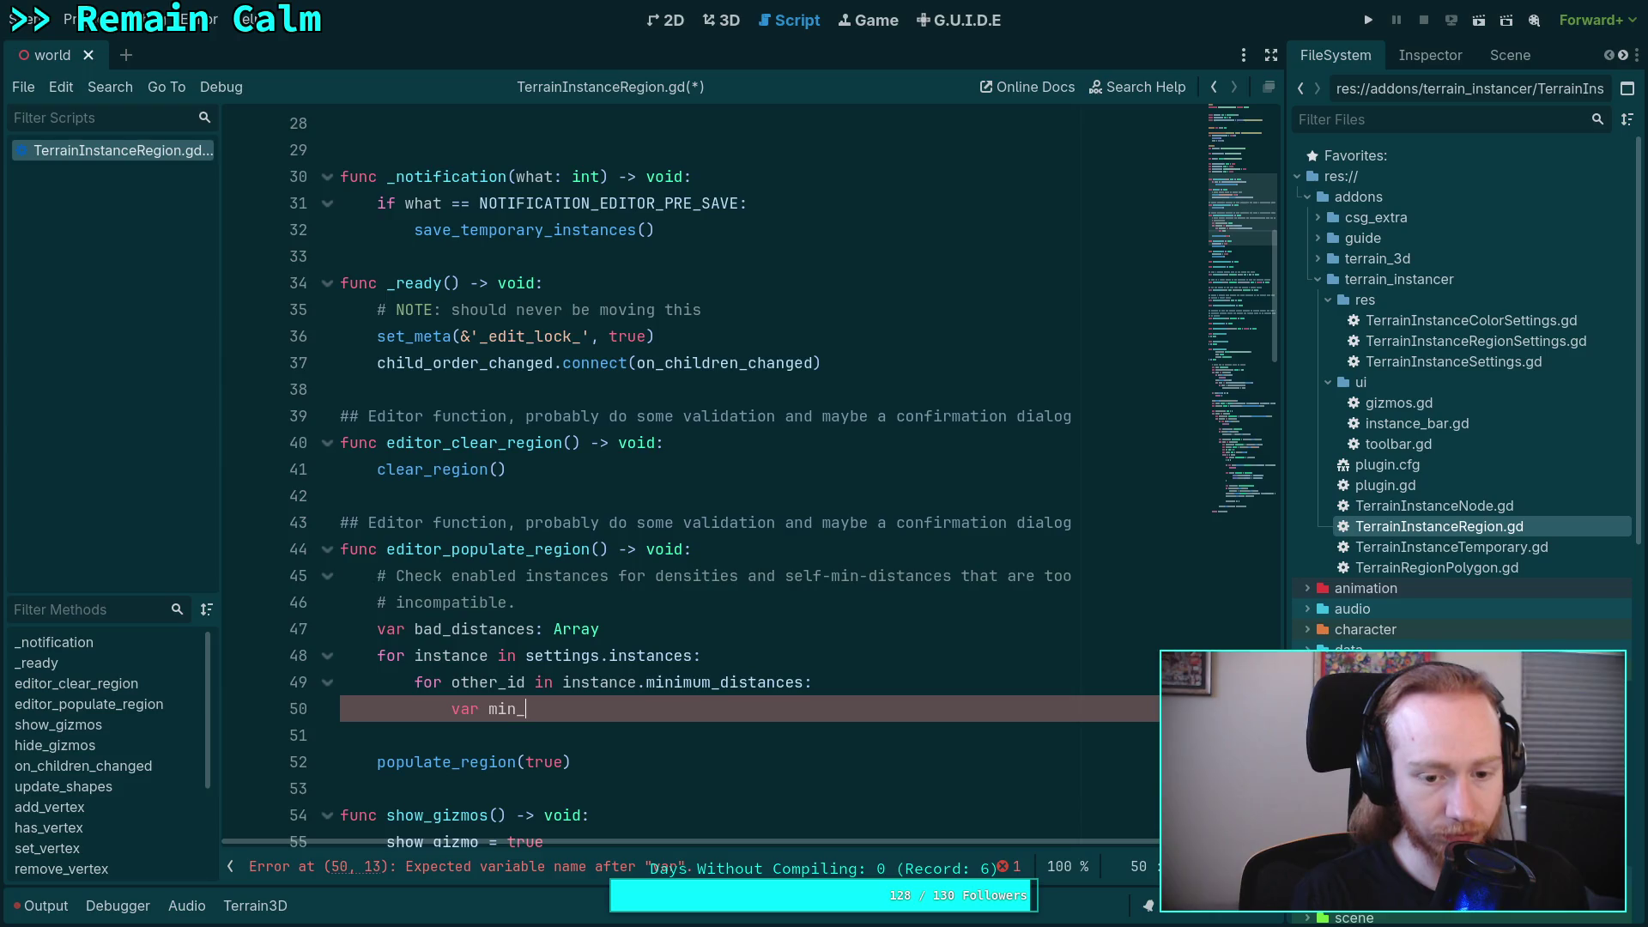
pyautogui.press('BackSpace')
pyautogui.press('BackSpace')
pyautogui.press('BackSpace')
pyautogui.write('istance')
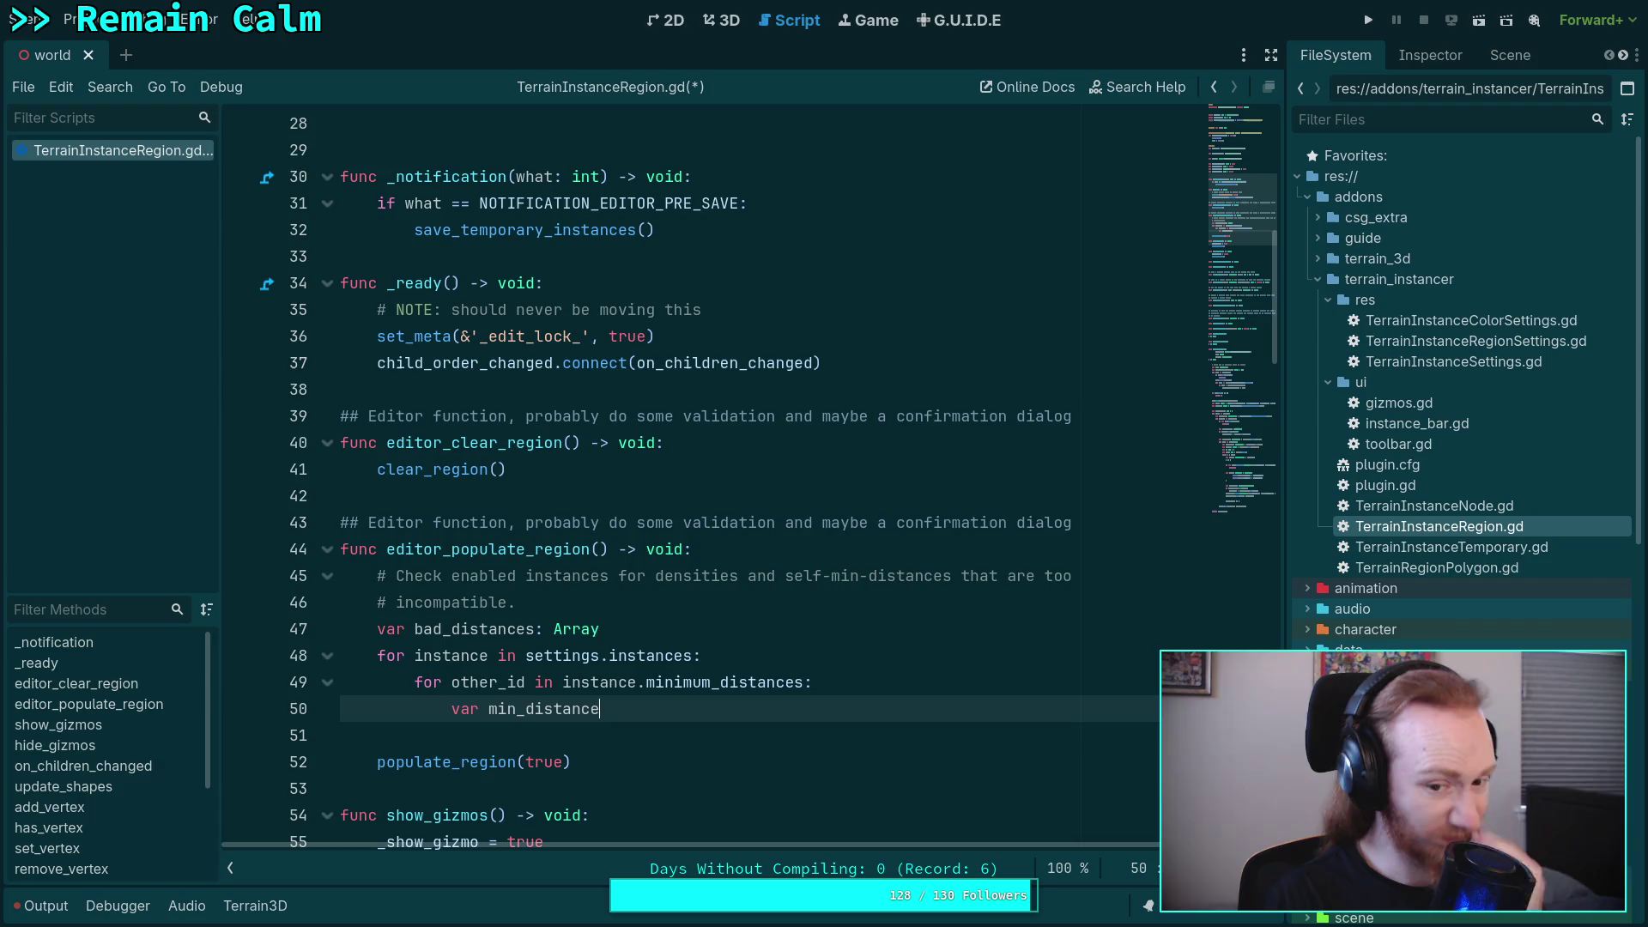
pyautogui.press('BackSpace')
pyautogui.press('BackSpace')
pyautogui.press('BackSpace')
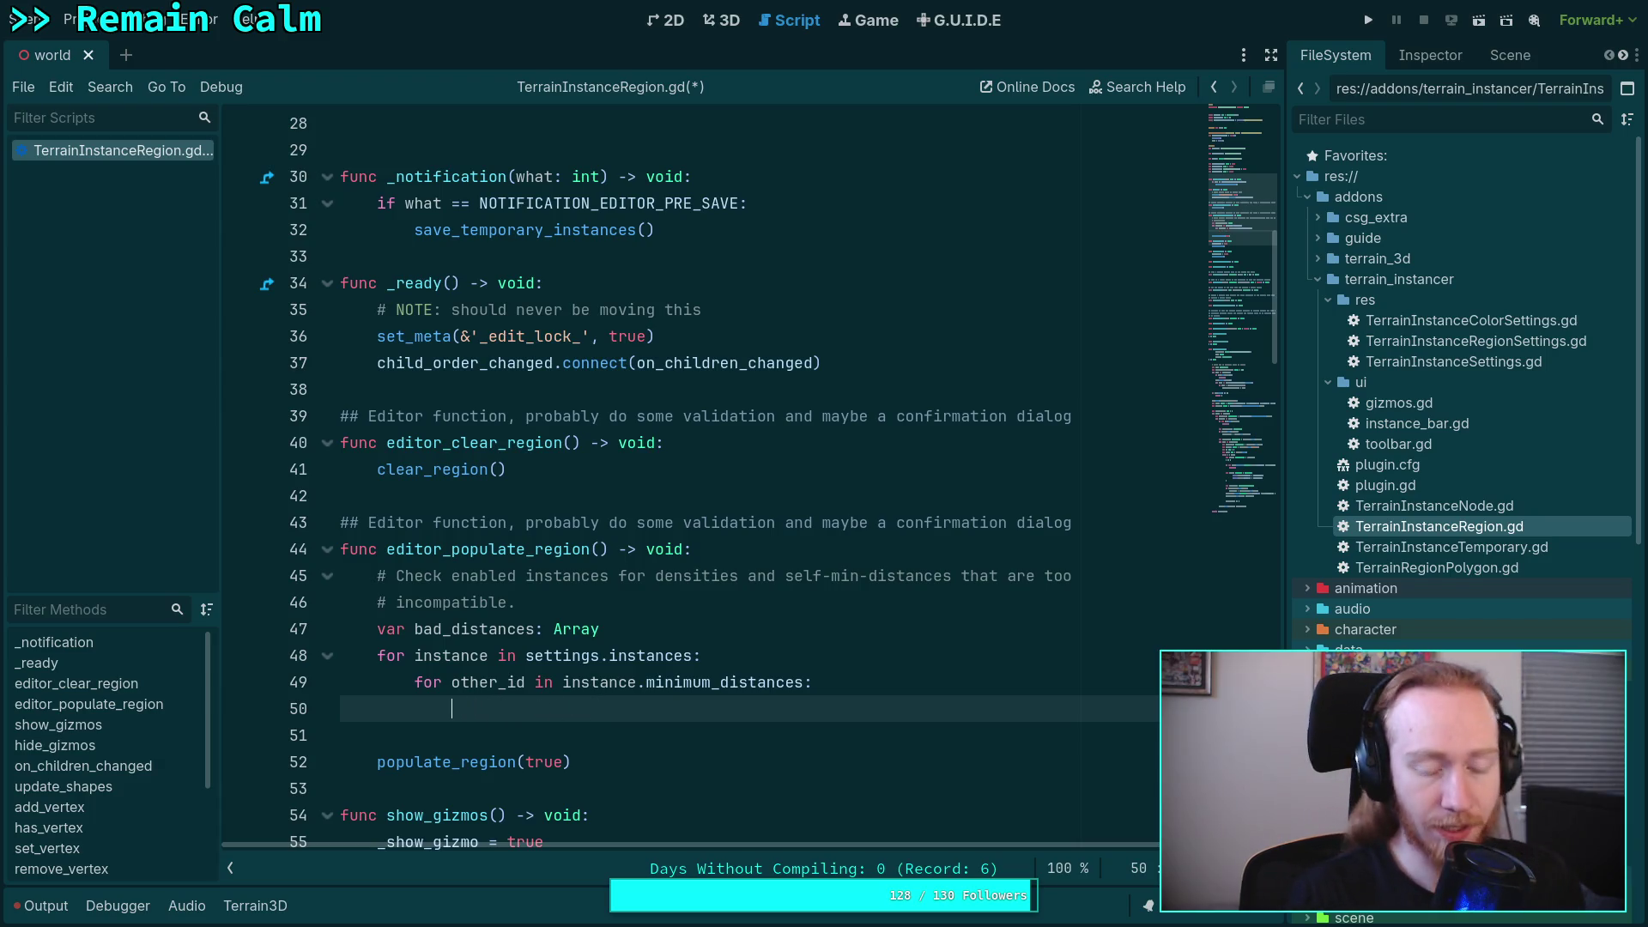
# - Add 'if other_id != instance.id:' with a 'continue' body inside the inner loop
pyautogui.write('if other_id')
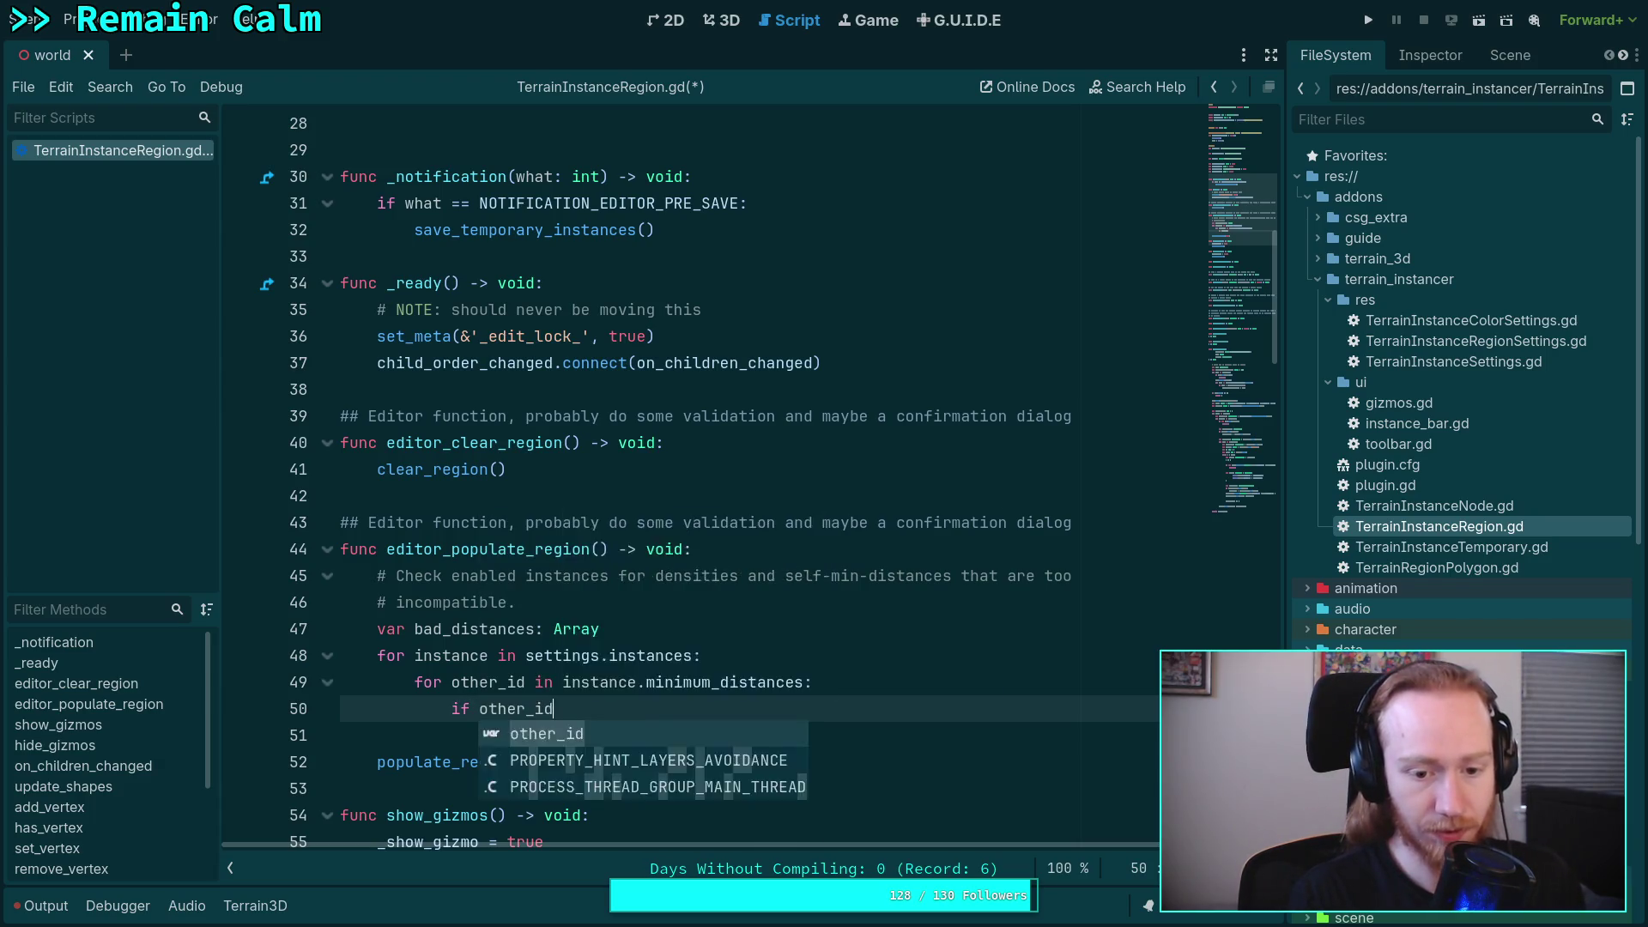
pyautogui.write(' != uns')
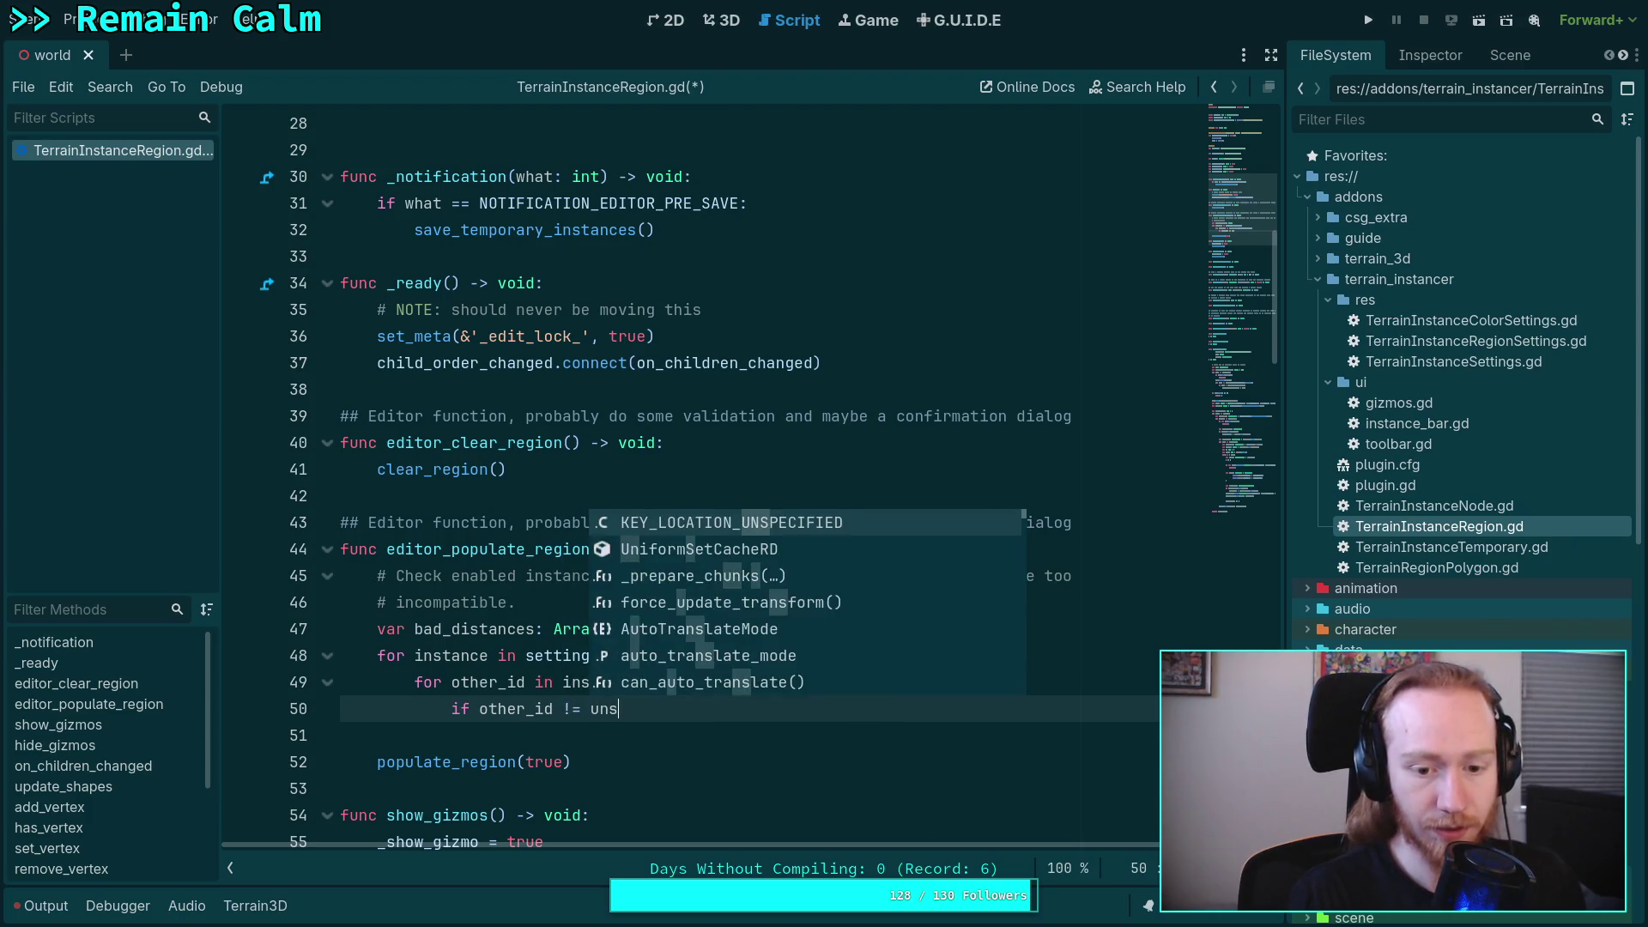
pyautogui.press('BackSpace')
pyautogui.press('BackSpace')
pyautogui.press('BackSpace')
pyautogui.write('instance.id')
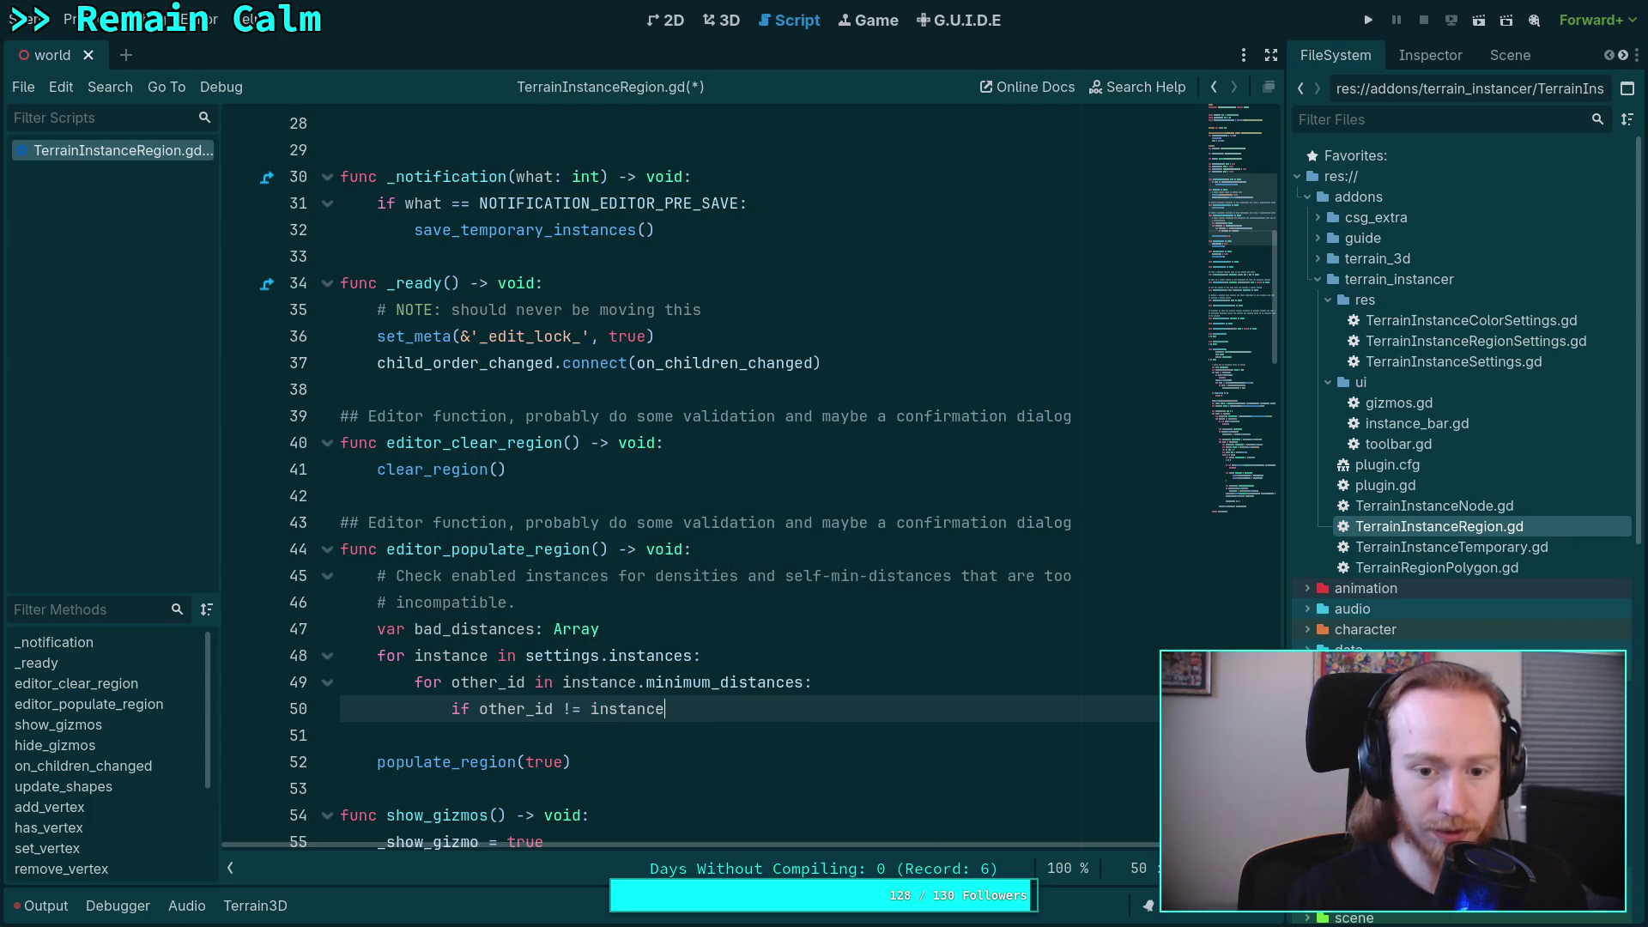
pyautogui.write(':')
pyautogui.press('Return')
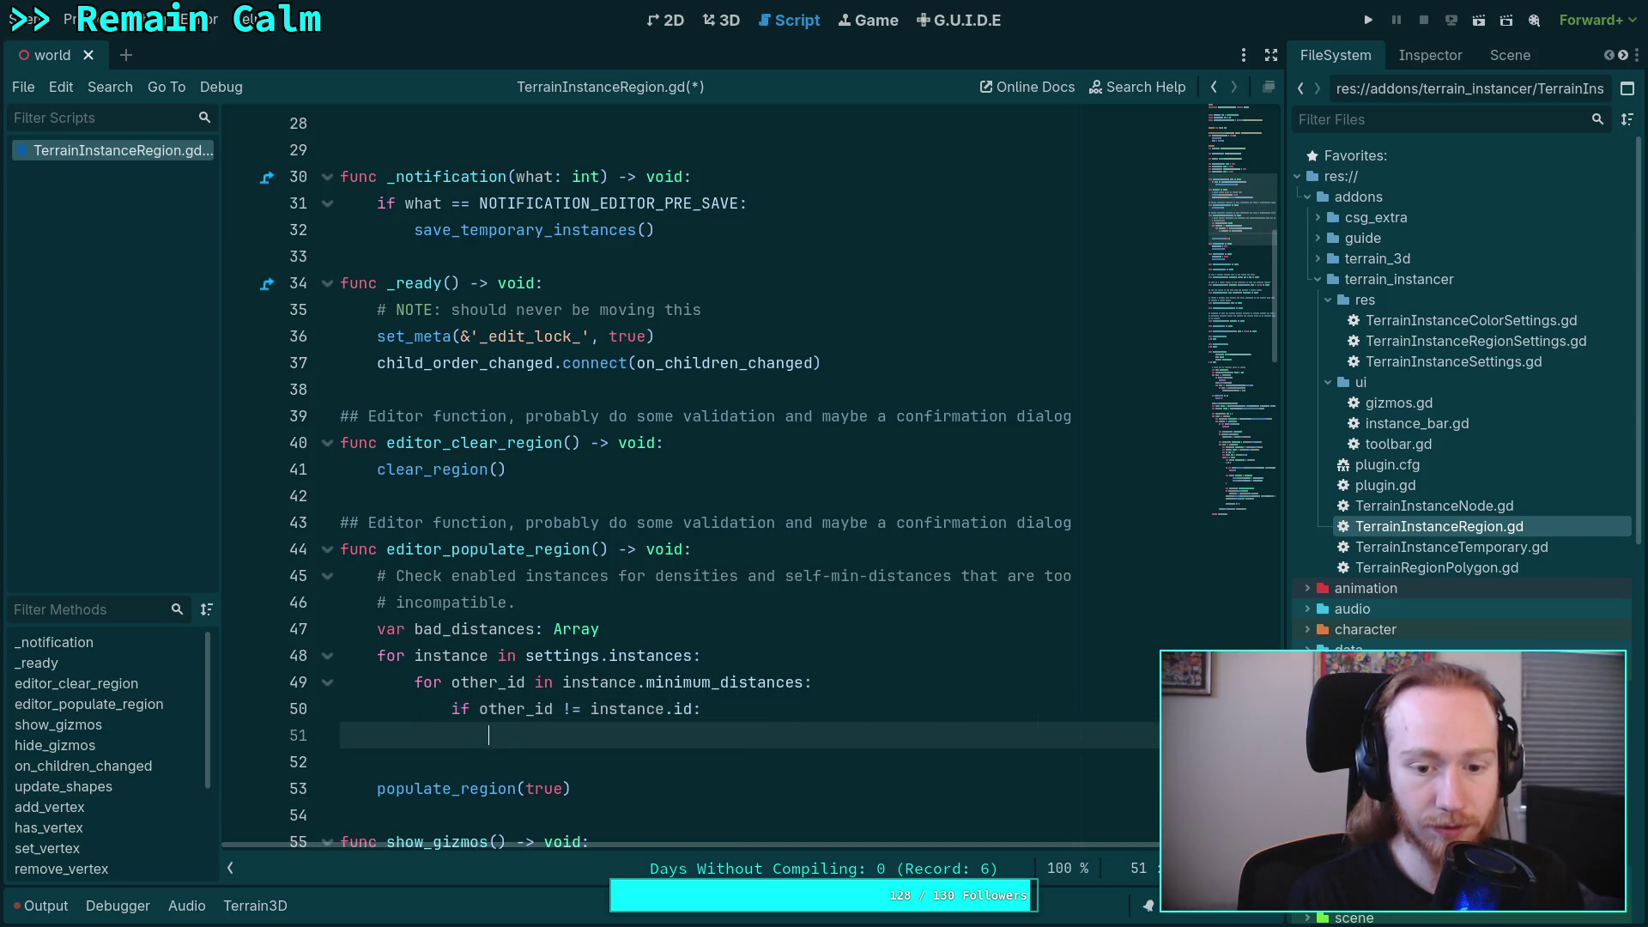
pyautogui.write('continue')
pyautogui.press('Return')
pyautogui.press('Return')
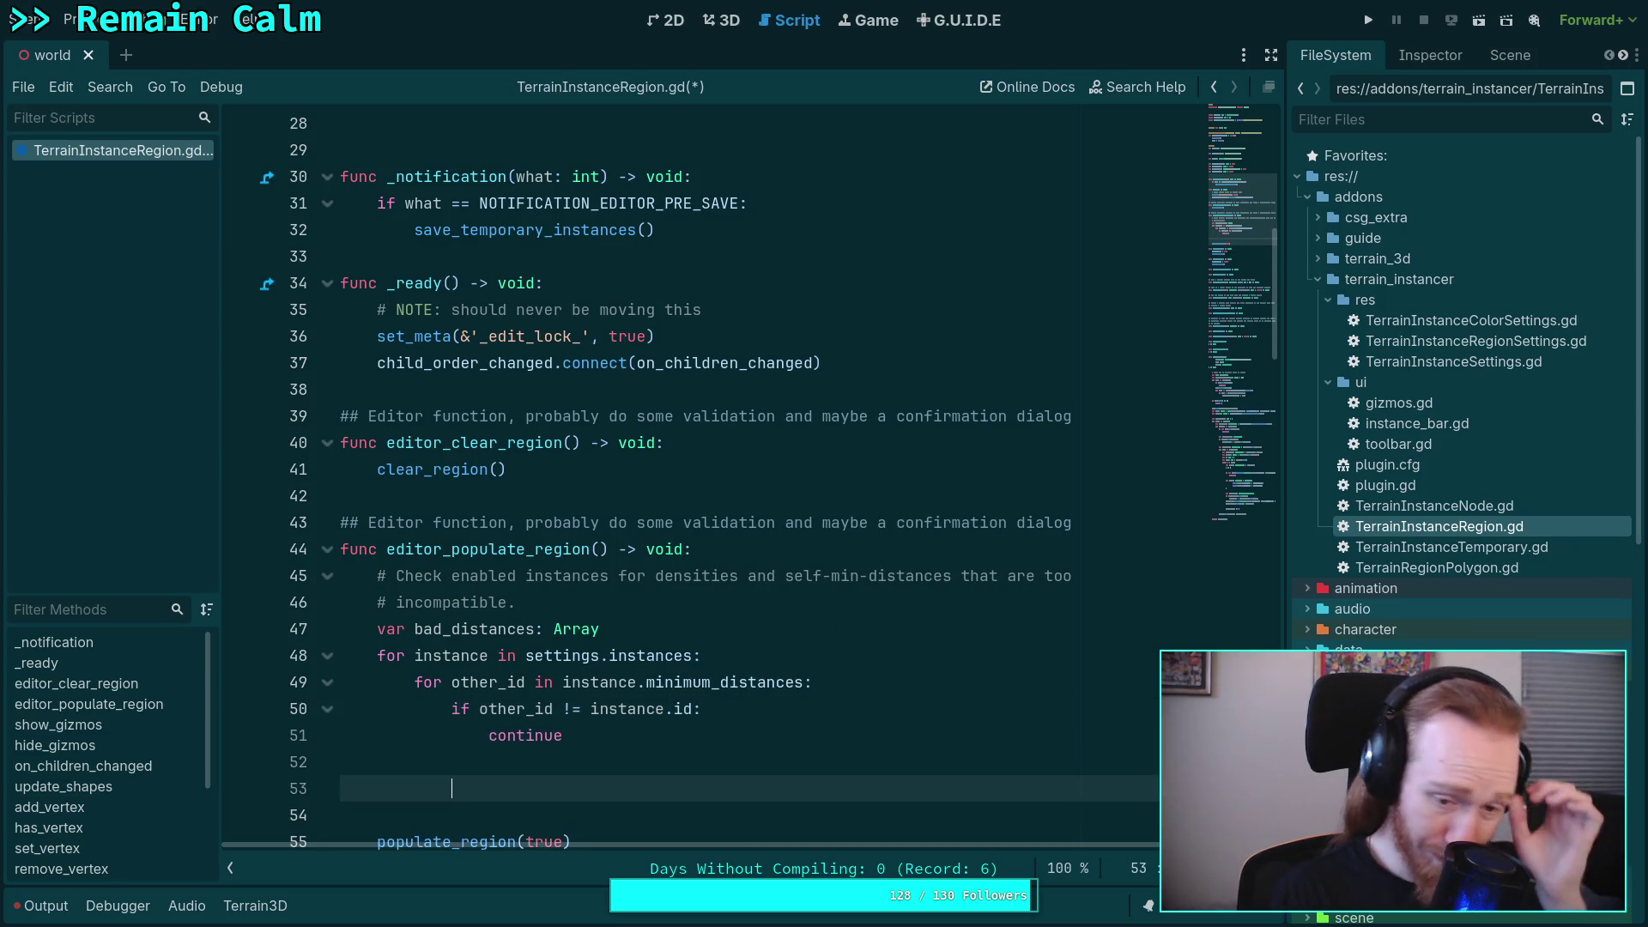
pyautogui.scroll(-1, 748, 633)
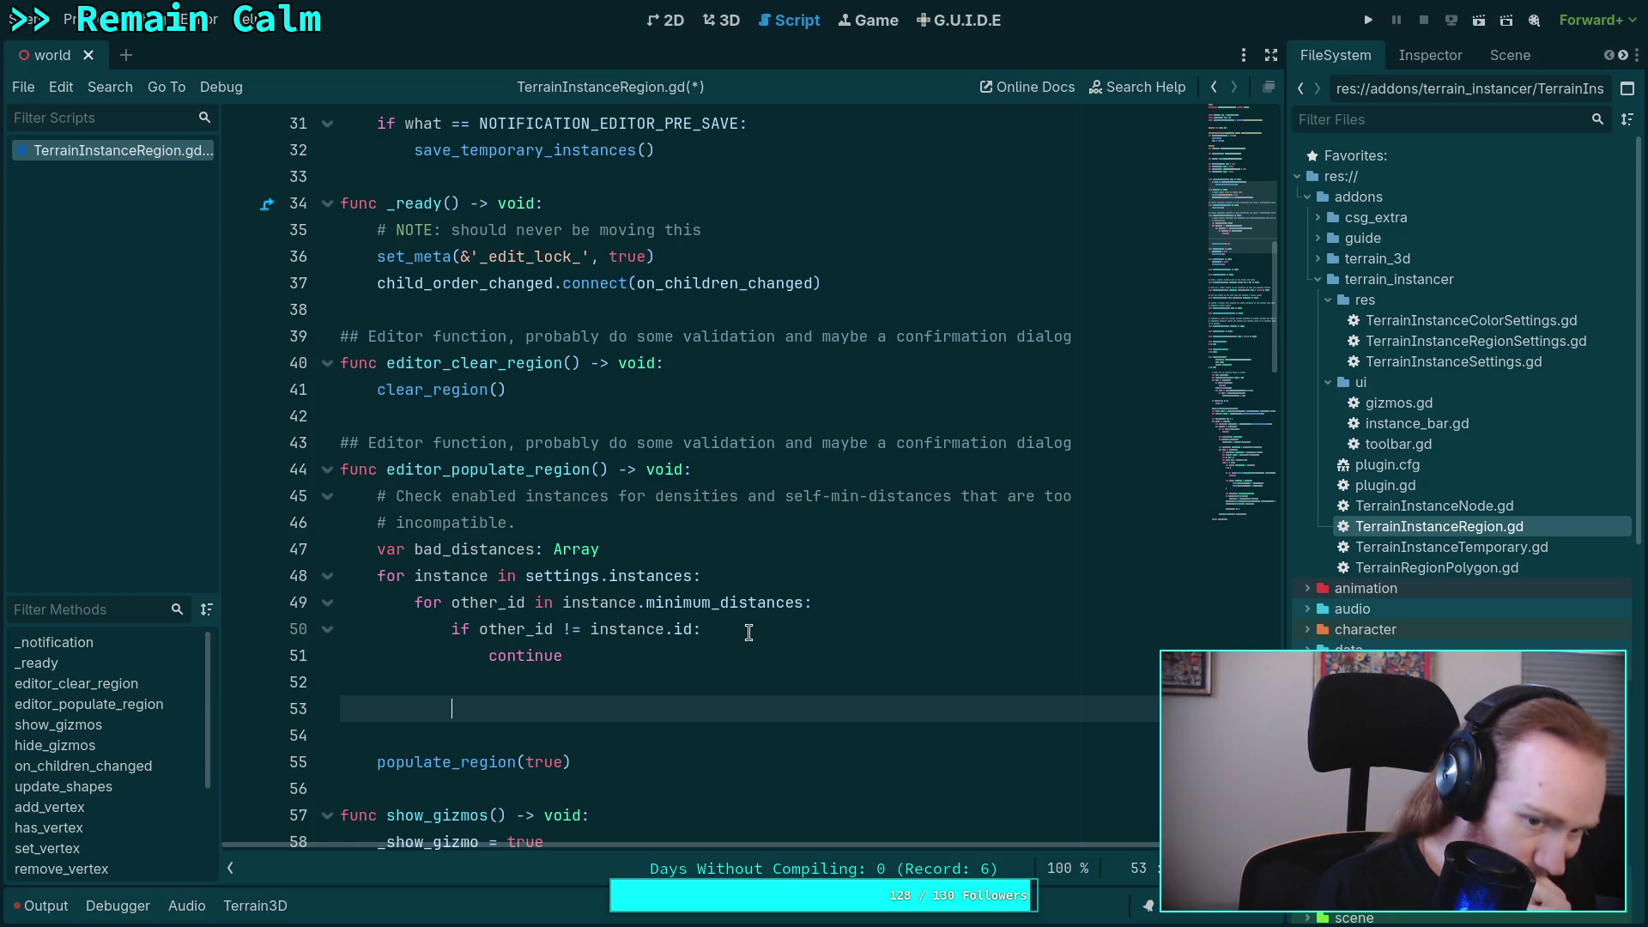
# - Replace the nested loop with 'var min_dist: float = instance.minimum_distances.get(instance.id, 0.0)'
pyautogui.moveTo(484, 708)
pyautogui.mouseDown()
pyautogui.moveTo(361, 658)
pyautogui.moveTo(416, 604)
pyautogui.mouseUp()
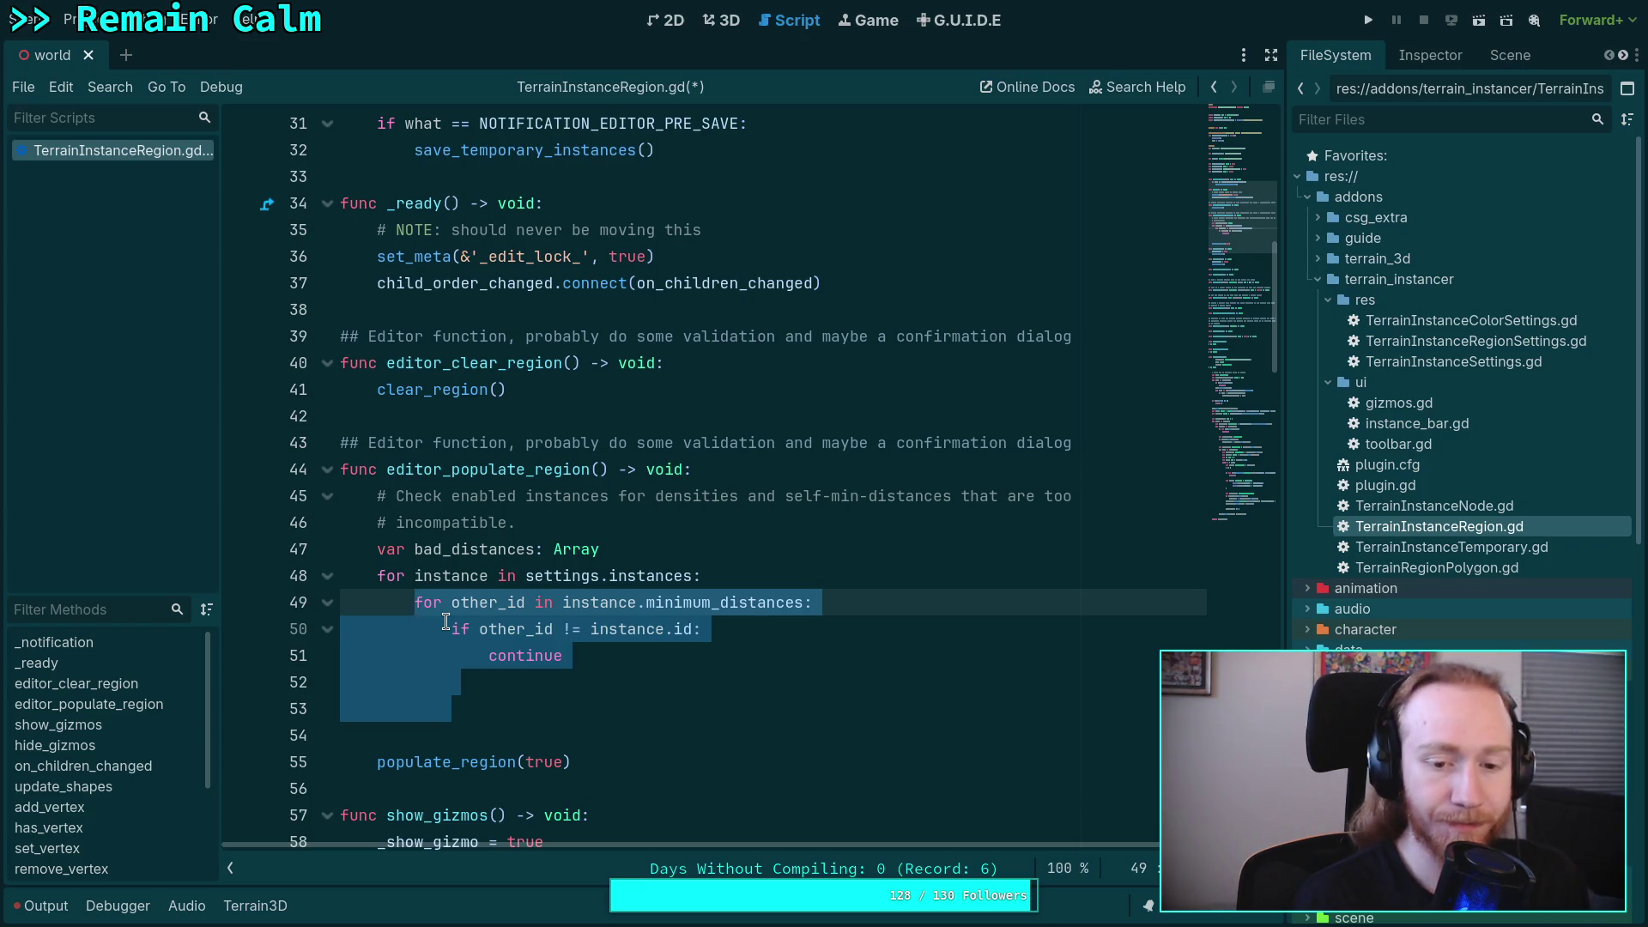
pyautogui.press('BackSpace')
pyautogui.write('var s')
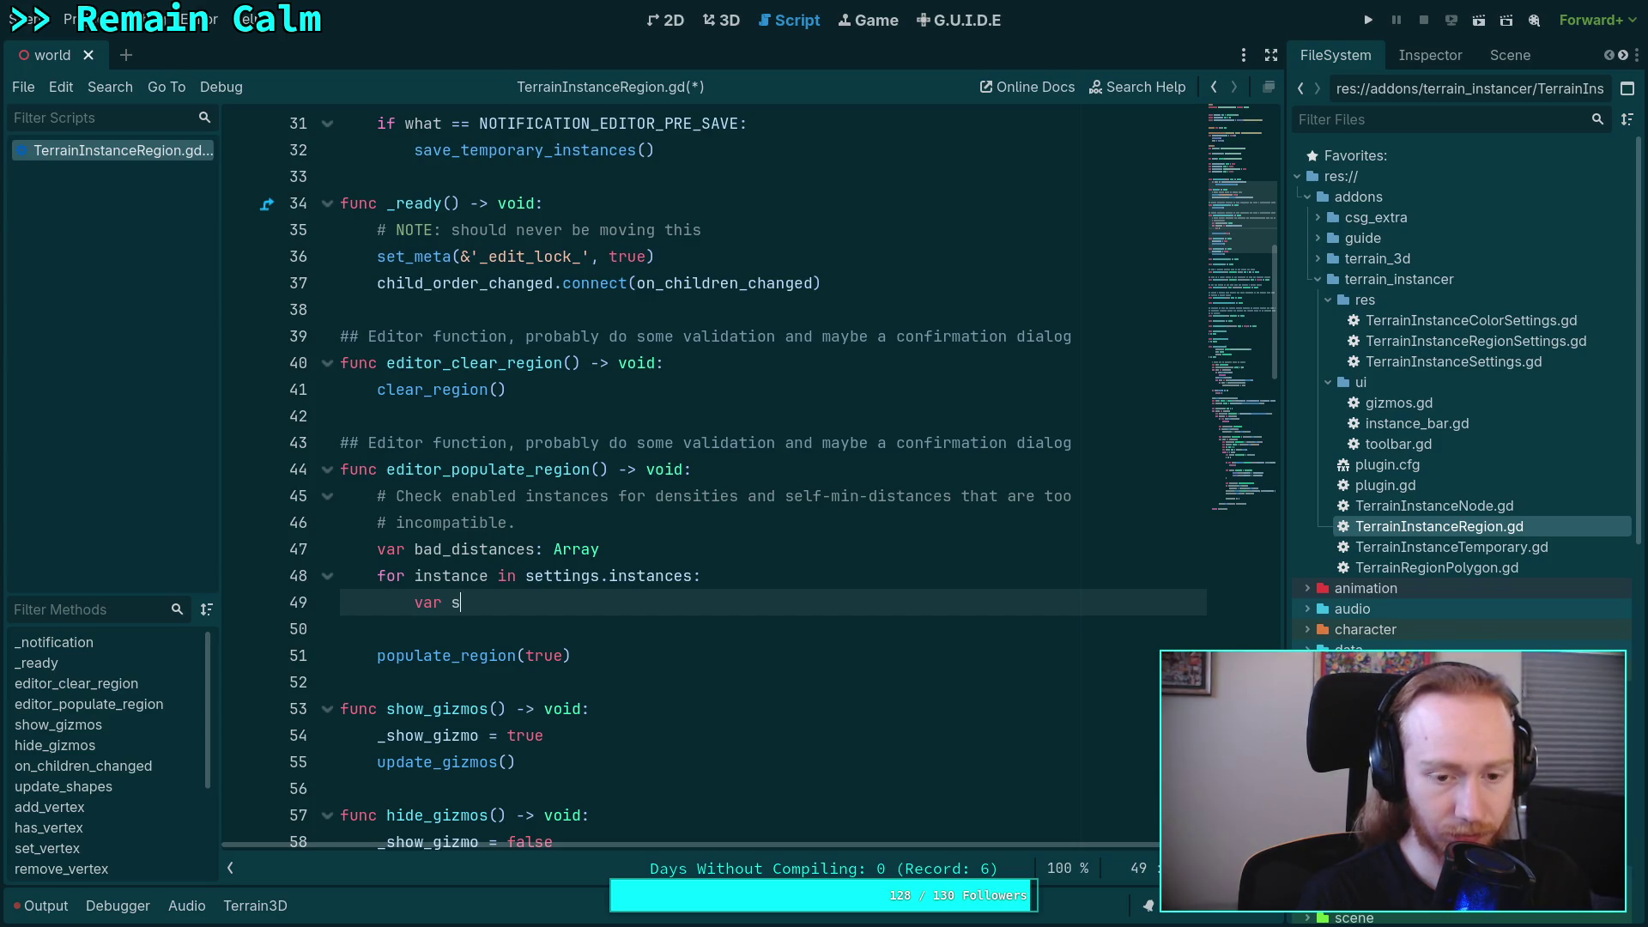
pyautogui.press('BackSpace')
pyautogui.write('min')
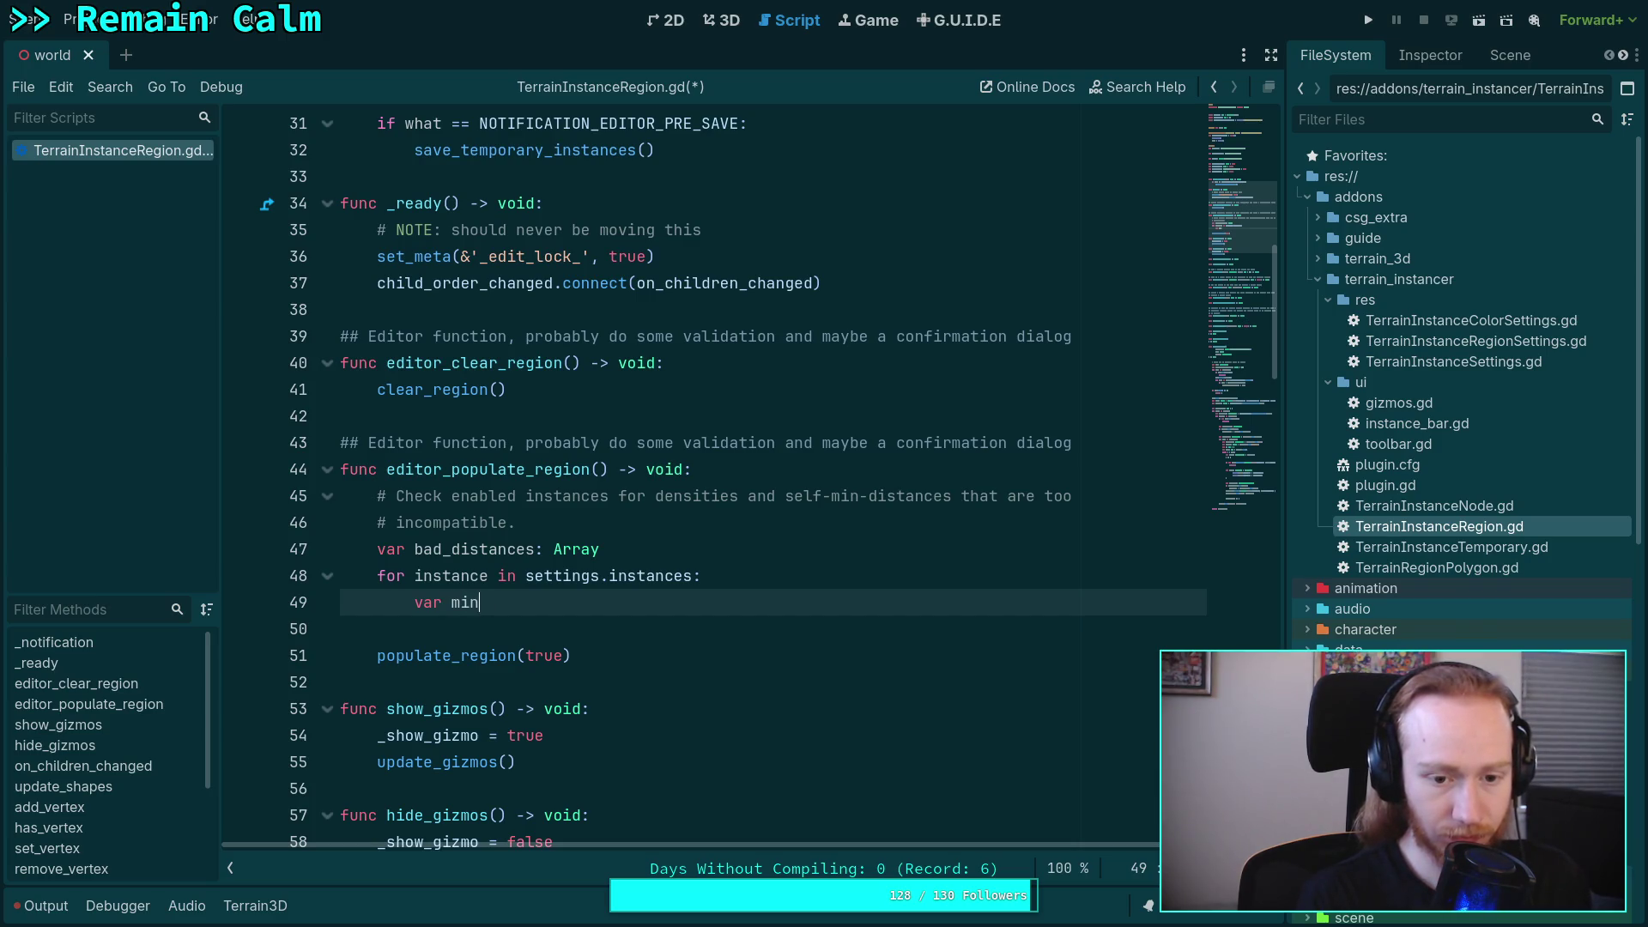
pyautogui.write('_dist')
pyautogui.press('BackSpace')
pyautogui.press('BackSpace')
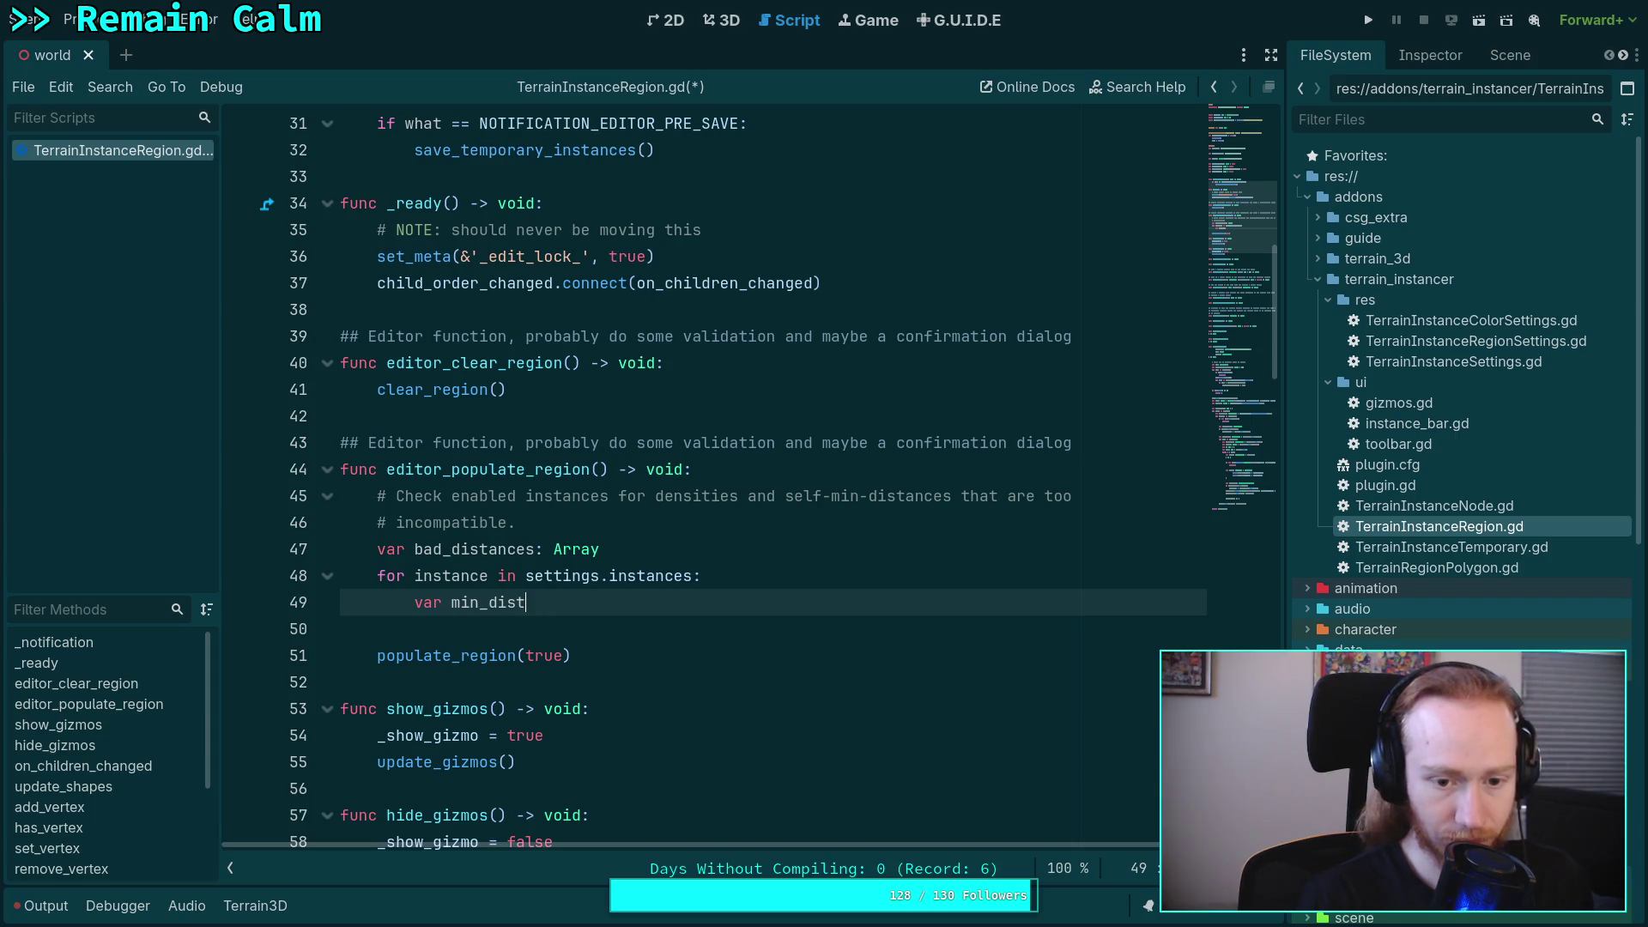
pyautogui.write(': g')
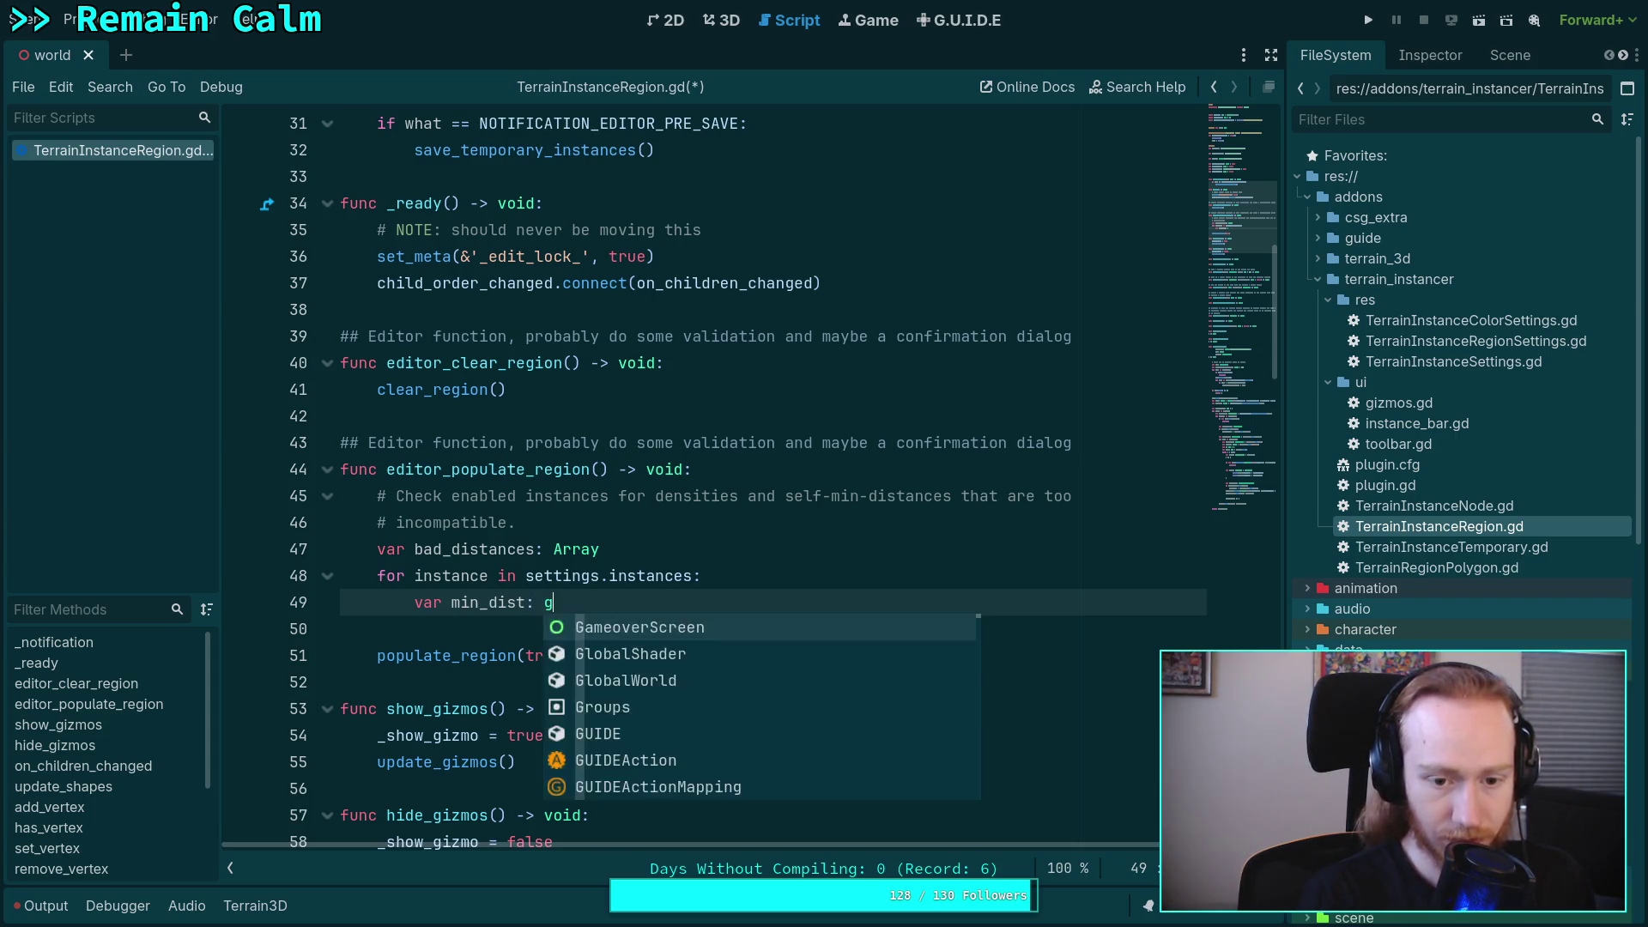
pyautogui.press('Escape')
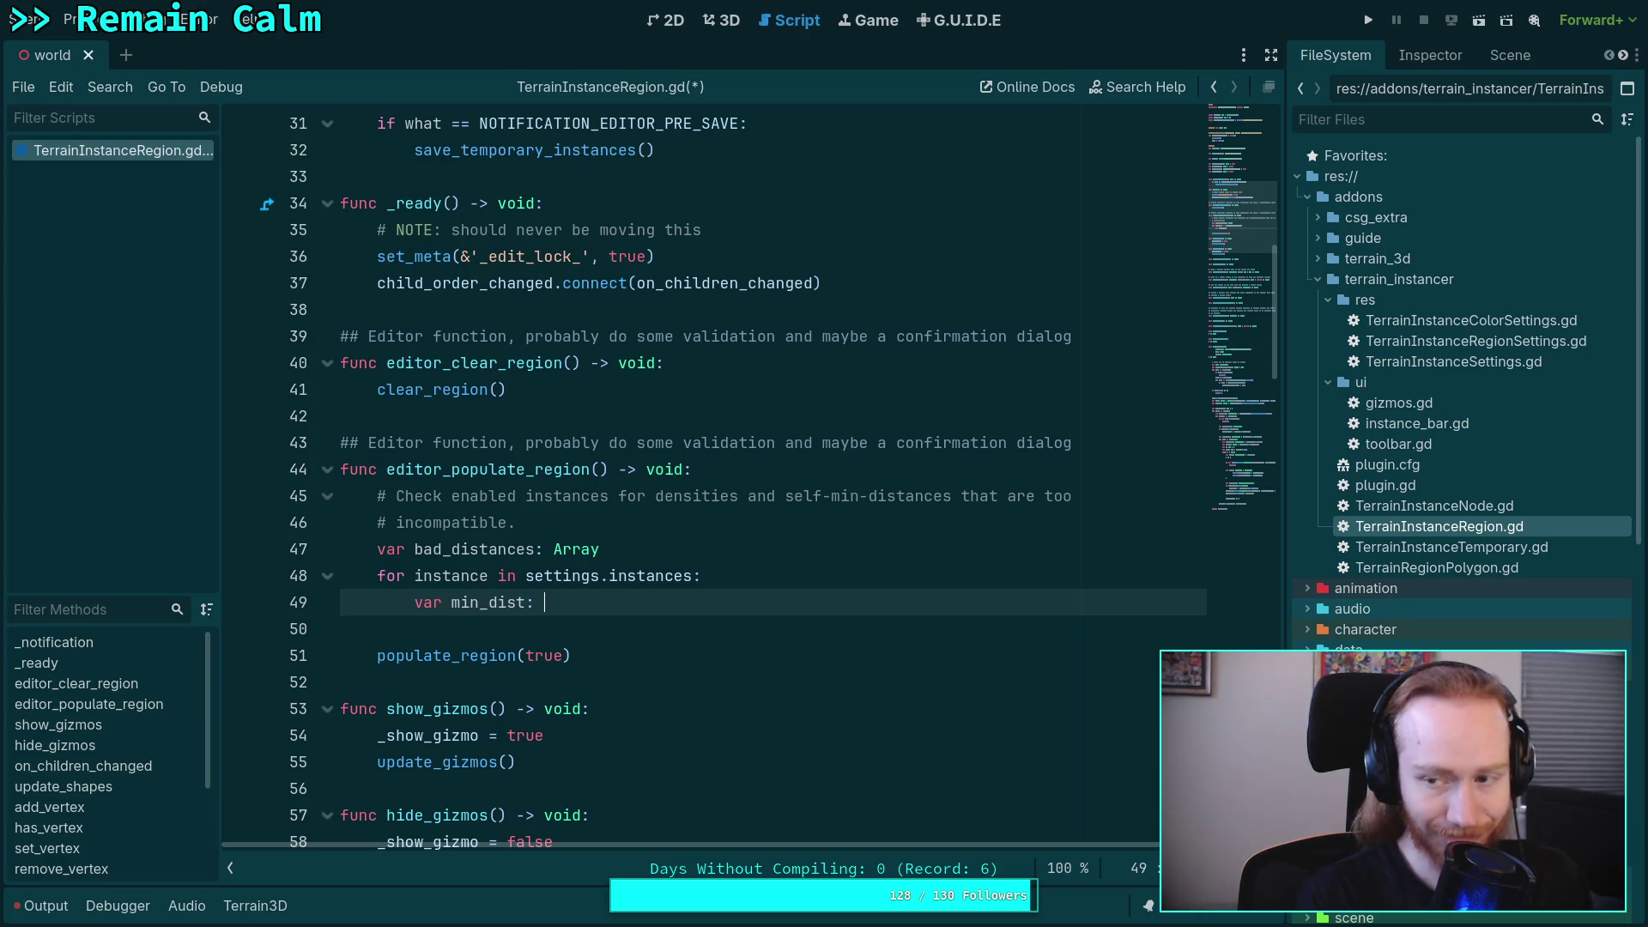
pyautogui.write('float =')
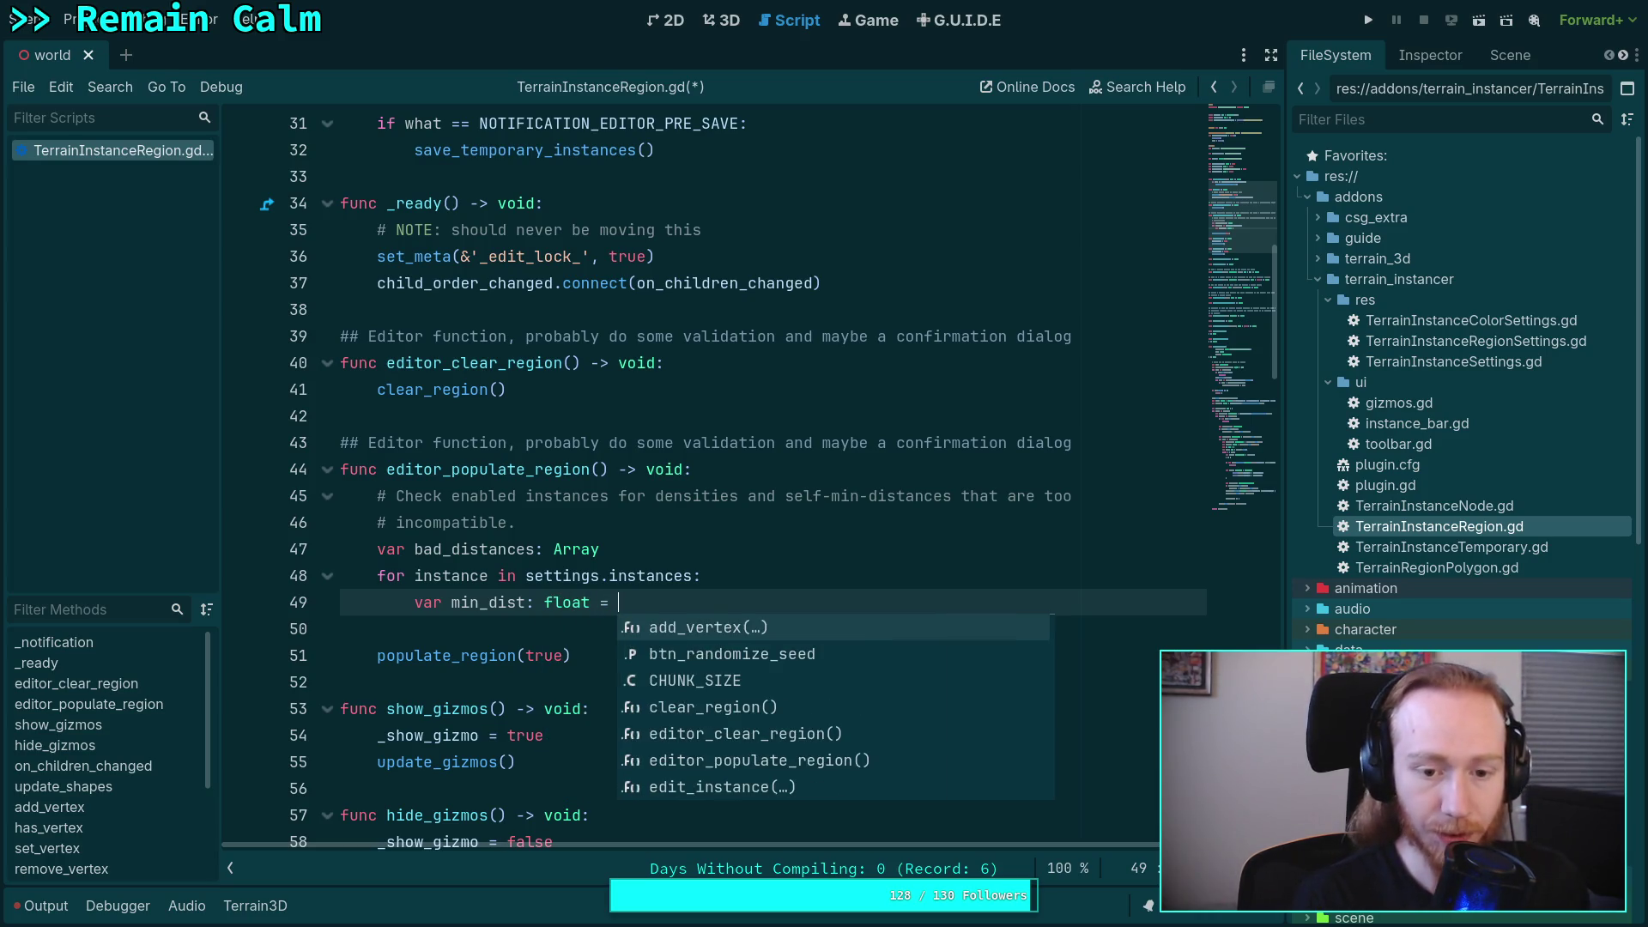
pyautogui.write('instance.minimum_distances')
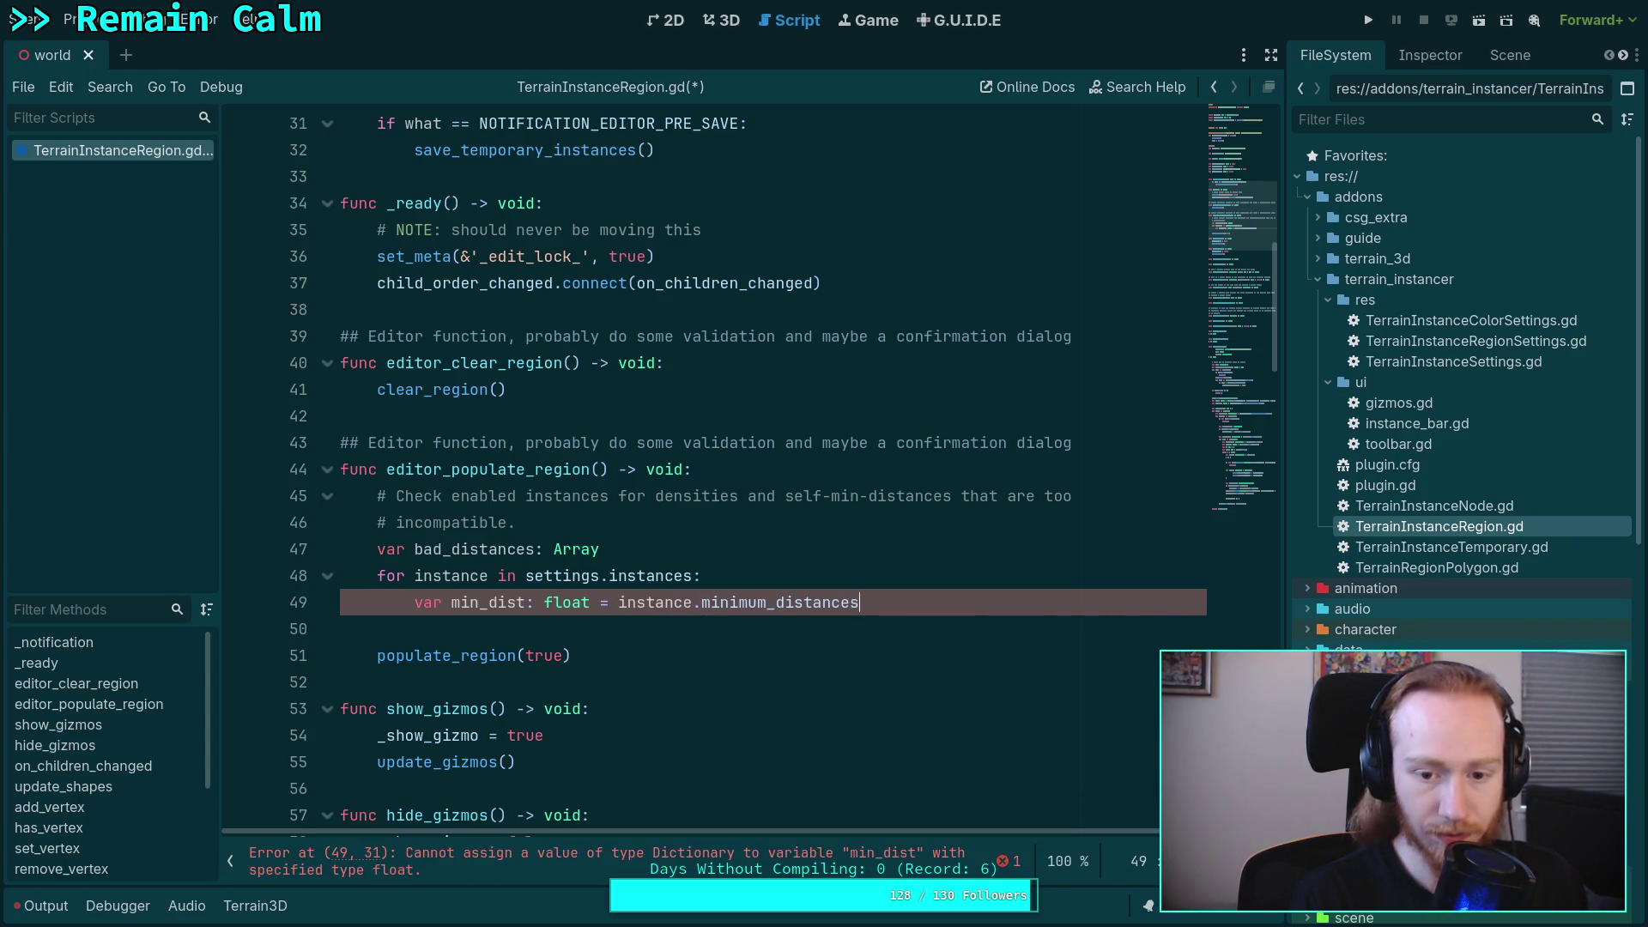
pyautogui.write('.get(ins')
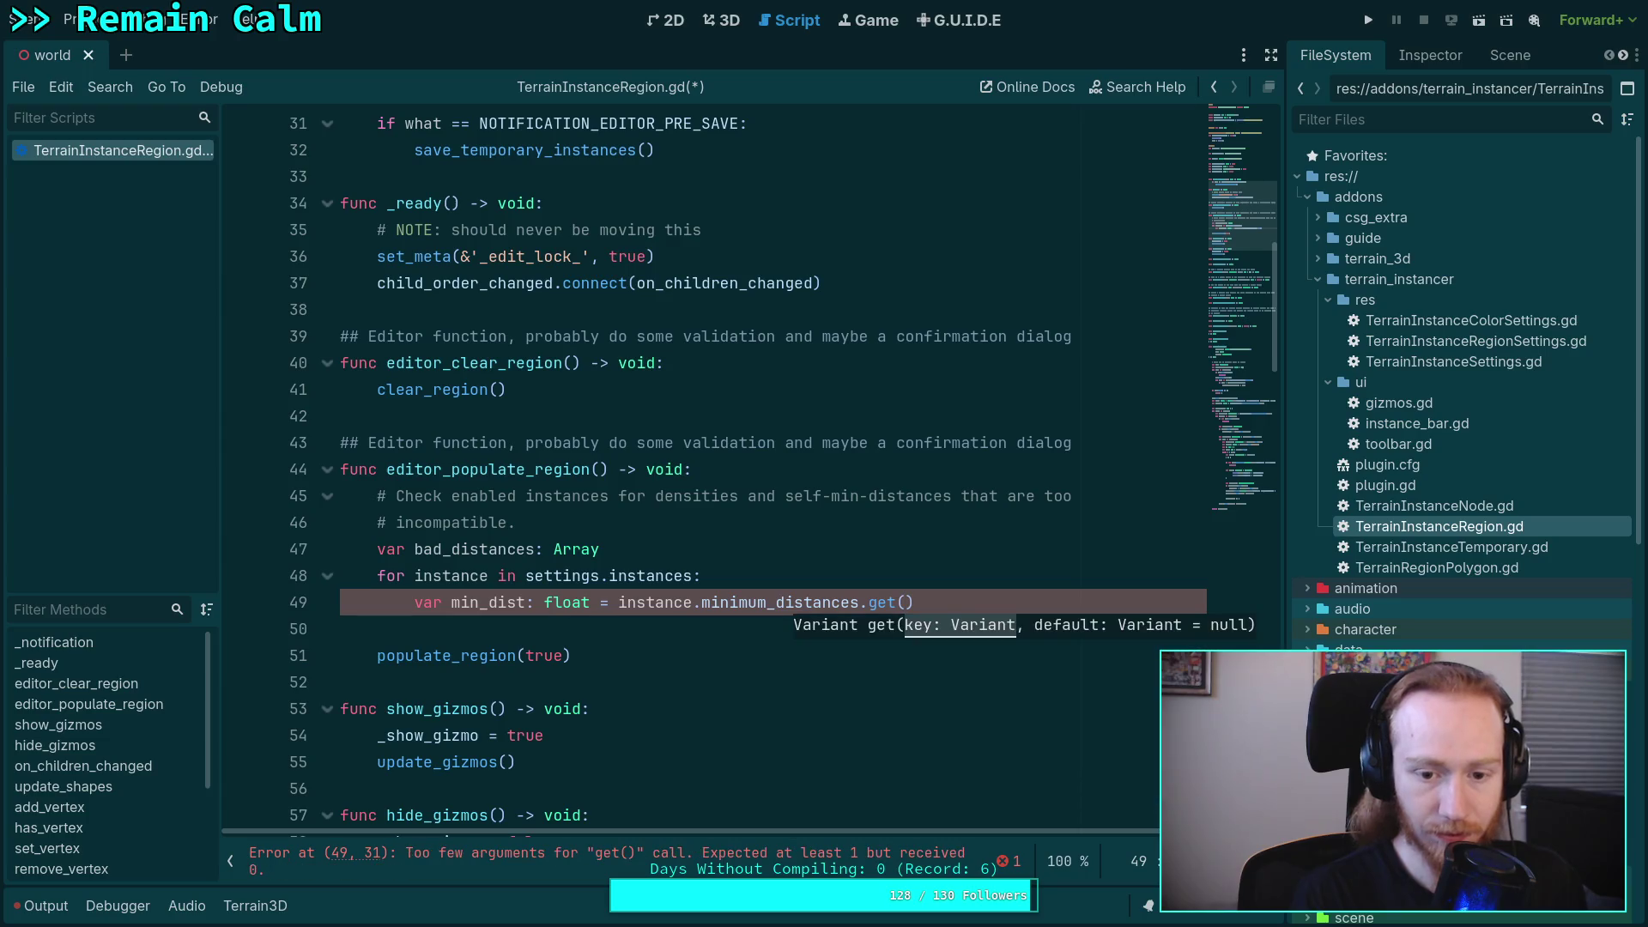
pyautogui.write('tance.id,')
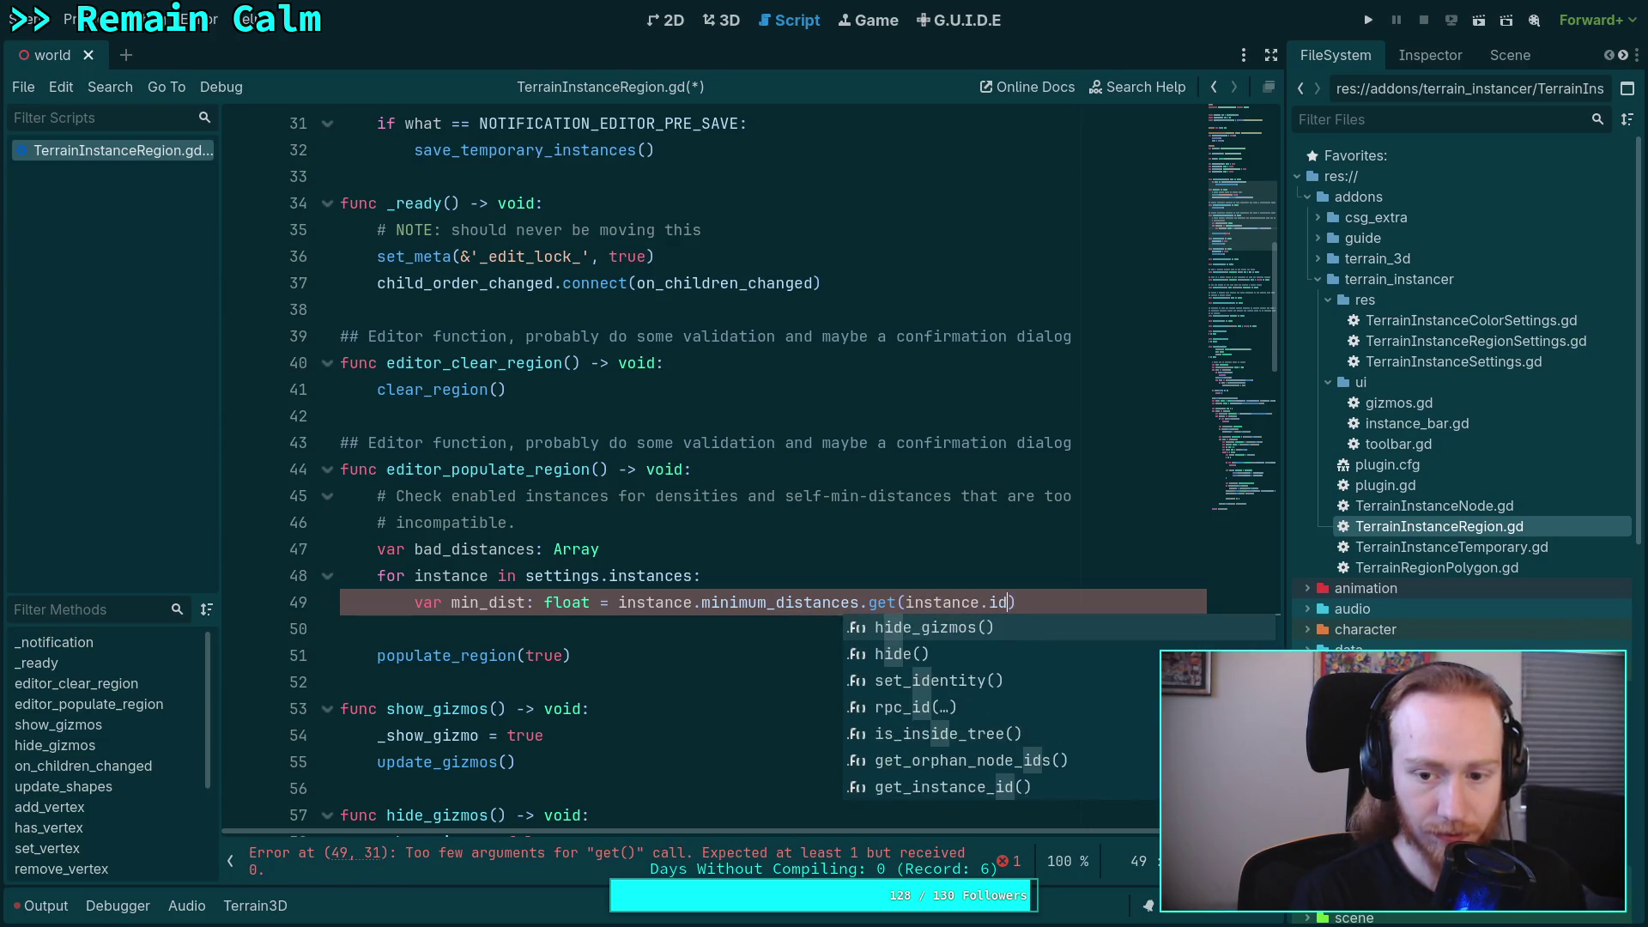
pyautogui.write(' 0.0)')
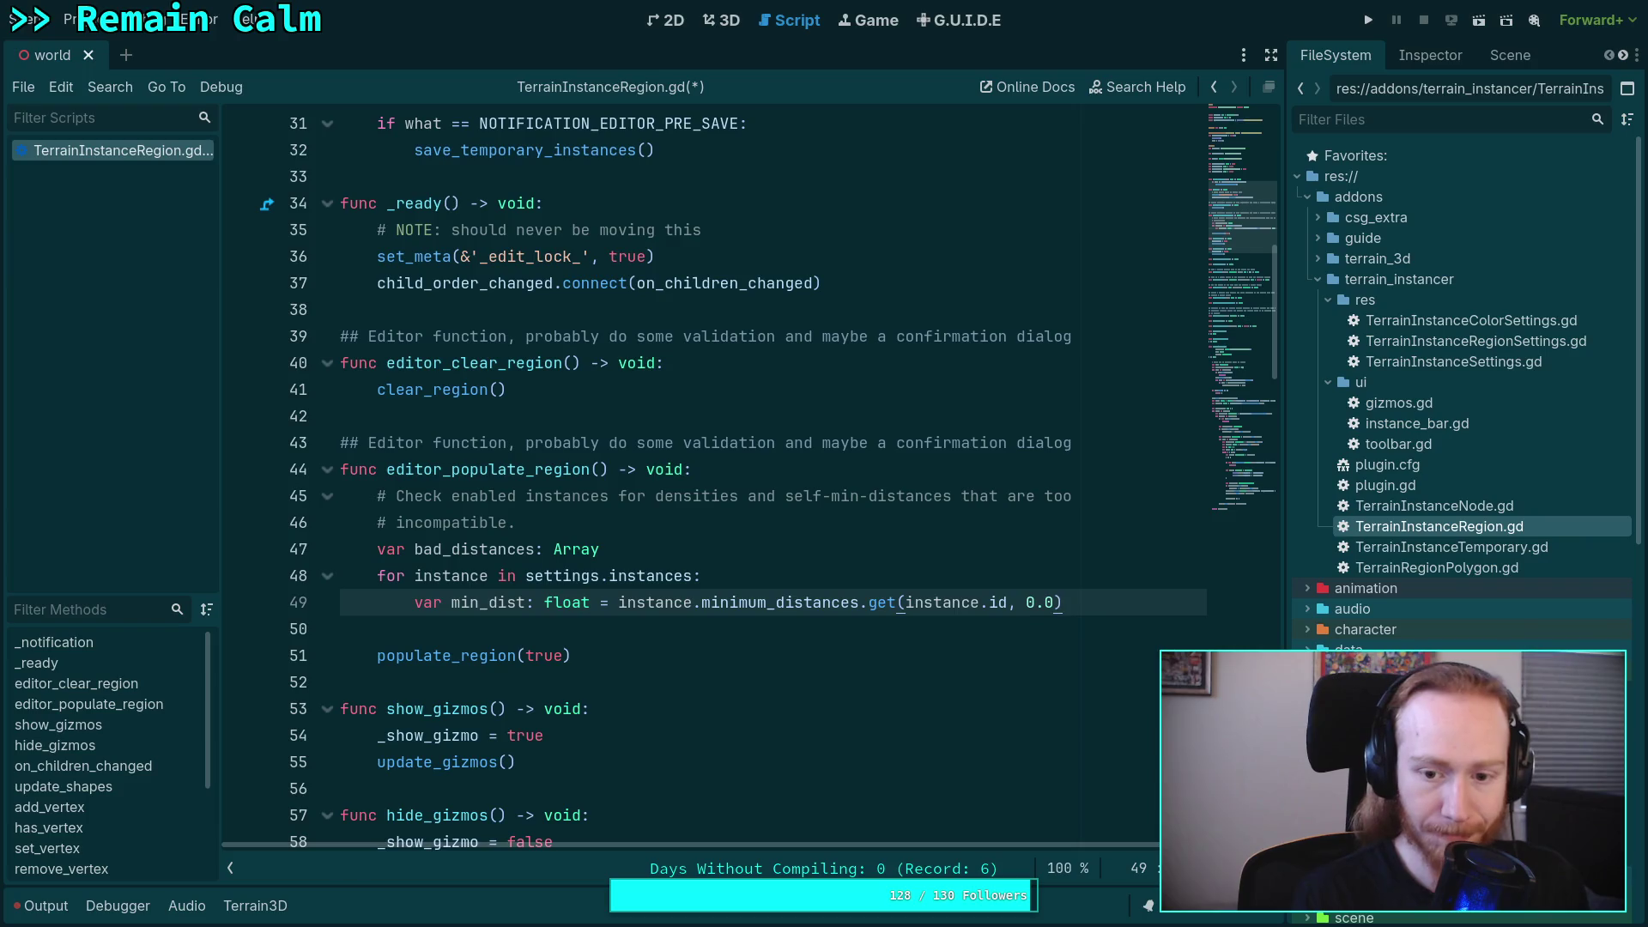
pyautogui.press('Return')
pyautogui.write('if')
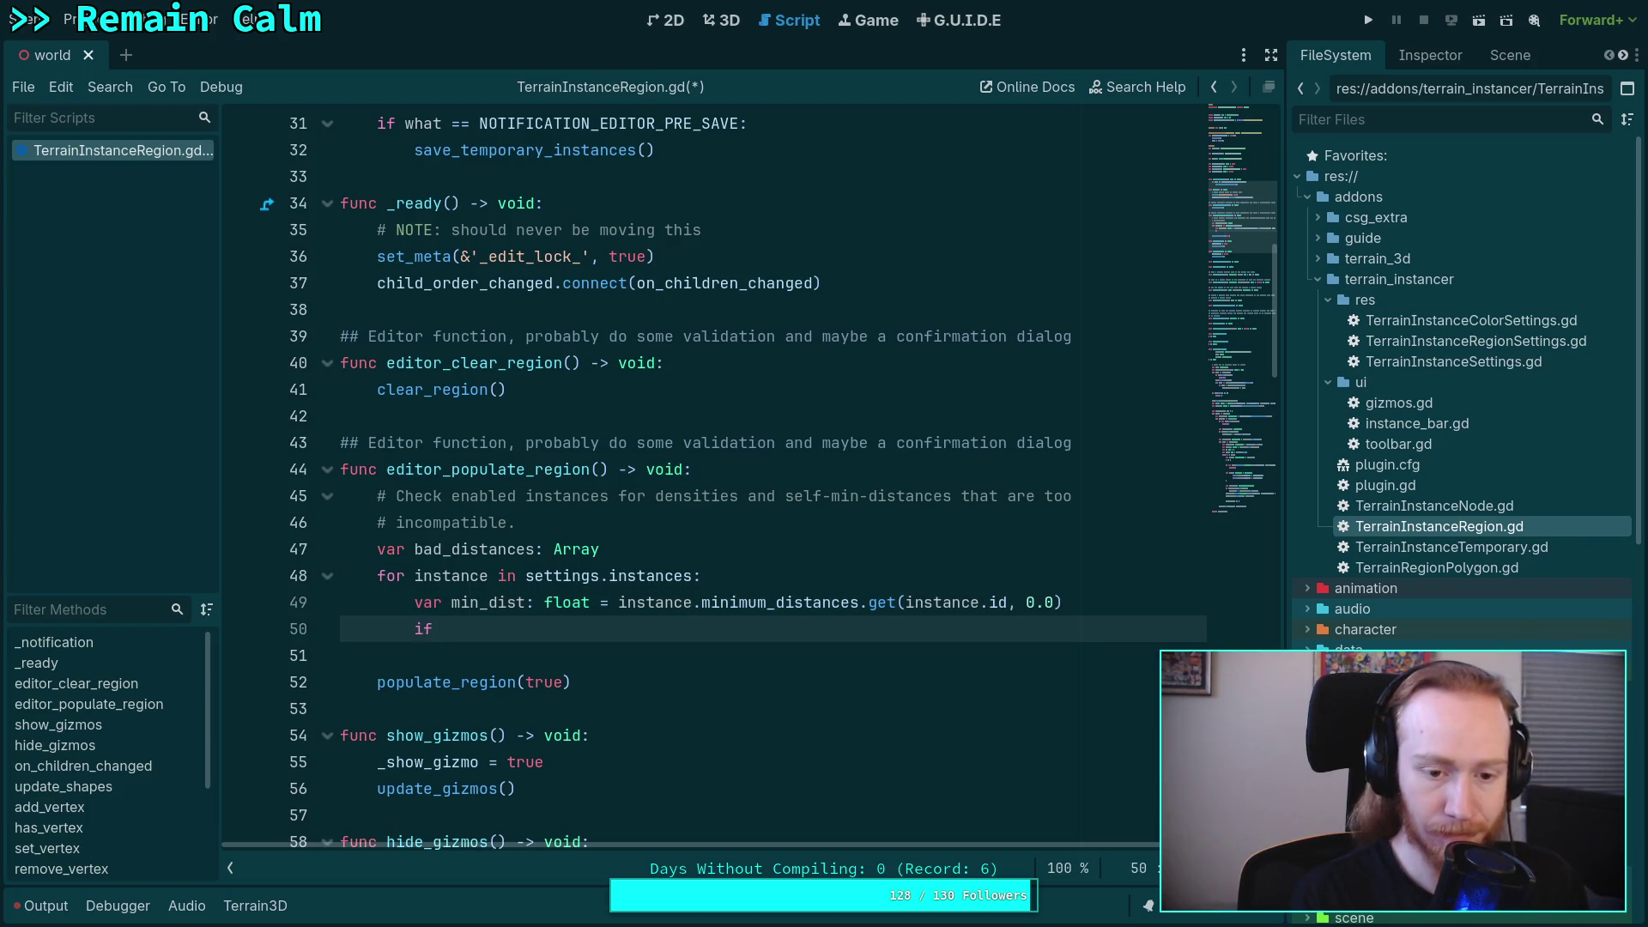
# - Add 'if is_zero_approx(min_dist):' followed by 'continue'
pyautogui.write(' is_ze')
pyautogui.press('Return')
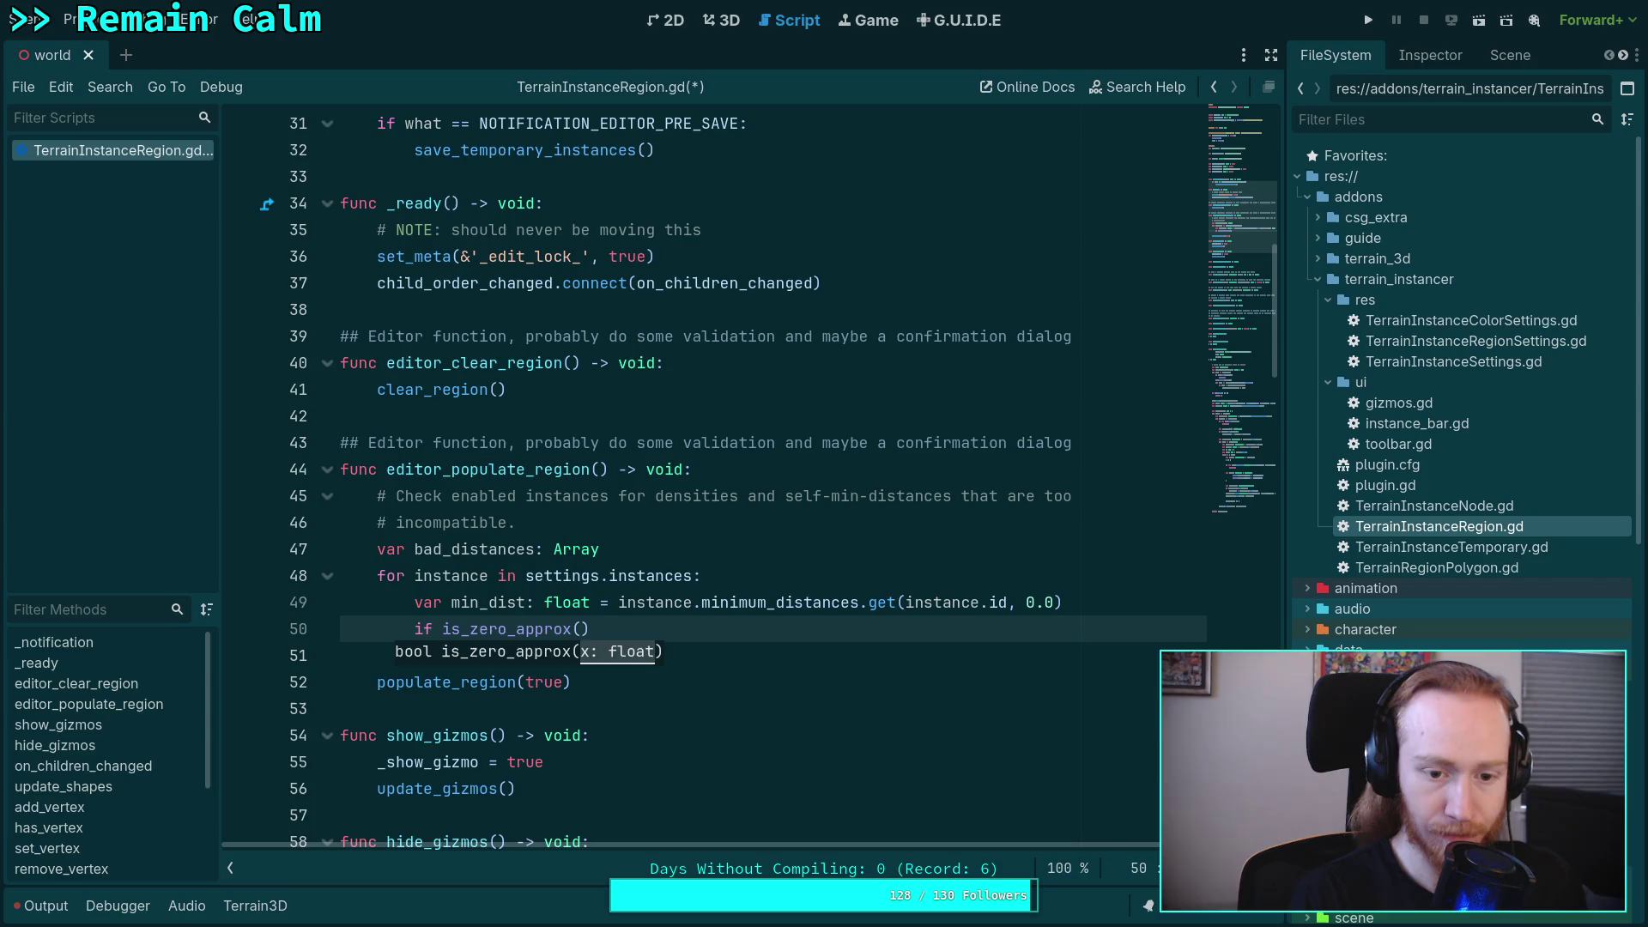
pyautogui.write('min_dist')
pyautogui.press('End')
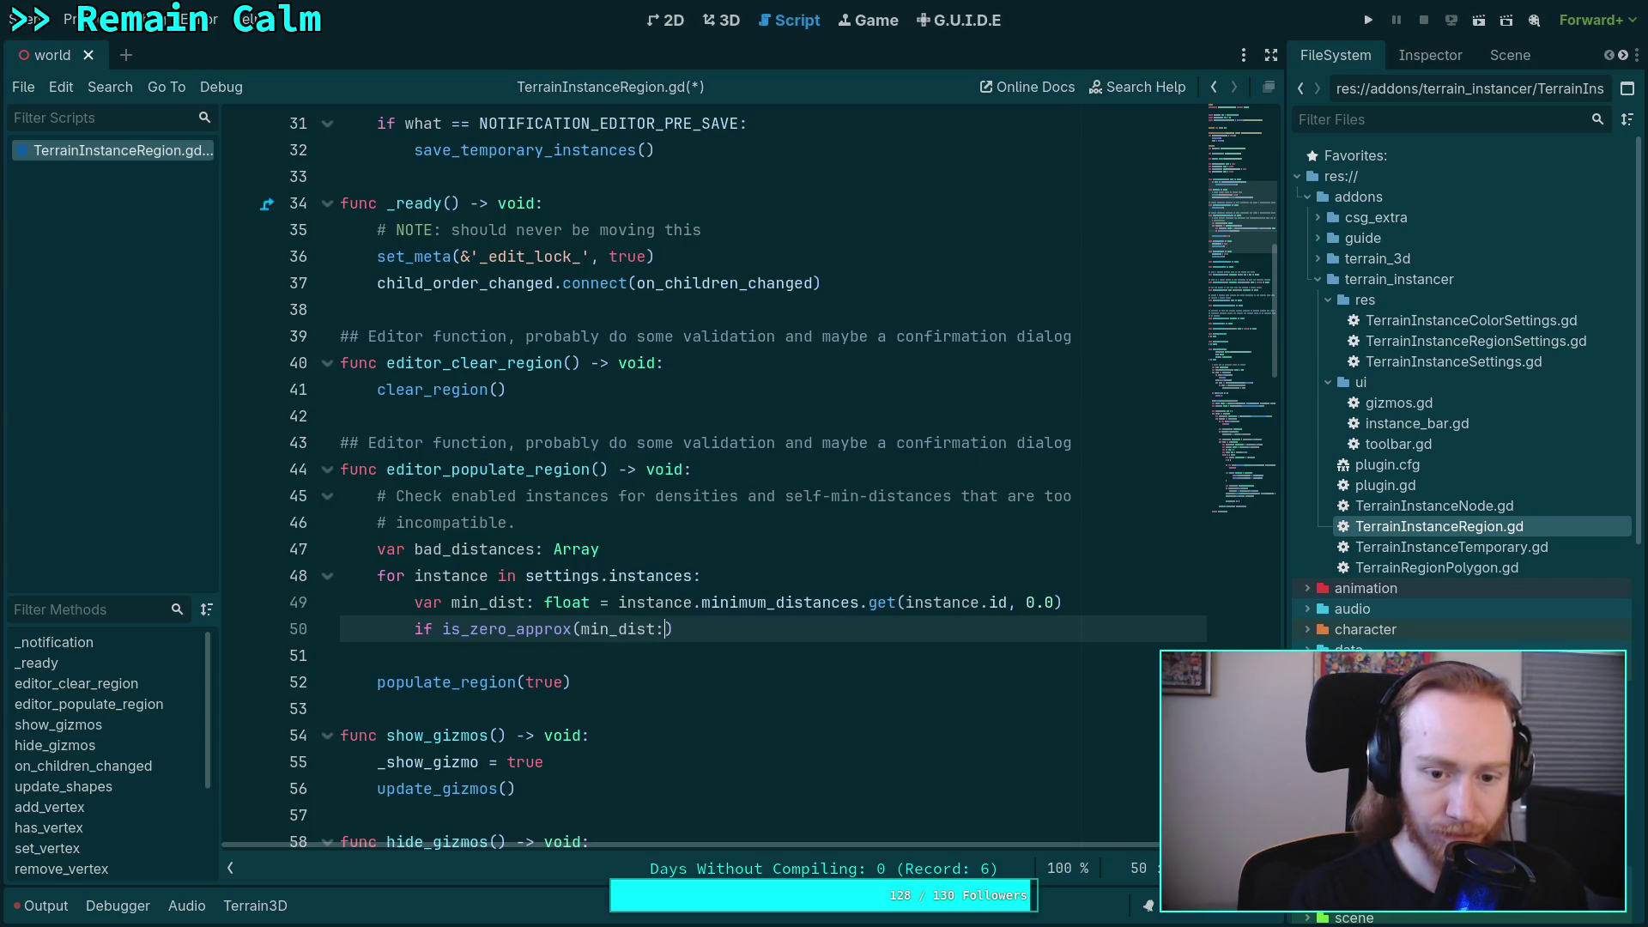
pyautogui.write(':')
pyautogui.press('Return')
pyautogui.write('continue')
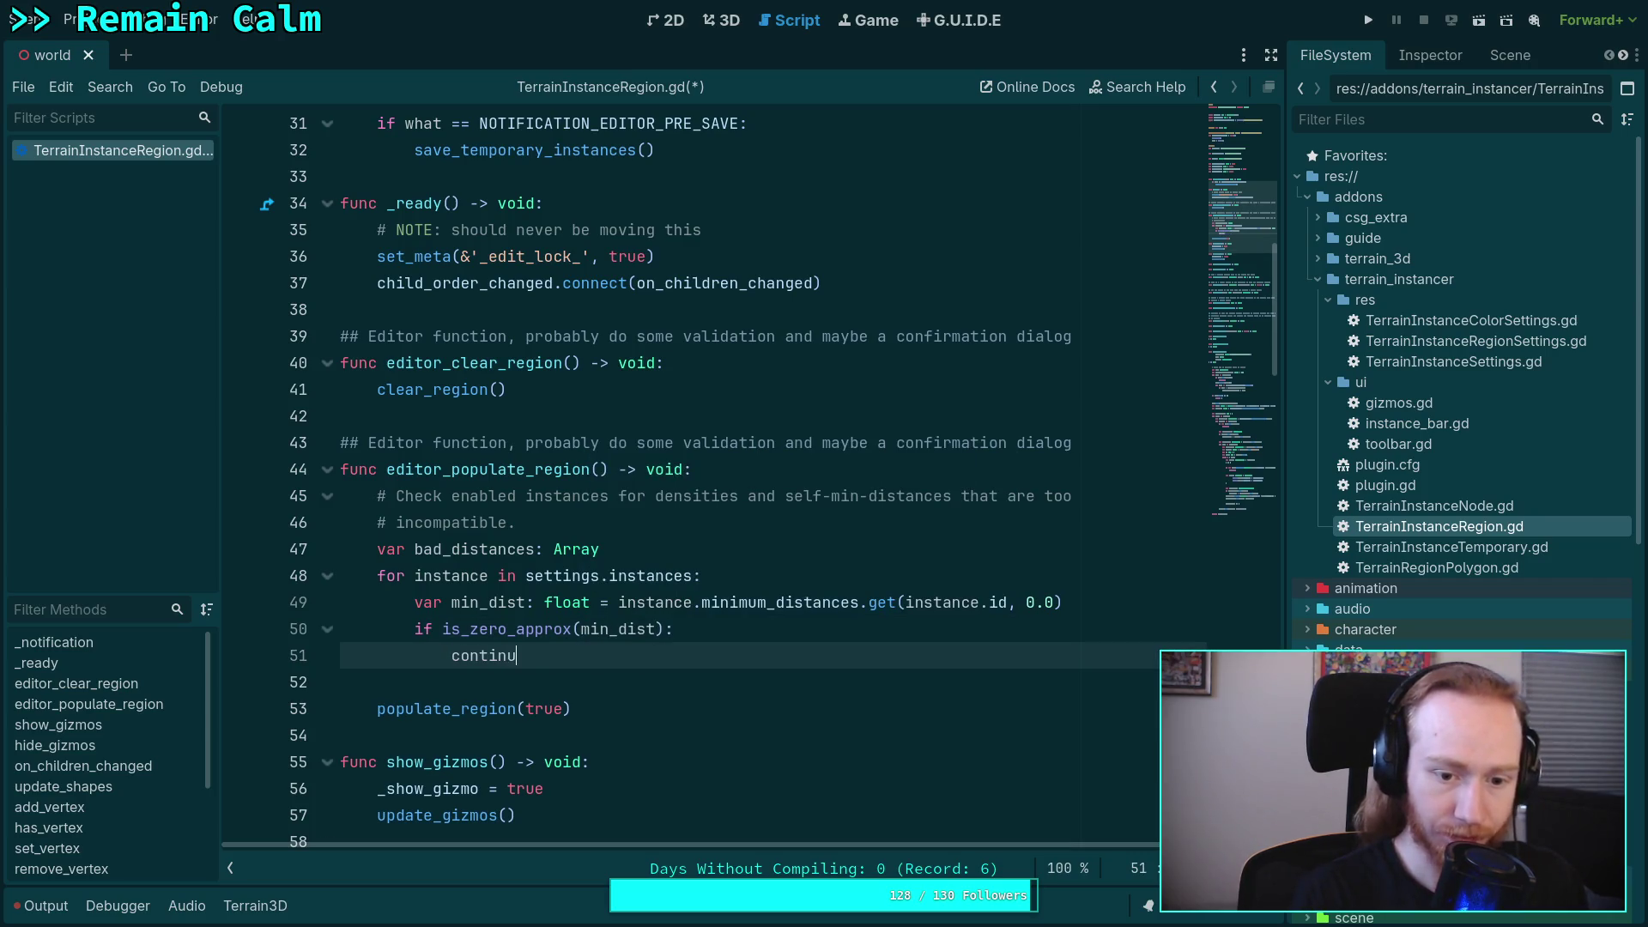
pyautogui.press('Return')
pyautogui.press('Return')
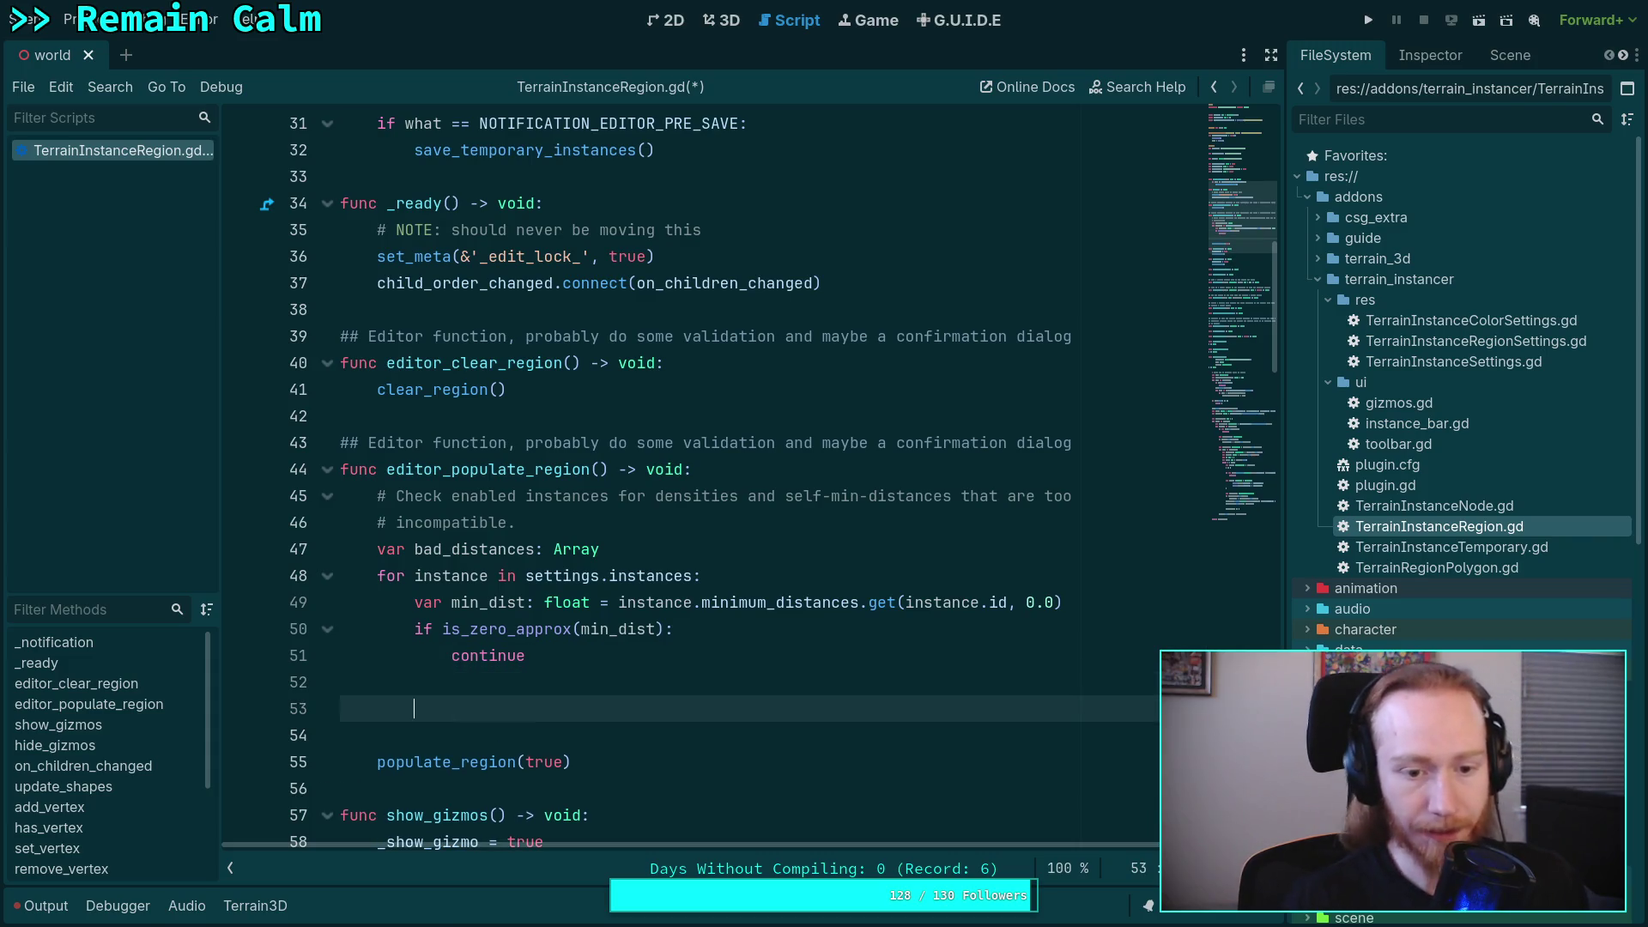
# - Start a 'var desired_' declaration after the zero check
pyautogui.scroll(-1, 445, 623)
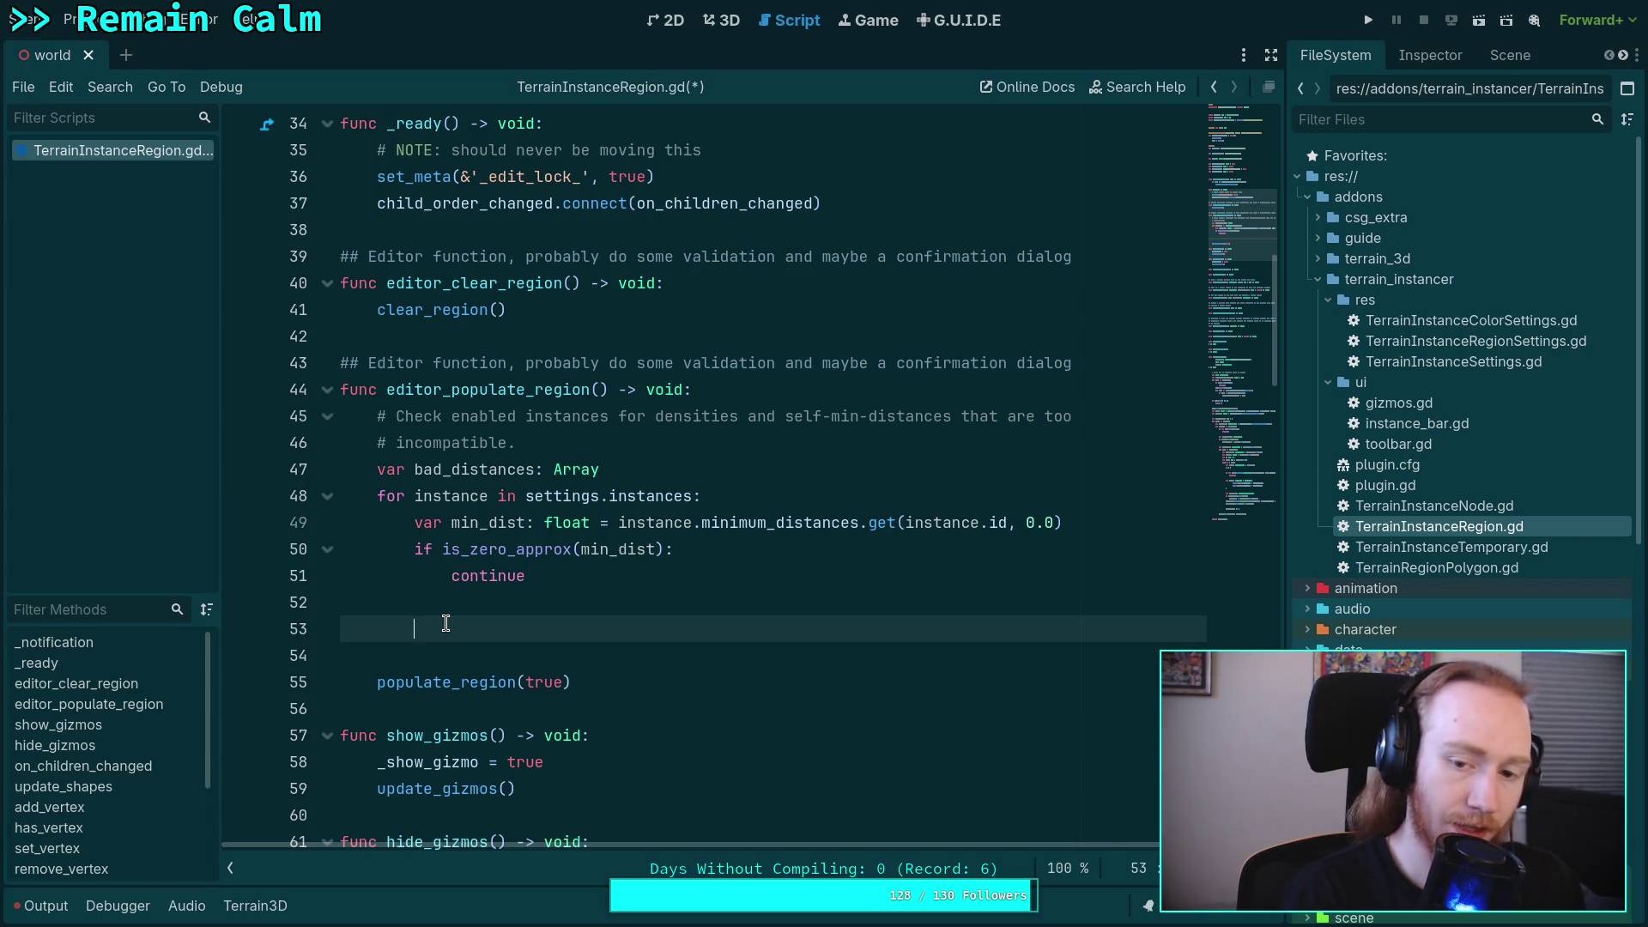
pyautogui.write('var')
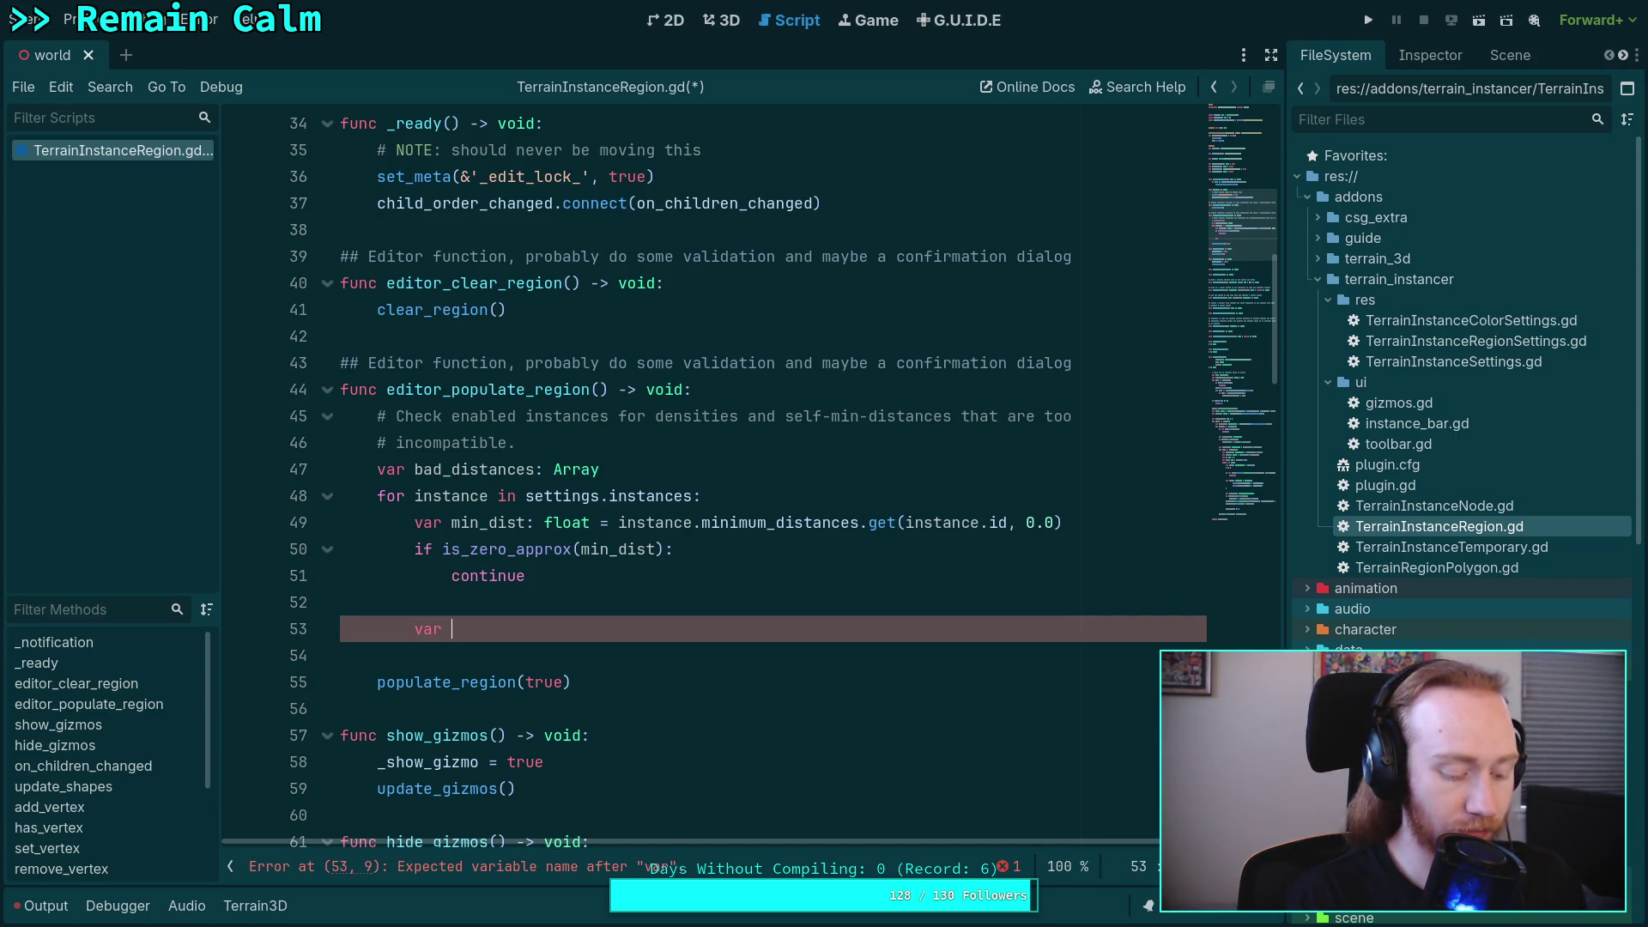
pyautogui.write('desired_')
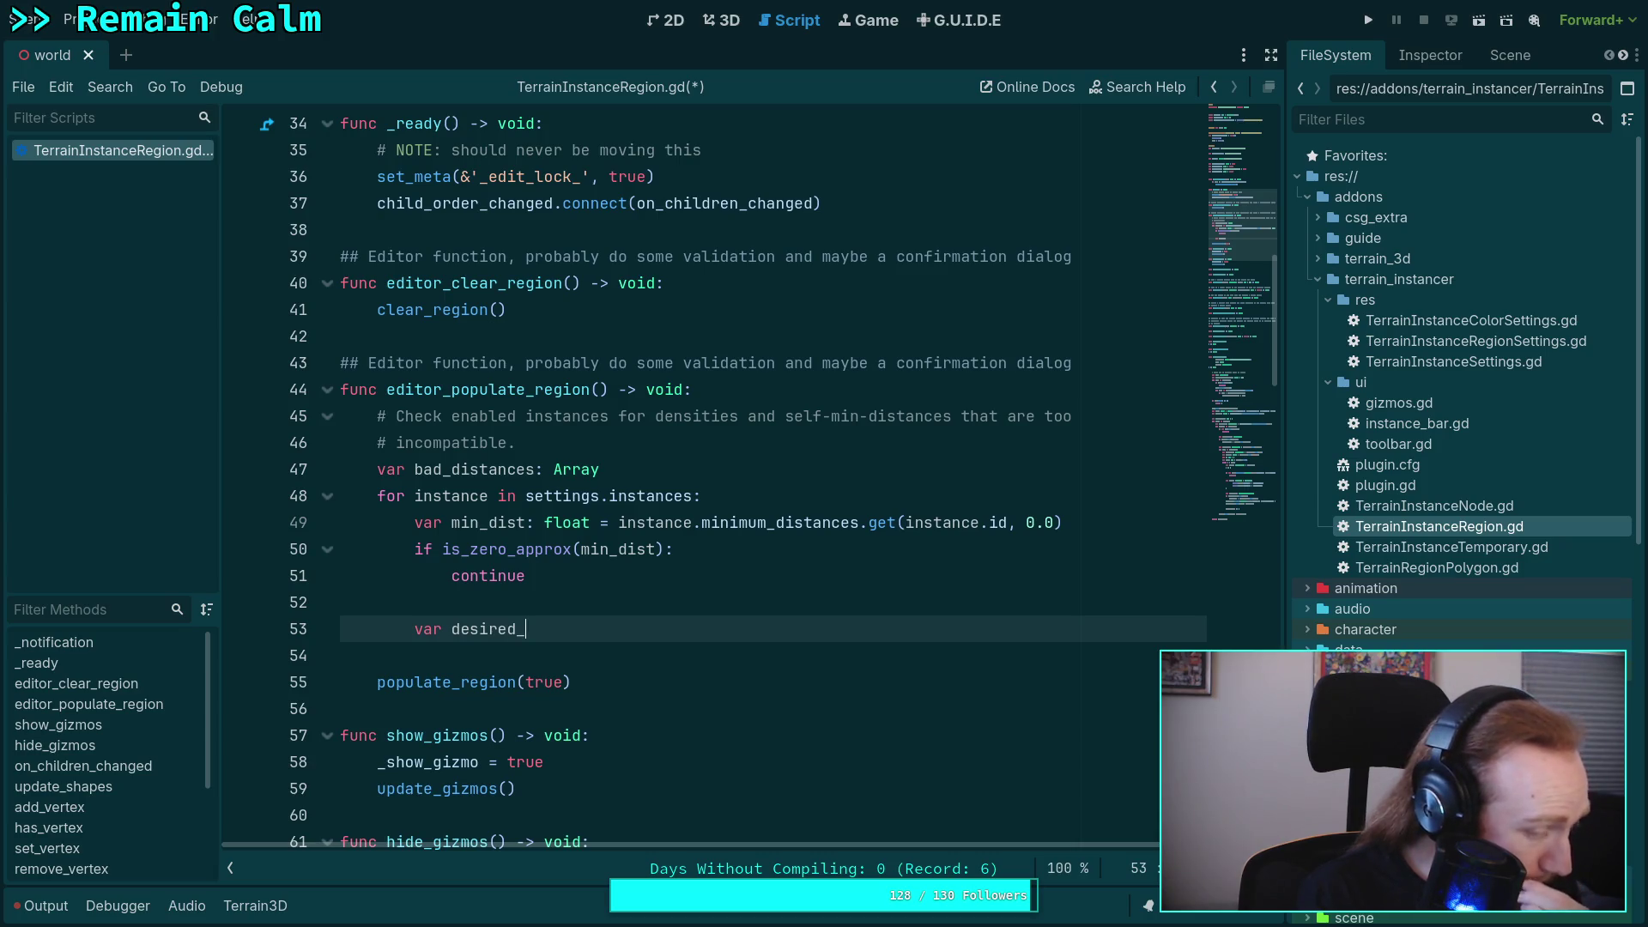
# - Add an empty line below the bad_distances declaration and glance at the file start
pyautogui.click(601, 470)
pyautogui.press('Return')
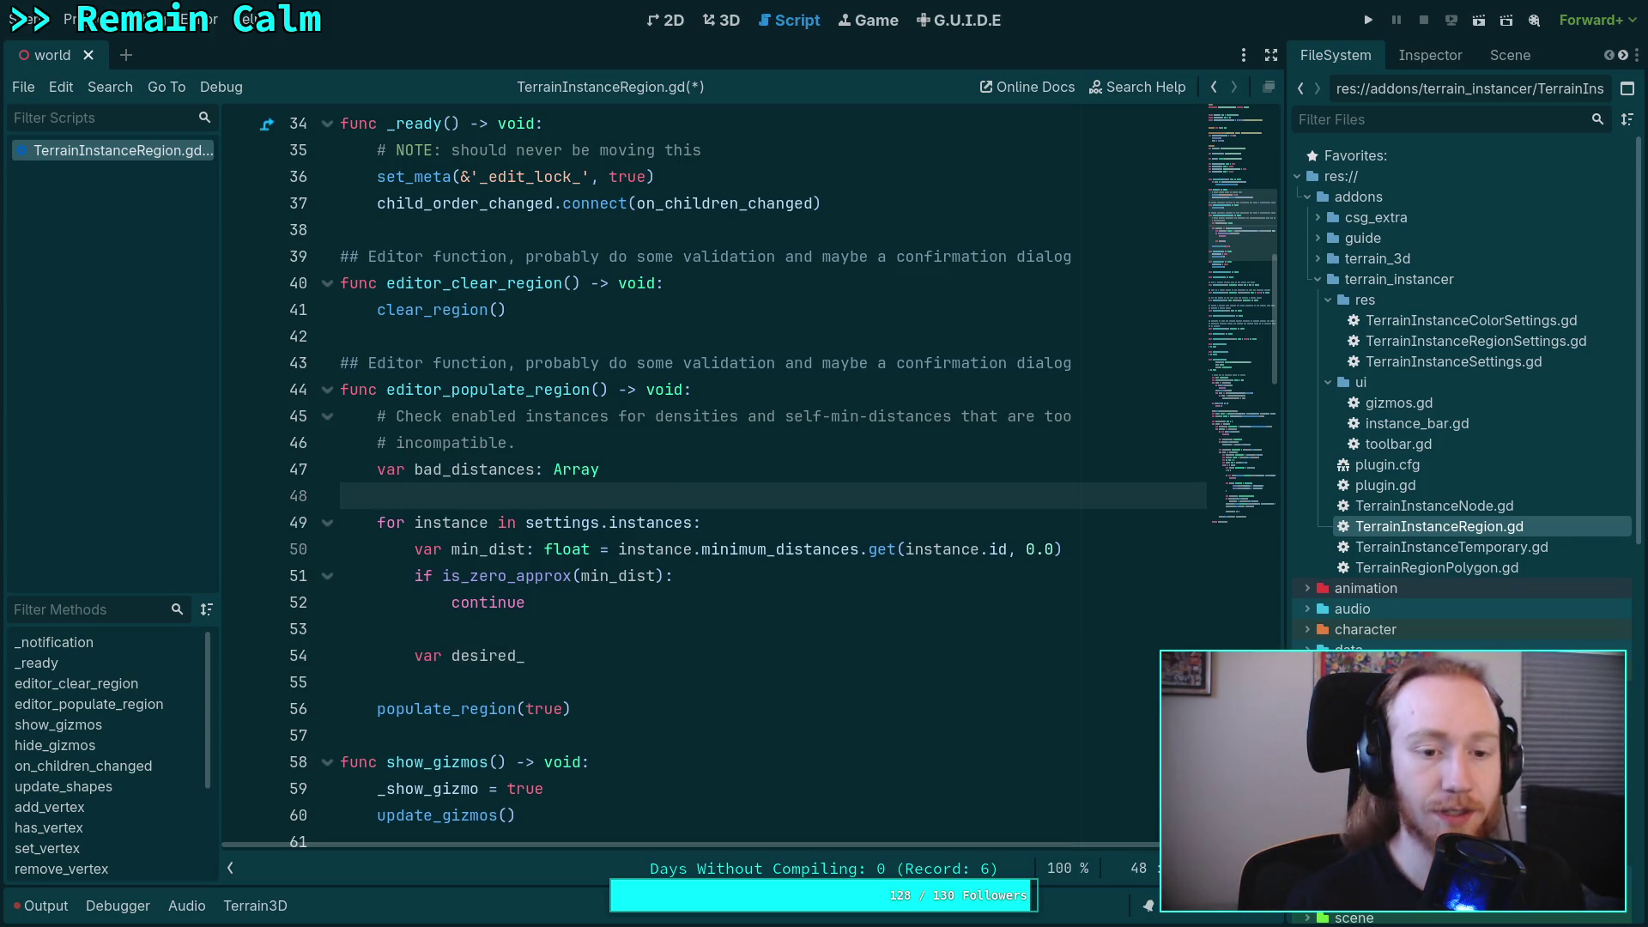
pyautogui.click(1249, 130)
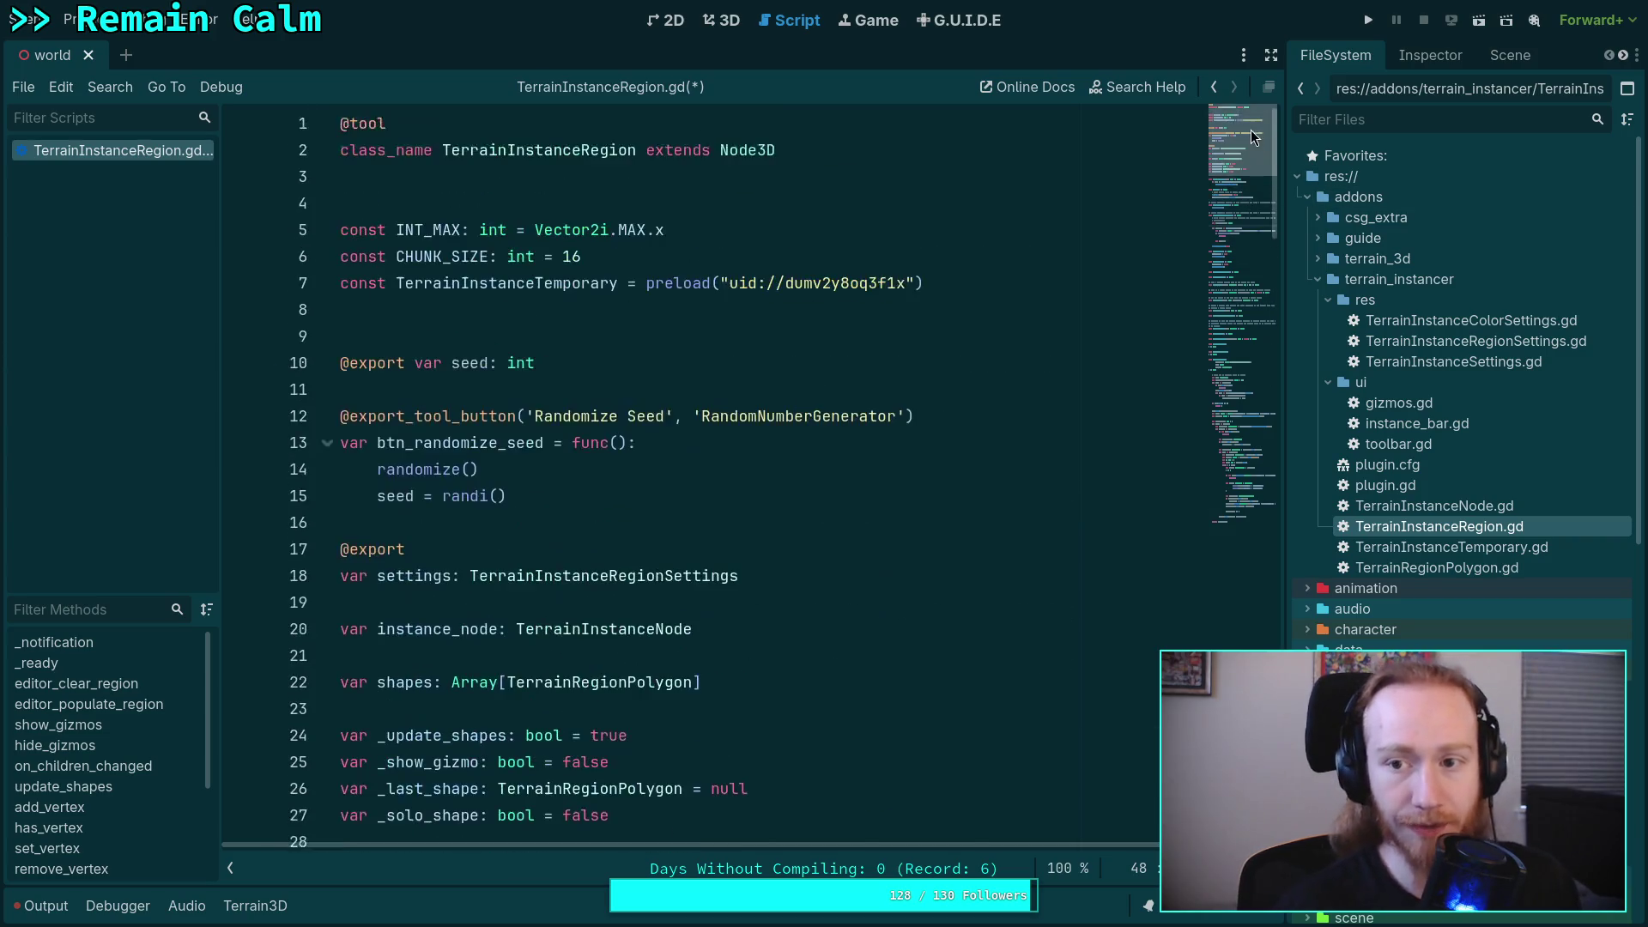
pyautogui.moveTo(1250, 131)
pyautogui.mouseDown()
pyautogui.moveTo(1260, 241)
pyautogui.moveTo(1253, 105)
pyautogui.moveTo(1248, 220)
pyautogui.mouseUp()
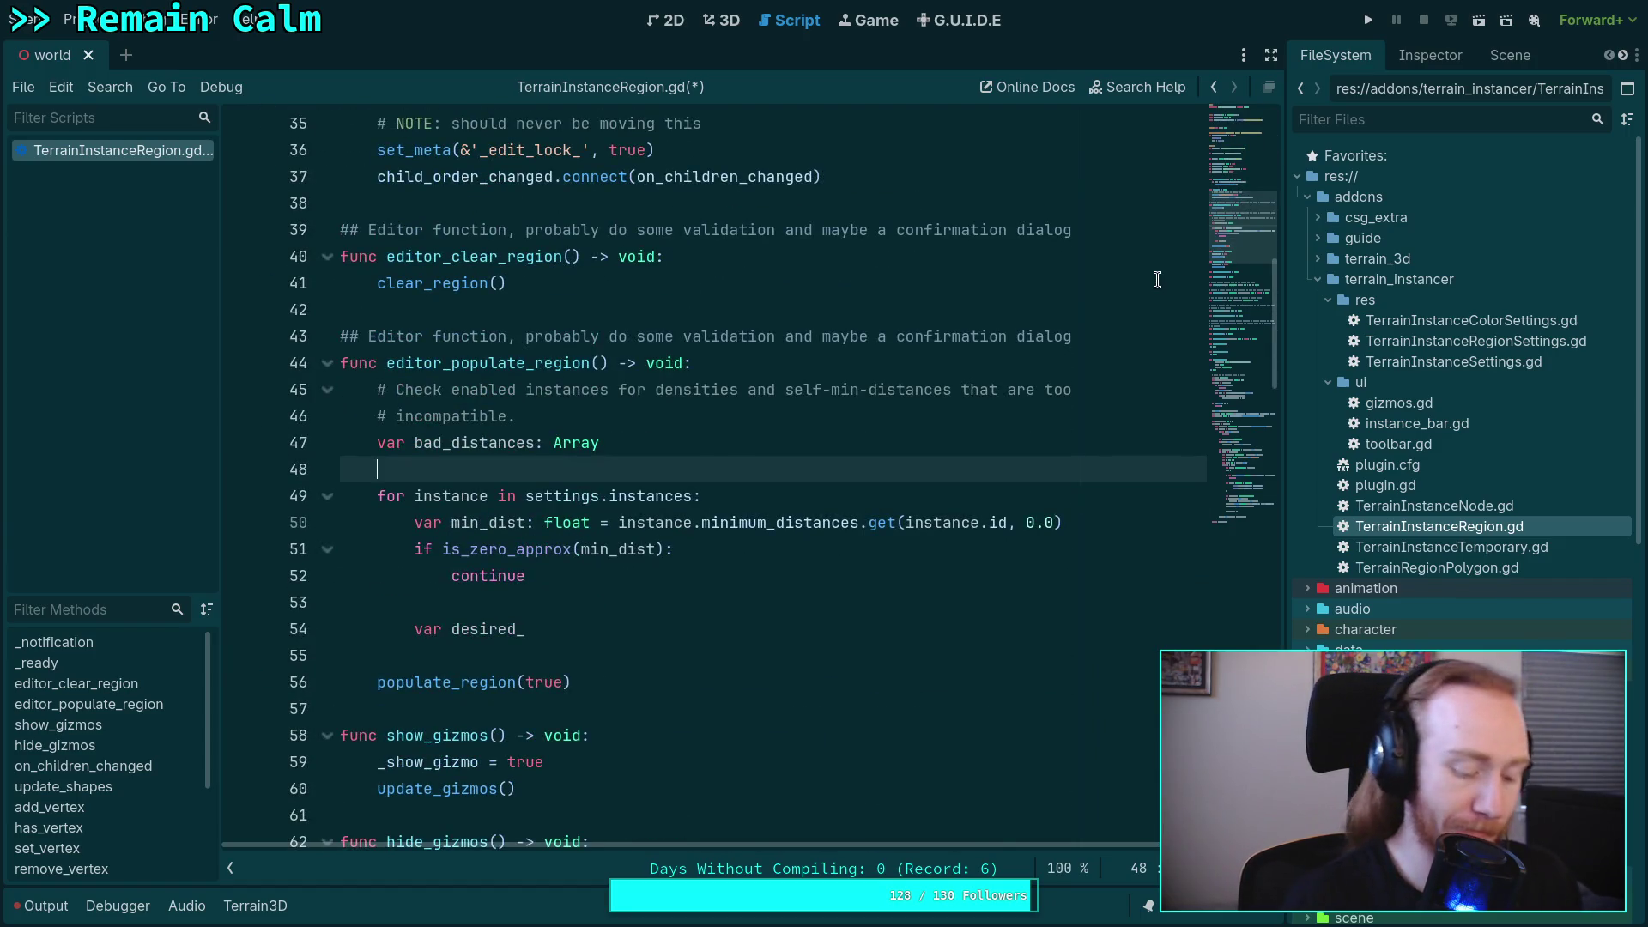
# - Type 'const AREA: float = CHUNK_SIZE * CHUNK_SIZE' using autocomplete
pyautogui.write('const')
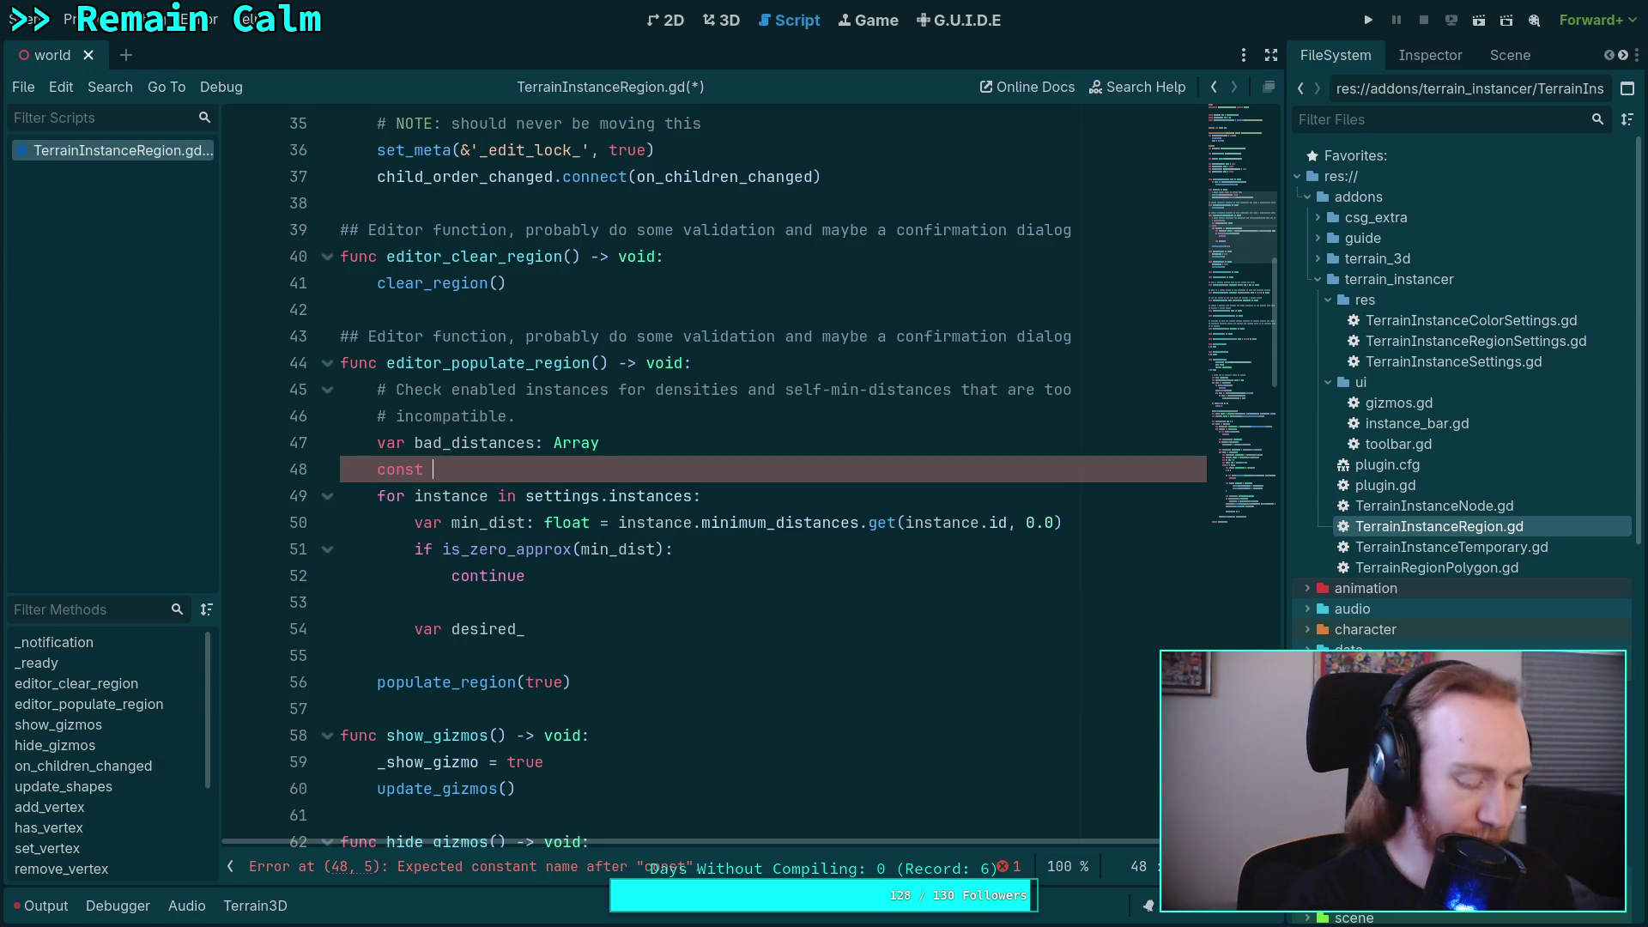
pyautogui.write('AR')
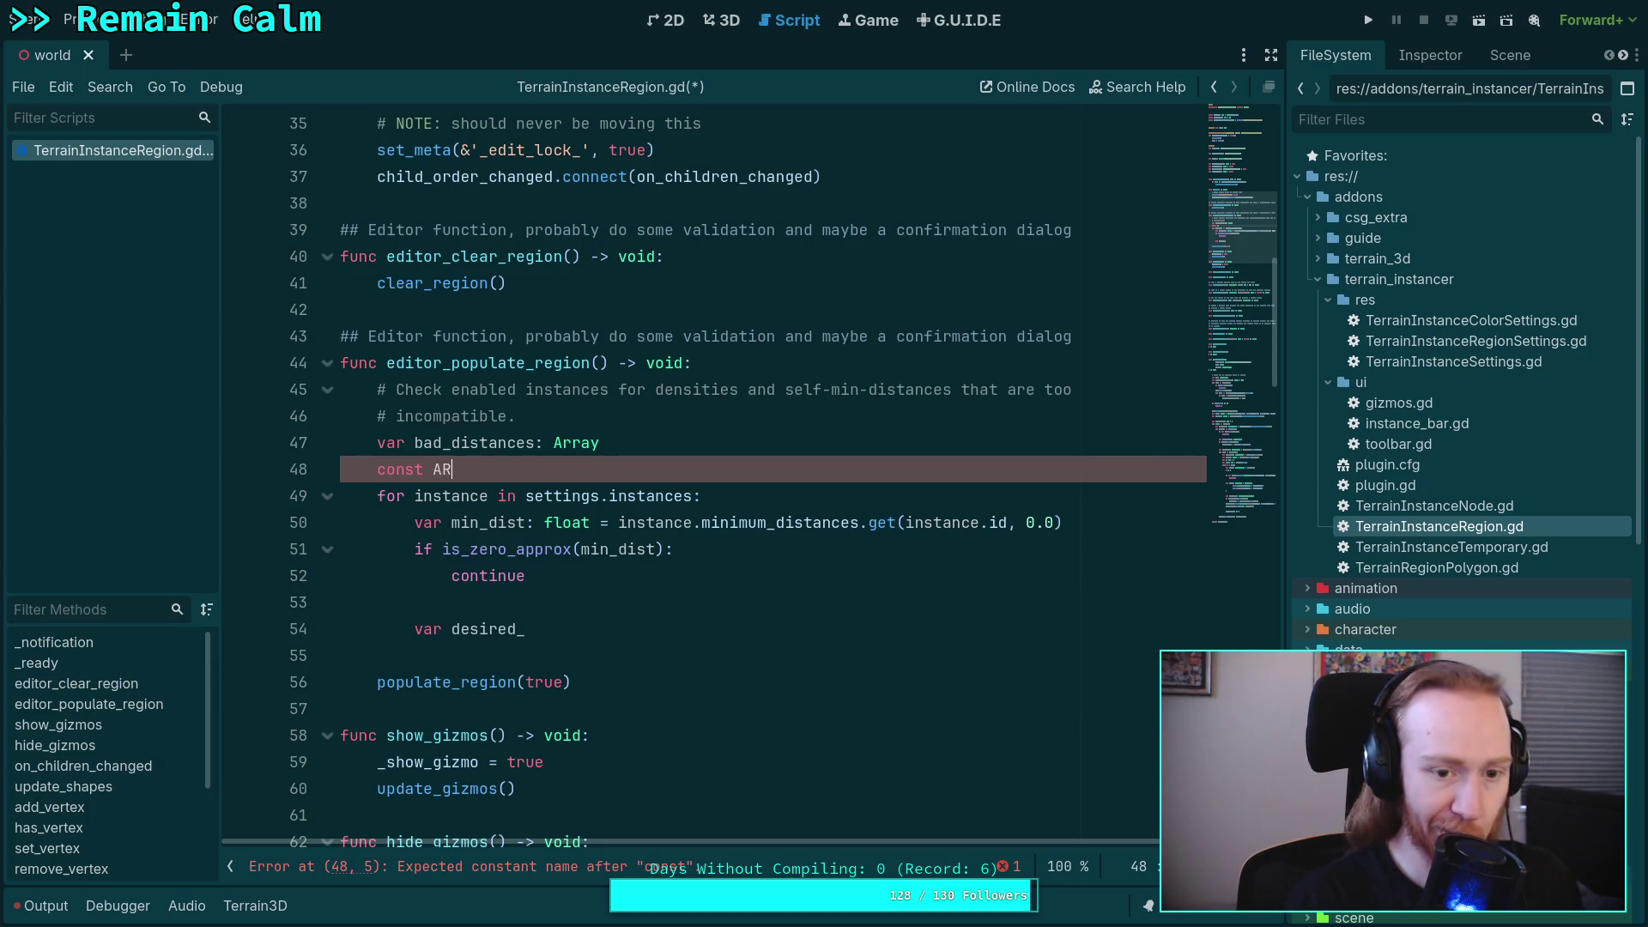
pyautogui.write('EA: float = ch')
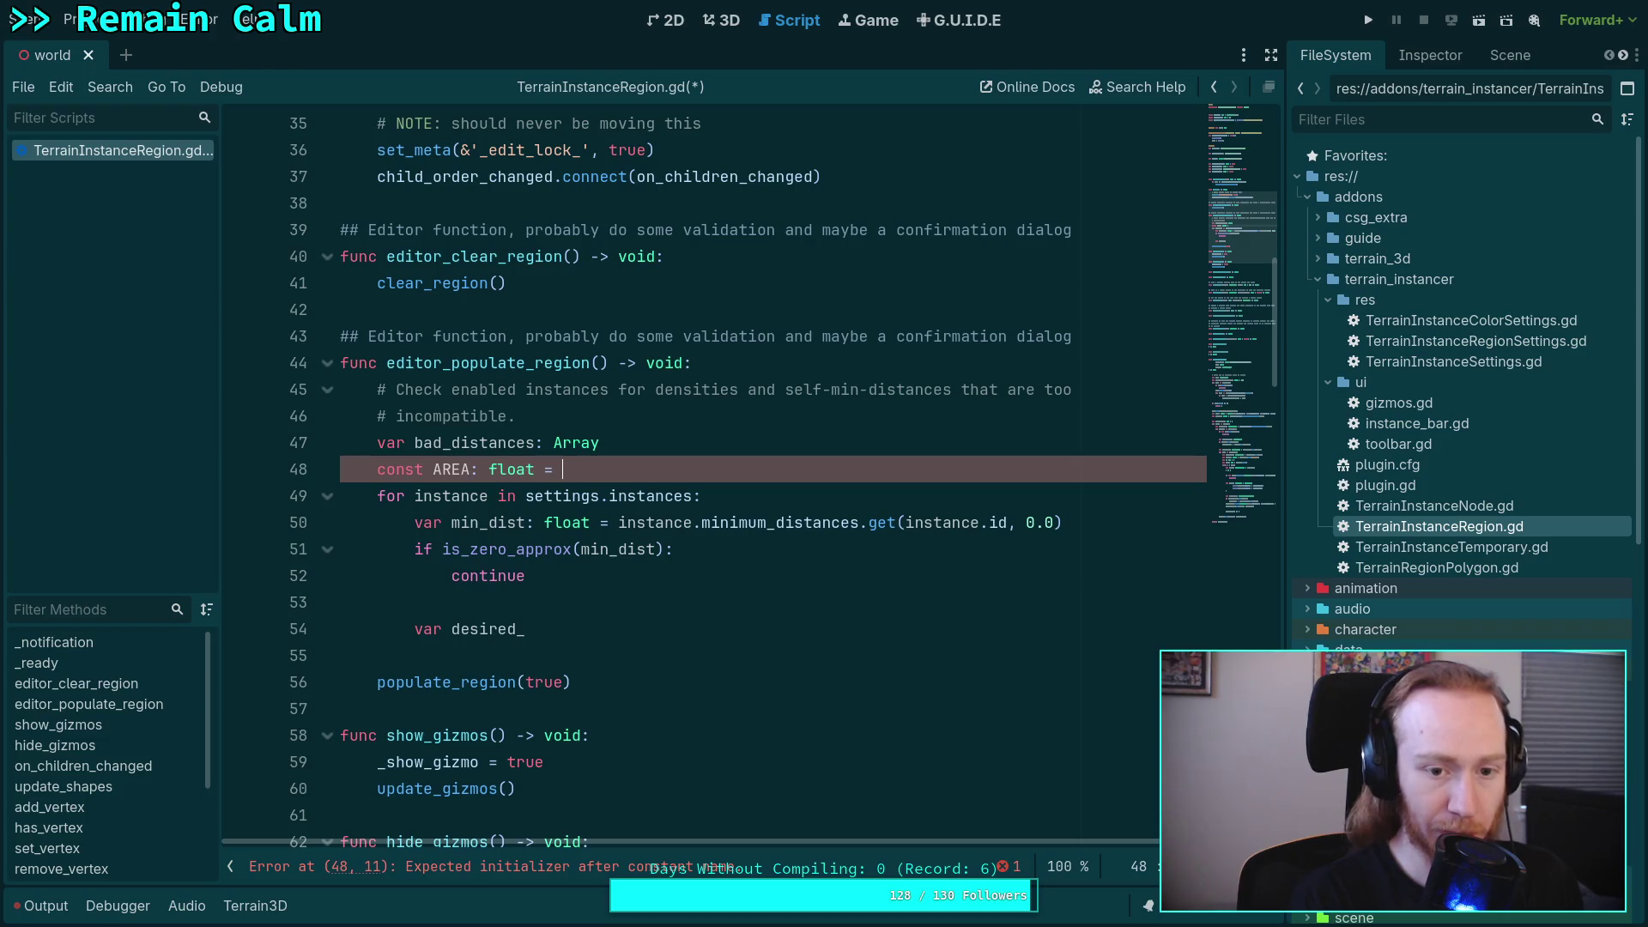
pyautogui.press('BackSpace')
pyautogui.press('BackSpace')
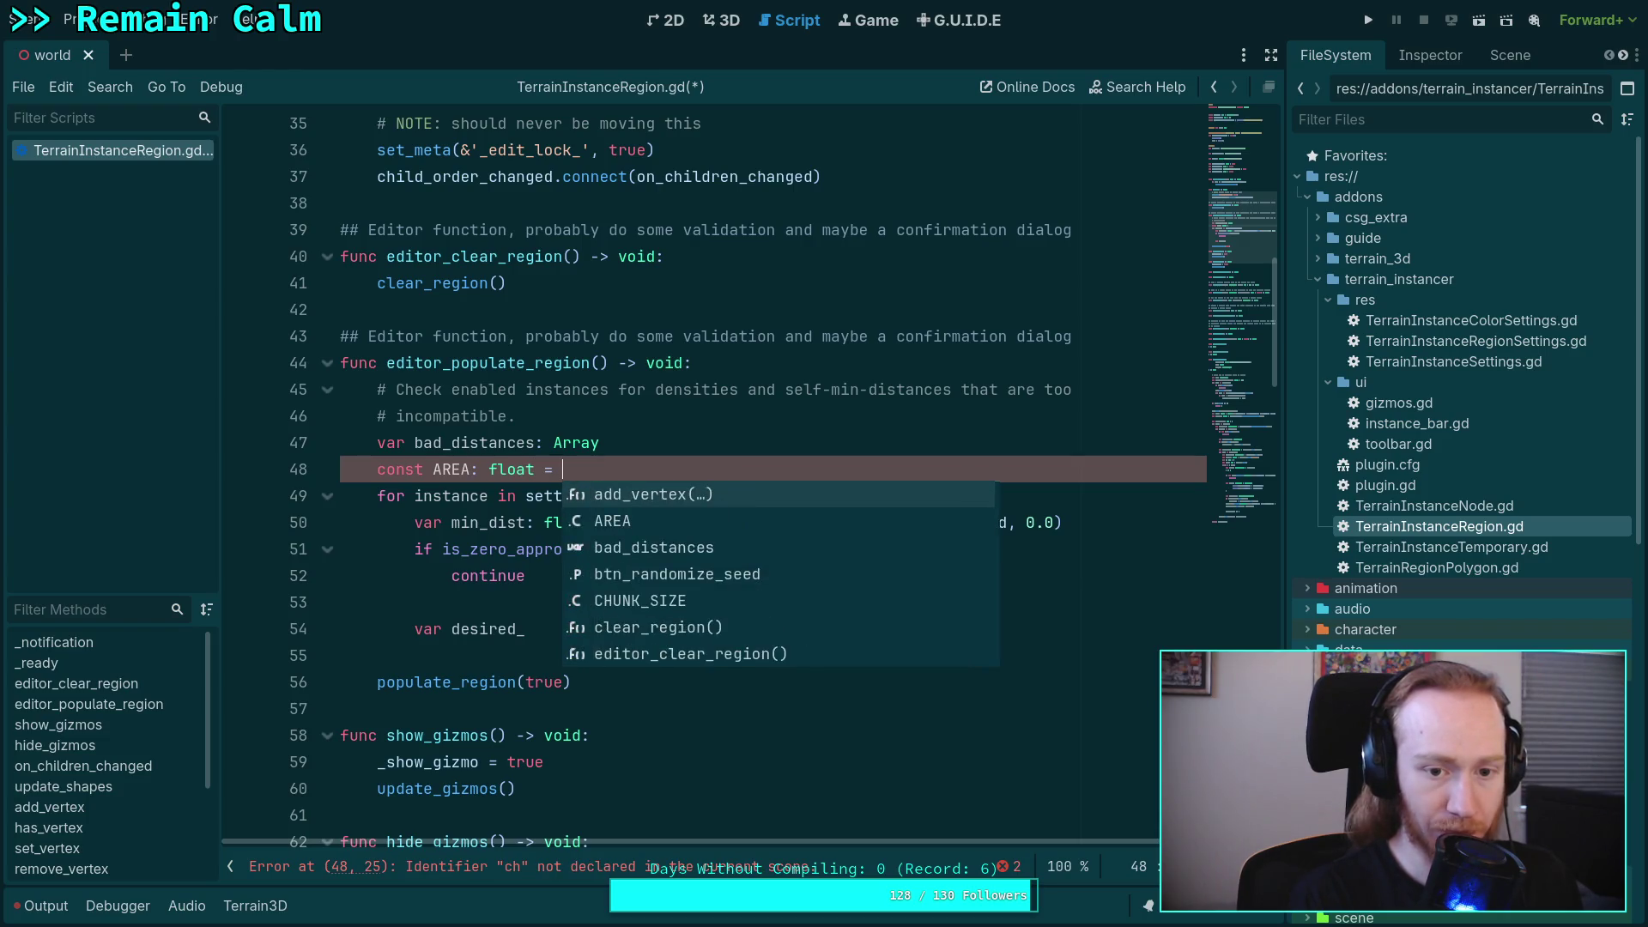
pyautogui.write('CH')
pyautogui.press('Return')
pyautogui.write('* CHU')
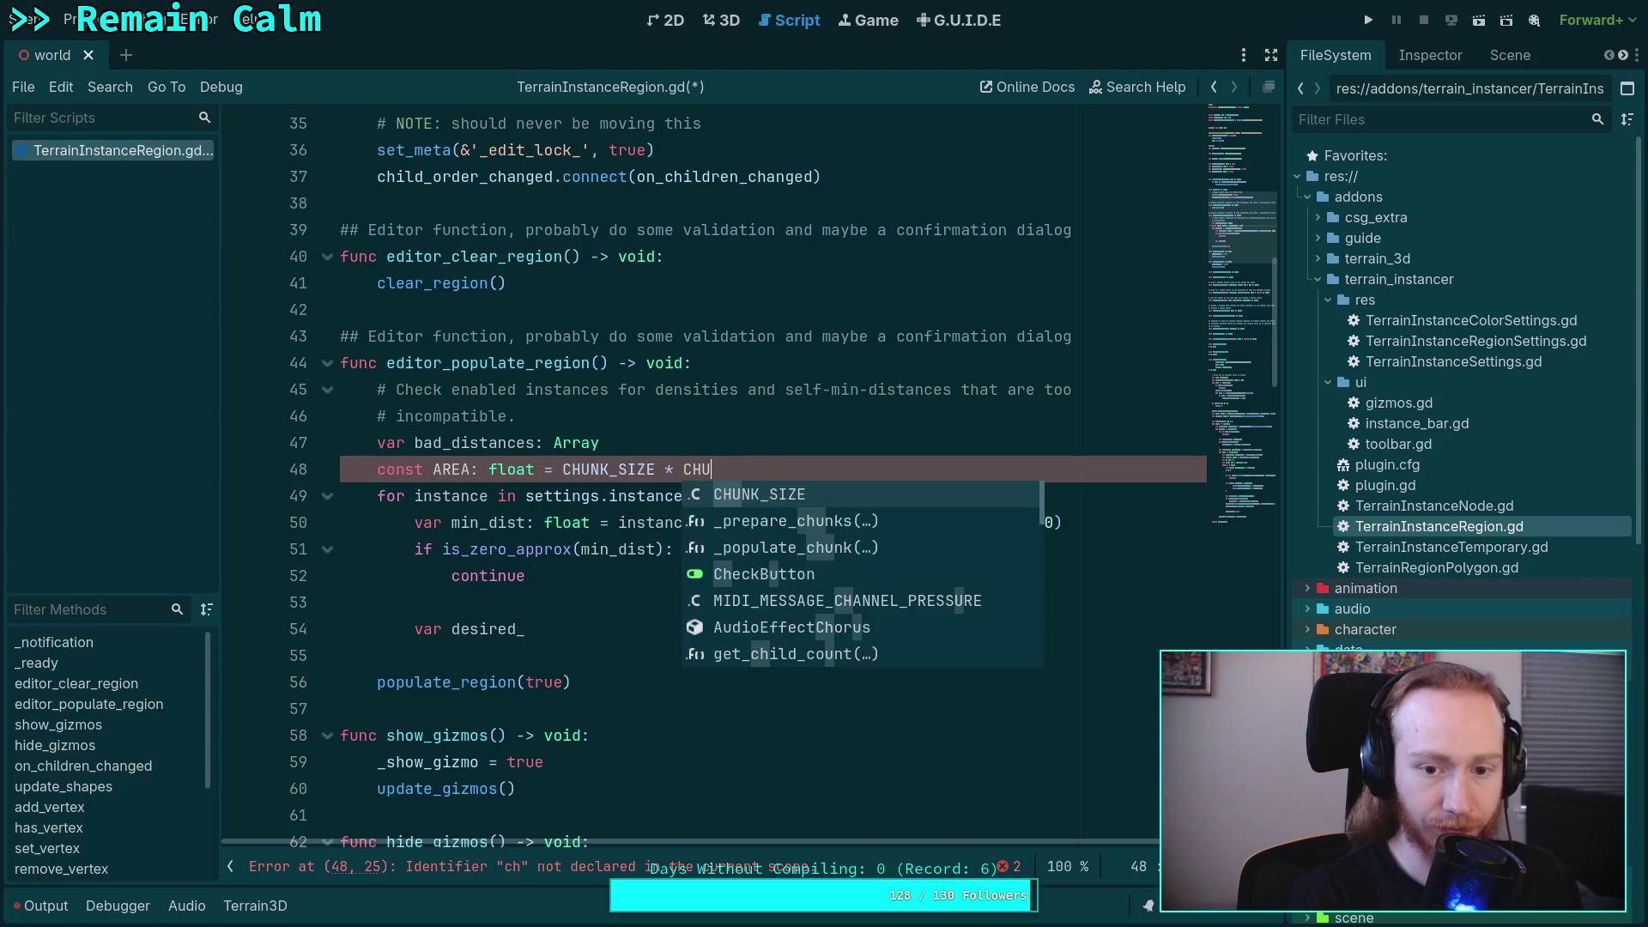
pyautogui.press('Return')
# - Try wrapping the AREA expression in float(), then remove the wrapper again
pyautogui.click(628, 545)
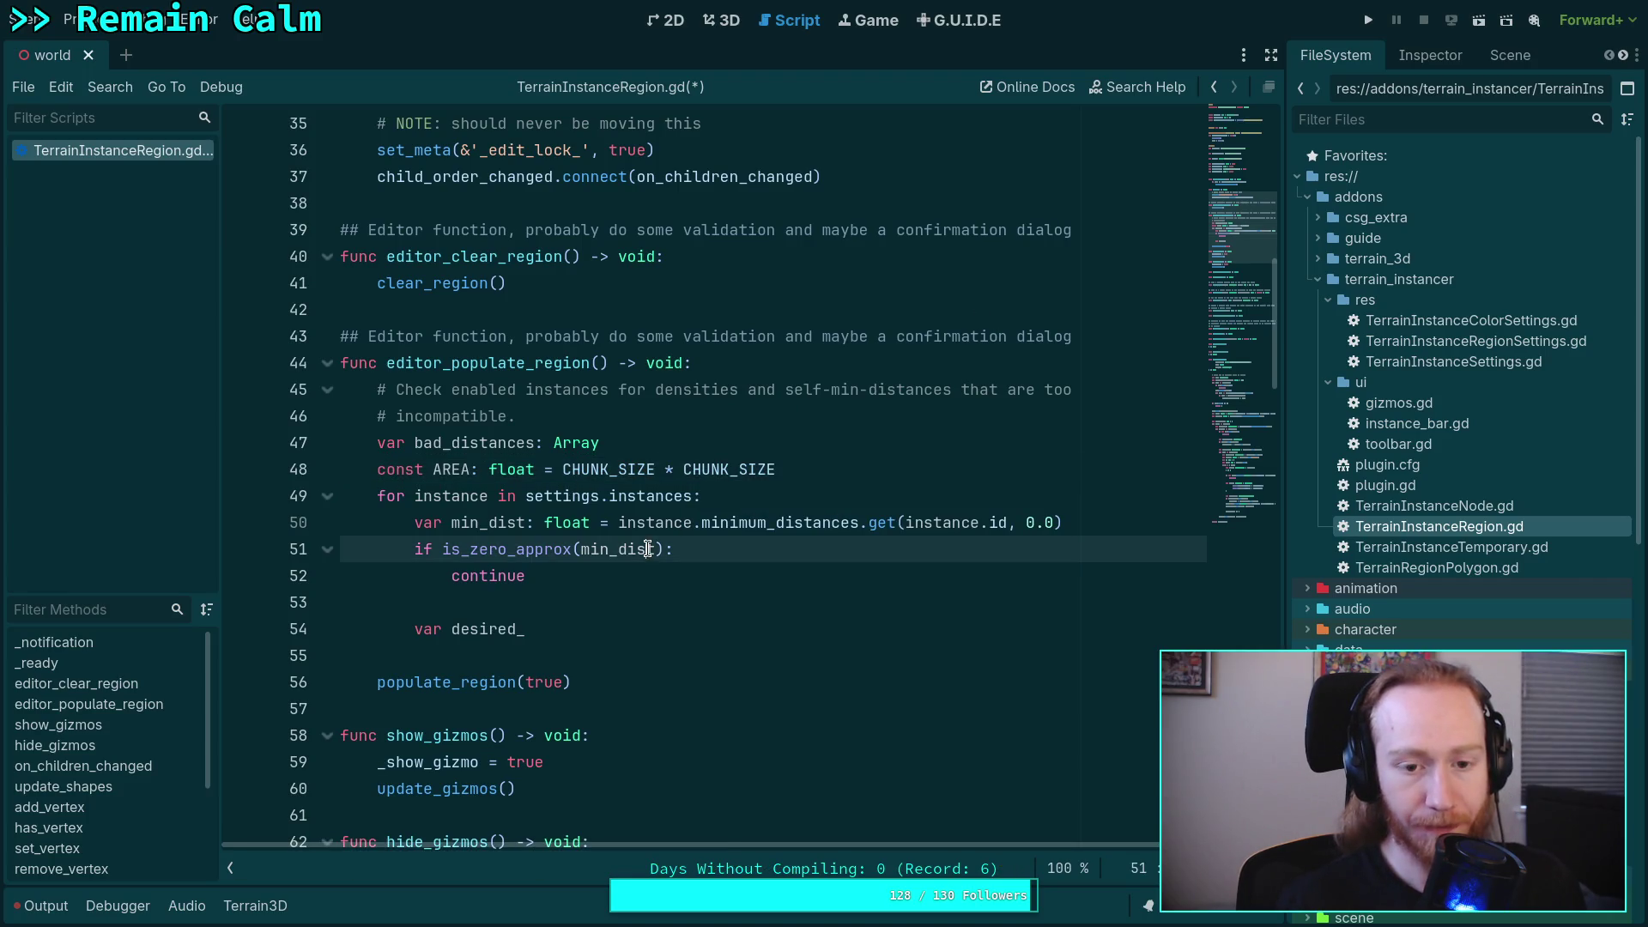
pyautogui.click(675, 592)
pyautogui.click(559, 469)
pyautogui.write('float(')
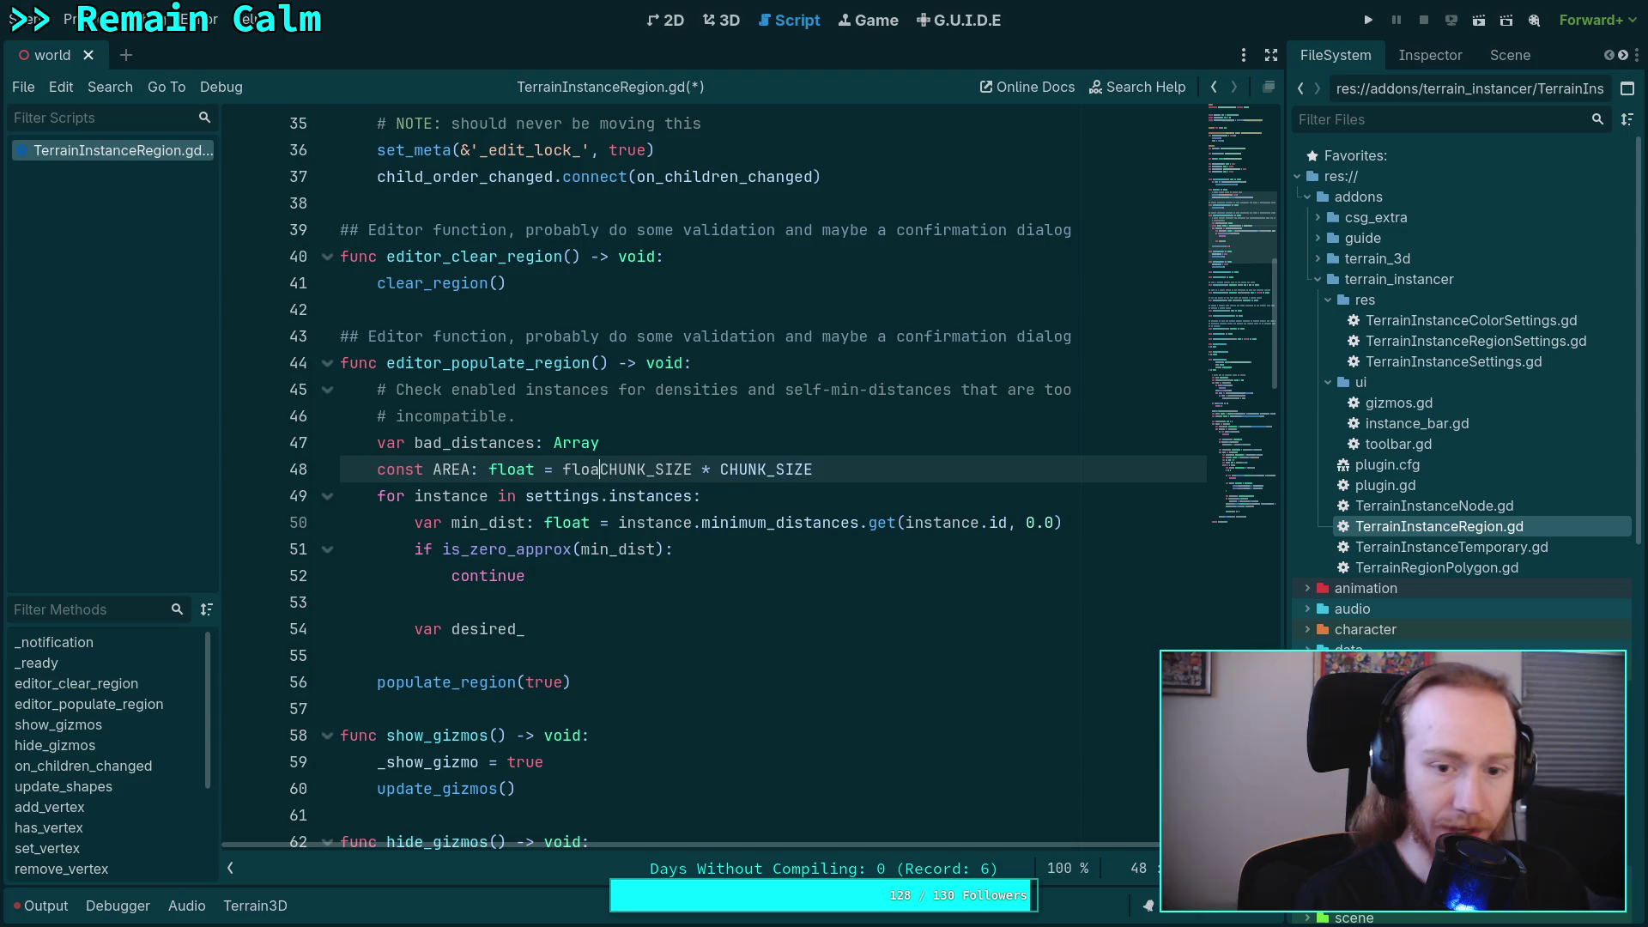
pyautogui.click(893, 477)
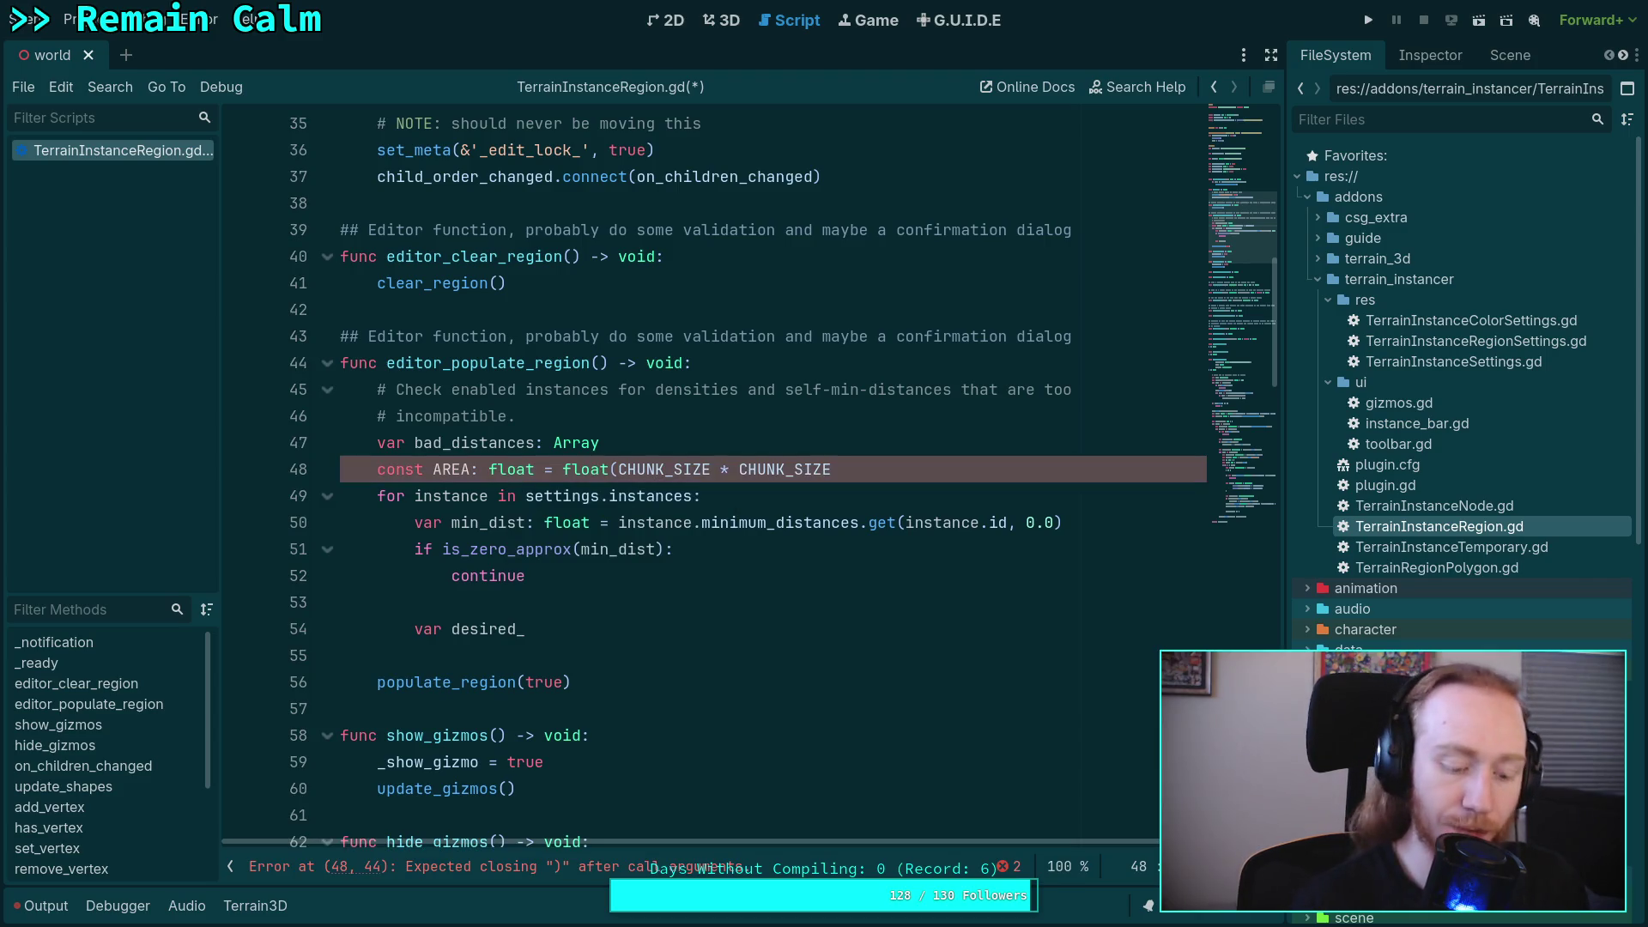
pyautogui.write(')')
pyautogui.click(788, 599)
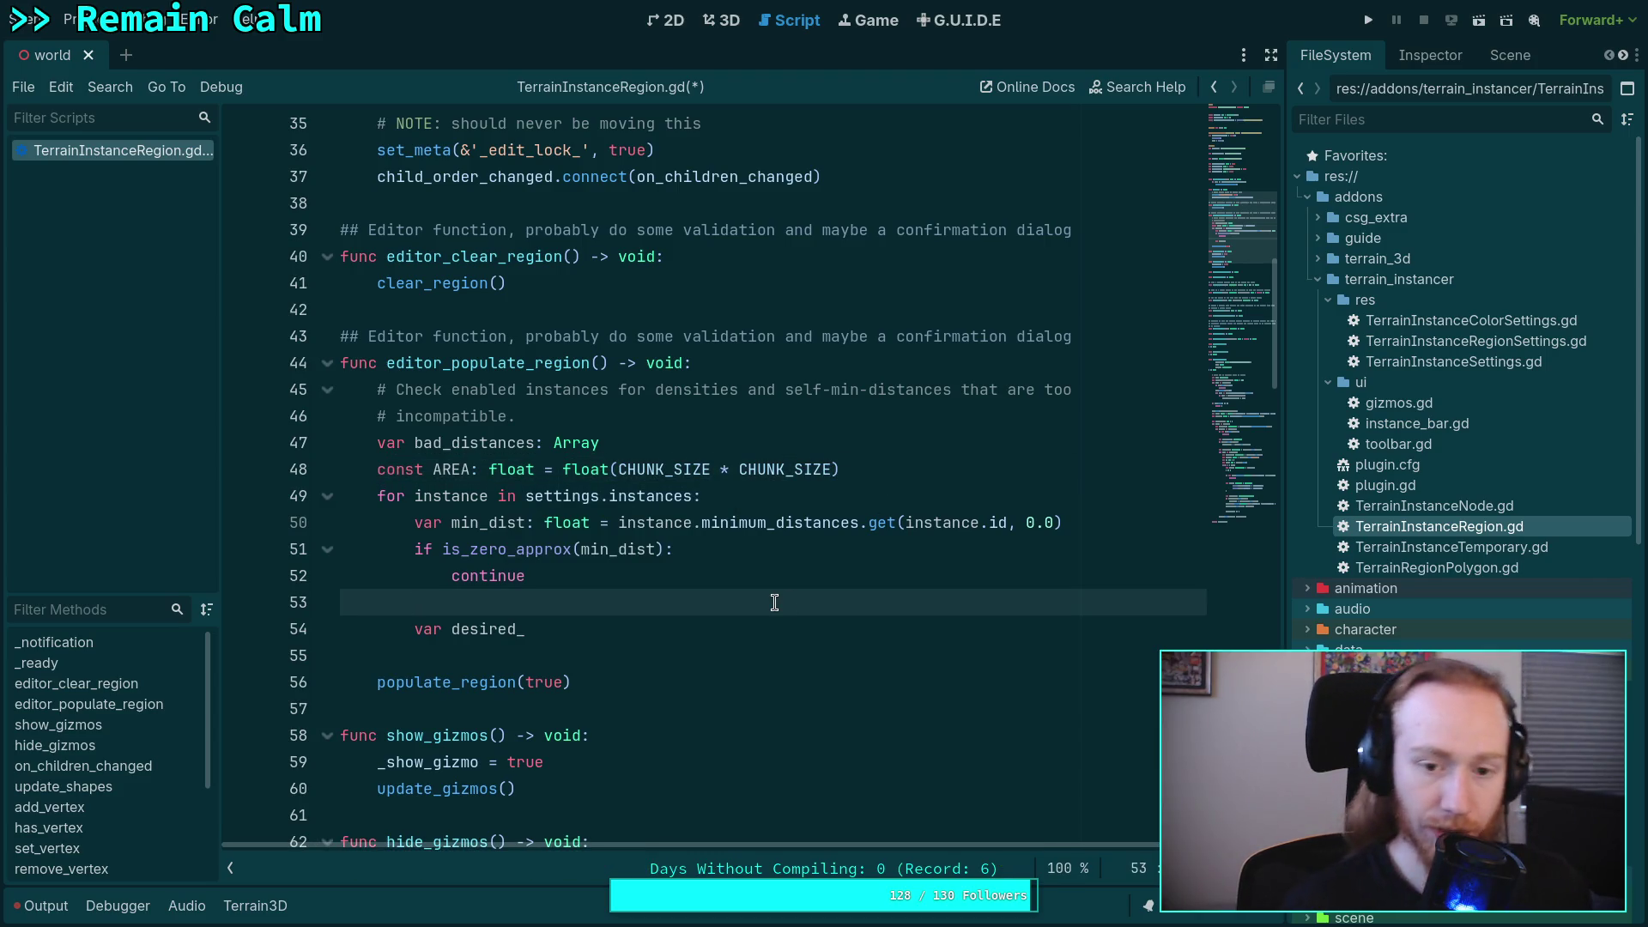
pyautogui.moveTo(618, 470); pyautogui.dragTo(573, 468)
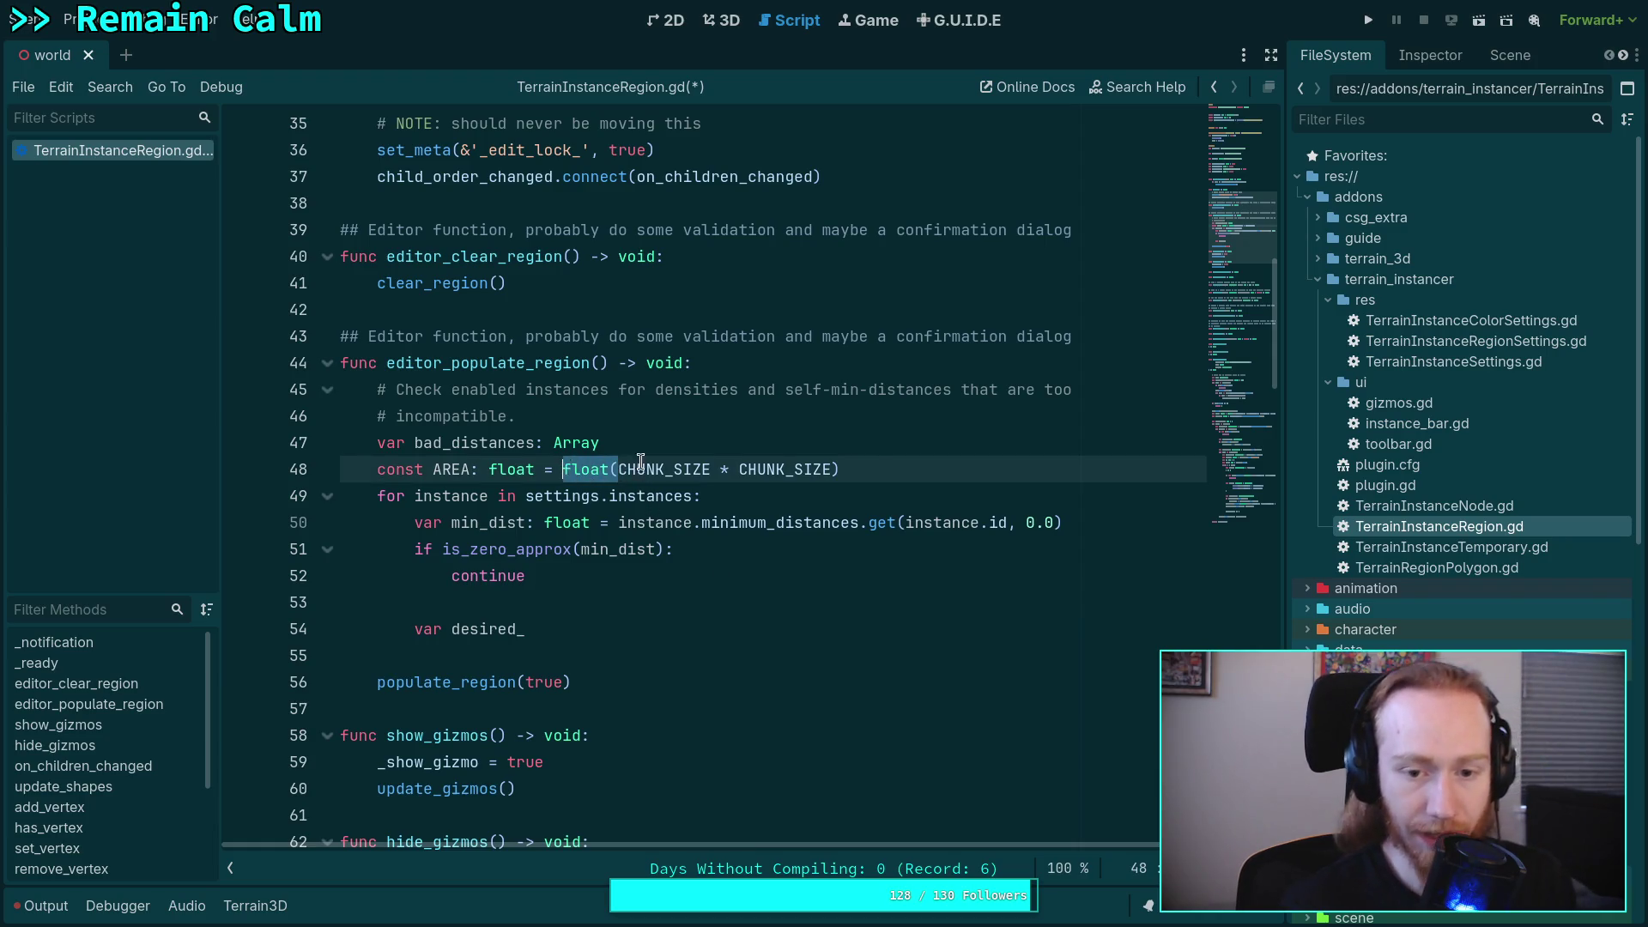
pyautogui.press('BackSpace')
pyautogui.press('End')
pyautogui.press('BackSpace')
pyautogui.click(745, 575)
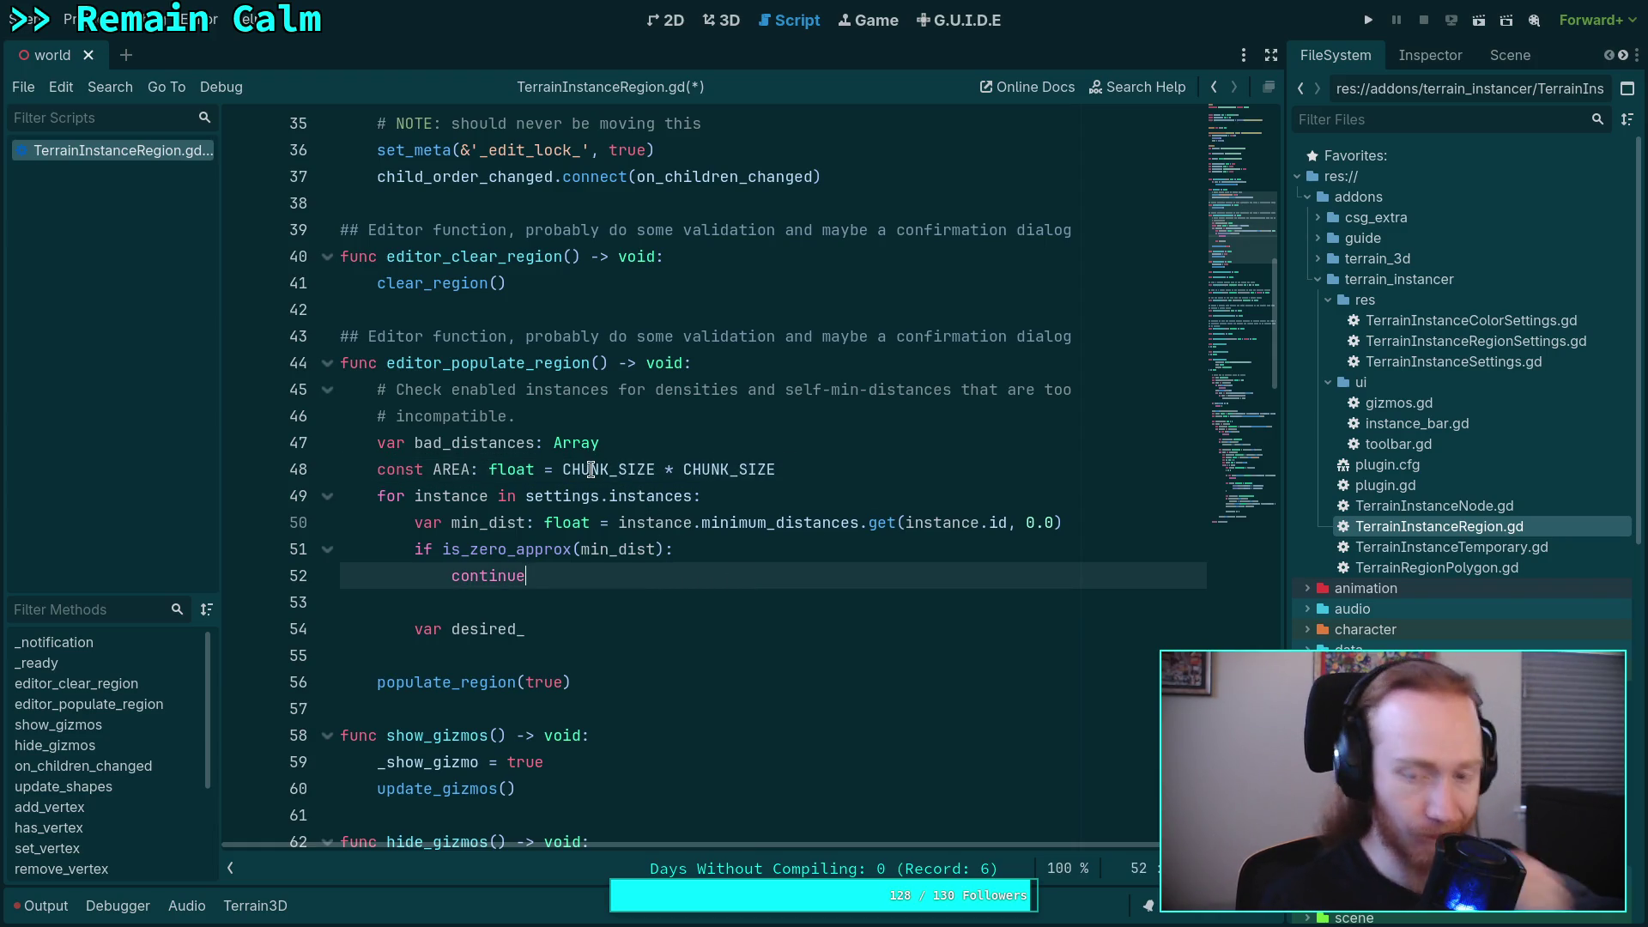
# - Dismiss the CHUNK_SIZE tooltip and rename the unfinished 'desired_' variable to 'dense_'
pyautogui.moveTo(591, 470)
pyautogui.click(652, 601)
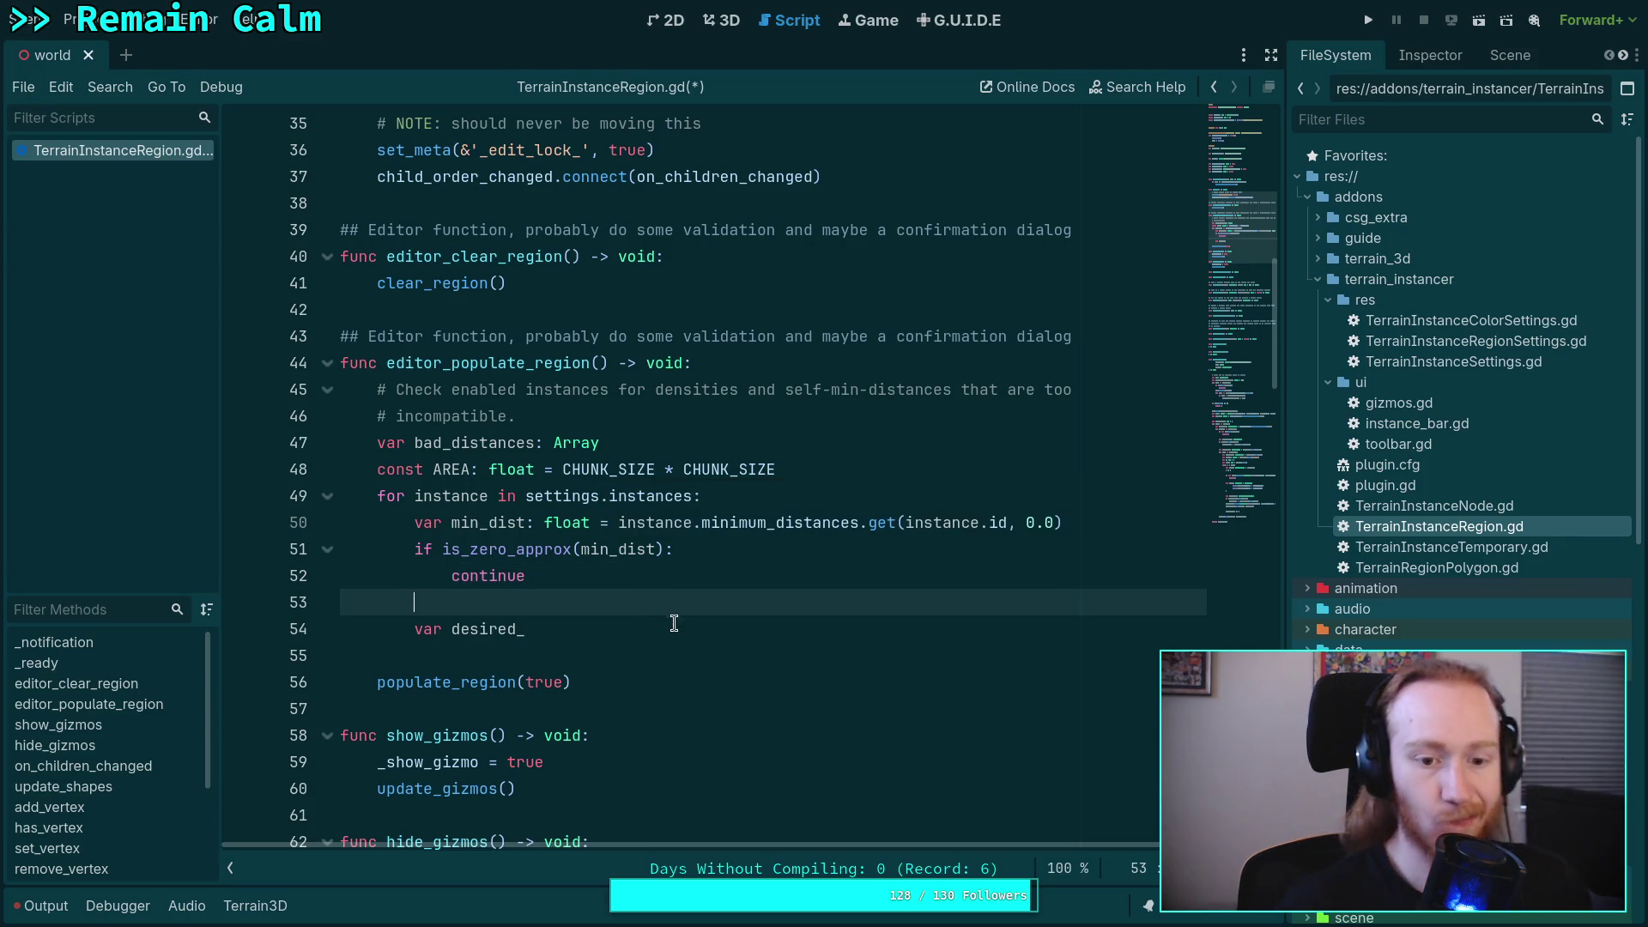
pyautogui.click(695, 628)
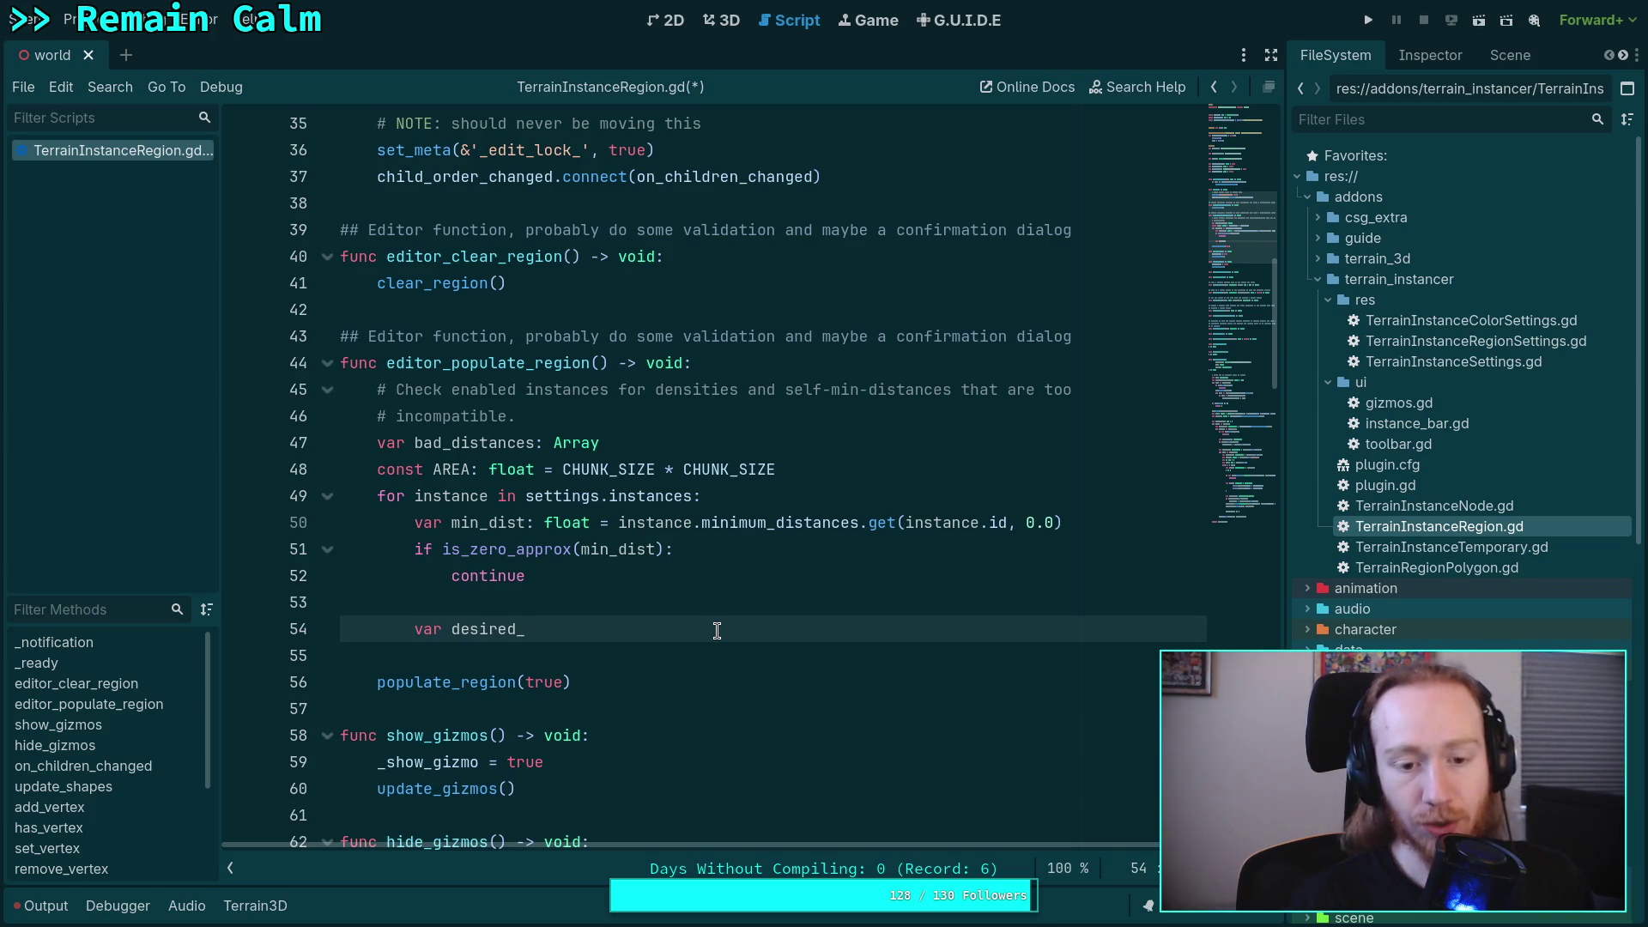
pyautogui.press('BackSpace')
pyautogui.press('BackSpace')
pyautogui.press('BackSpace')
pyautogui.write('nsi')
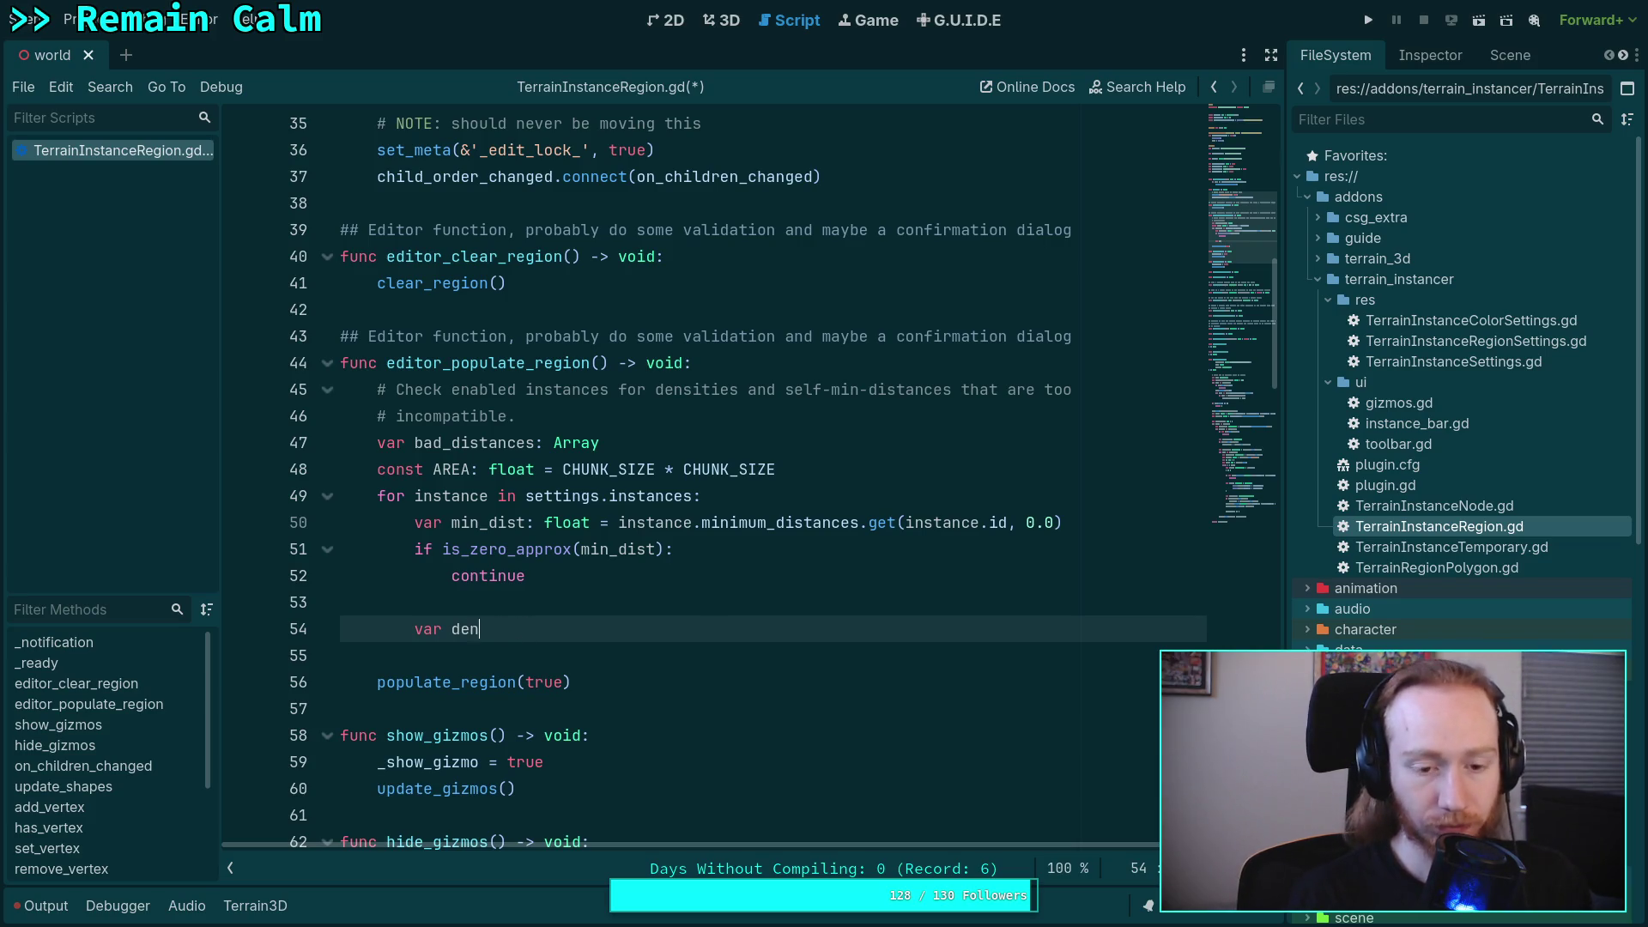
pyautogui.press('BackSpace')
pyautogui.write('e_')
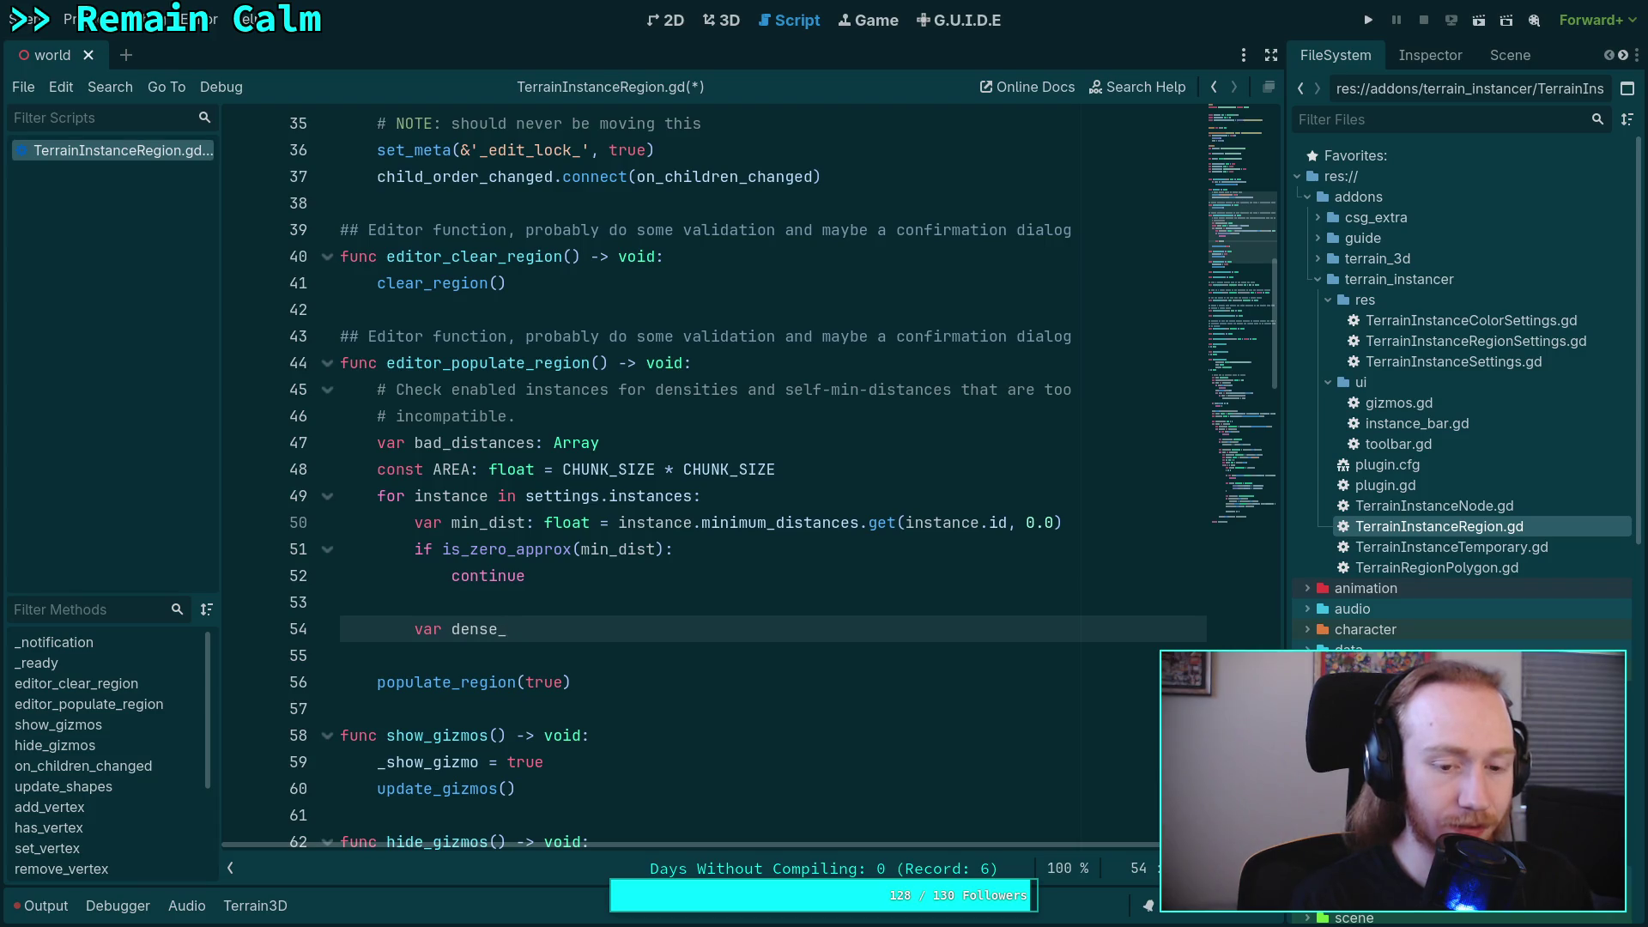
# - Complete it as 'var dense_count: float = AREA / instance.density'
pyautogui.write('count')
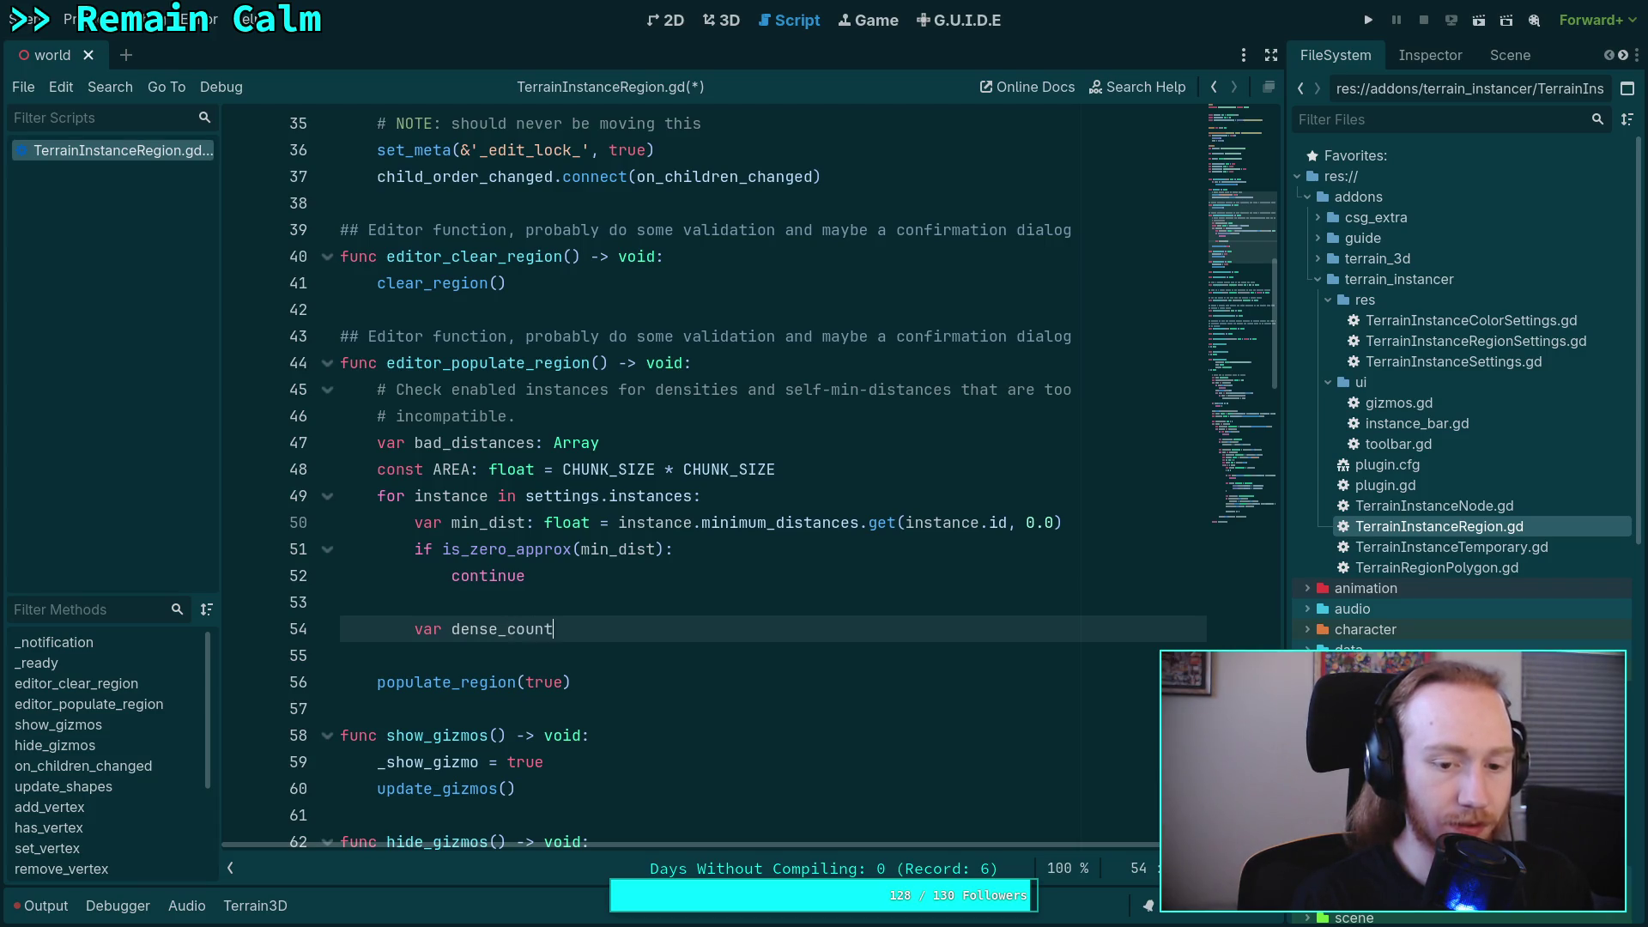
pyautogui.write(' A')
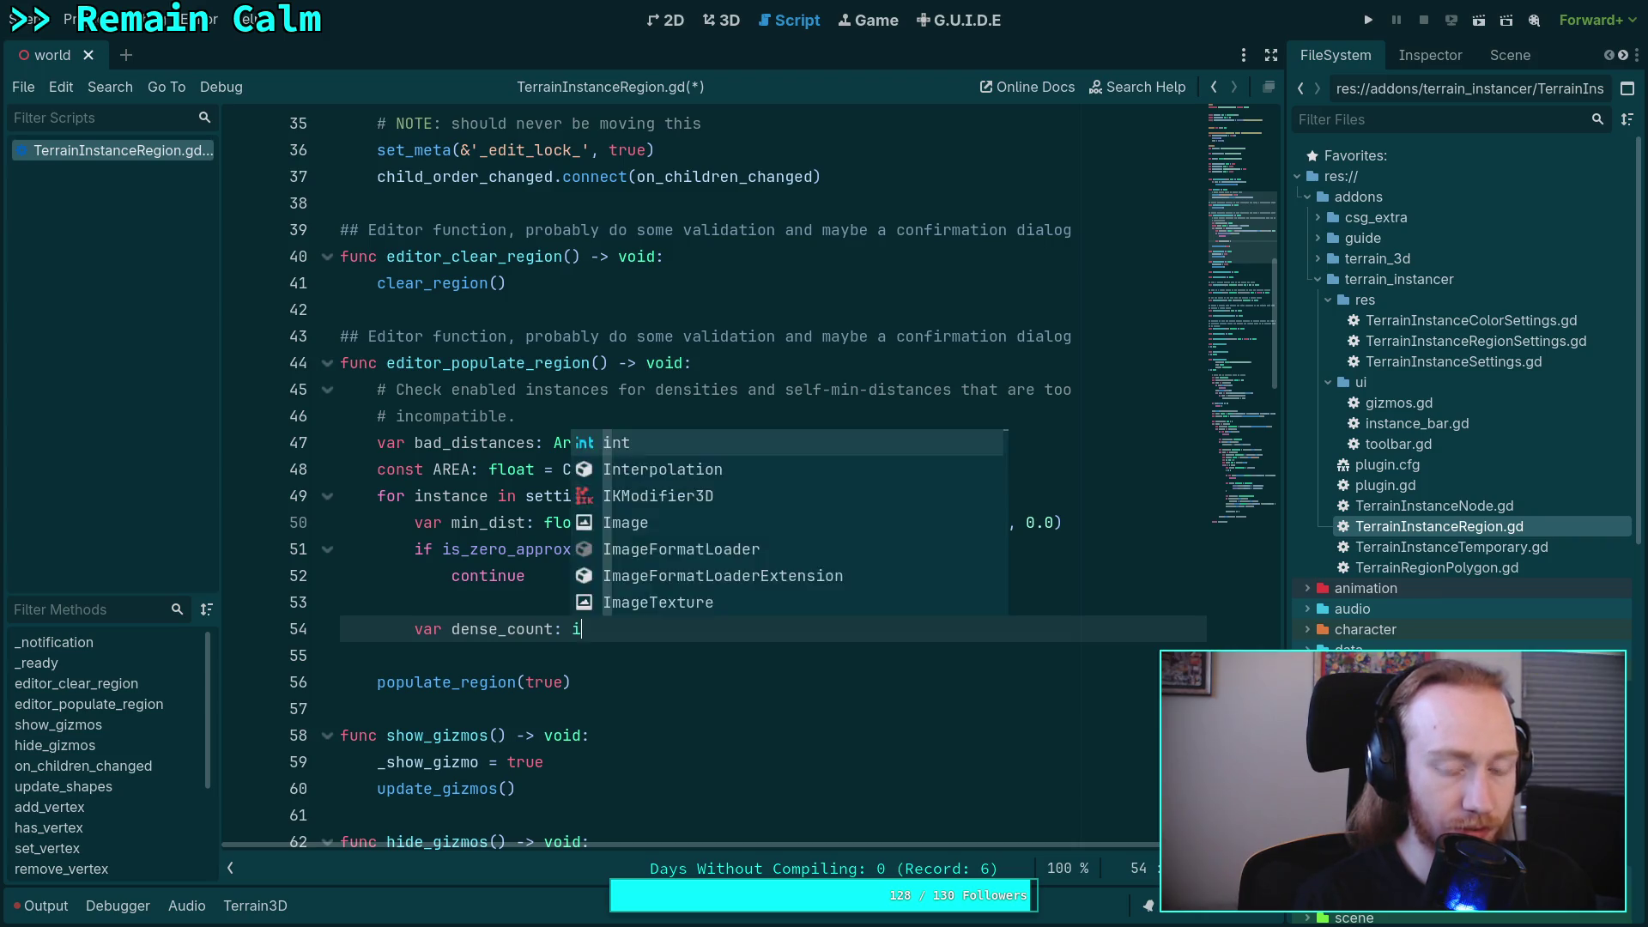
pyautogui.press('BackSpace')
pyautogui.write('float = ')
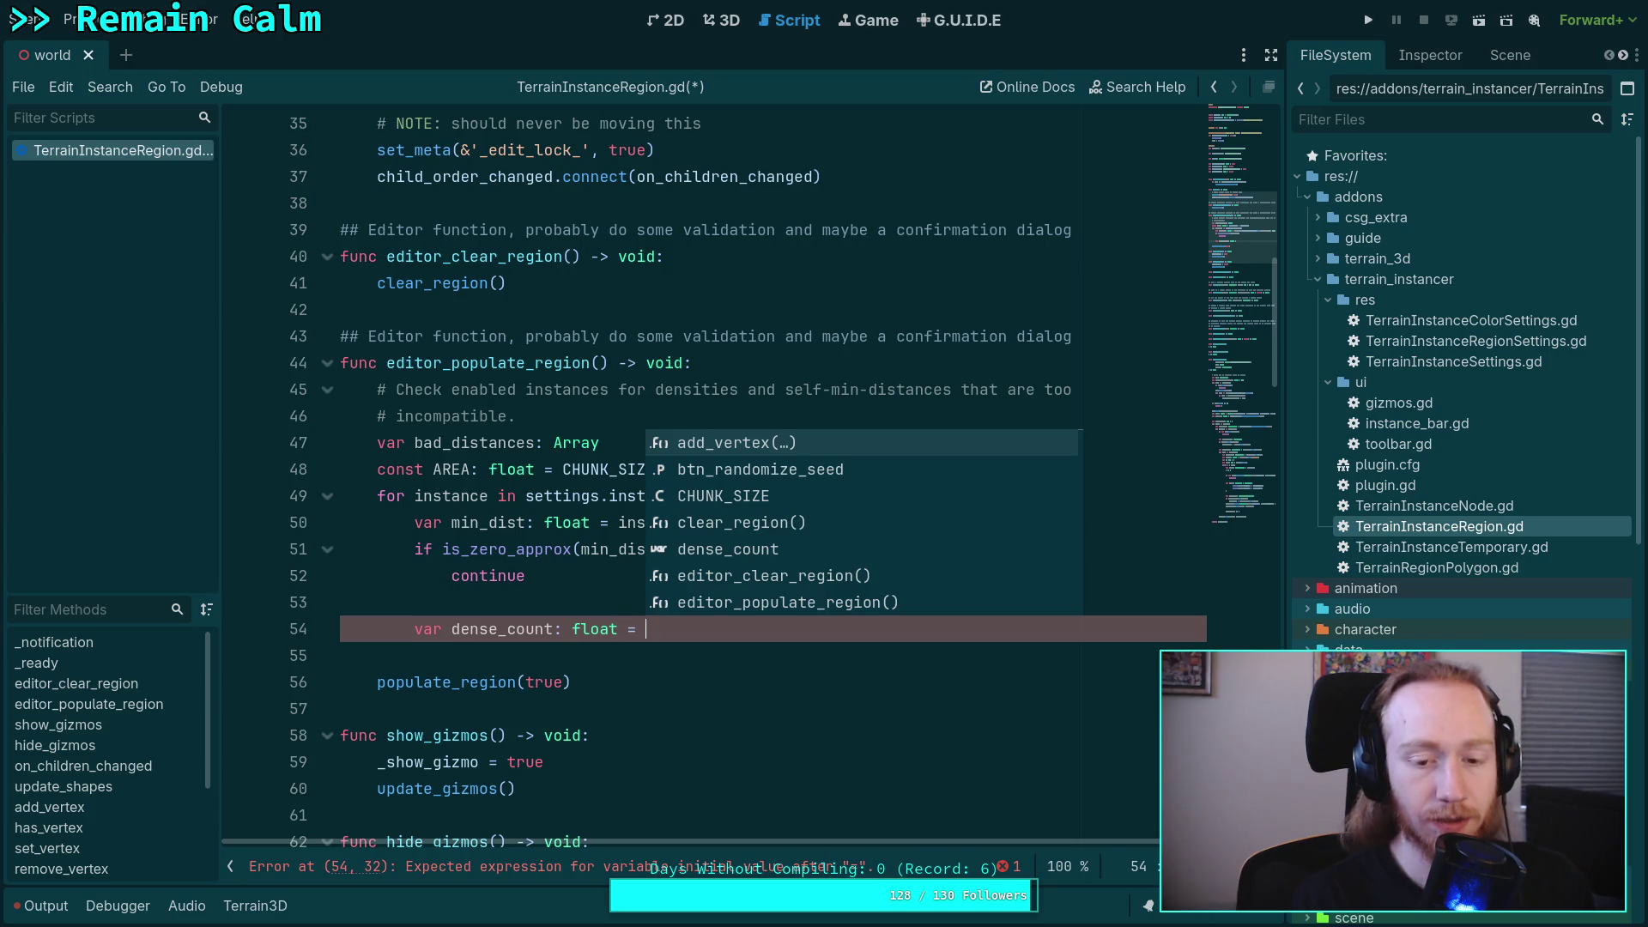
pyautogui.write('REA')
pyautogui.press('BackSpace')
pyautogui.press('BackSpace')
pyautogui.press('BackSpace')
pyautogui.write('AREA')
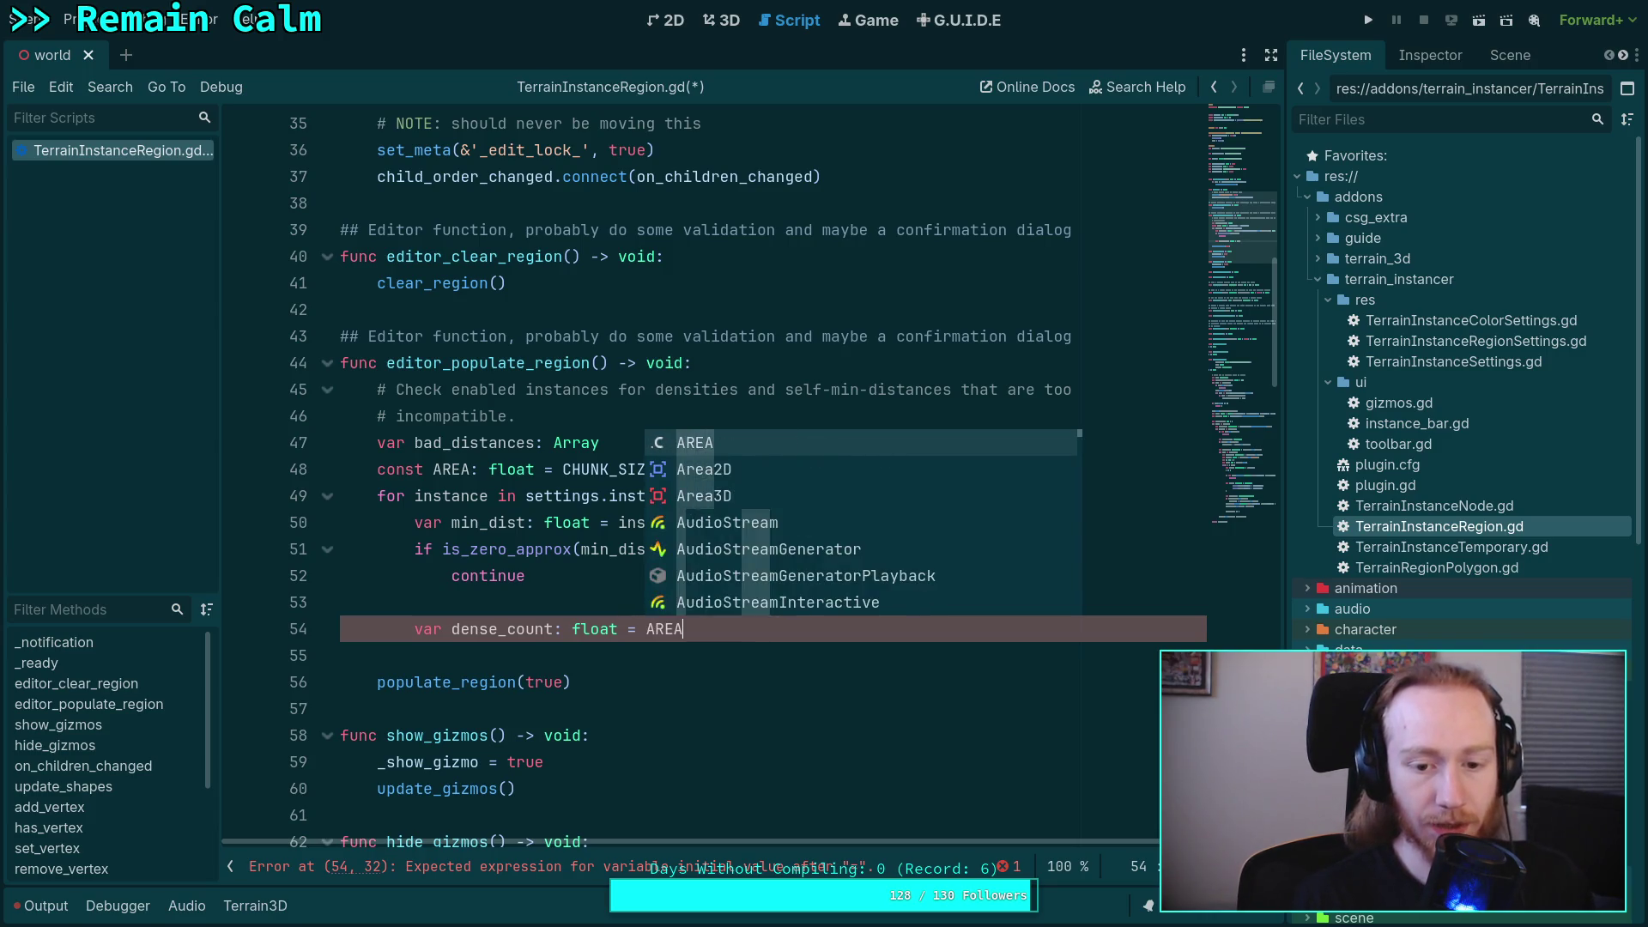
pyautogui.write(' / ')
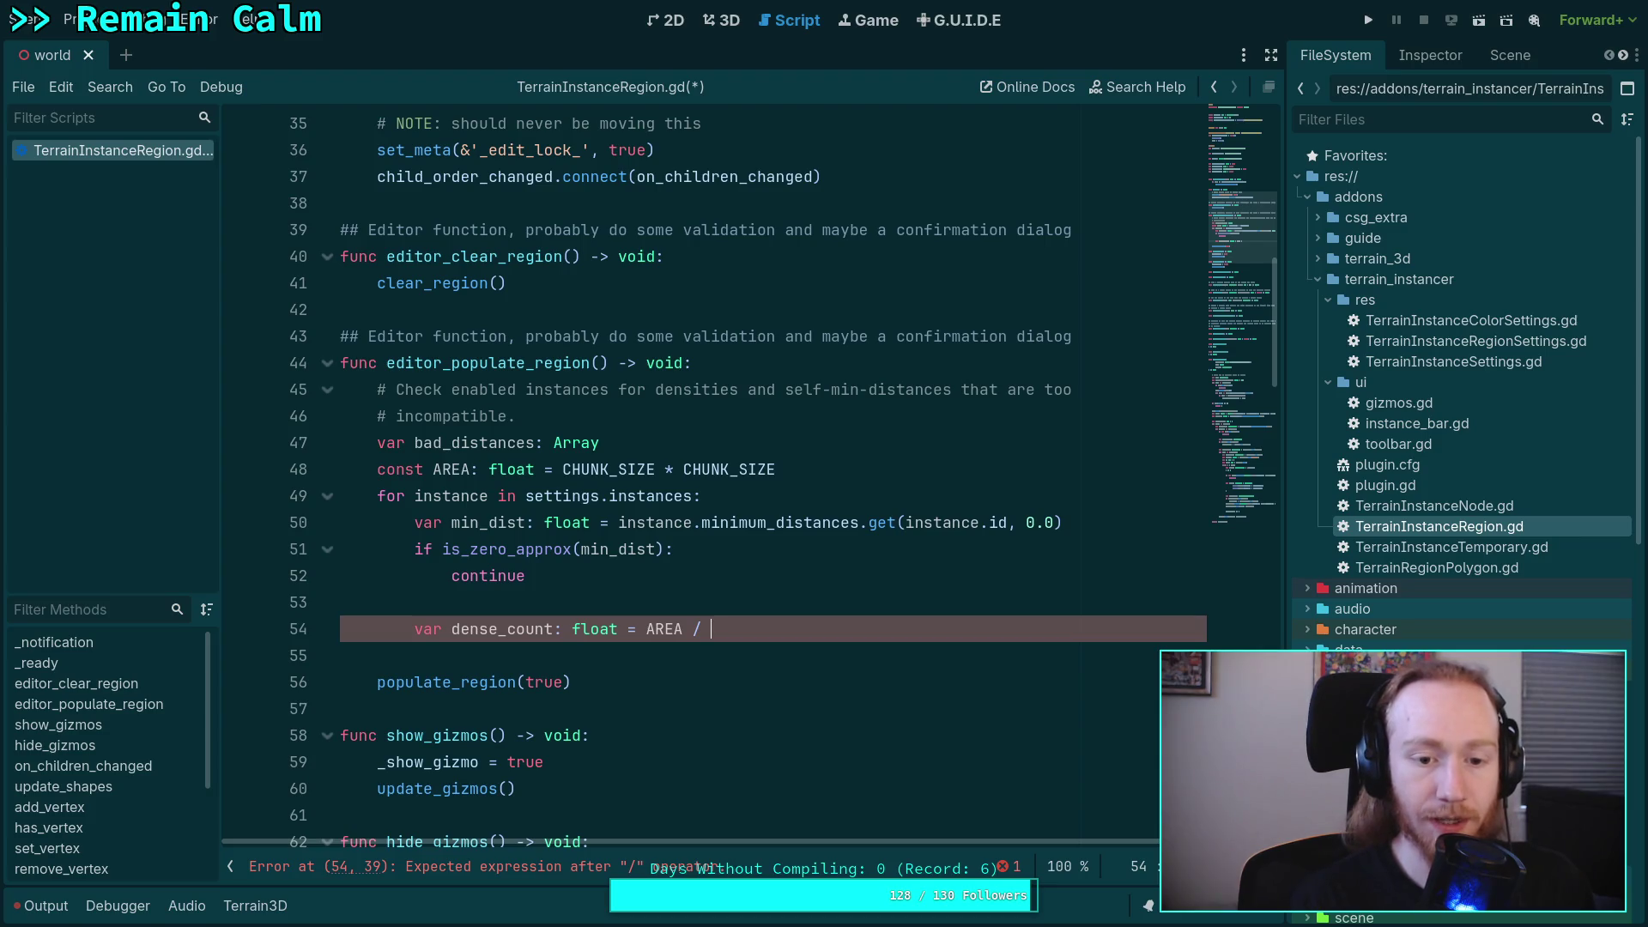
pyautogui.write('instanc')
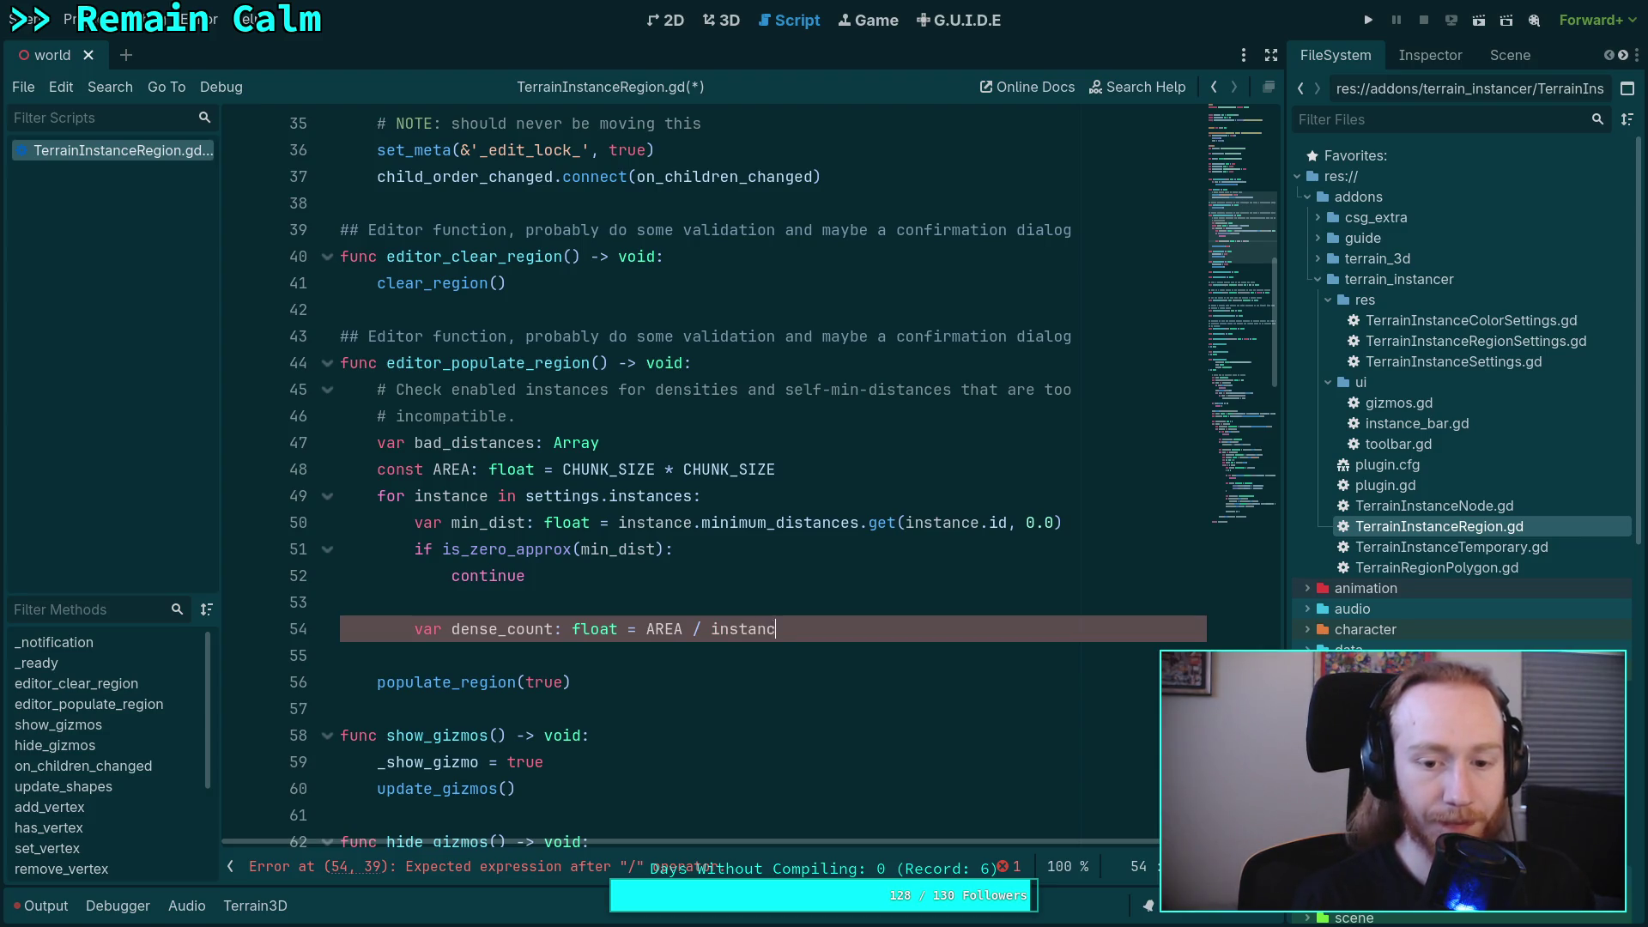
pyautogui.write('e.den')
pyautogui.press('Return')
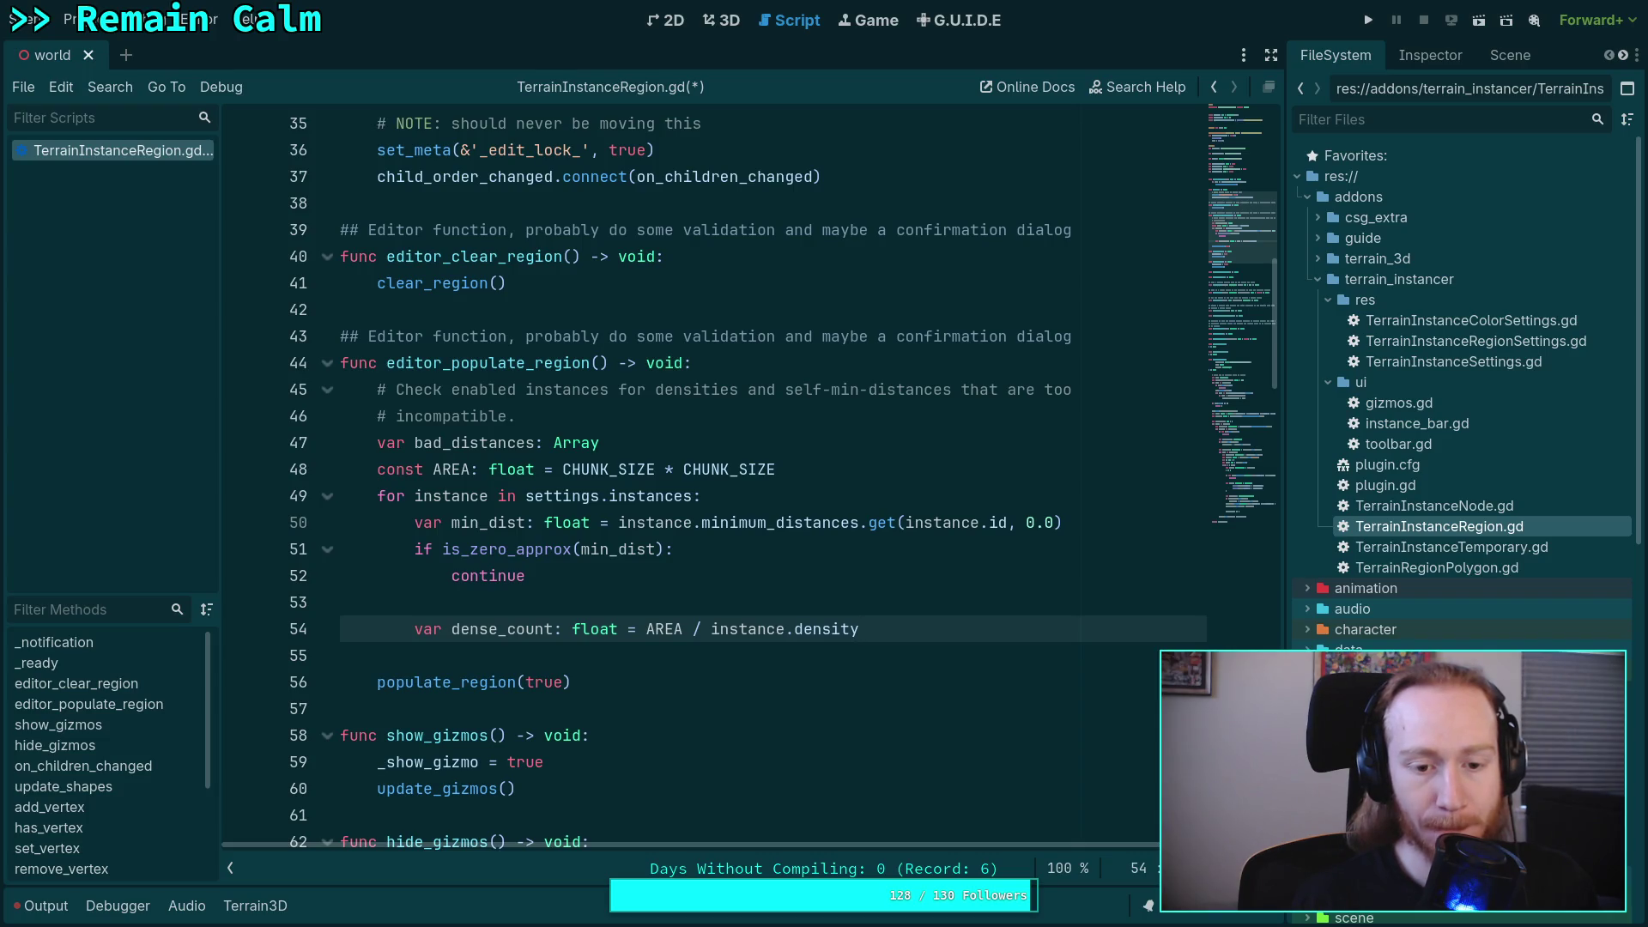
pyautogui.moveTo(507, 629); pyautogui.dragTo(553, 628)
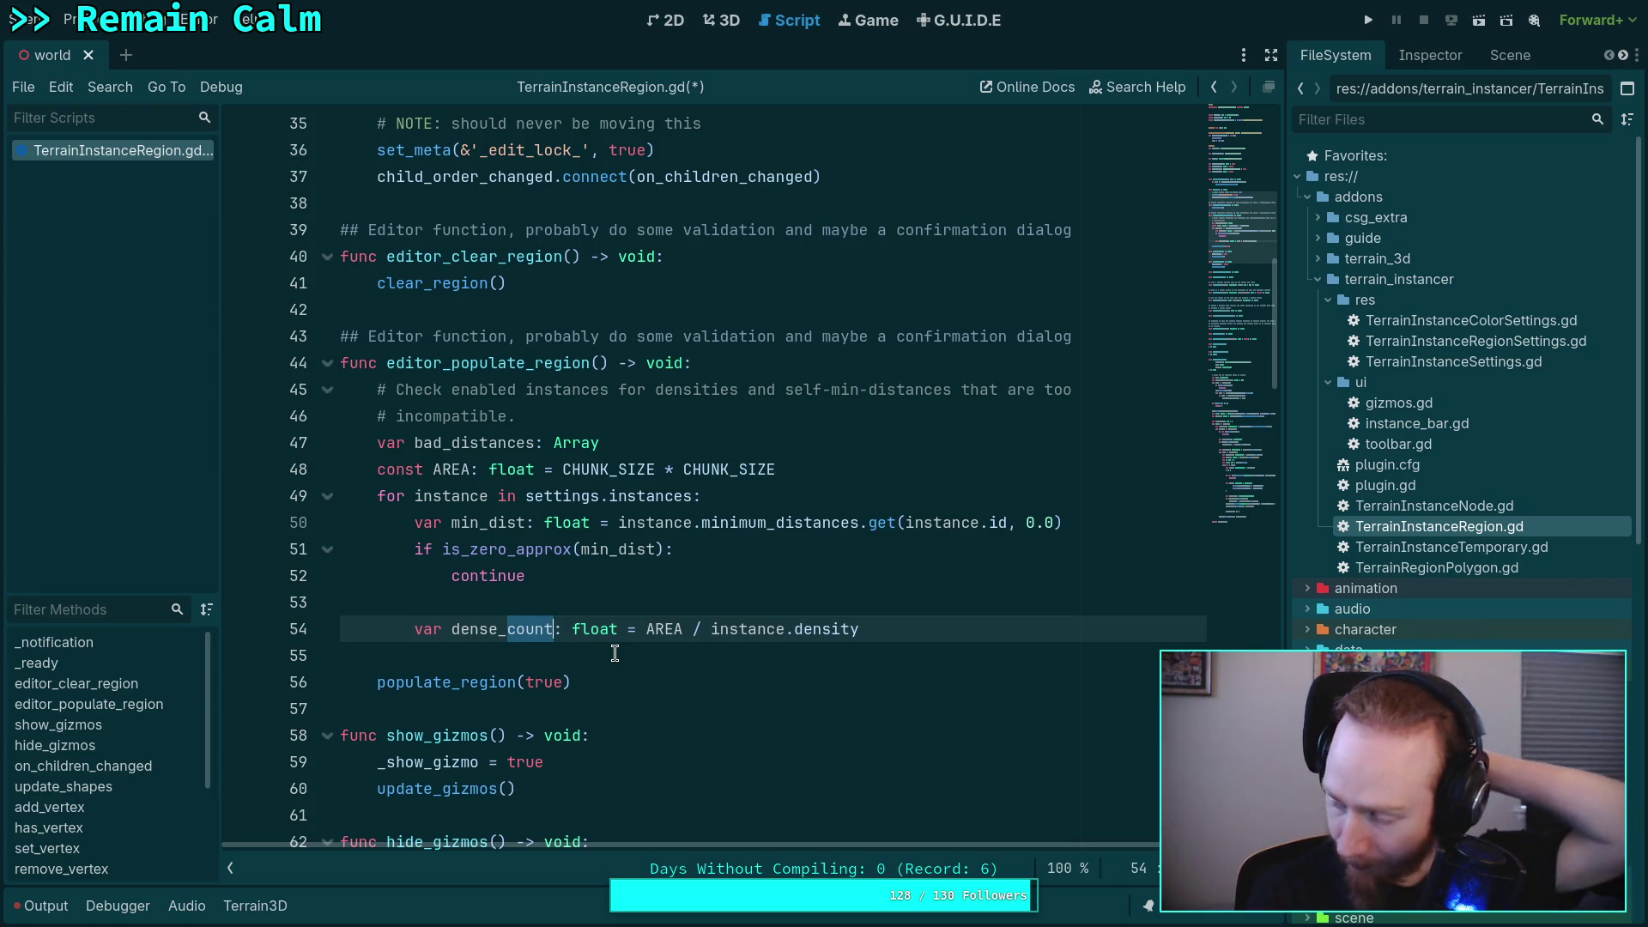
# - Insert 'const USABLE_AREA: float = AREA * (PI / (2.0 * sqrt(3.0)))' below the AREA constant
pyautogui.click(687, 632)
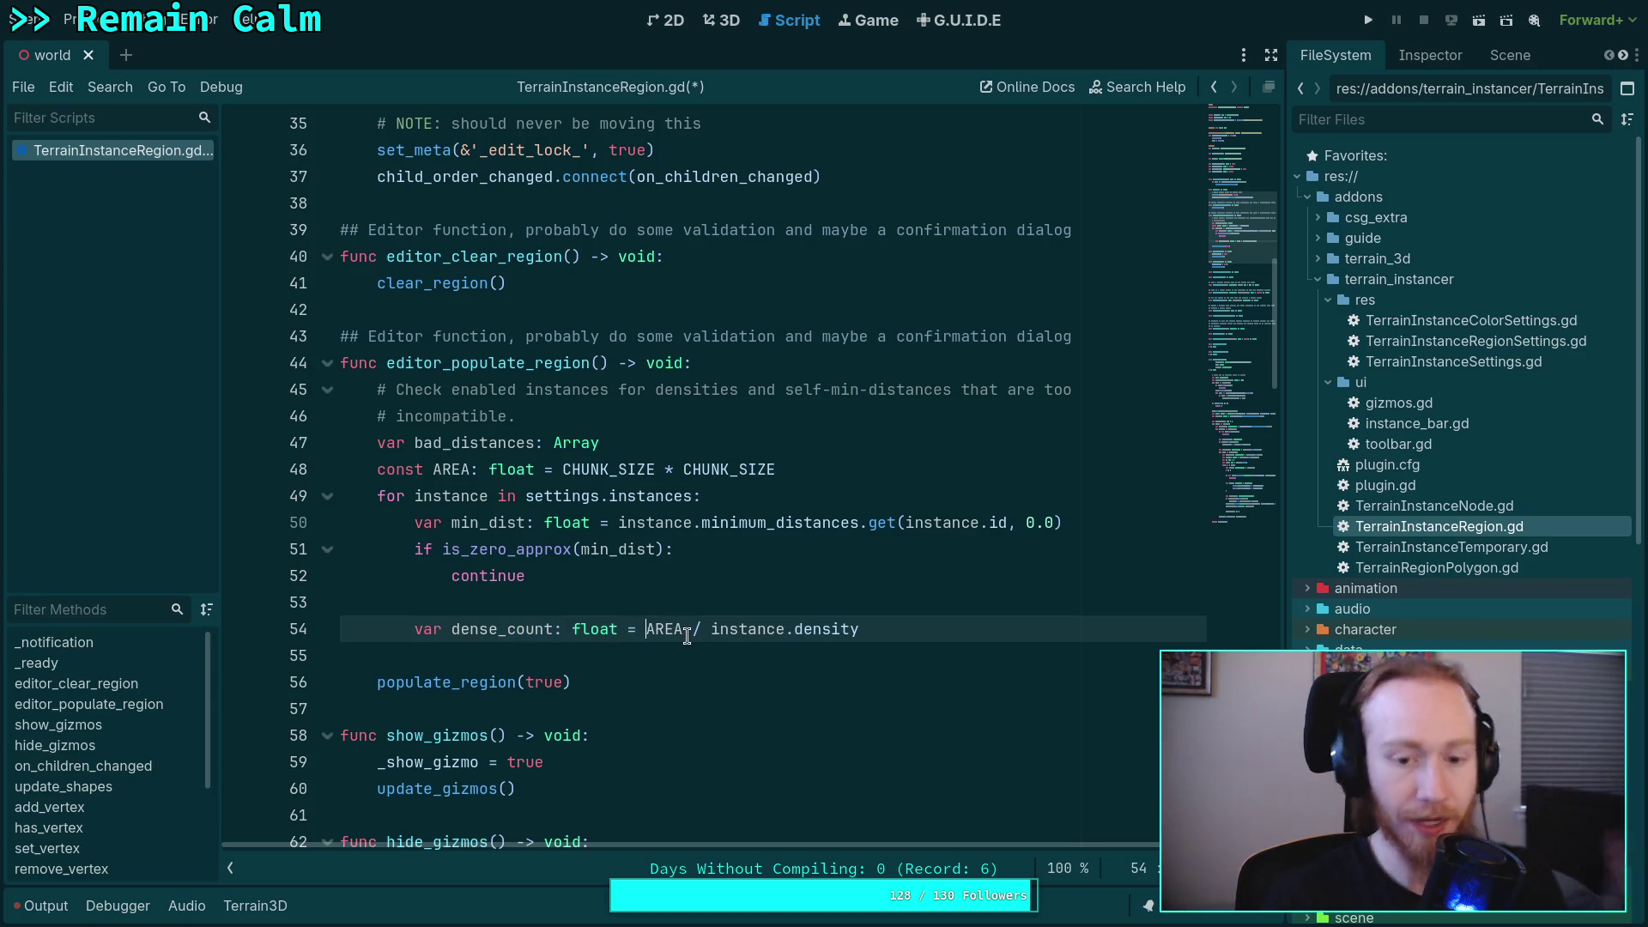
pyautogui.click(431, 469)
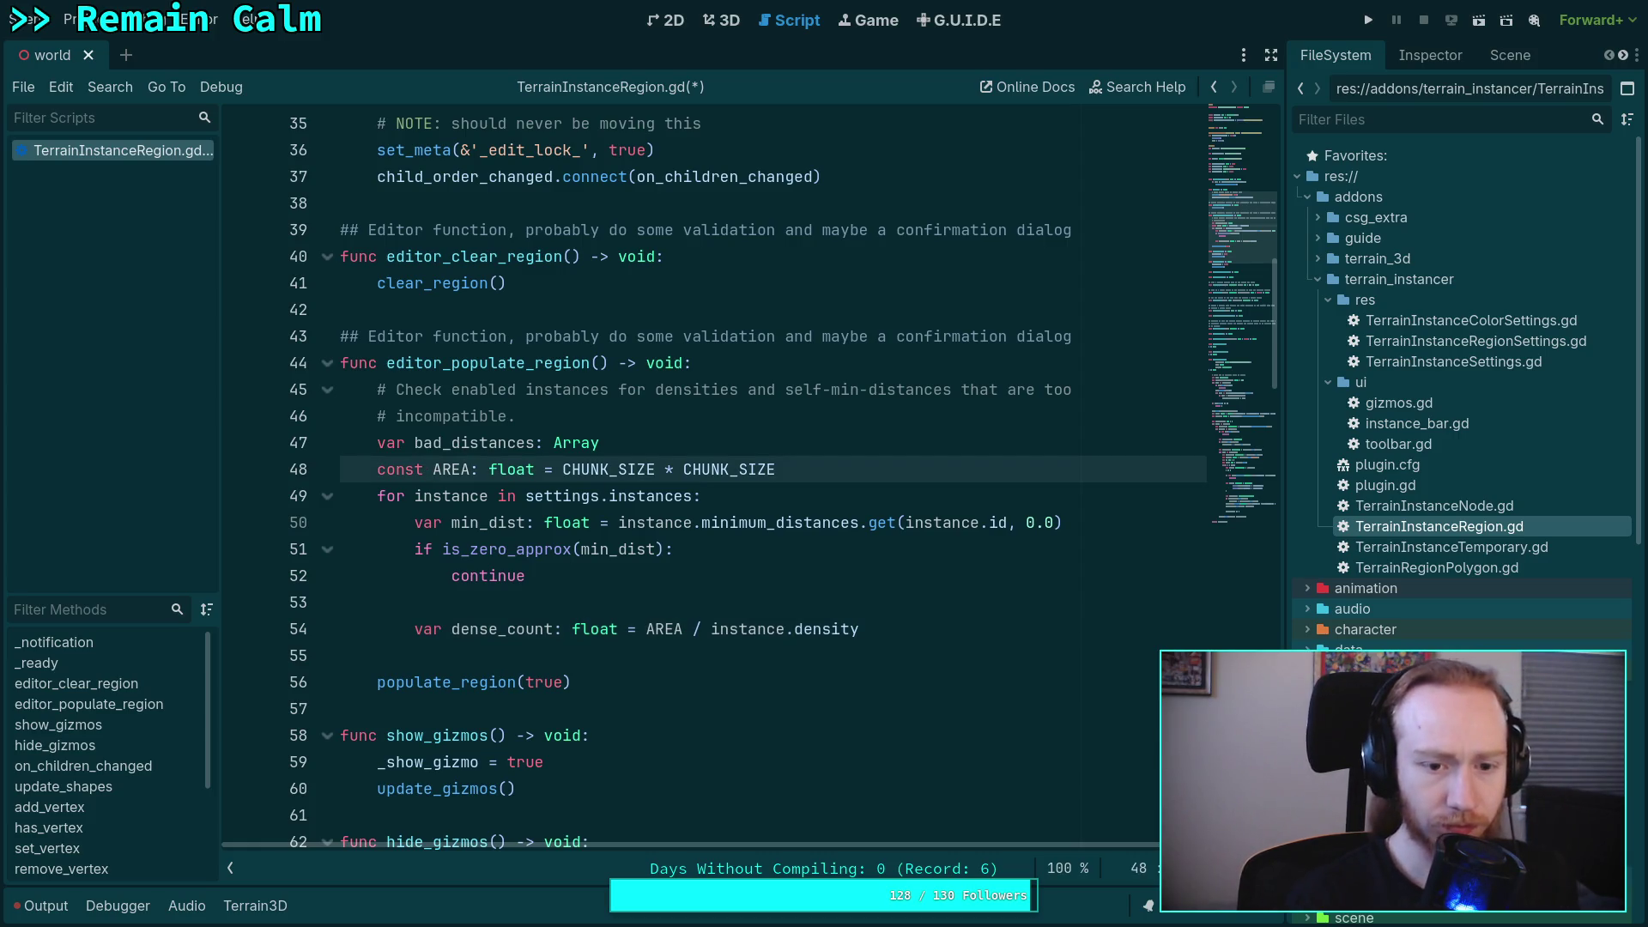
pyautogui.click(838, 468)
pyautogui.press('Return')
pyautogui.write('const USABLE_')
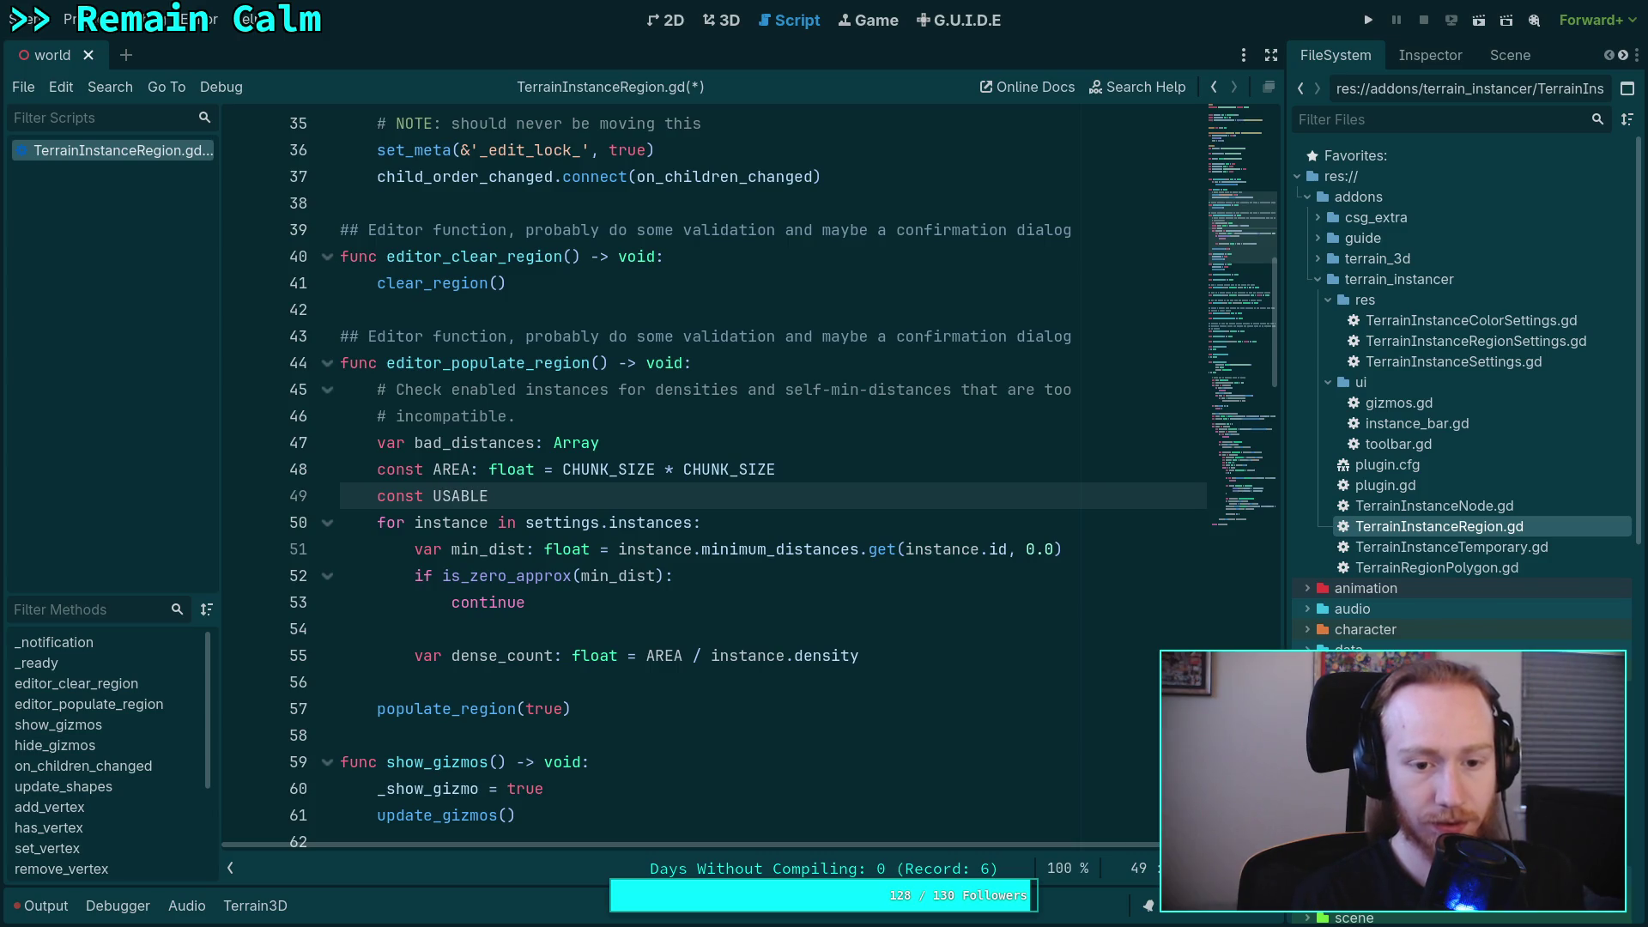
pyautogui.write('AREA:')
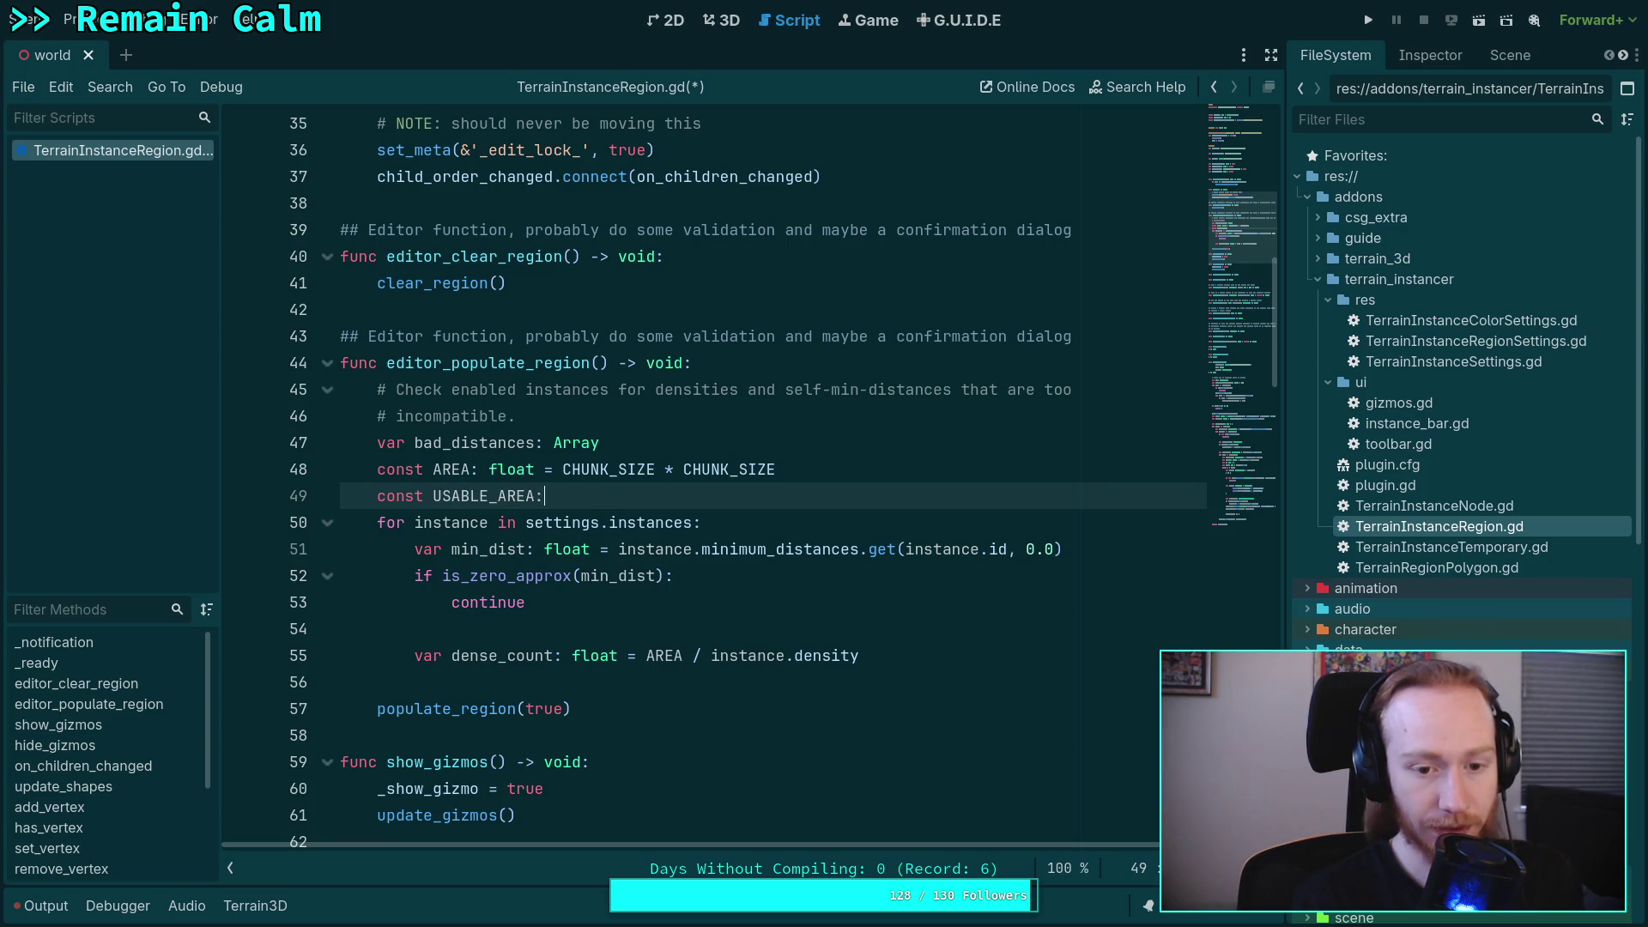
pyautogui.write(' float = AREA')
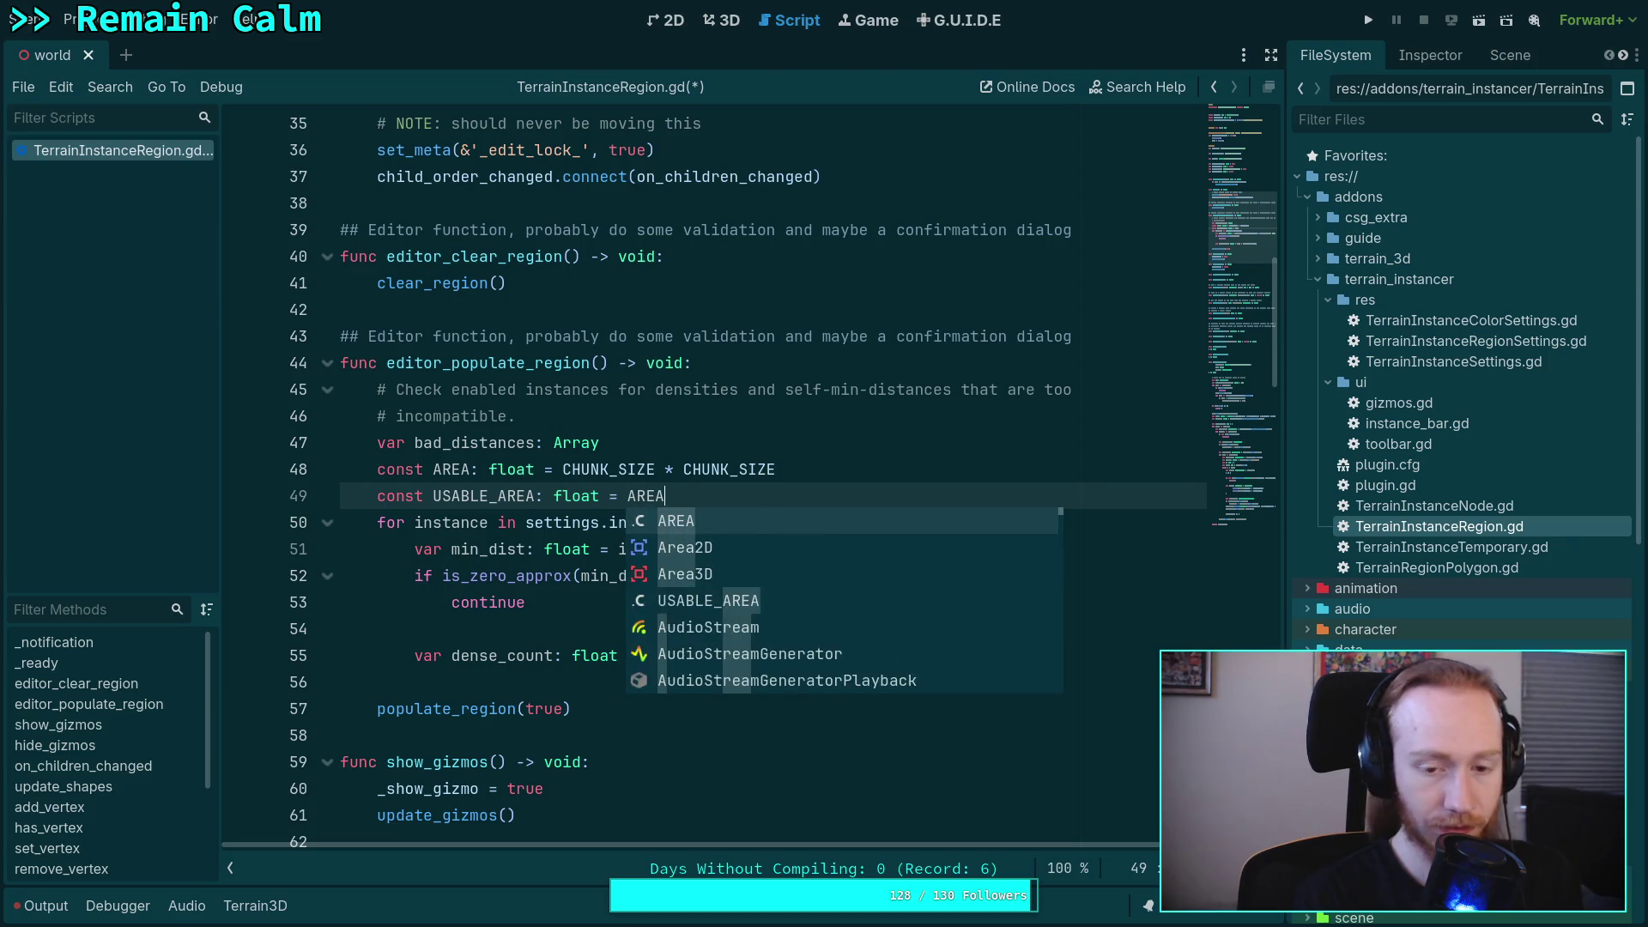
pyautogui.write(' * ')
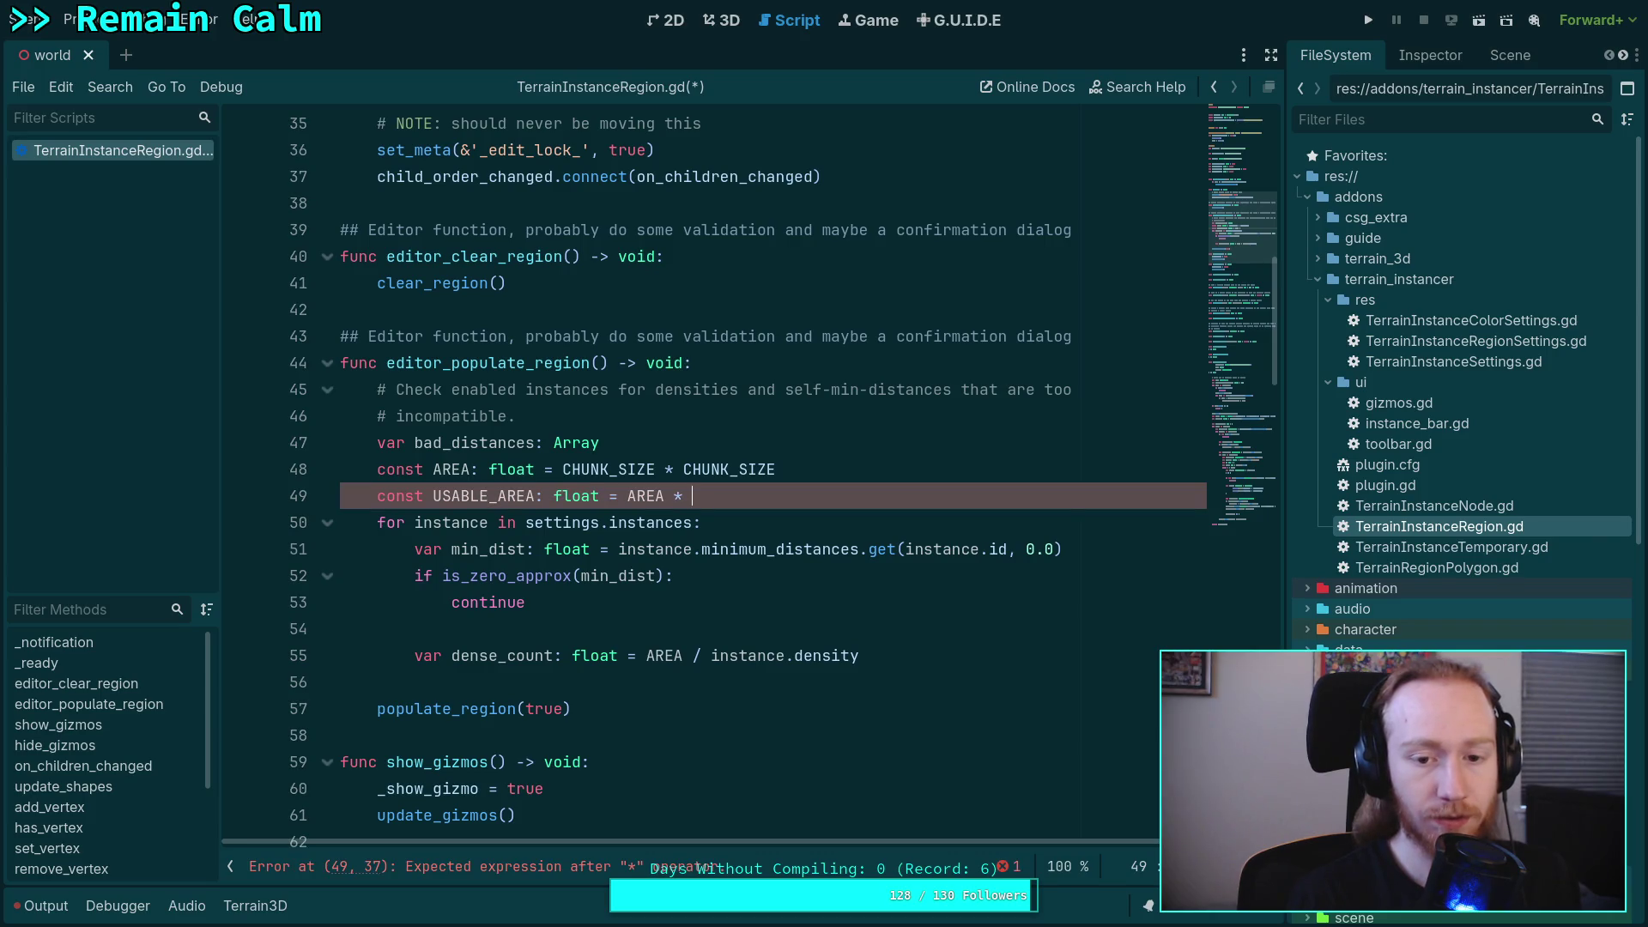
pyautogui.write('(PI / ')
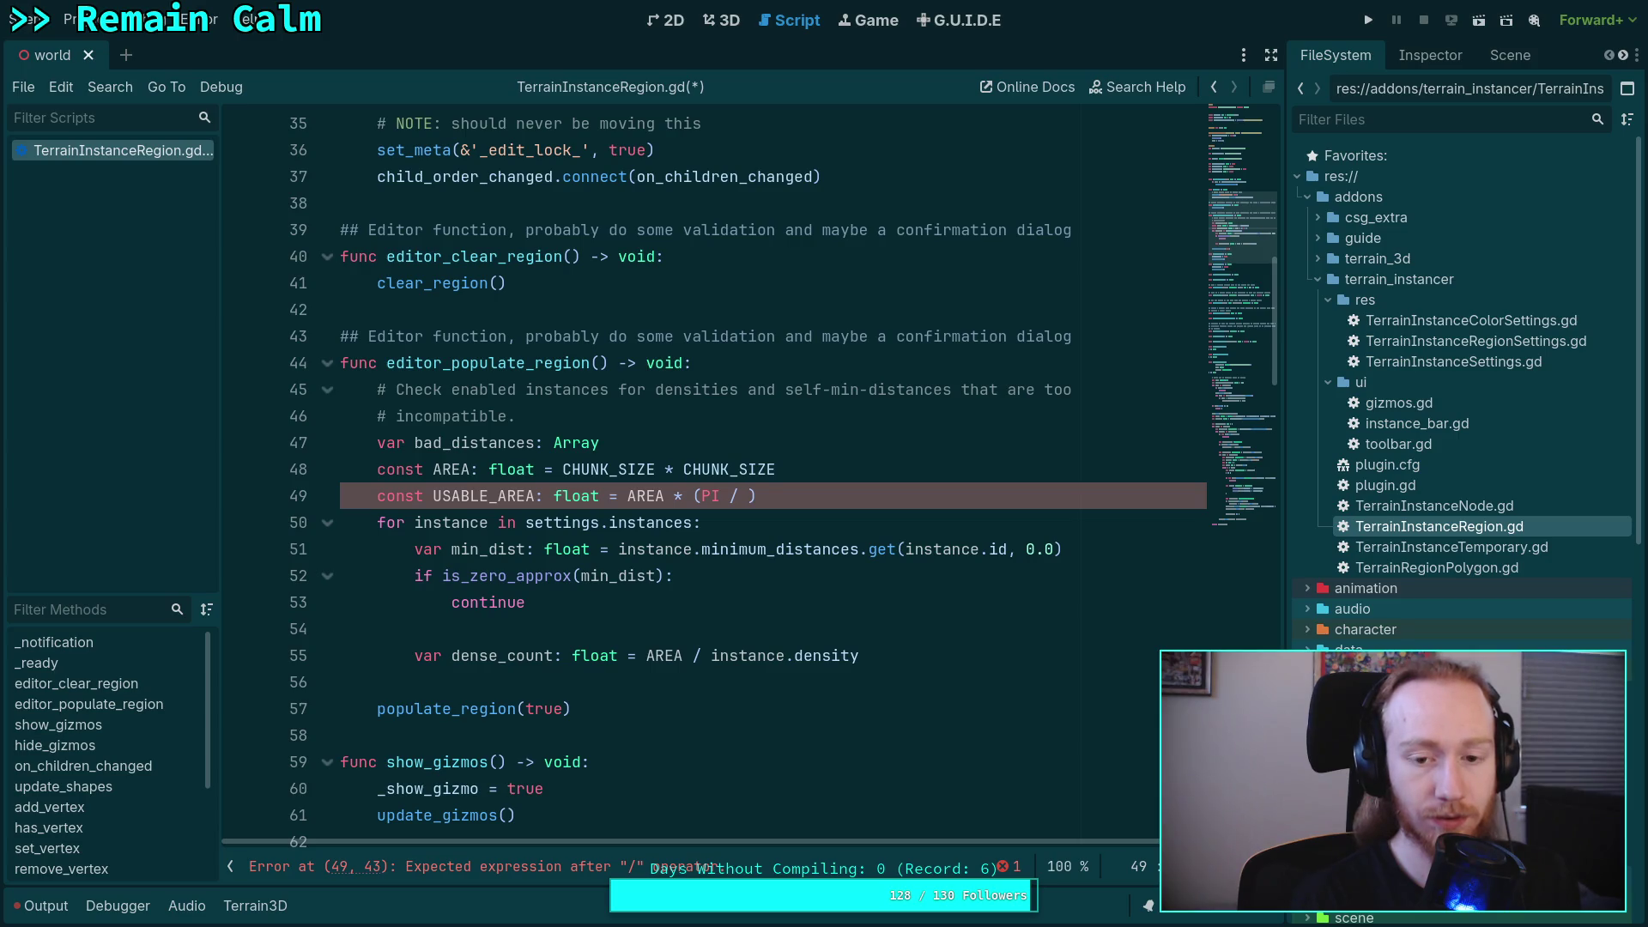
pyautogui.write('(2.0 * ')
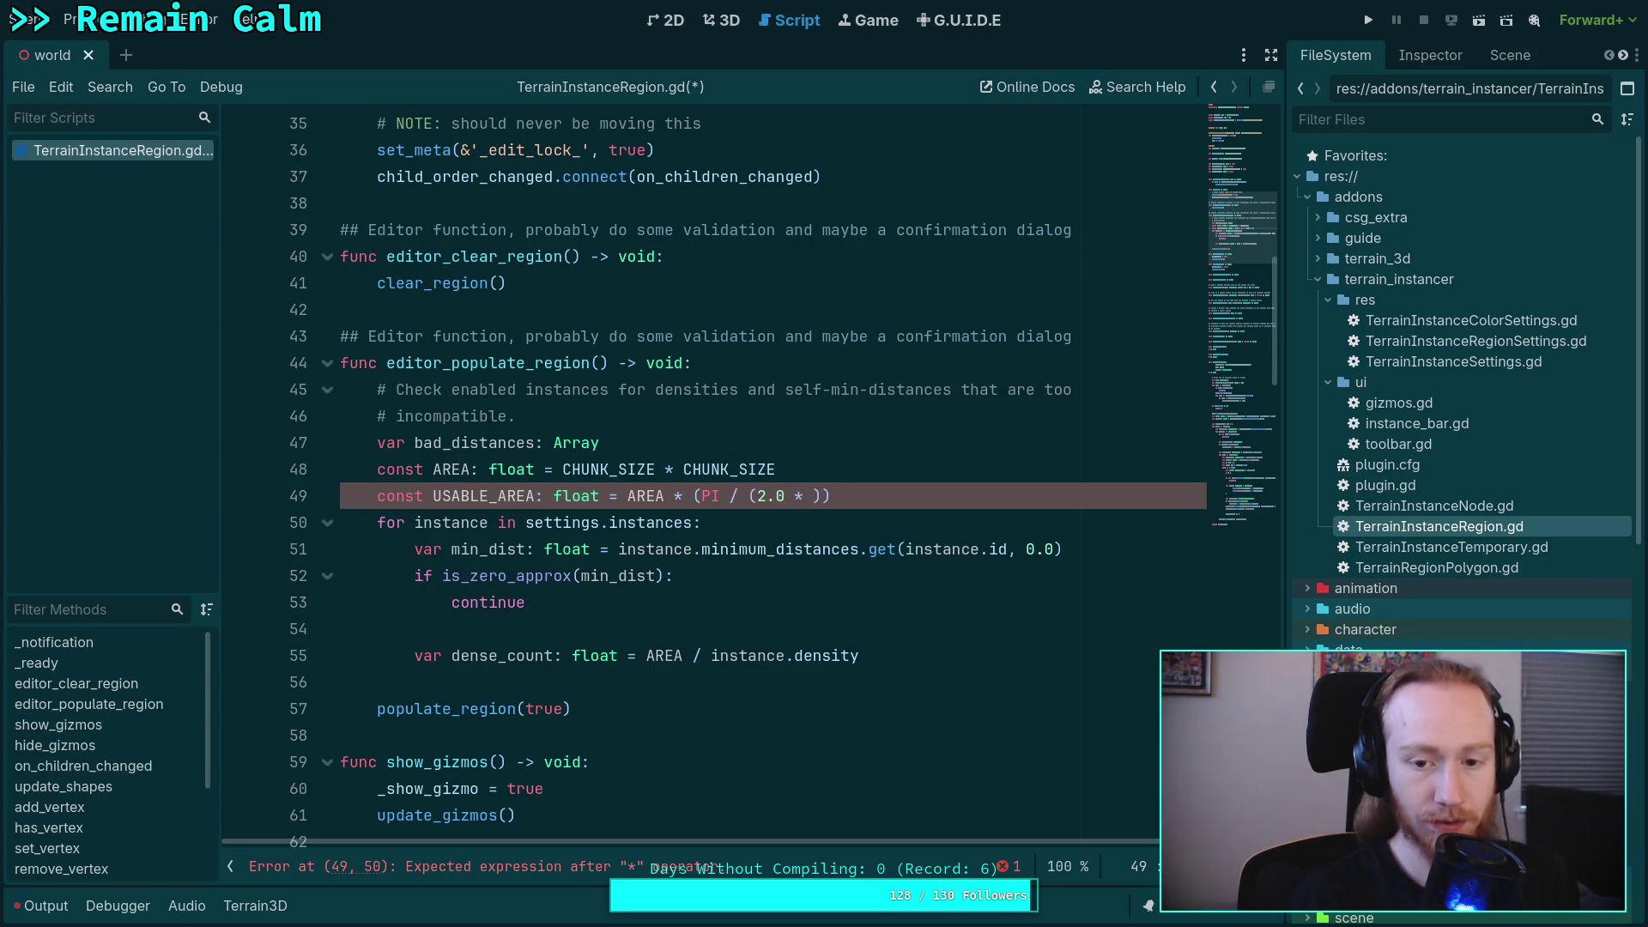
pyautogui.write('sqrt(3.0')
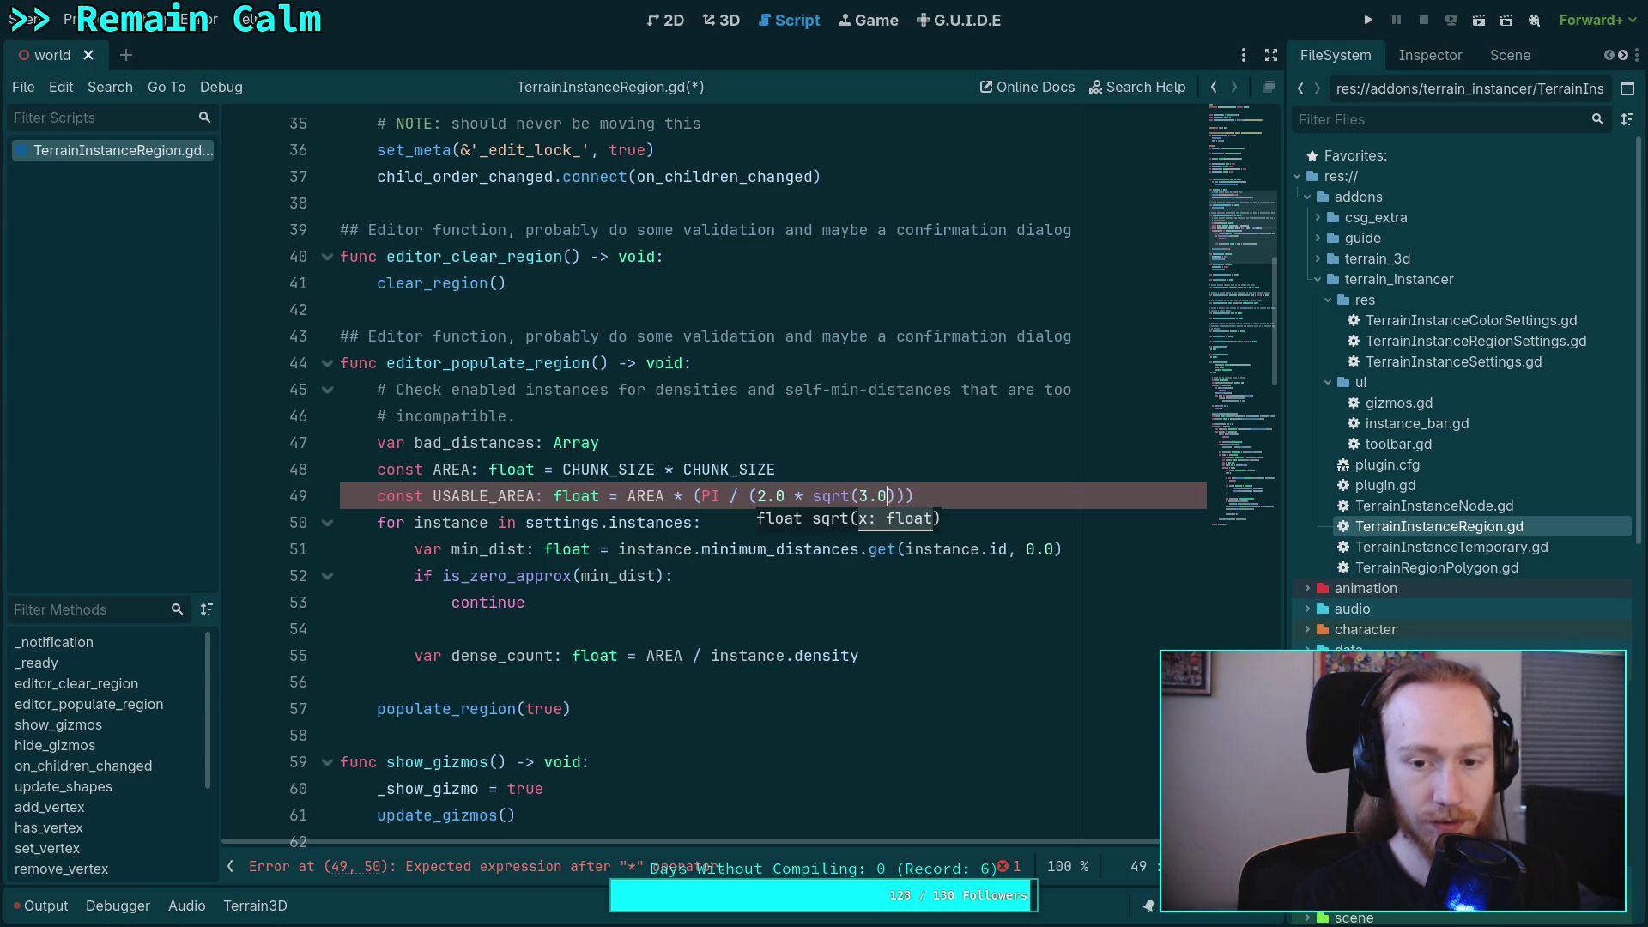
pyautogui.press('End')
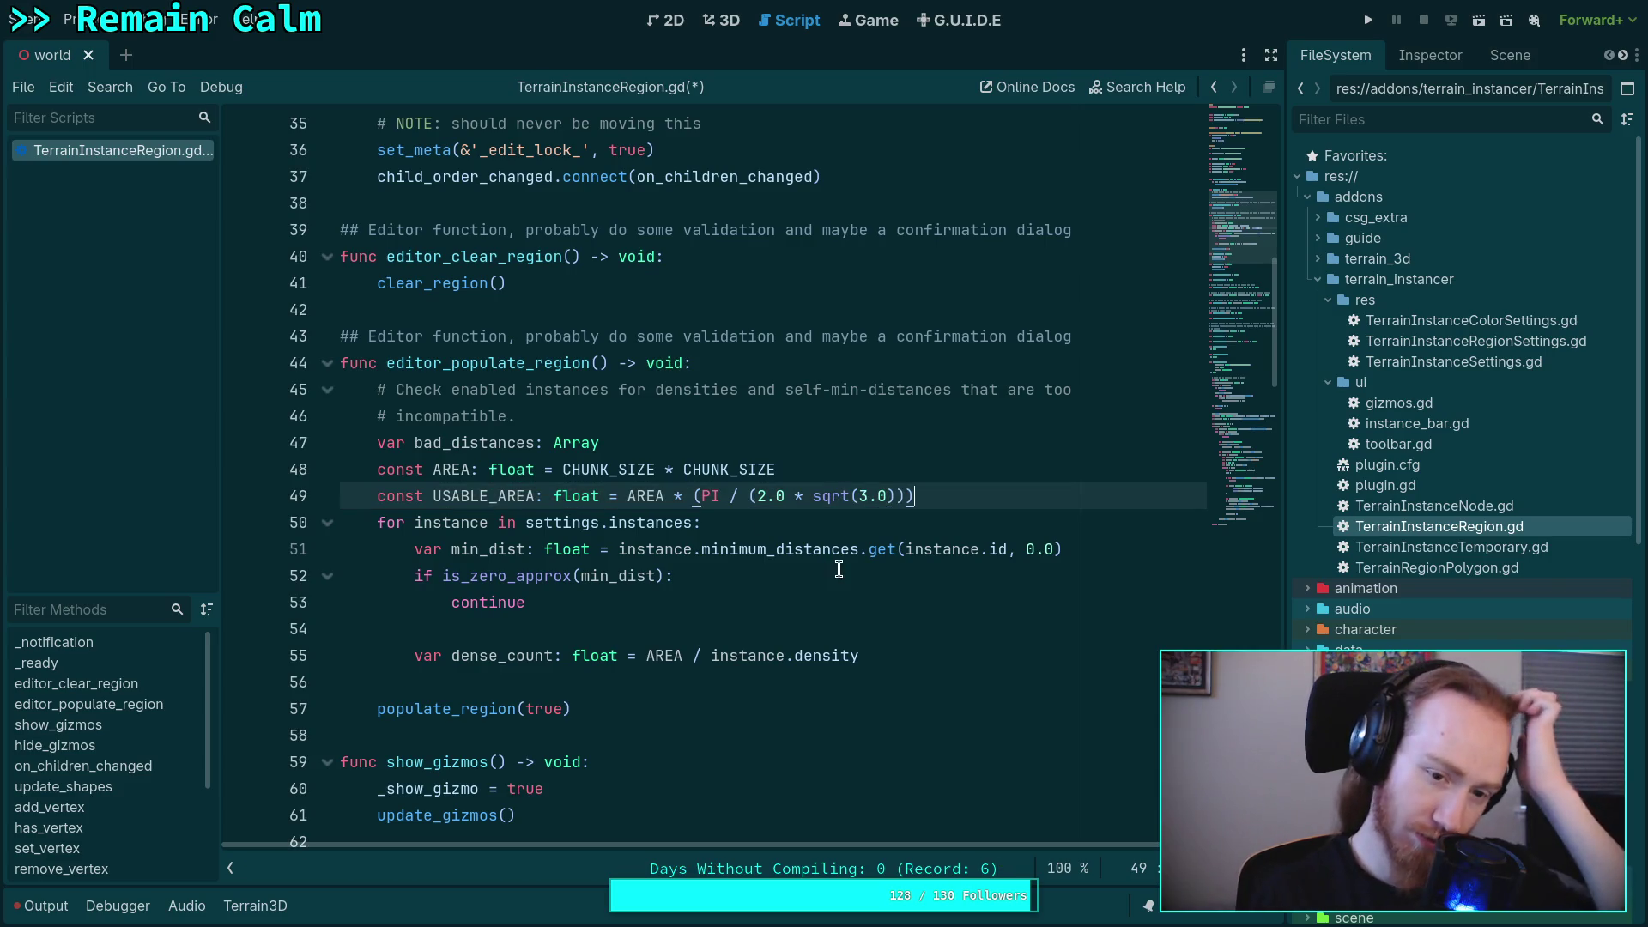
pyautogui.click(838, 569)
pyautogui.moveTo(835, 498)
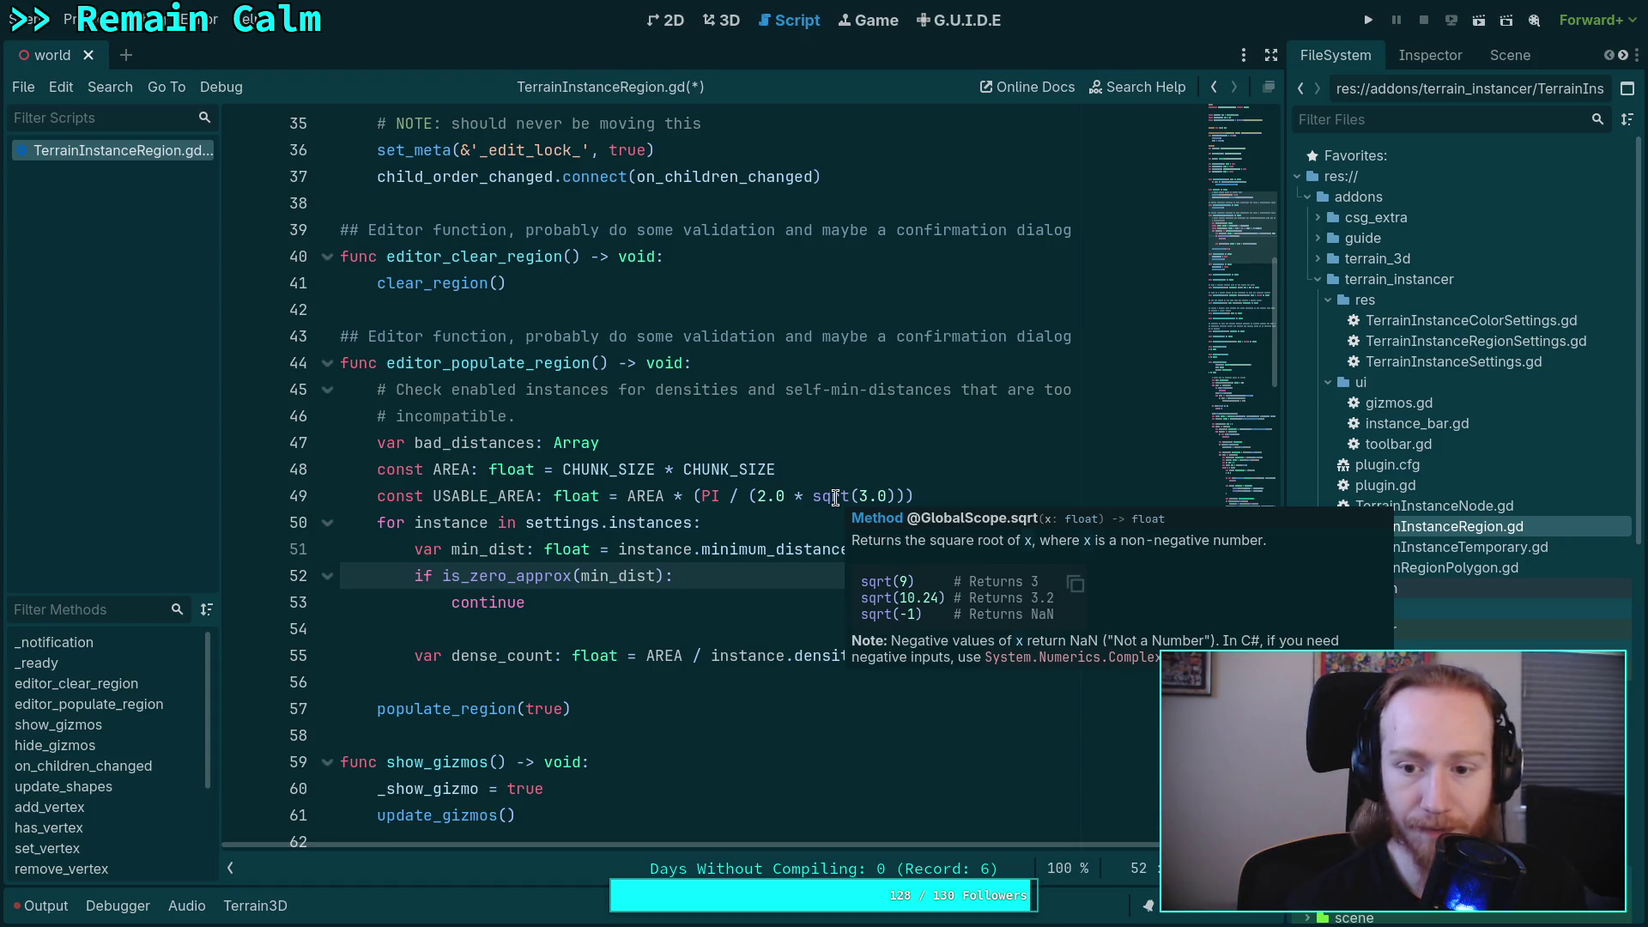
pyautogui.click(691, 634)
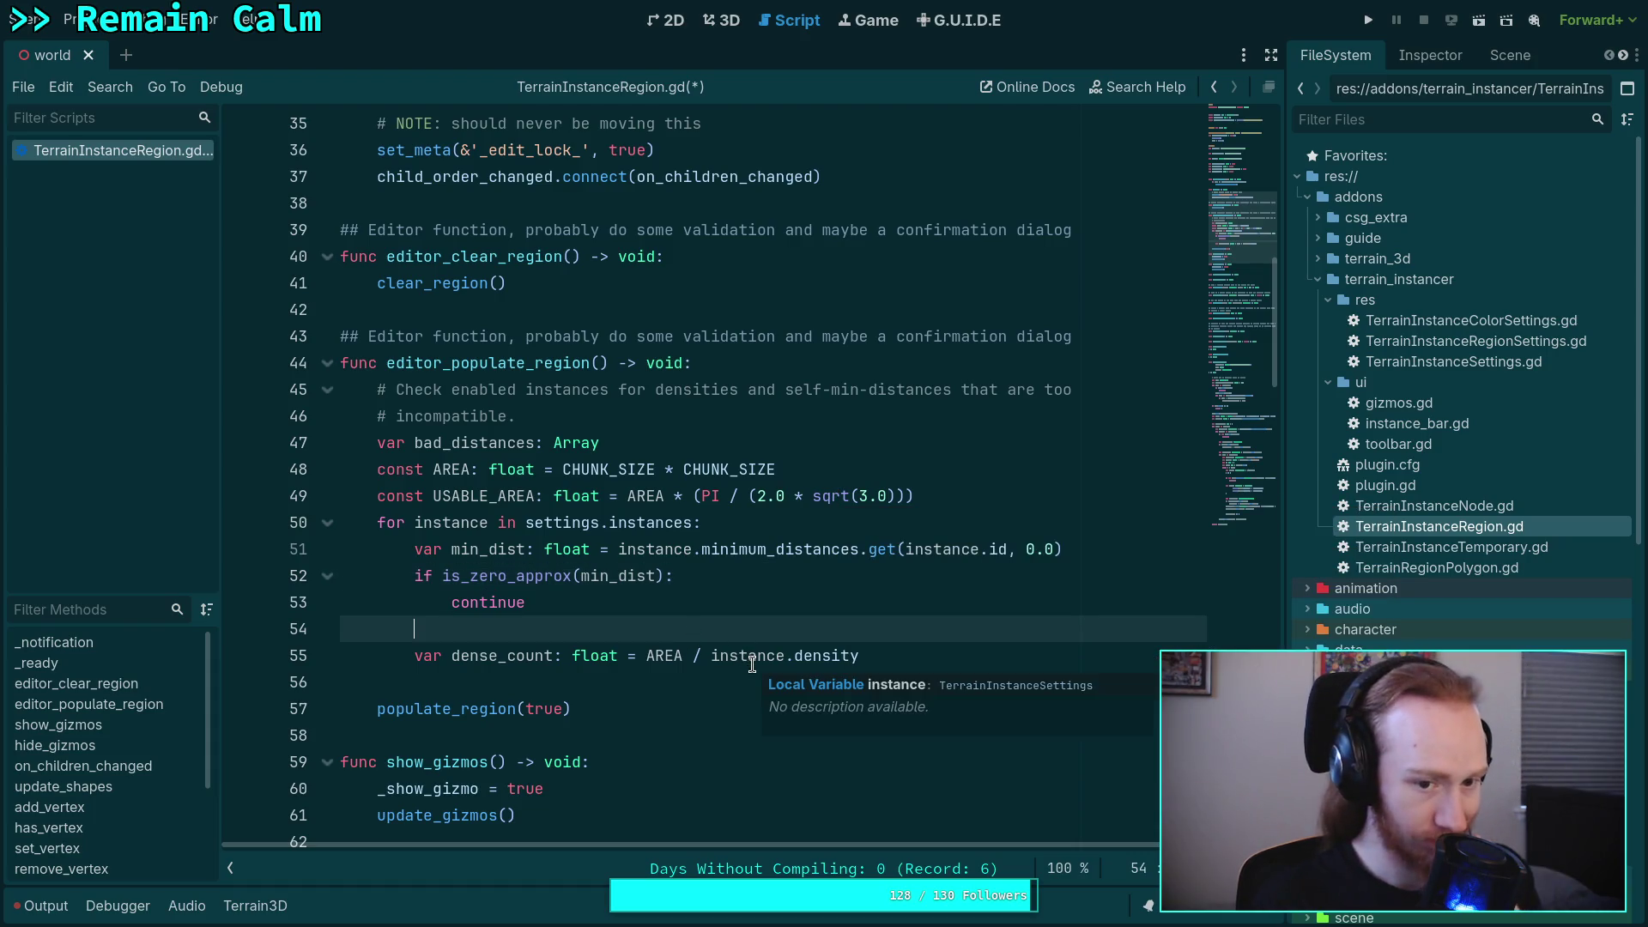
pyautogui.click(806, 448)
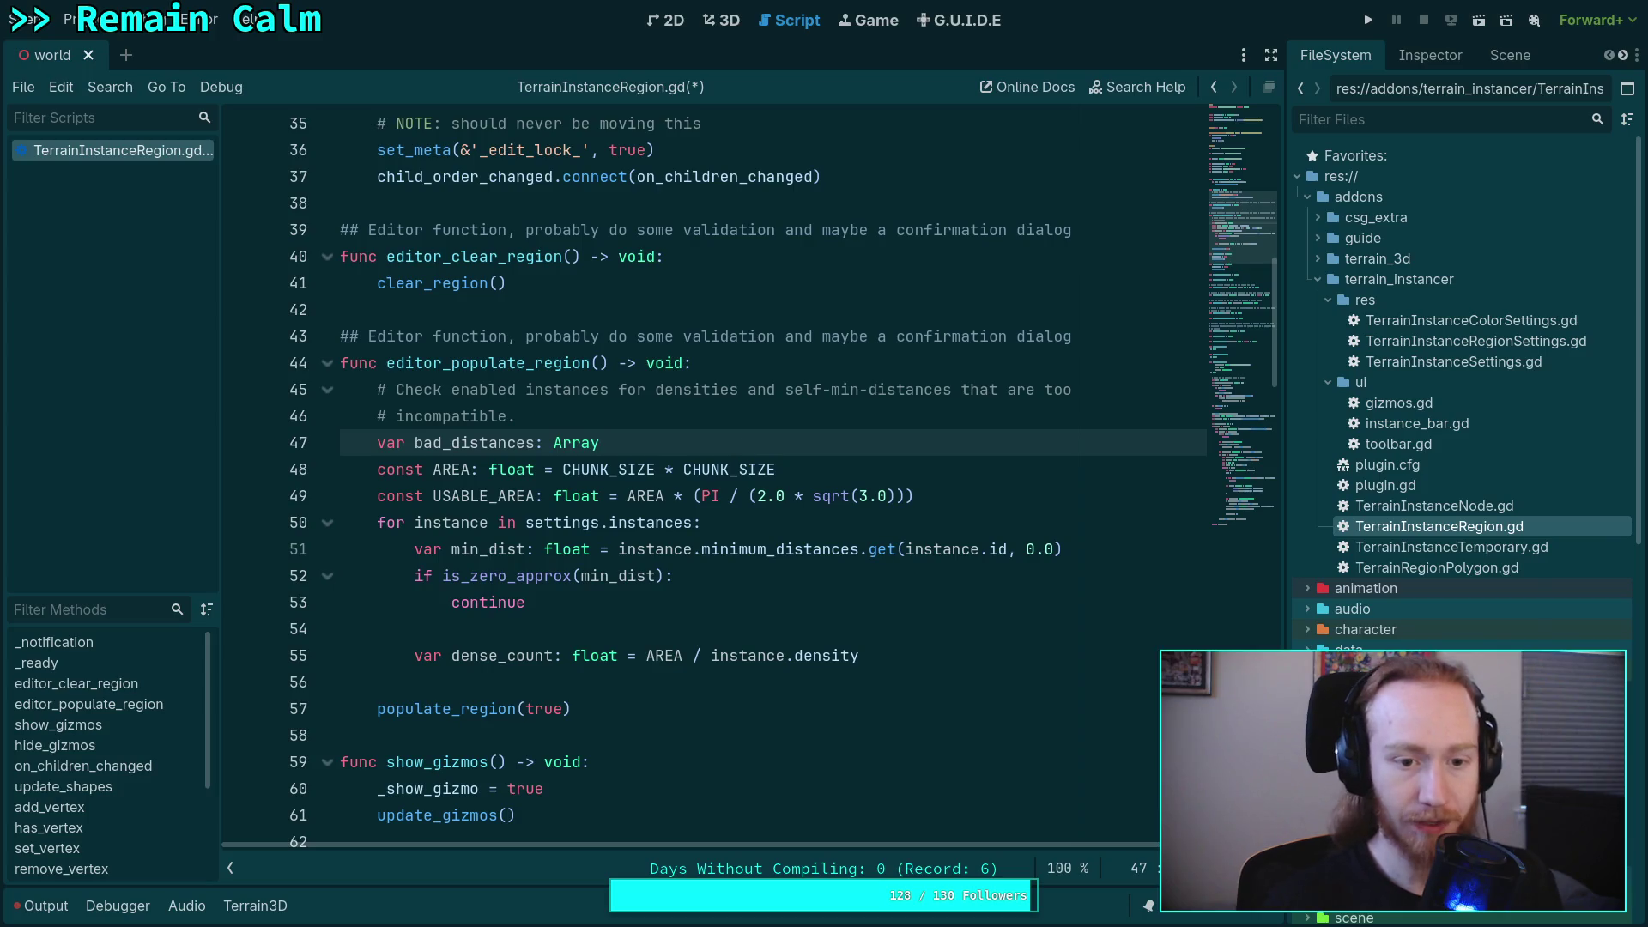
# - Move bad_distances below the constants and change dense_count to divide USABLE_AREA by instance.density
pyautogui.hotkey('alt', 'Down')
pyautogui.hotkey('alt', 'Down')
pyautogui.hotkey('ctrl', 'shift', 'Return')
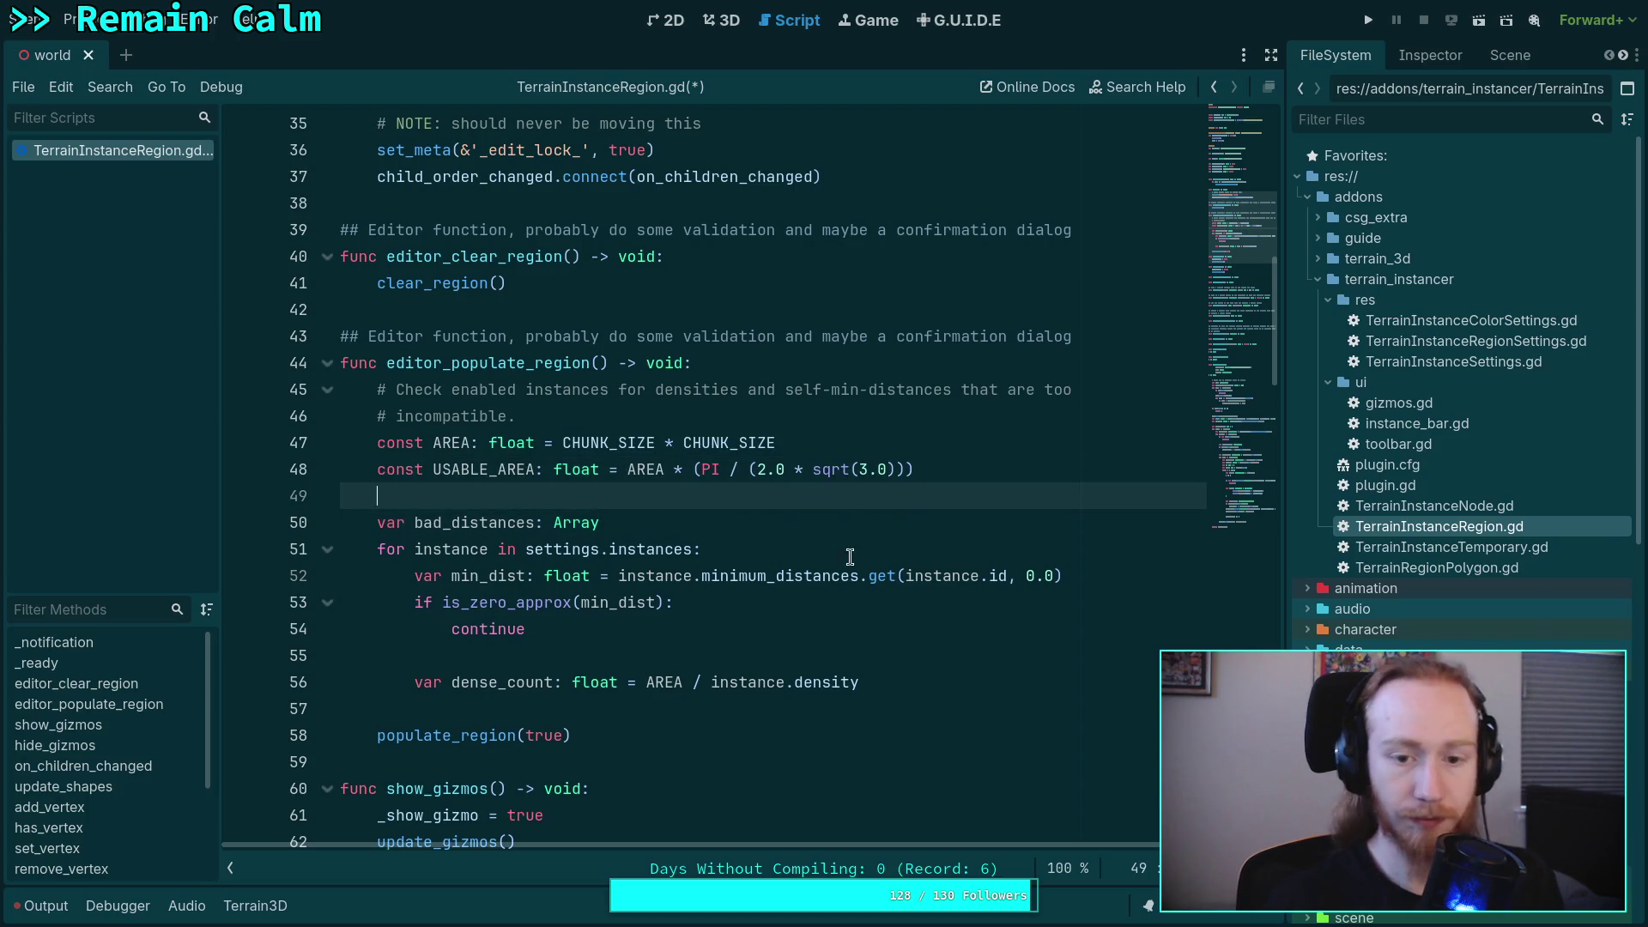
pyautogui.click(862, 631)
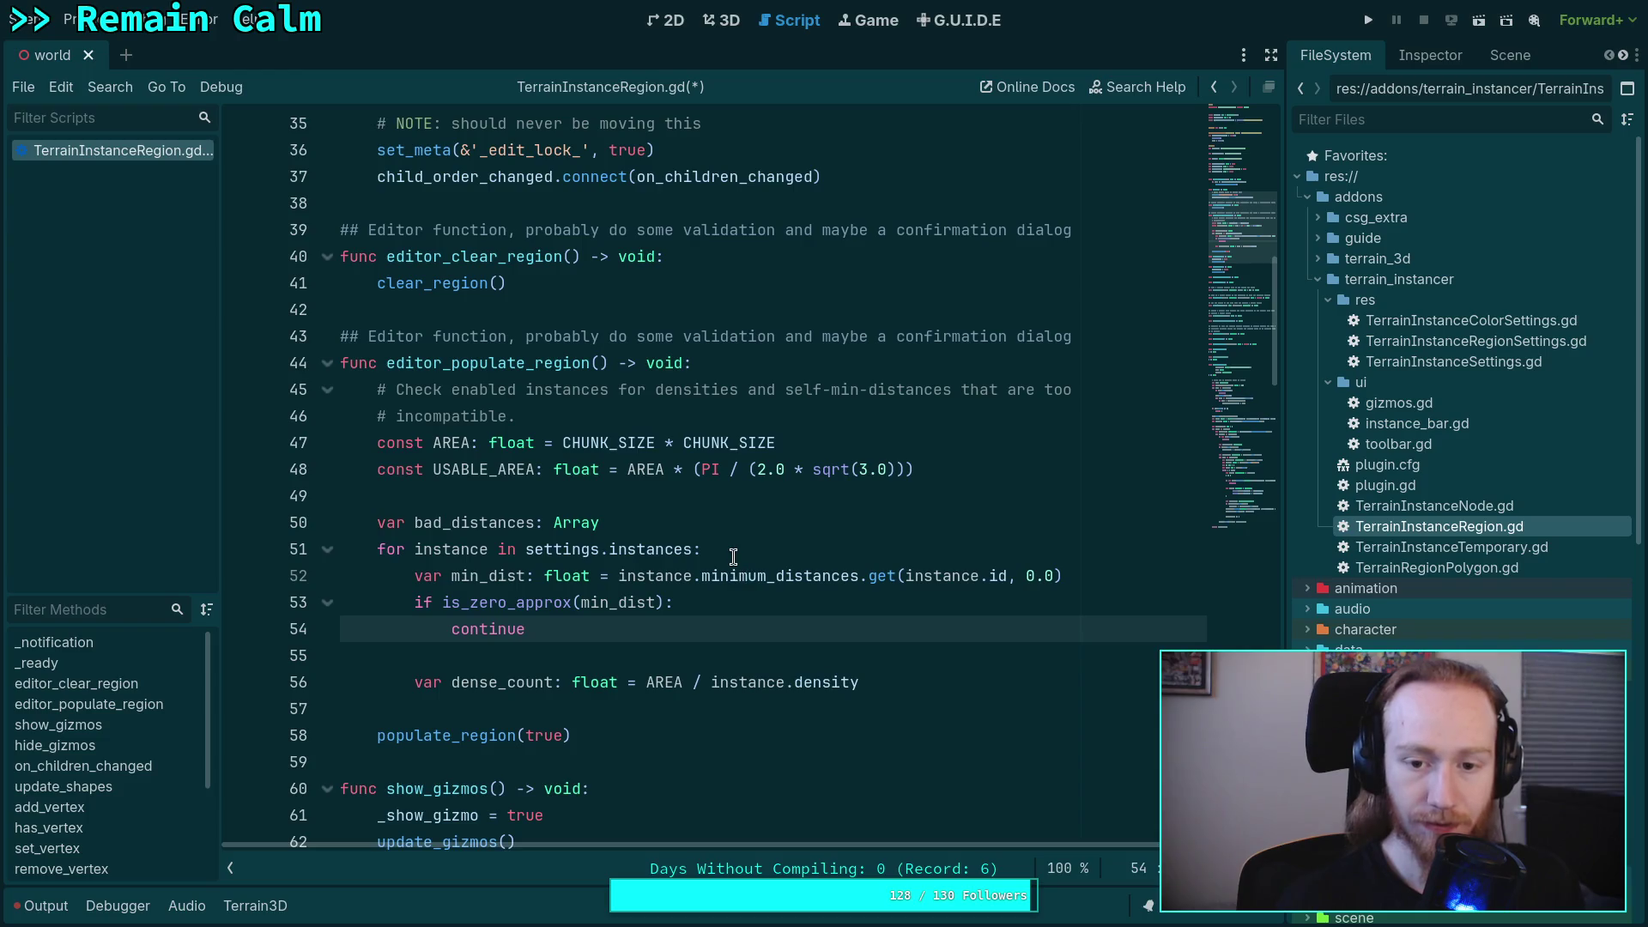
pyautogui.click(645, 683)
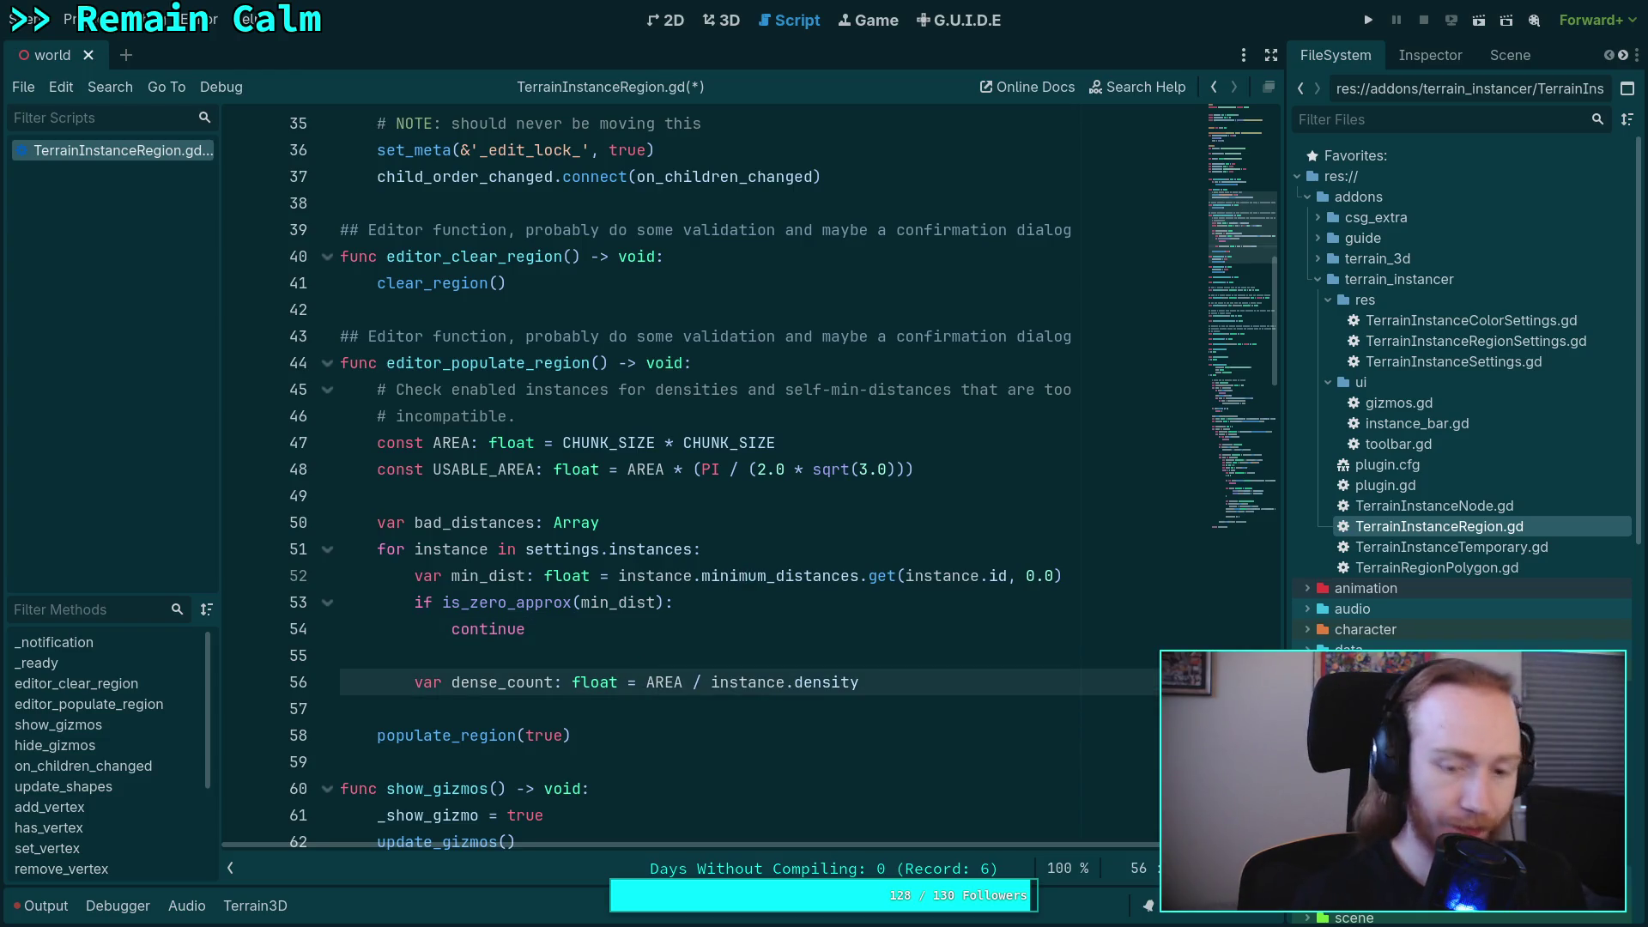
pyautogui.write('USABLE')
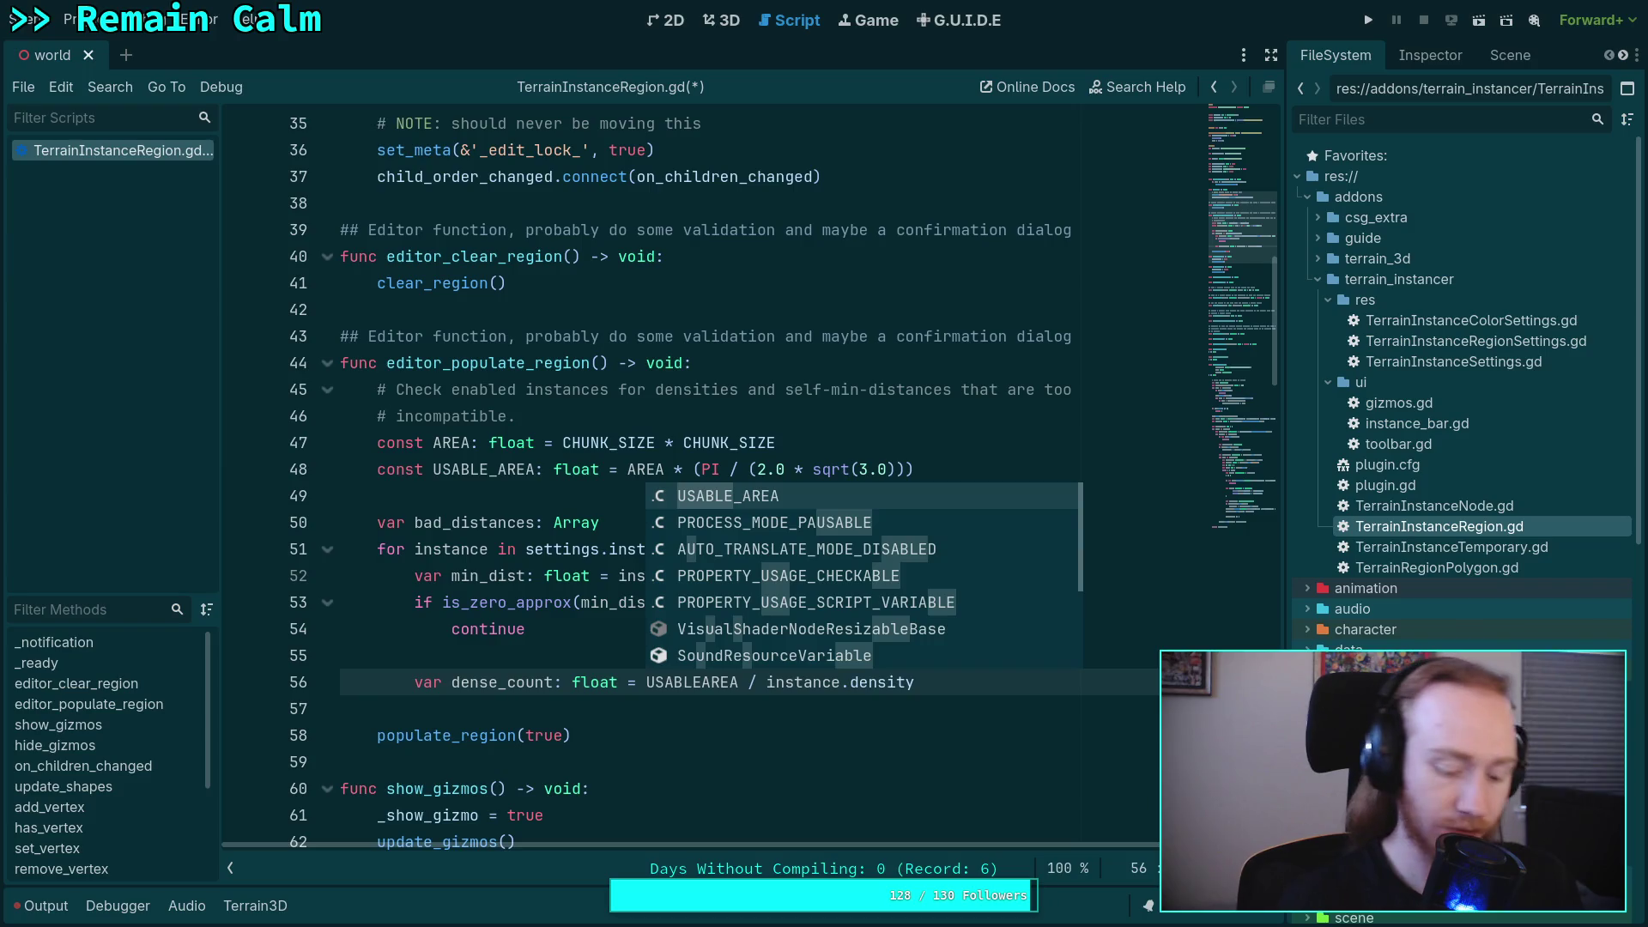
pyautogui.write('_')
pyautogui.click(1033, 684)
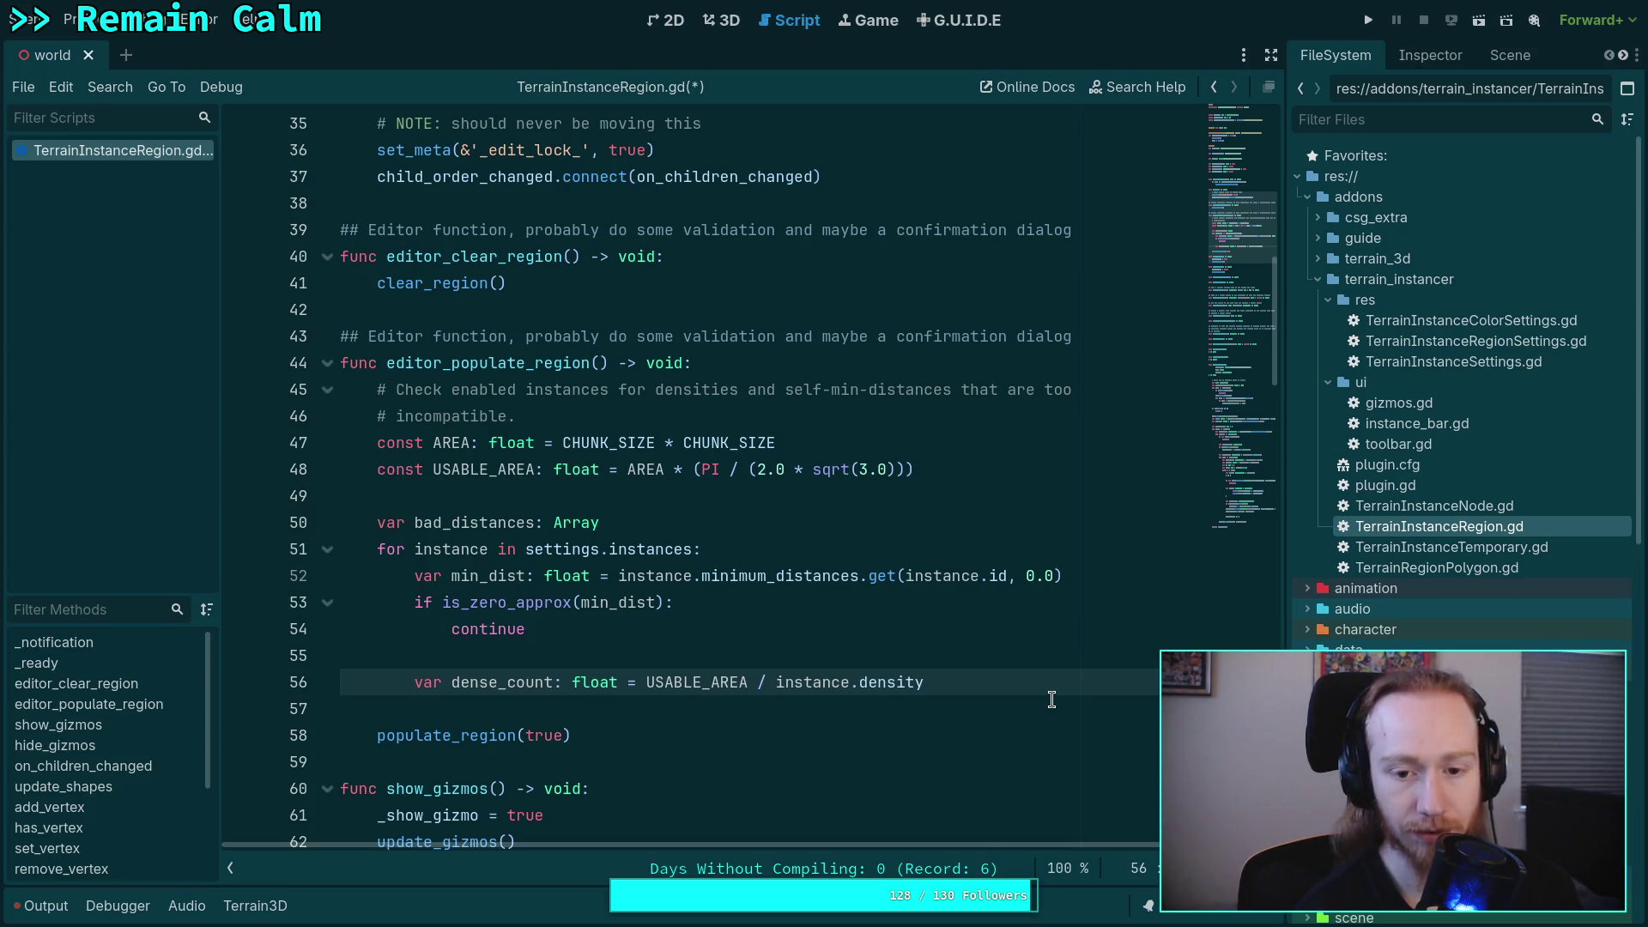
pyautogui.moveTo(1239, 244); pyautogui.dragTo(1240, 510)
pyautogui.scroll(12, 634, 585)
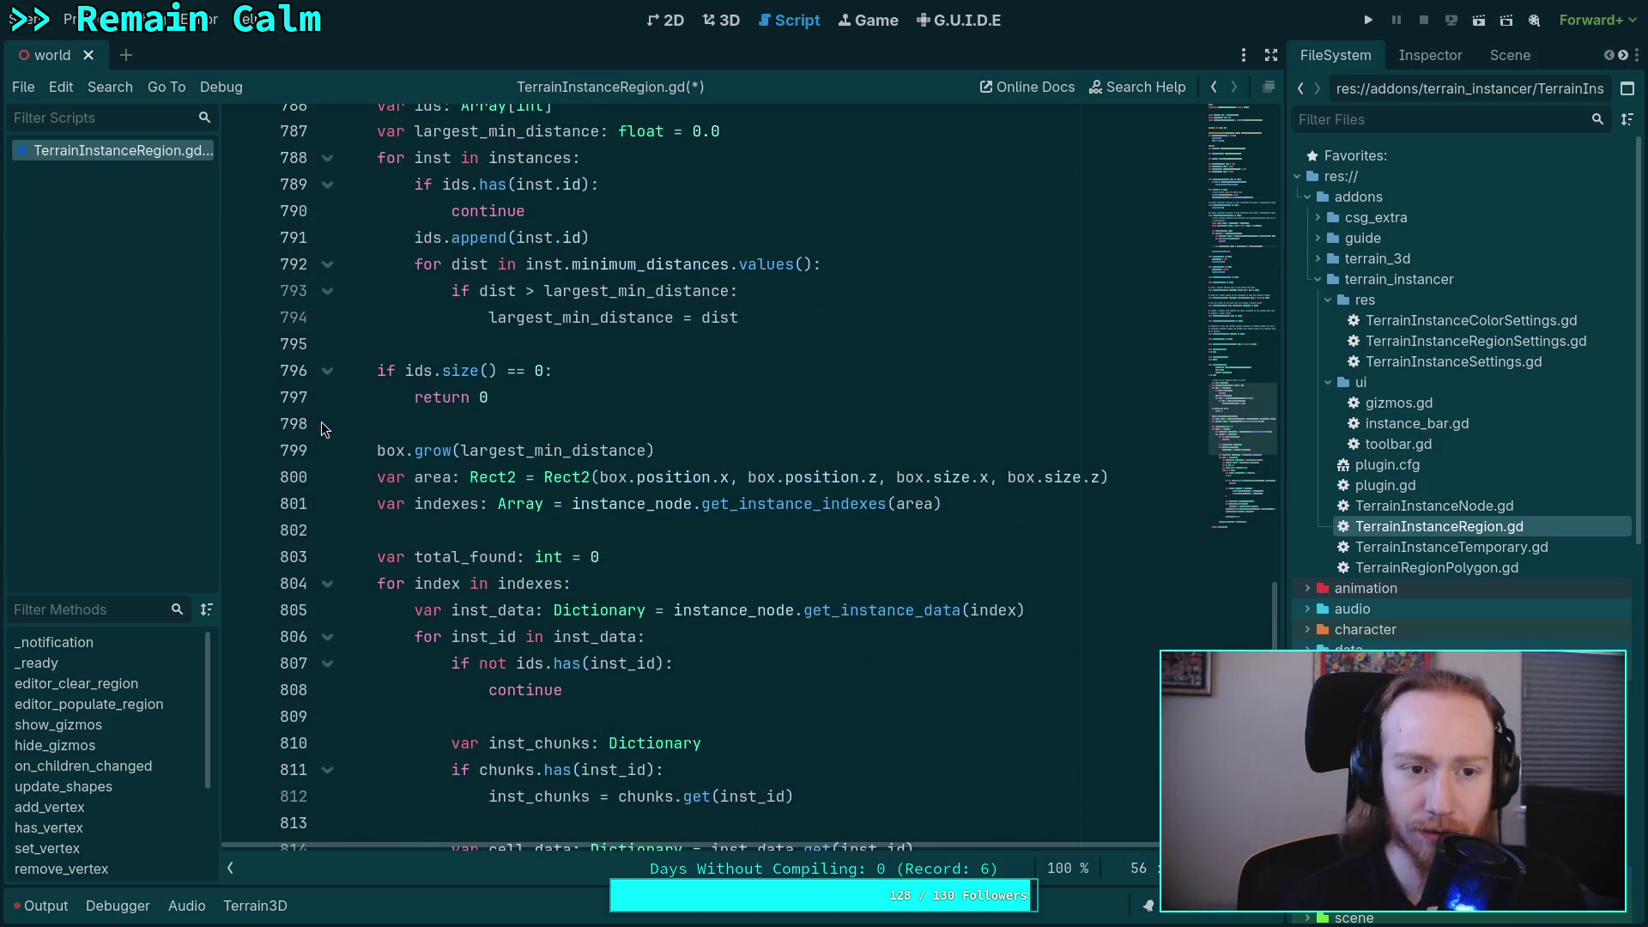
pyautogui.scroll(2, 634, 584)
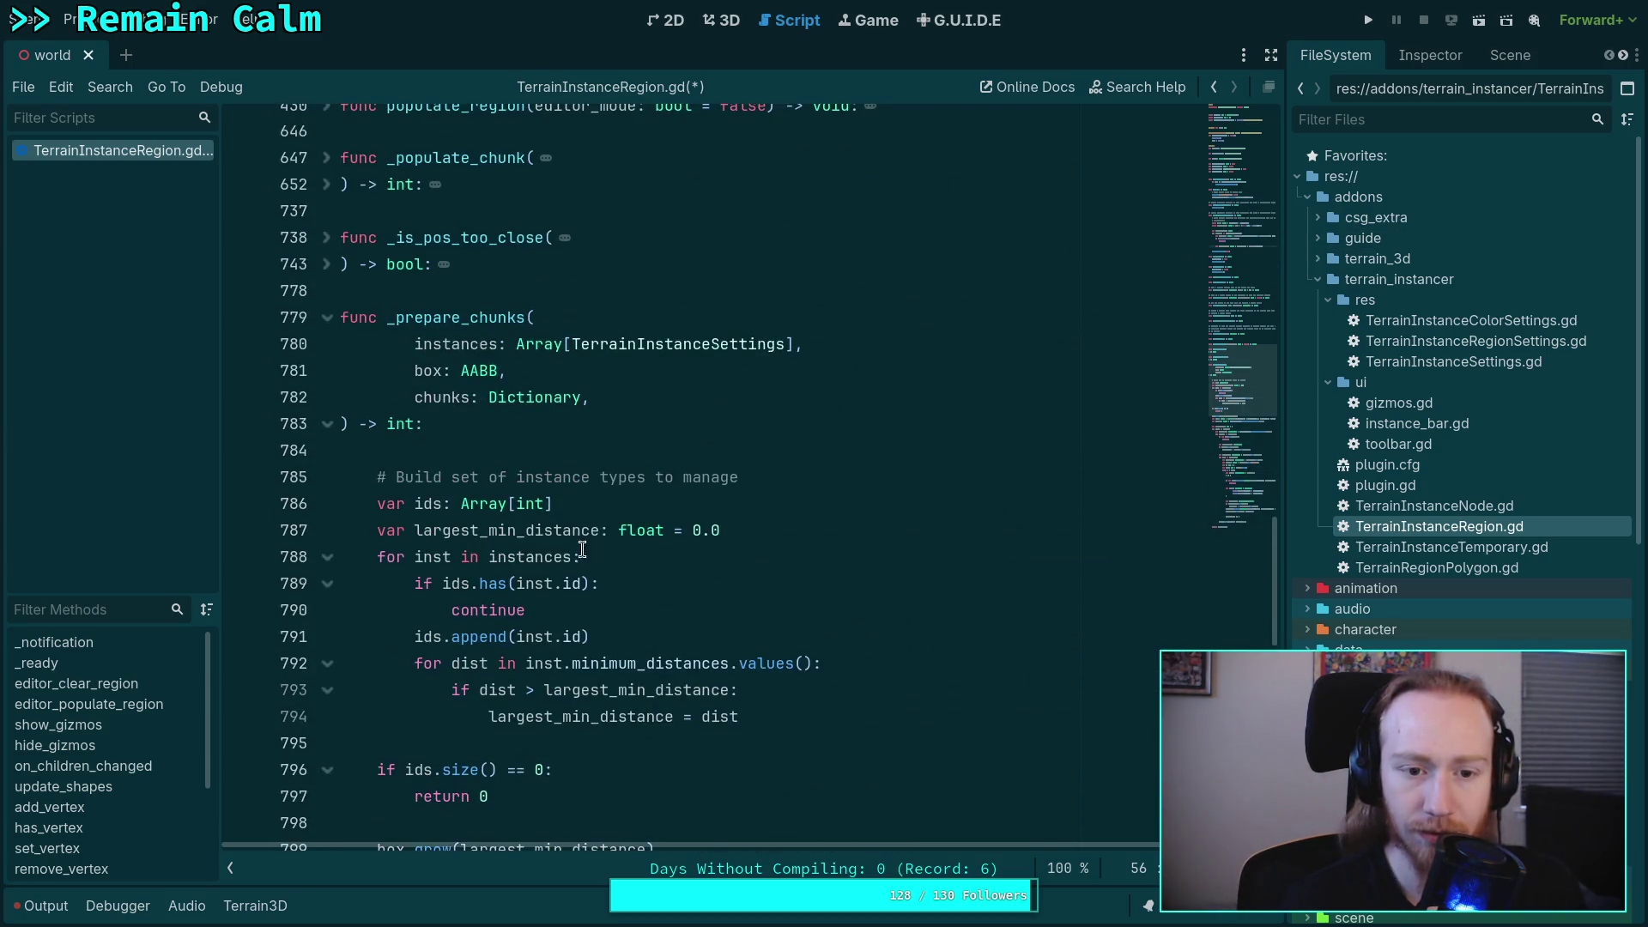
pyautogui.click(327, 336)
pyautogui.click(327, 340)
pyautogui.click(327, 197)
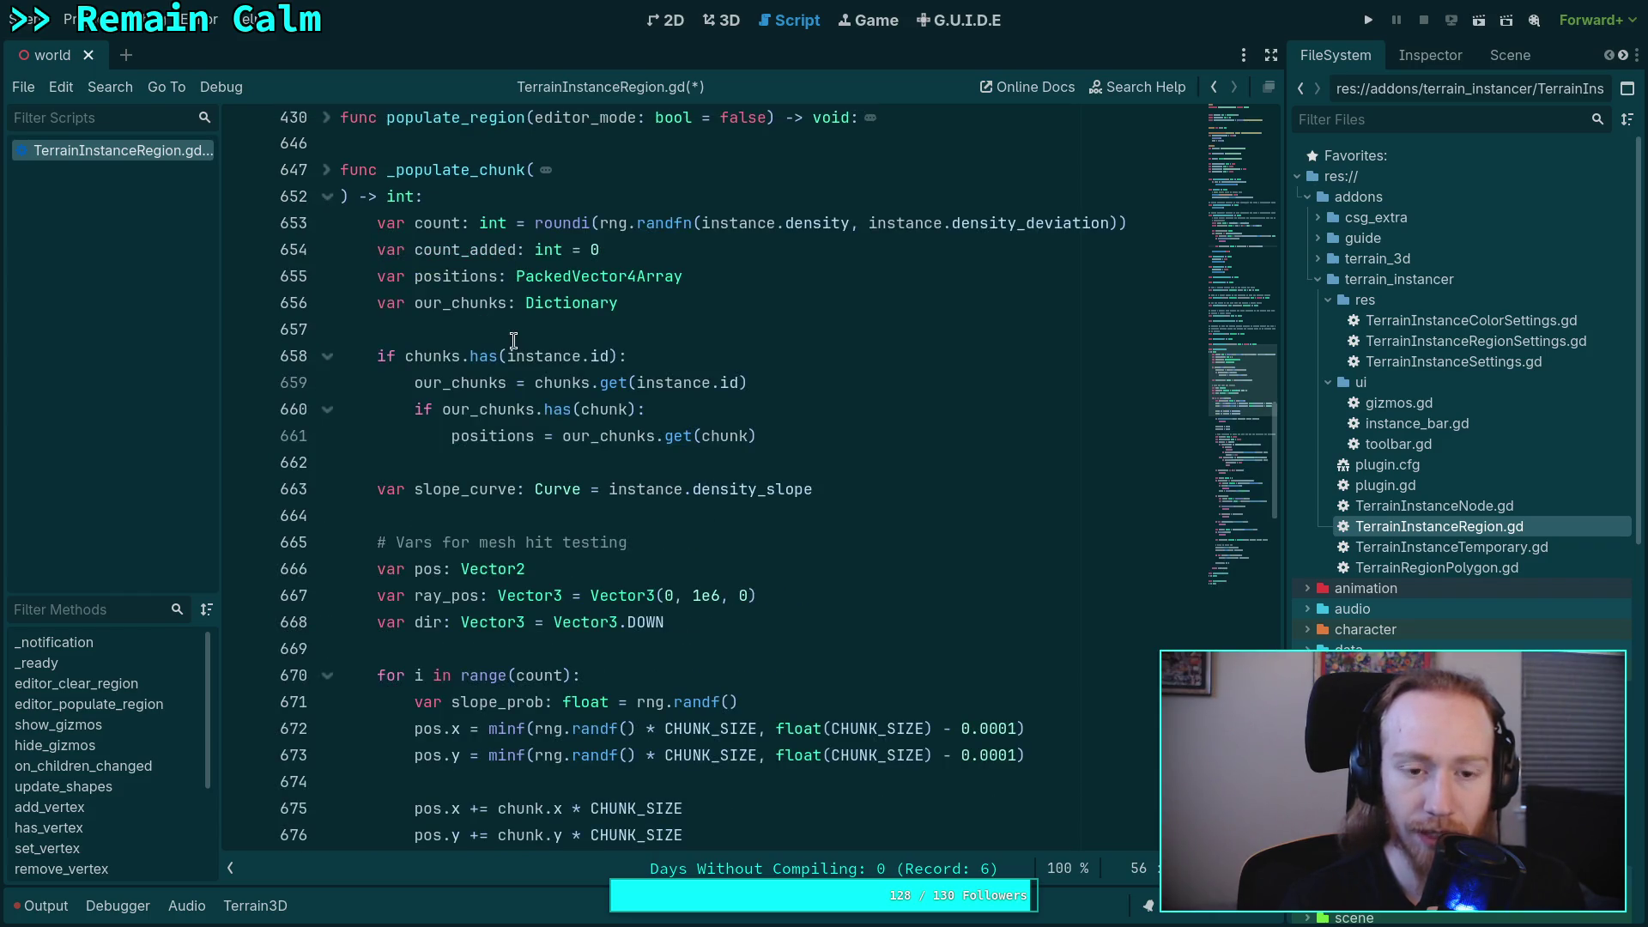
pyautogui.scroll(5, 698, 240)
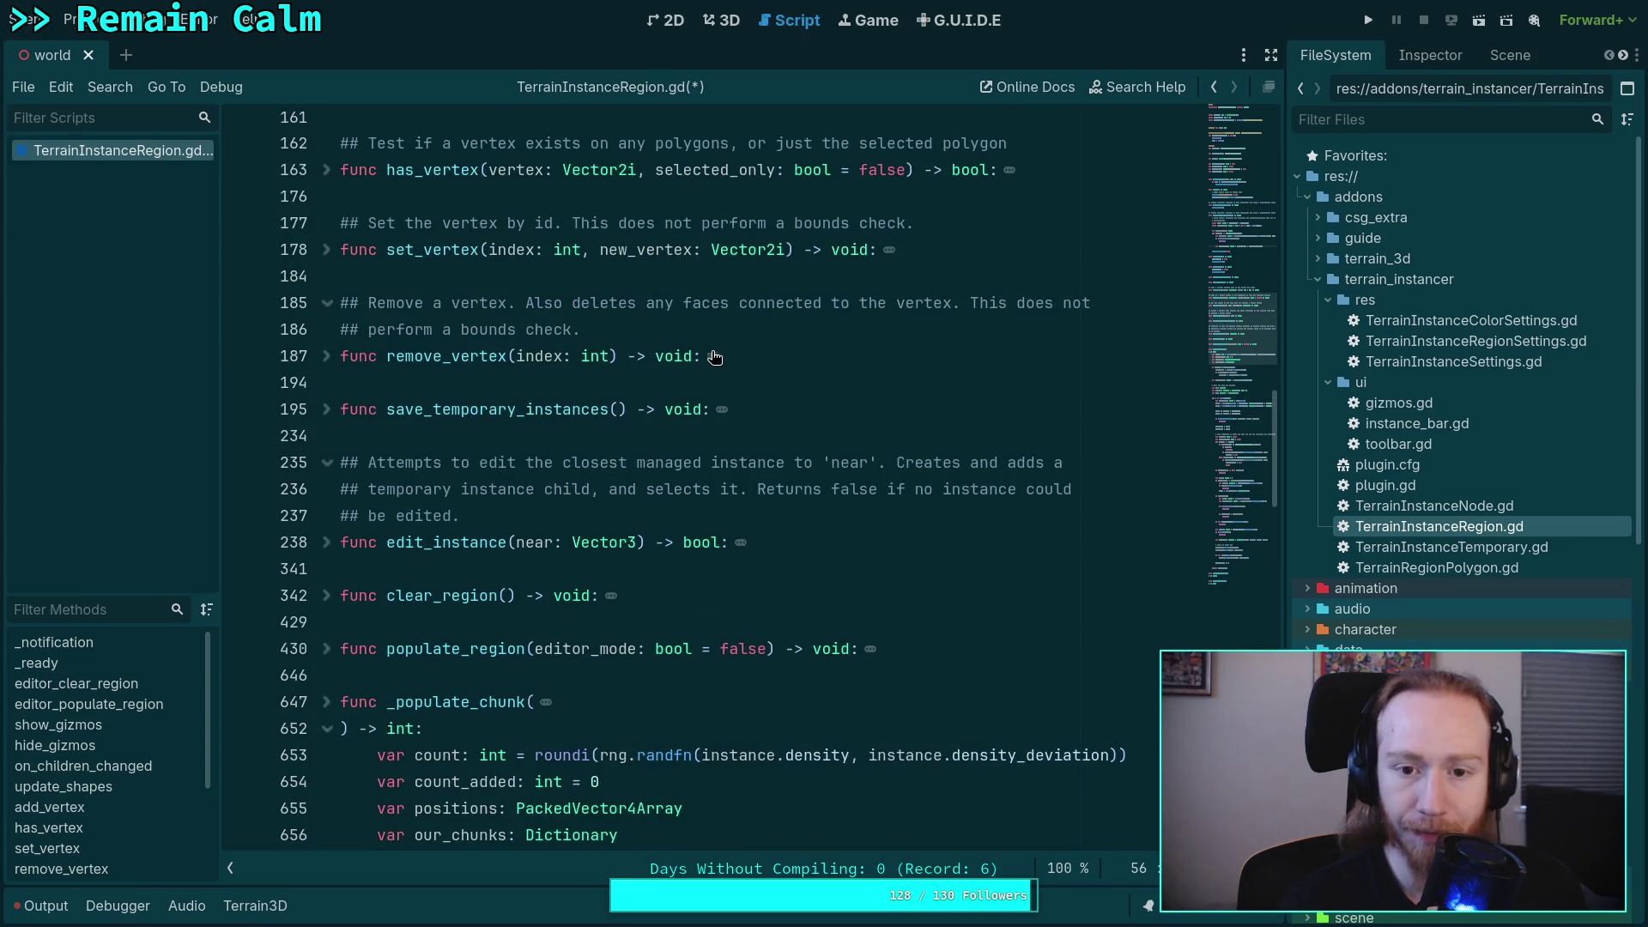
pyautogui.scroll(-1, 743, 646)
pyautogui.moveTo(1024, 586)
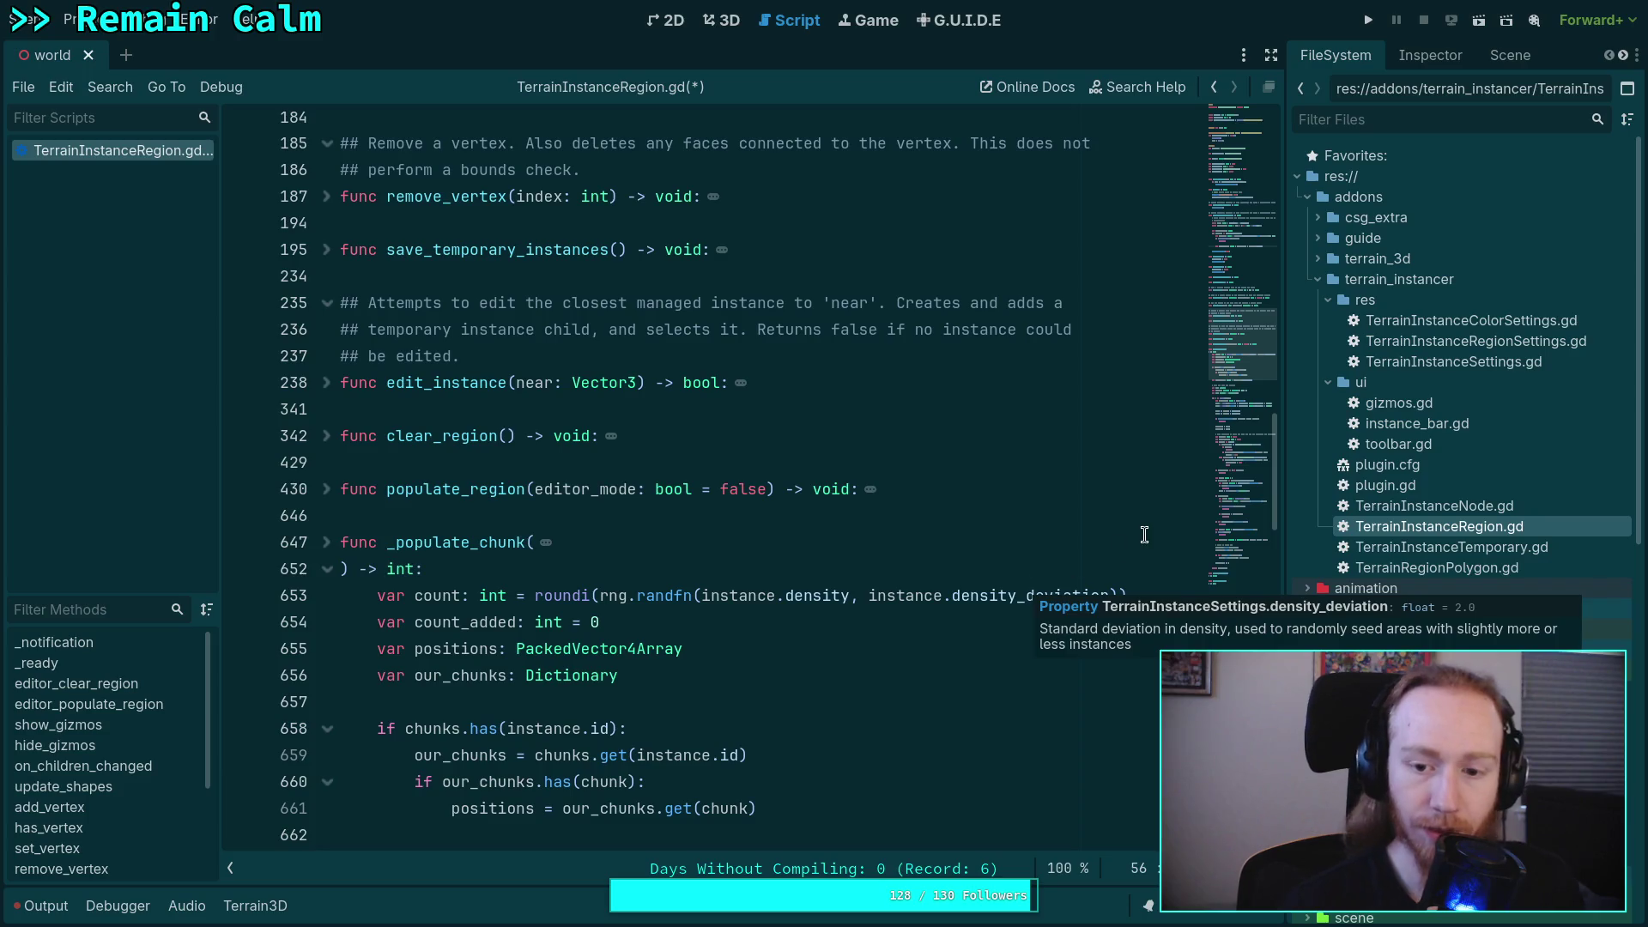
pyautogui.scroll(1, 345, 601)
pyautogui.scroll(15, 857, 604)
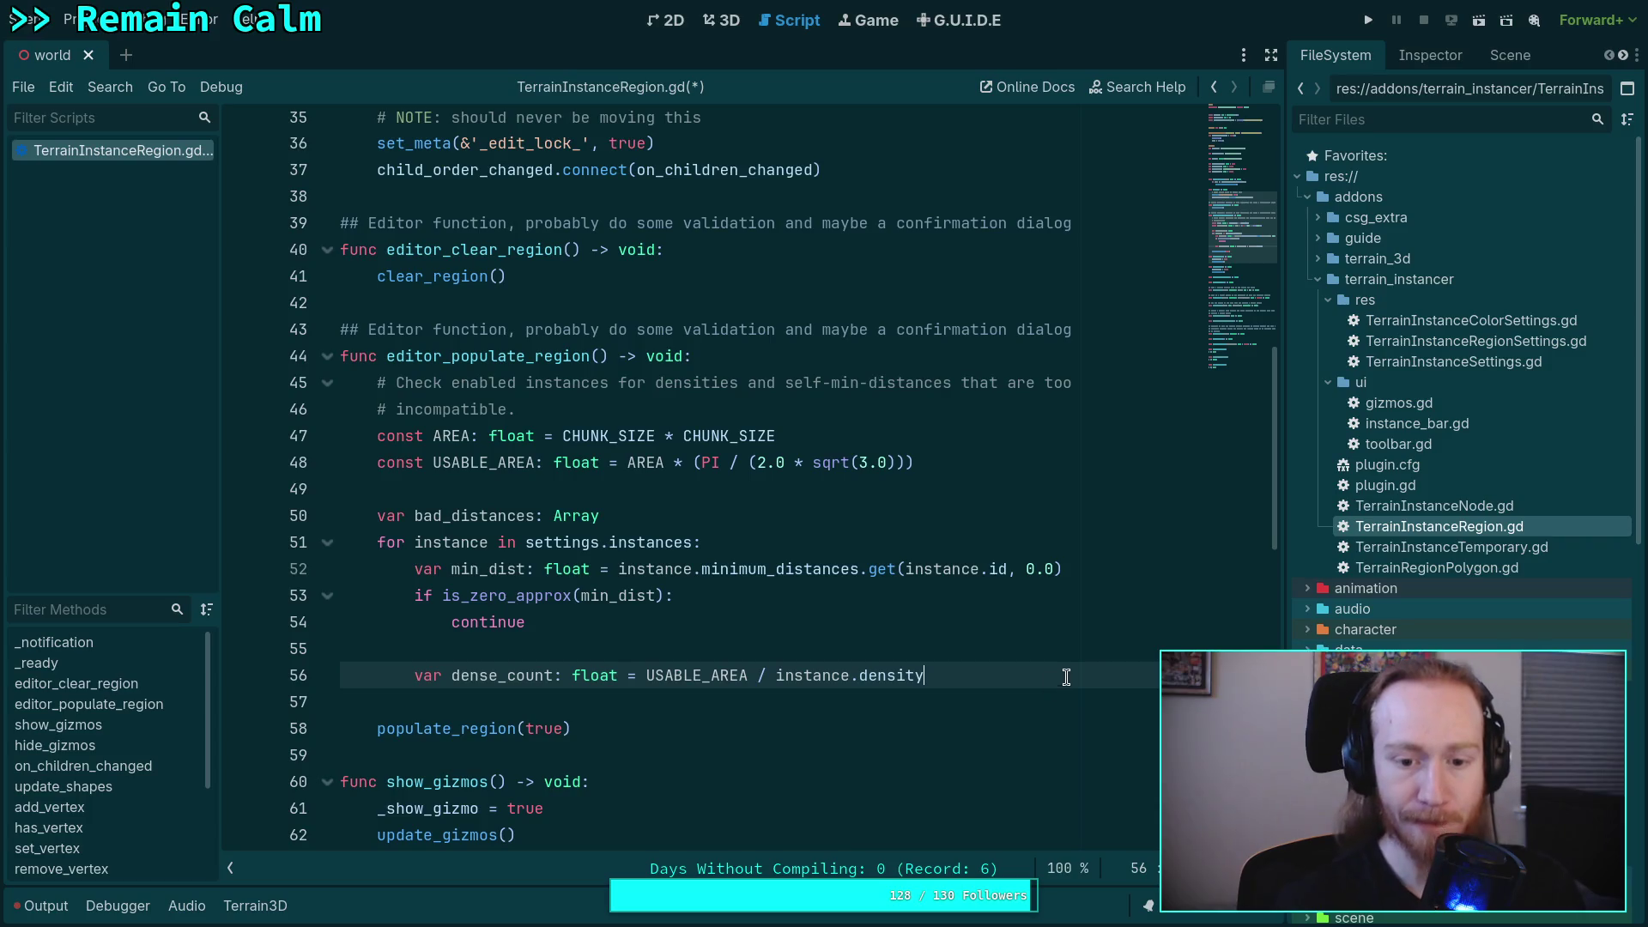
pyautogui.scroll(-2, 1069, 670)
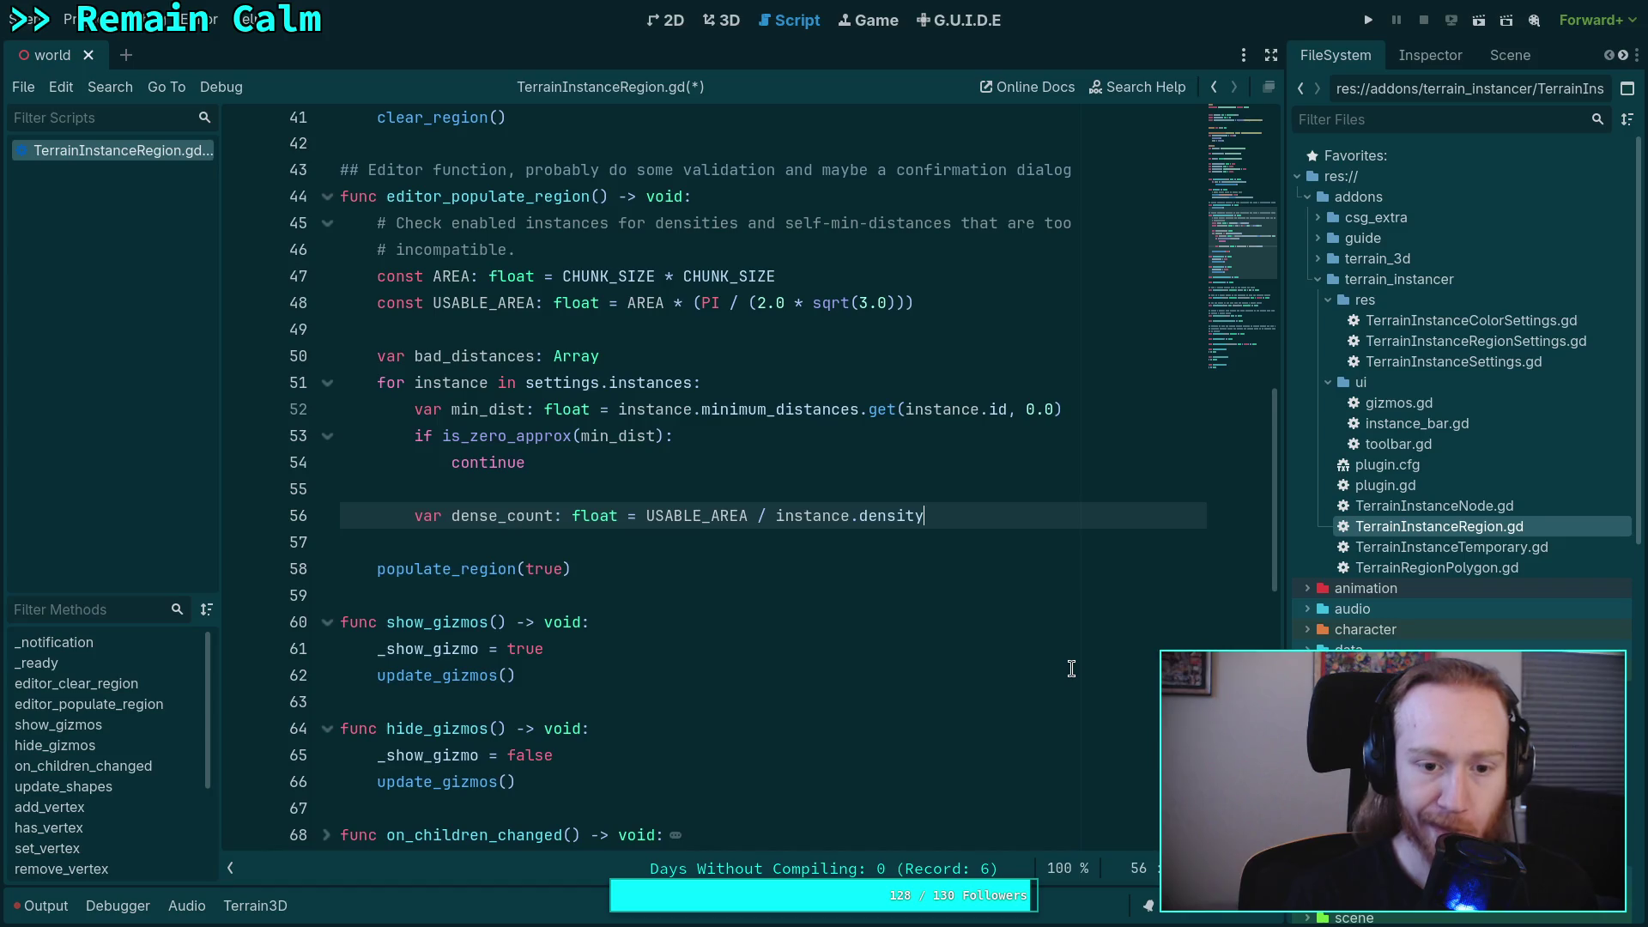
# - Start a '# NOTE:' comment on a new line below the AREA constant
pyautogui.press('Return')
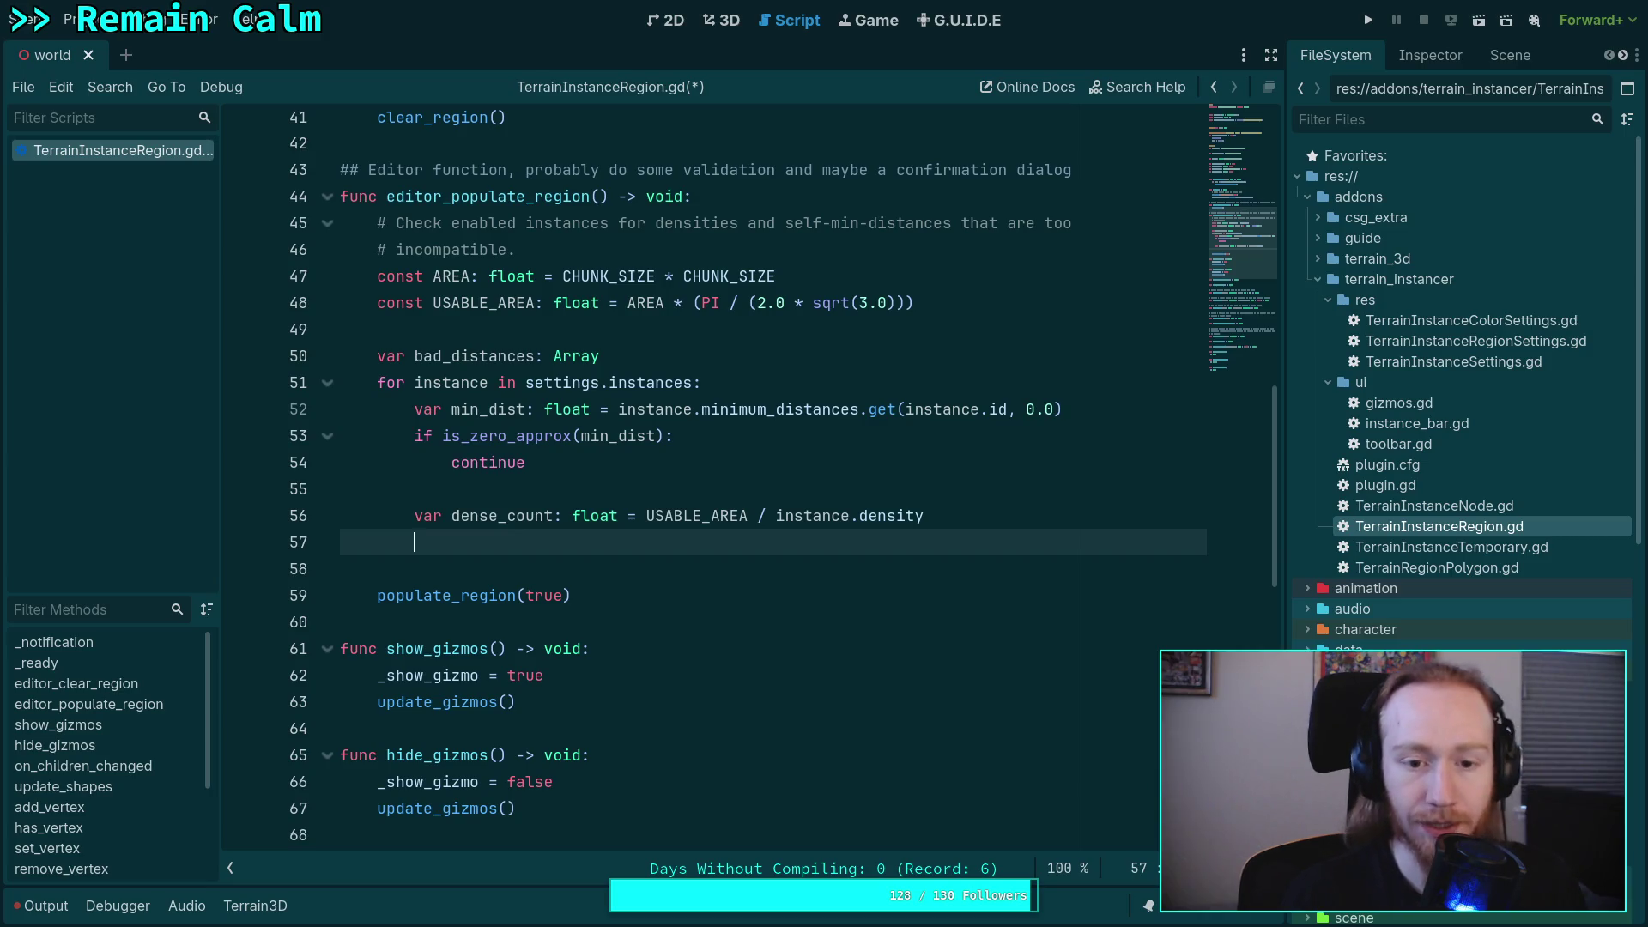
pyautogui.write('v')
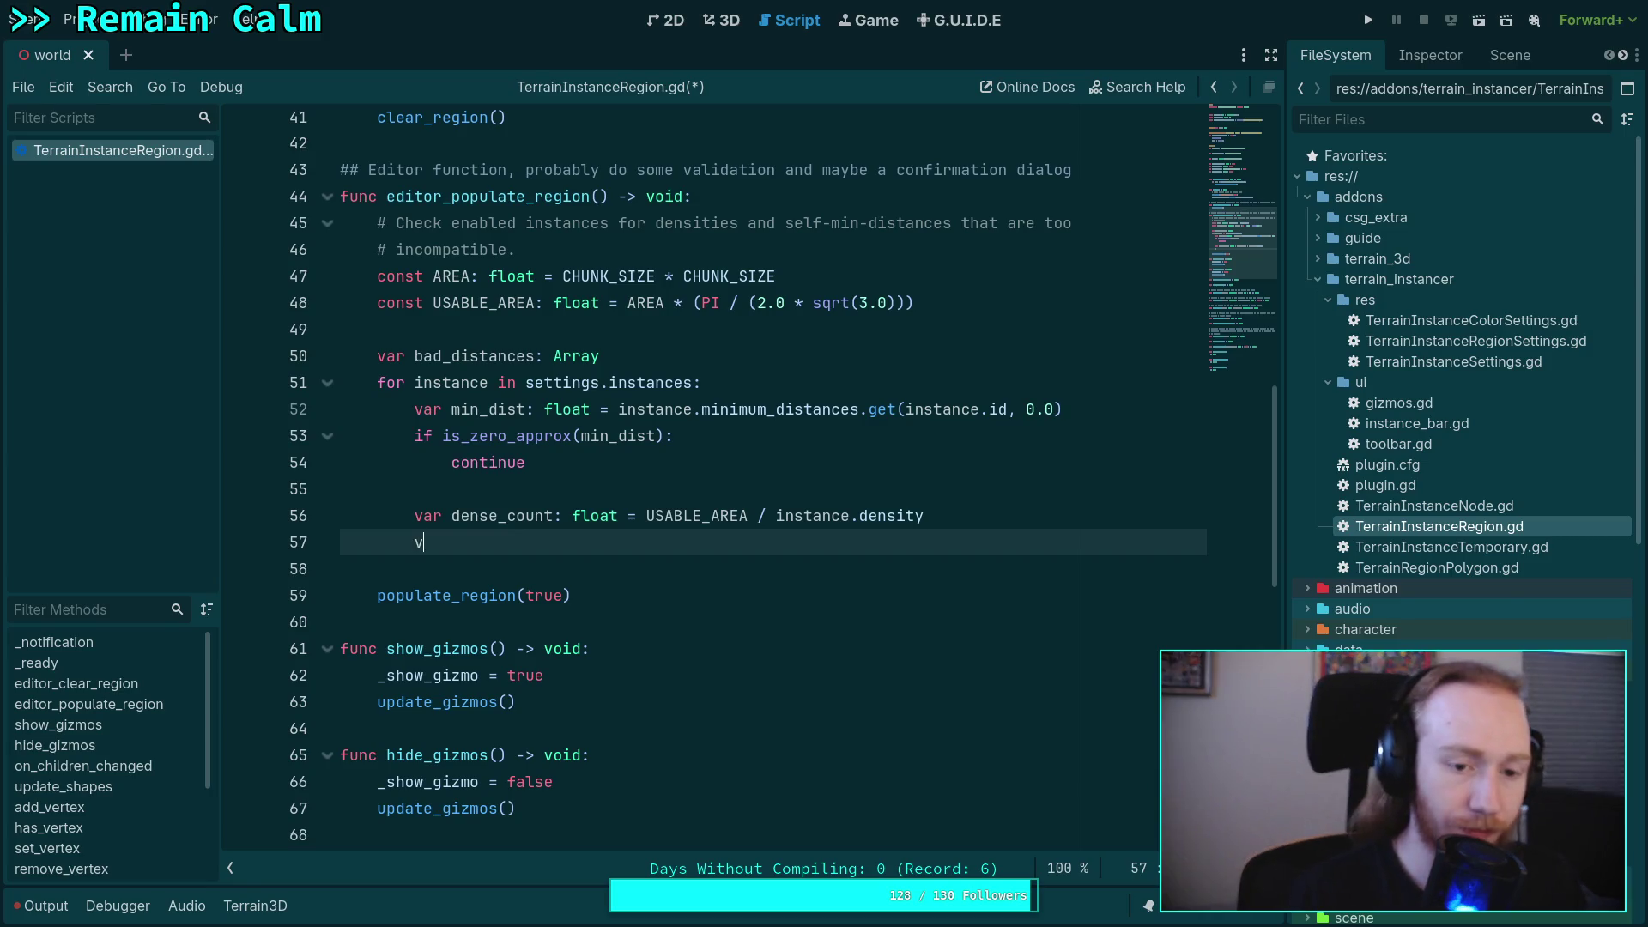
pyautogui.write('ar')
pyautogui.click(1012, 279)
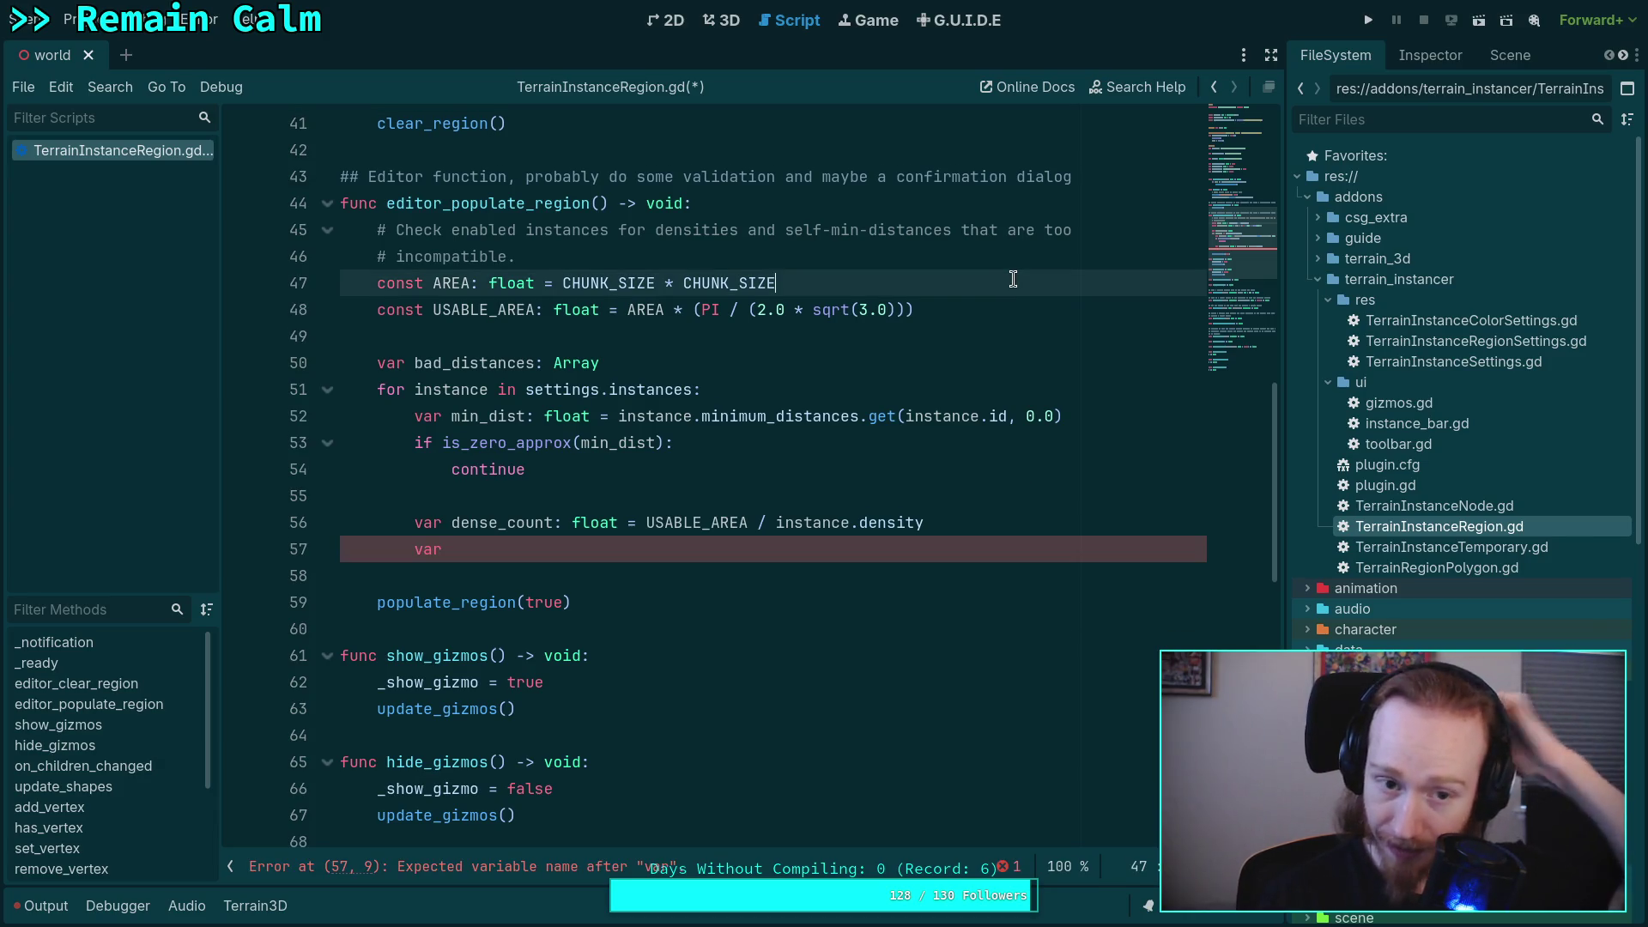
pyautogui.press('Return')
pyautogui.write('@')
pyautogui.press('BackSpace')
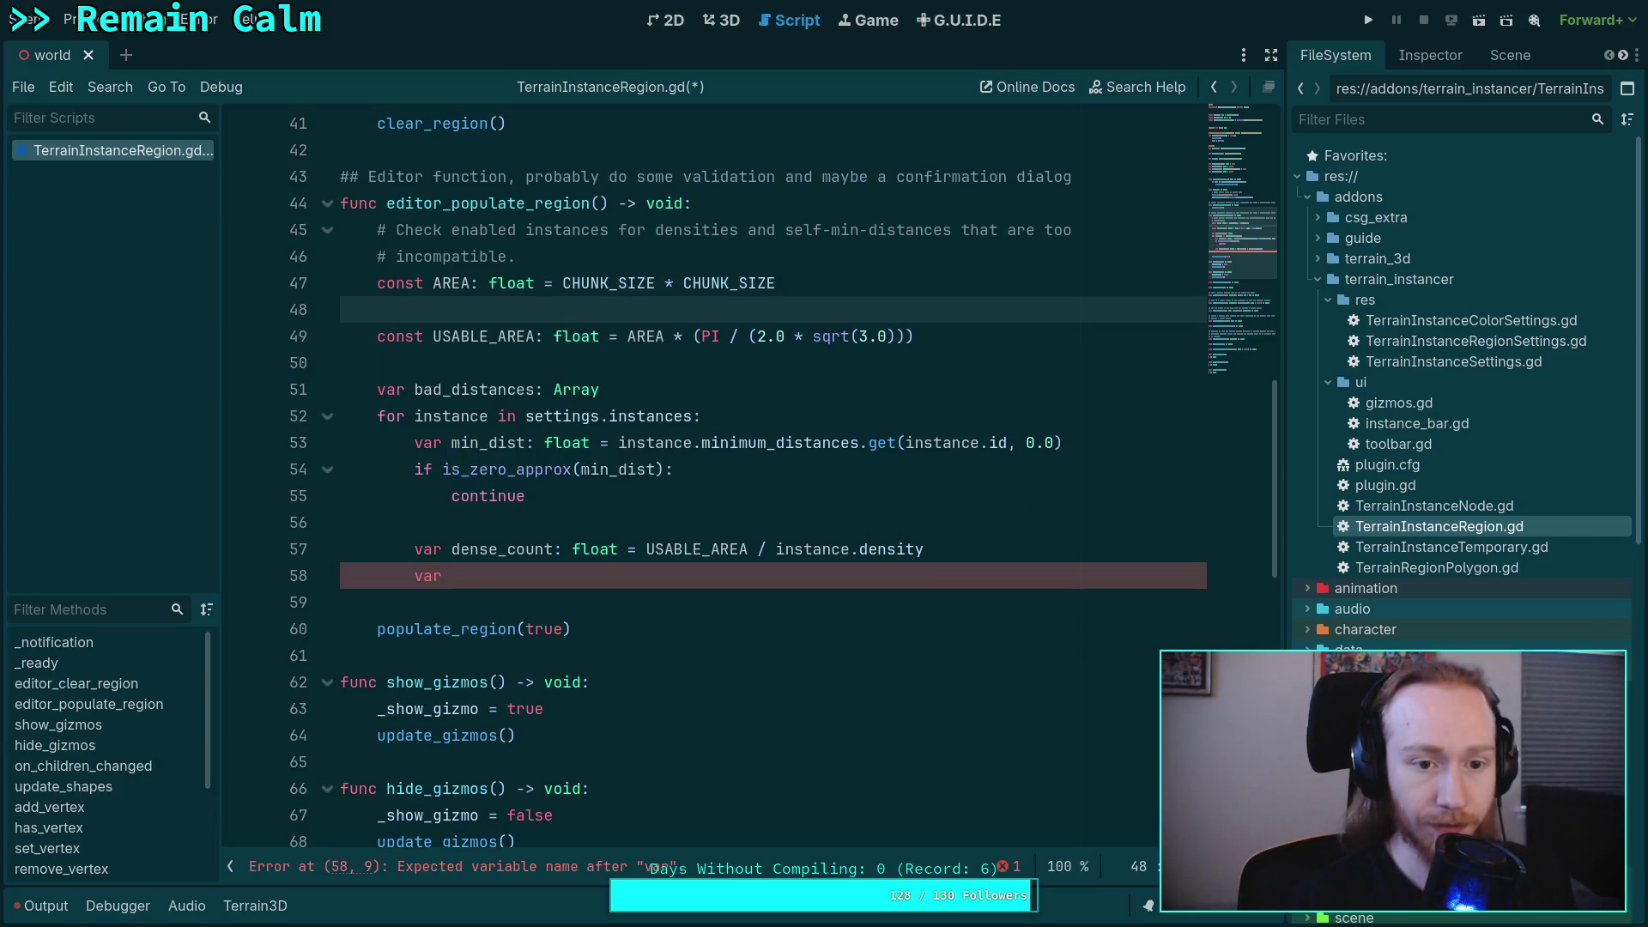
pyautogui.write('# NOTE:')
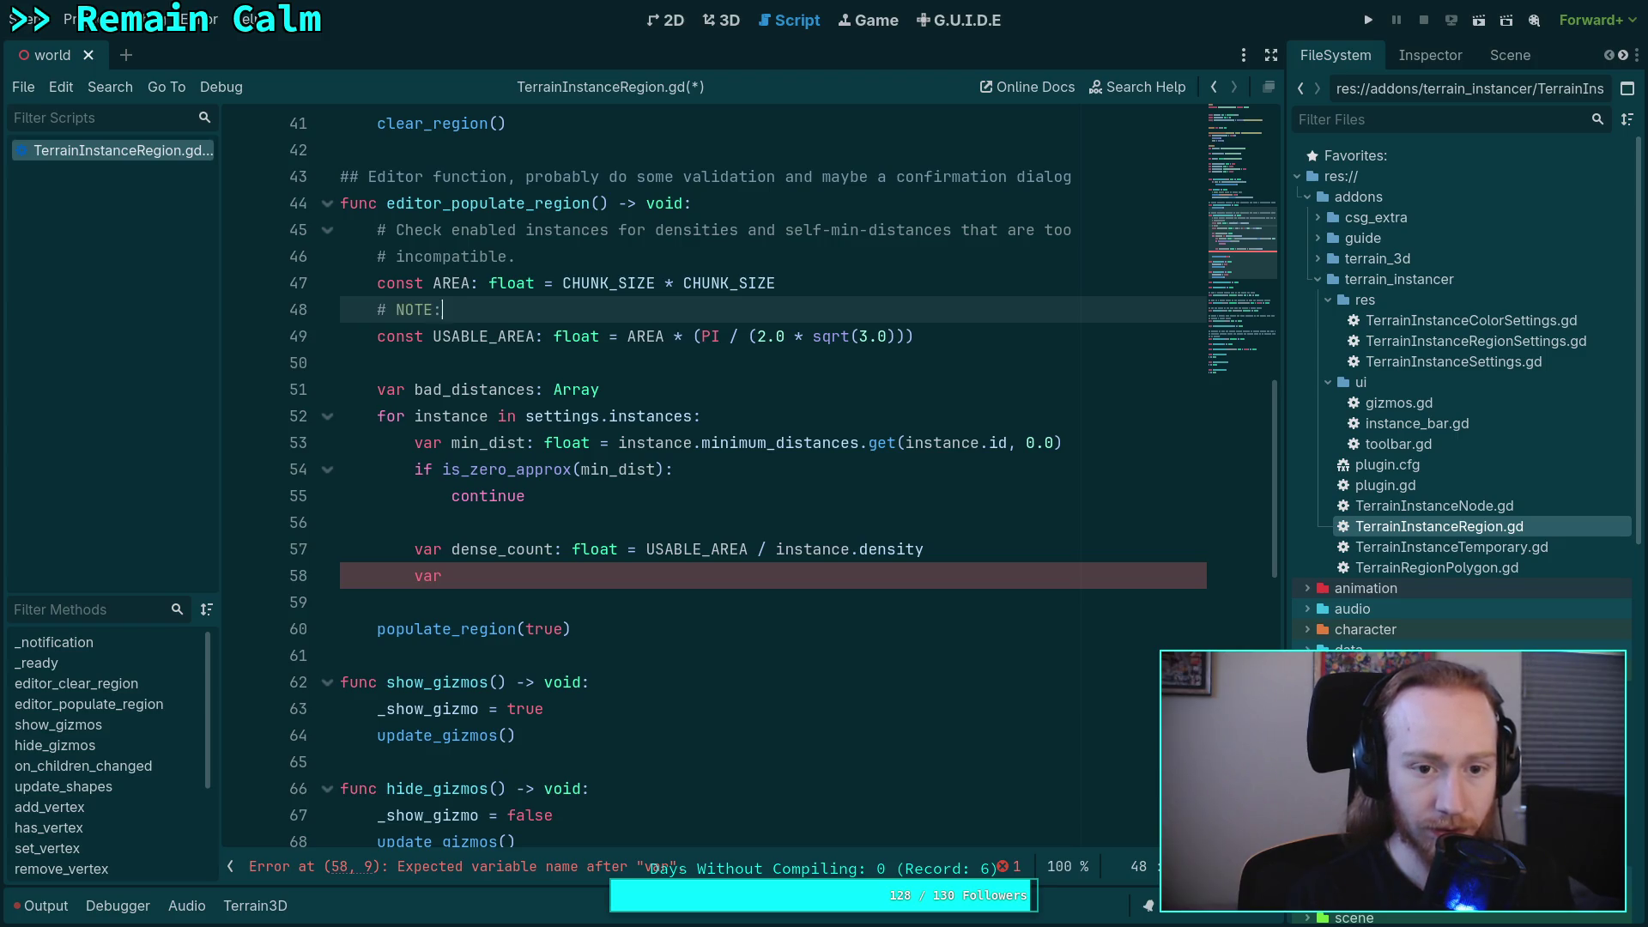
pyautogui.write(' the')
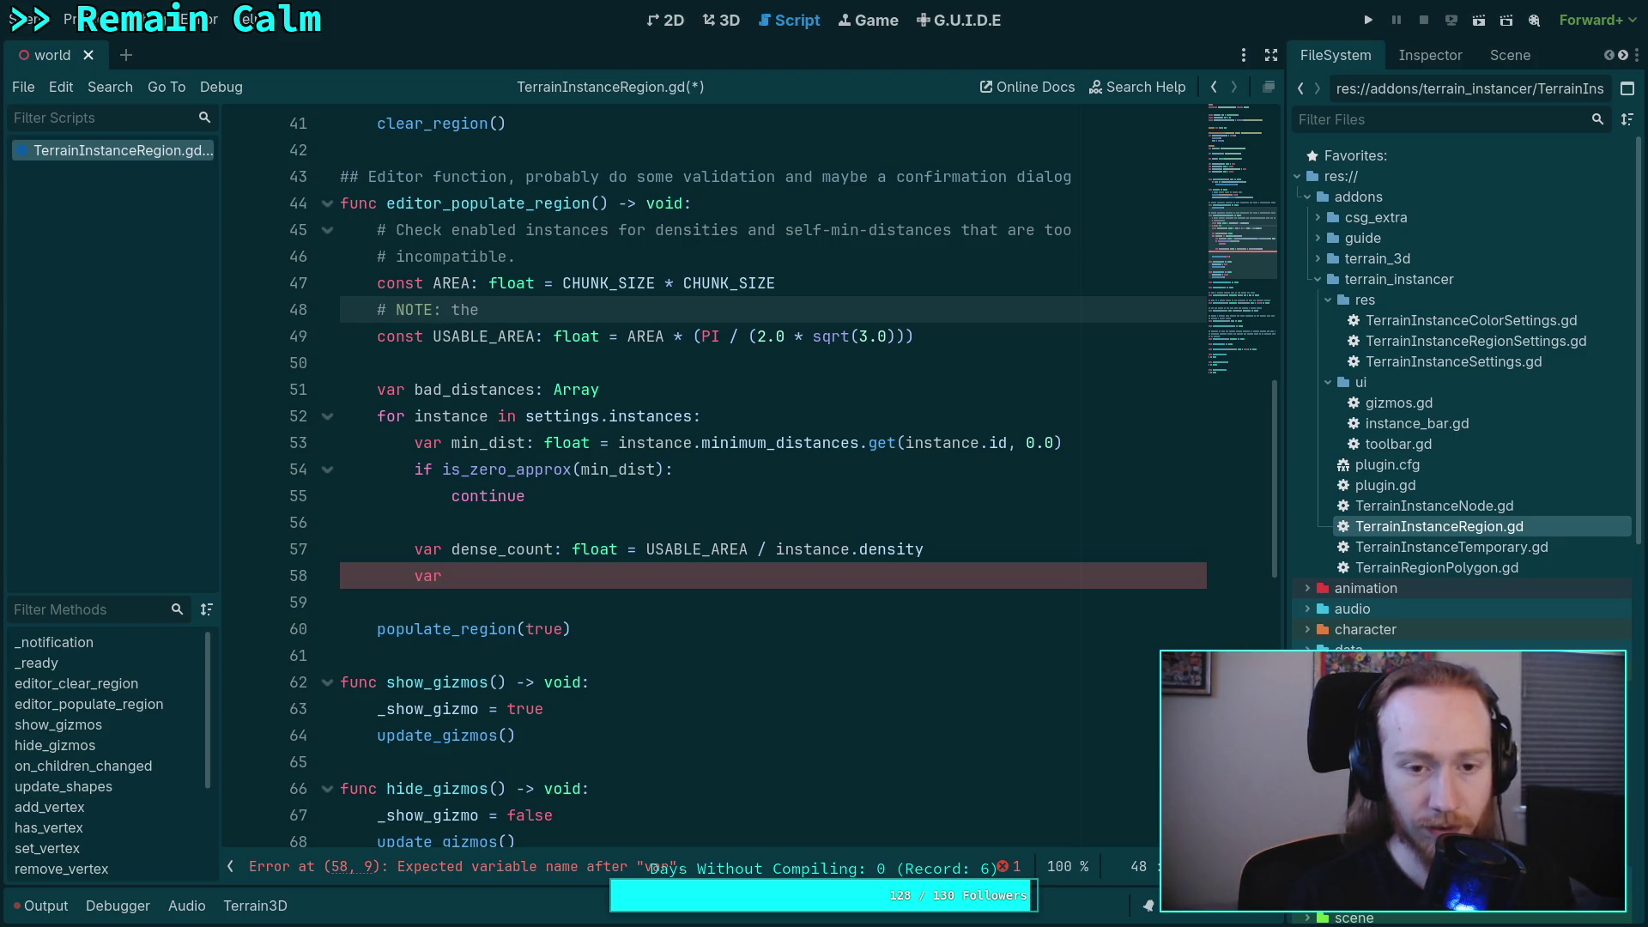
# - Finish the note as 'this is the packing density of circles on a plane' and save the script
pyautogui.press('BackSpace')
pyautogui.press('BackSpace')
pyautogui.write('is- is the e')
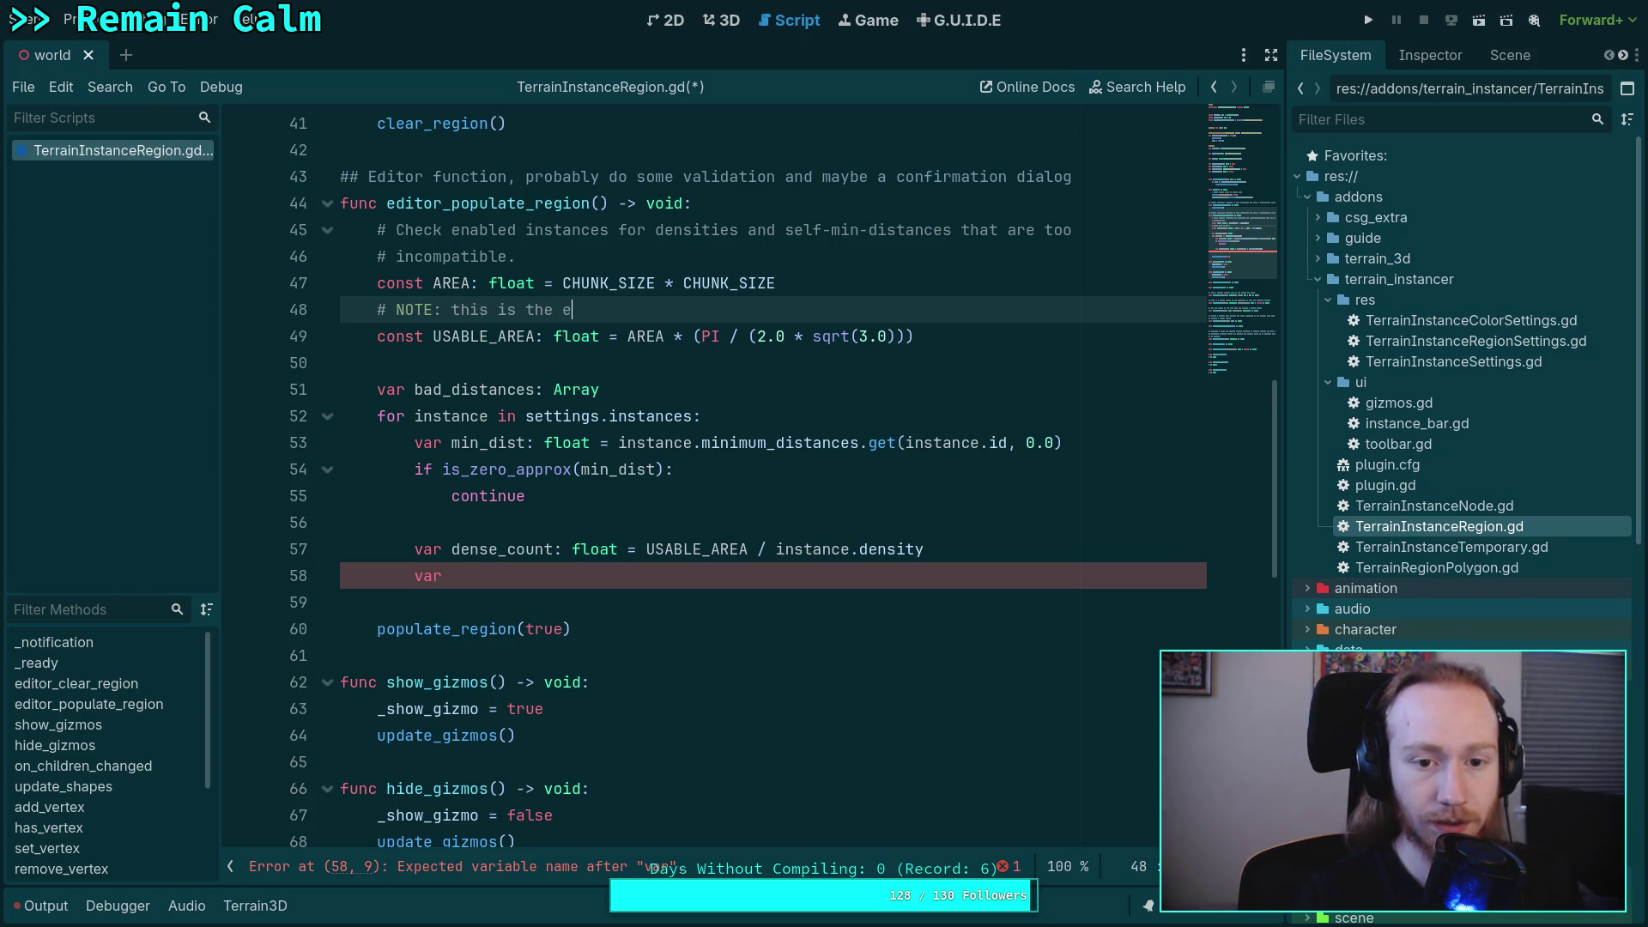
pyautogui.press('BackSpace')
pyautogui.write('usable')
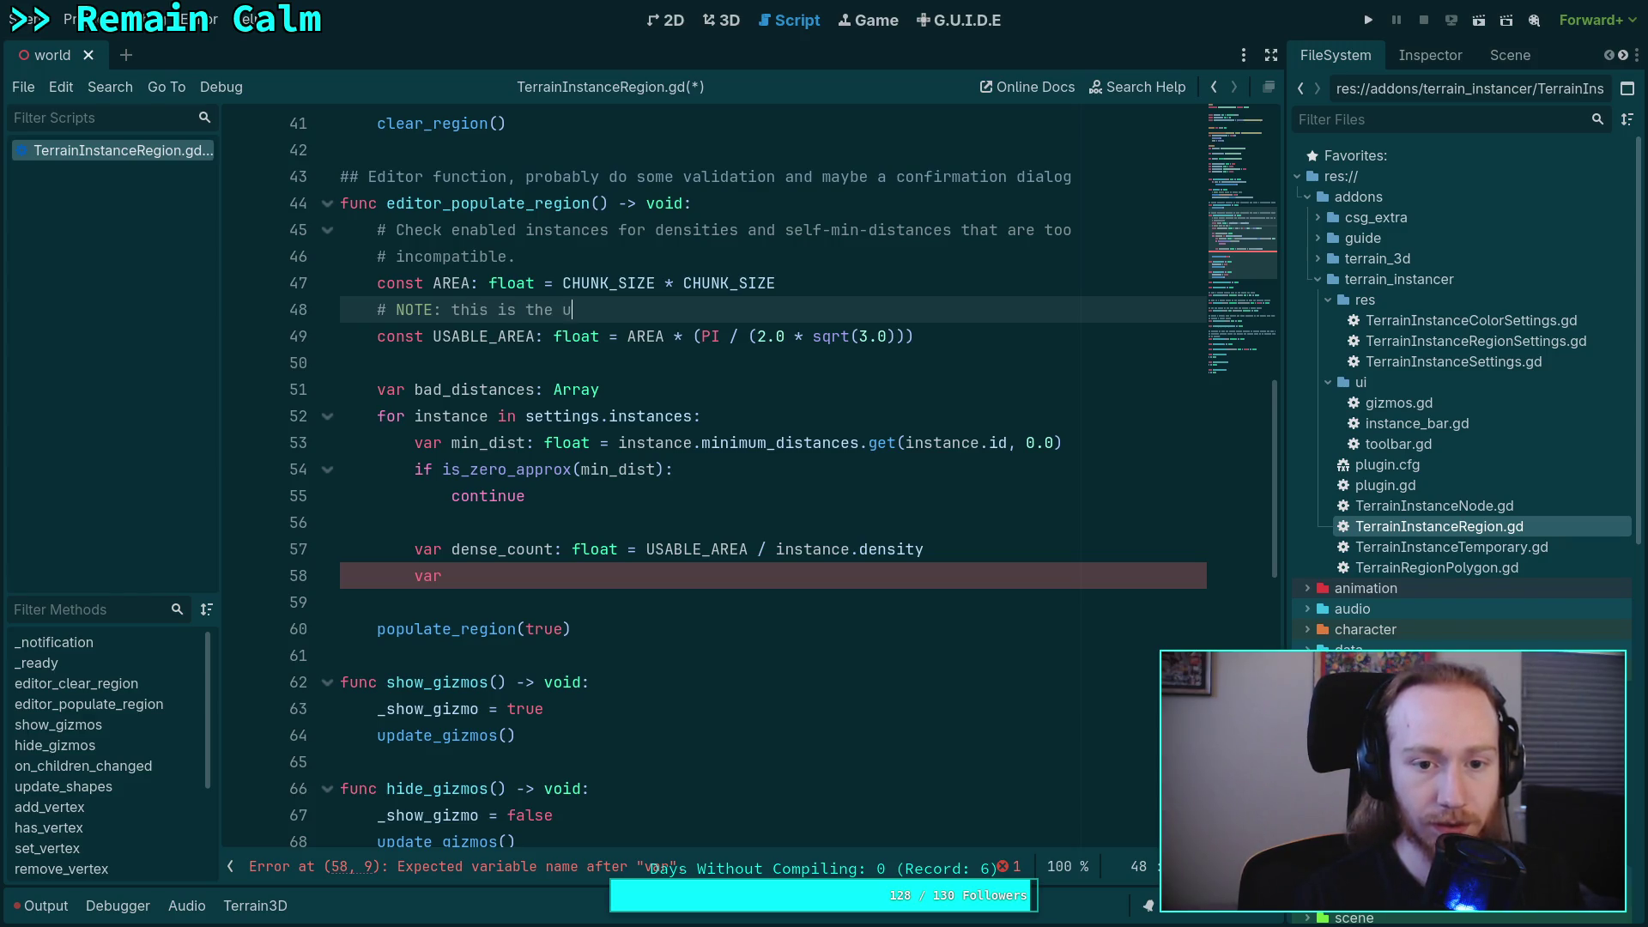
pyautogui.press('BackSpace')
pyautogui.press('BackSpace')
pyautogui.press('BackSpace')
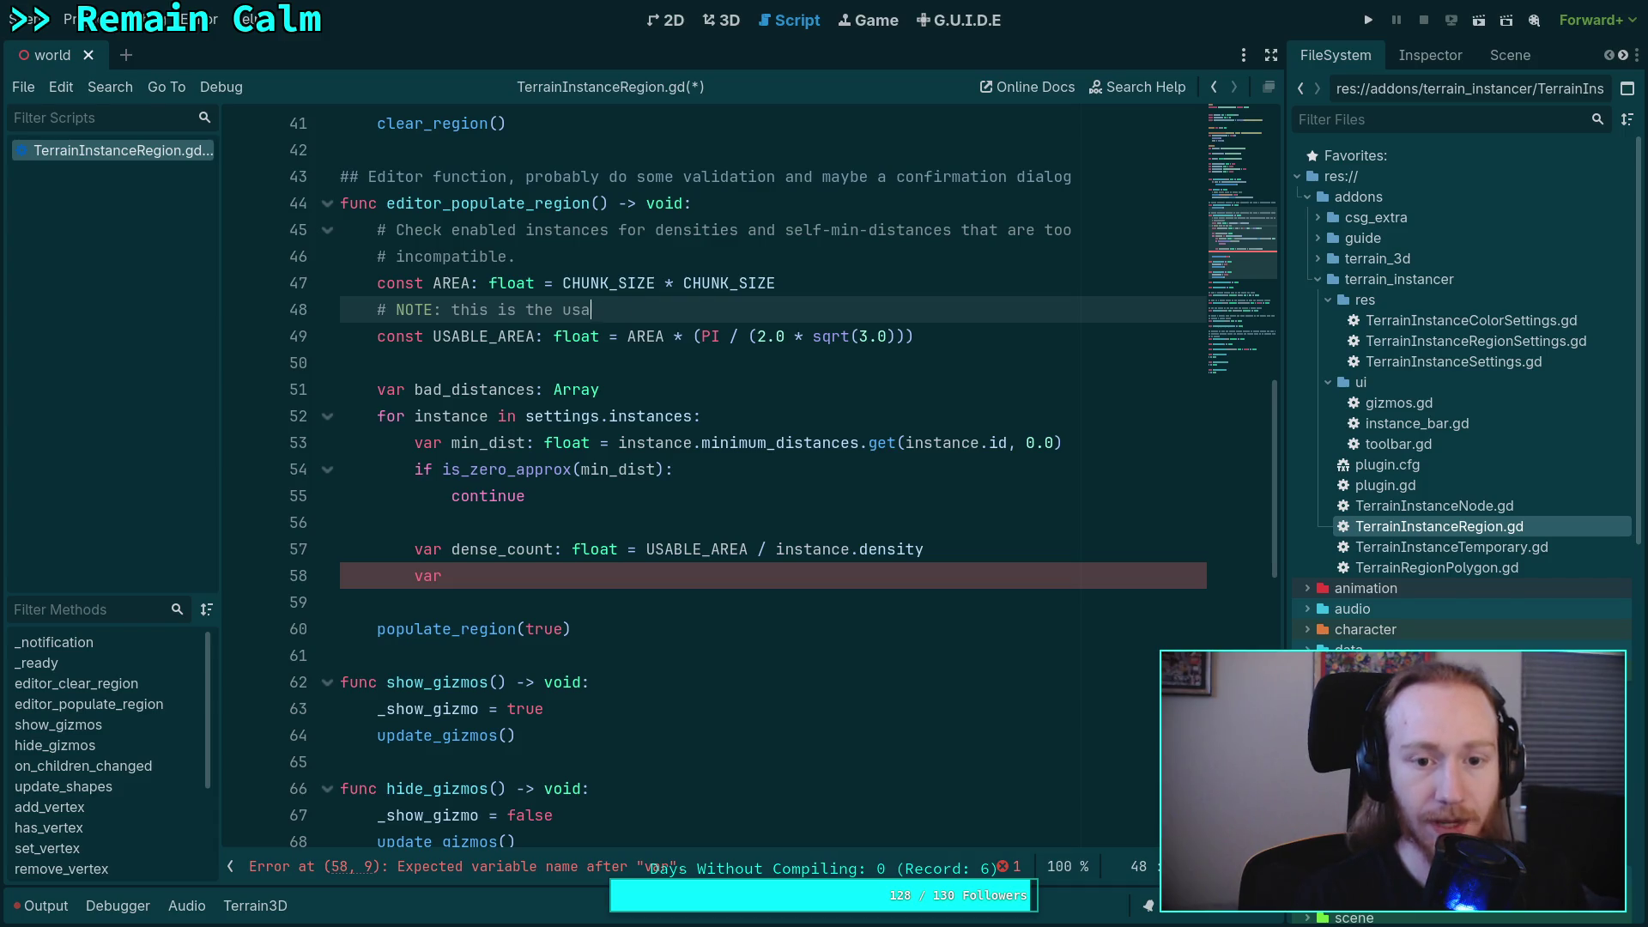
pyautogui.write('packing ')
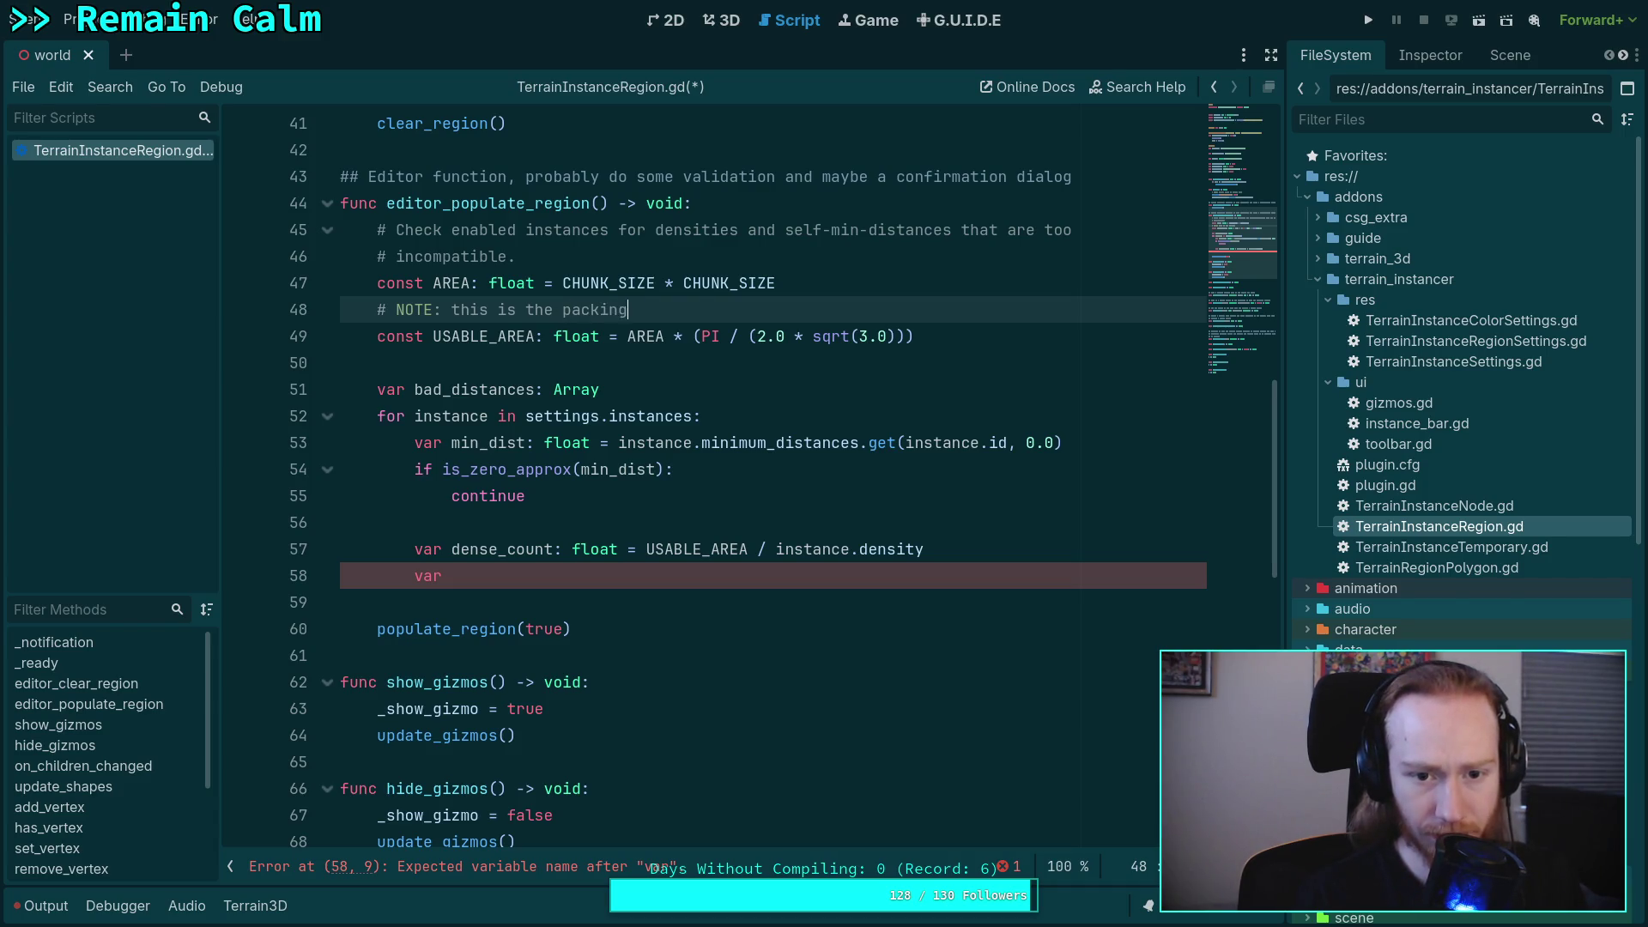
pyautogui.write('density ')
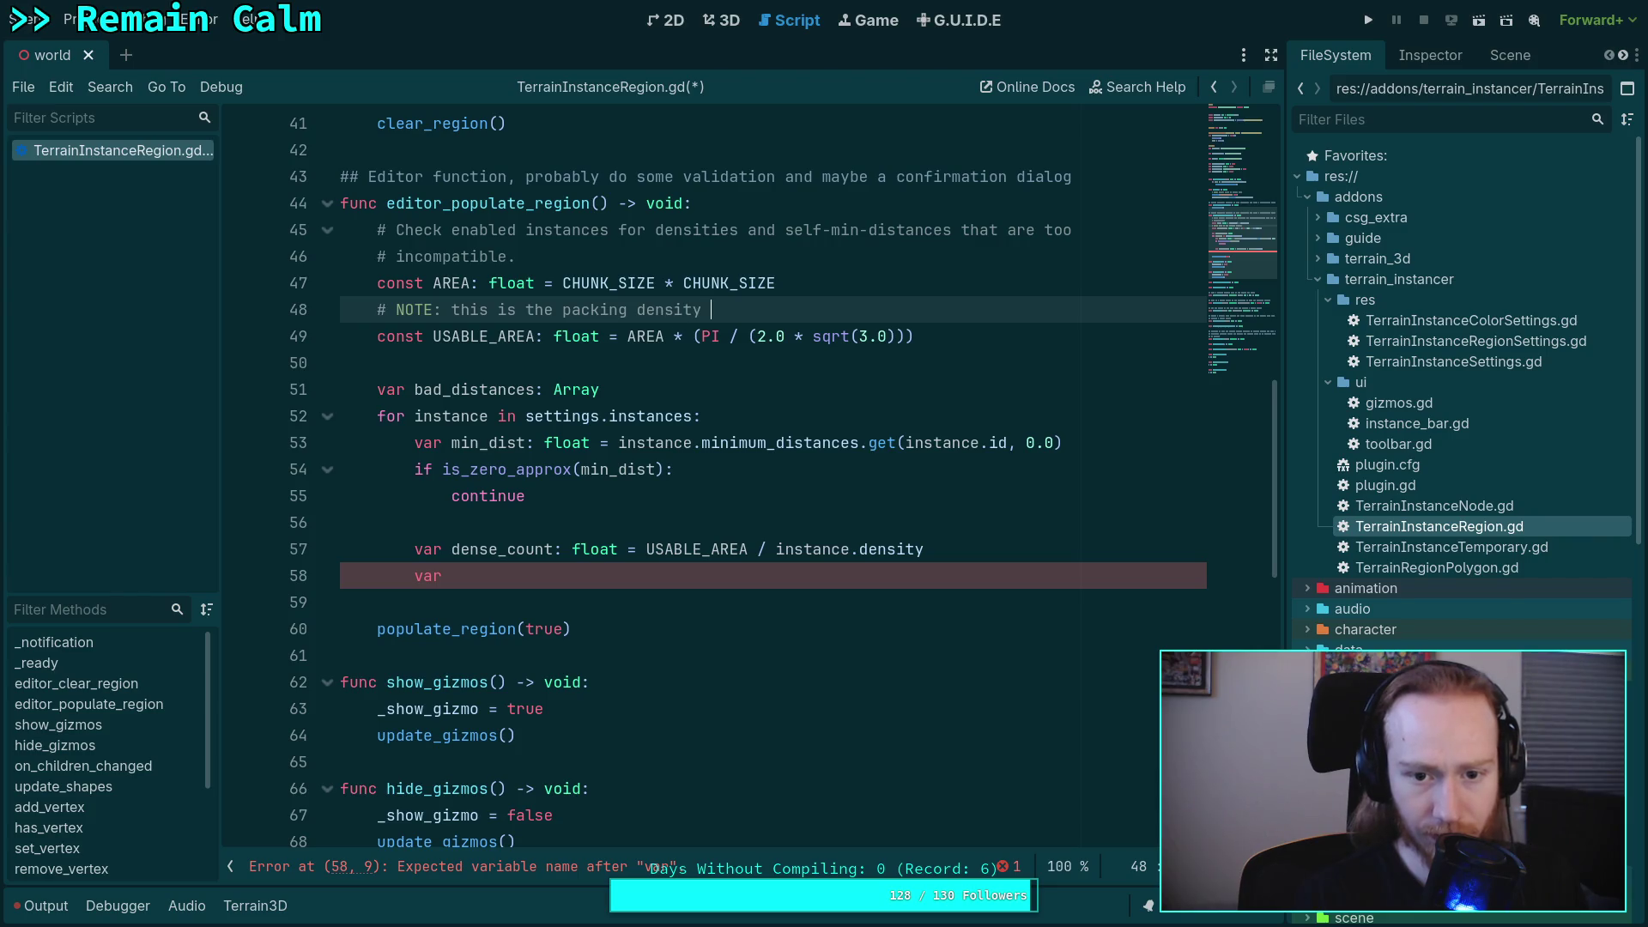
pyautogui.write('of circ')
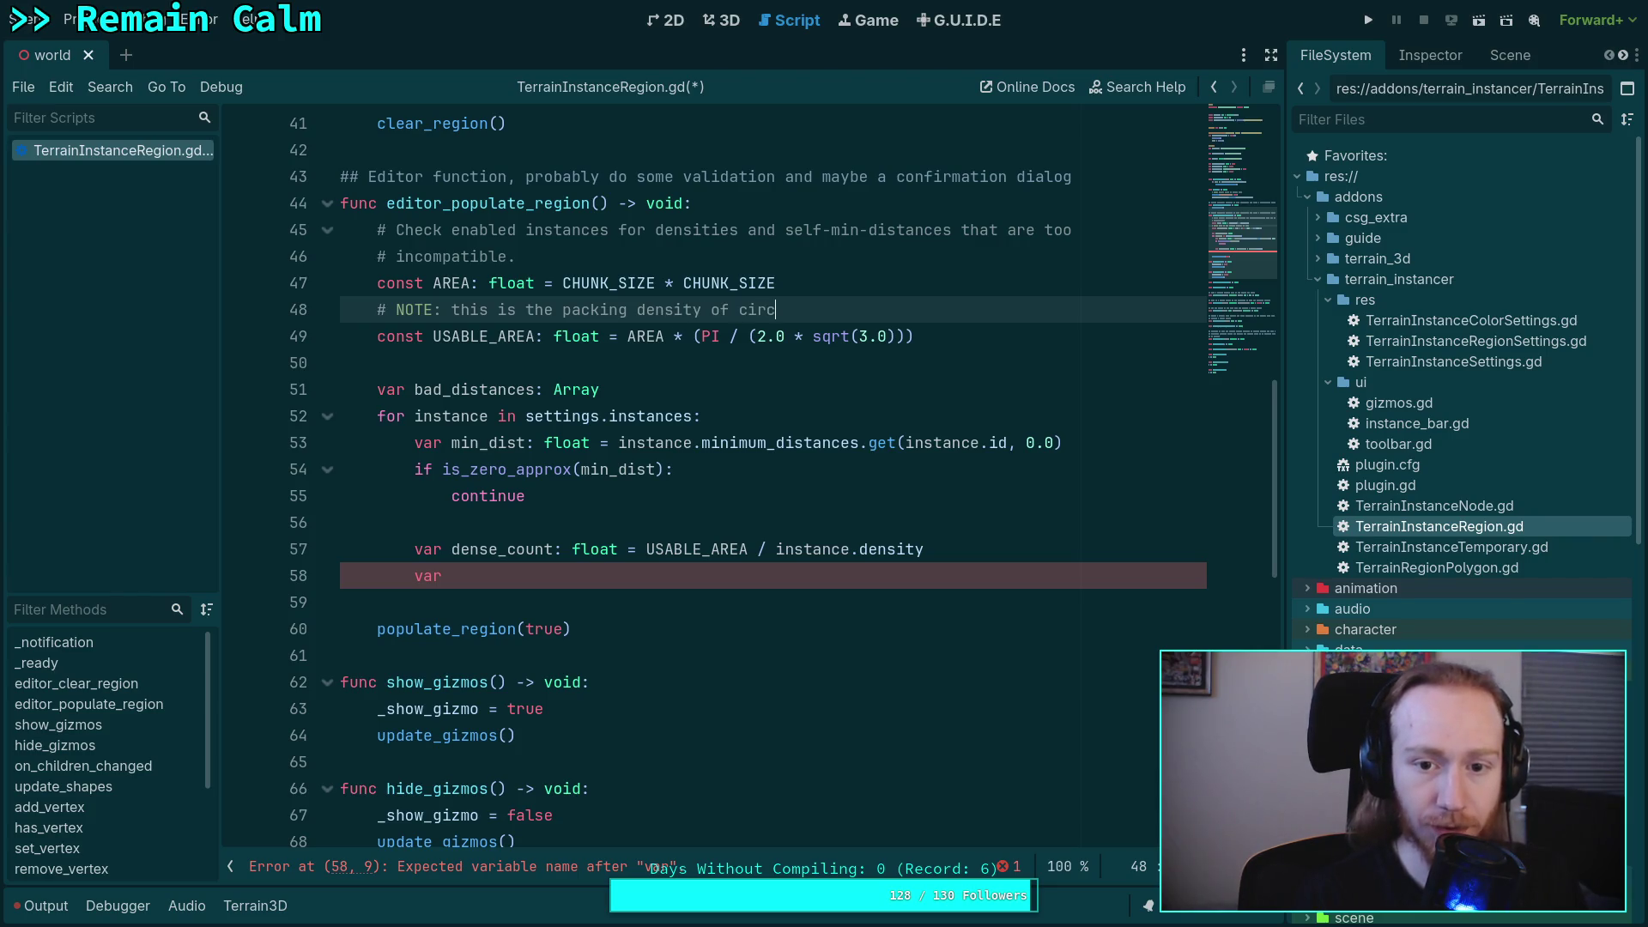
pyautogui.write('les on a ')
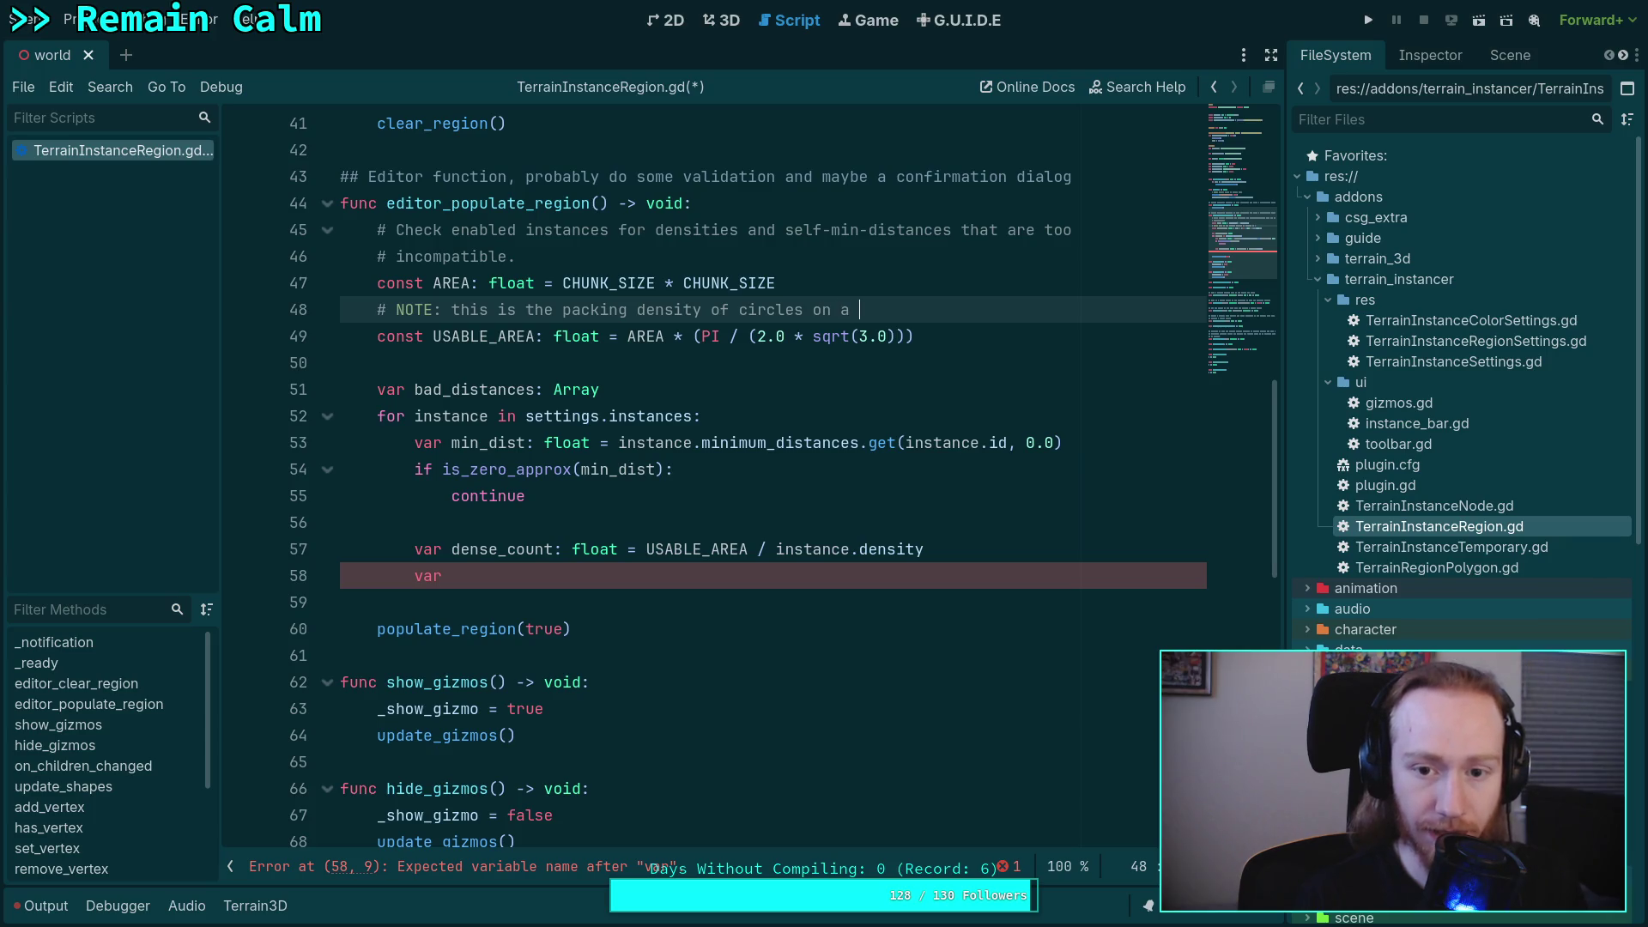
pyautogui.write('plane')
pyautogui.hotkey('ctrl', 's')
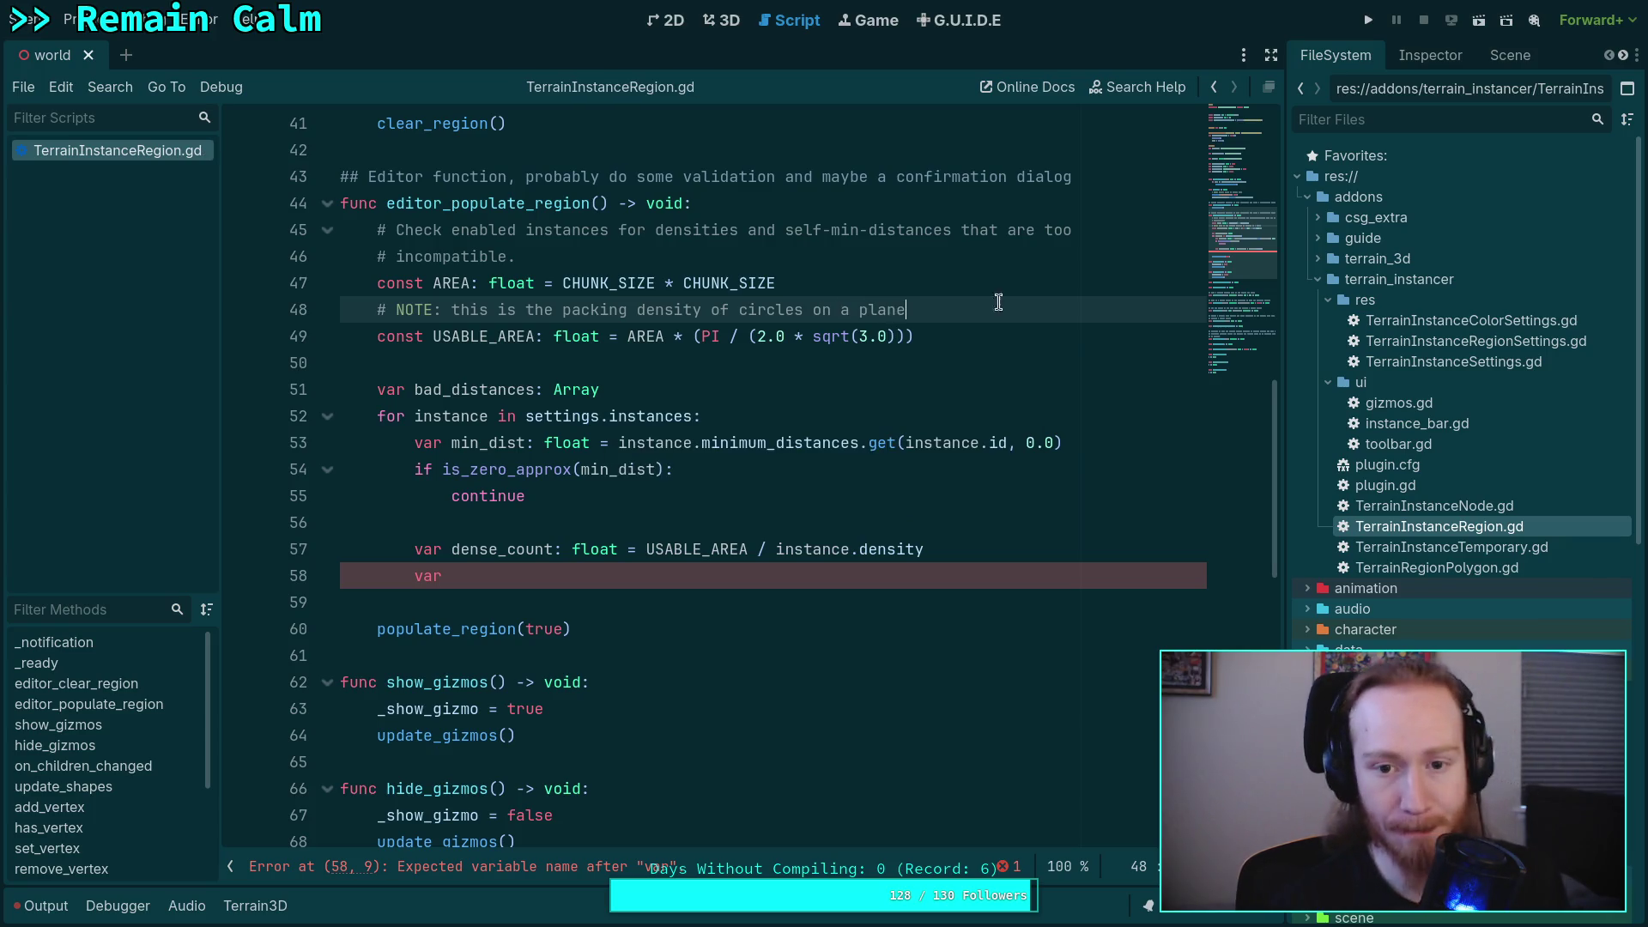
pyautogui.click(808, 580)
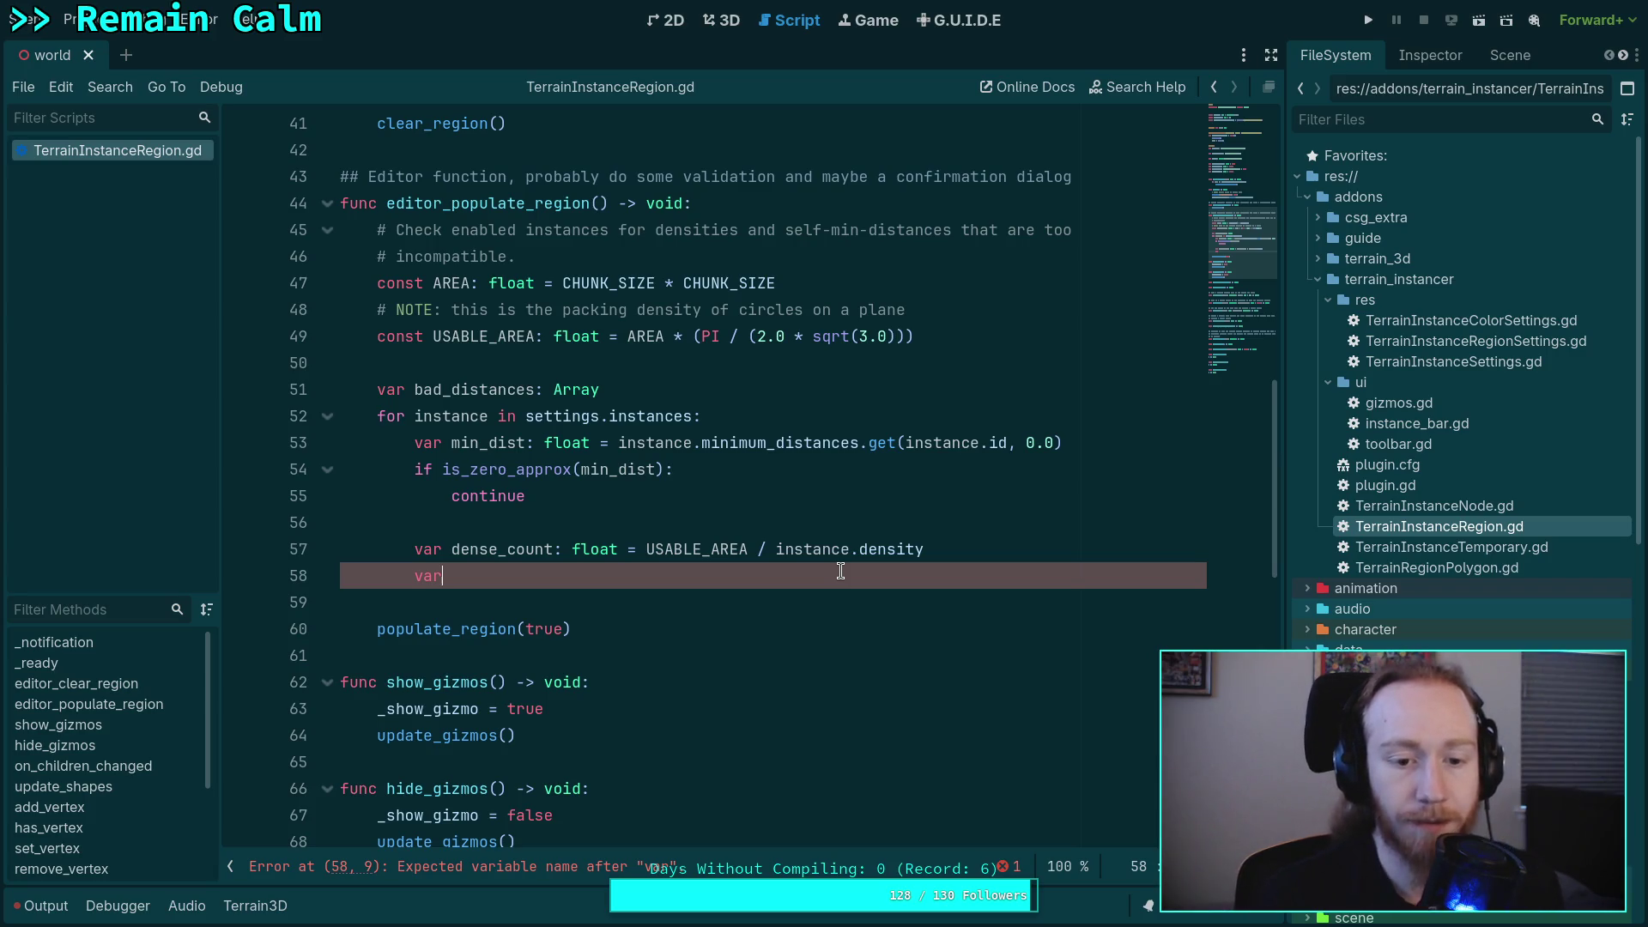
# - Rename dense_count on line 57 to expected_distance, keeping its USABLE_AREA / instance.density value
pyautogui.moveTo(507, 550); pyautogui.dragTo(550, 543)
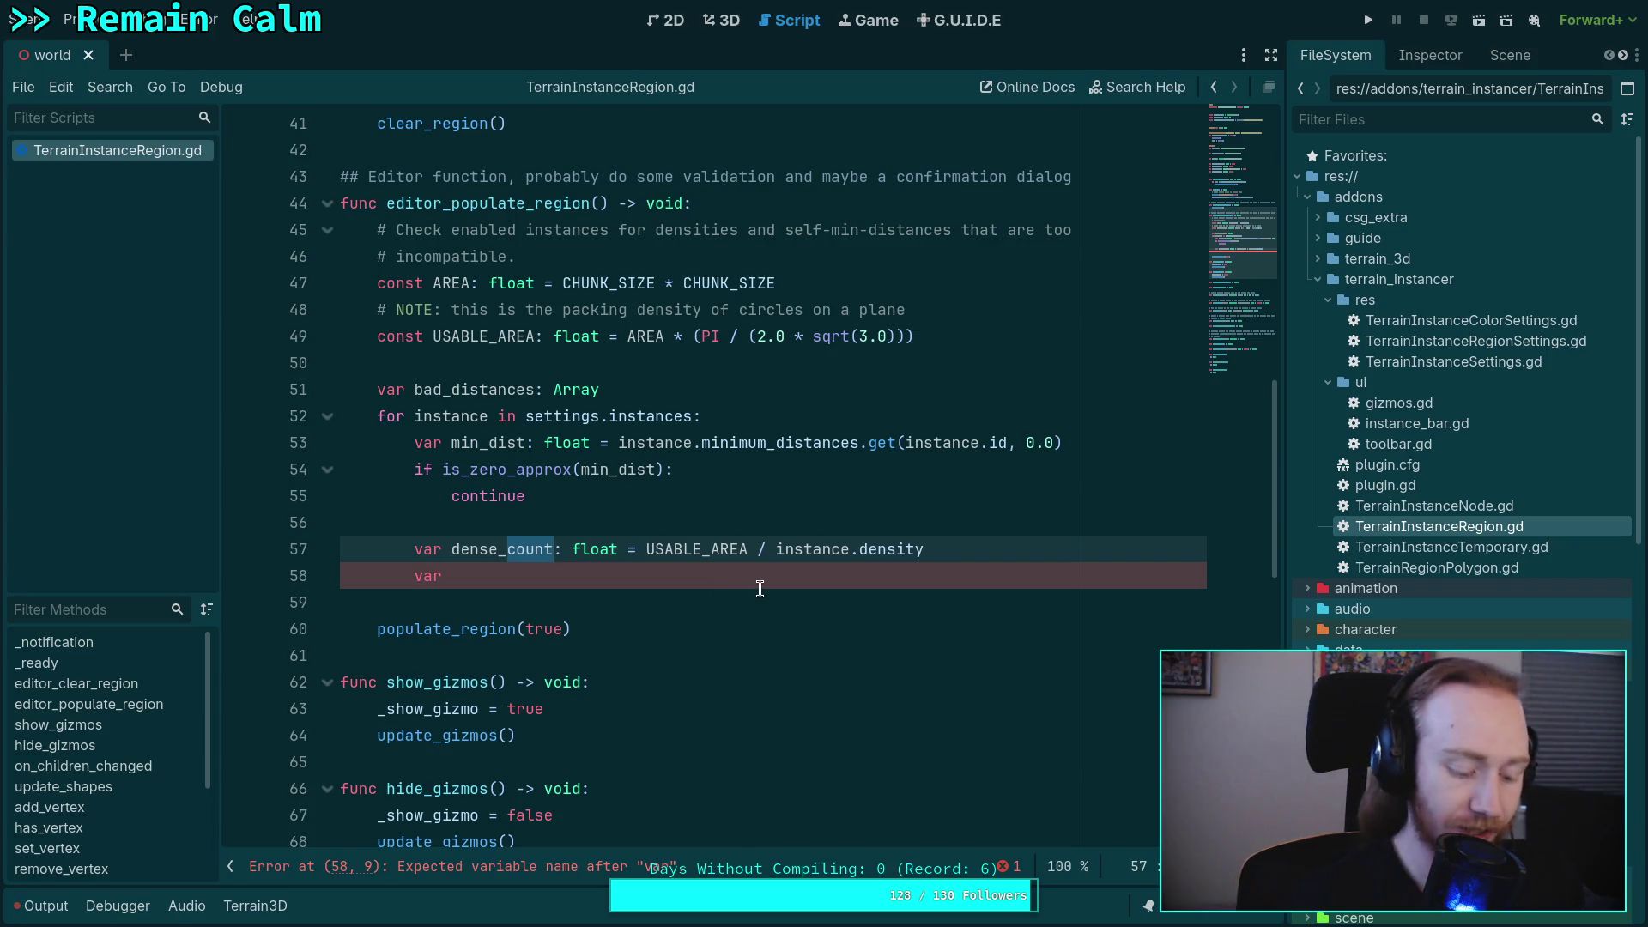
pyautogui.write('area')
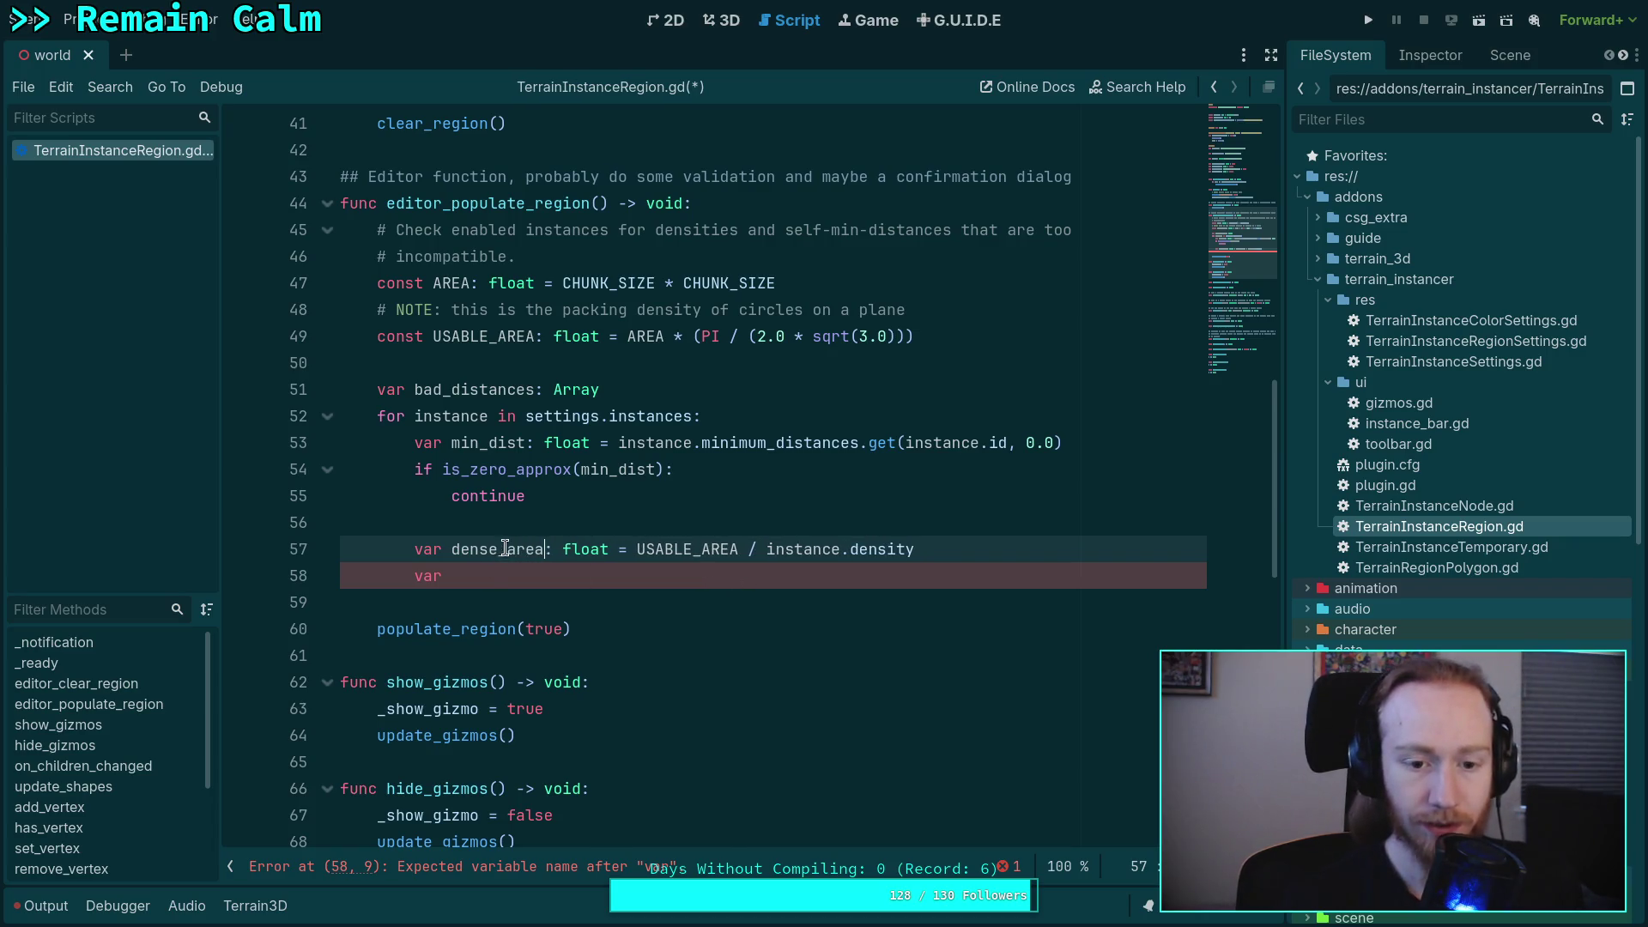
pyautogui.moveTo(506, 546); pyautogui.dragTo(543, 547)
pyautogui.write('expe')
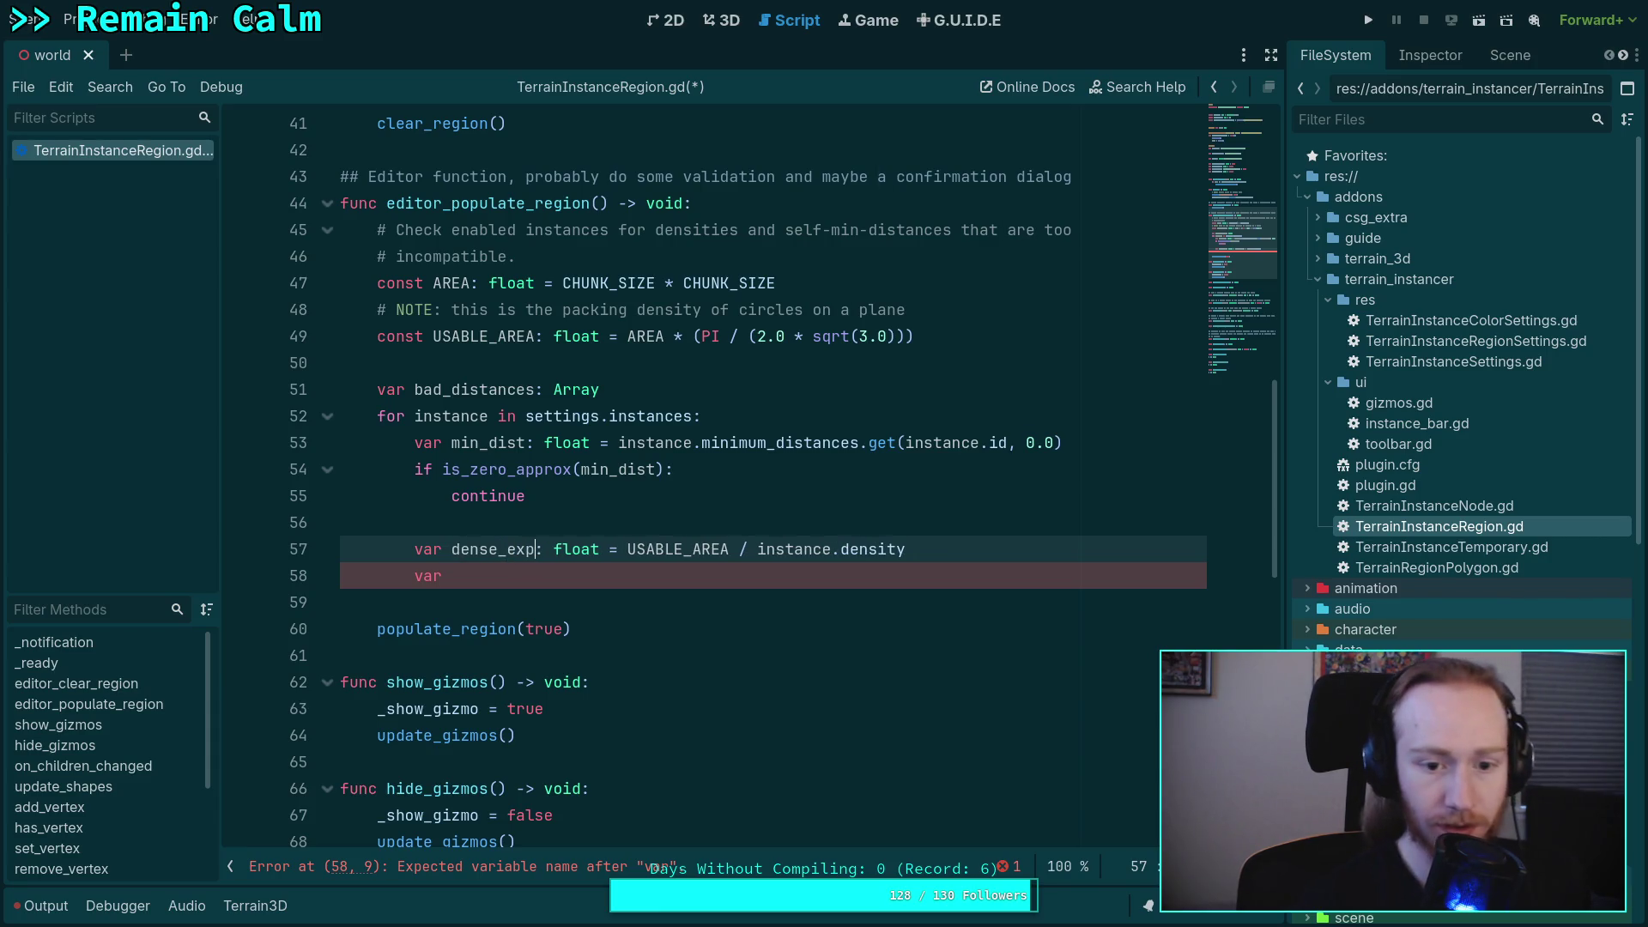
pyautogui.write('cted_')
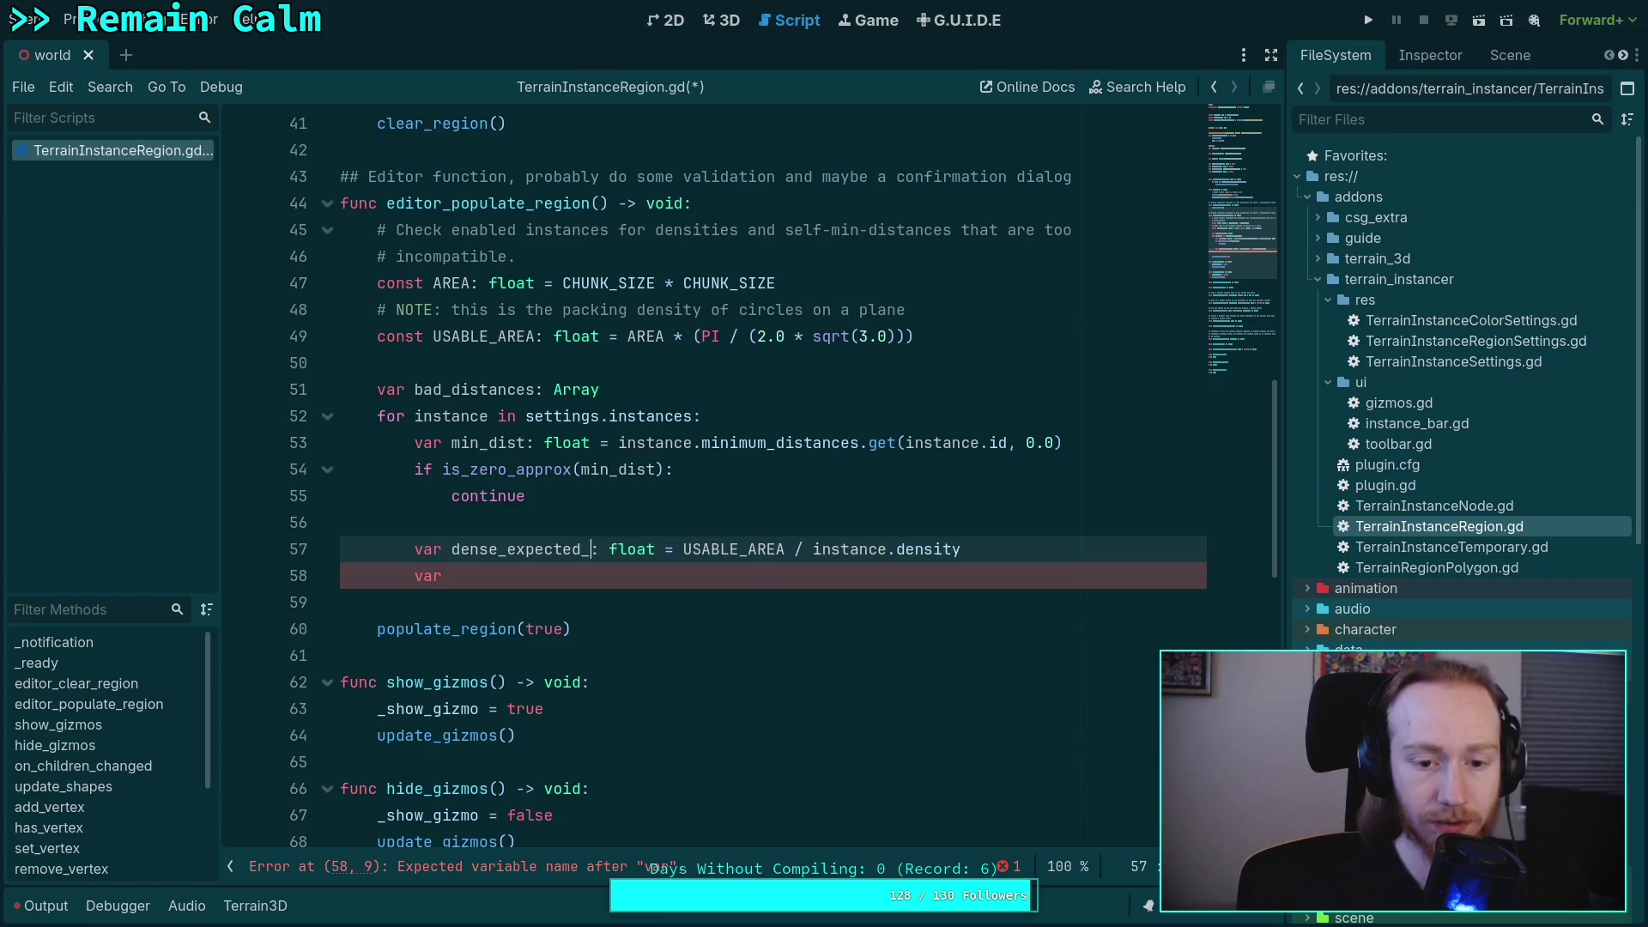
pyautogui.write('distance')
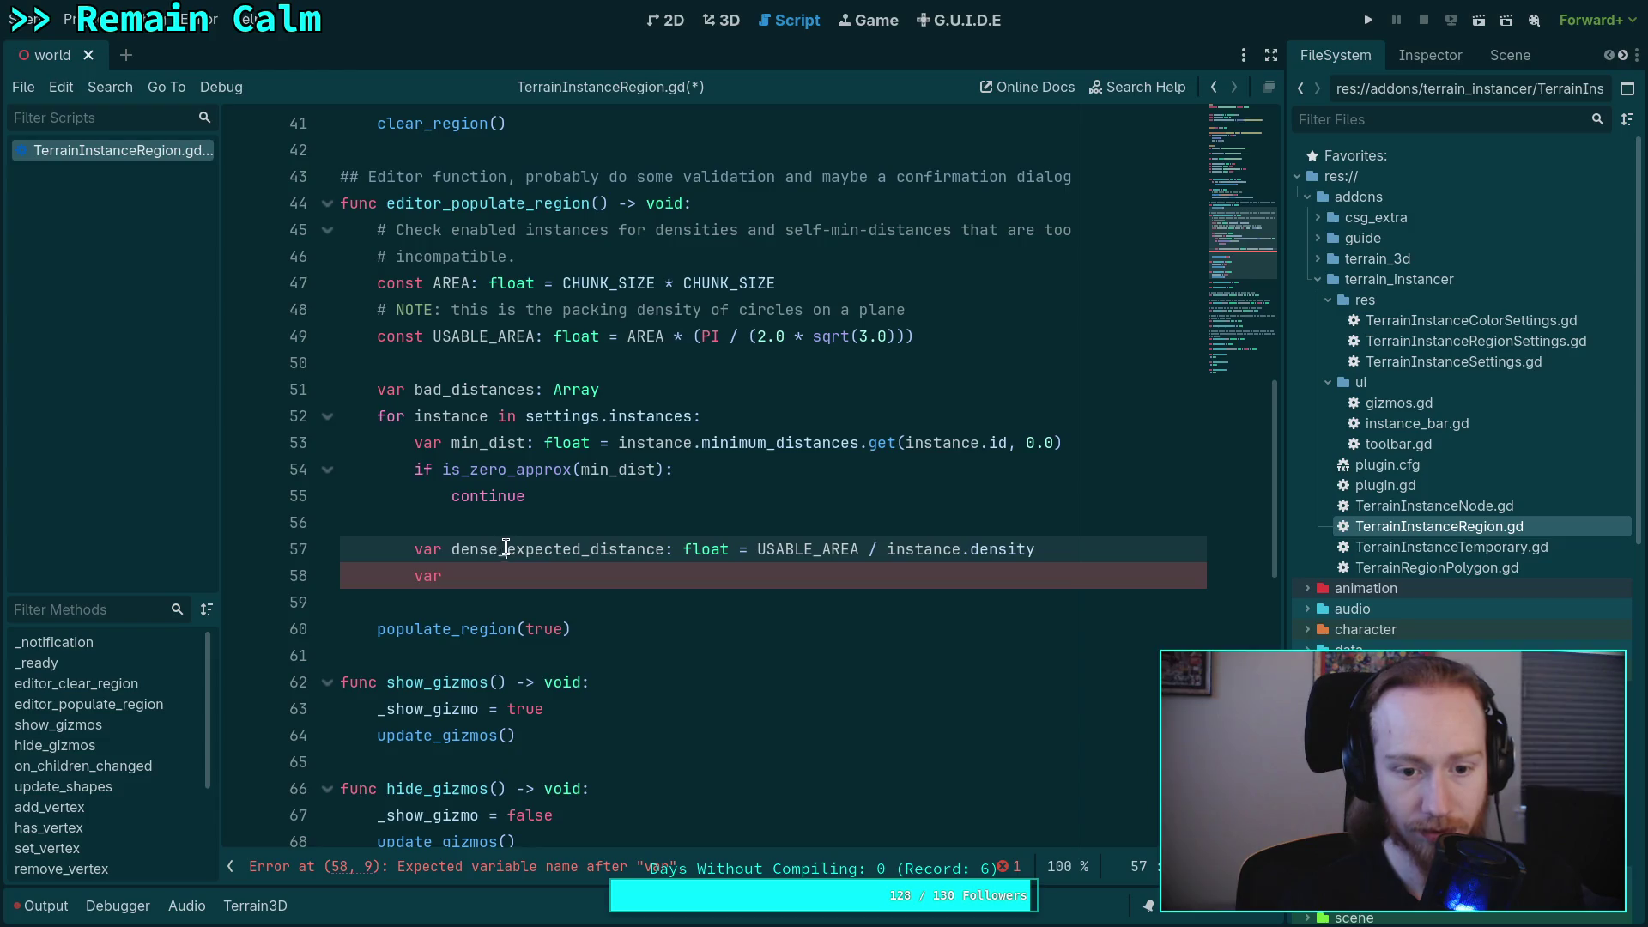
pyautogui.moveTo(507, 548); pyautogui.dragTo(453, 548)
pyautogui.press('BackSpace')
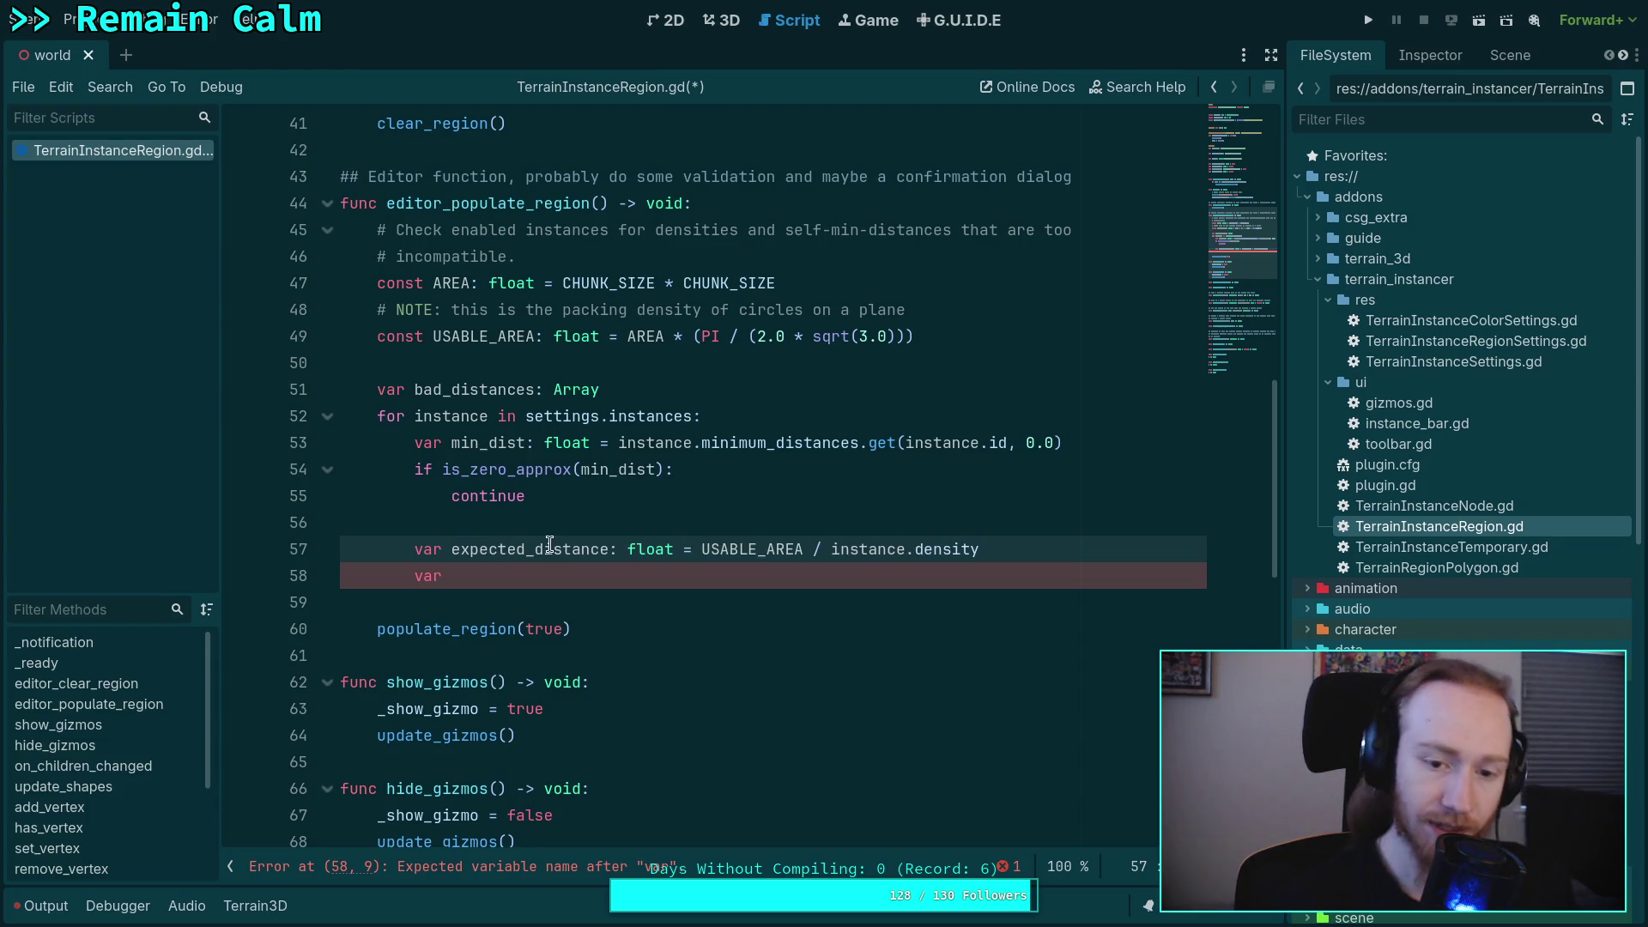
# - Switch to the Python REPL on workspace 4 and select the last math.sqrt packing-distance formula
pyautogui.press('super+4')
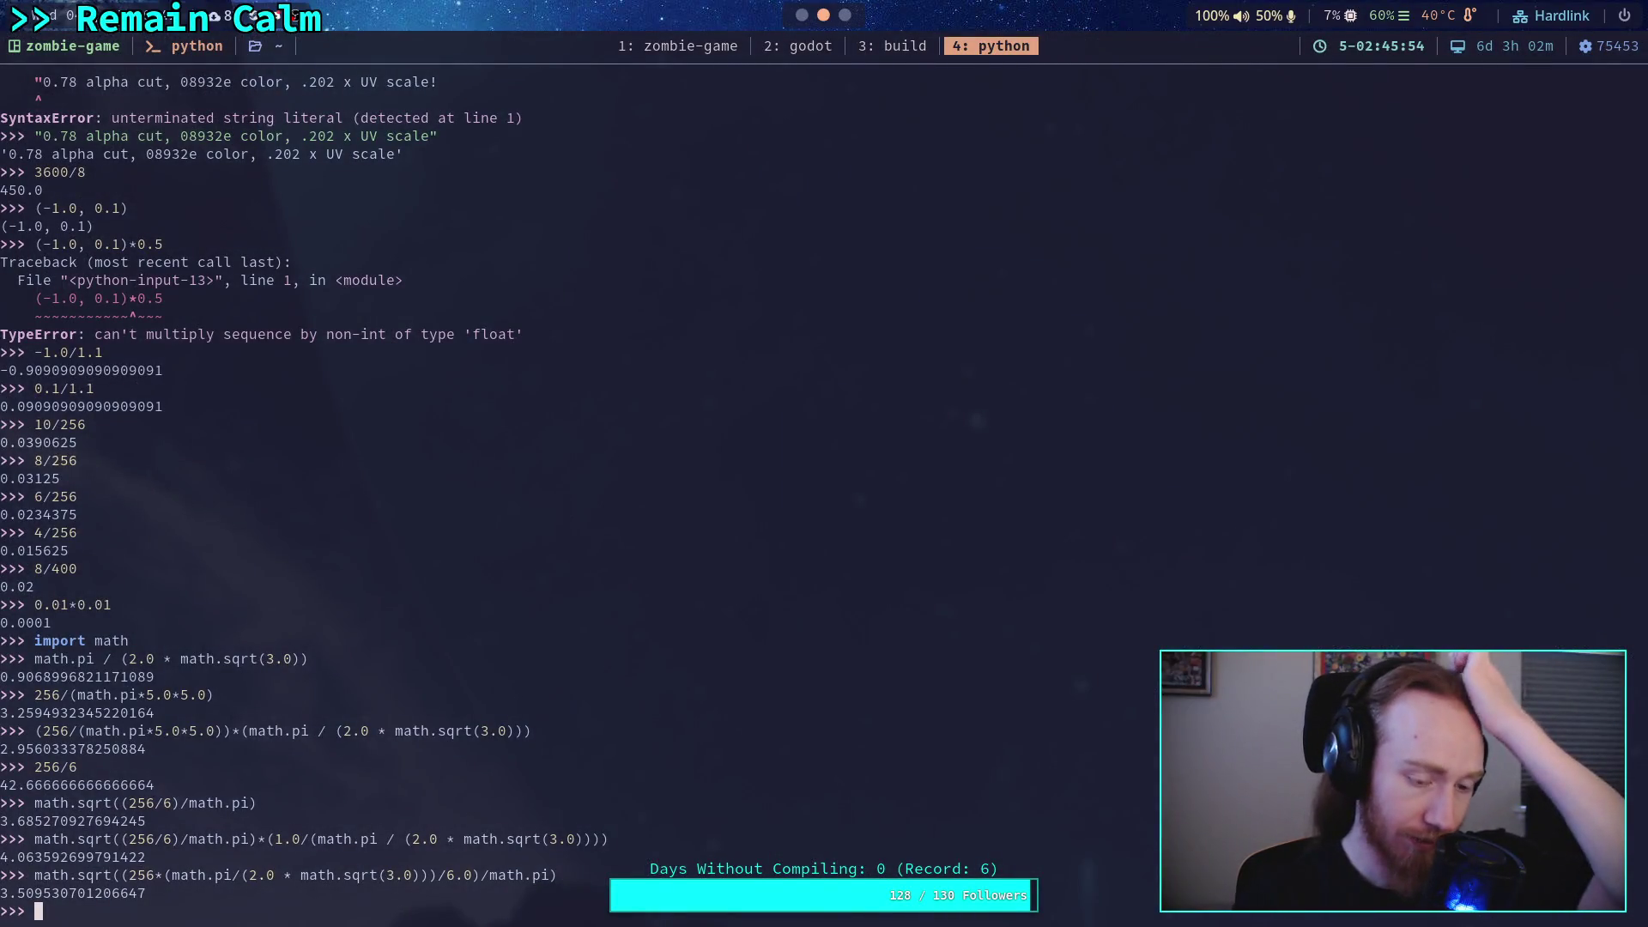
pyautogui.moveTo(122, 874); pyautogui.dragTo(472, 871)
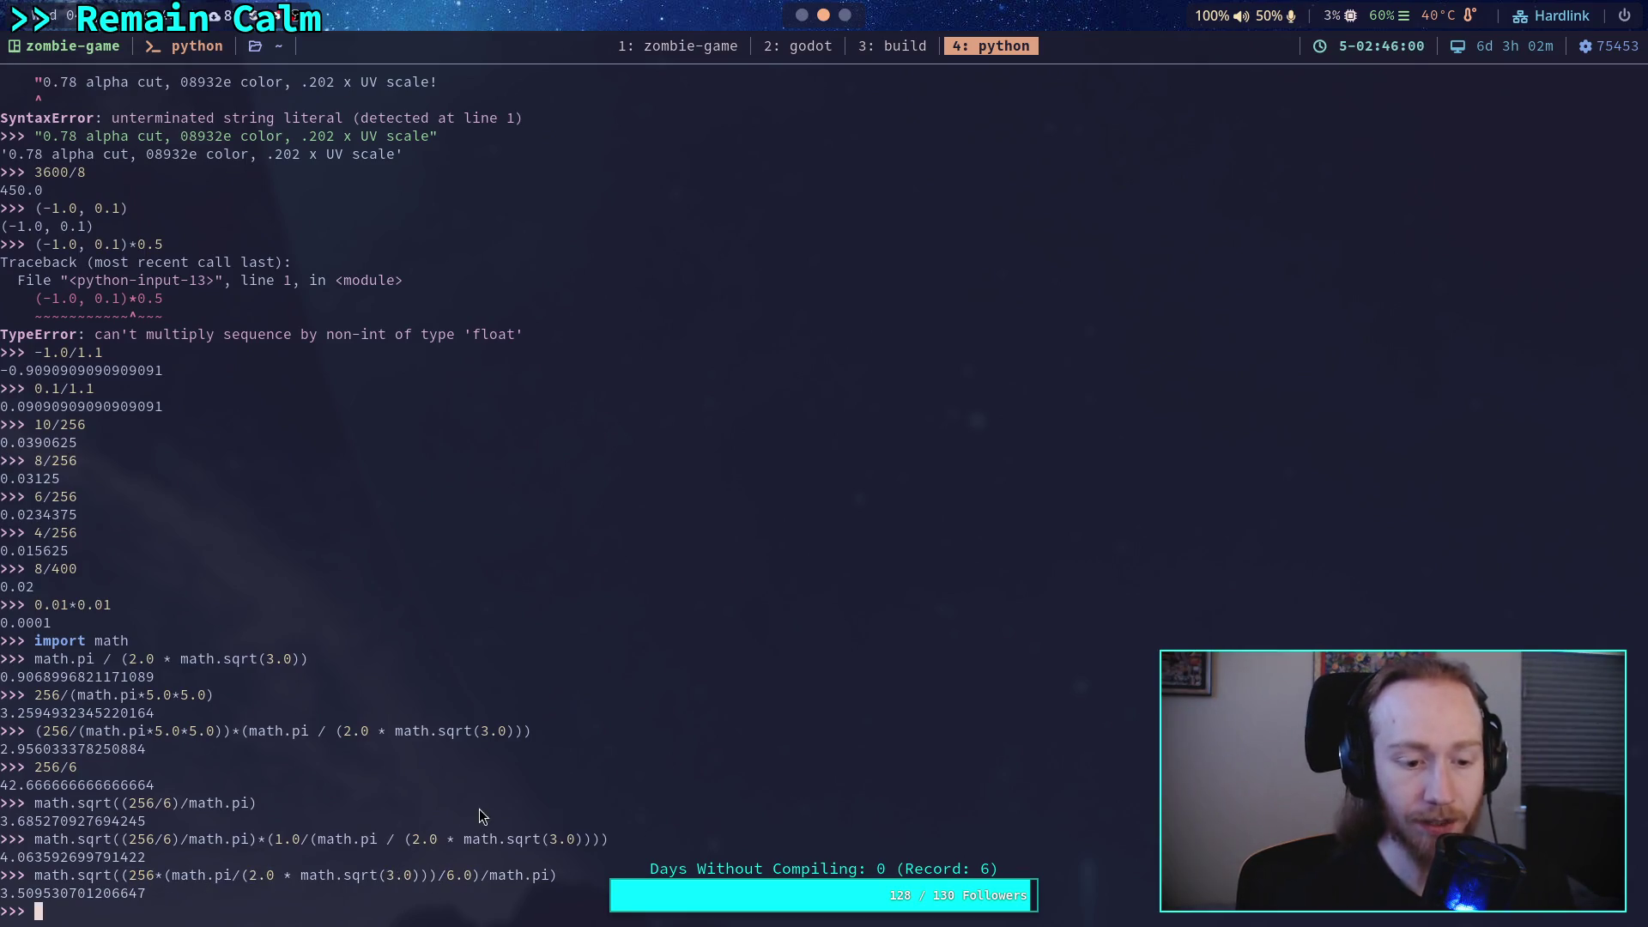
# - Change expected_distance to sqrt(USABLE_AREA / instance.density / PI)
pyautogui.press('super+2')
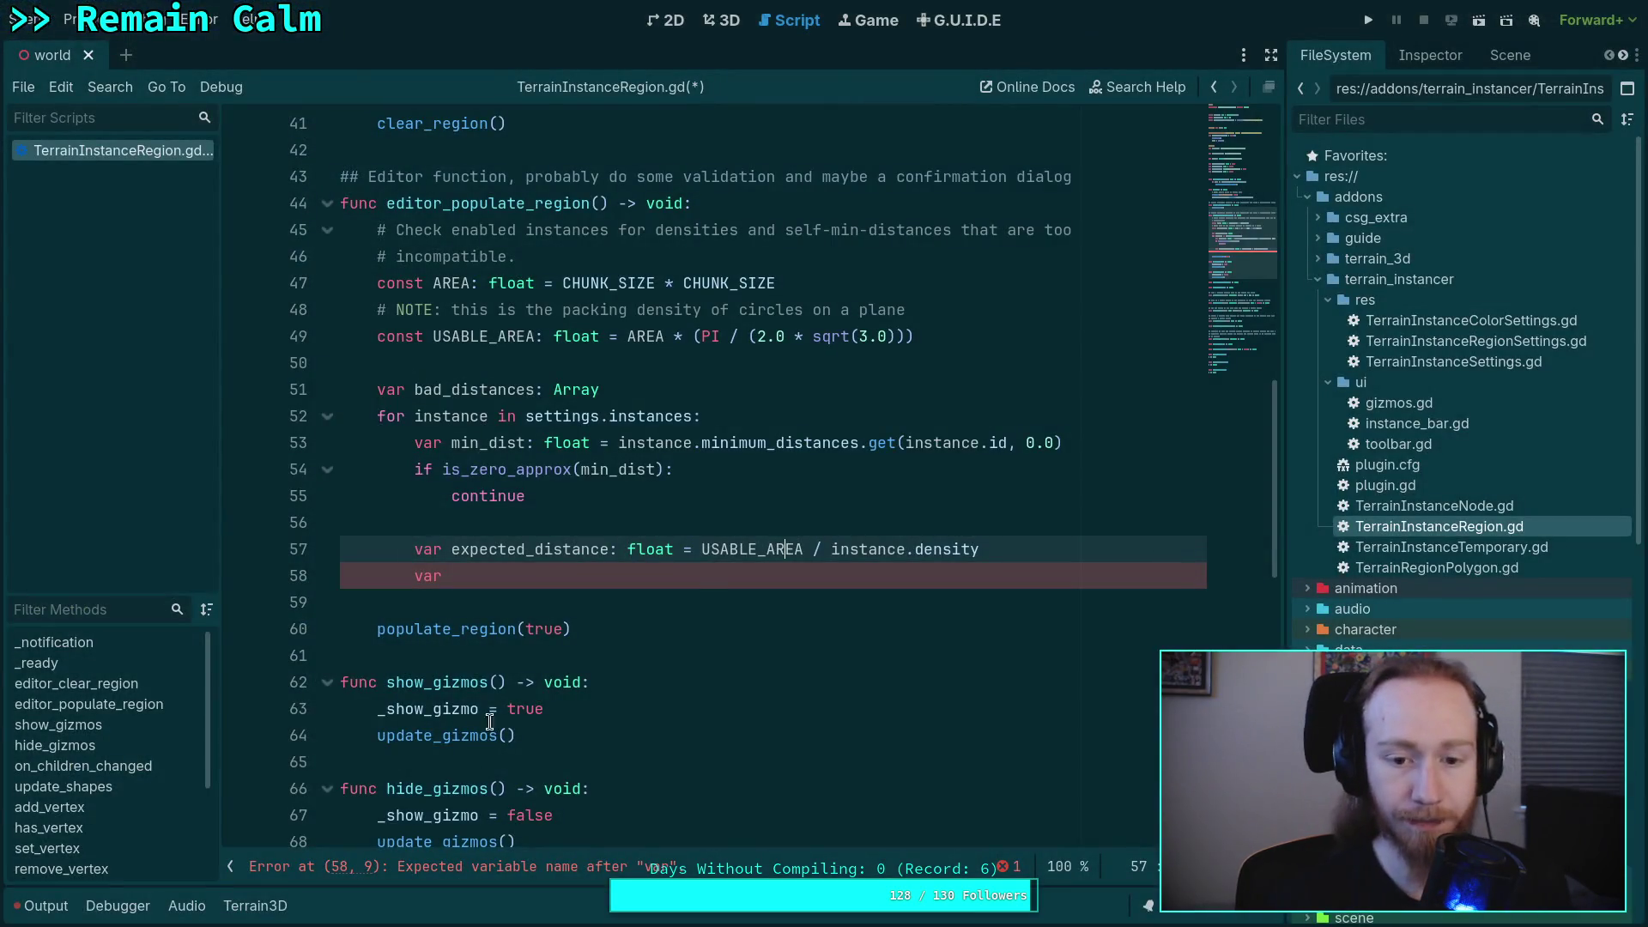
pyautogui.click(695, 549)
pyautogui.write('sqrt(')
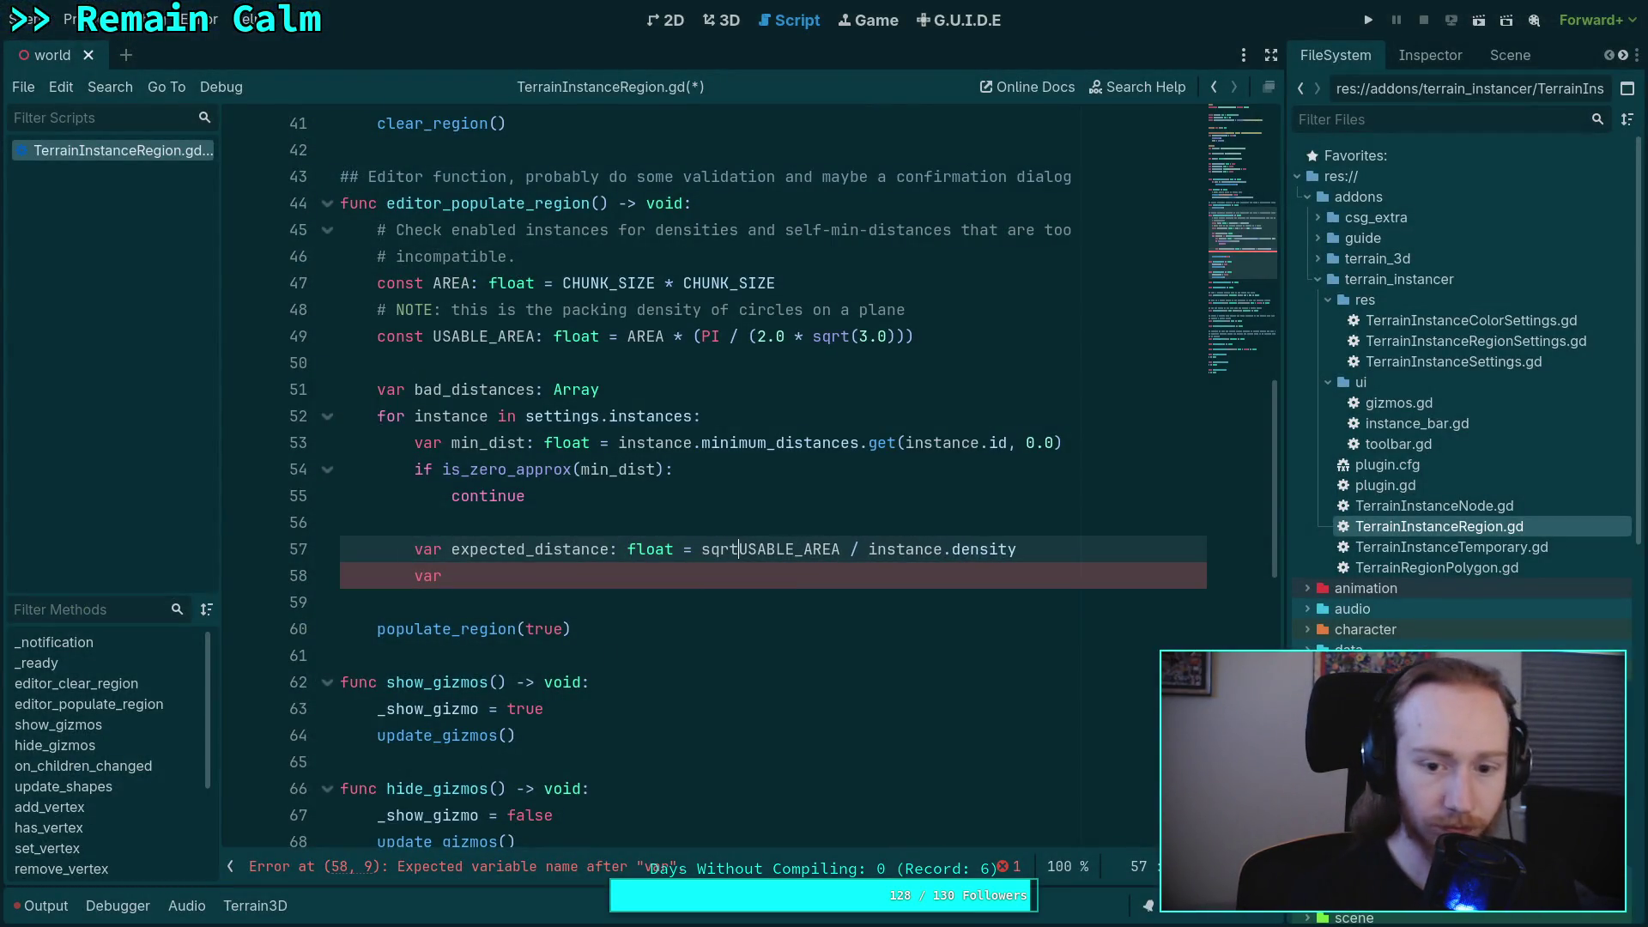
pyautogui.click(1058, 552)
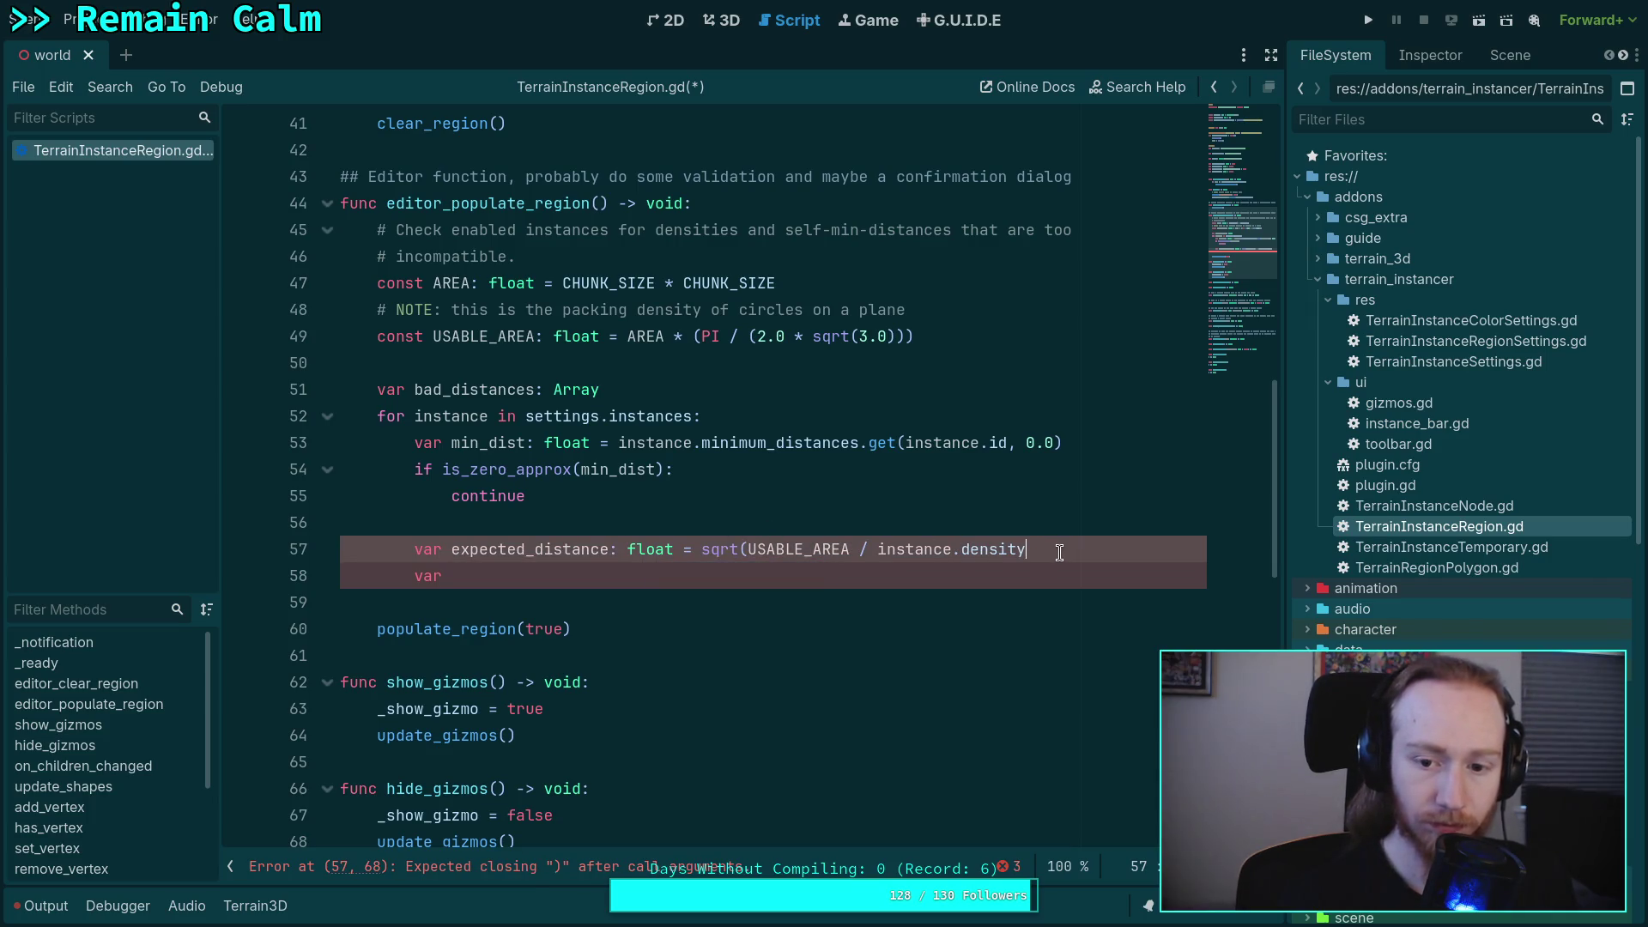
pyautogui.write(' / PI)')
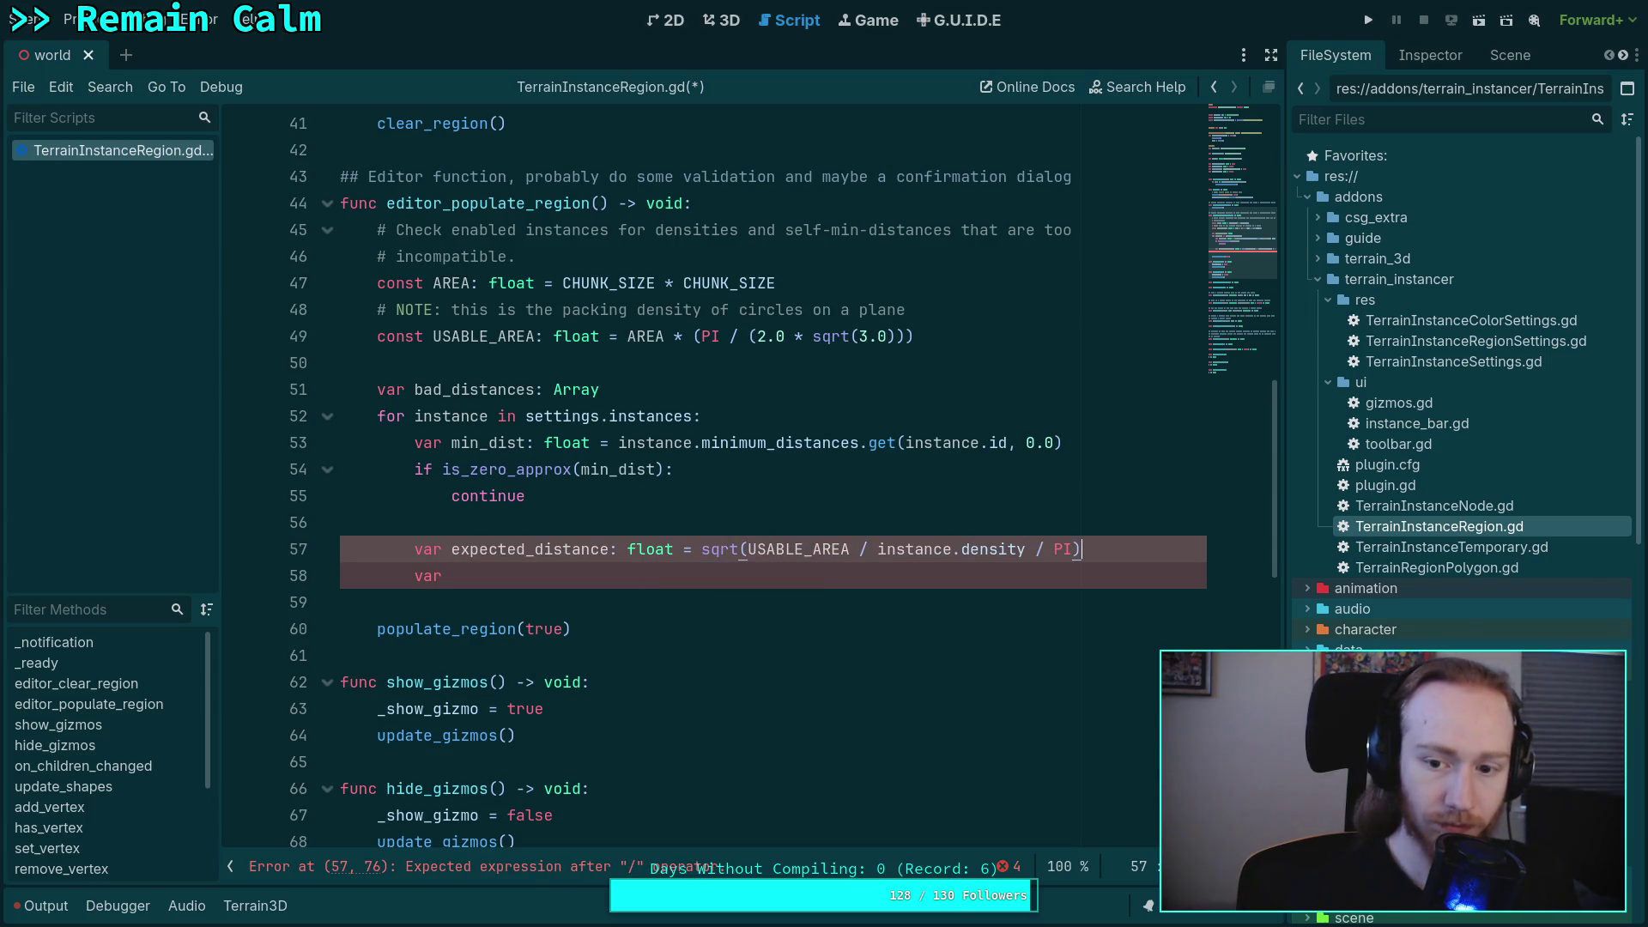
# - Add '# NOTE: expected average distance between instances with given density' above expected_distance
pyautogui.click(651, 577)
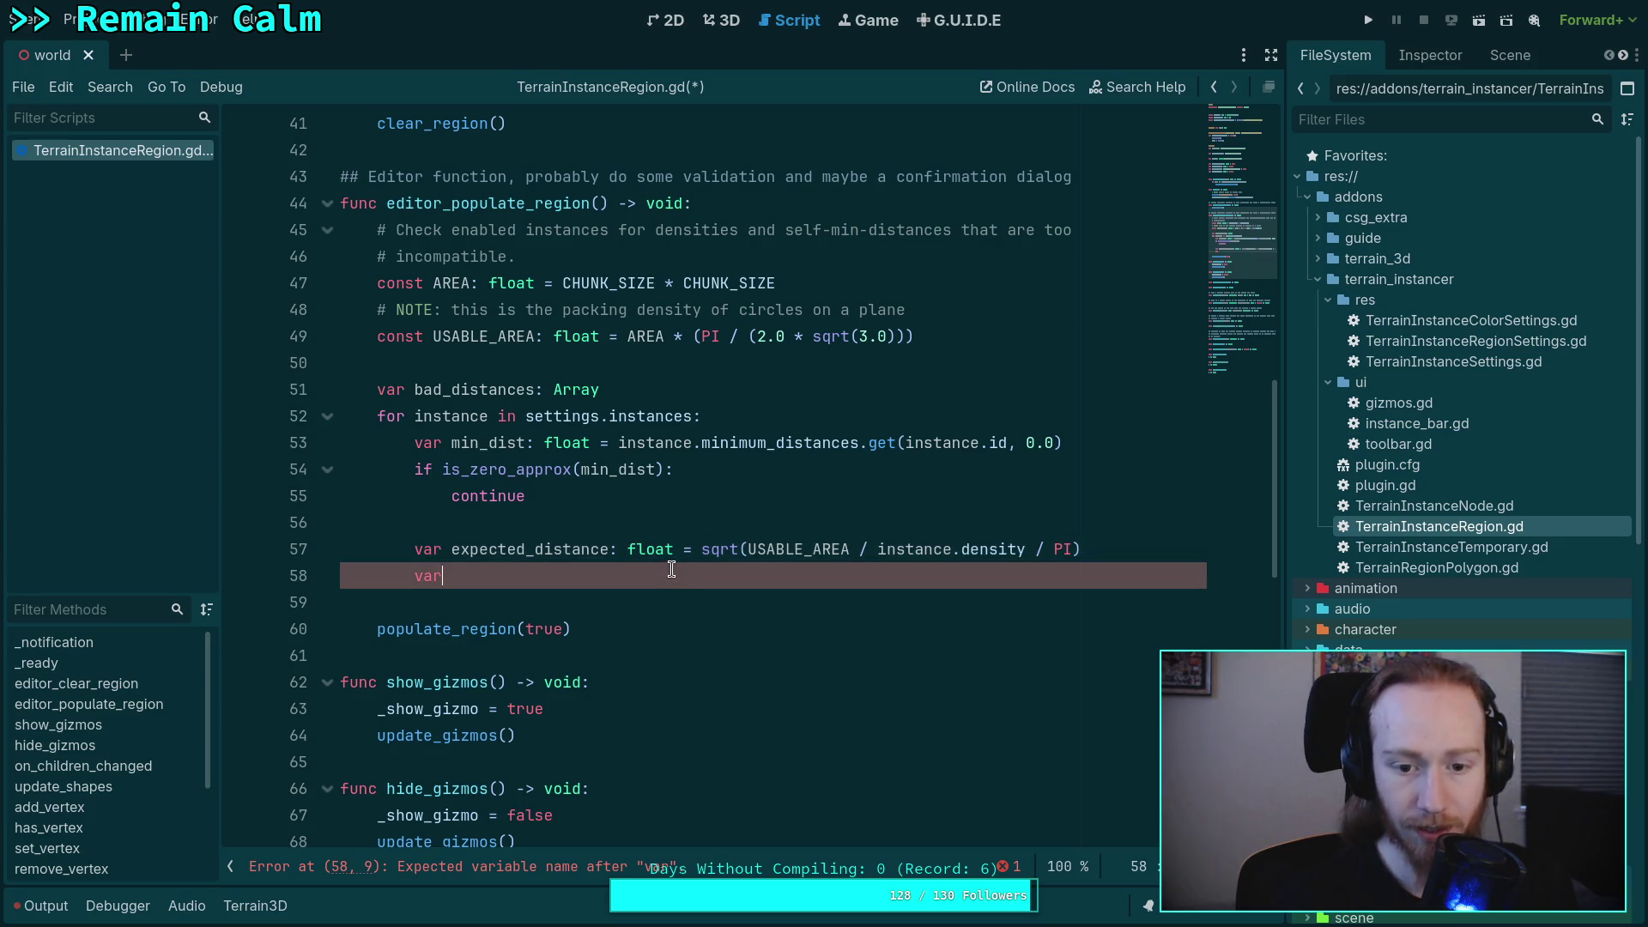
pyautogui.click(687, 523)
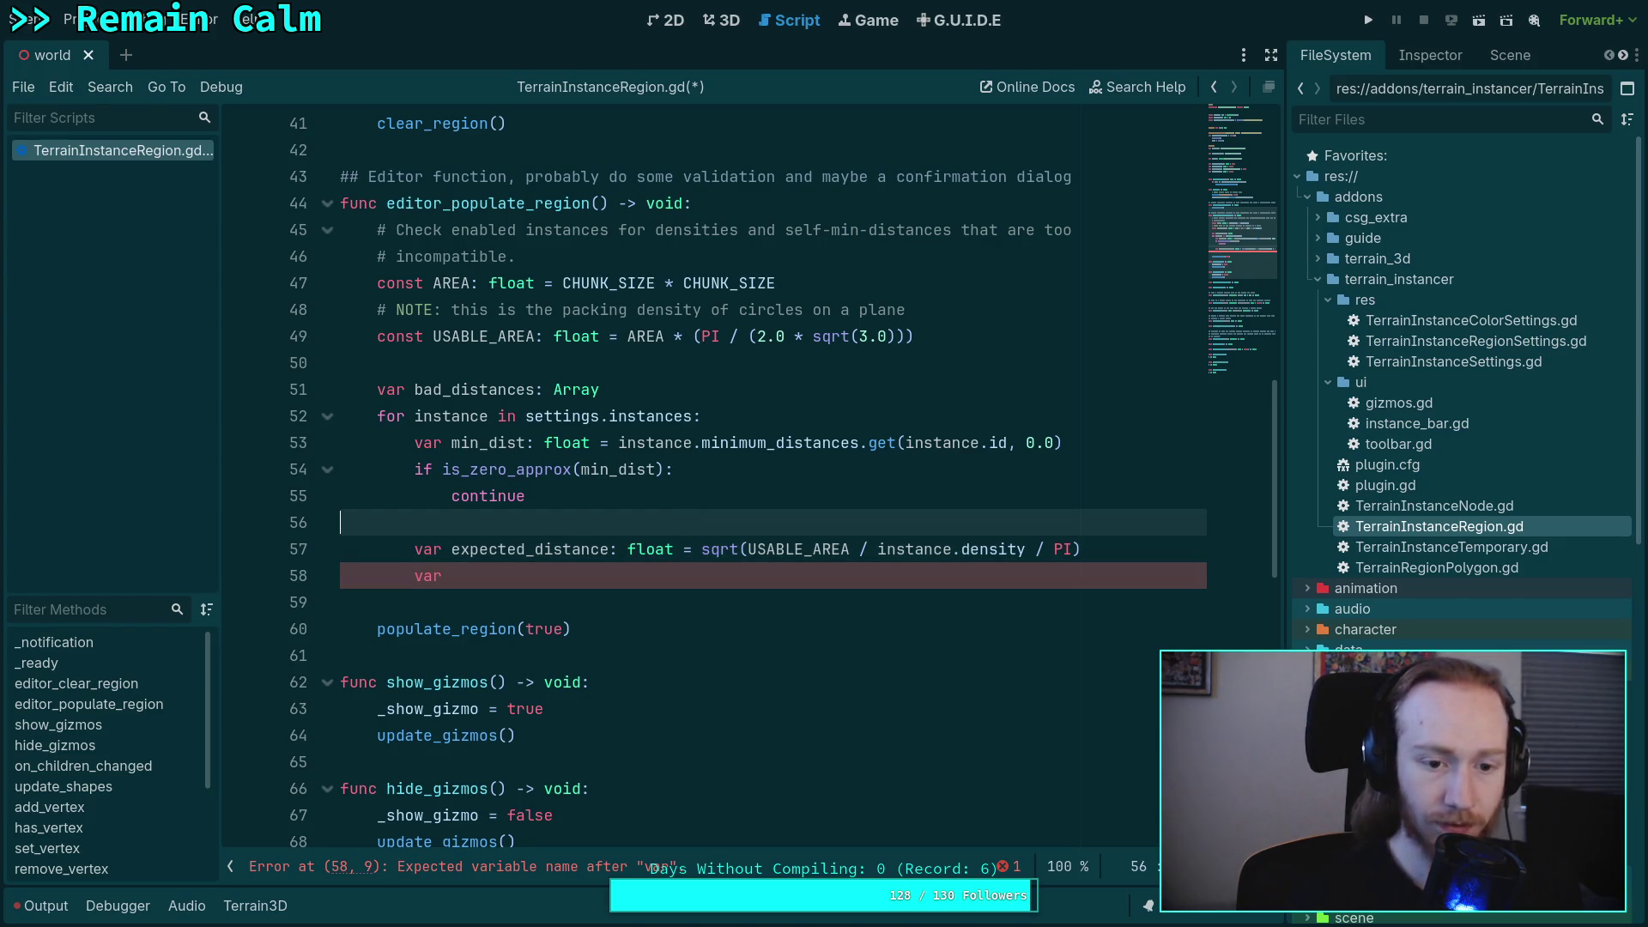
pyautogui.press('Return')
pyautogui.write('# NOTE')
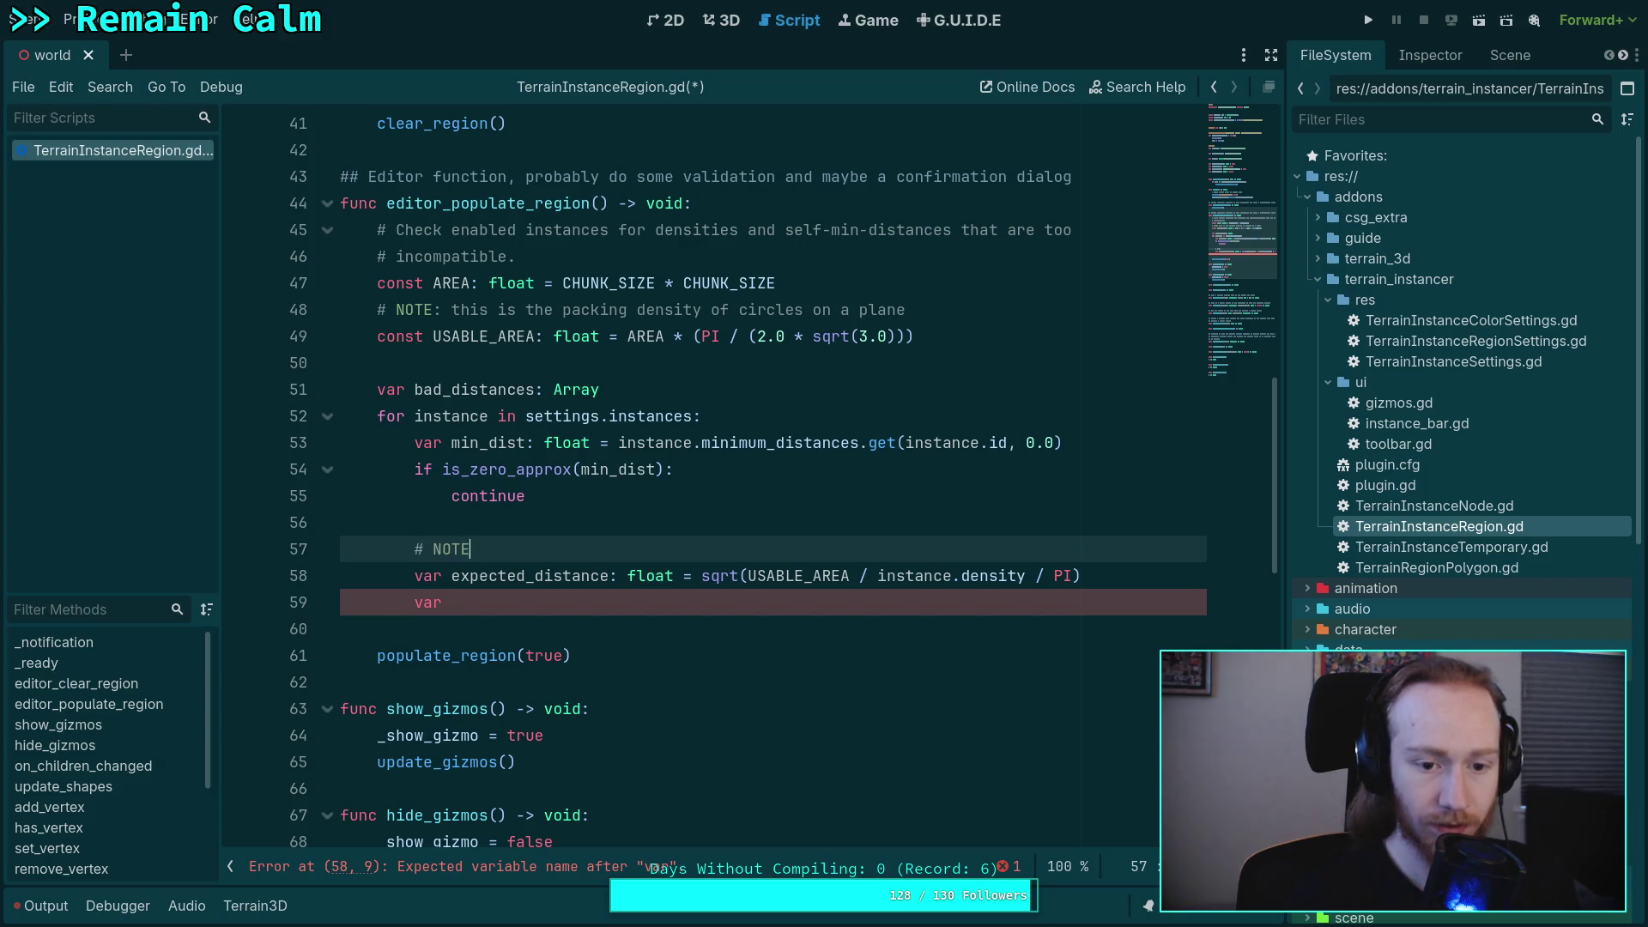
pyautogui.write(': expec')
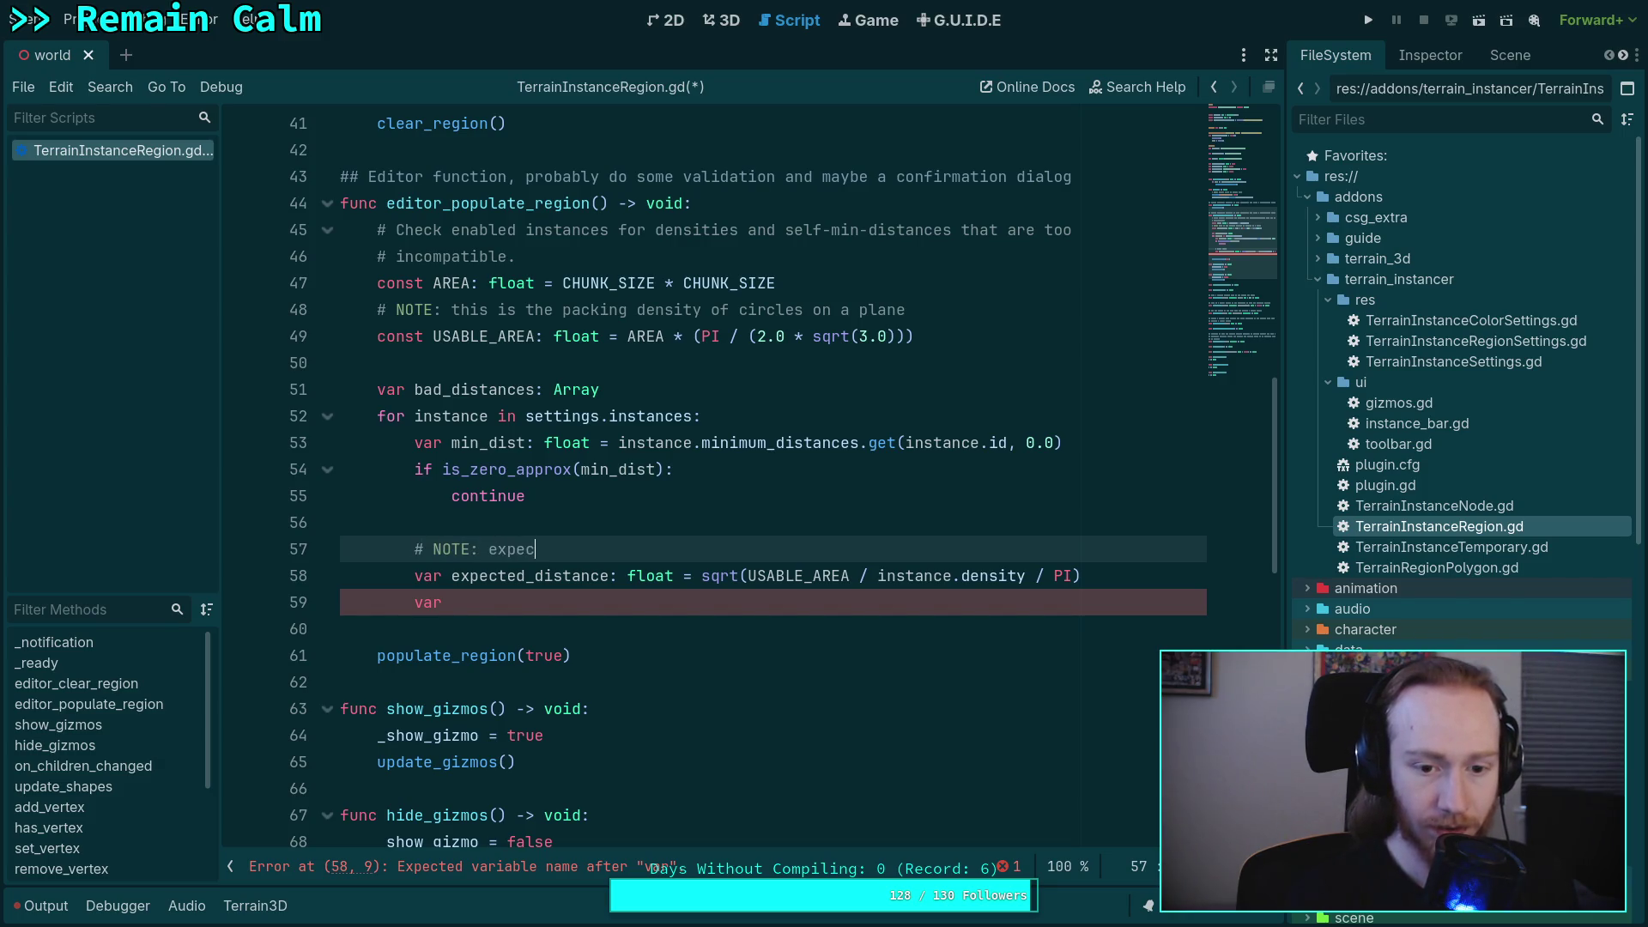
pyautogui.write('ted')
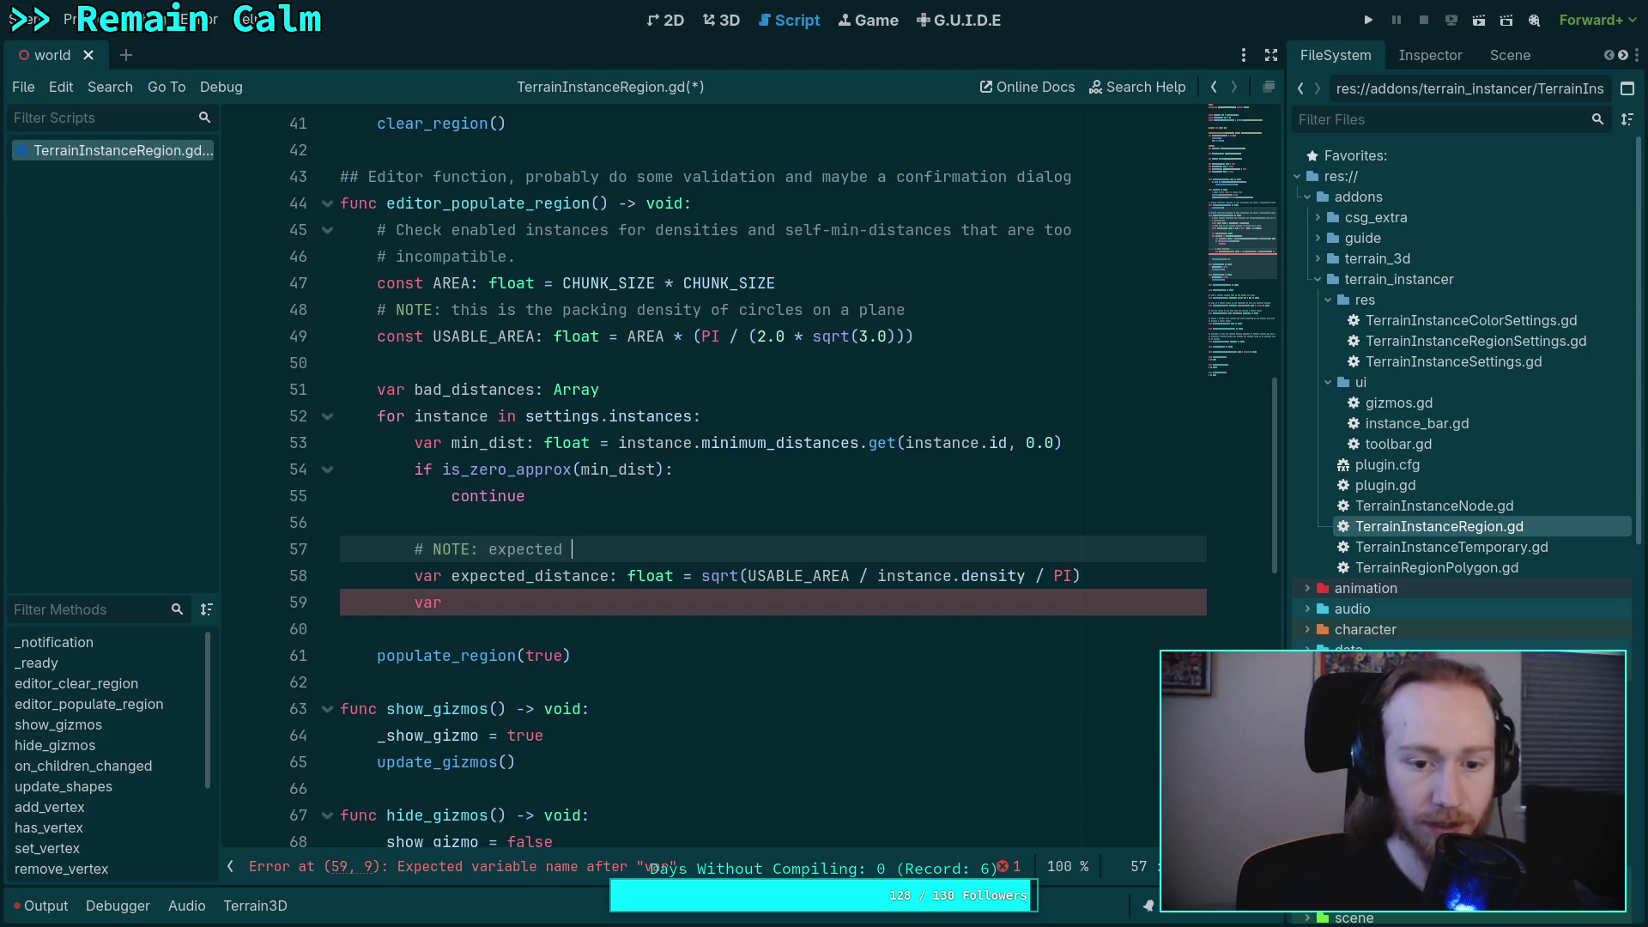
pyautogui.write(' dist')
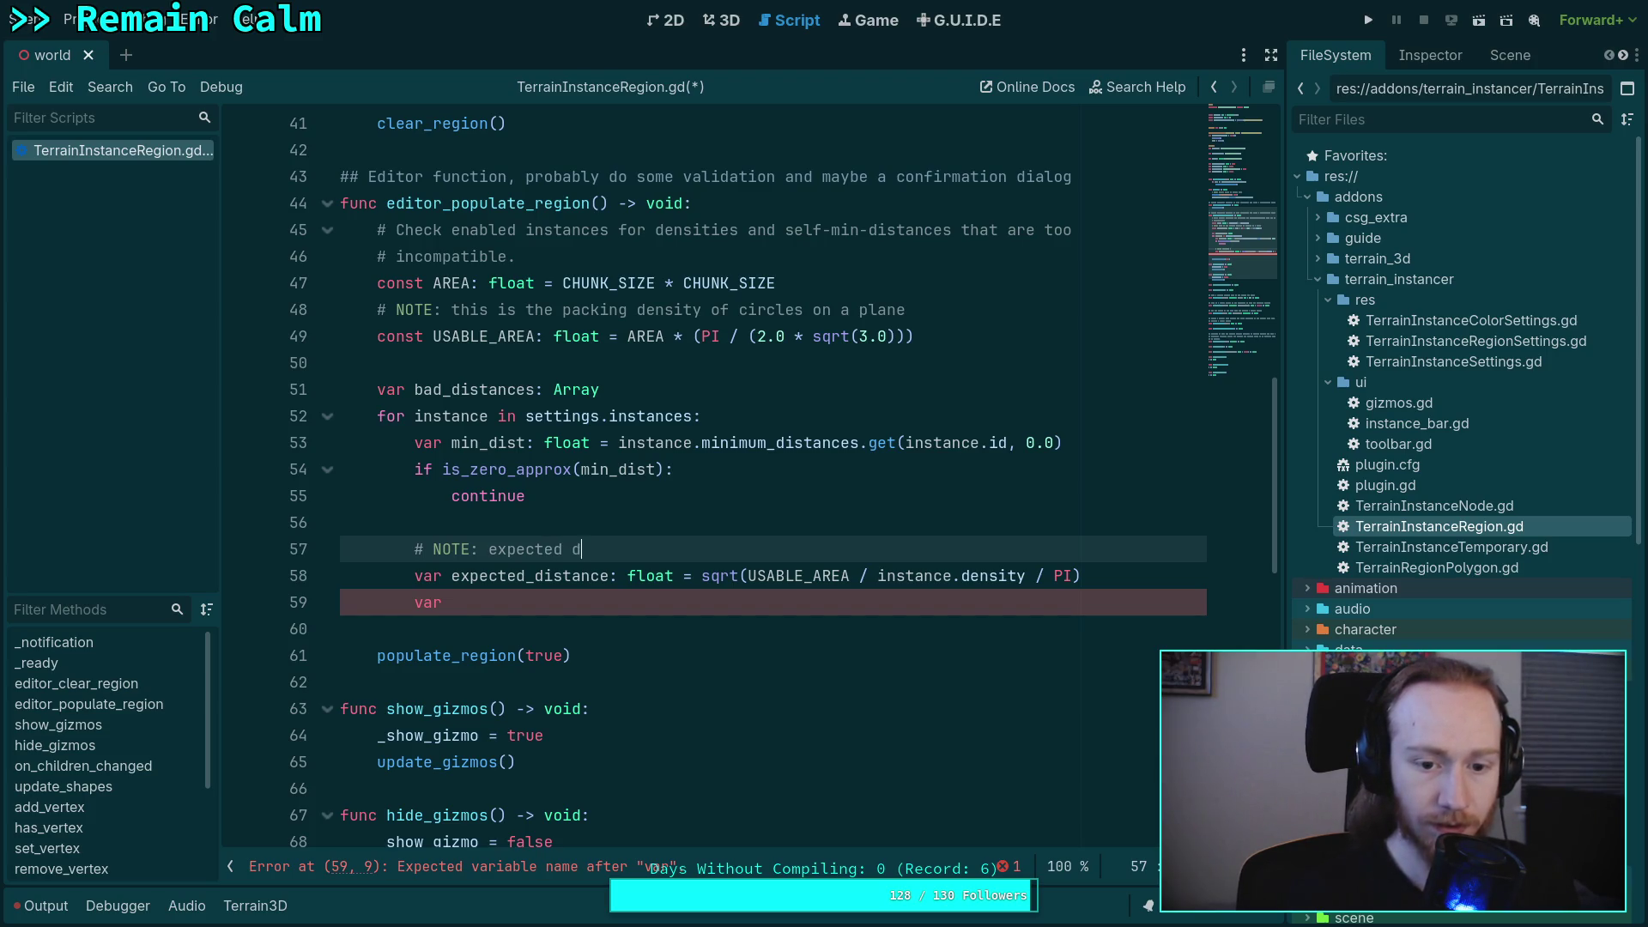
pyautogui.press('BackSpace')
pyautogui.press('BackSpace')
pyautogui.press('BackSpace')
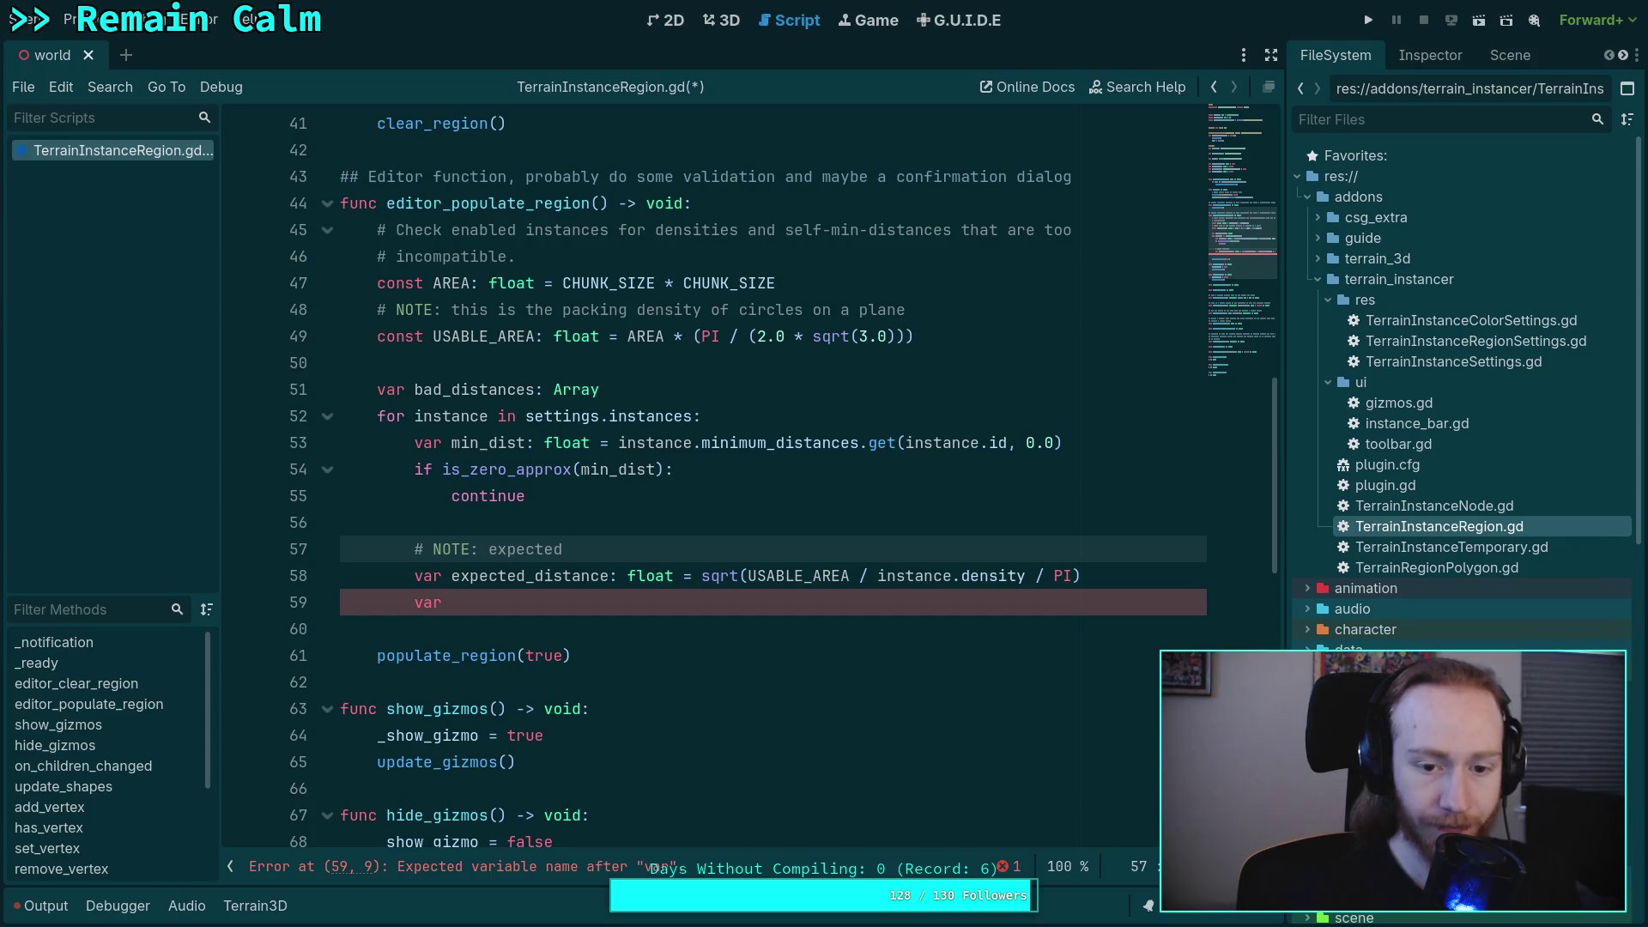
pyautogui.write('average distance betwee')
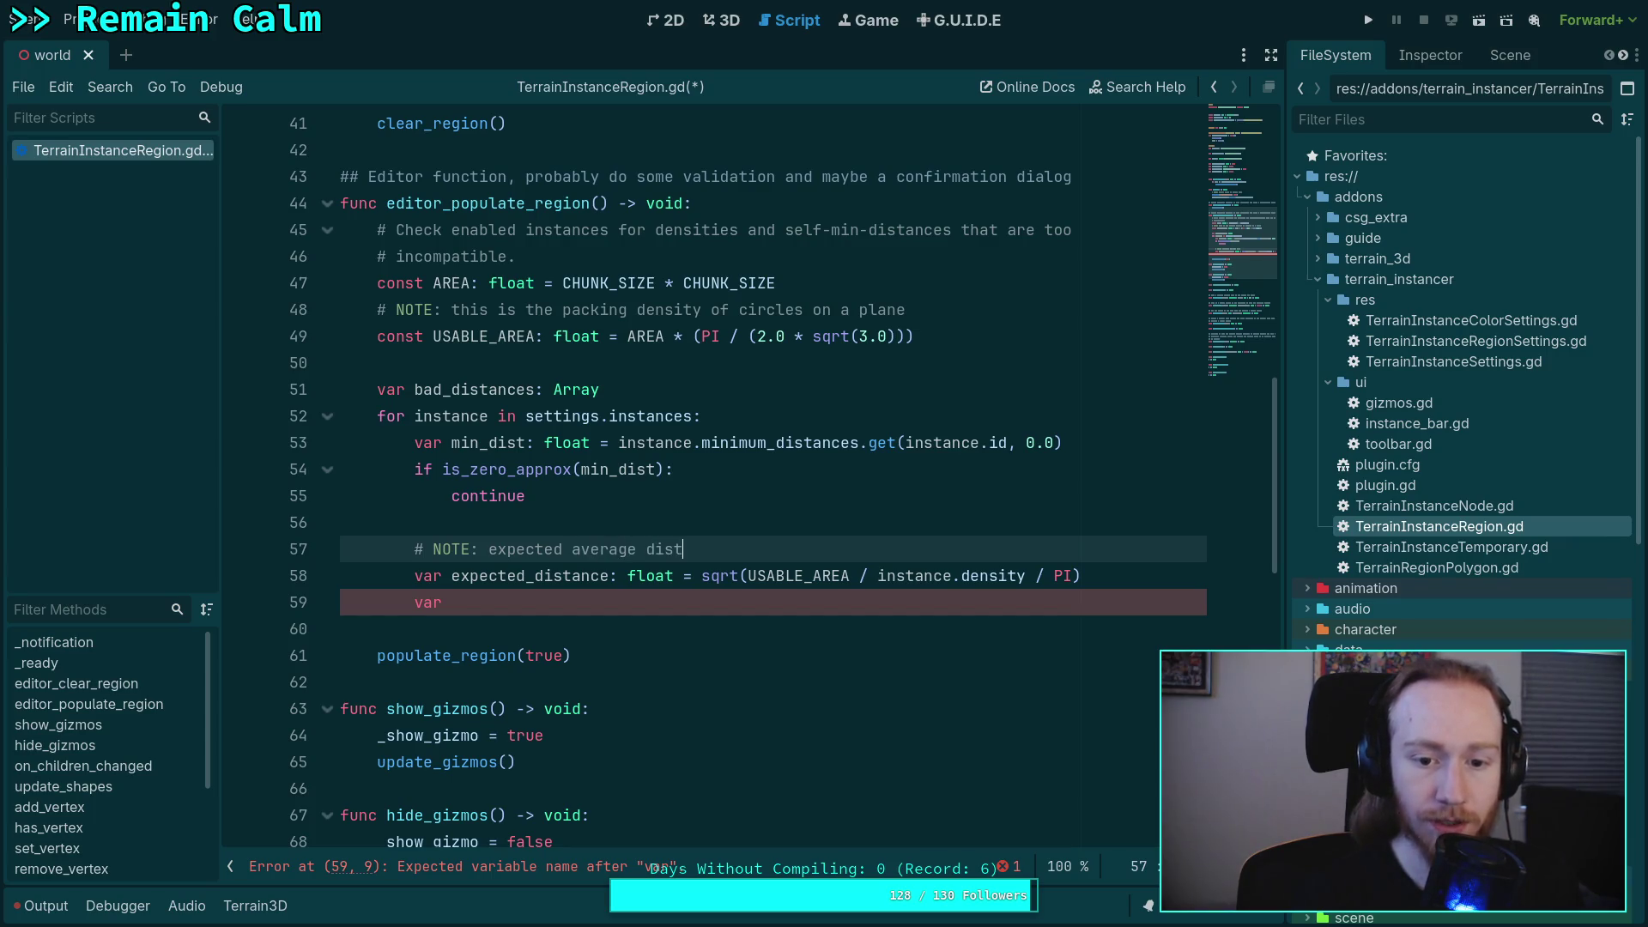
pyautogui.write('n ')
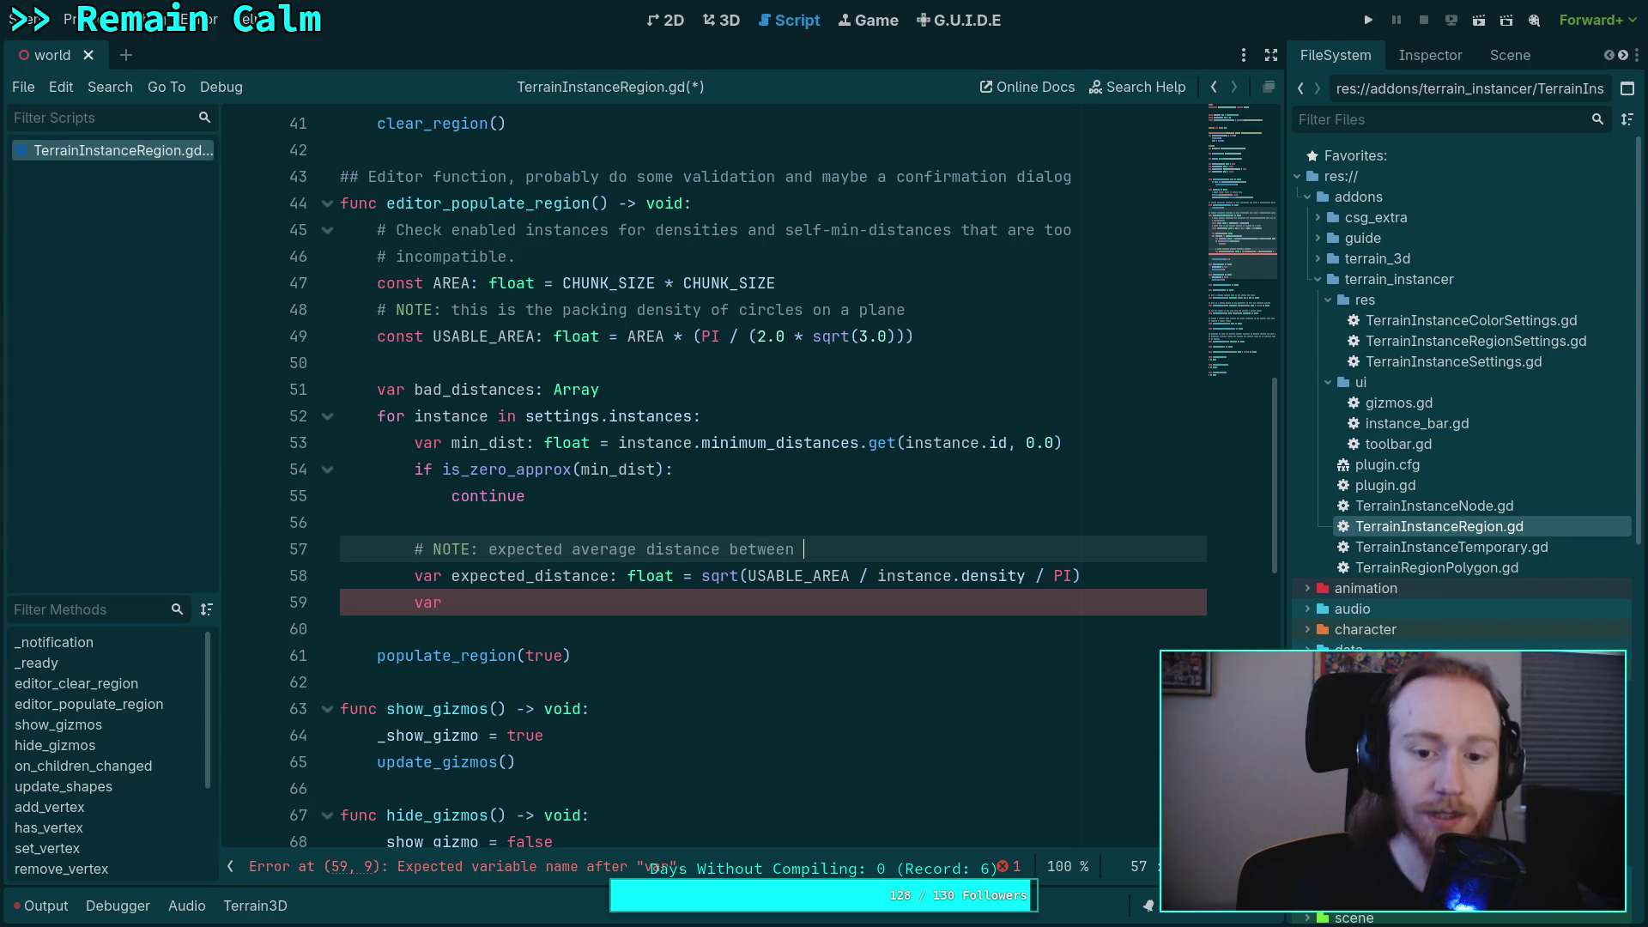
pyautogui.write('instance')
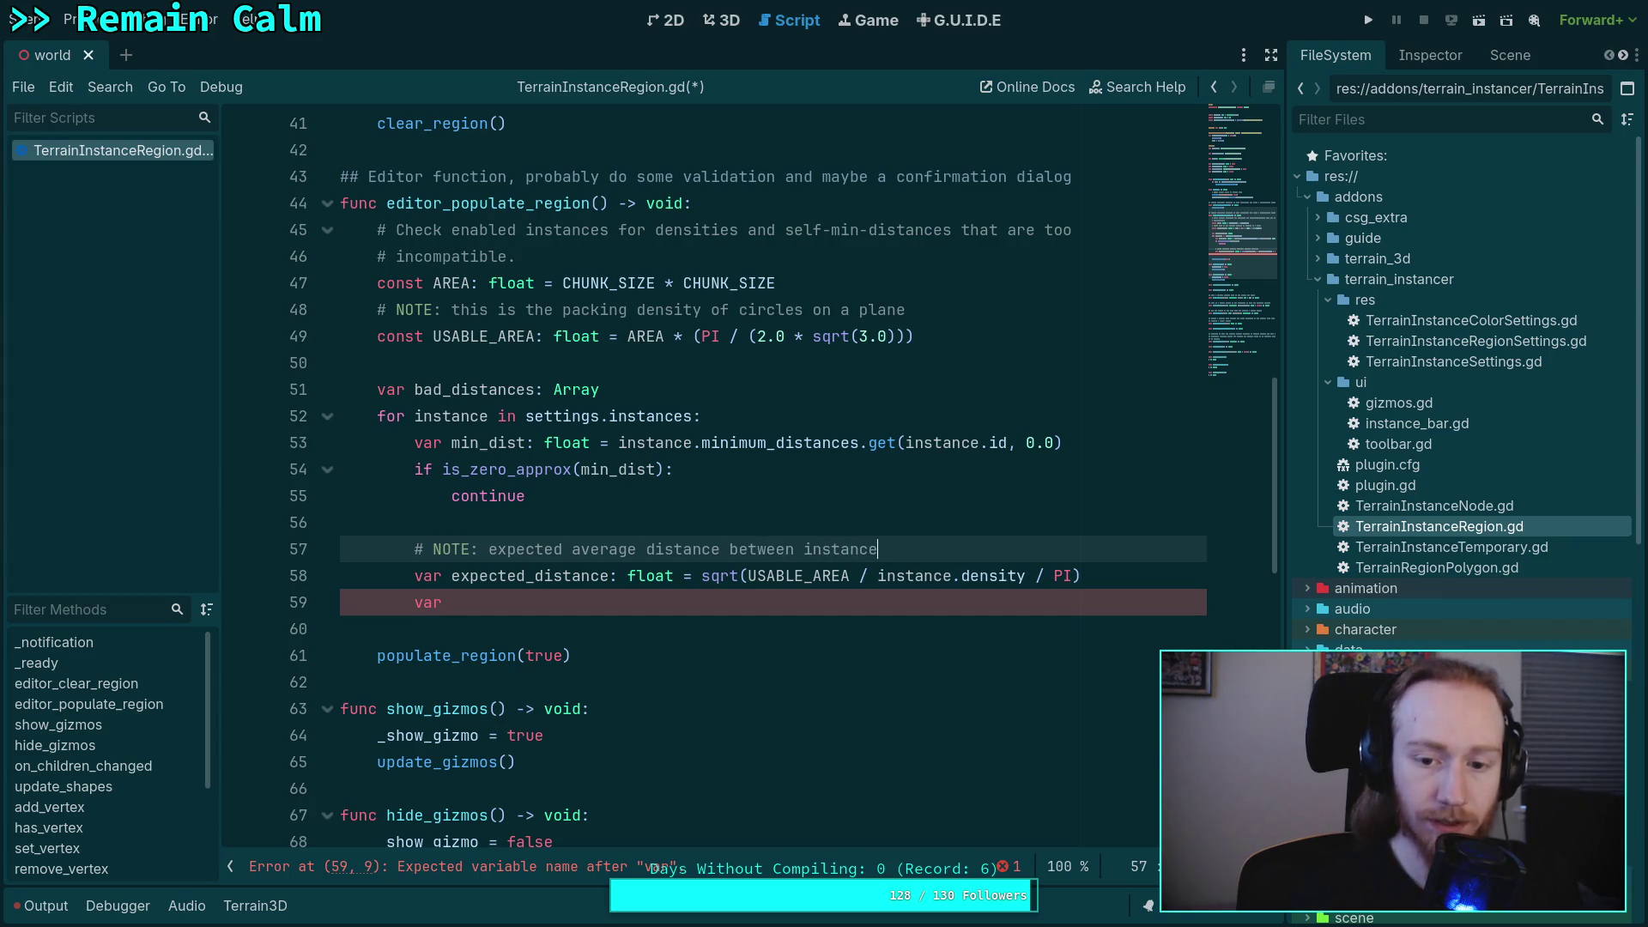
pyautogui.write('s with g')
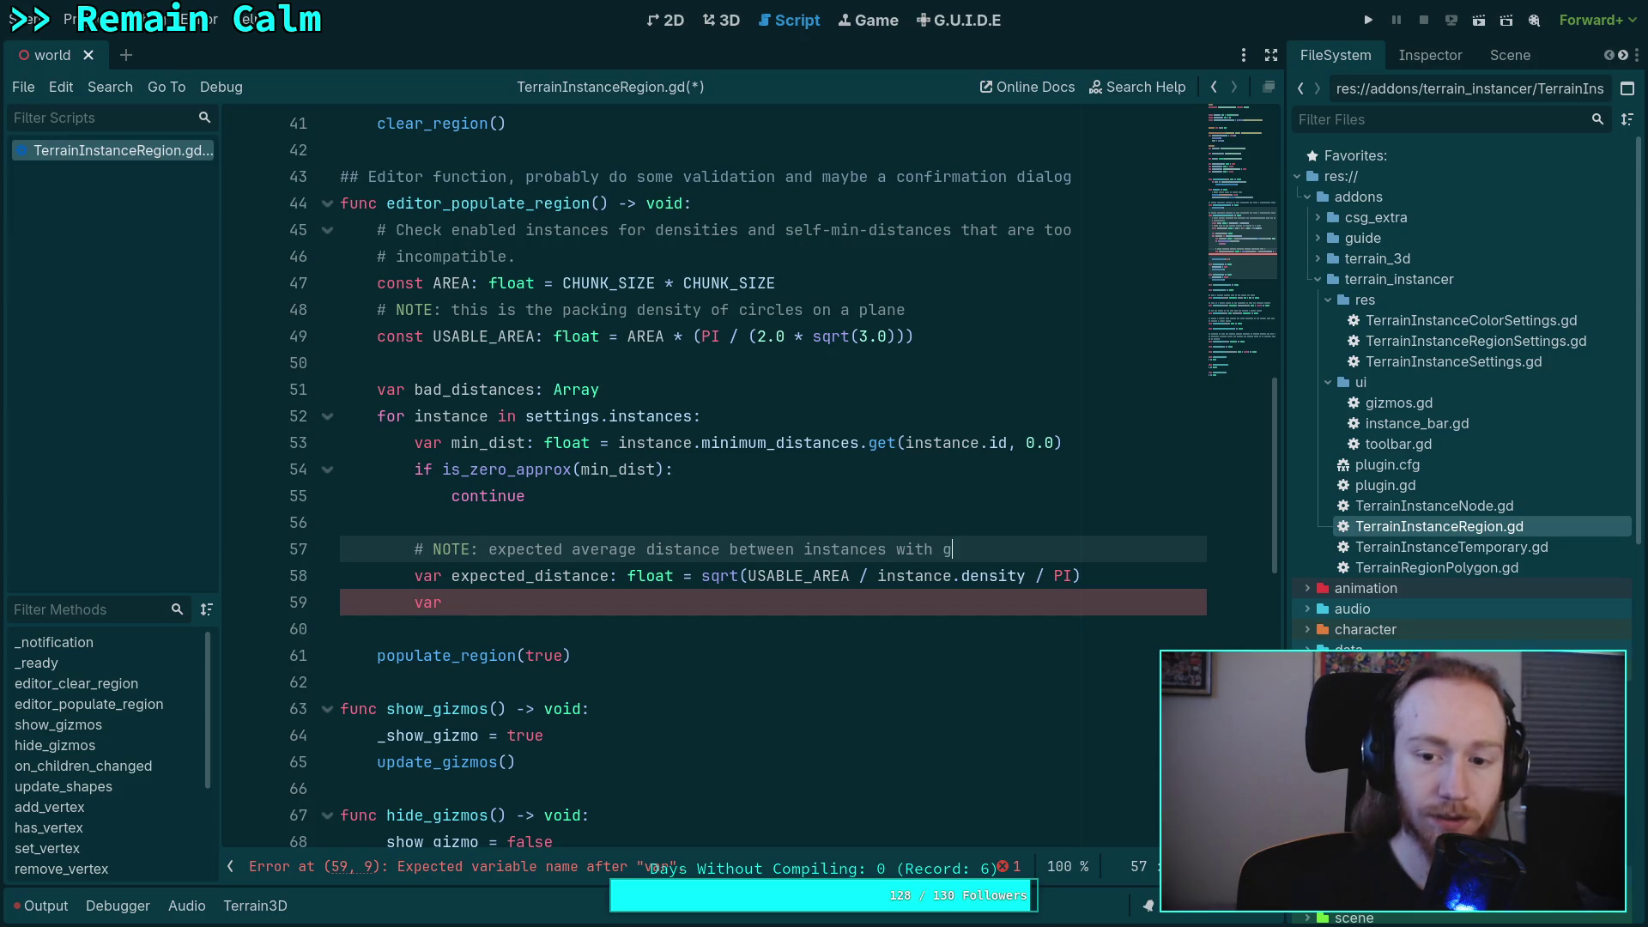
pyautogui.write('iven density')
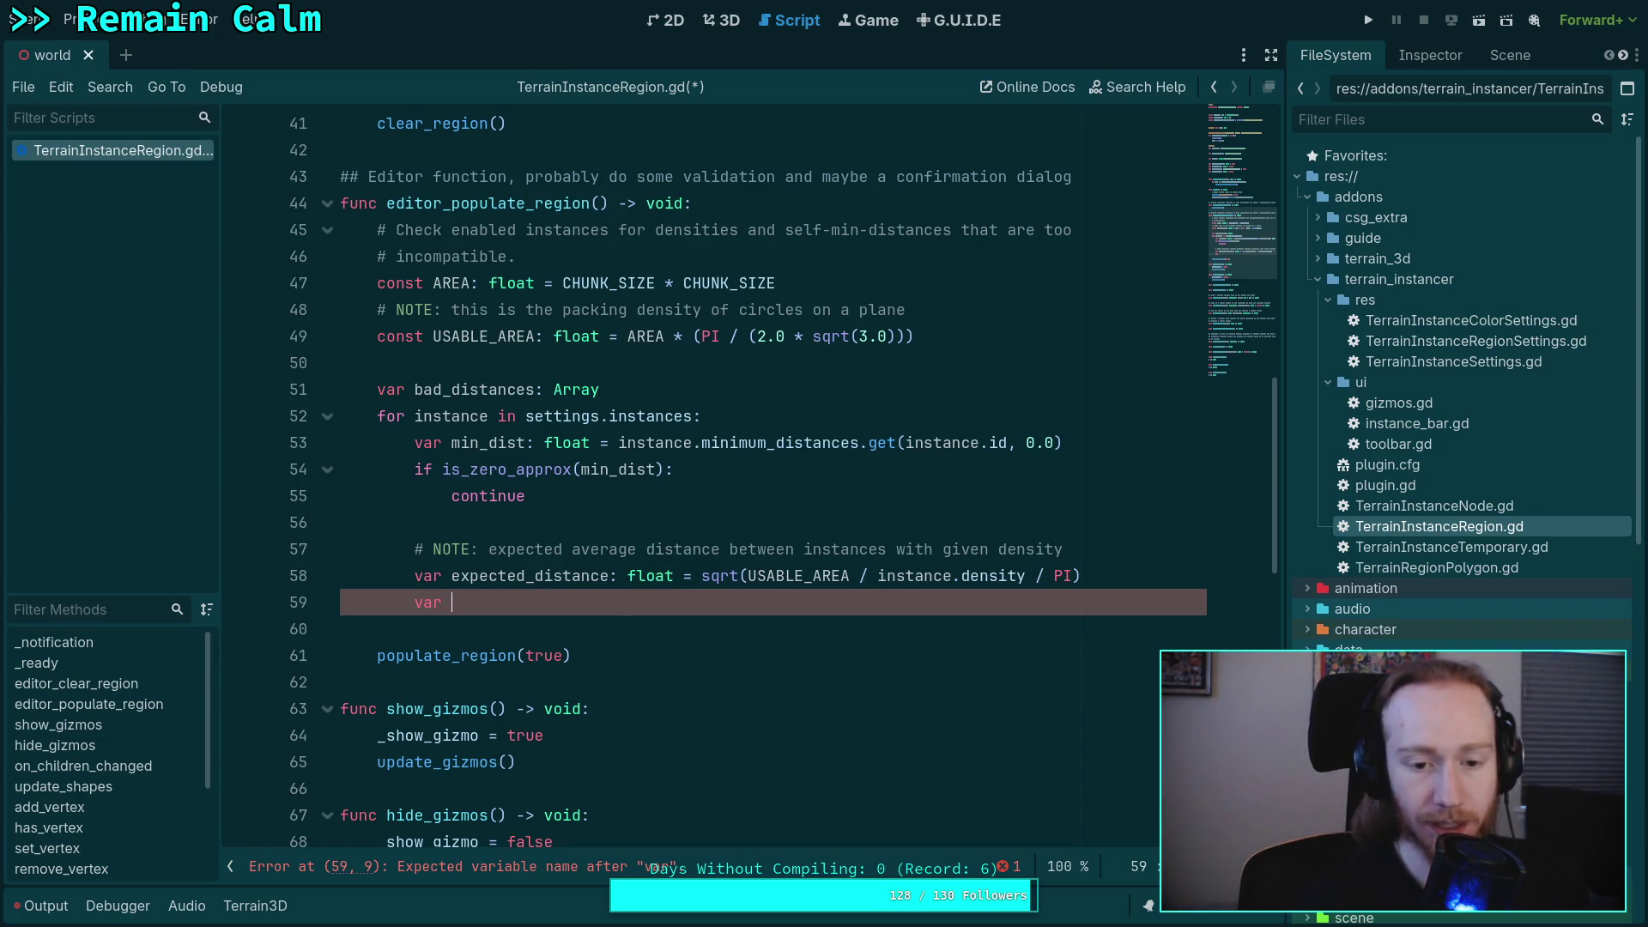
# - Declare 'expected_density: float =' with a '# NOTE: expected count per chunk with given minimum distance' comment above
pyautogui.write('expec')
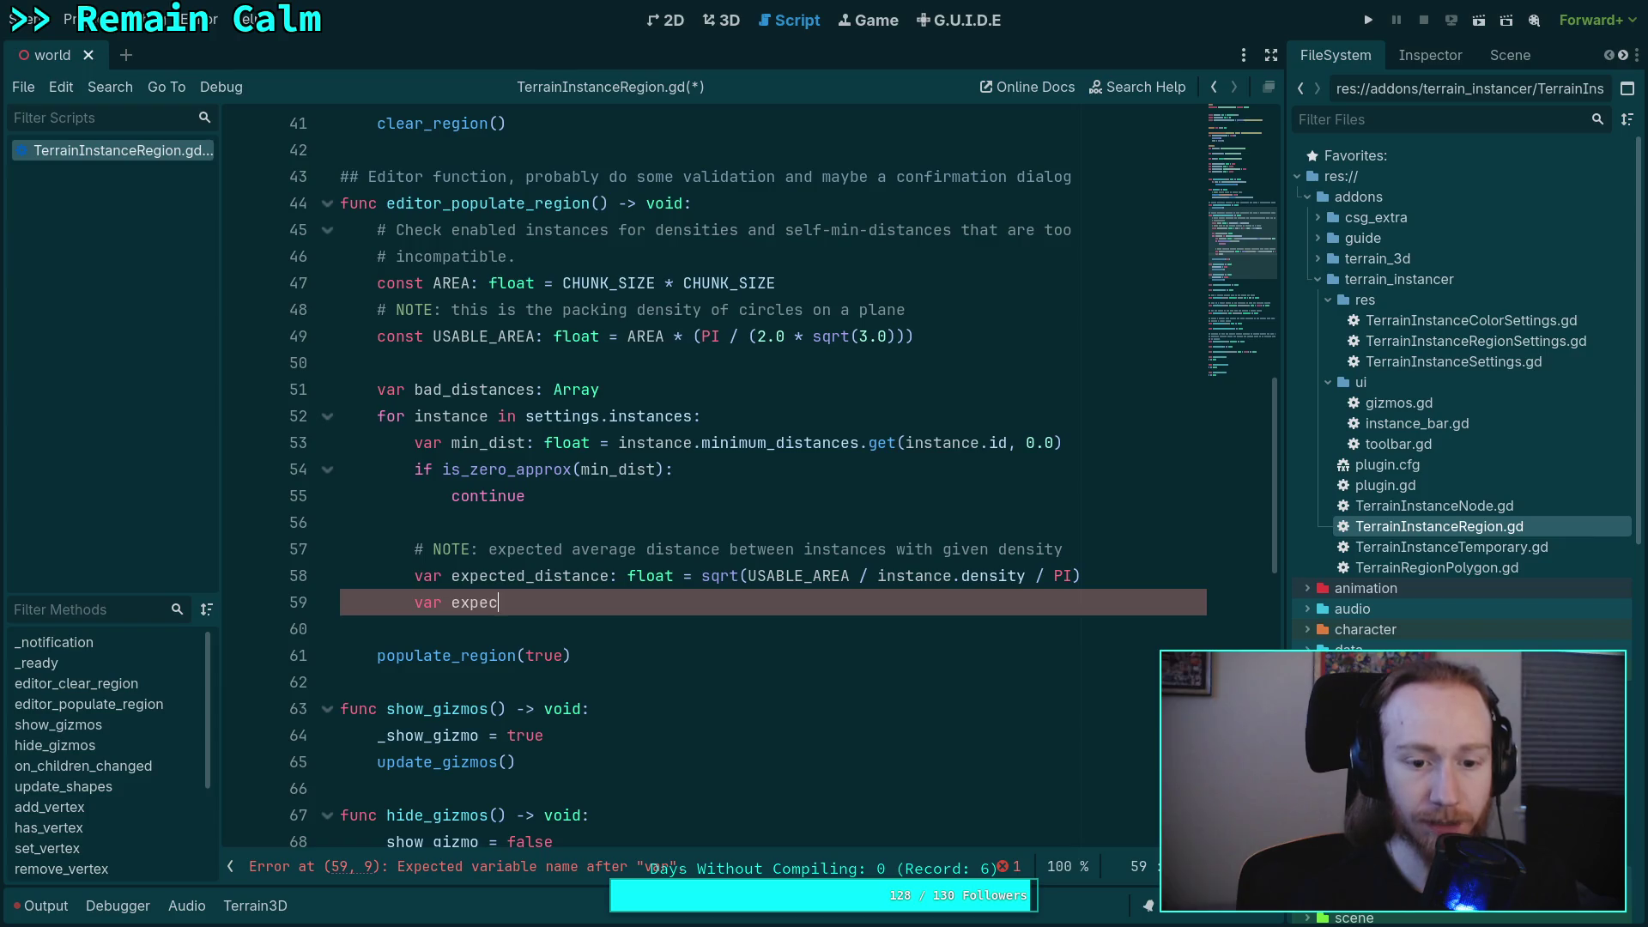
pyautogui.write('ted_densit')
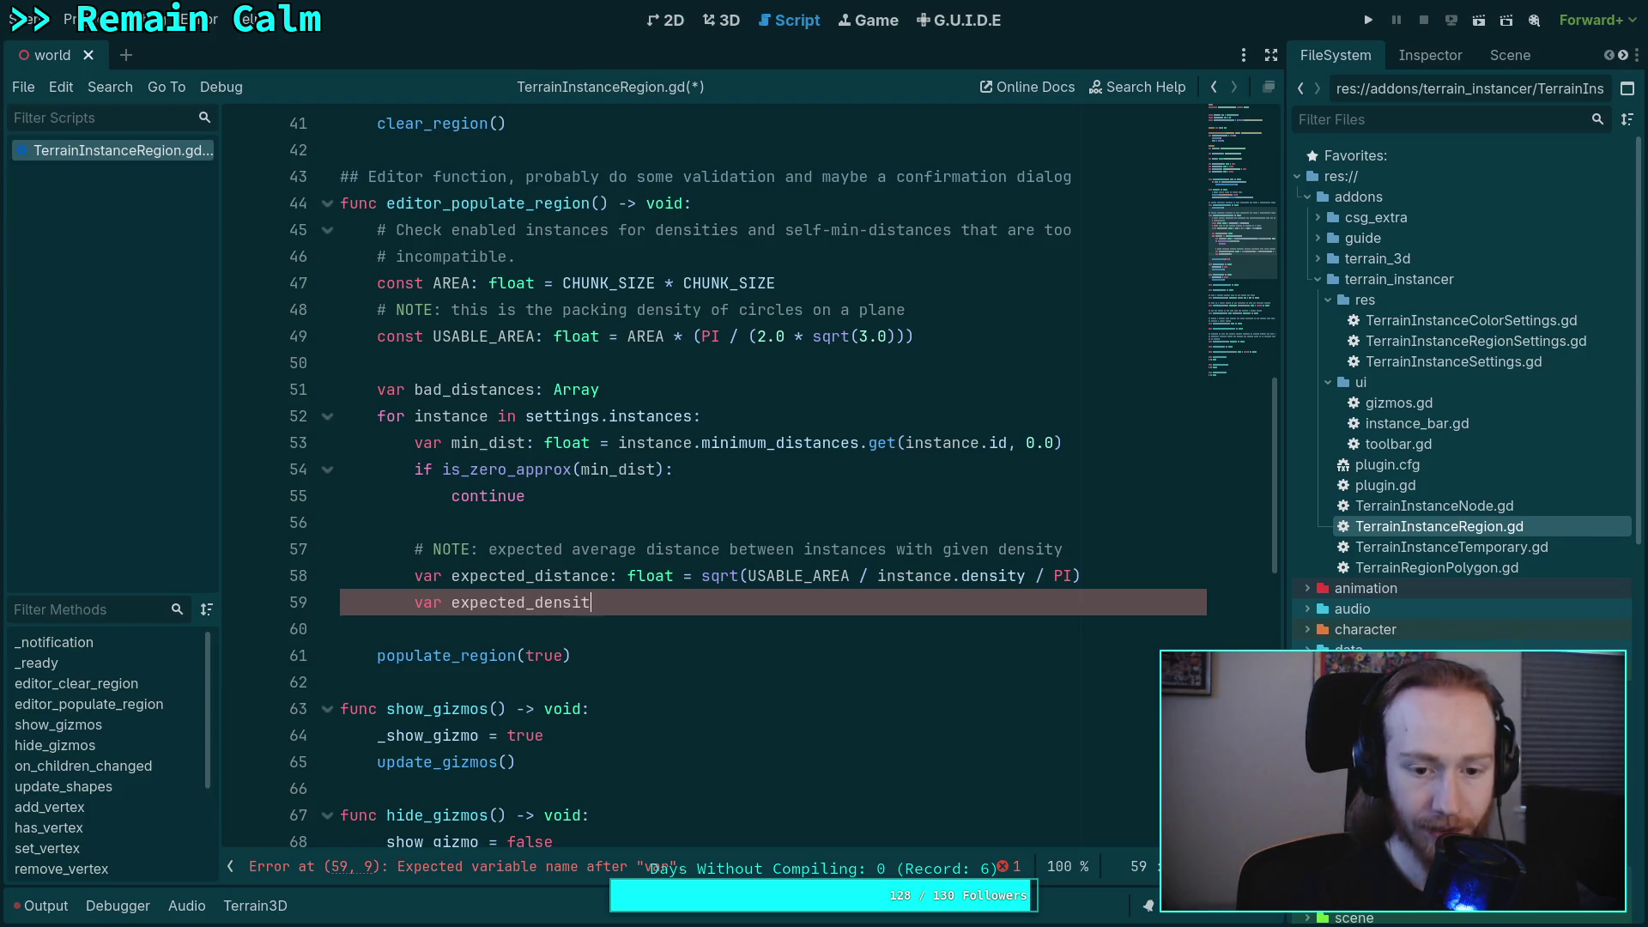
pyautogui.write('y: float =')
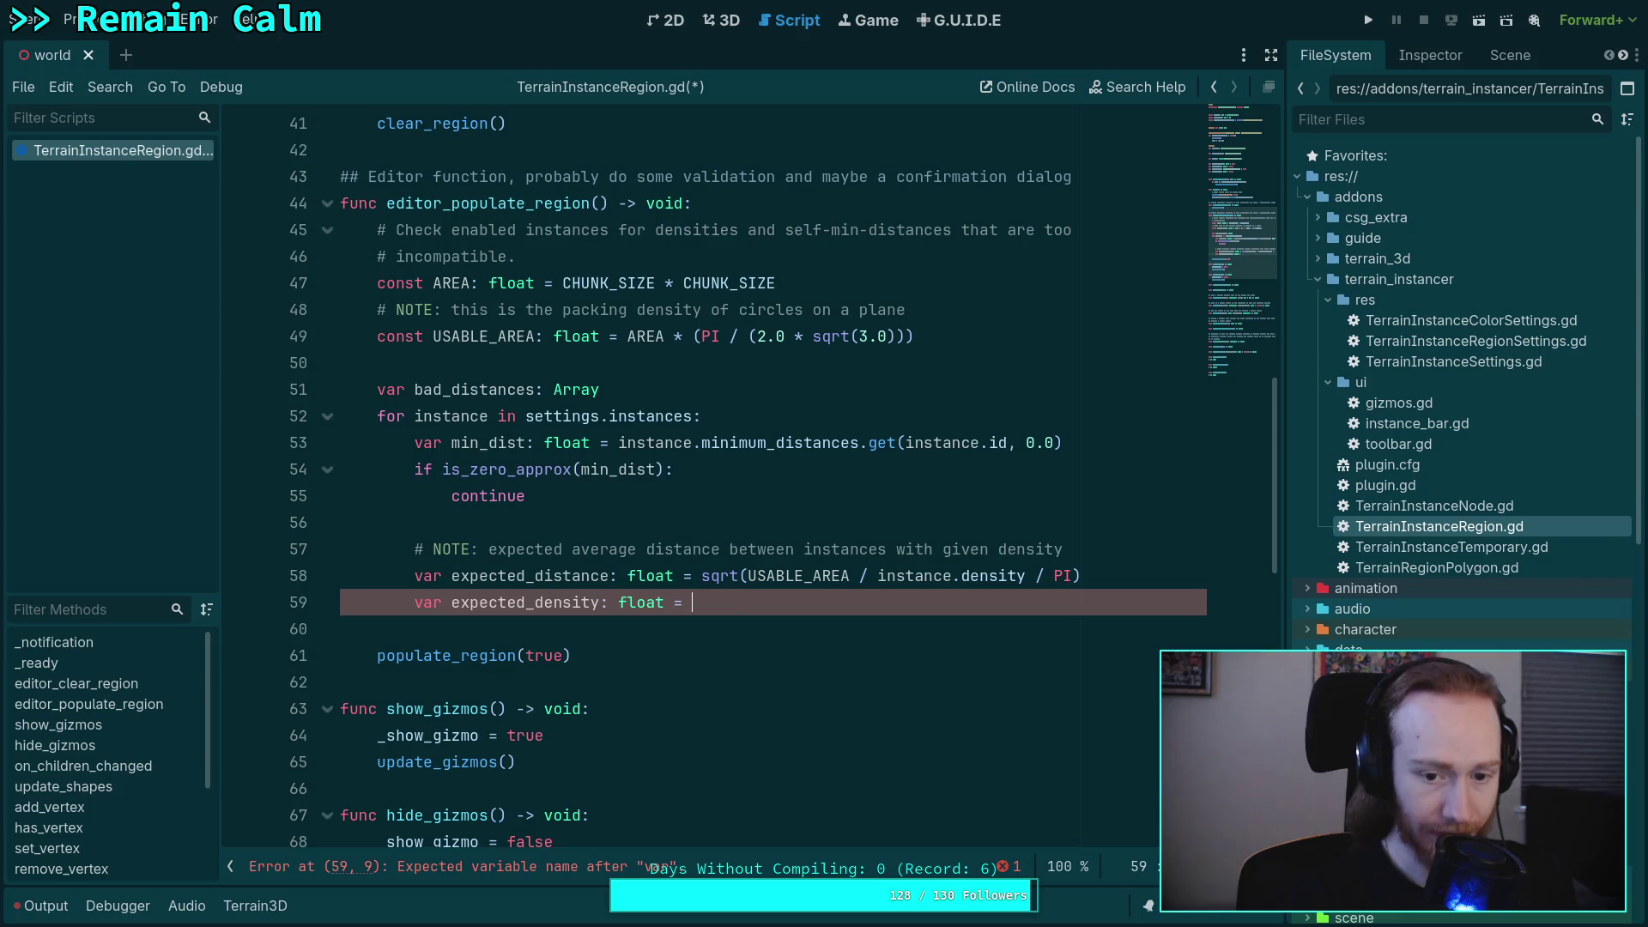
pyautogui.press('Escape')
pyautogui.press('Up')
pyautogui.press('End')
pyautogui.press('Return')
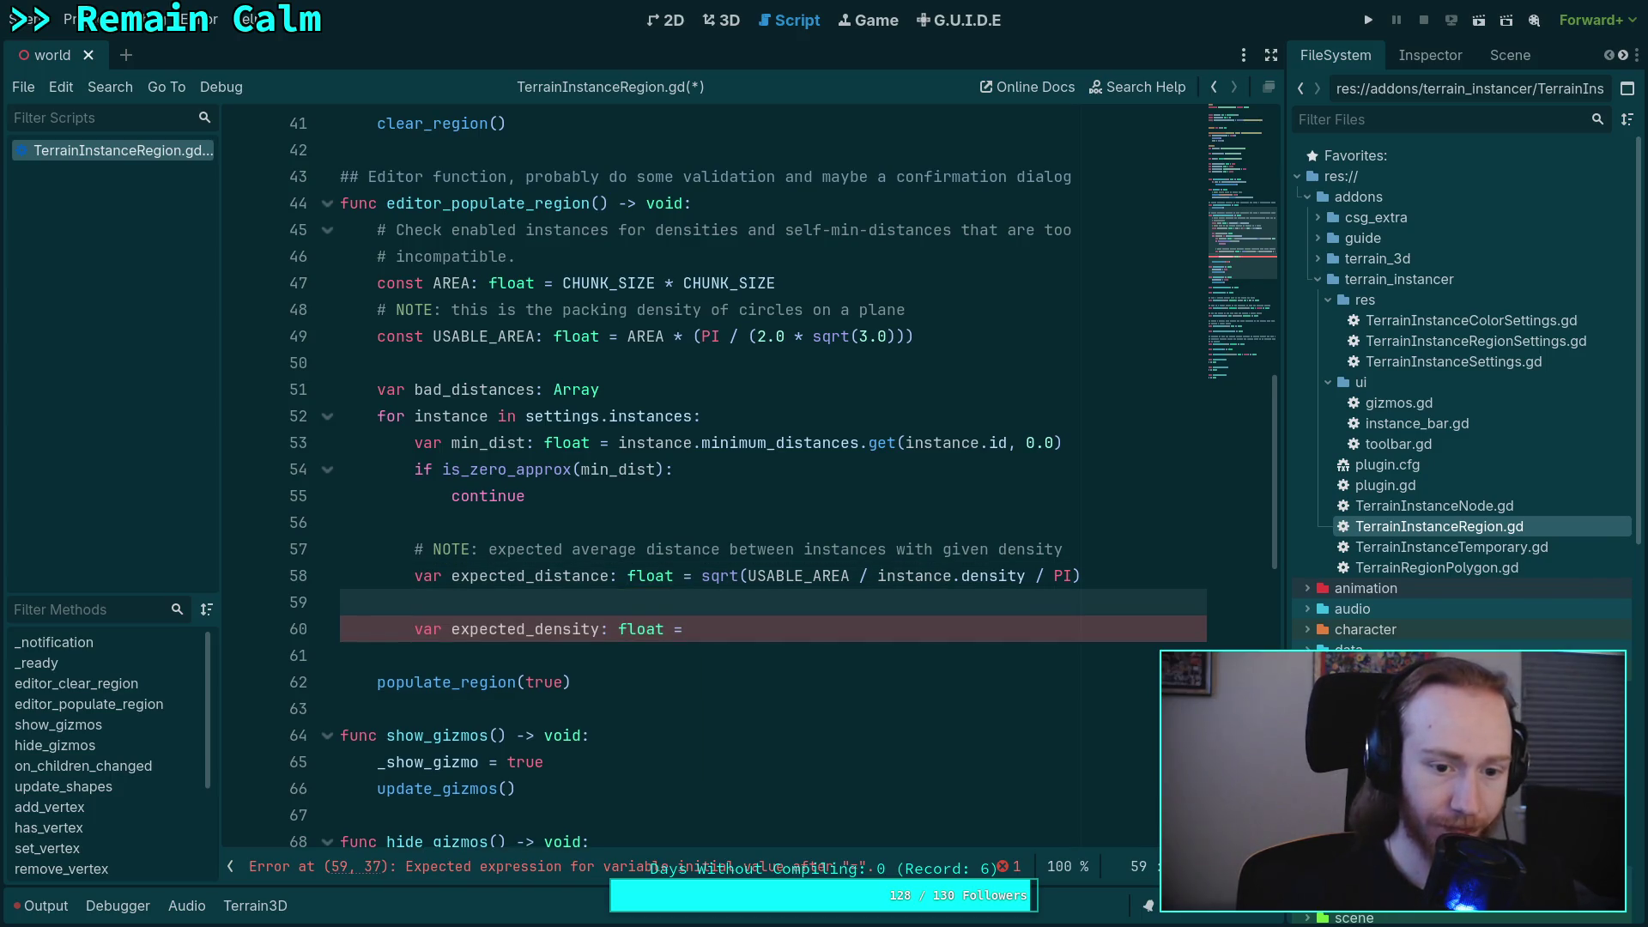
pyautogui.write('# NOTE: expec')
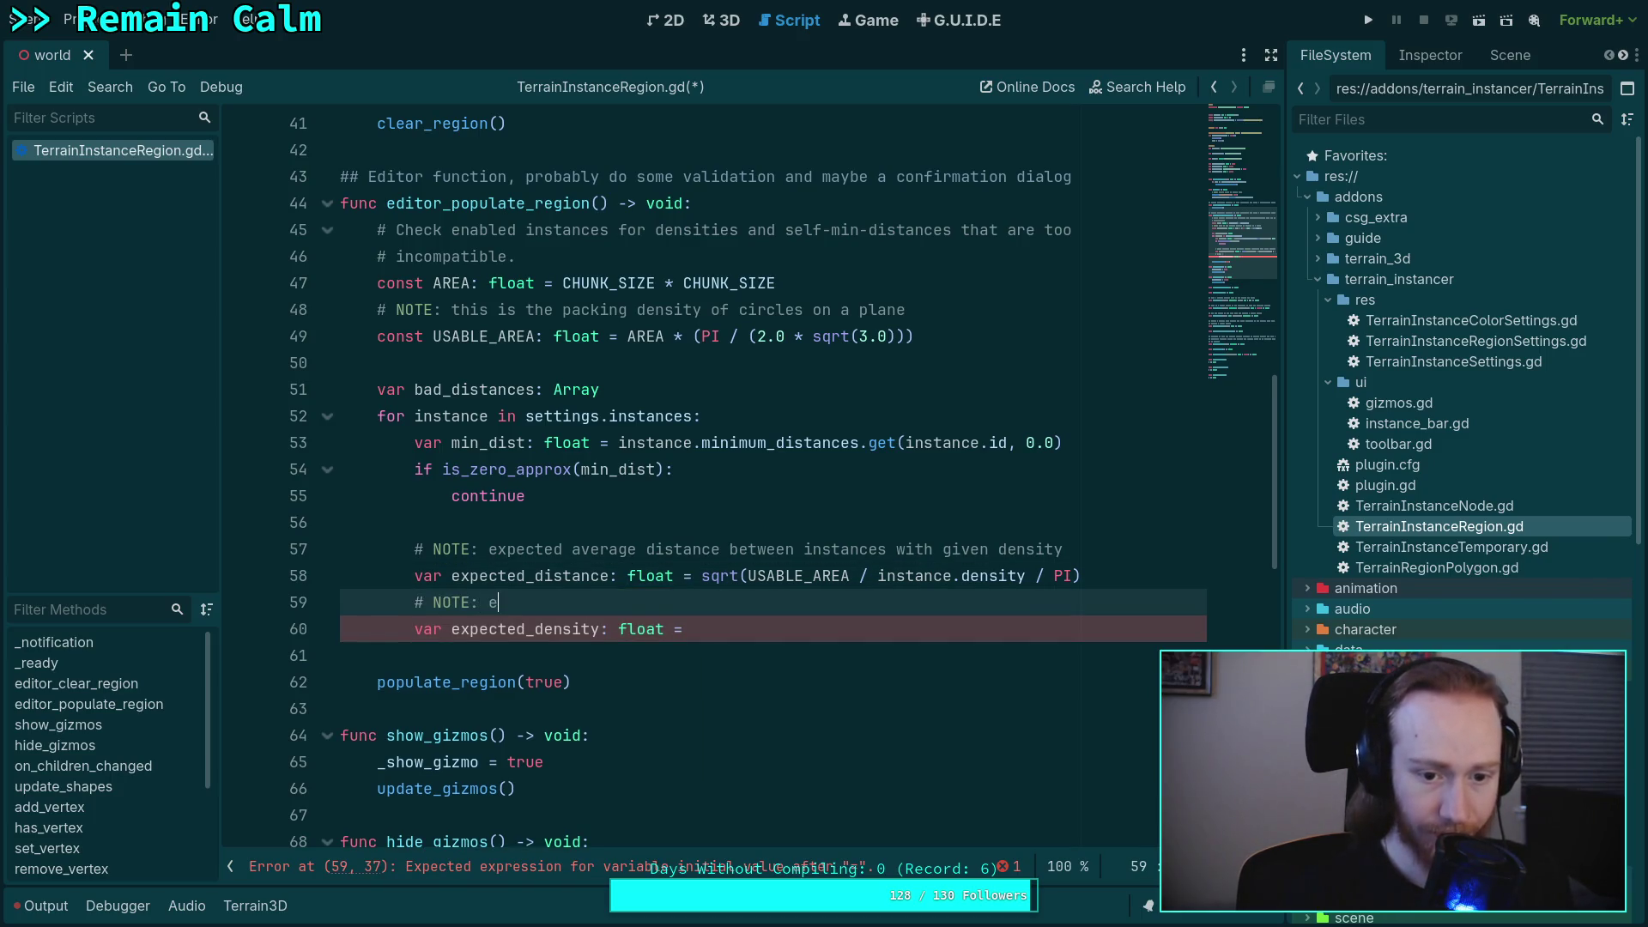
pyautogui.write('ted ')
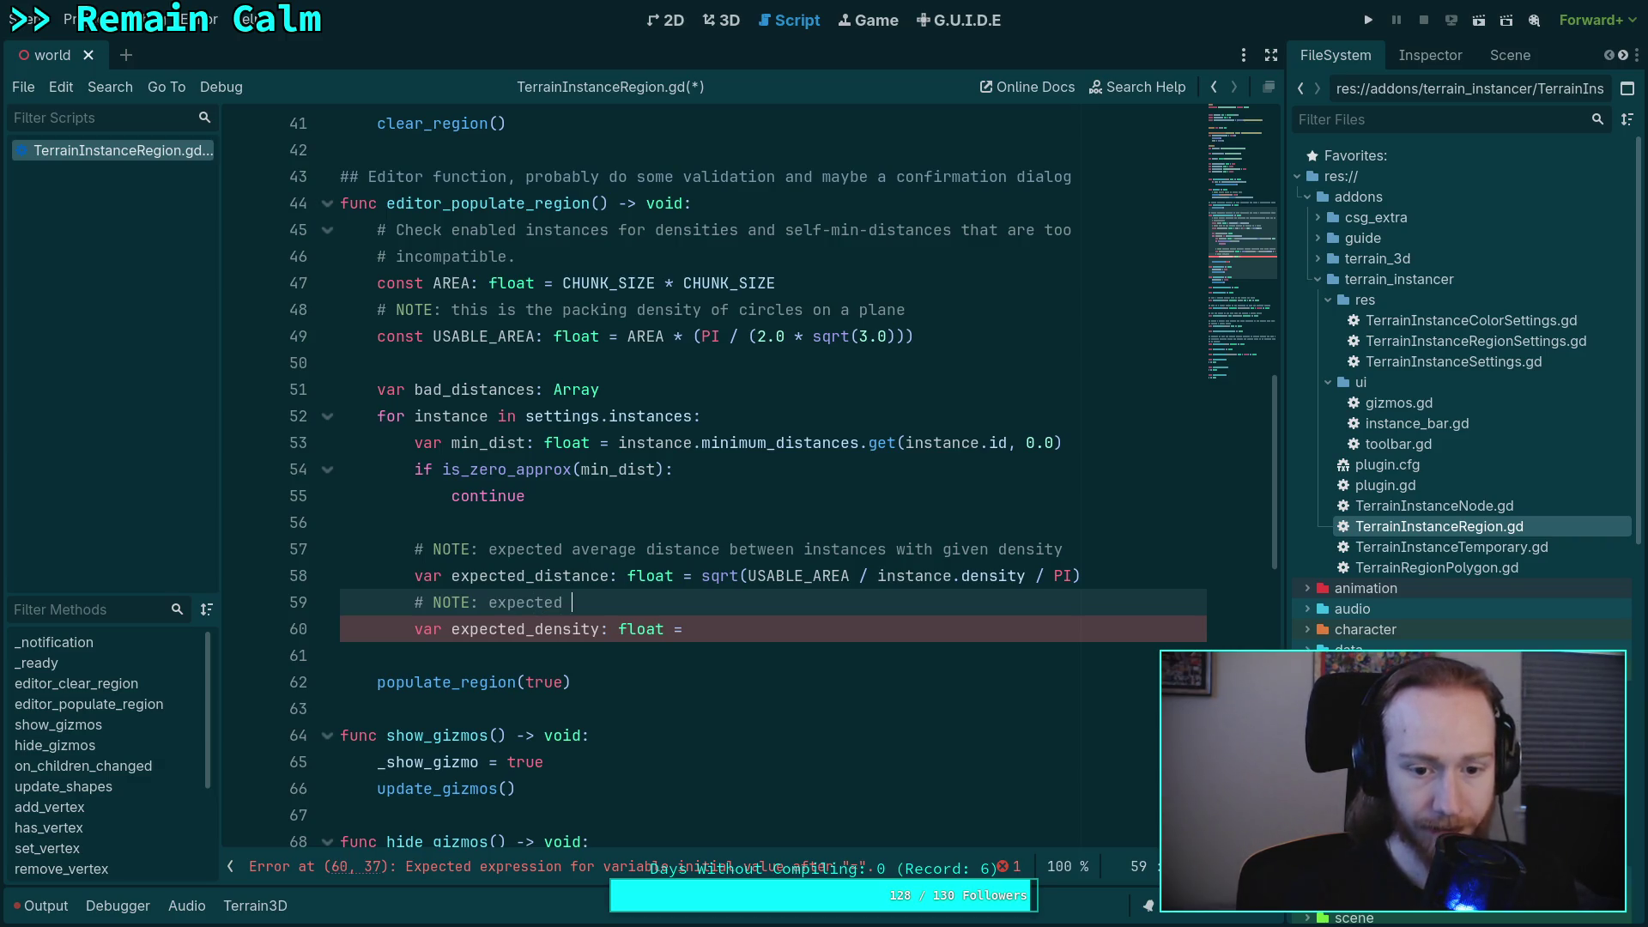
pyautogui.write('count ')
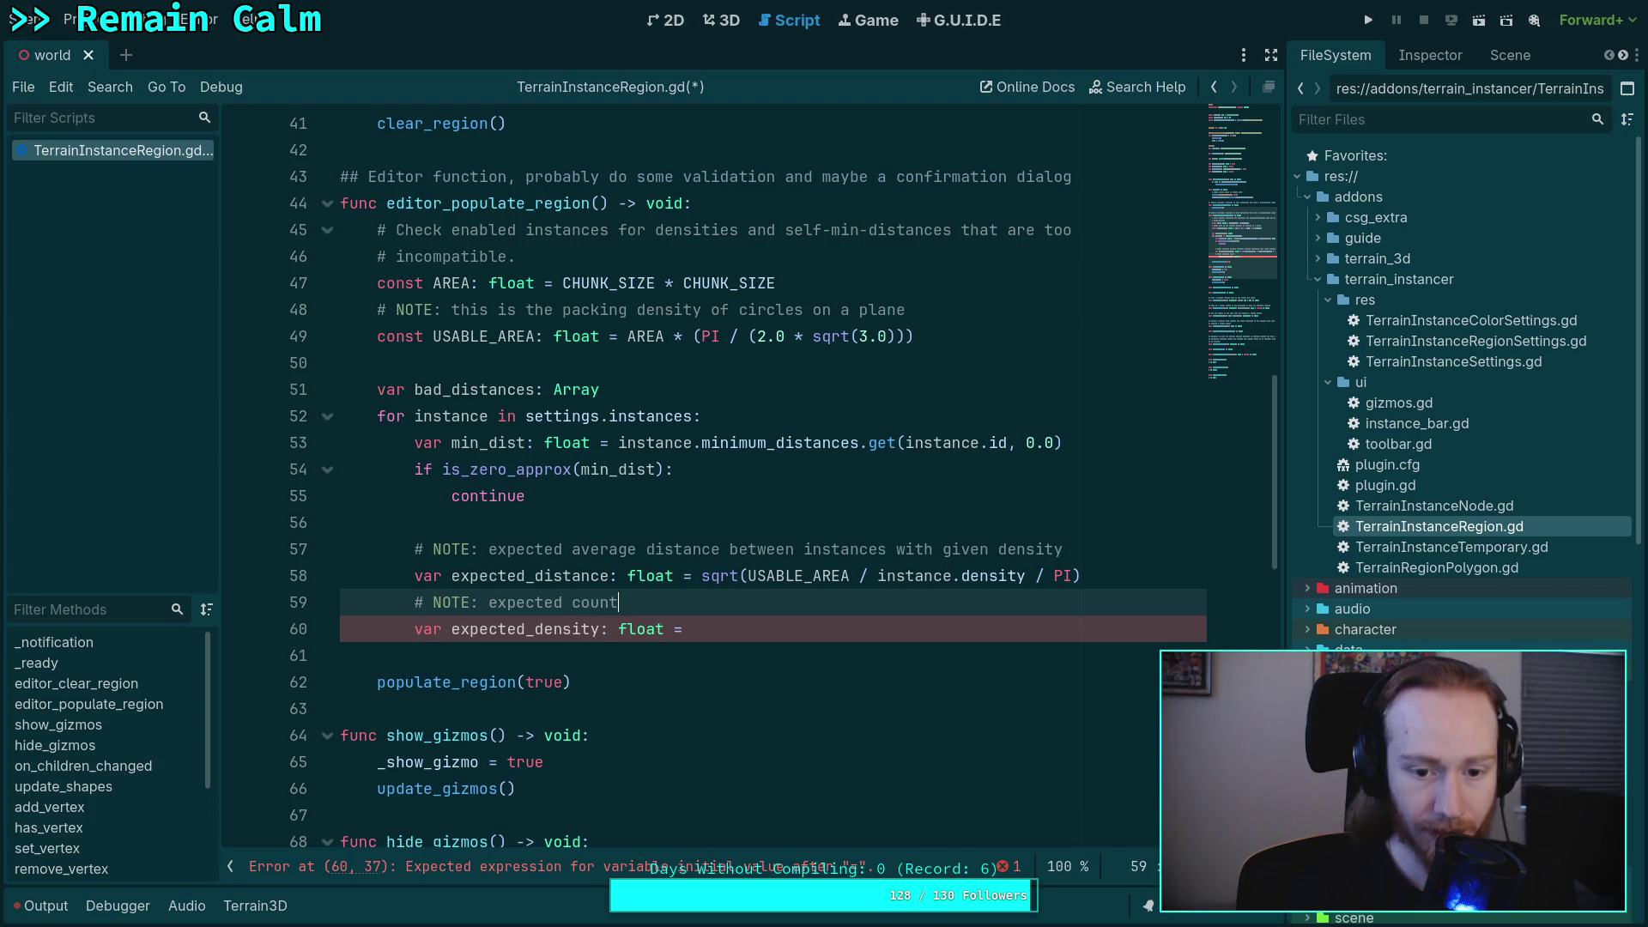
pyautogui.write('per ')
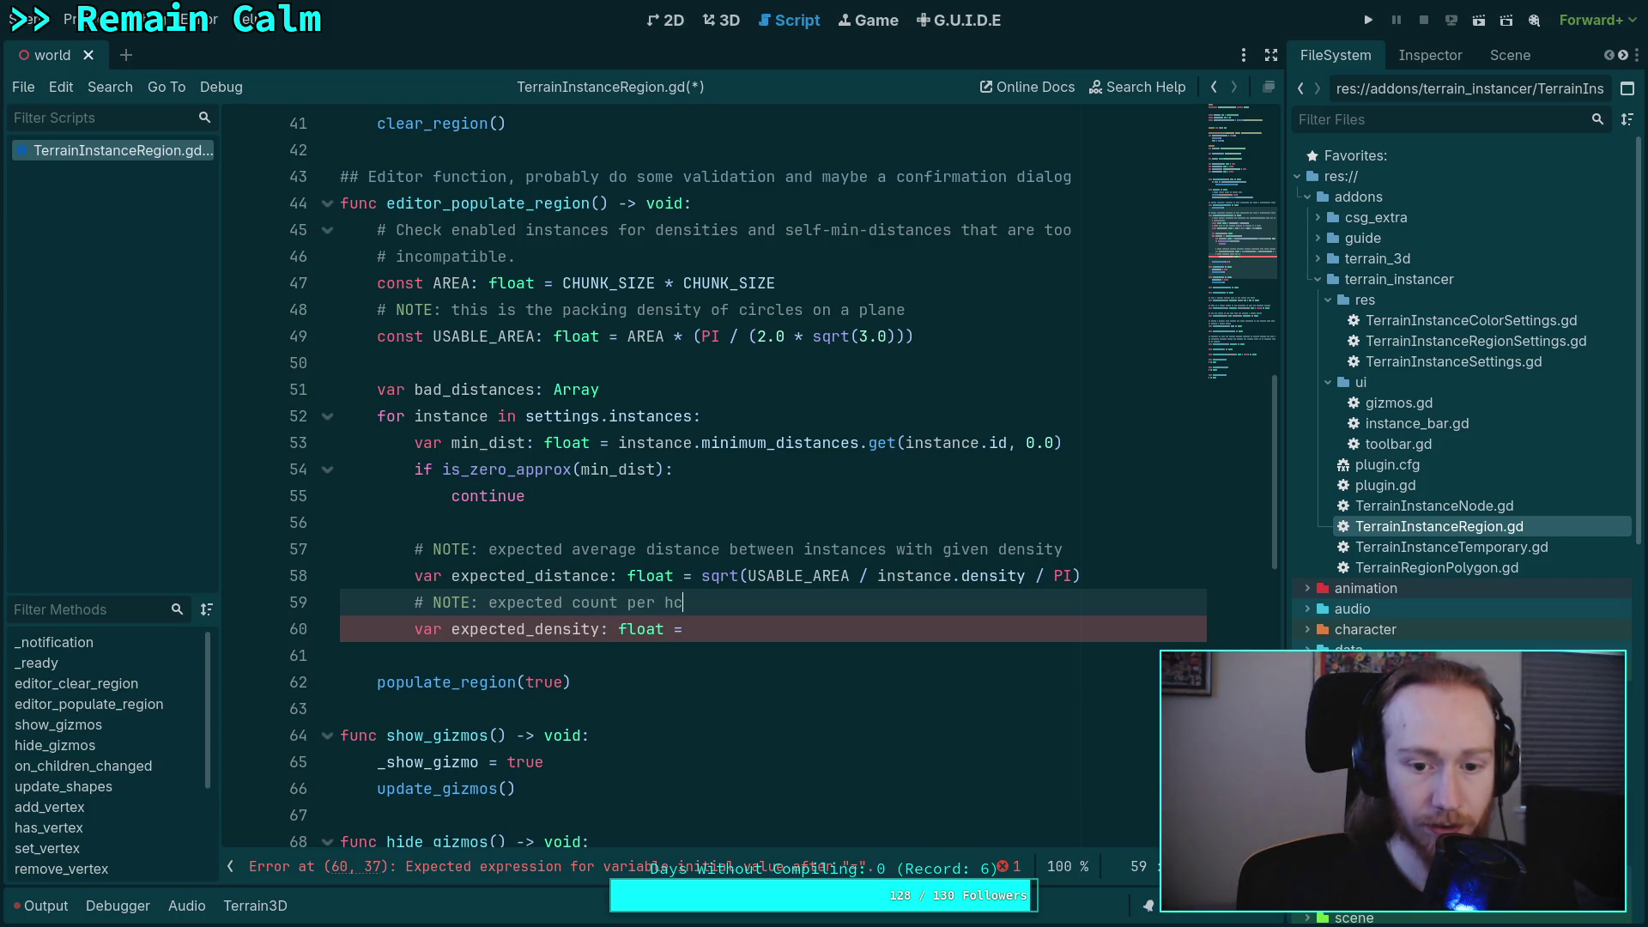
pyautogui.write('chunk ')
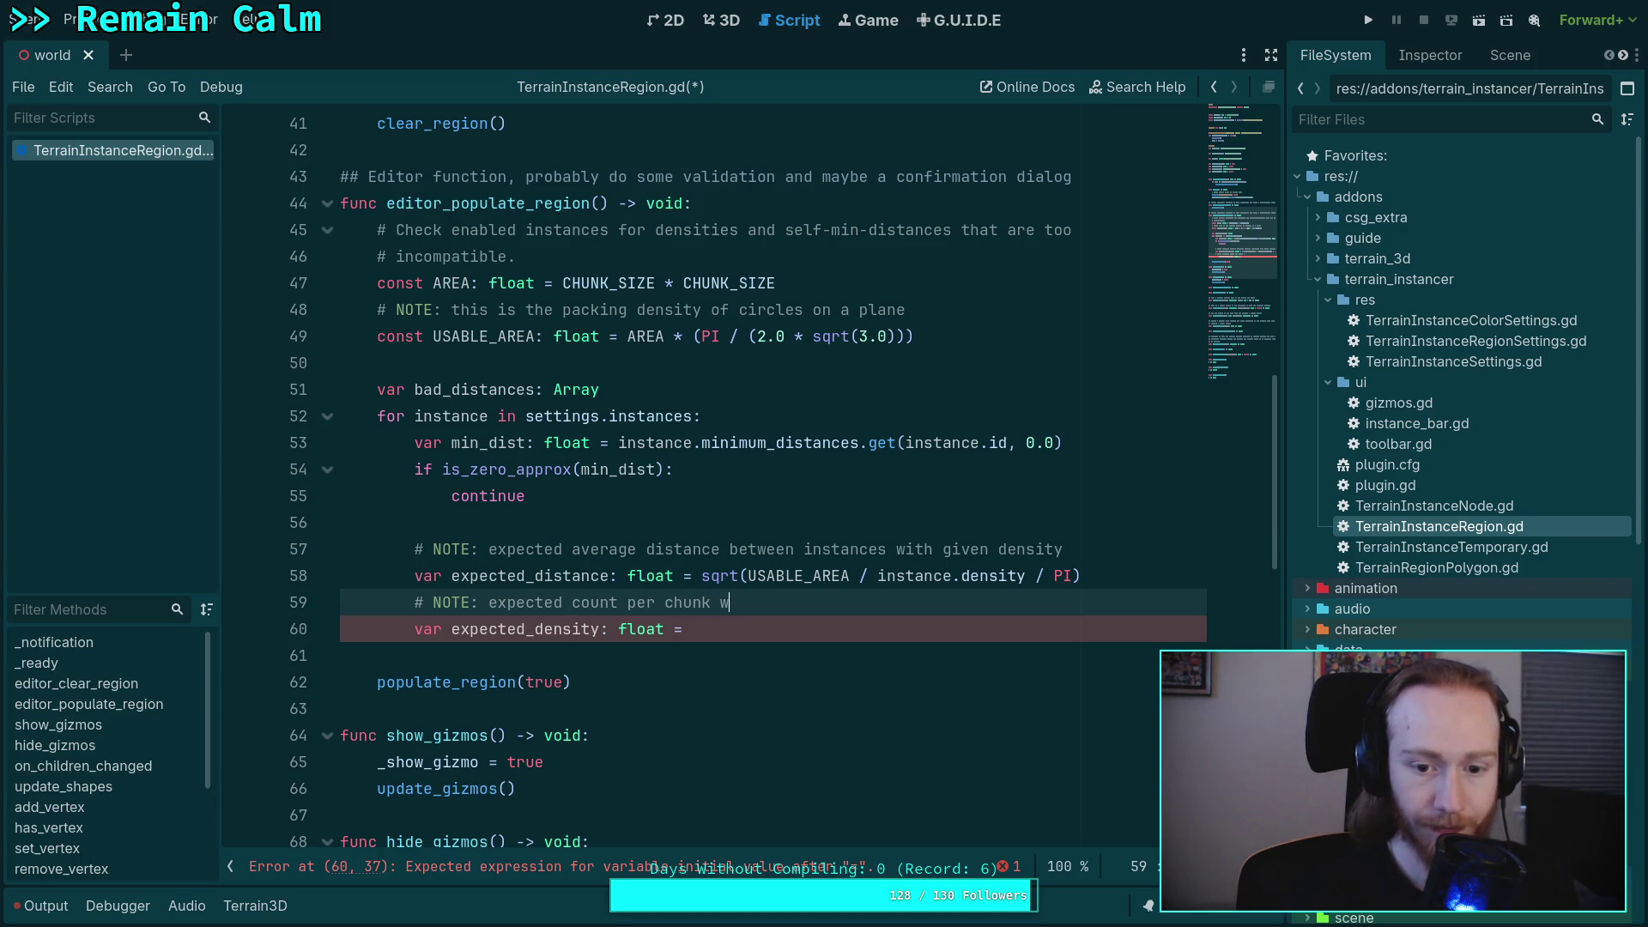
pyautogui.write('with given ')
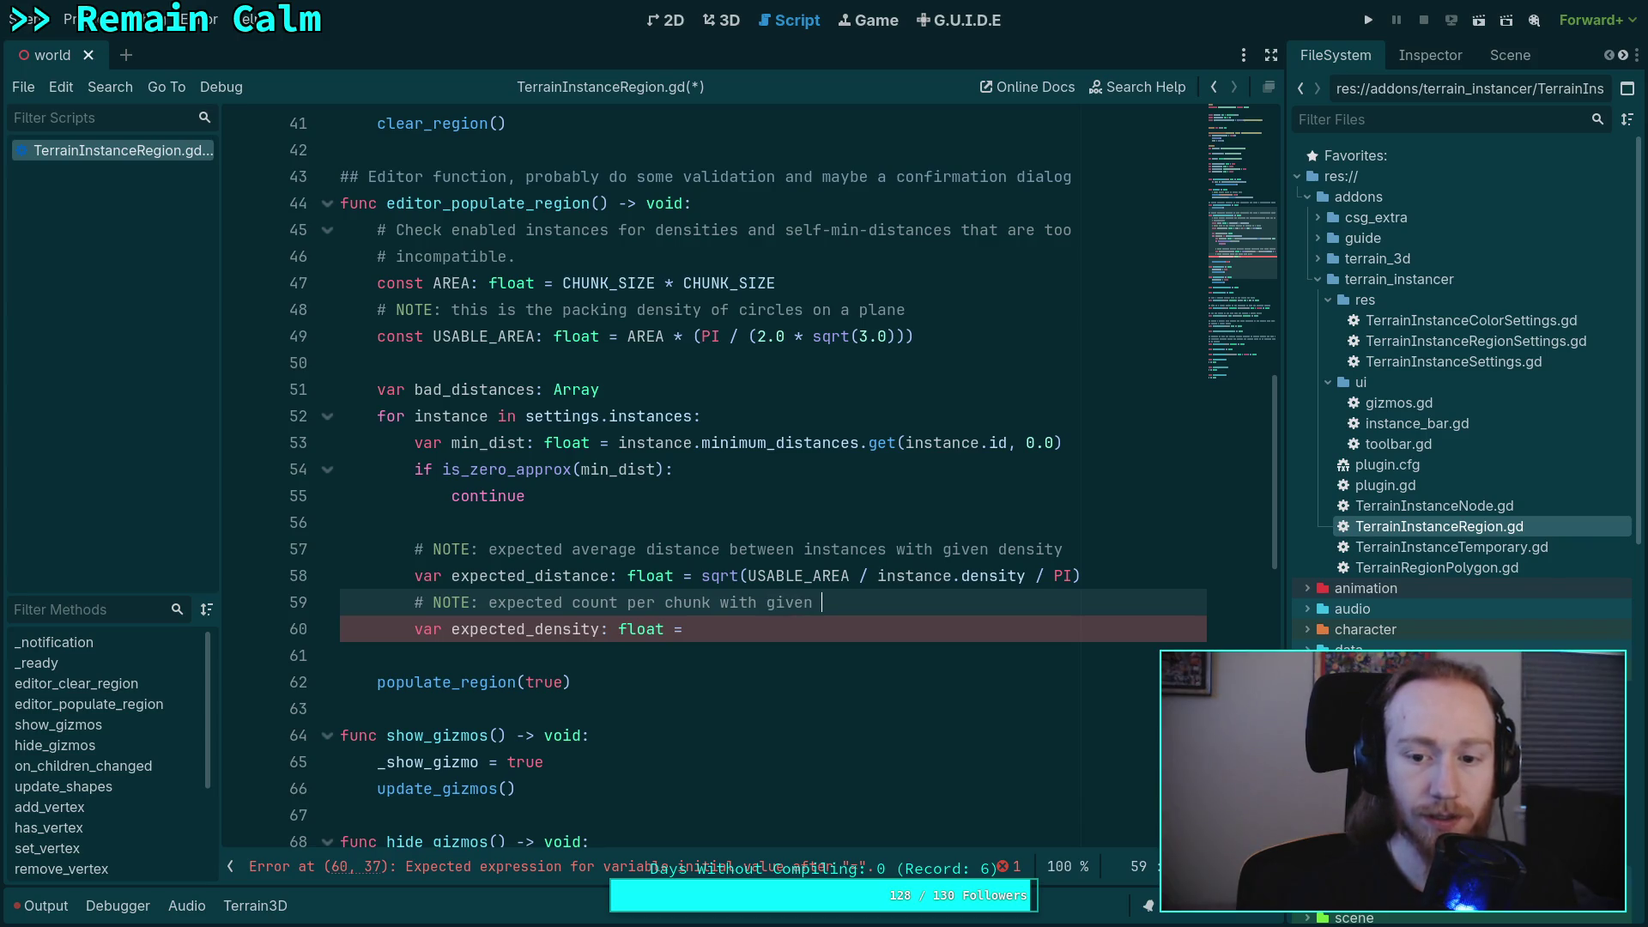
pyautogui.write('minim')
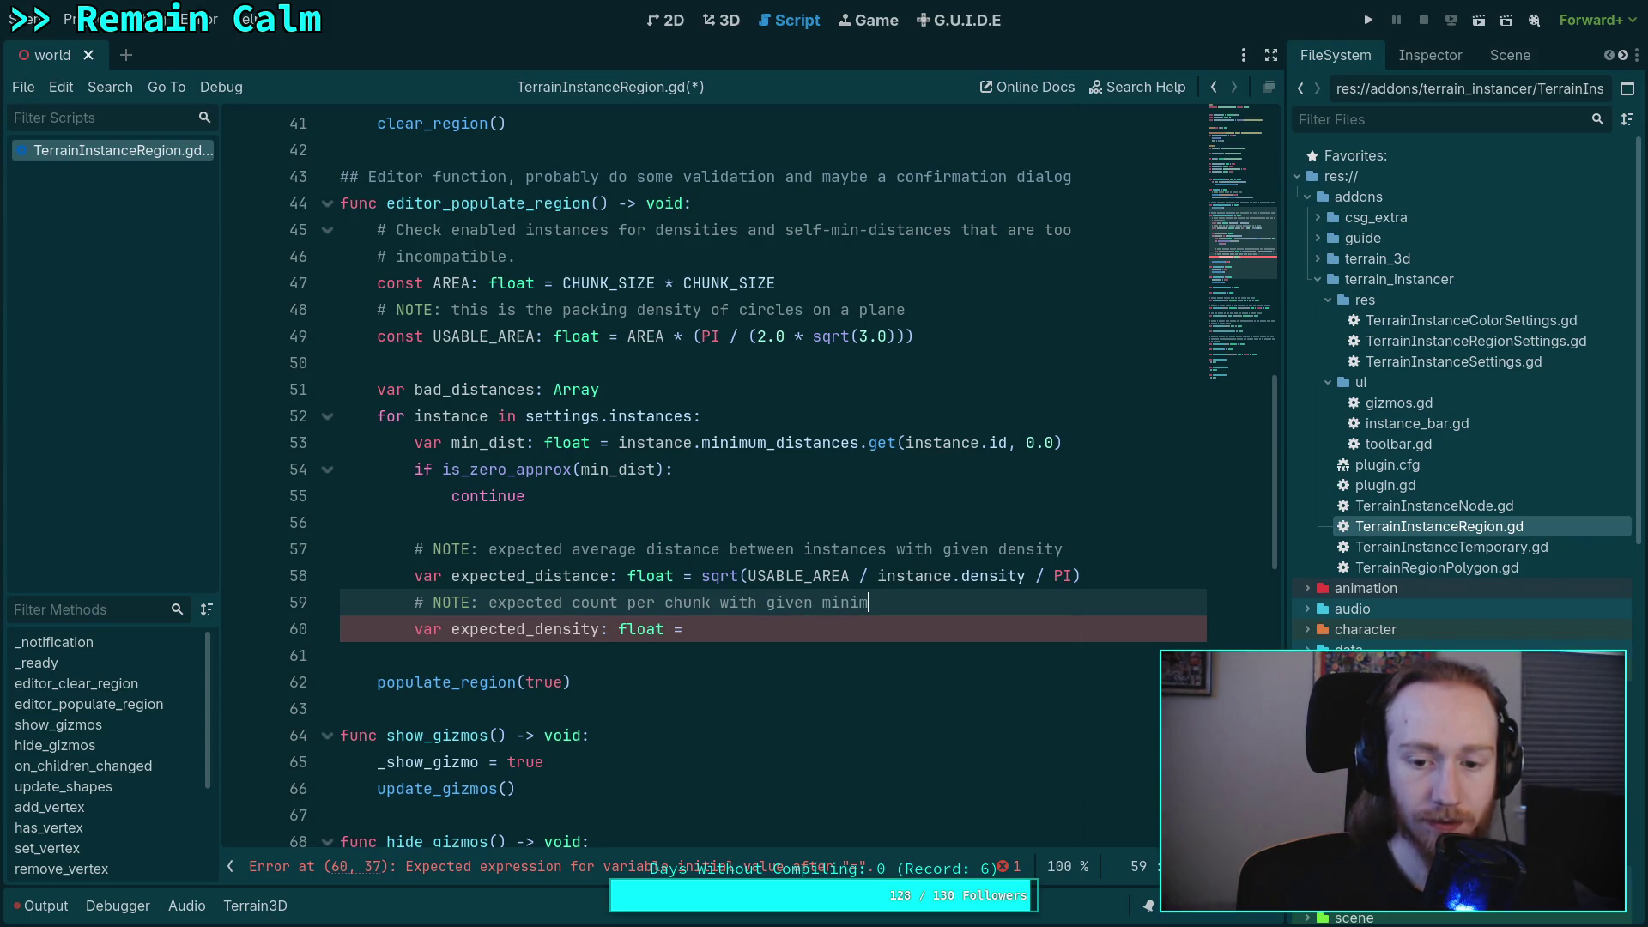
pyautogui.write('um distance')
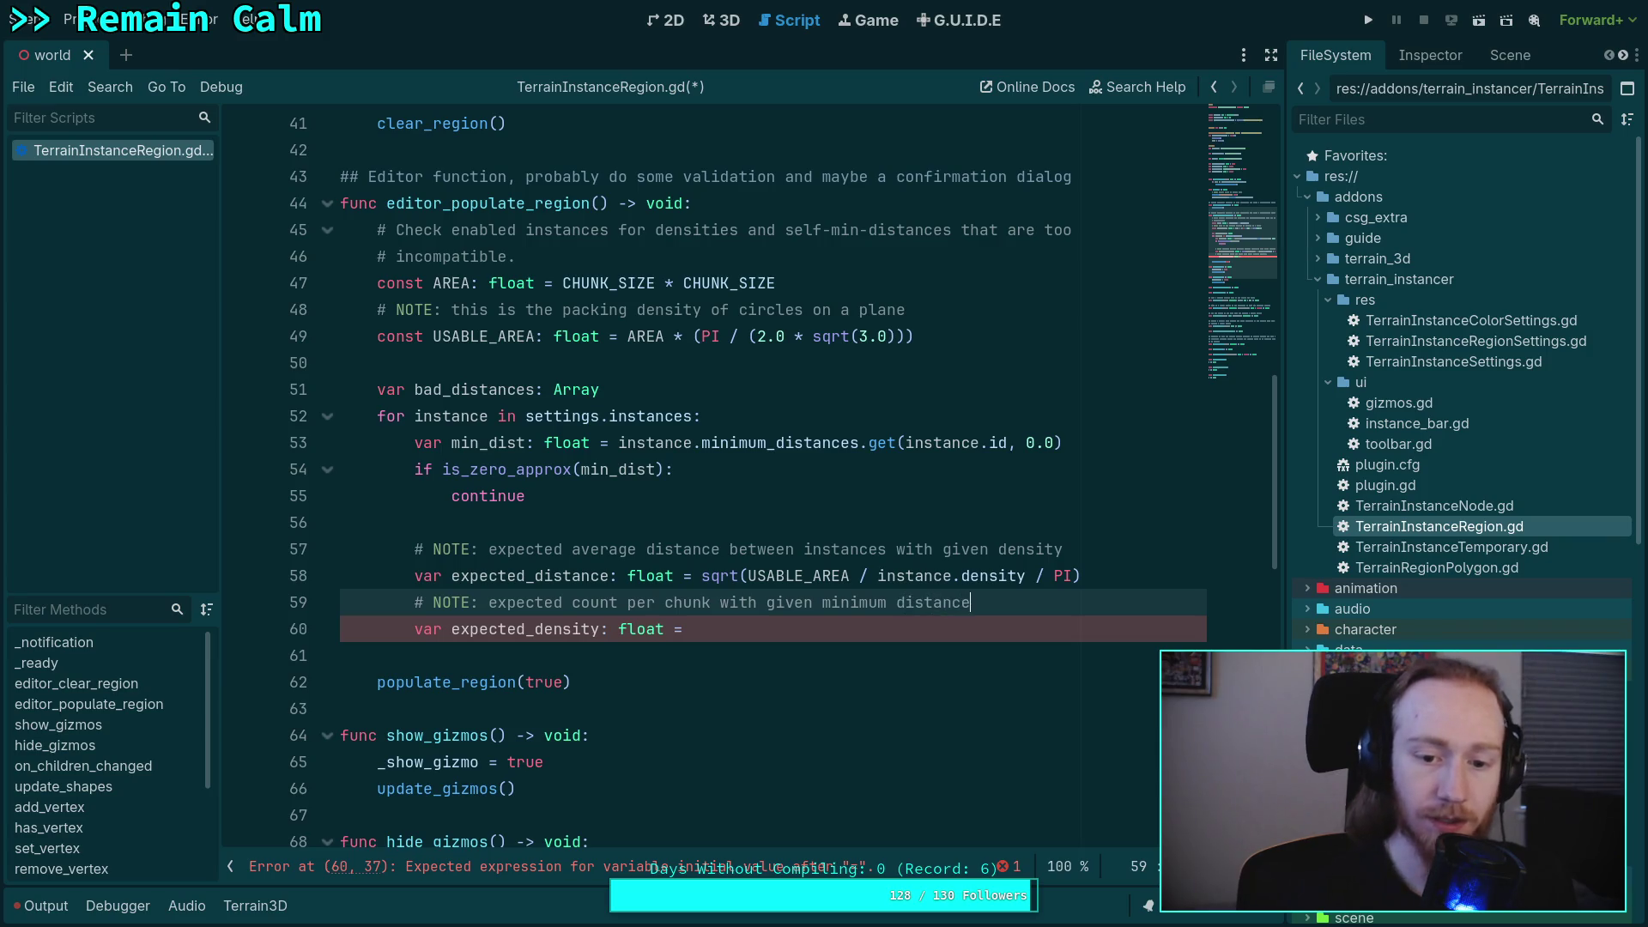
pyautogui.click(818, 636)
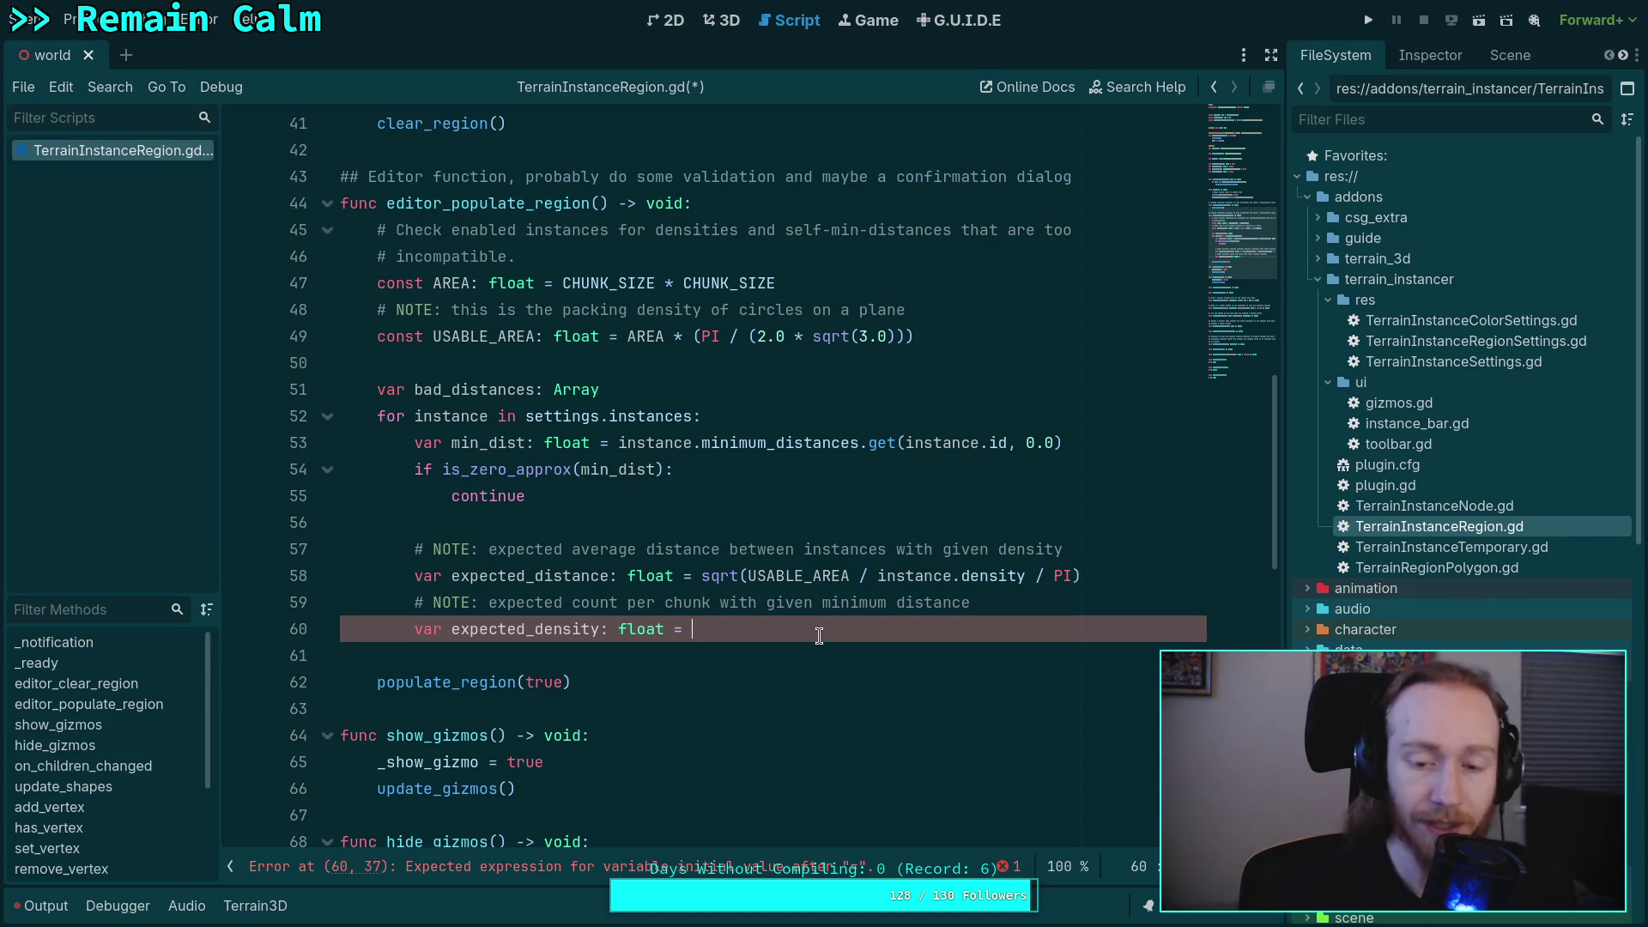
# - Complete expected_density as USABLE_AREA / (PI * min_dist * min_dist), followed by an empty line
pyautogui.write('USABLE')
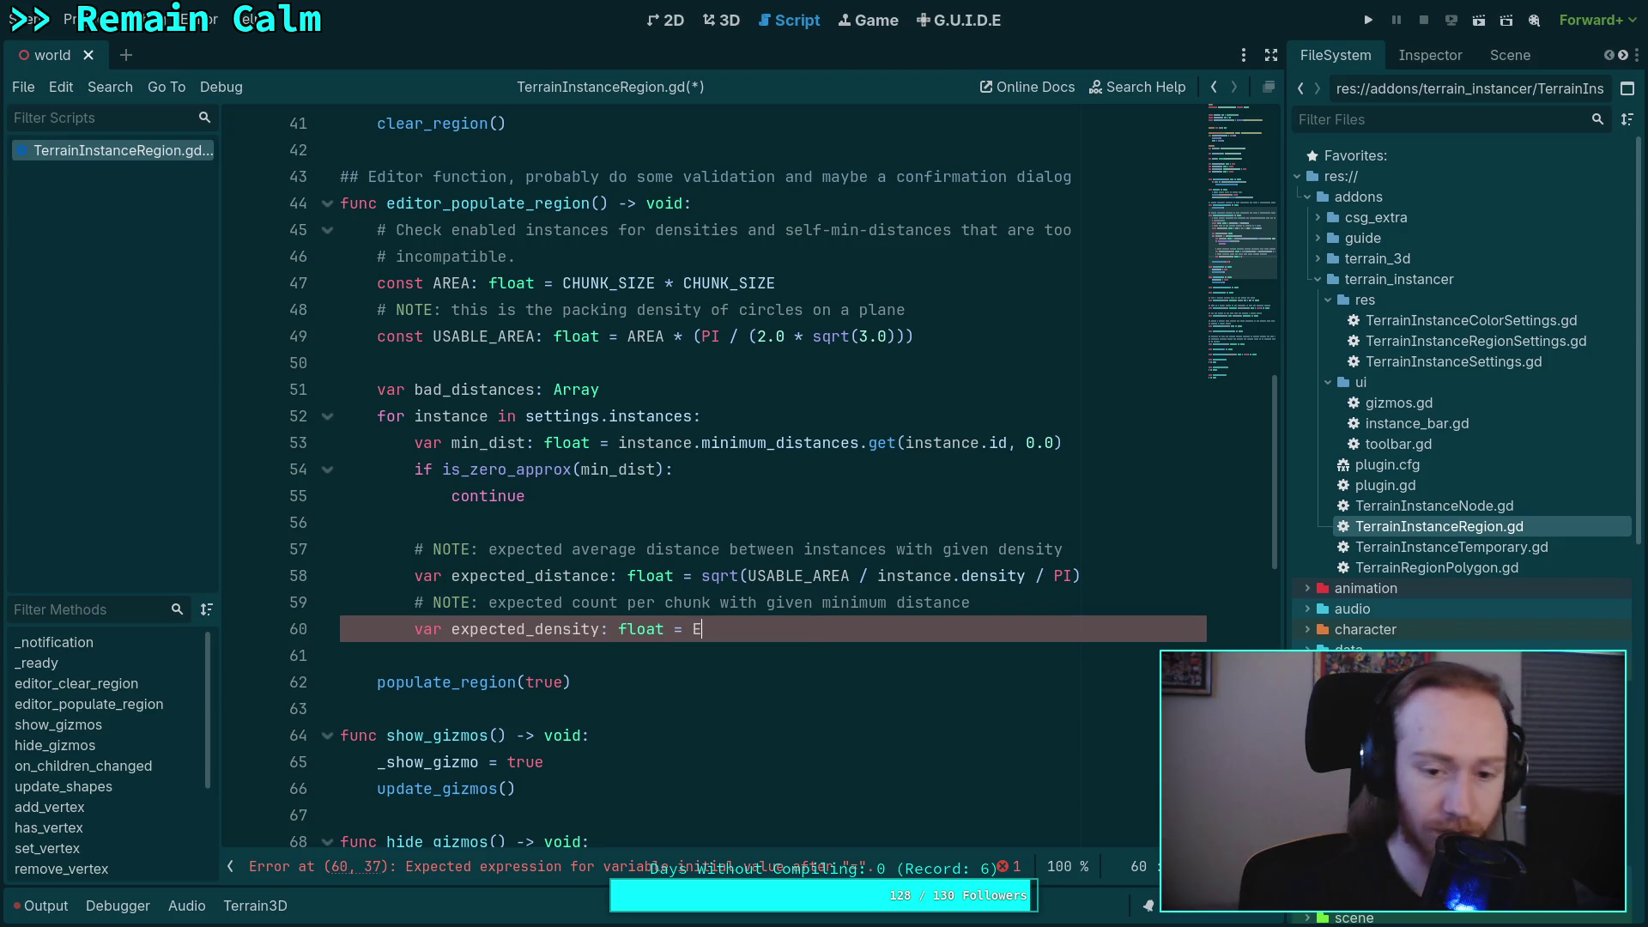
pyautogui.press('Return')
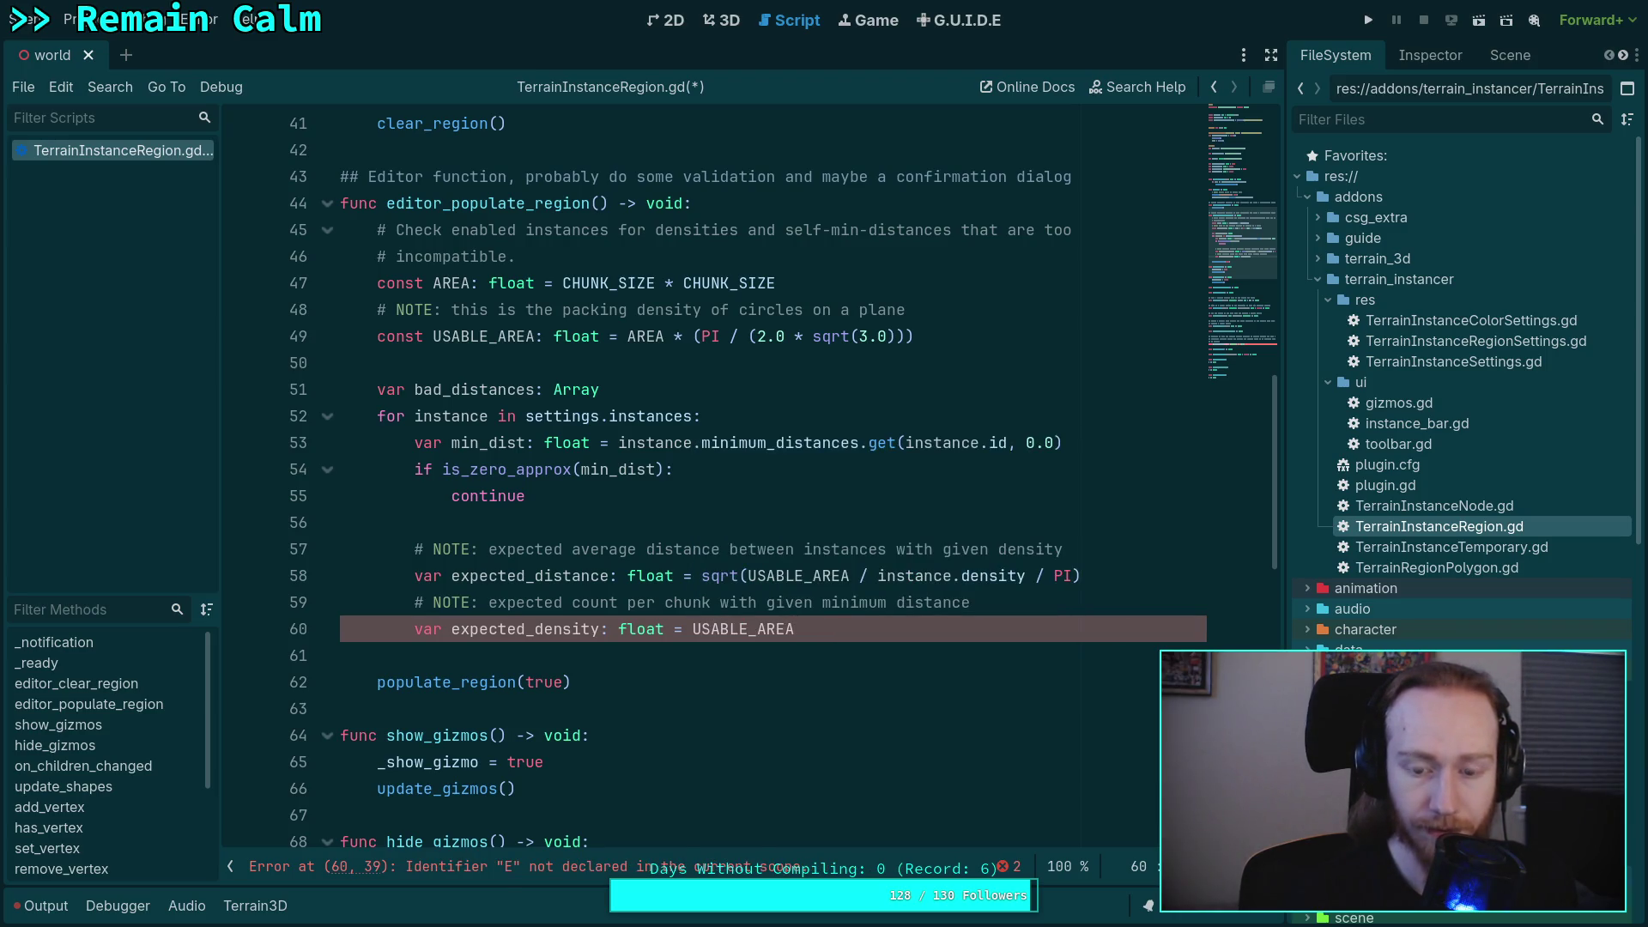
pyautogui.write(' /')
pyautogui.press('Escape')
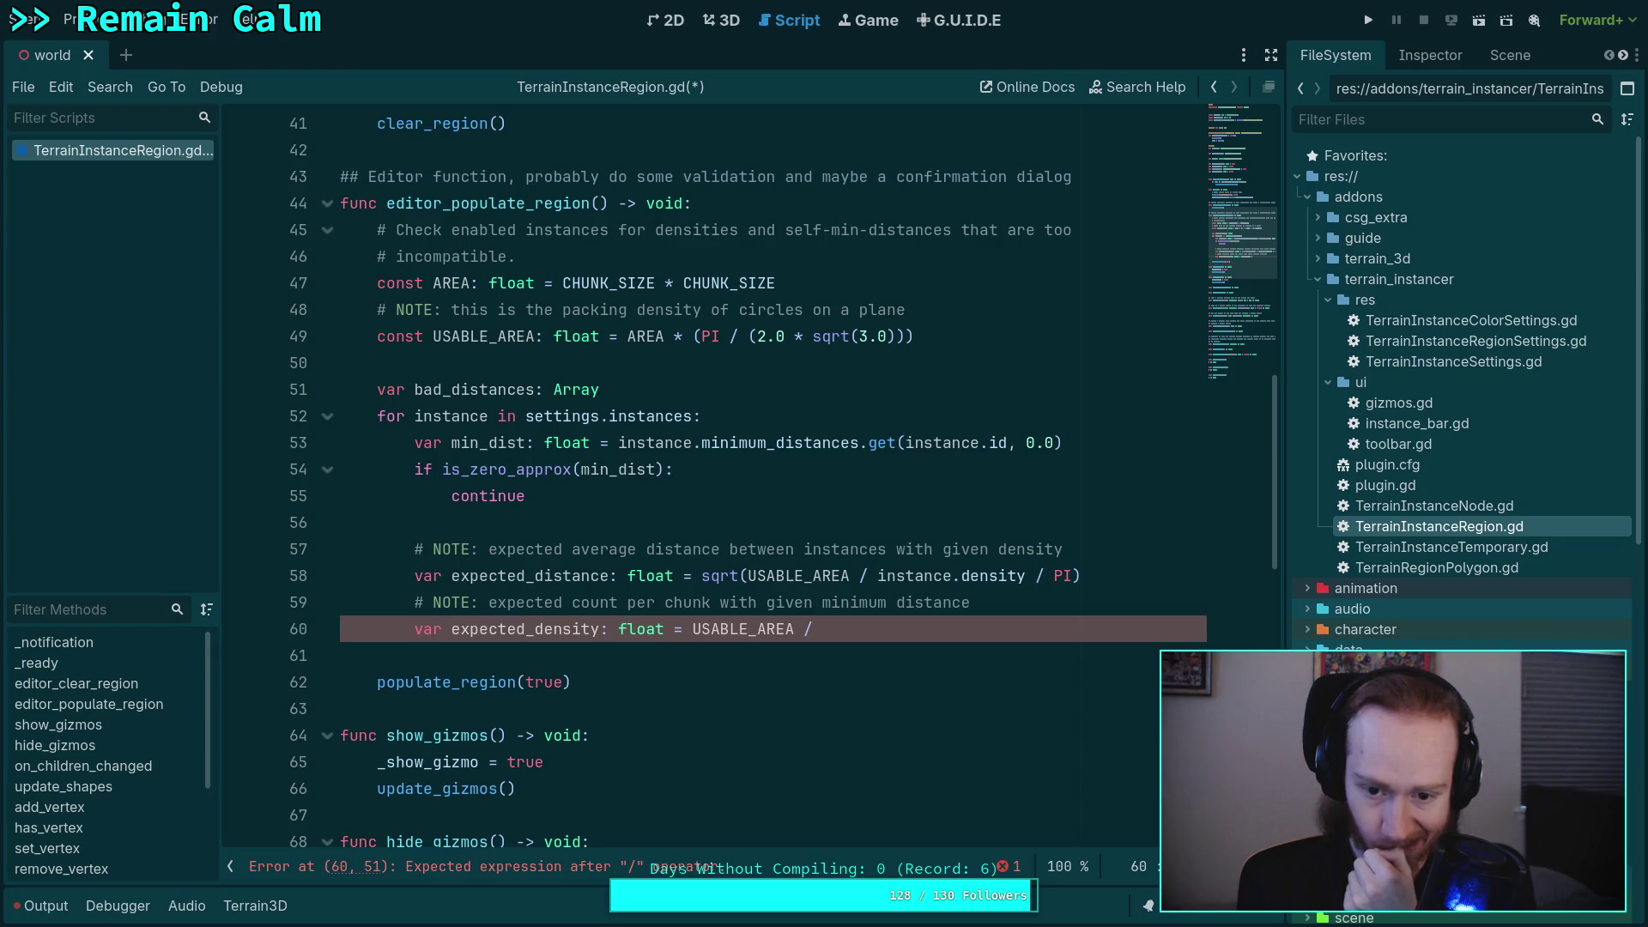
pyautogui.moveTo(749, 575); pyautogui.dragTo(1025, 570)
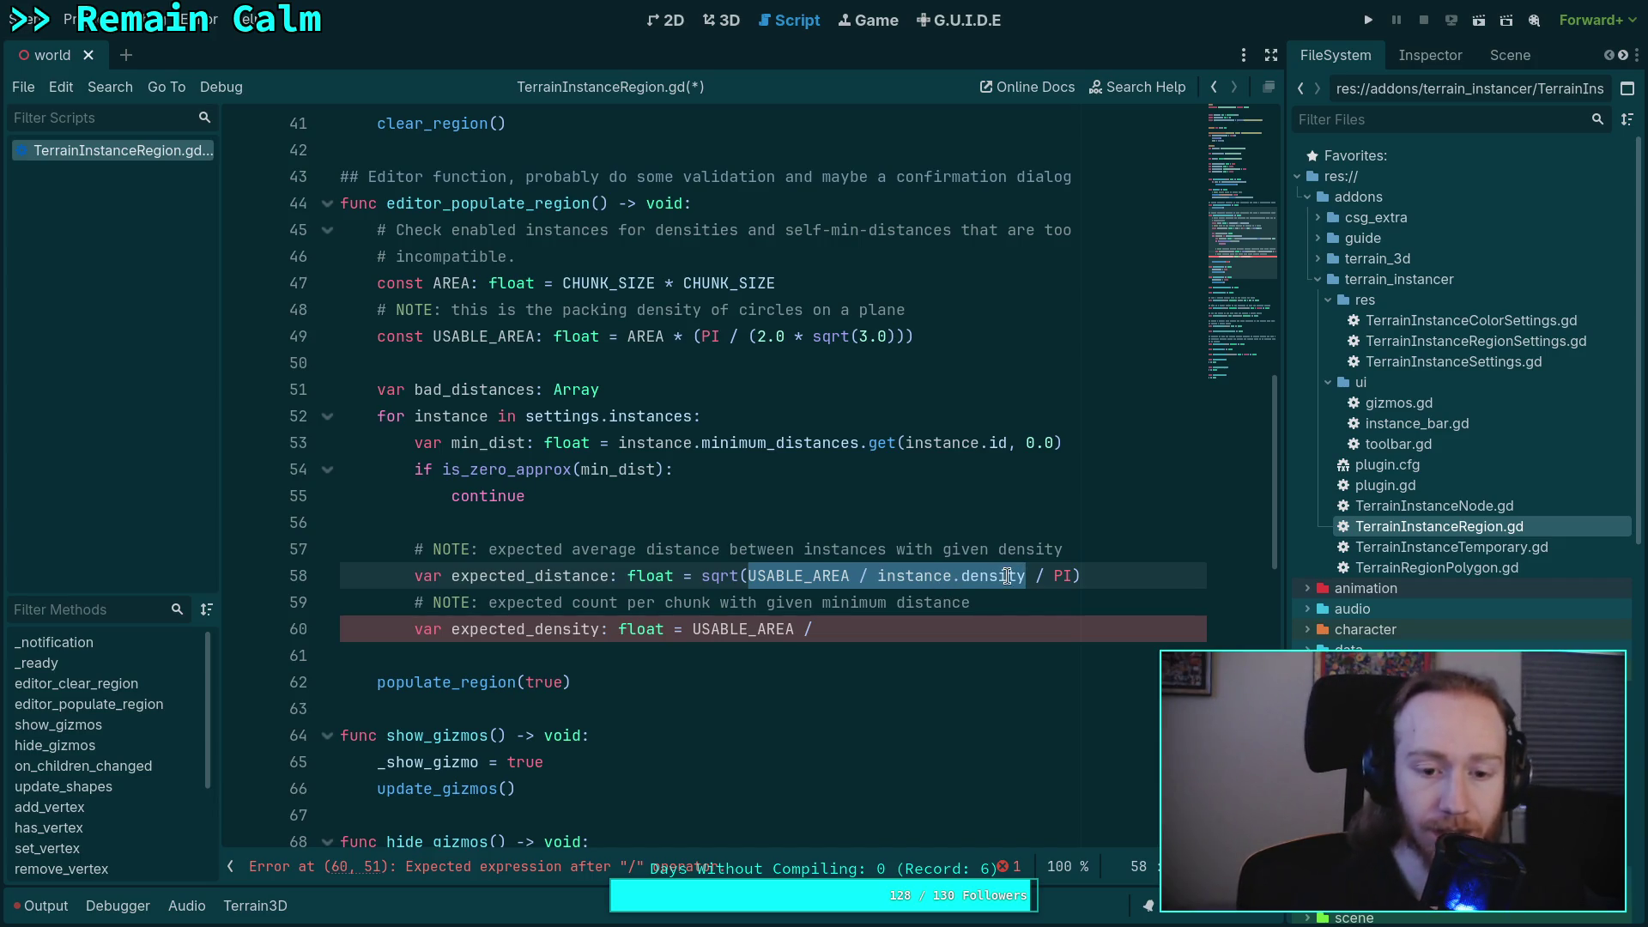
pyautogui.click(963, 631)
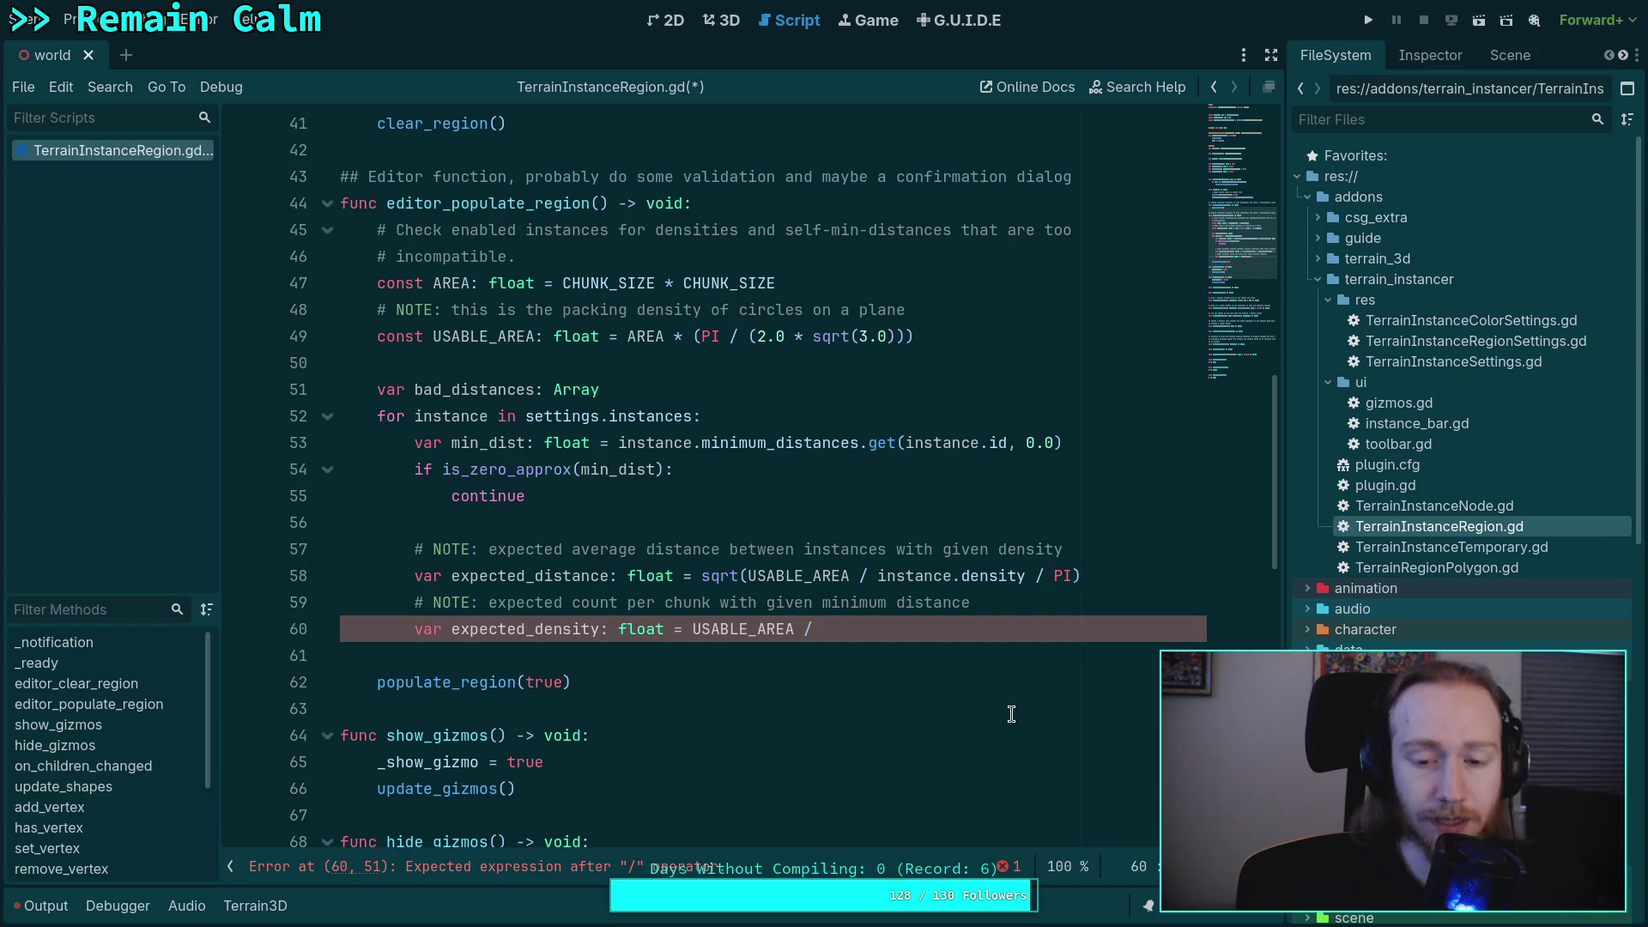
pyautogui.write('(')
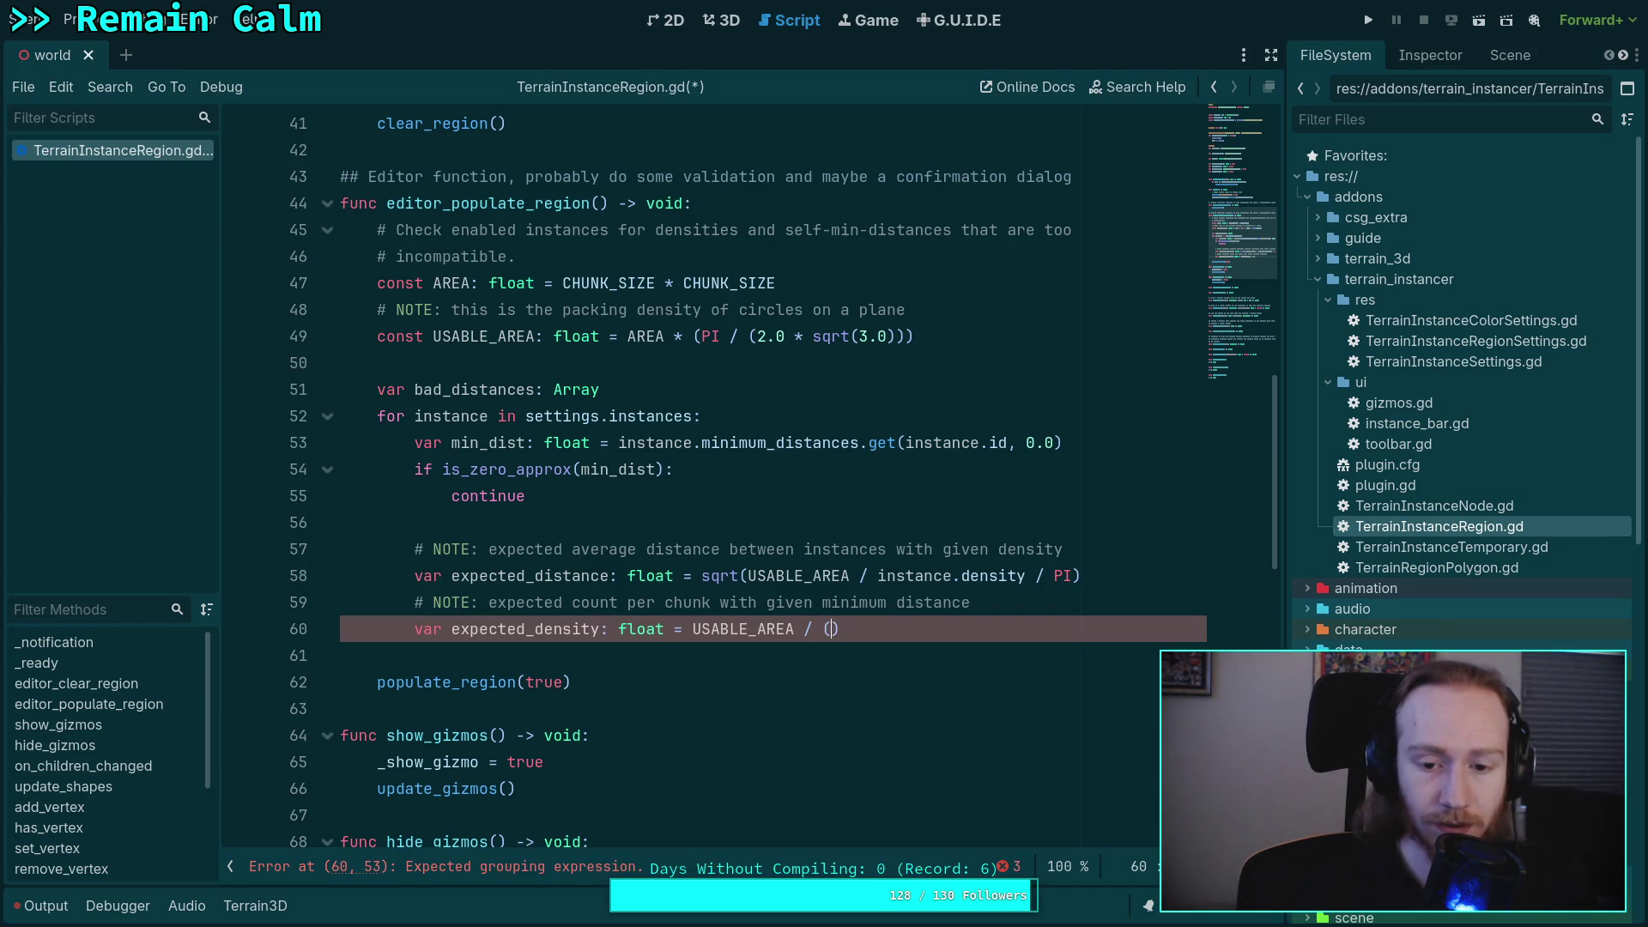
pyautogui.write('PI * ')
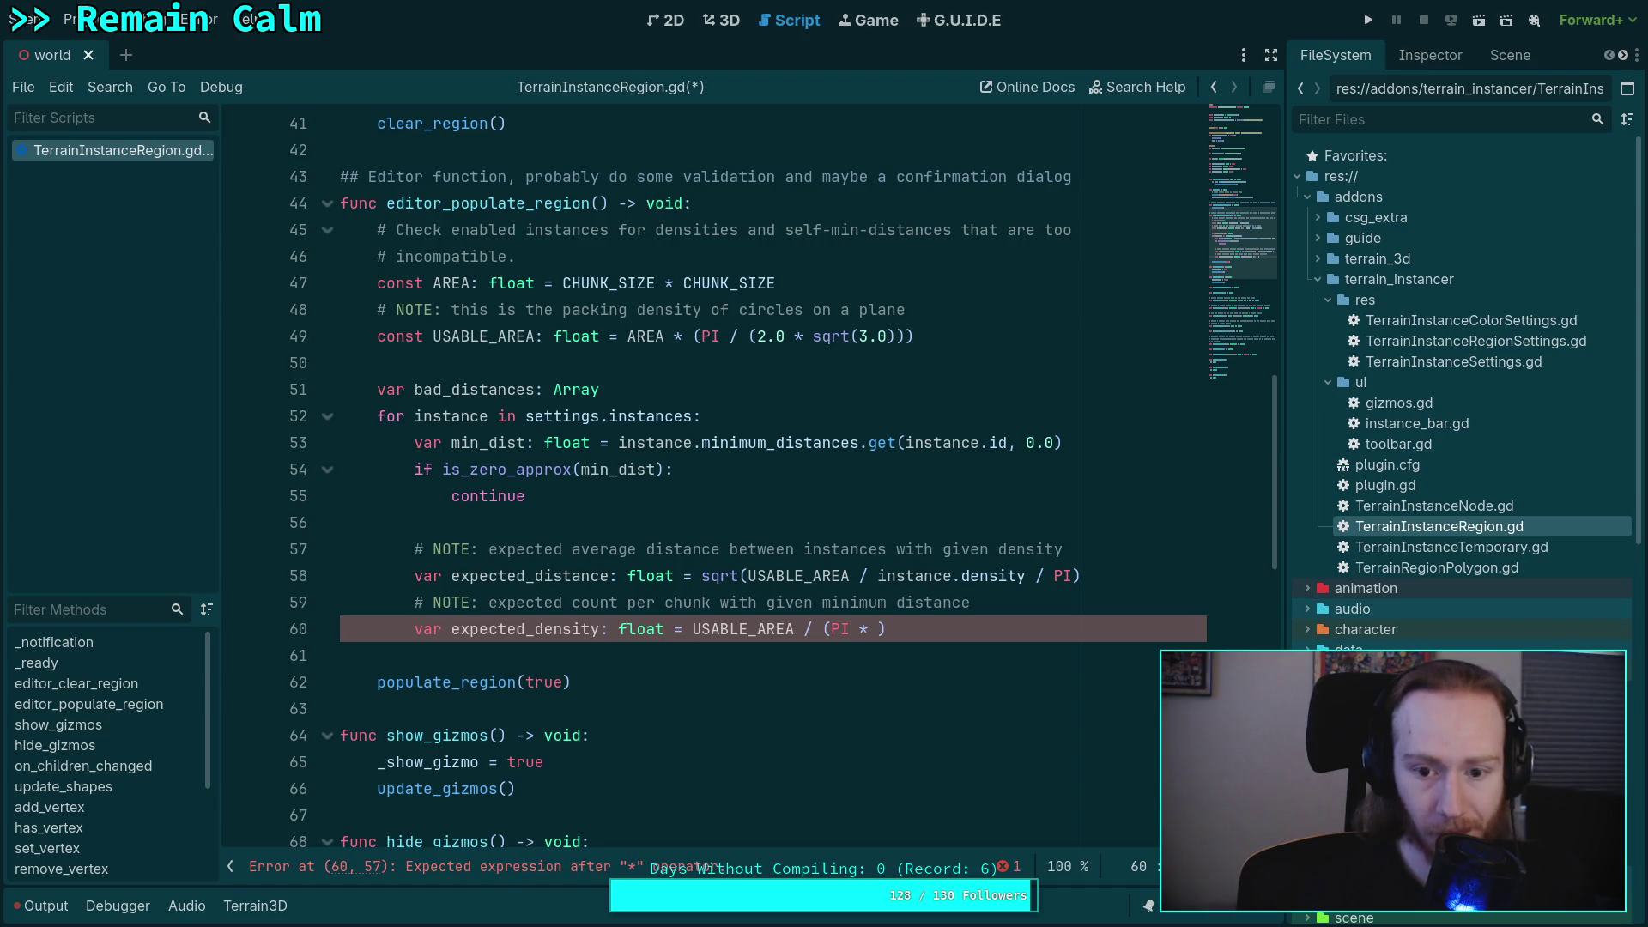
pyautogui.write('min_dist * ')
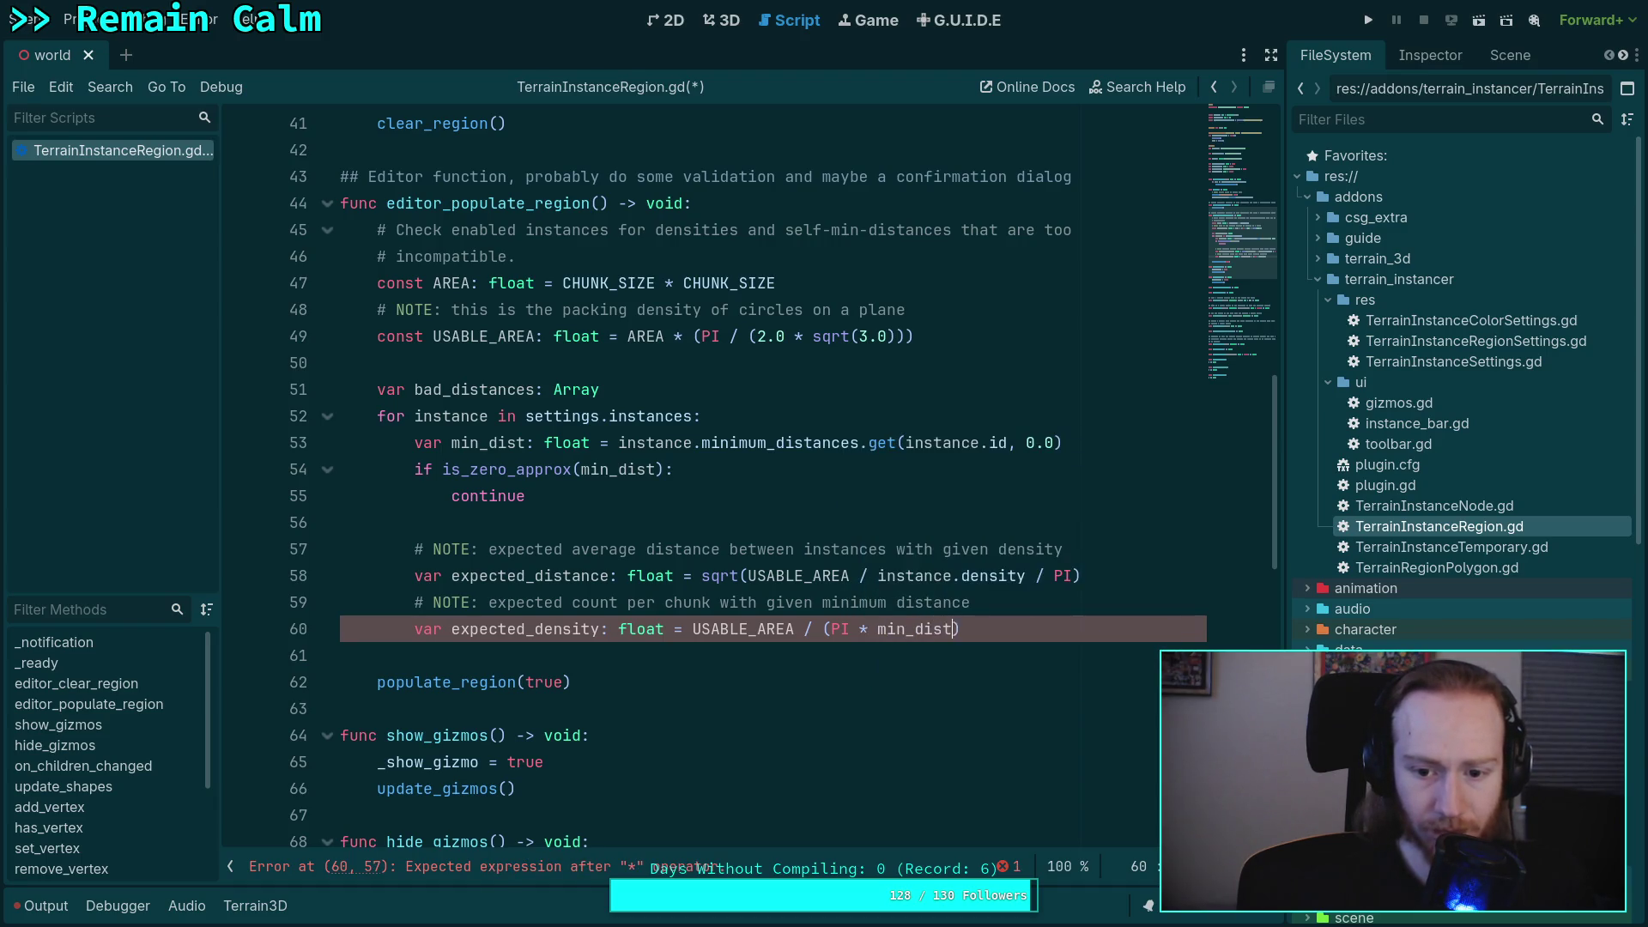
pyautogui.write('min_dist')
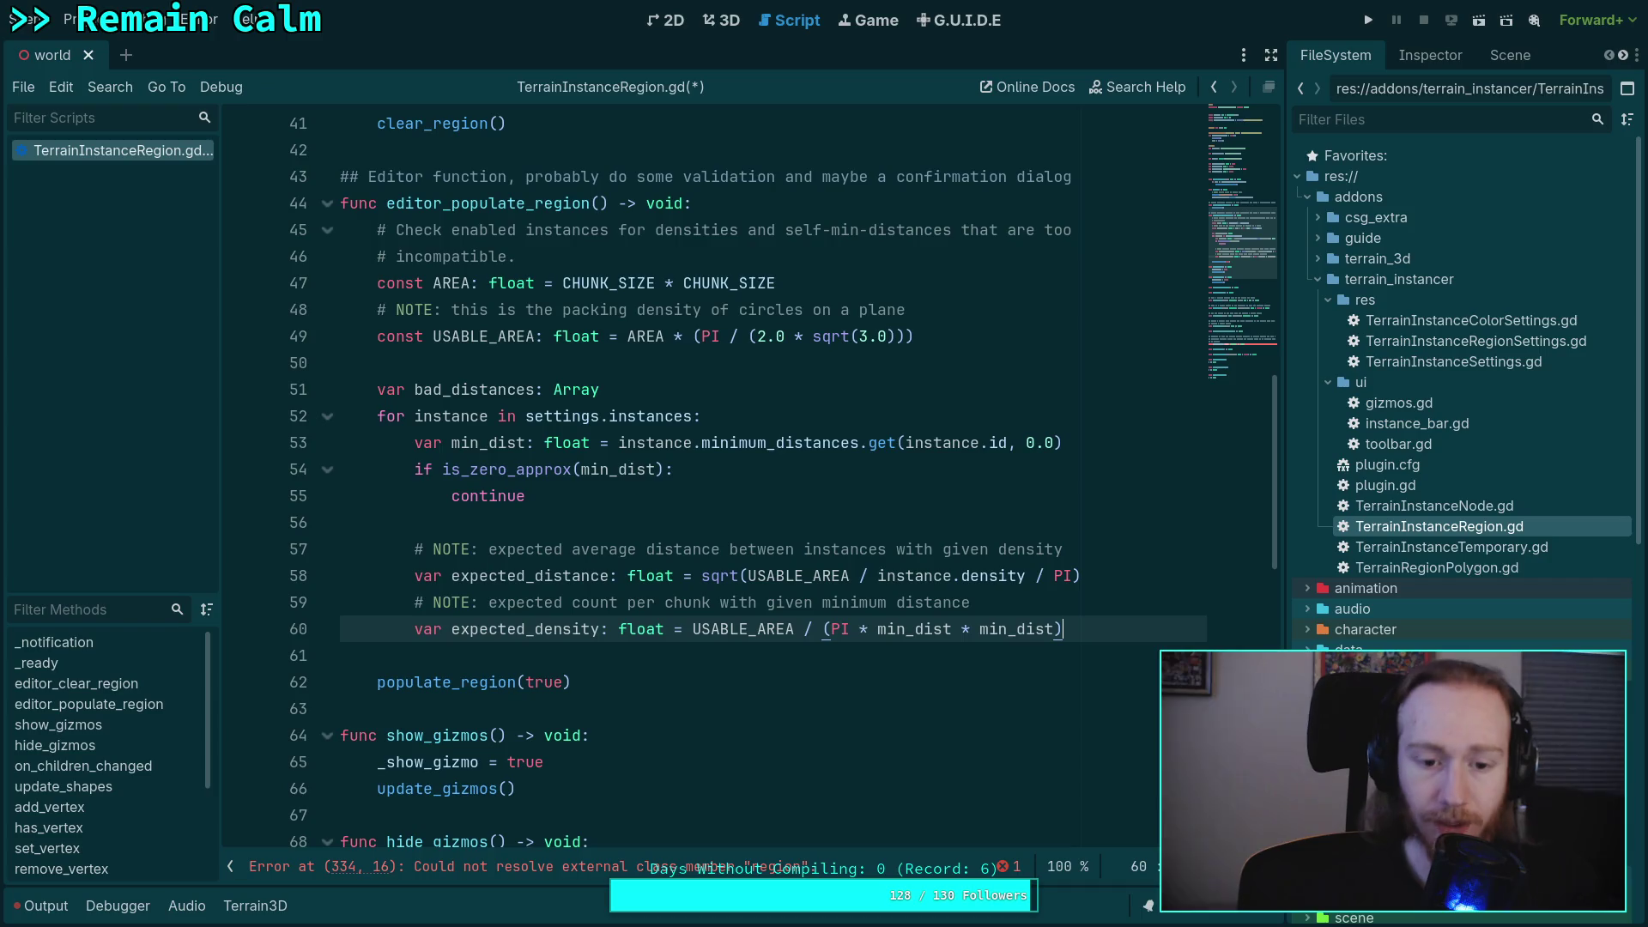
pyautogui.press('Return')
pyautogui.press('Return')
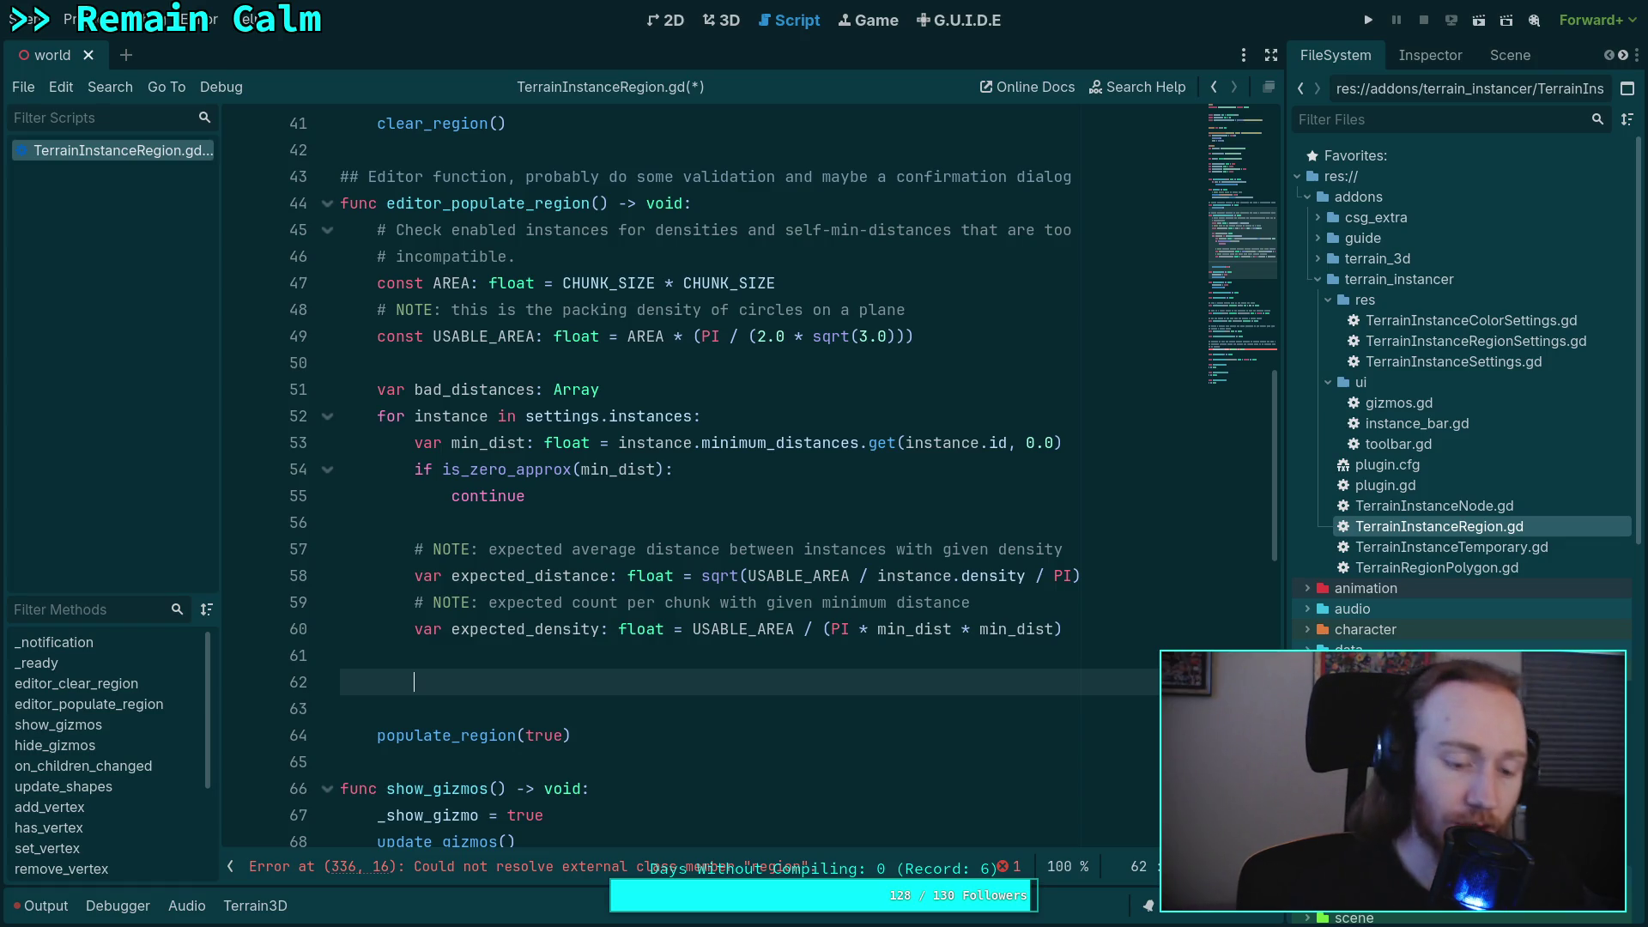
# - Declare 'var dist_diff: float = abs(expected_distance - min_dist) / min_dist' and start a new line
pyautogui.write('var ')
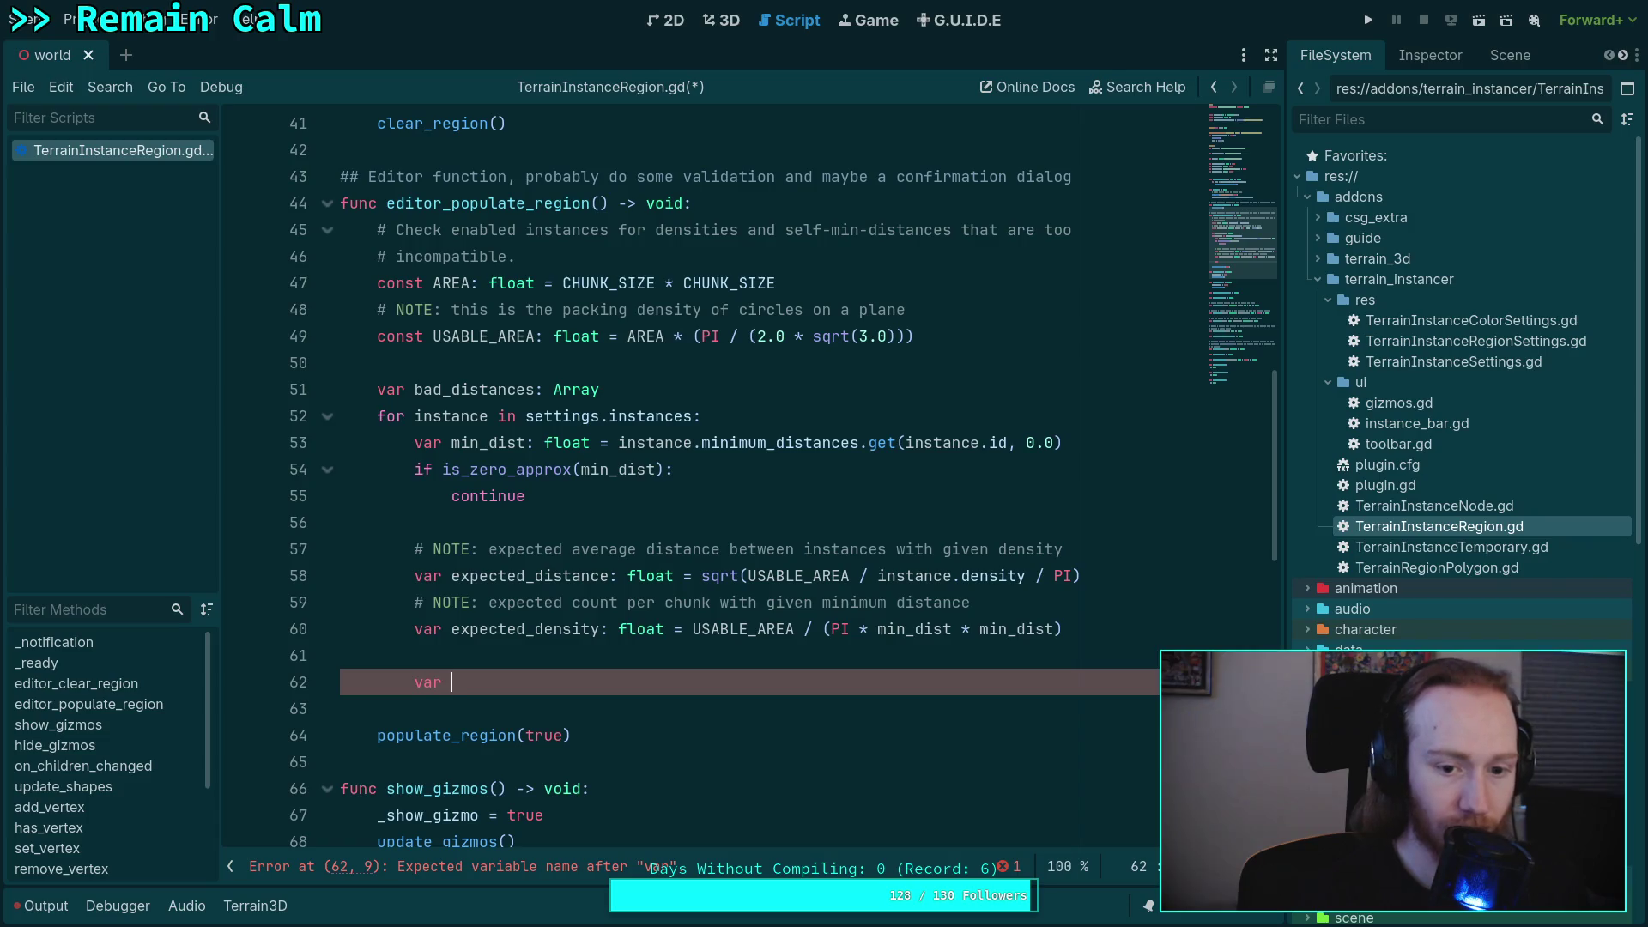
pyautogui.write('dist_diff')
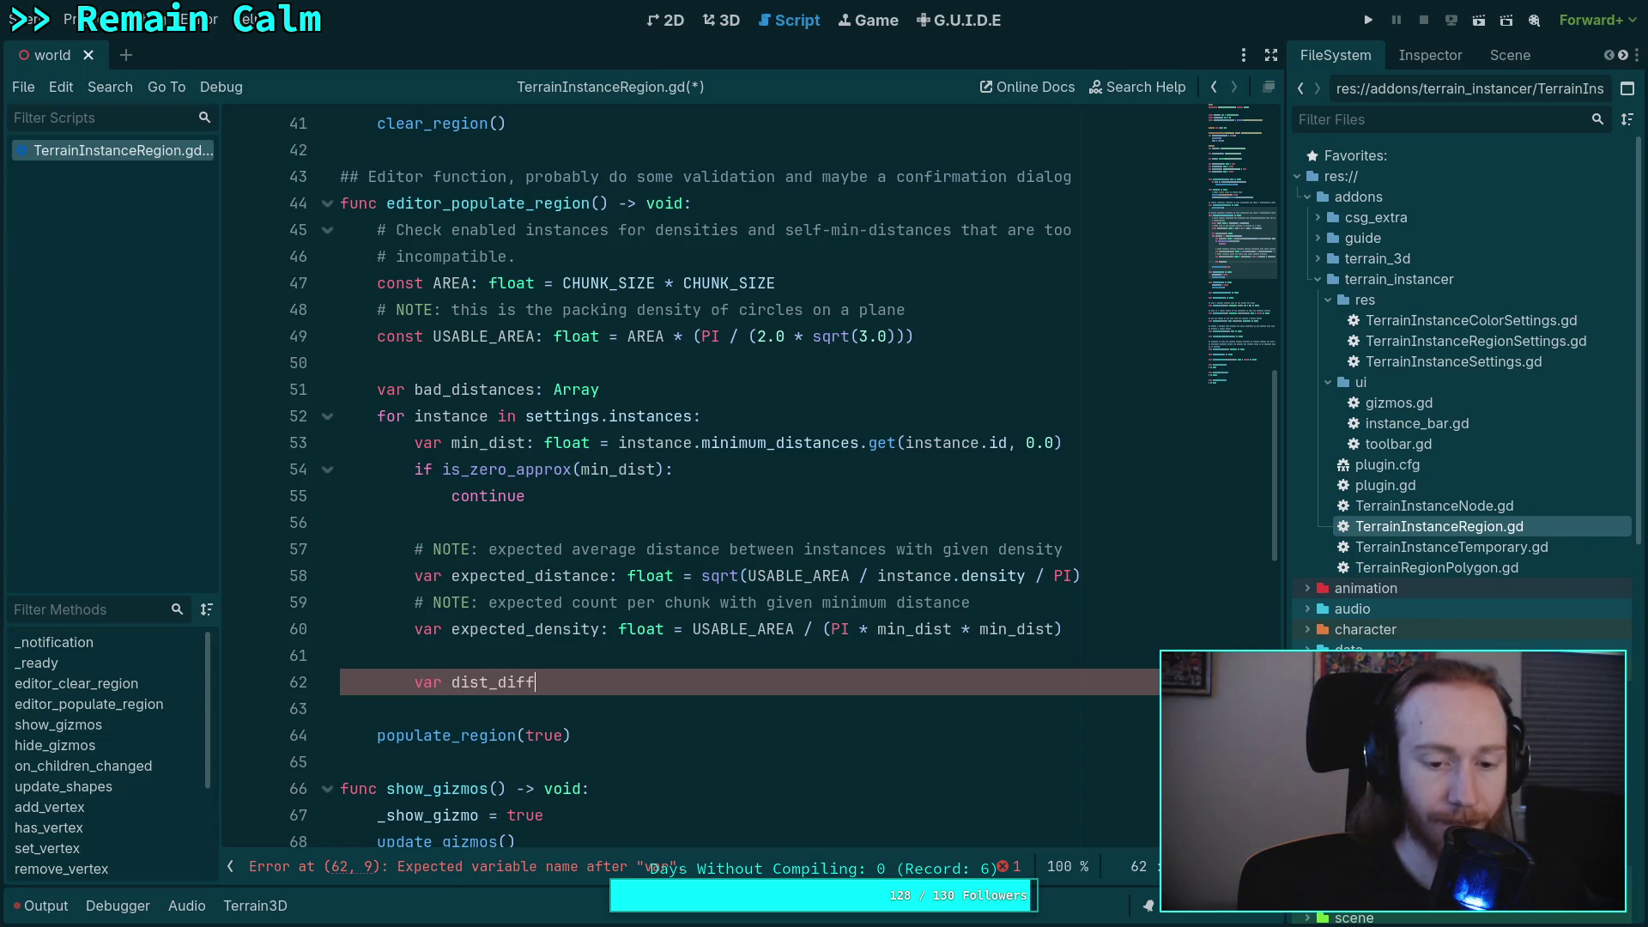
pyautogui.write(': float = ')
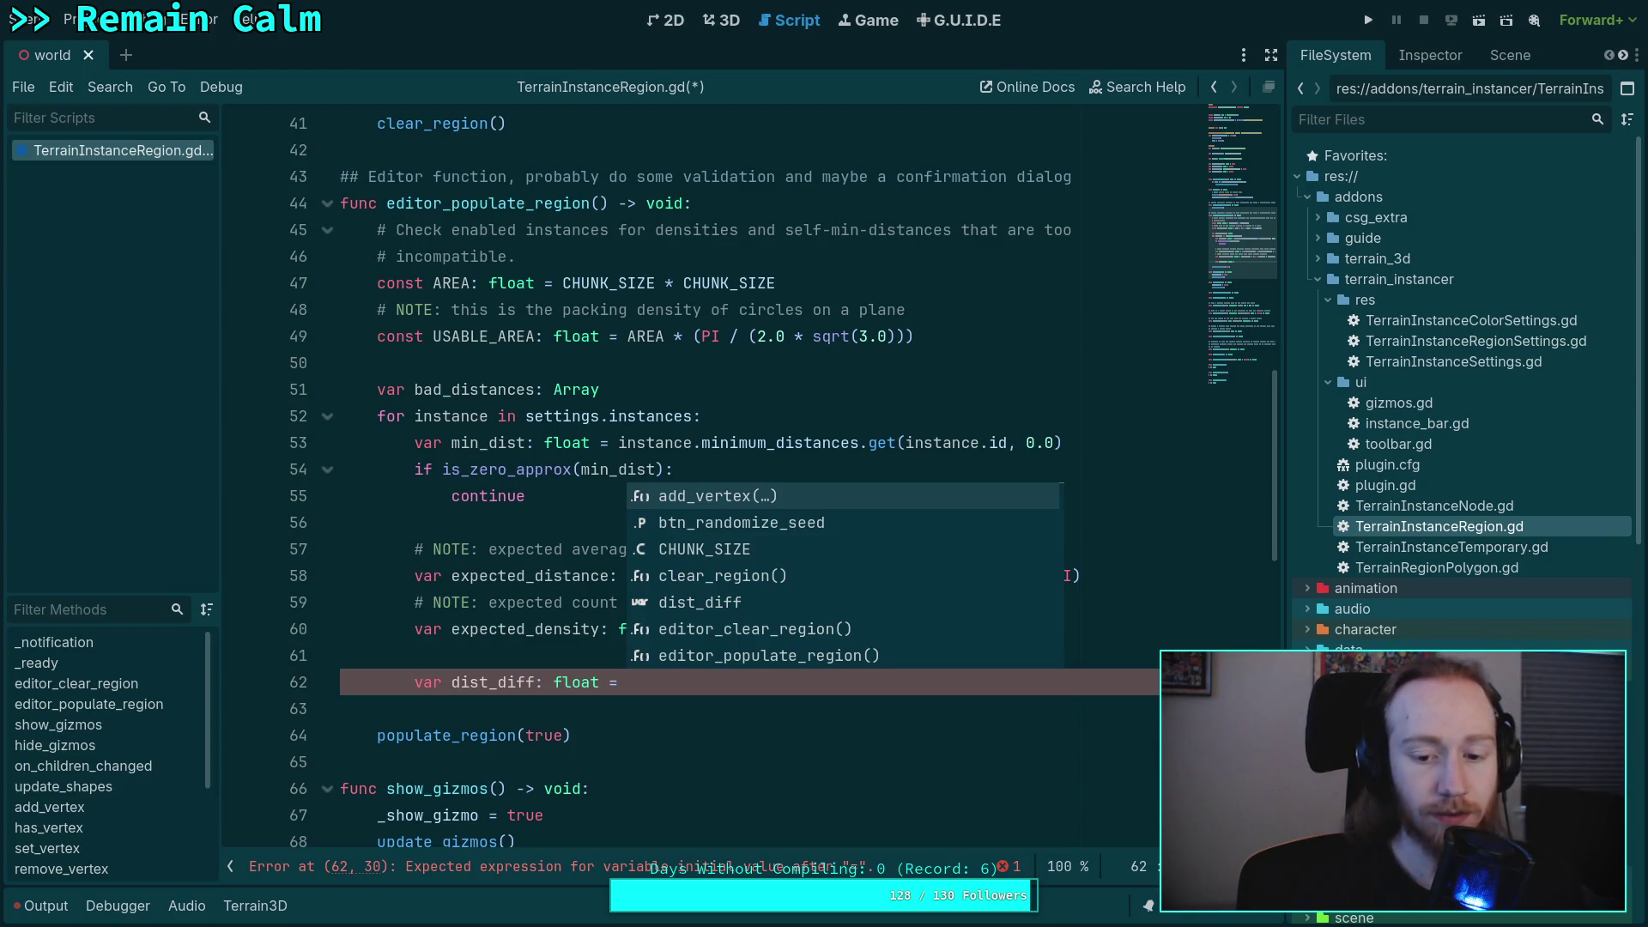
pyautogui.write('abs(')
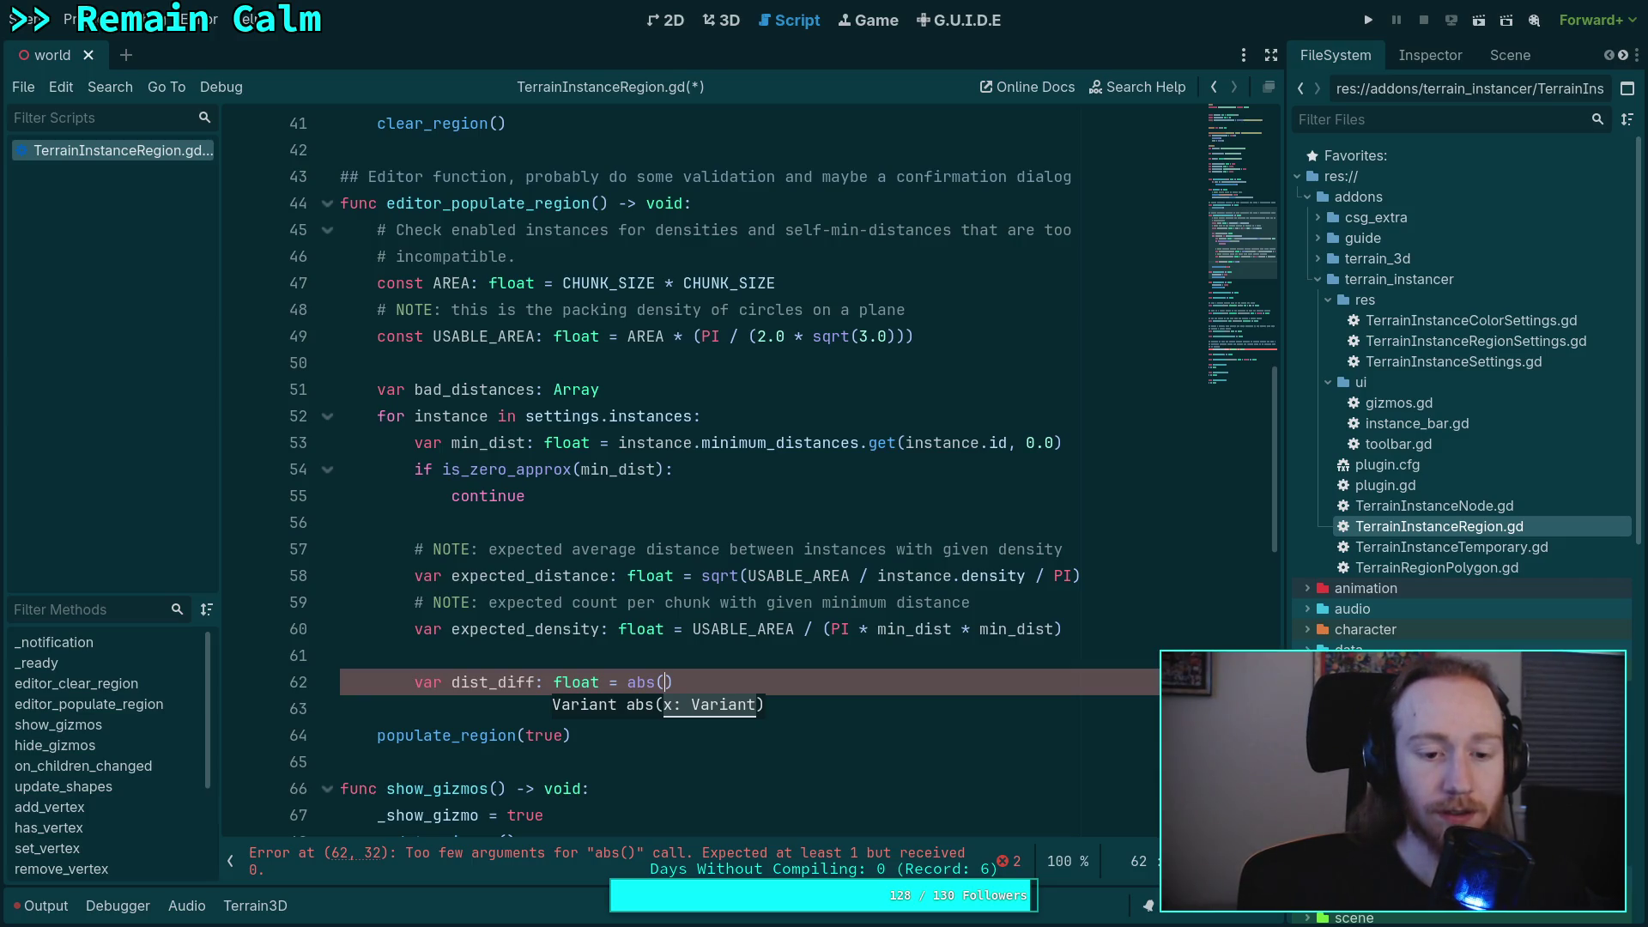
pyautogui.write('expected_densit')
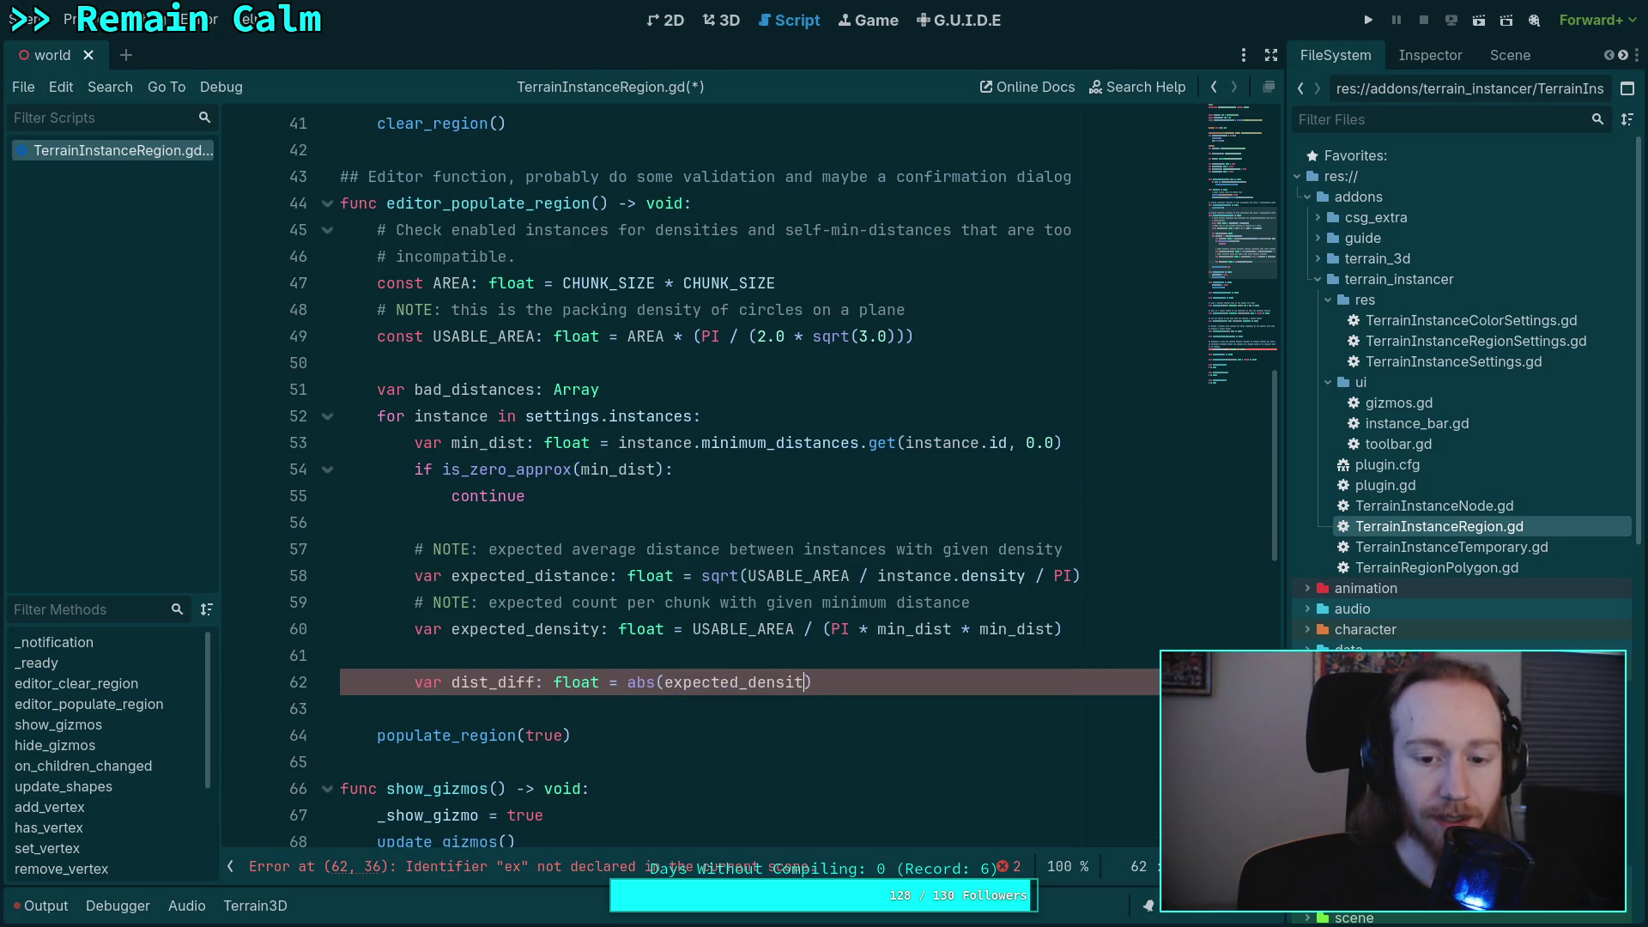
pyautogui.press('BackSpace')
pyautogui.press('BackSpace')
pyautogui.press('BackSpace')
pyautogui.write('is')
pyautogui.press('Return')
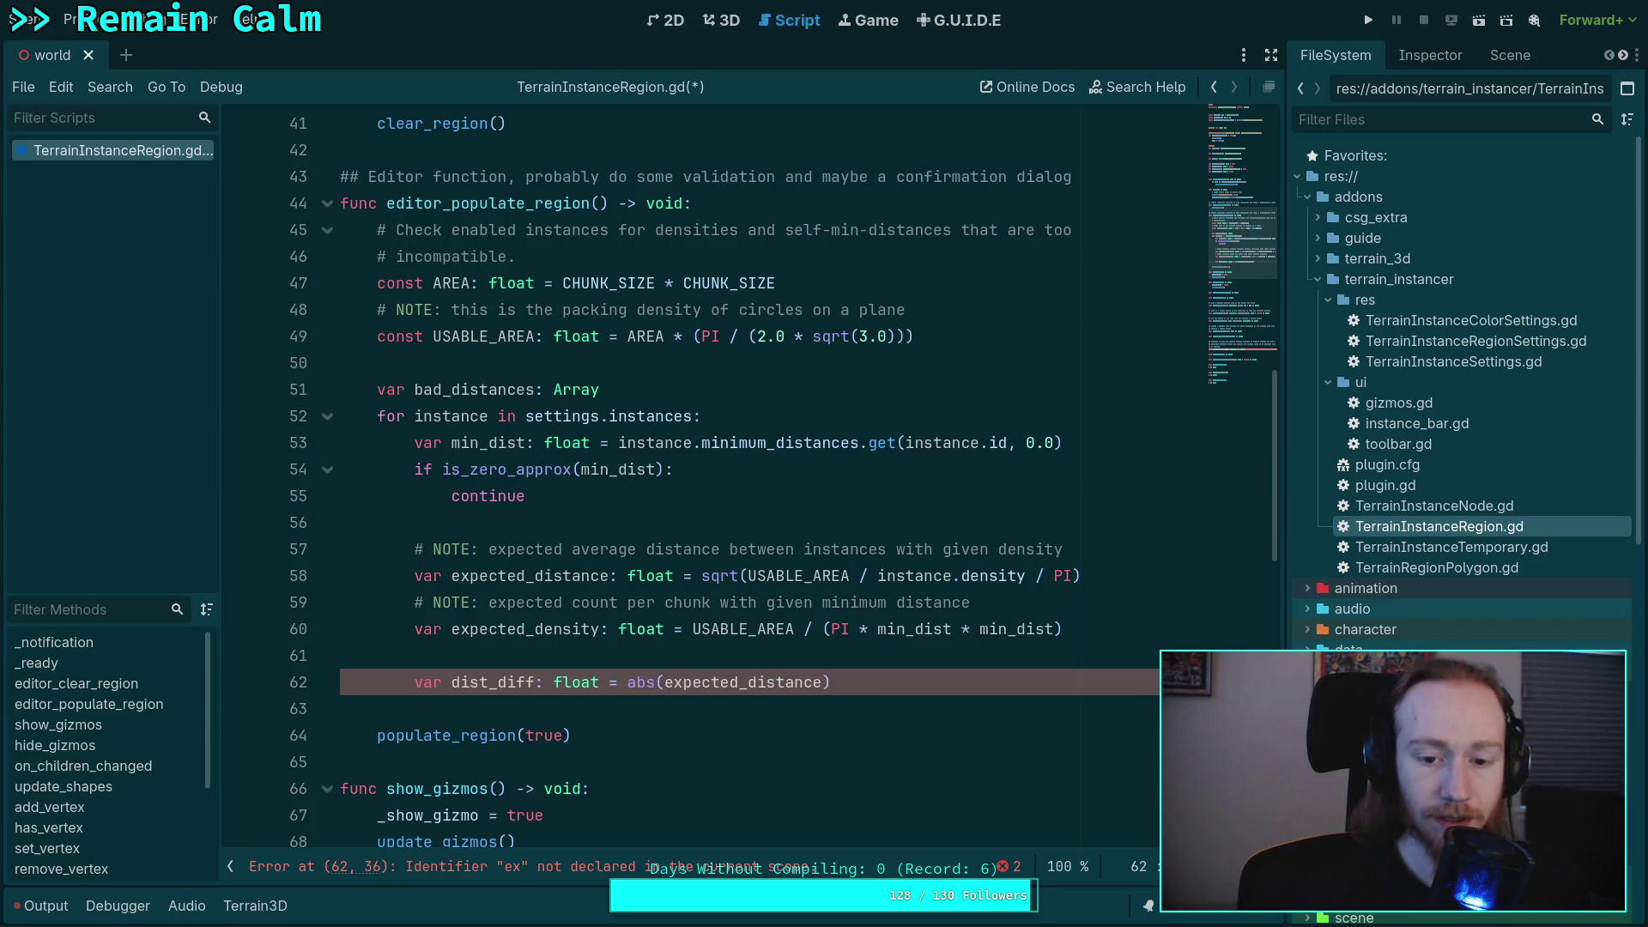
pyautogui.write('- min_d')
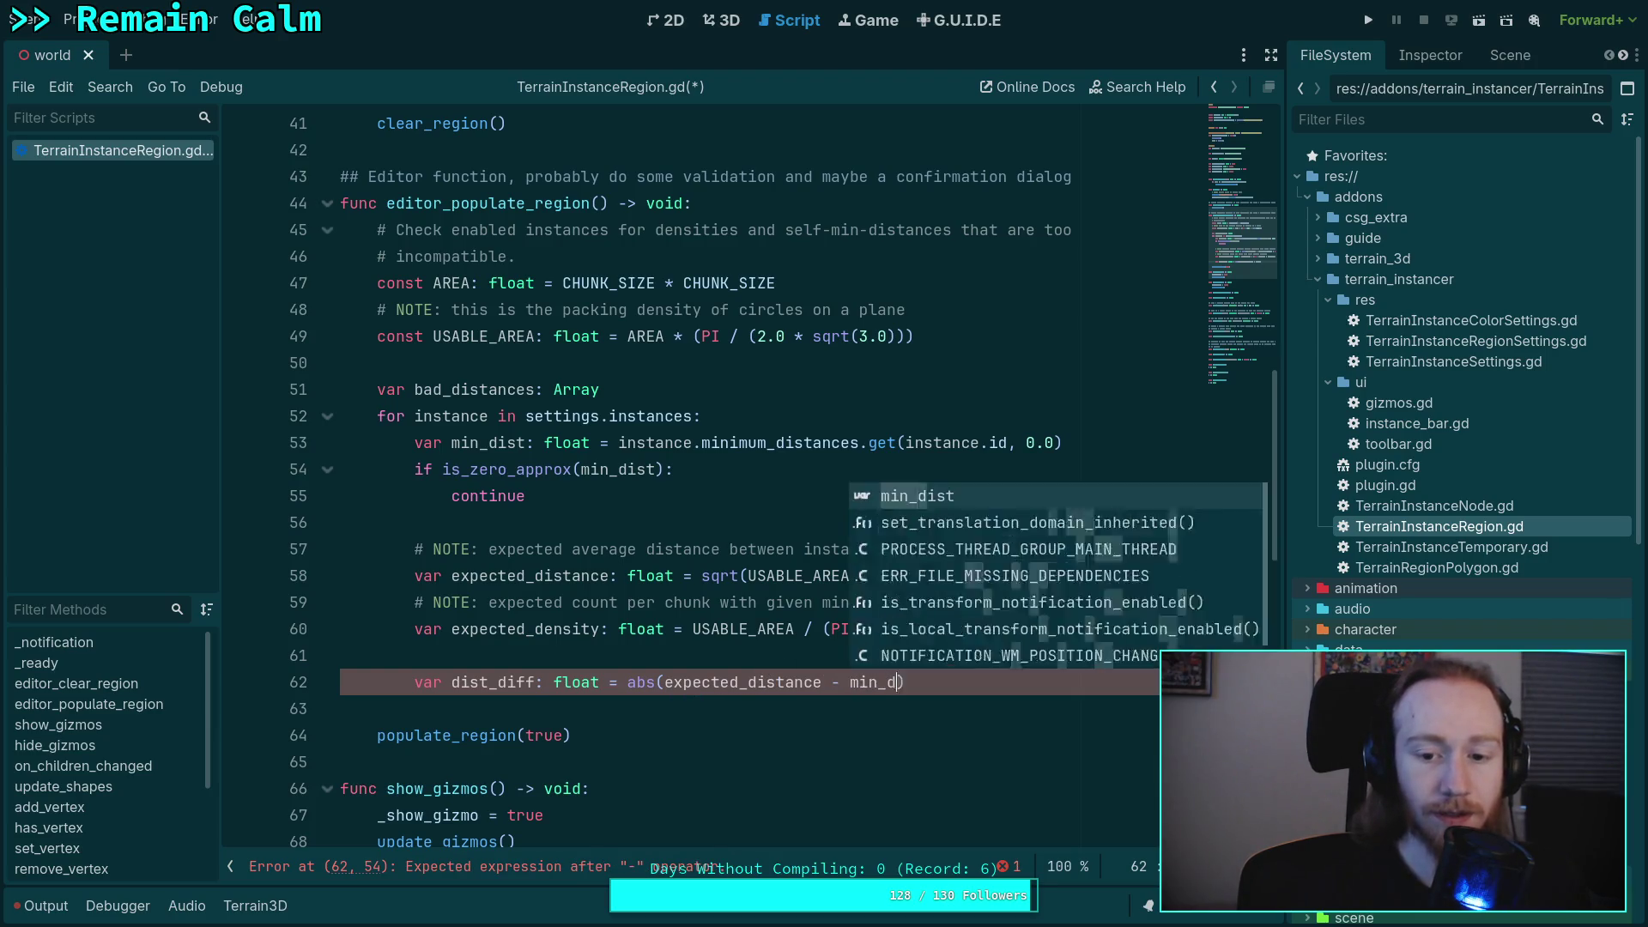
pyautogui.press('Return')
pyautogui.press('End')
pyautogui.write('/')
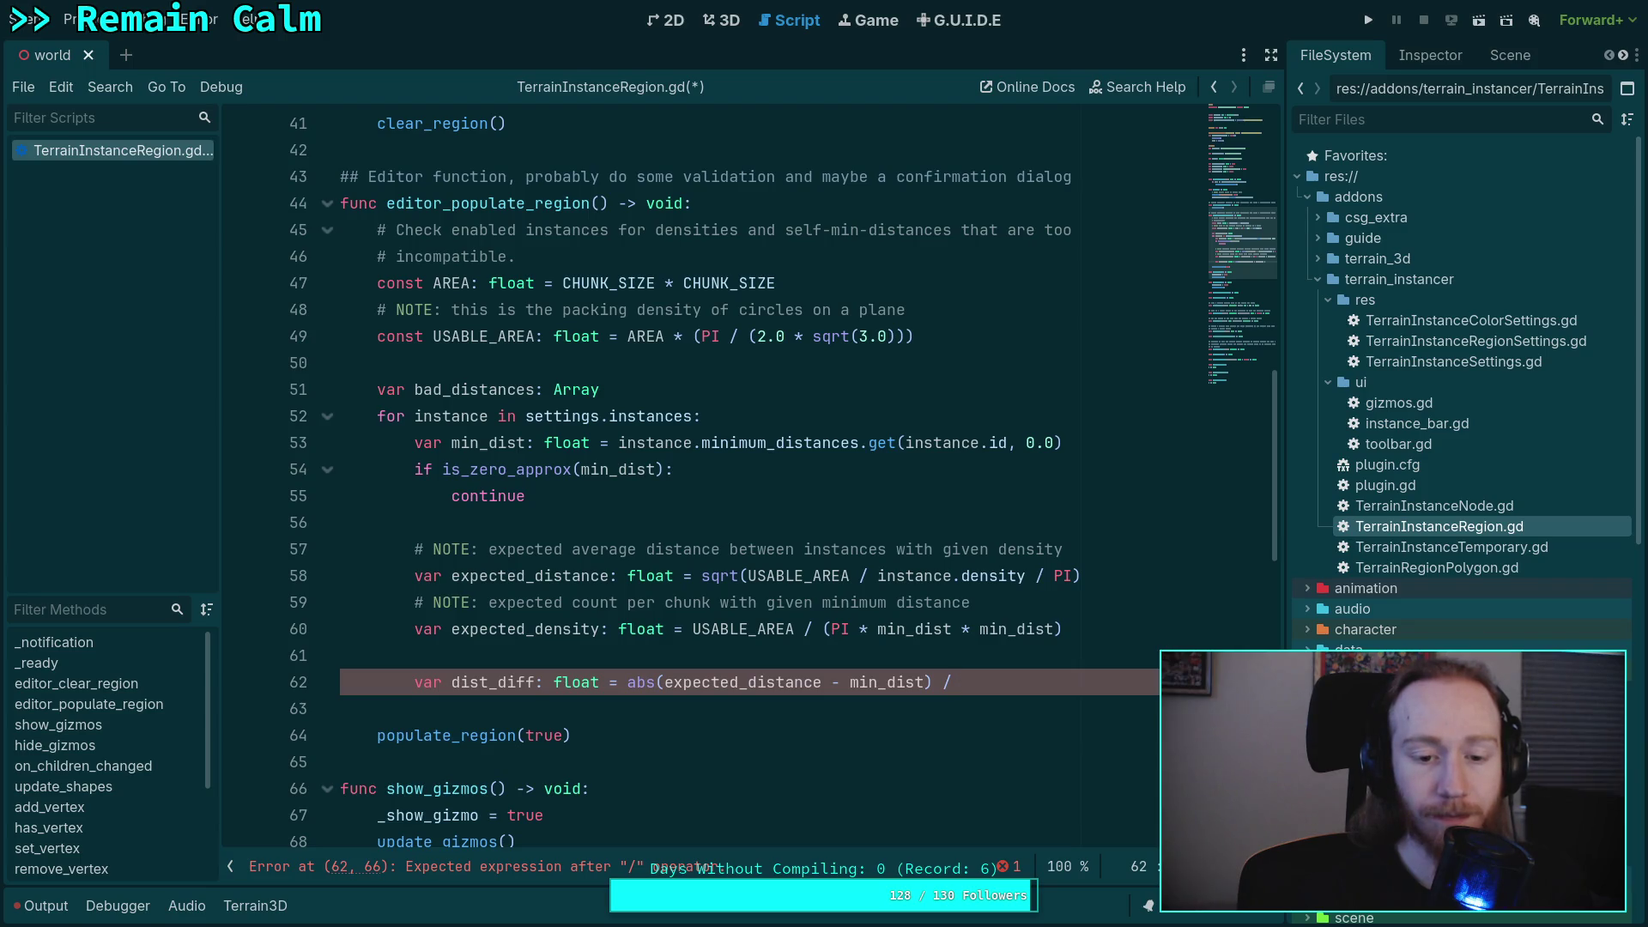
pyautogui.write('min_d')
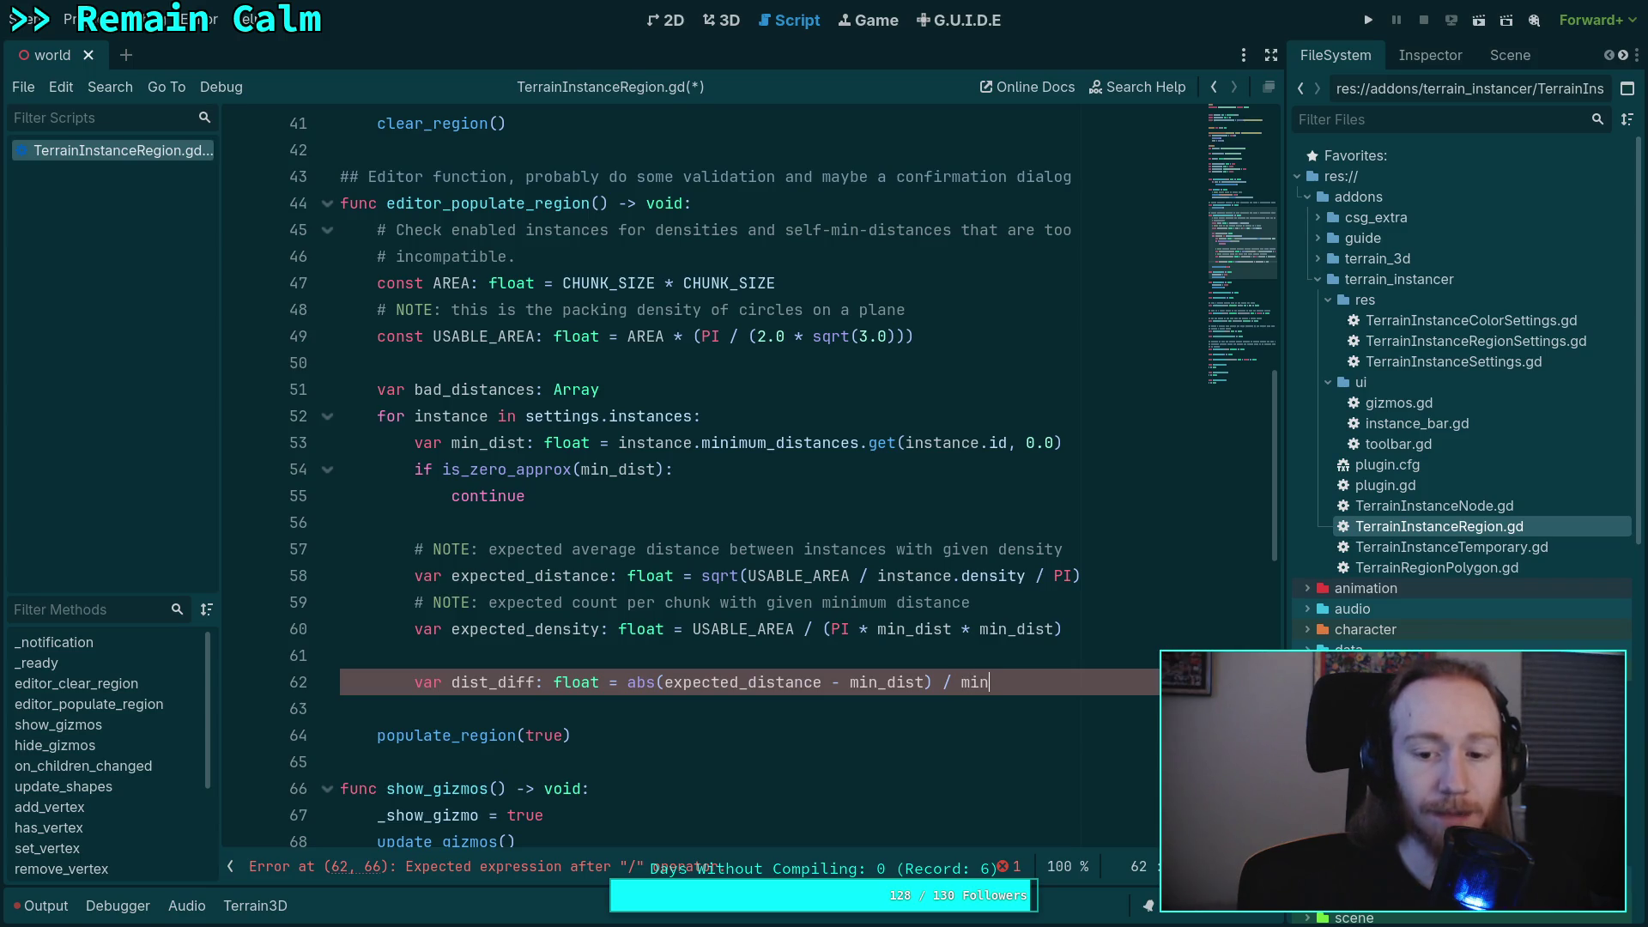
pyautogui.press('Return')
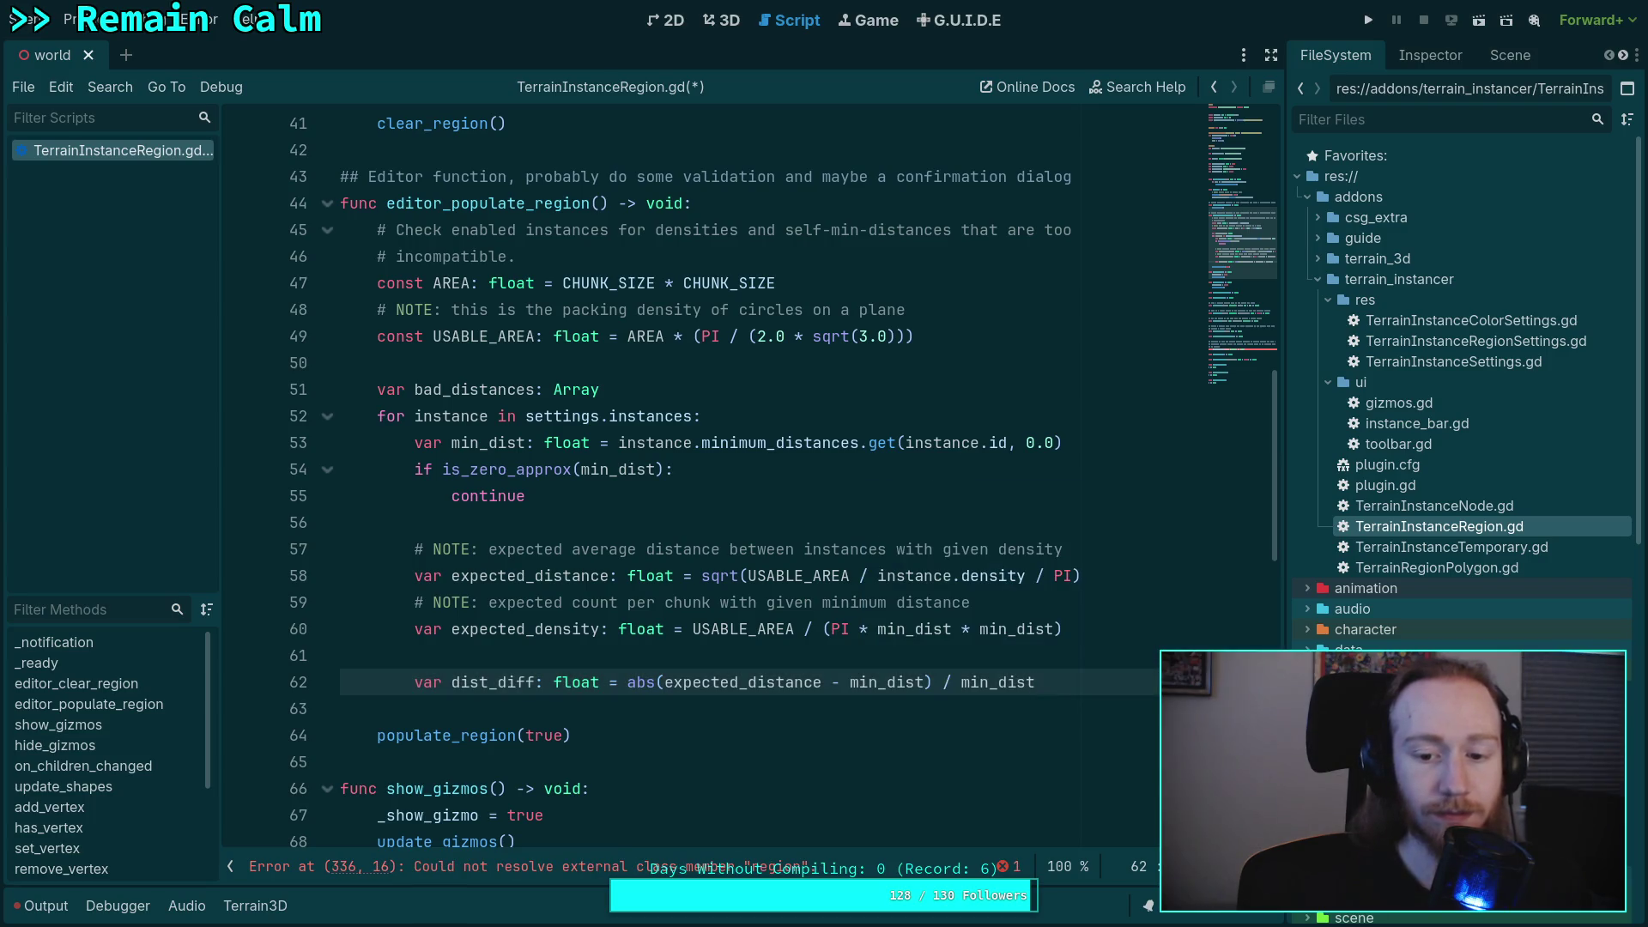
pyautogui.press('Return')
# - Type 'var dense_diff: float = abs(expected_density - ', leaving the second operand empty
pyautogui.write('var ')
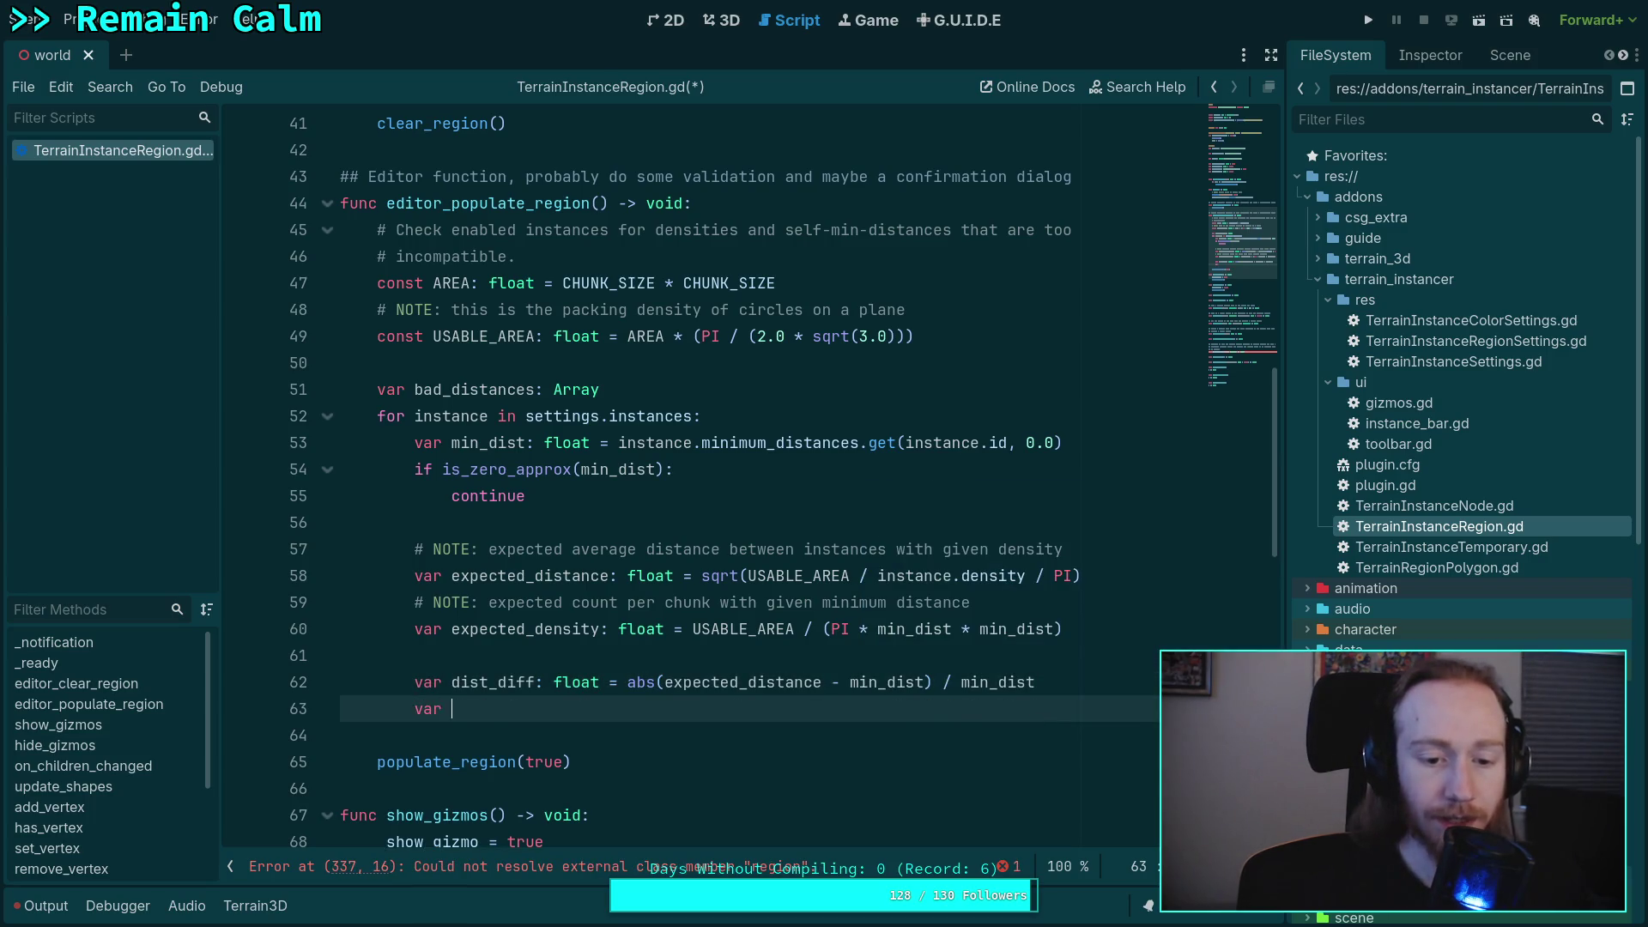
pyautogui.write('dens')
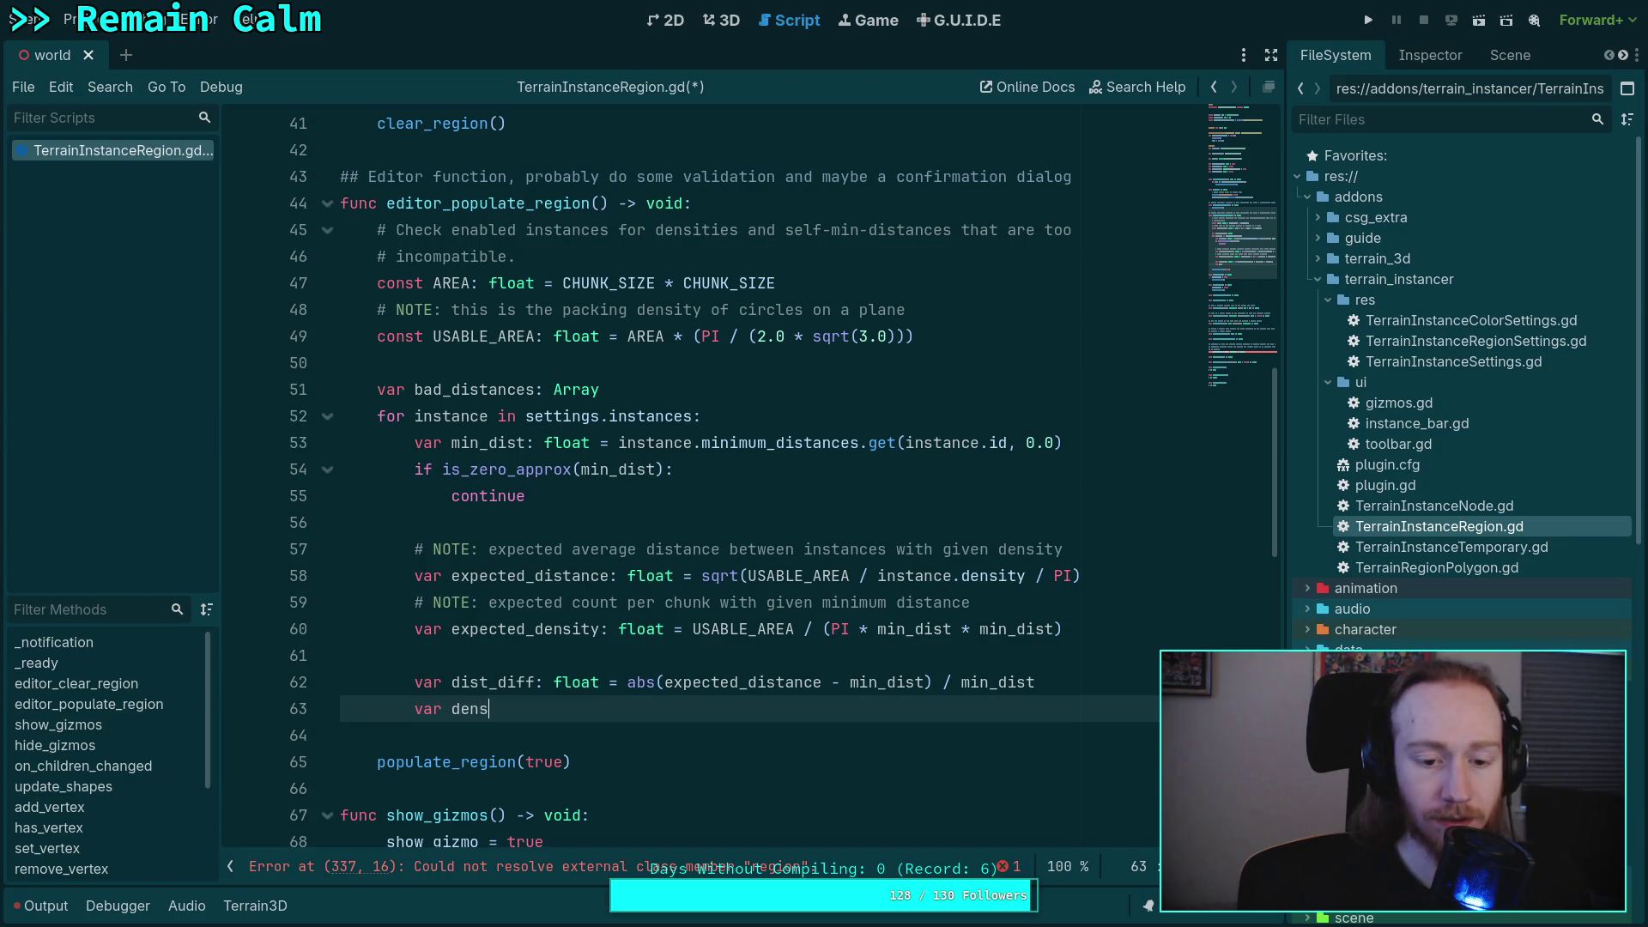
pyautogui.write('e_diff')
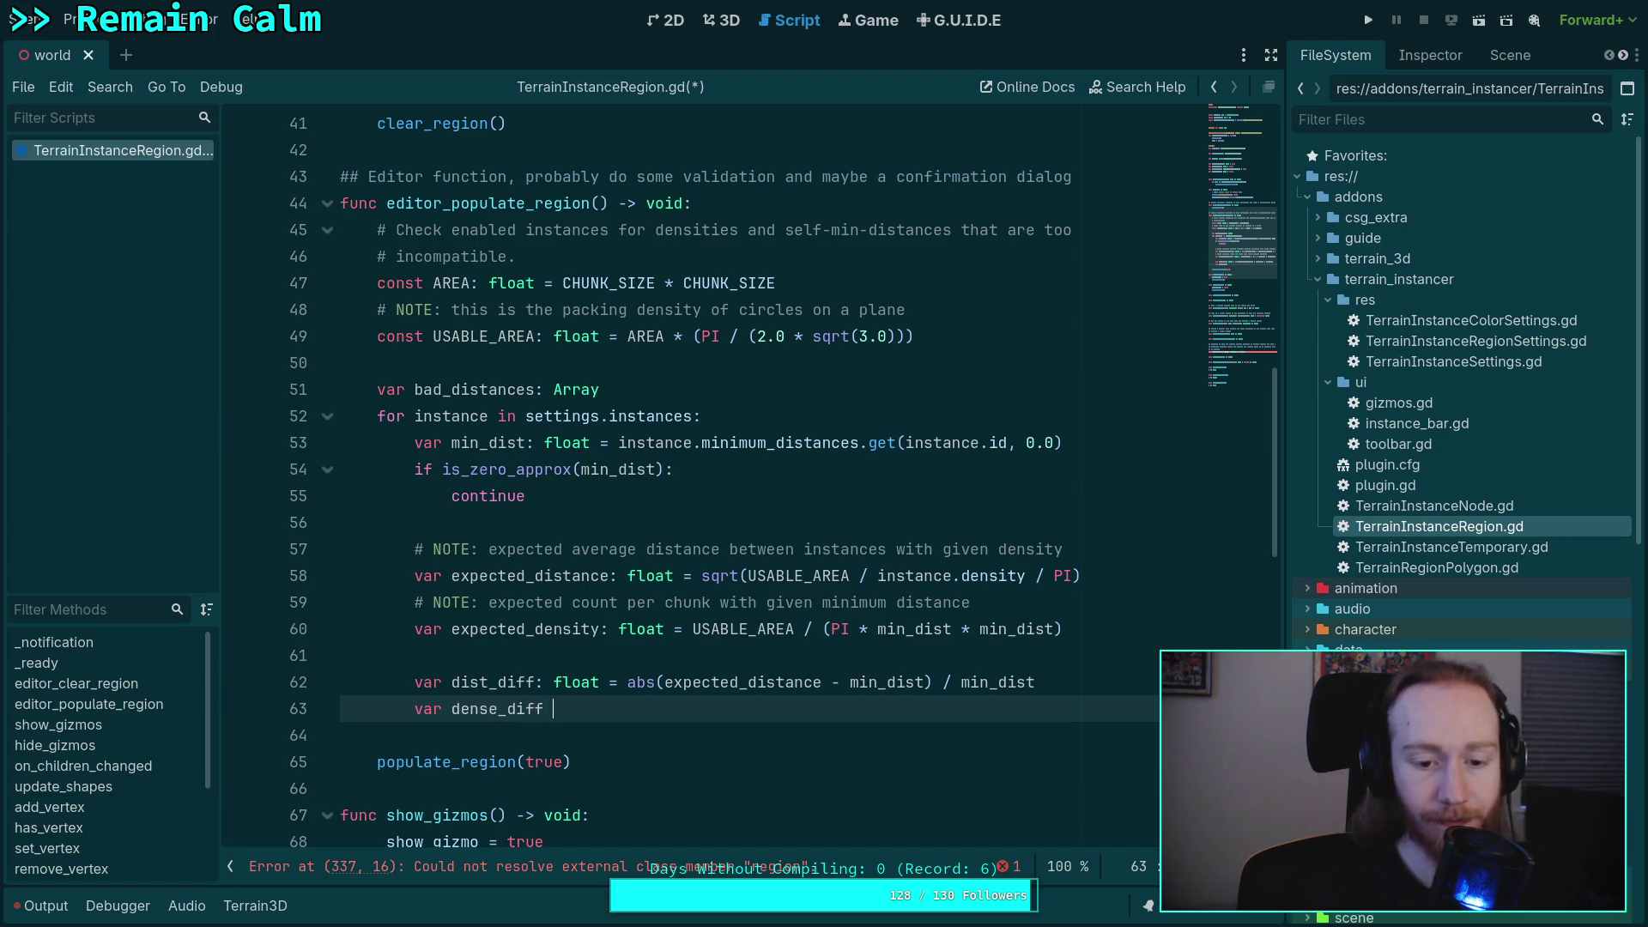
pyautogui.press('BackSpace')
pyautogui.write(': float = abs')
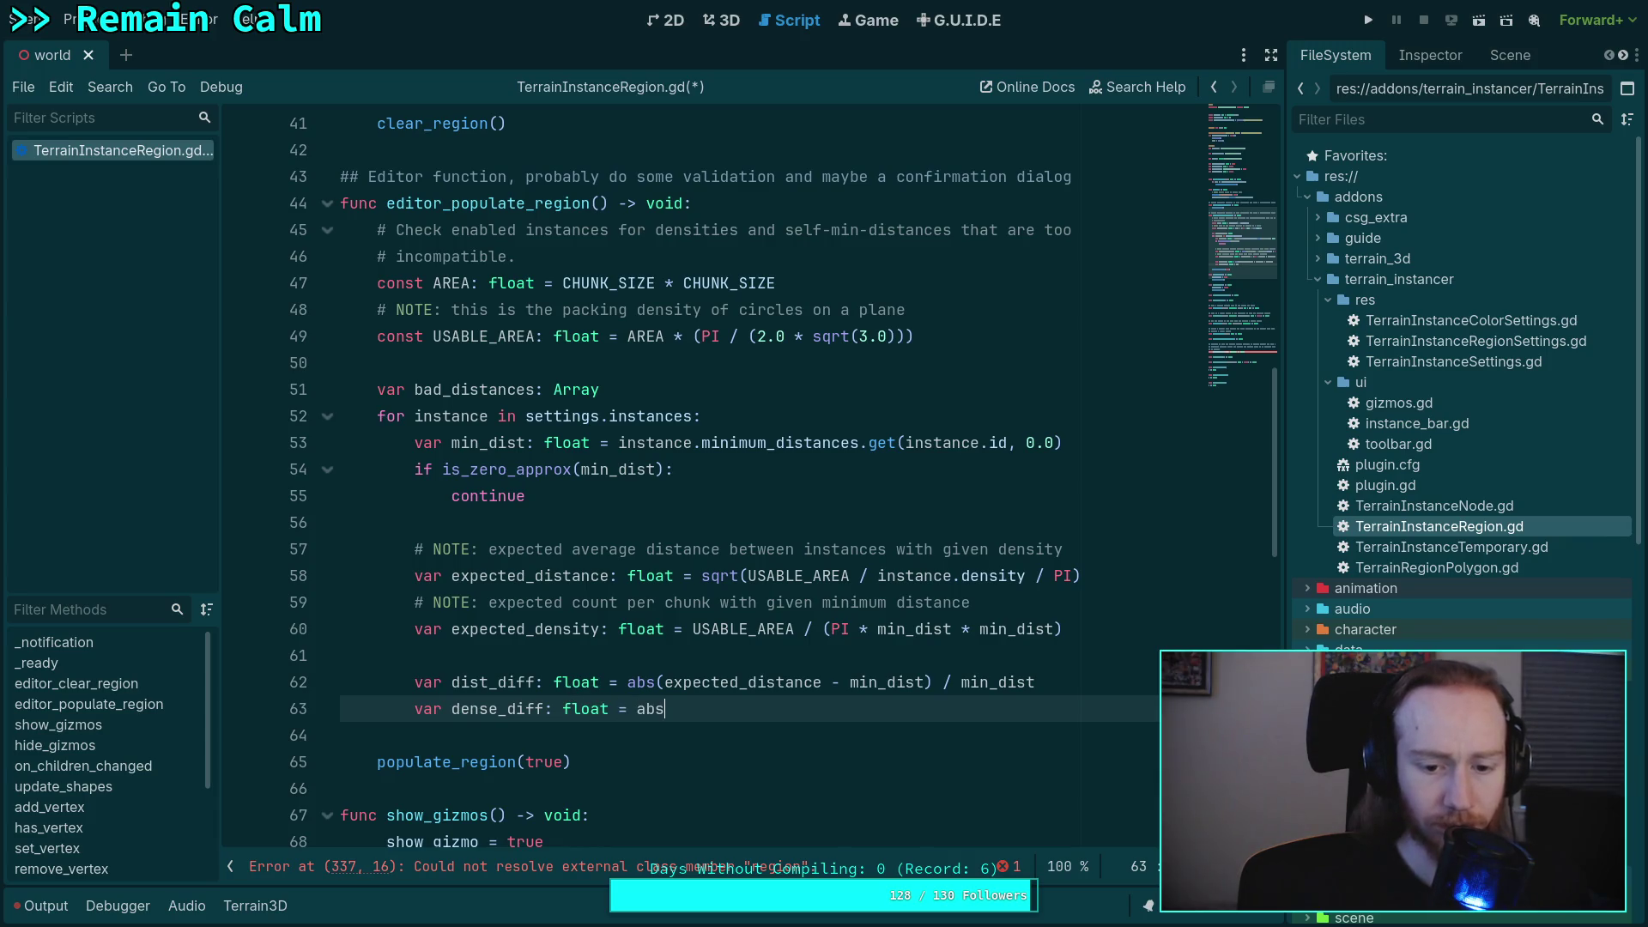
pyautogui.write('(exp')
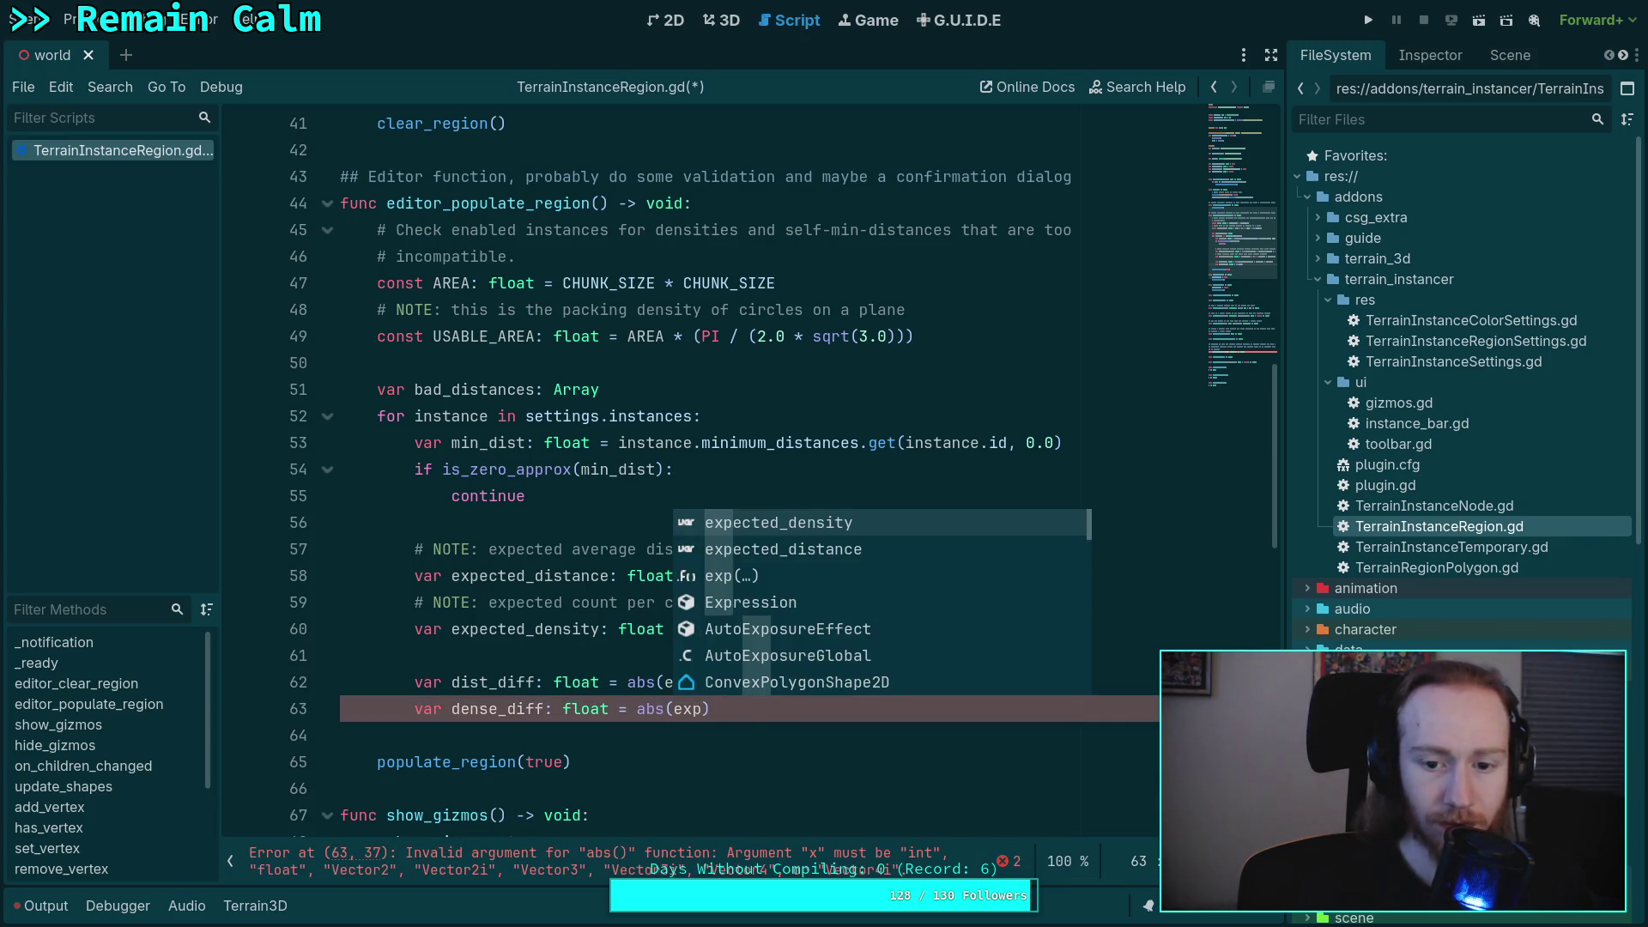
pyautogui.press('Return')
pyautogui.write('- den')
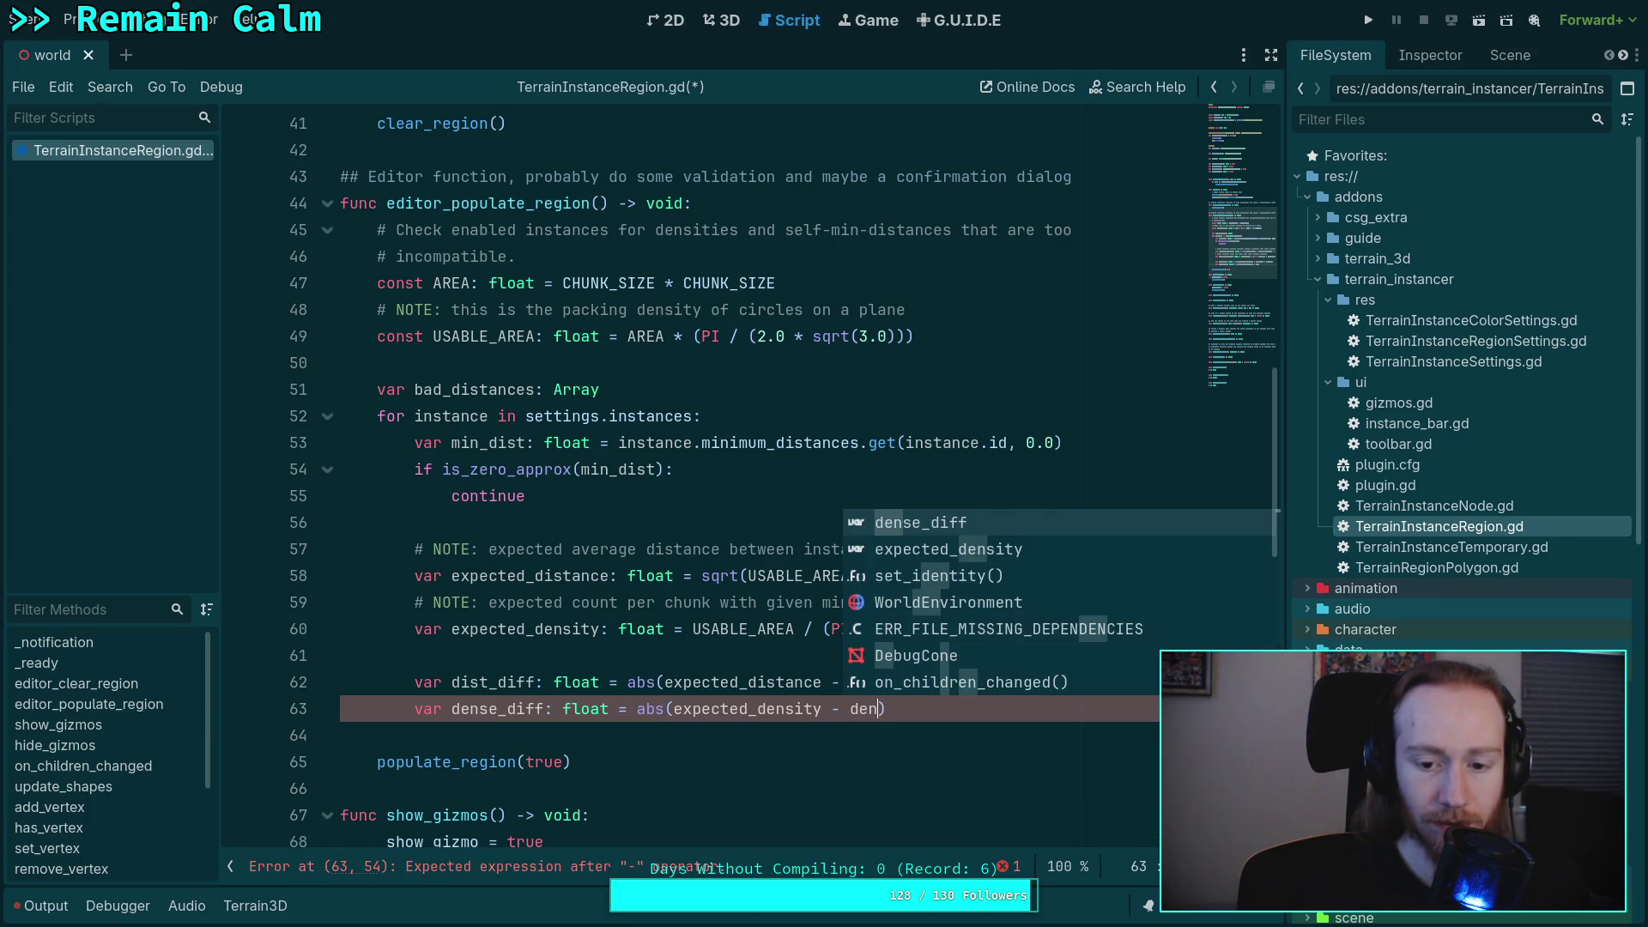
pyautogui.press('BackSpace')
pyautogui.press('BackSpace')
pyautogui.press('BackSpace')
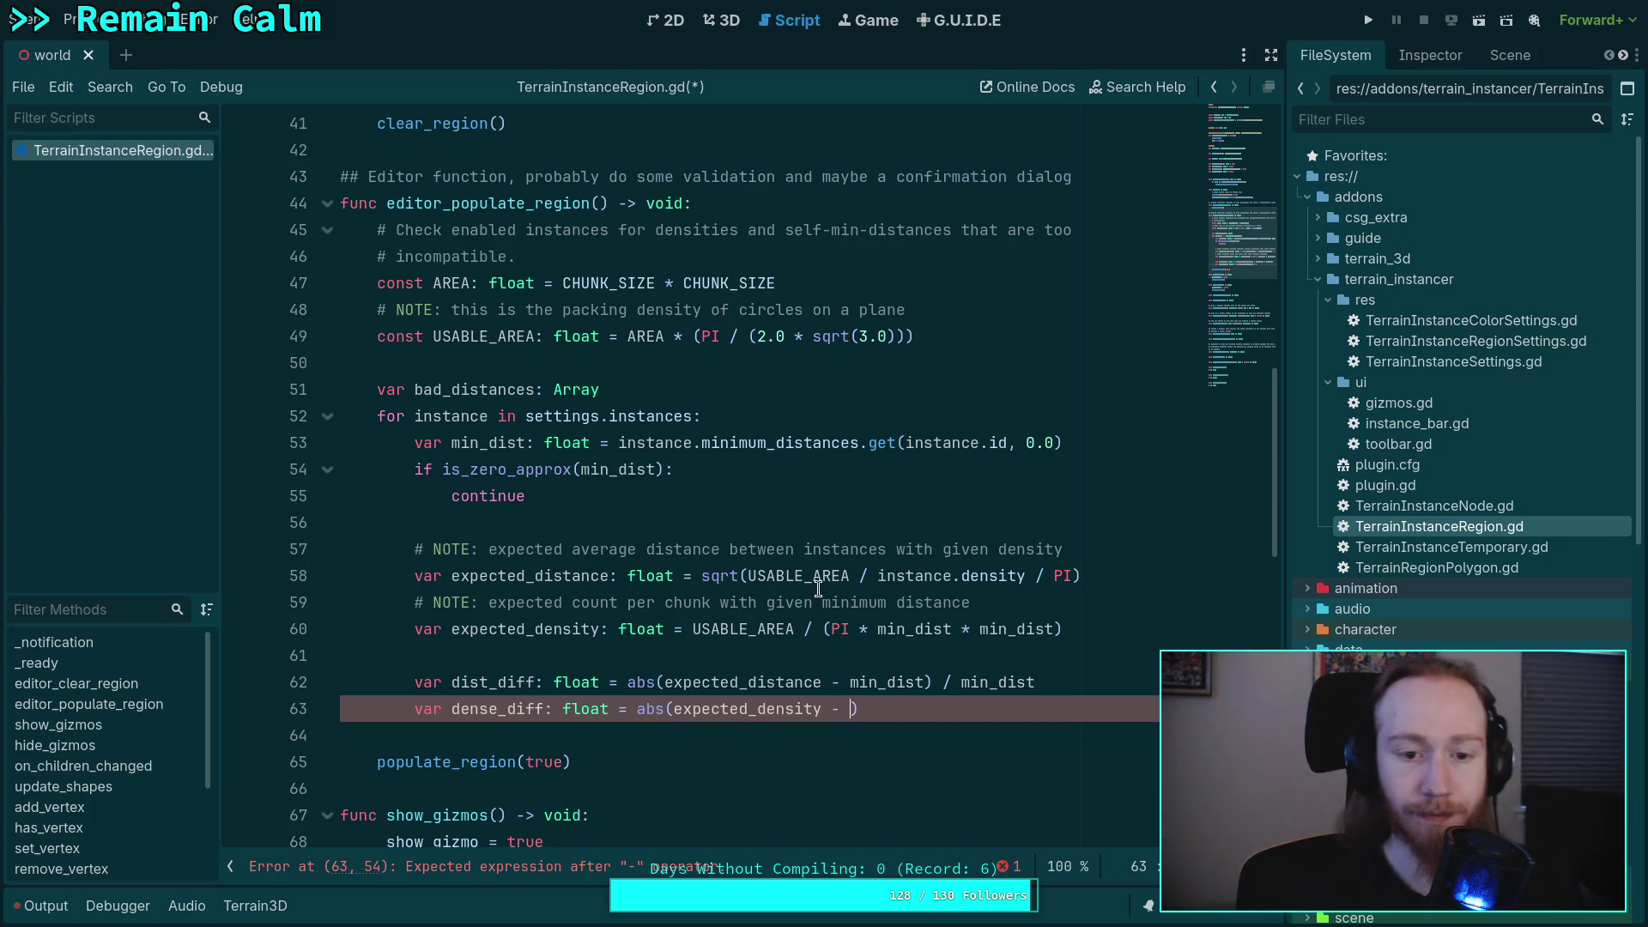
# - Add 'var density: float = instance.density' after the min_dist check's continue
pyautogui.click(1138, 440)
pyautogui.click(888, 497)
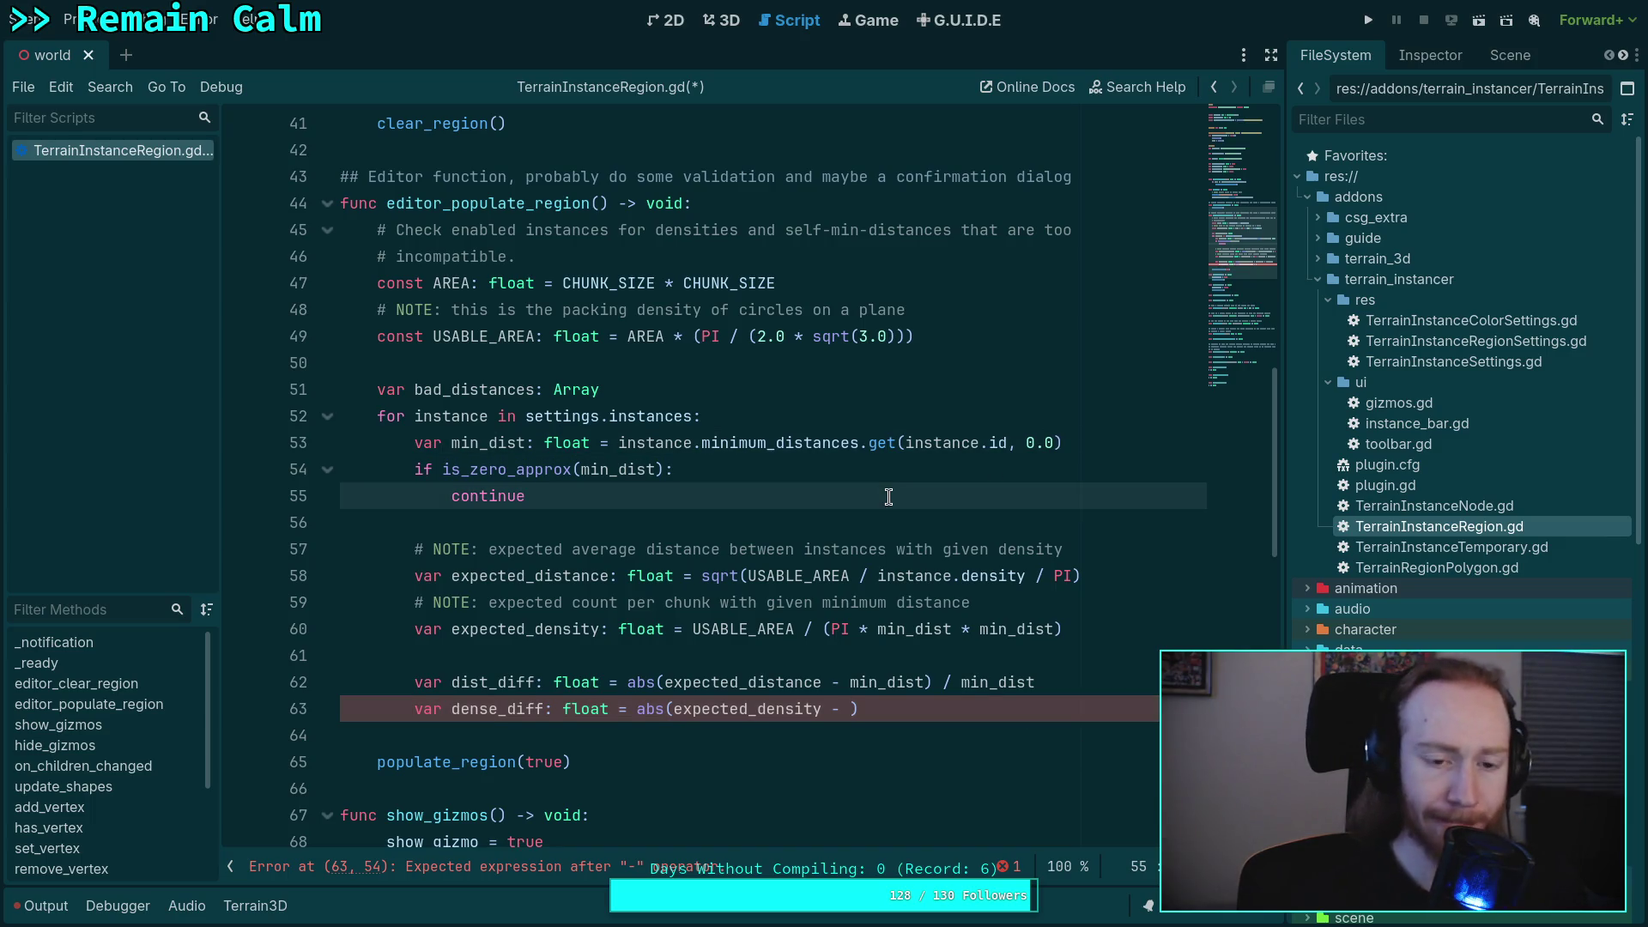
pyautogui.press('Up')
pyautogui.press('Up')
pyautogui.press('Return')
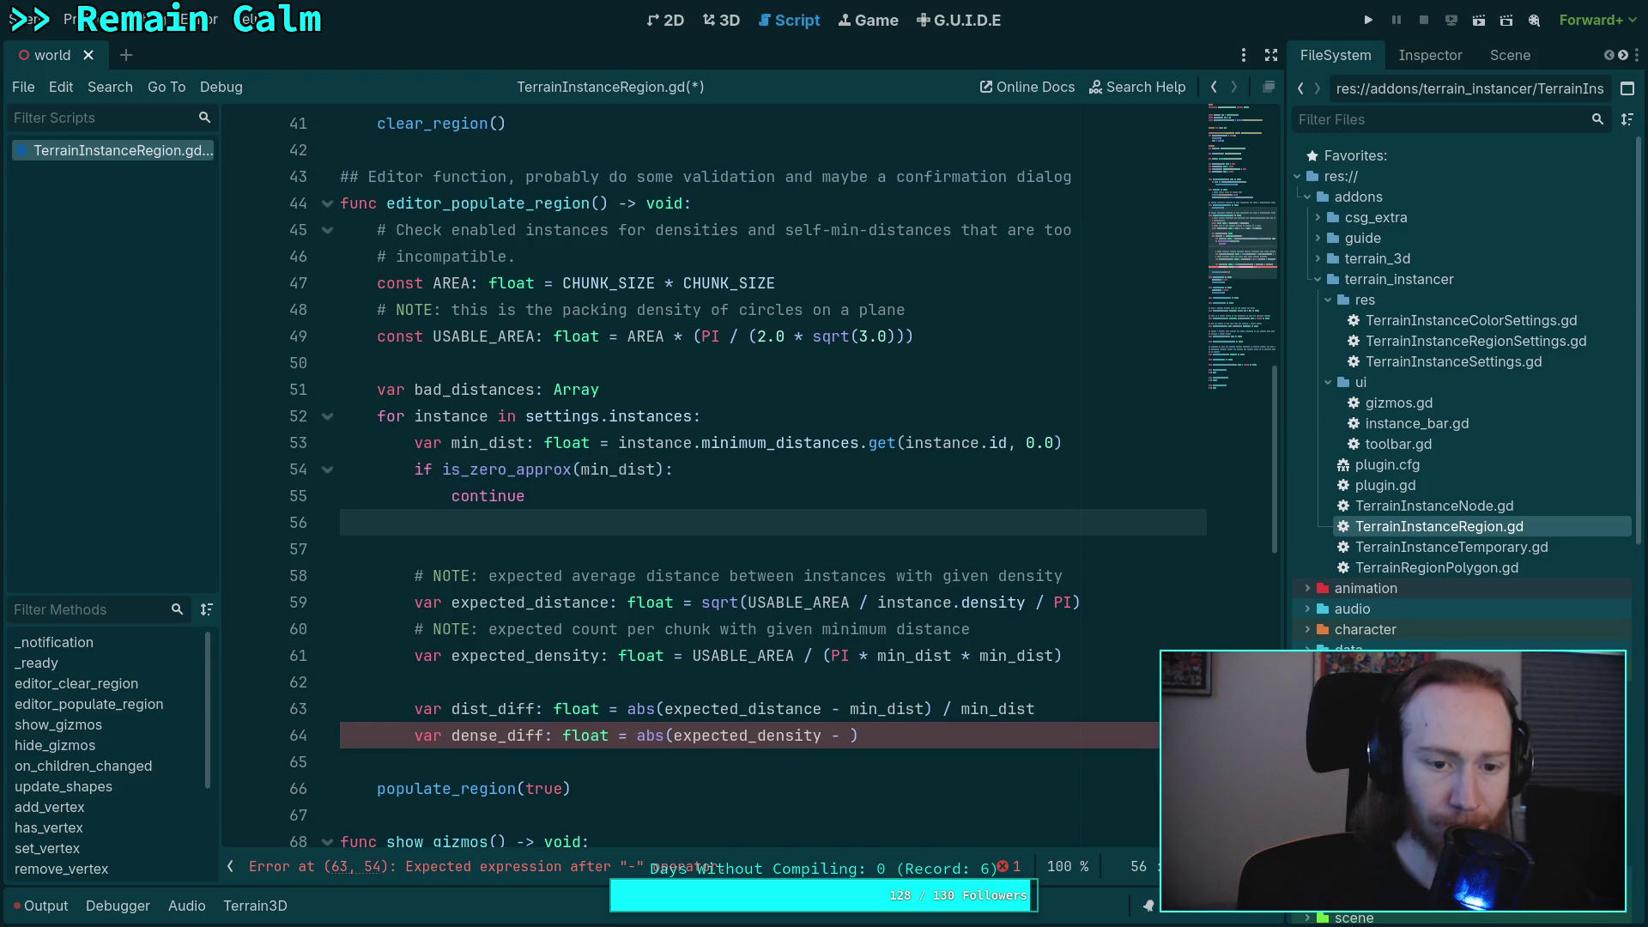
pyautogui.press('BackSpace')
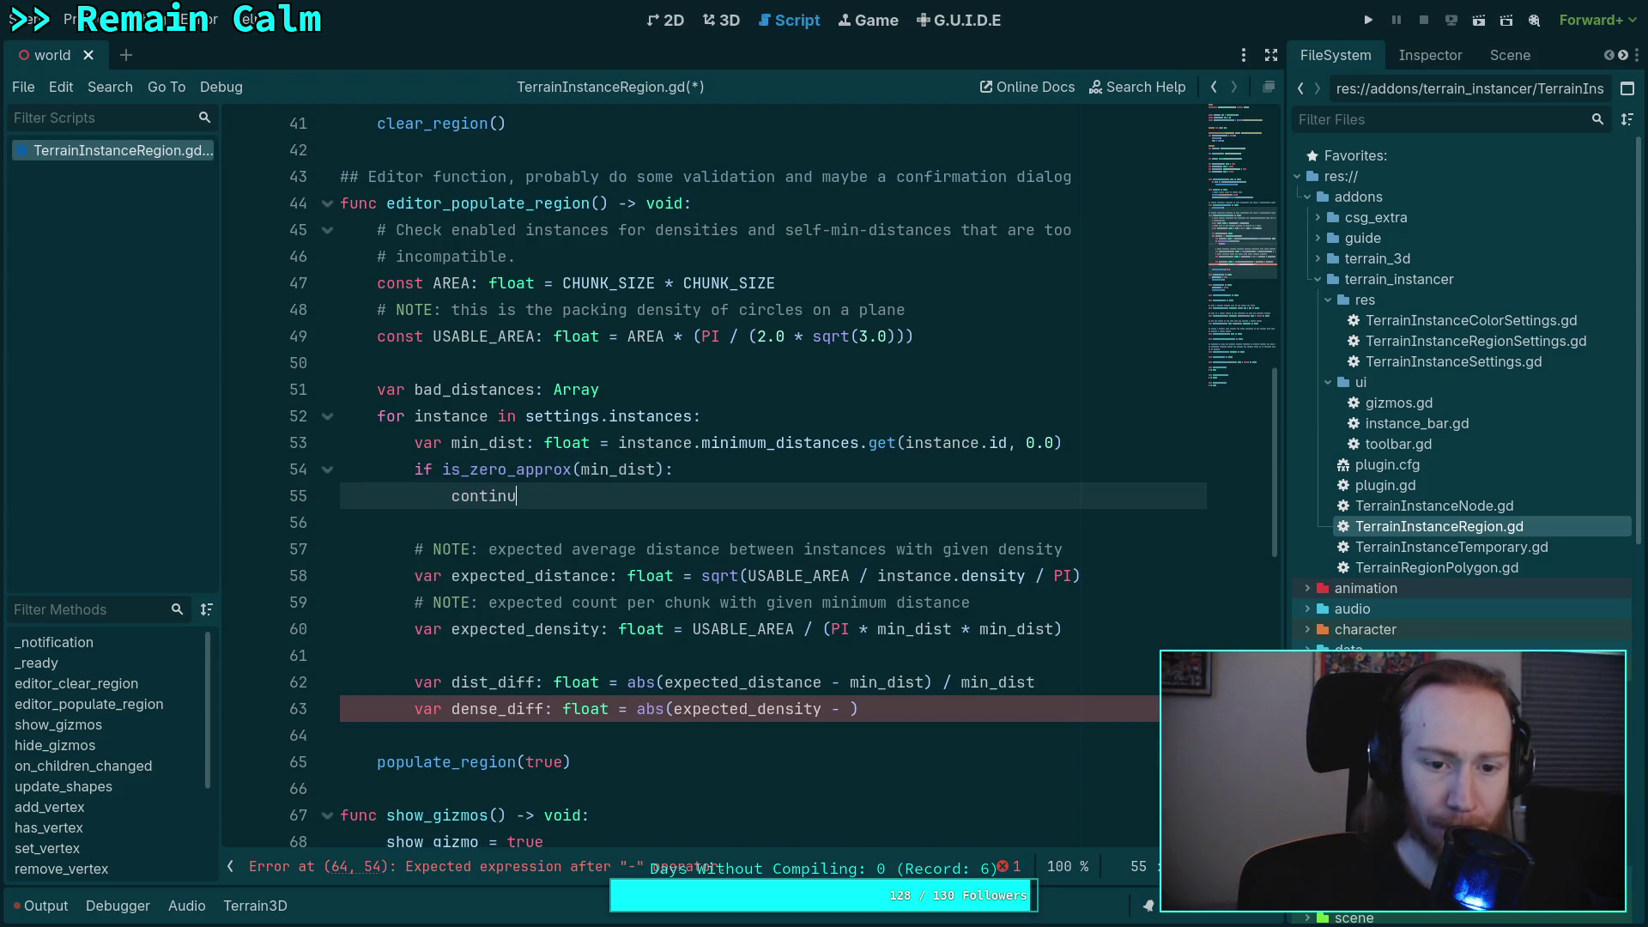
pyautogui.press('Return')
pyautogui.write('var ')
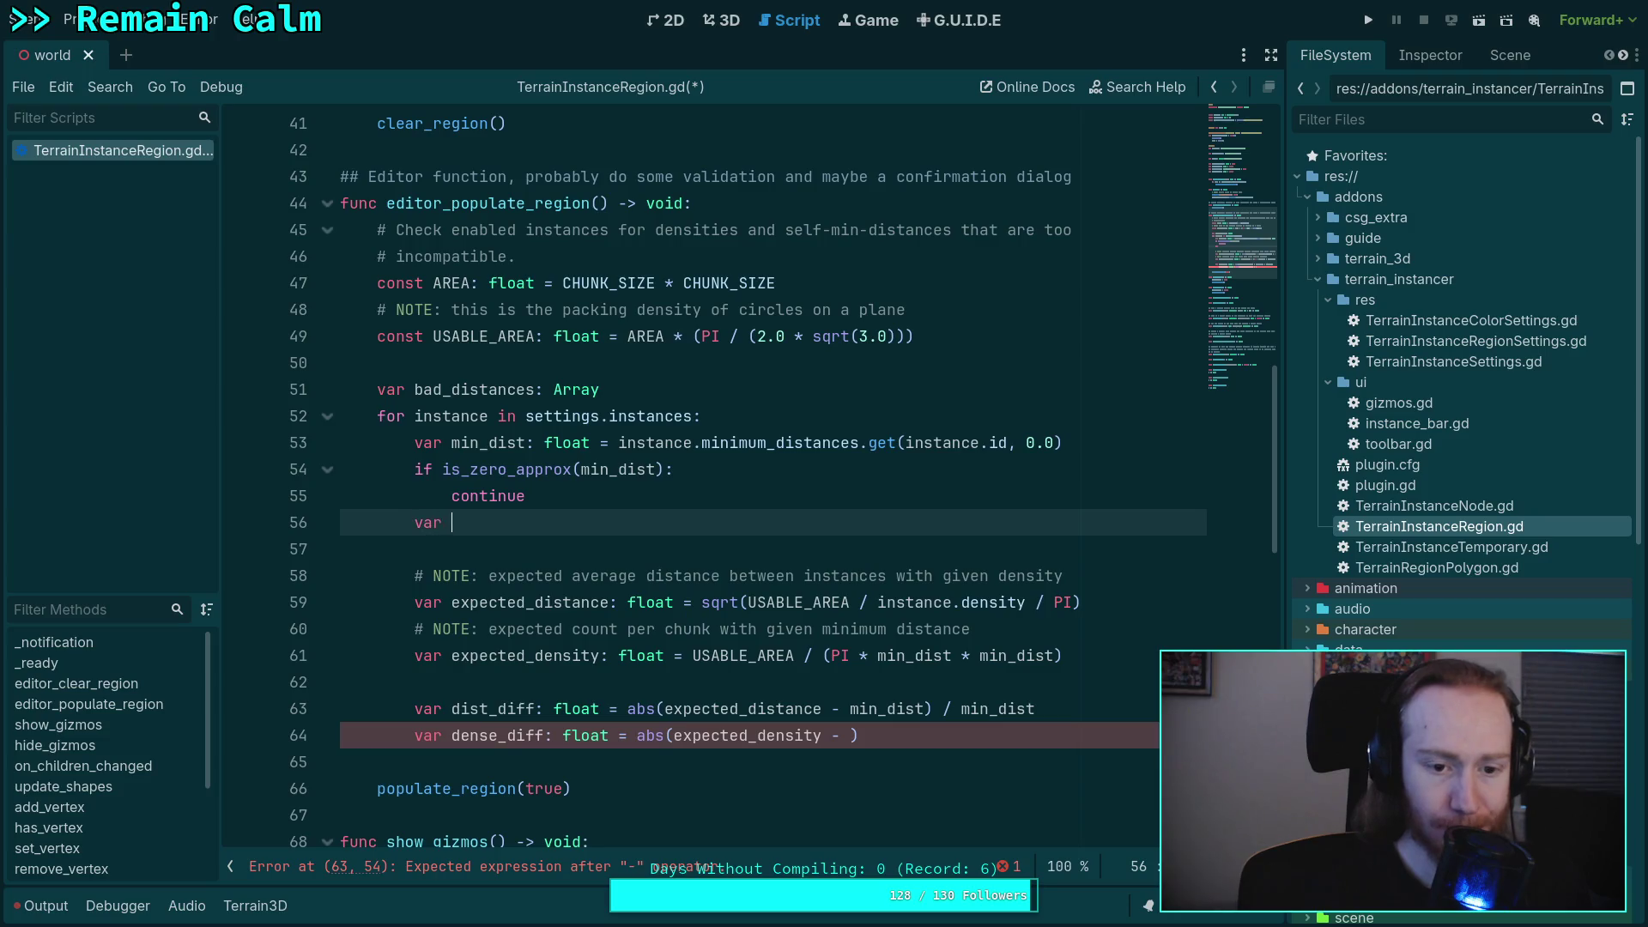
pyautogui.write('density')
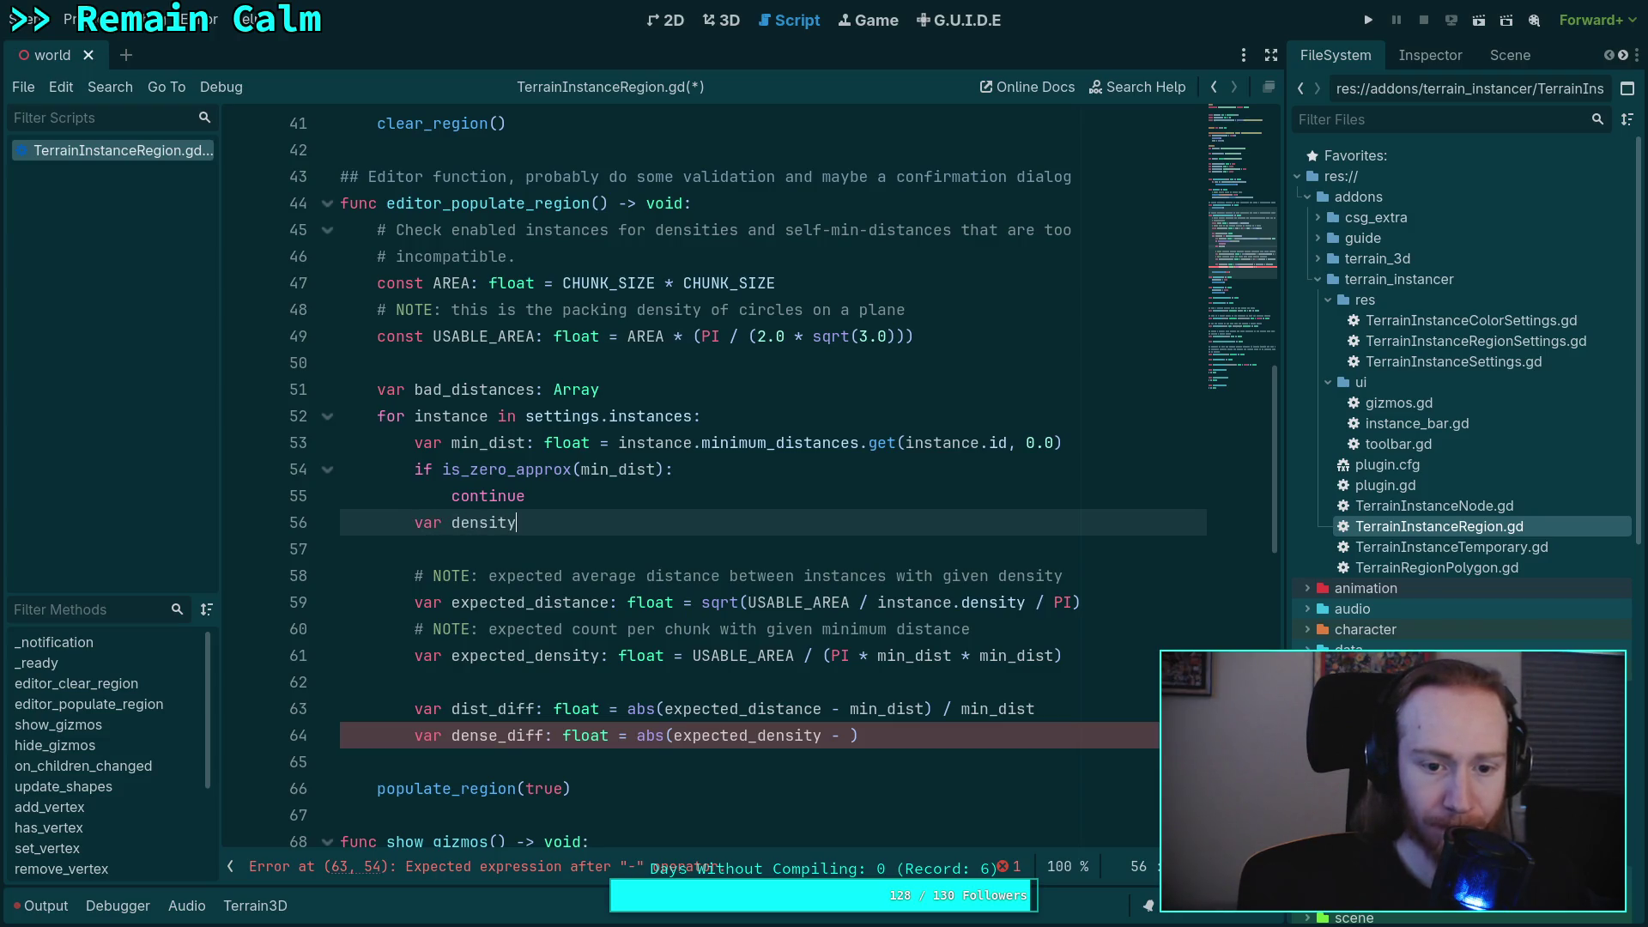
pyautogui.write(': float = instance.density')
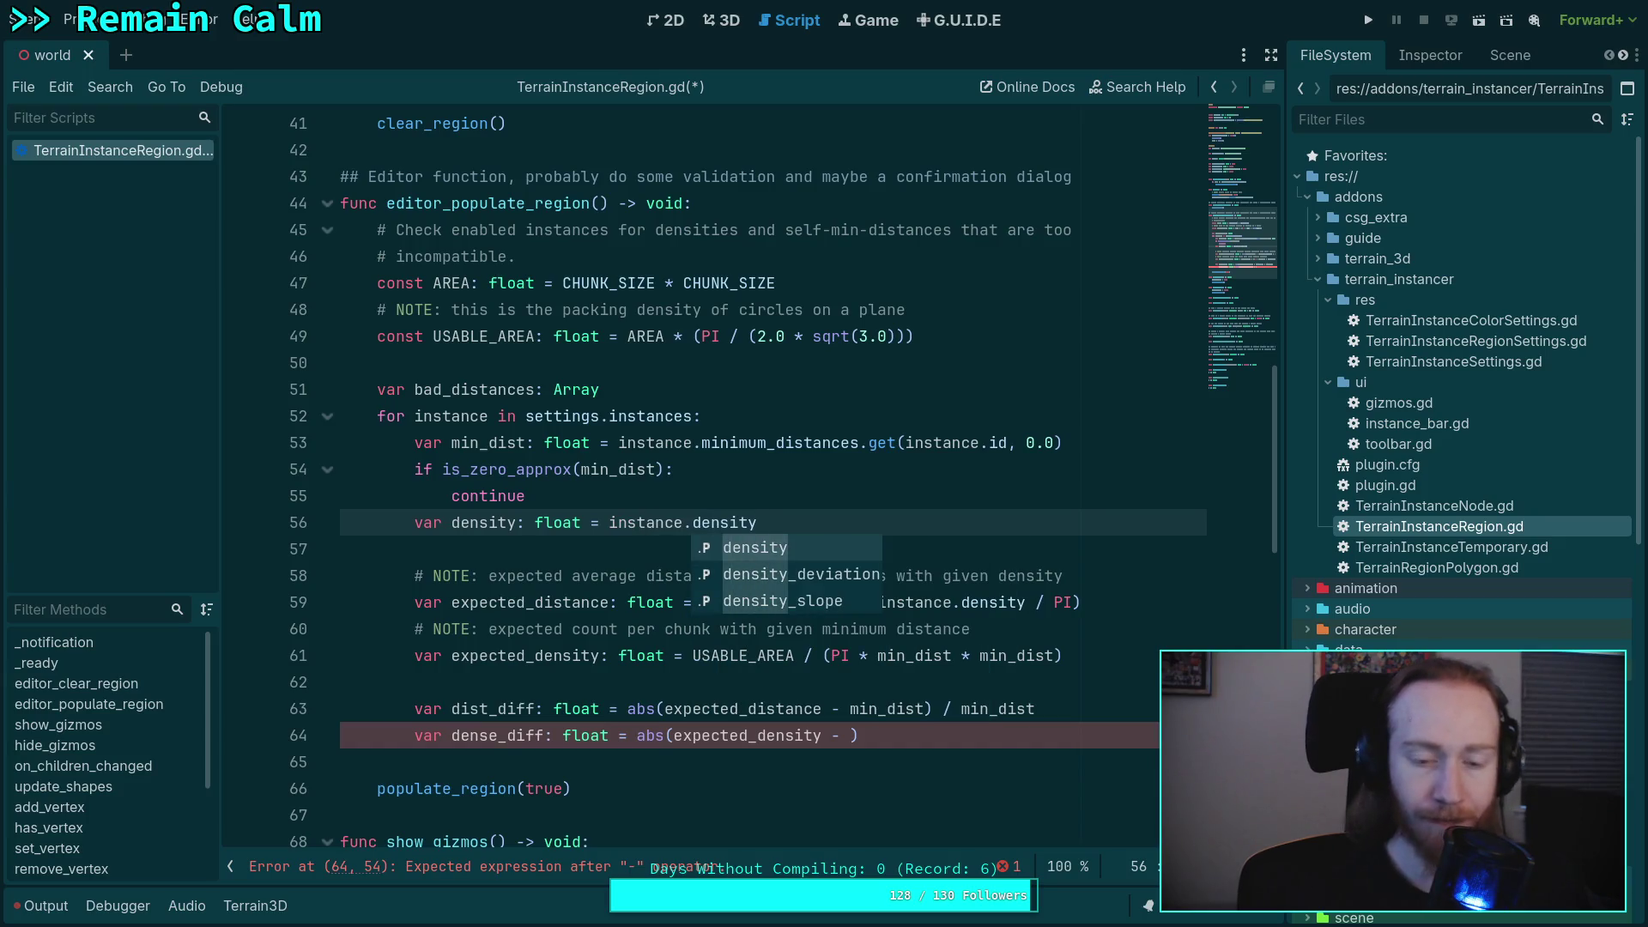
pyautogui.press('Escape')
pyautogui.press('Up')
pyautogui.press('Up')
pyautogui.press('Down')
pyautogui.press('Down')
# - Below it, add 'if is_zero_approx(density):' with a continue to skip zero-density instances
pyautogui.press('Return')
pyautogui.write('if')
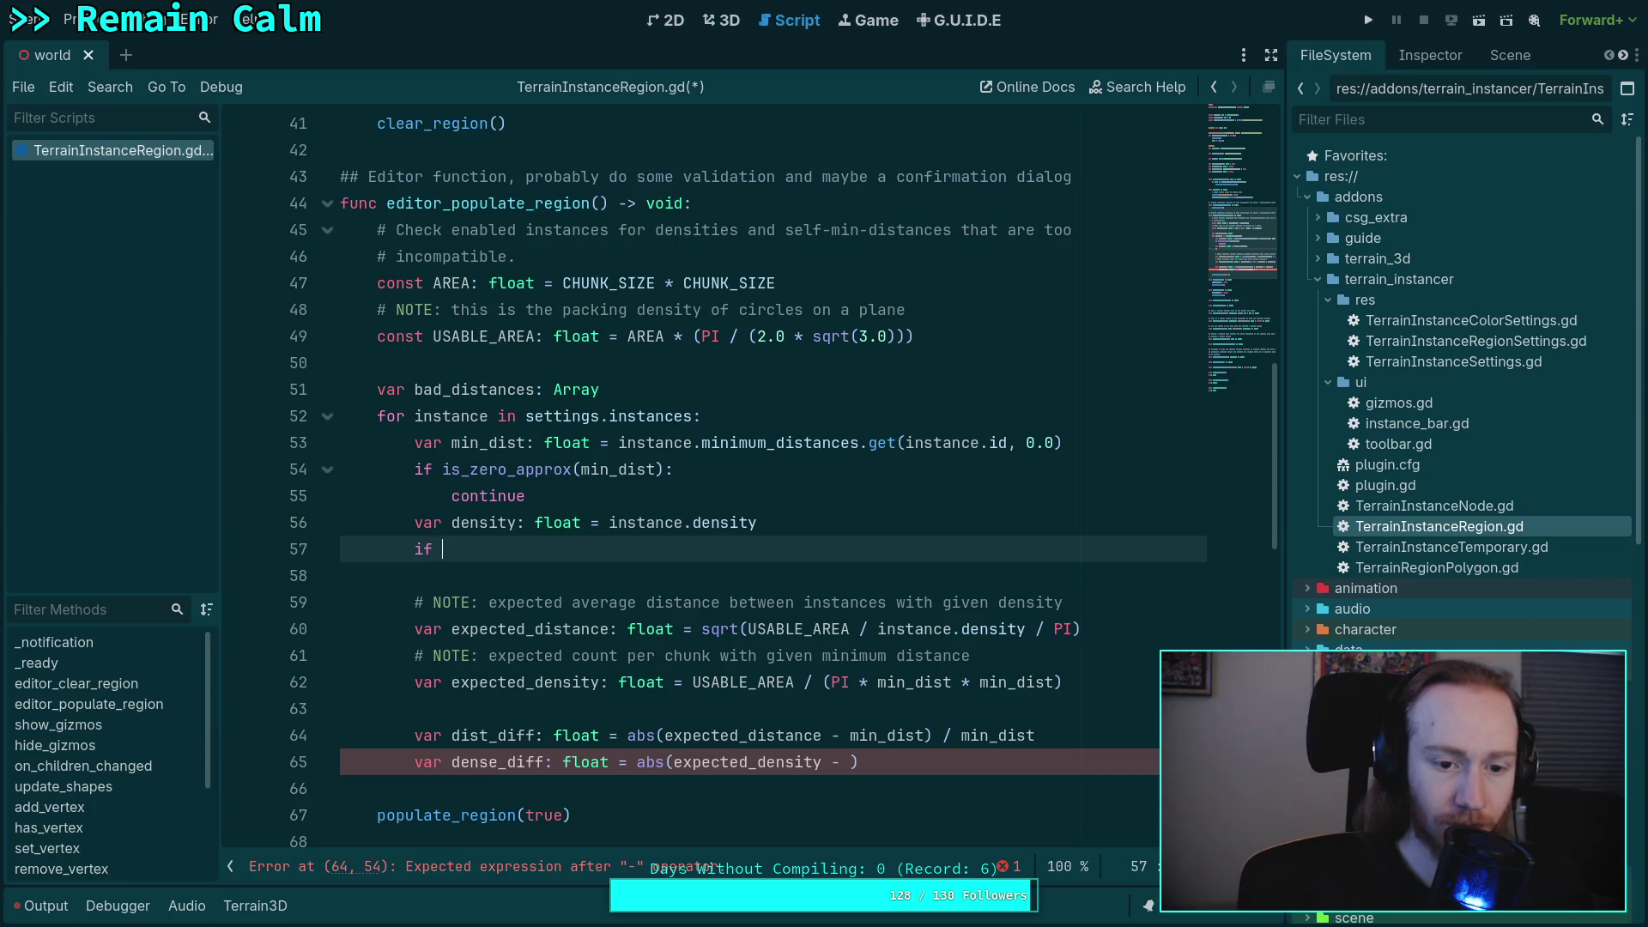
pyautogui.write('is_z')
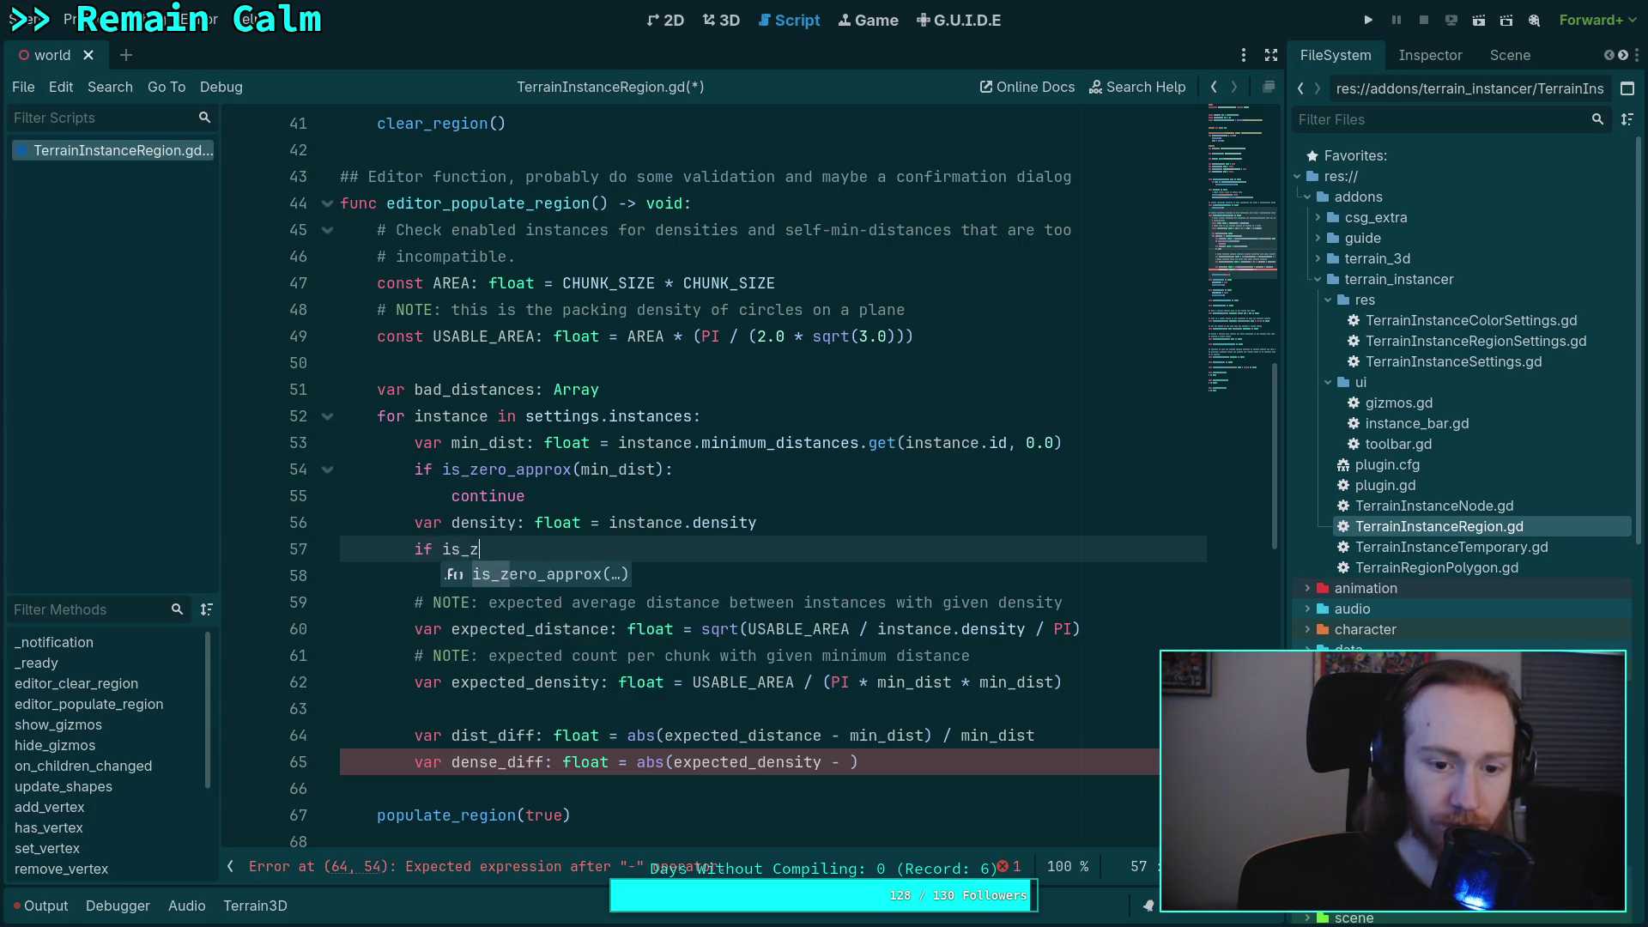
pyautogui.press('Return')
pyautogui.write('des')
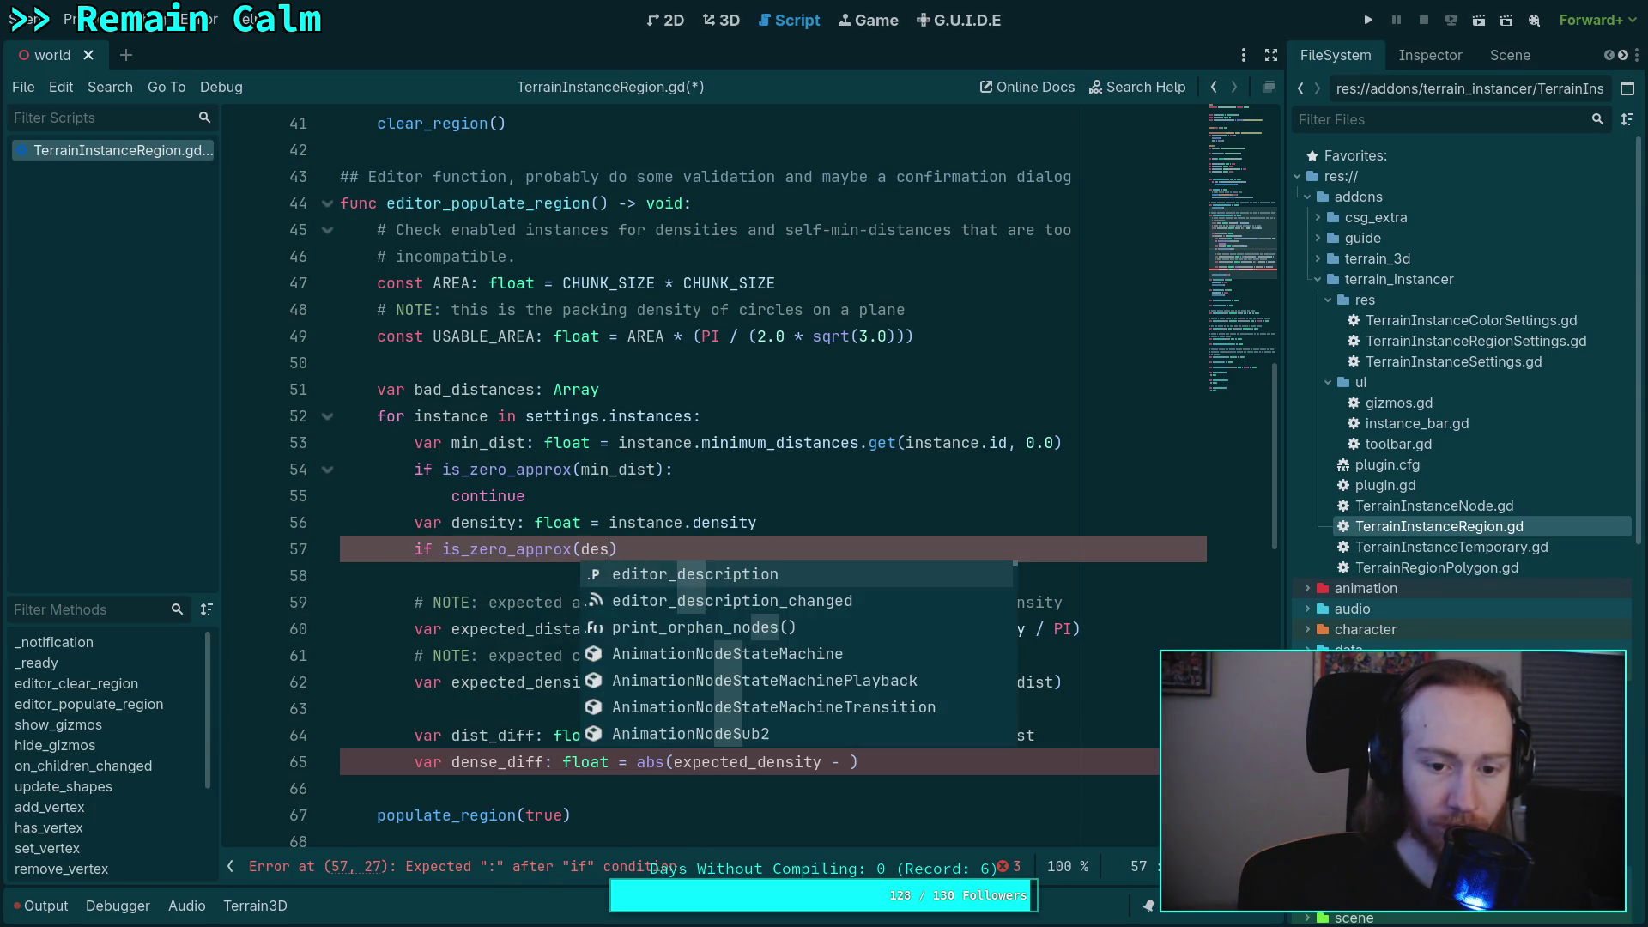
pyautogui.press('BackSpace')
pyautogui.write('n')
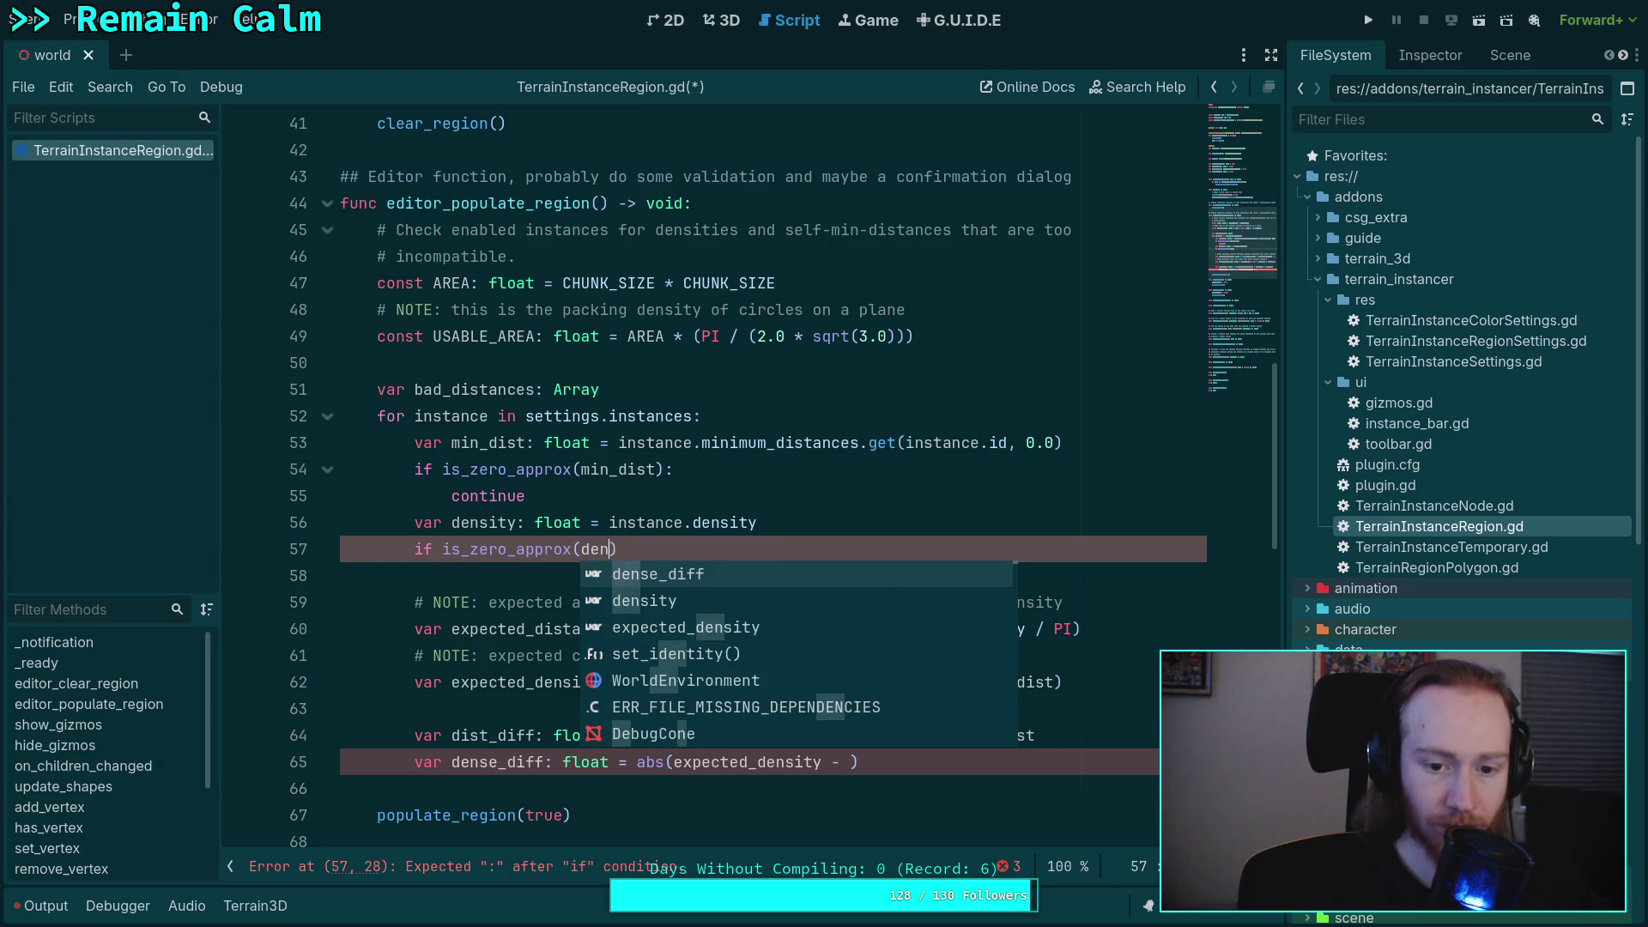
pyautogui.press('Down')
pyautogui.press('Return')
pyautogui.press('End')
pyautogui.write(':')
pyautogui.press('Return')
pyautogui.write('cen')
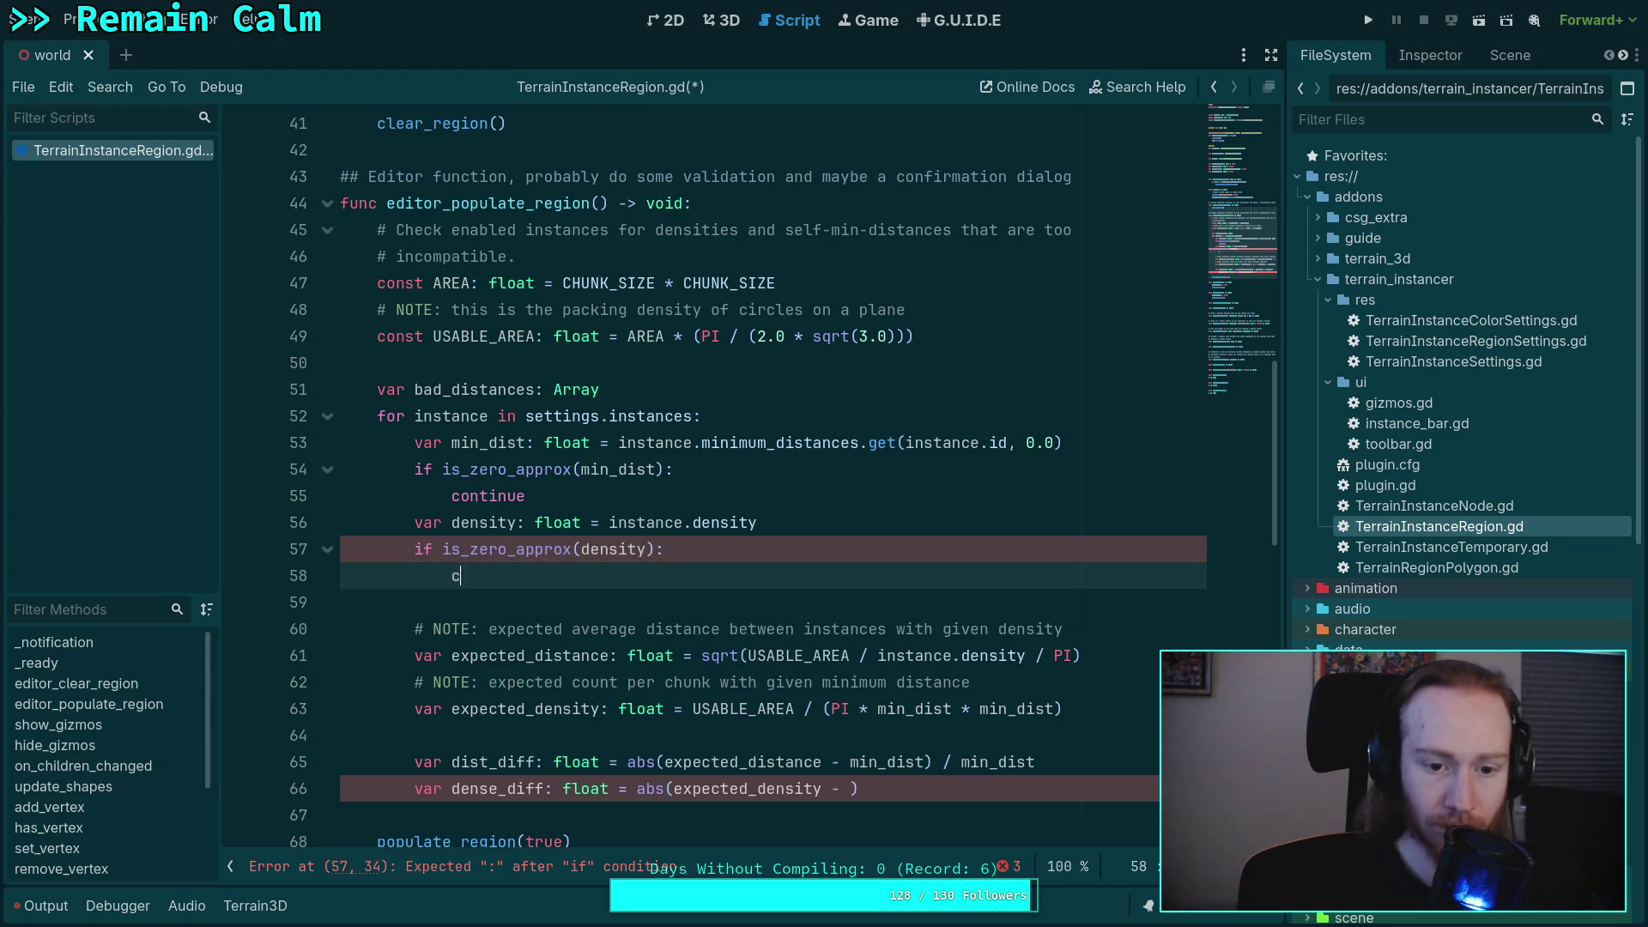
pyautogui.press('BackSpace')
pyautogui.press('BackSpace')
pyautogui.write('ontin')
pyautogui.press('Return')
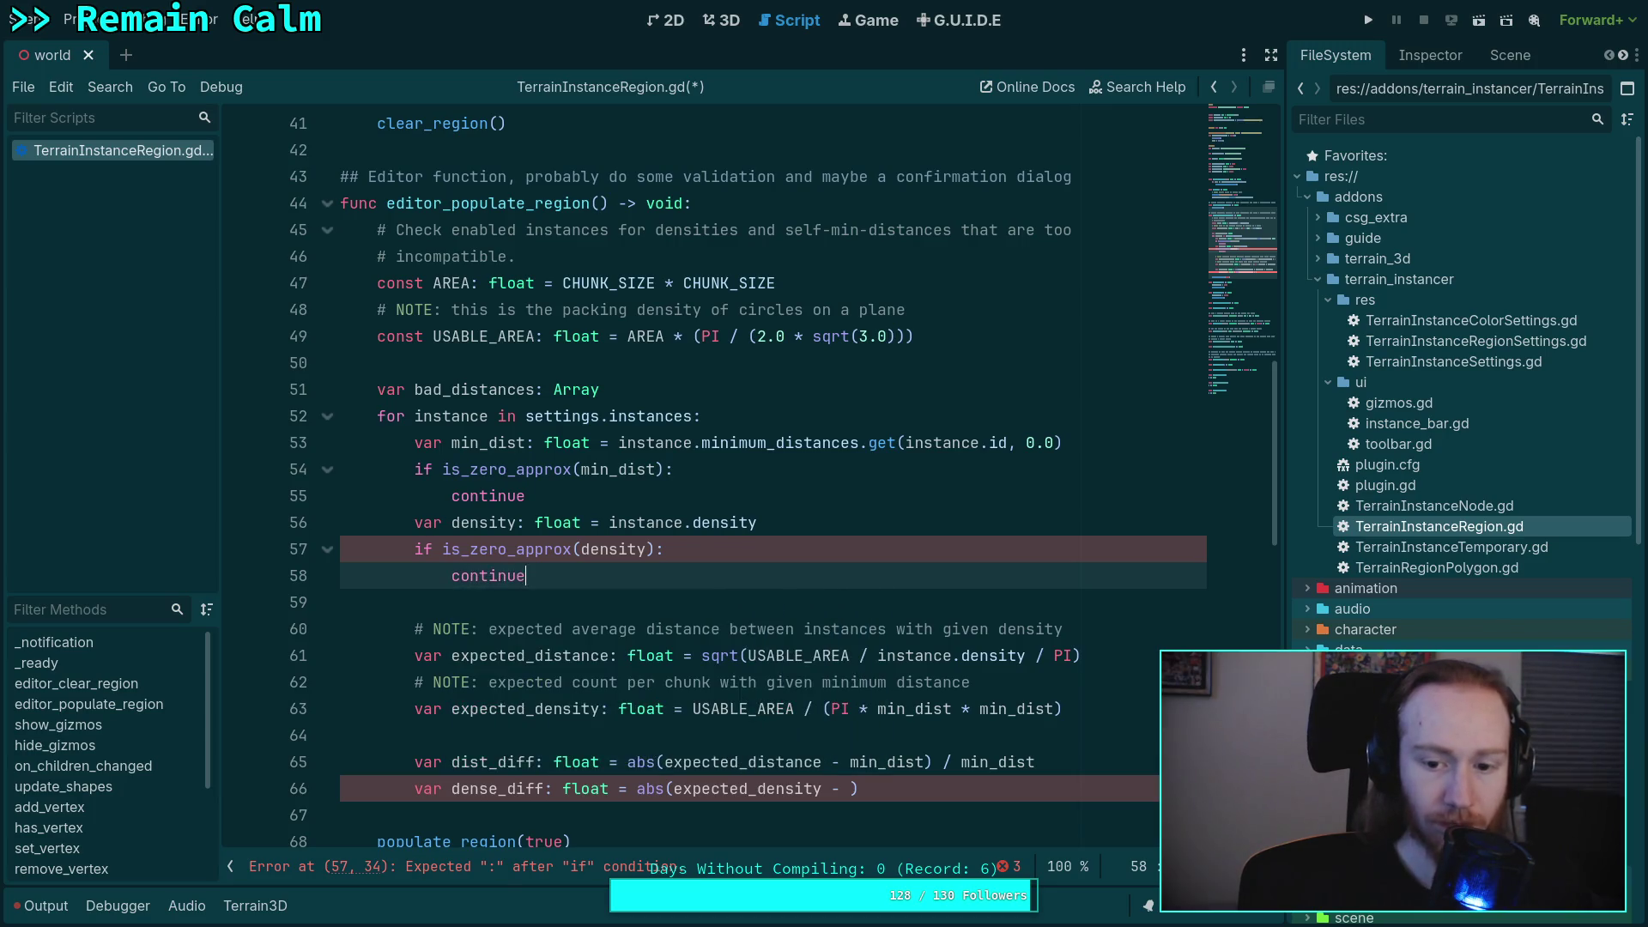
pyautogui.scroll(-1, 956, 578)
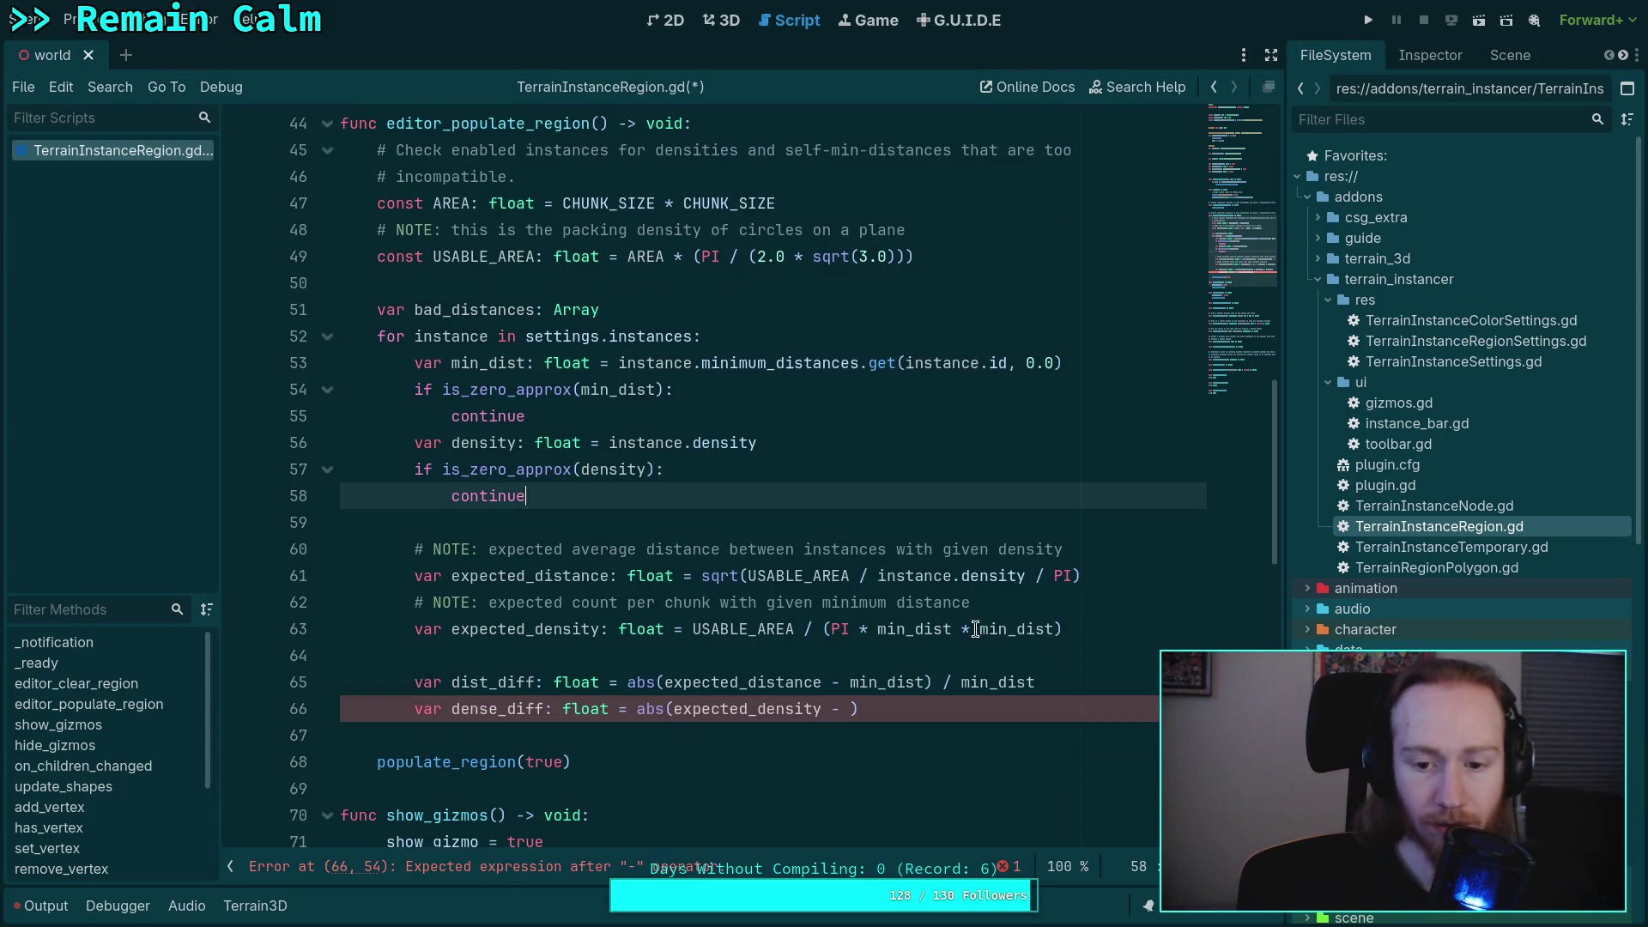
# - Replace instance.density with density on line 61
pyautogui.doubleClick(944, 576)
pyautogui.press('BackSpace')
pyautogui.press('Delete')
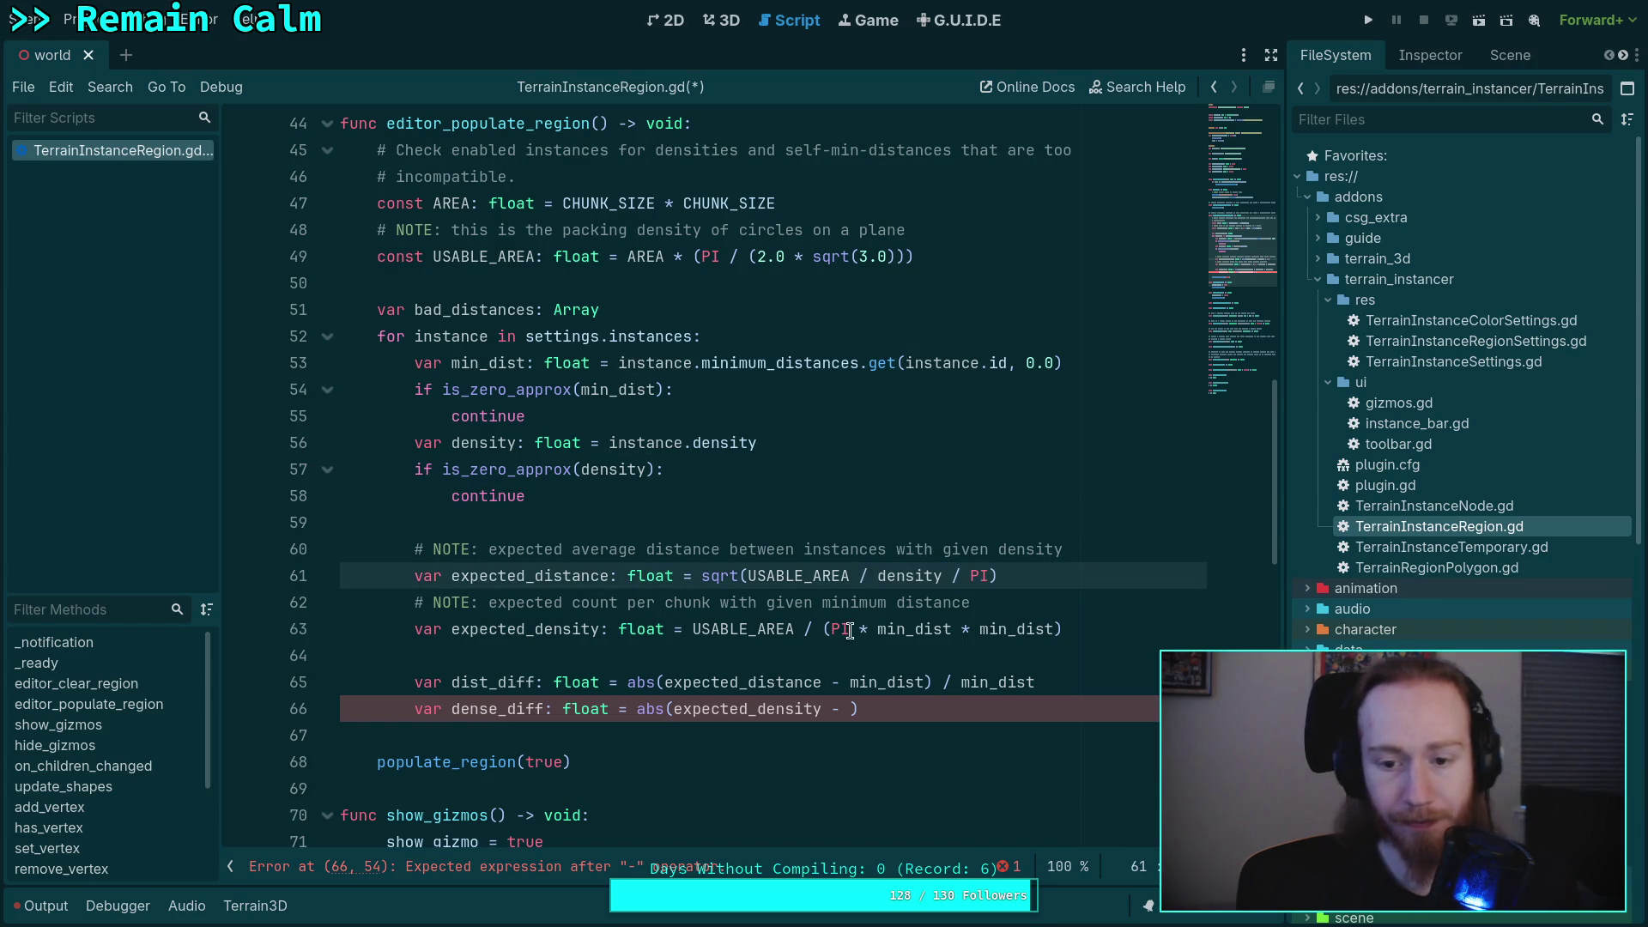
# - Complete dense_diff as abs(expected_density - density) / density and add blank lines below
pyautogui.click(851, 709)
pyautogui.write('dens')
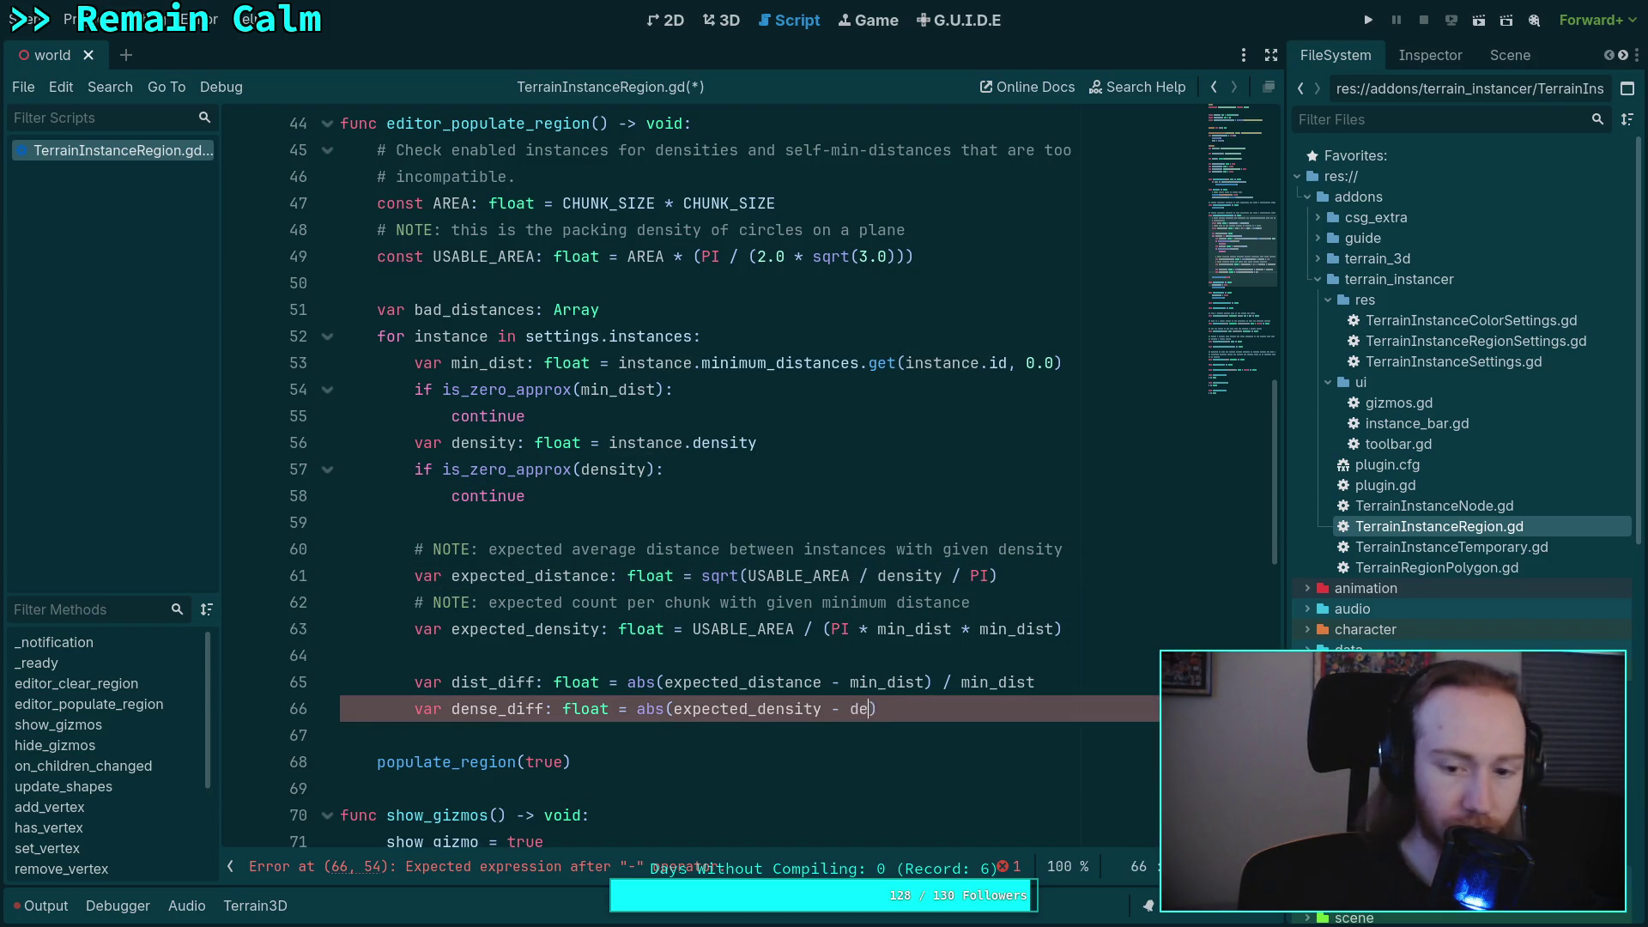
pyautogui.press('Return')
pyautogui.press('BackSpace')
pyautogui.press('BackSpace')
pyautogui.press('BackSpace')
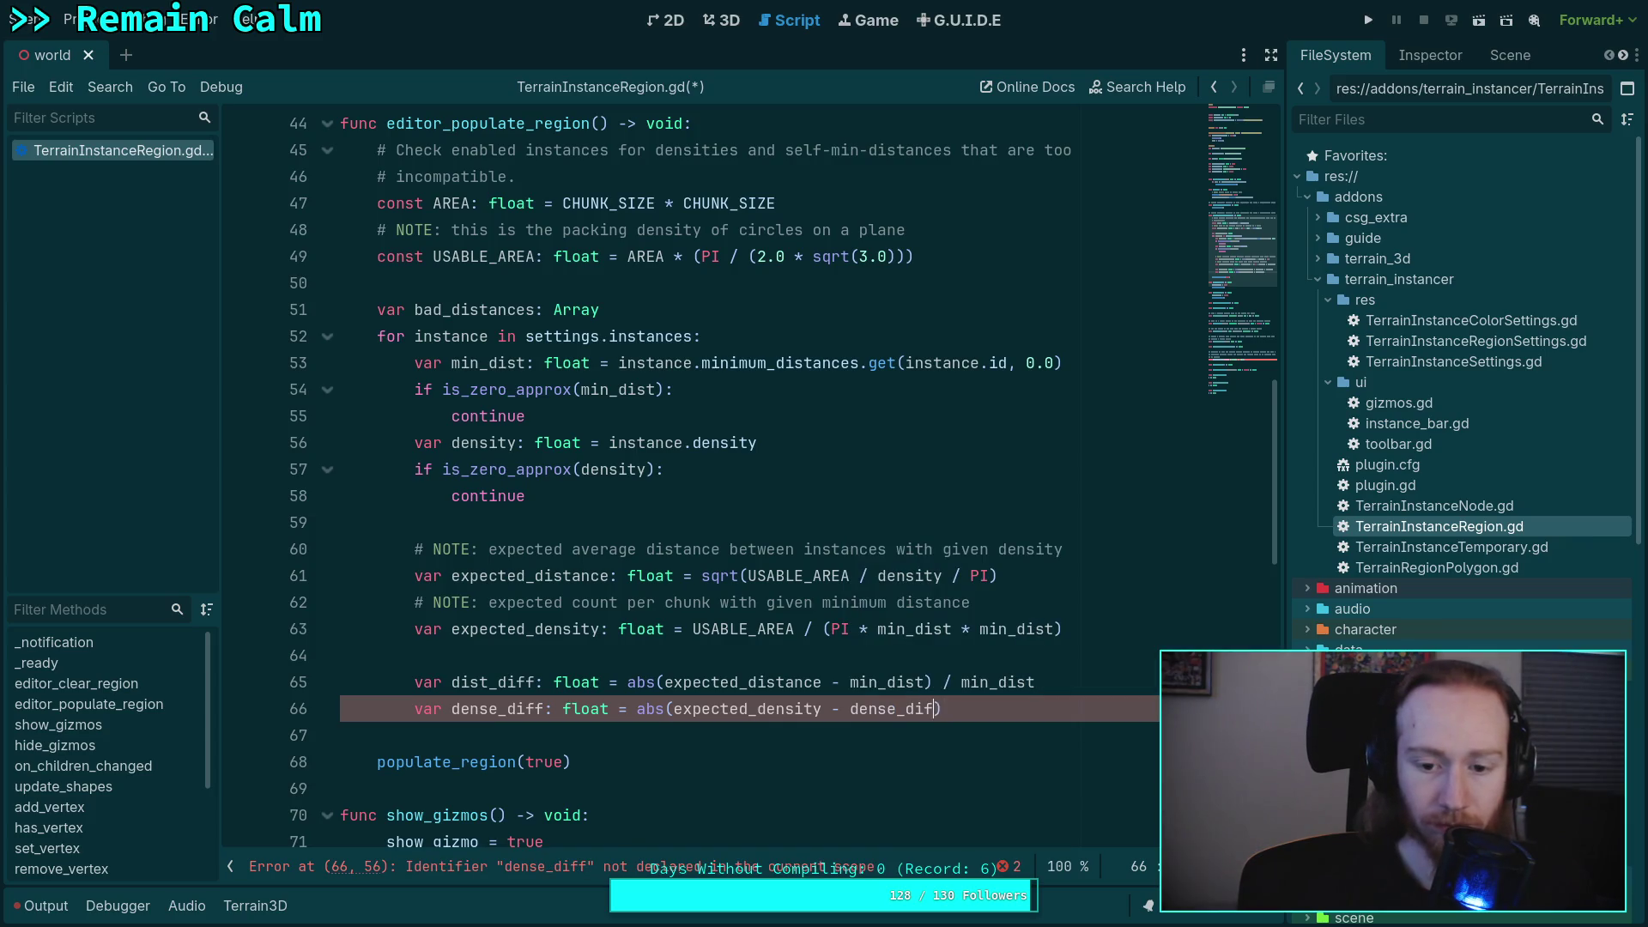
pyautogui.press('BackSpace')
pyautogui.write('ity')
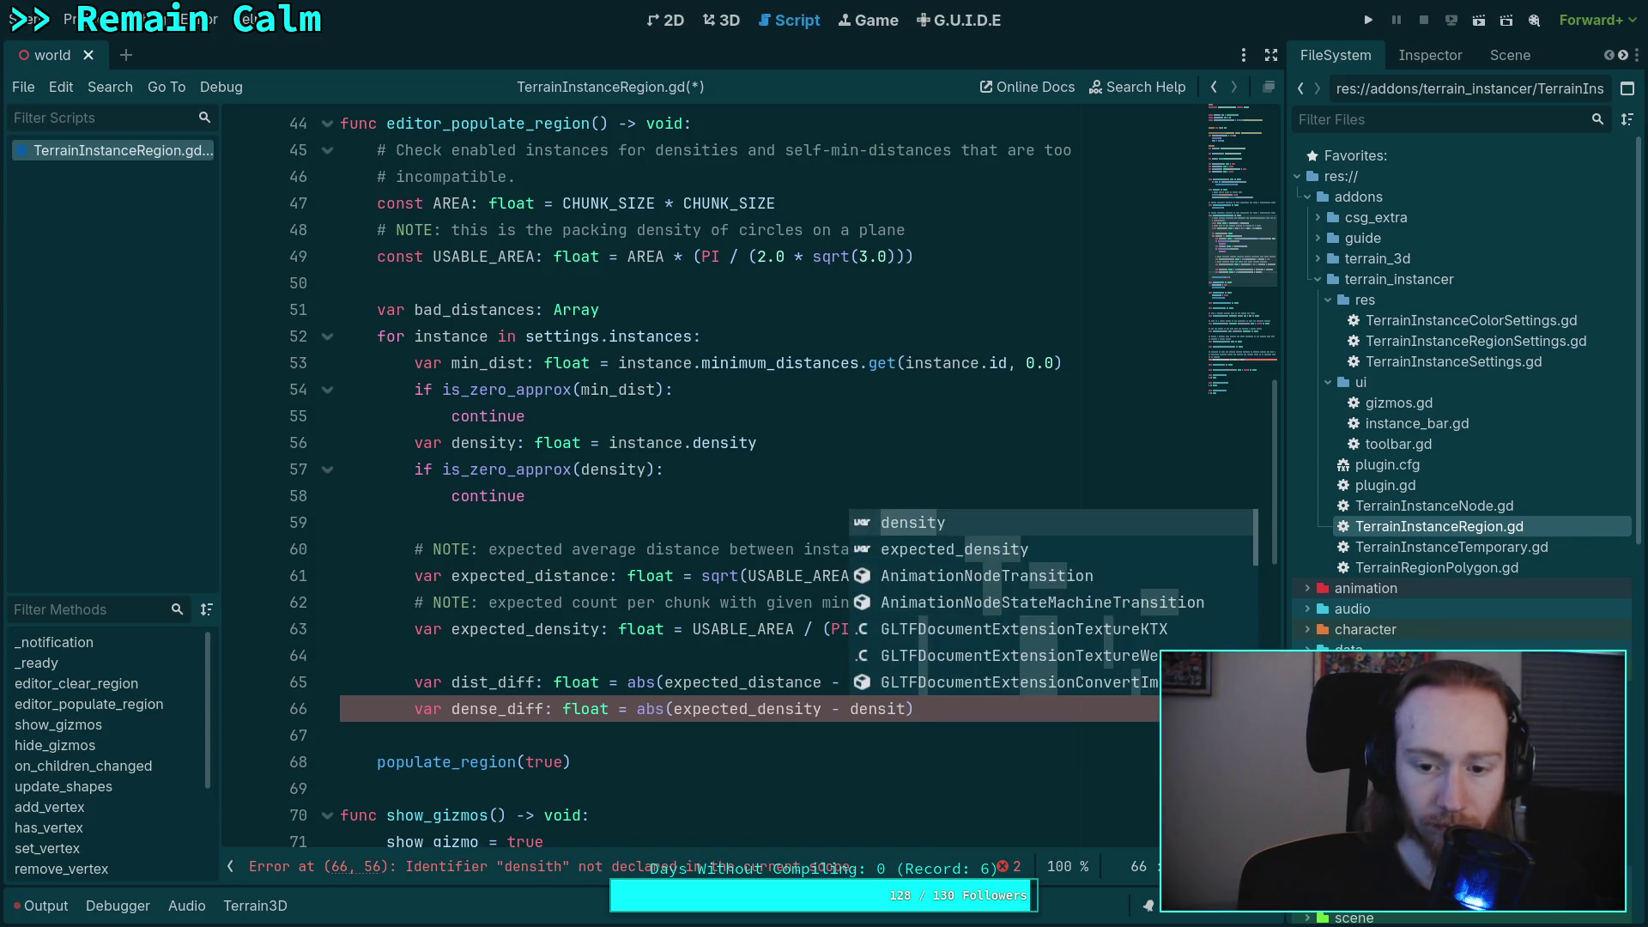
pyautogui.write(') / d')
pyautogui.write('ensi')
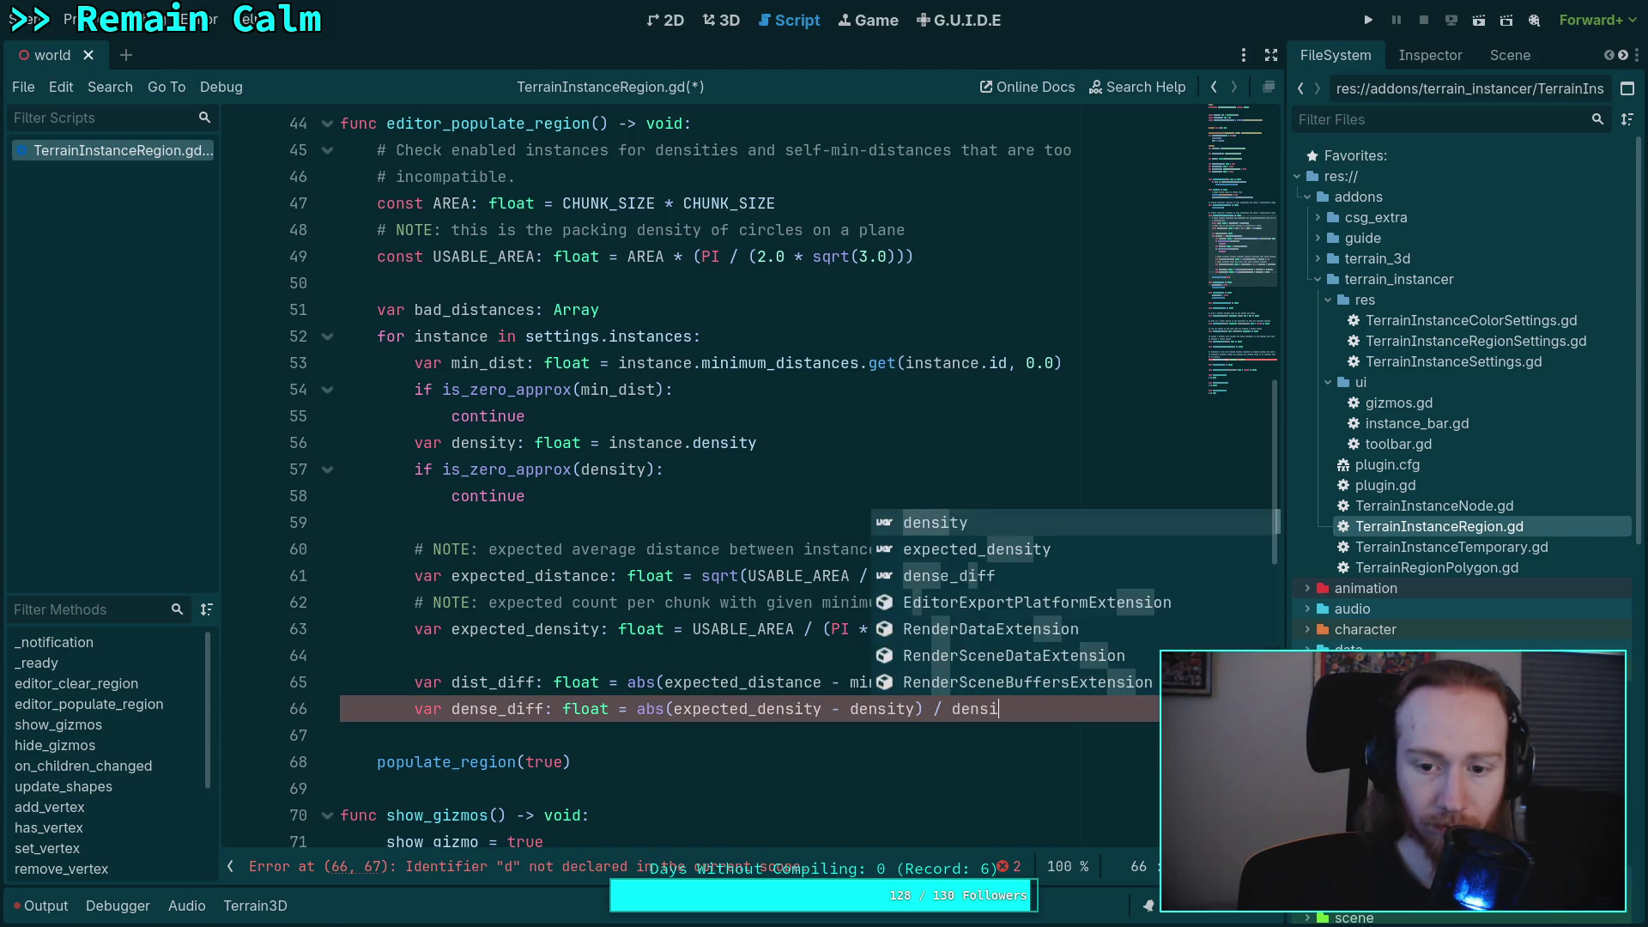
pyautogui.press('Return')
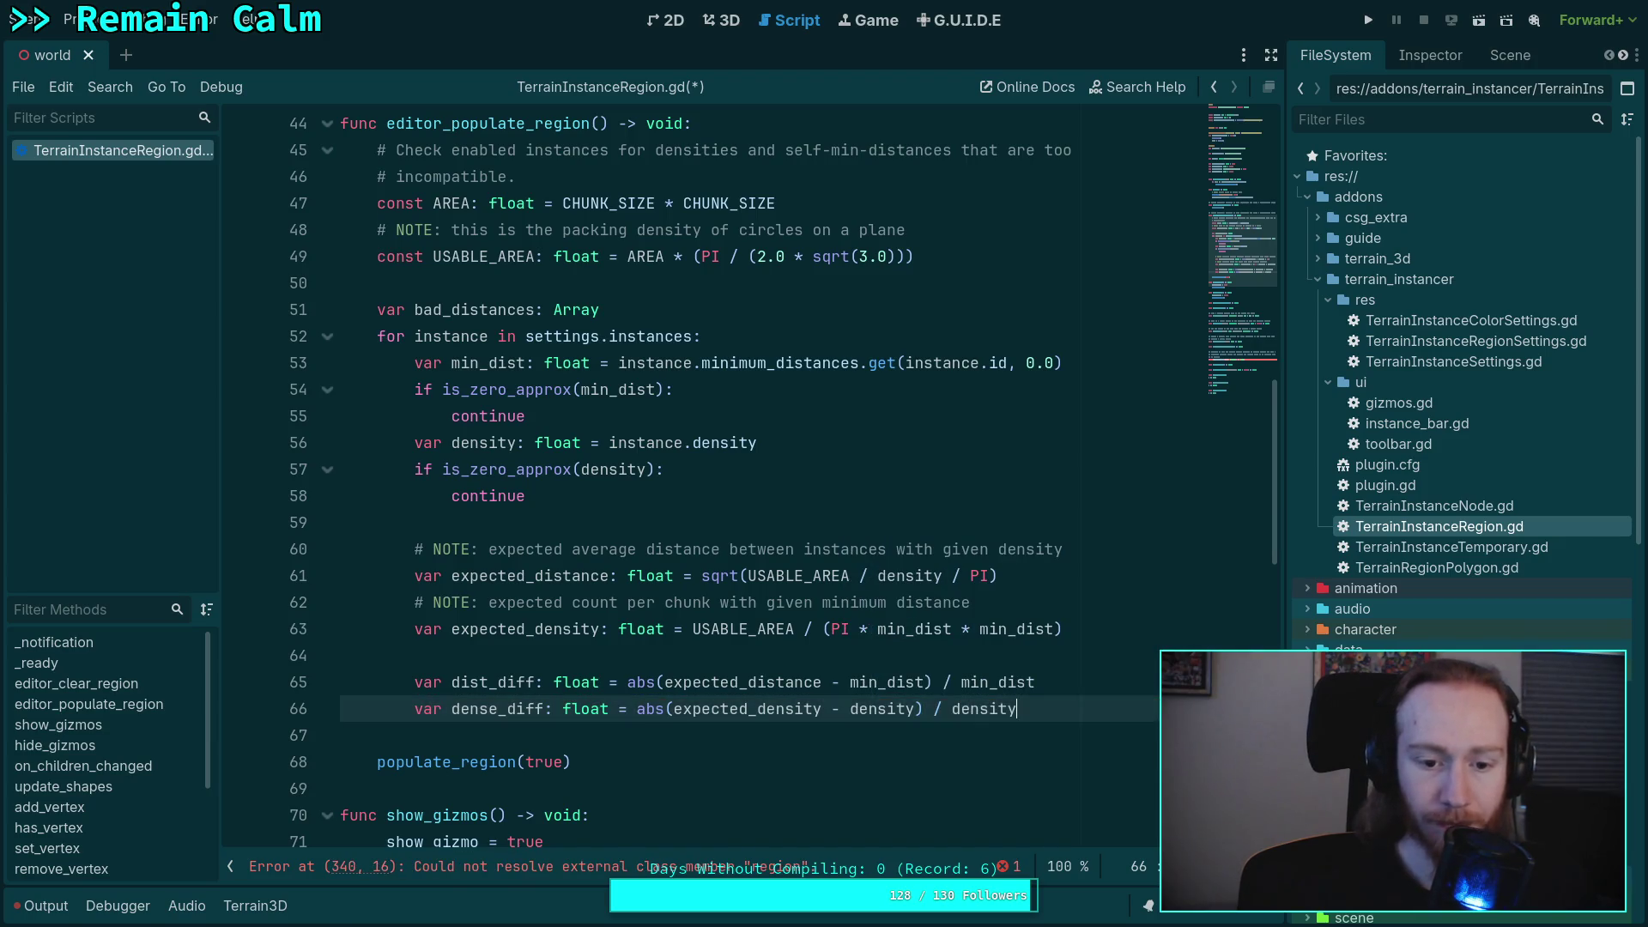
pyautogui.press('Return')
pyautogui.press('Return')
pyautogui.press('Up')
pyautogui.press('Return')
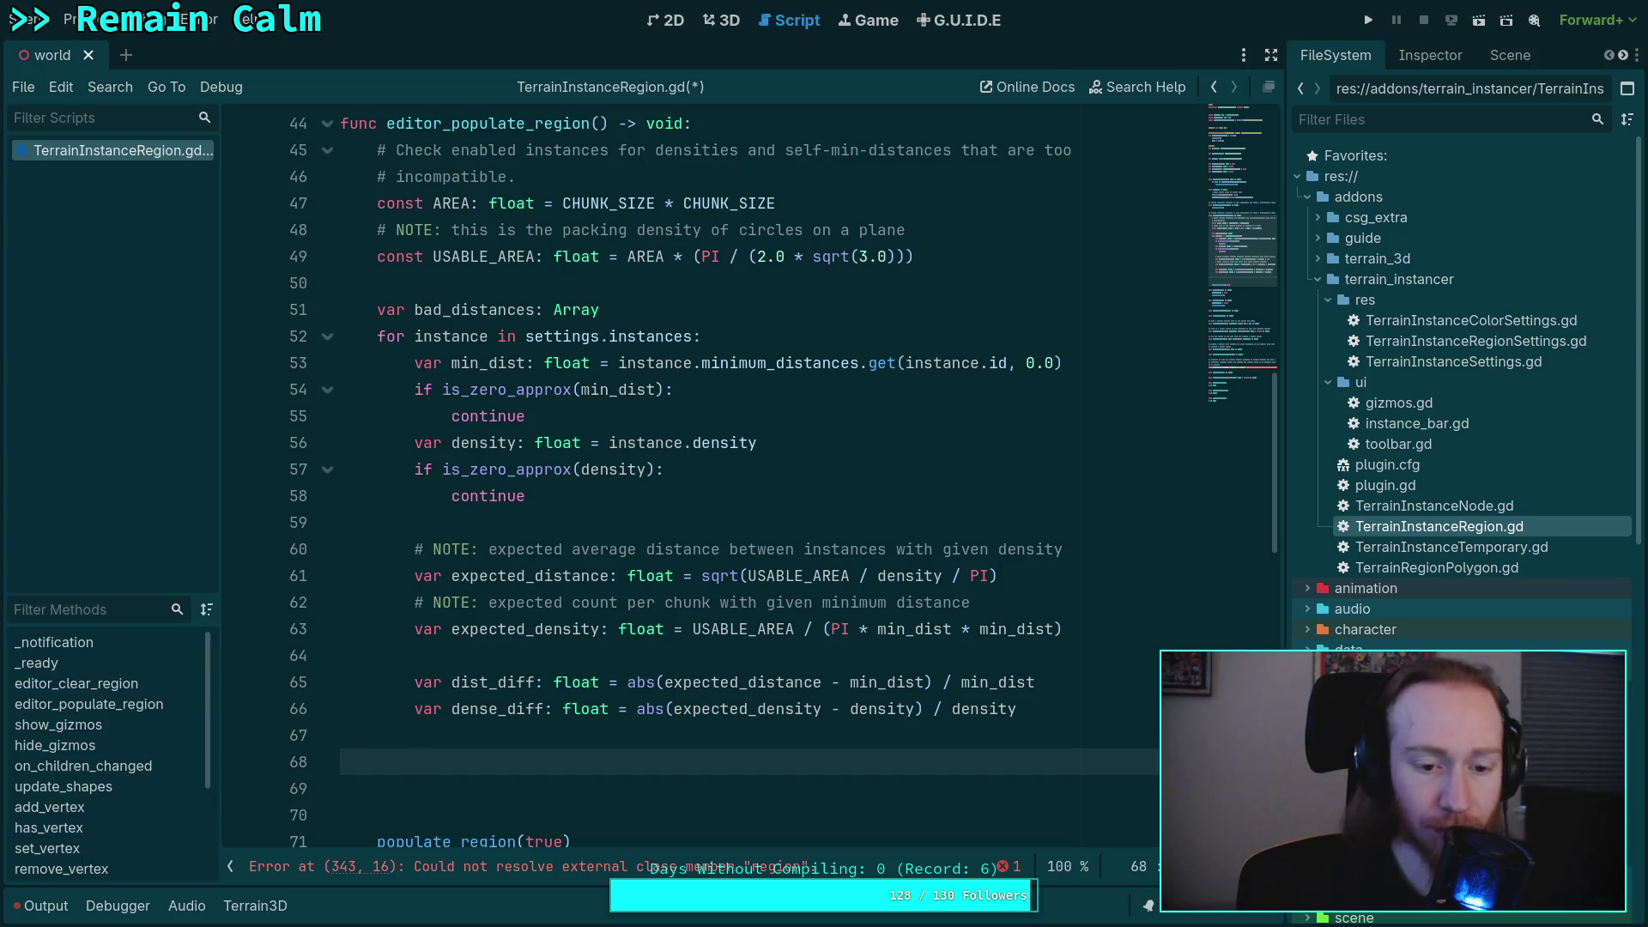
# - Add an 'if dist_diff >= 0.15:' check on line 68 and start its body
pyautogui.scroll(-1, 848, 663)
pyautogui.write('if d')
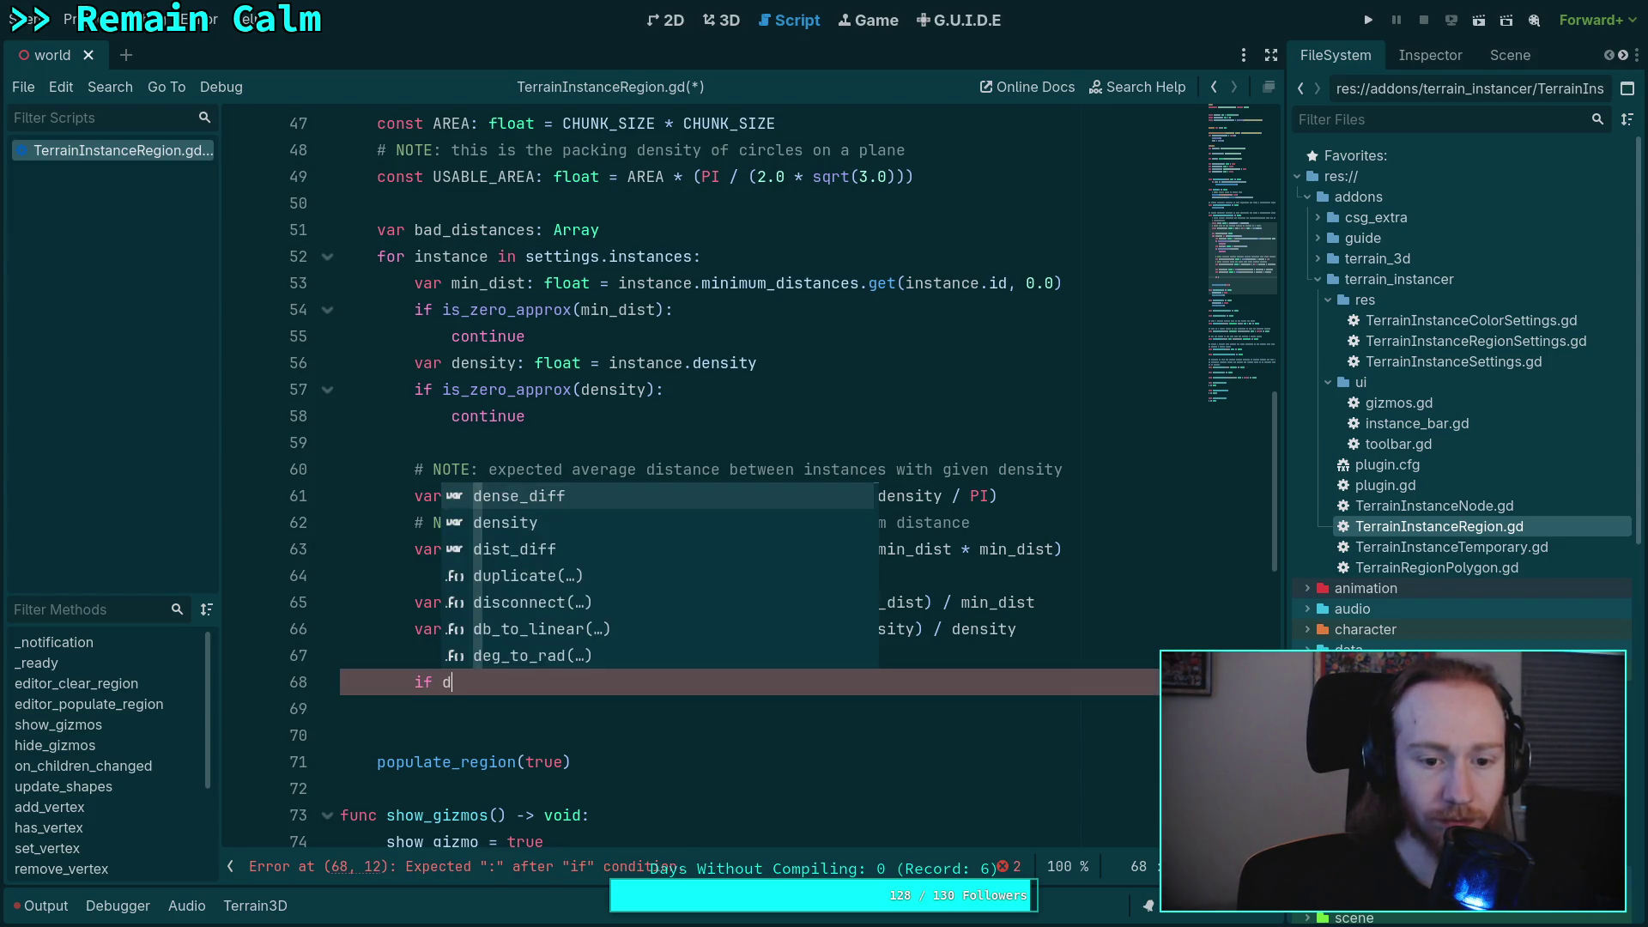
pyautogui.press('Down')
pyautogui.press('Down')
pyautogui.press('Return')
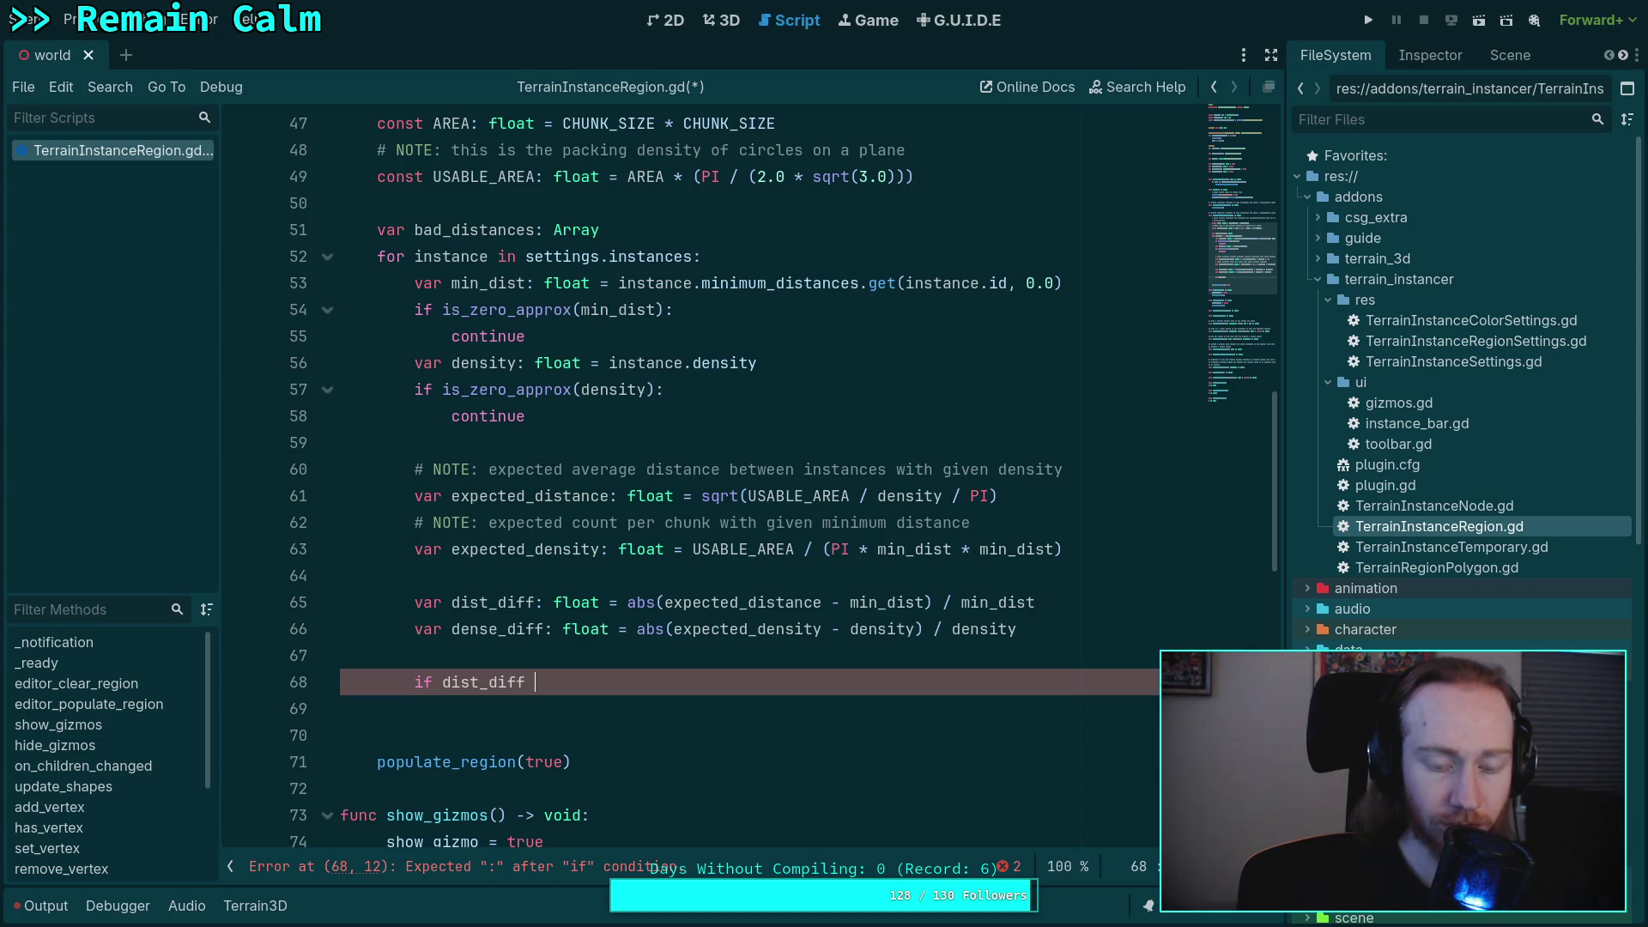
pyautogui.write('0.1')
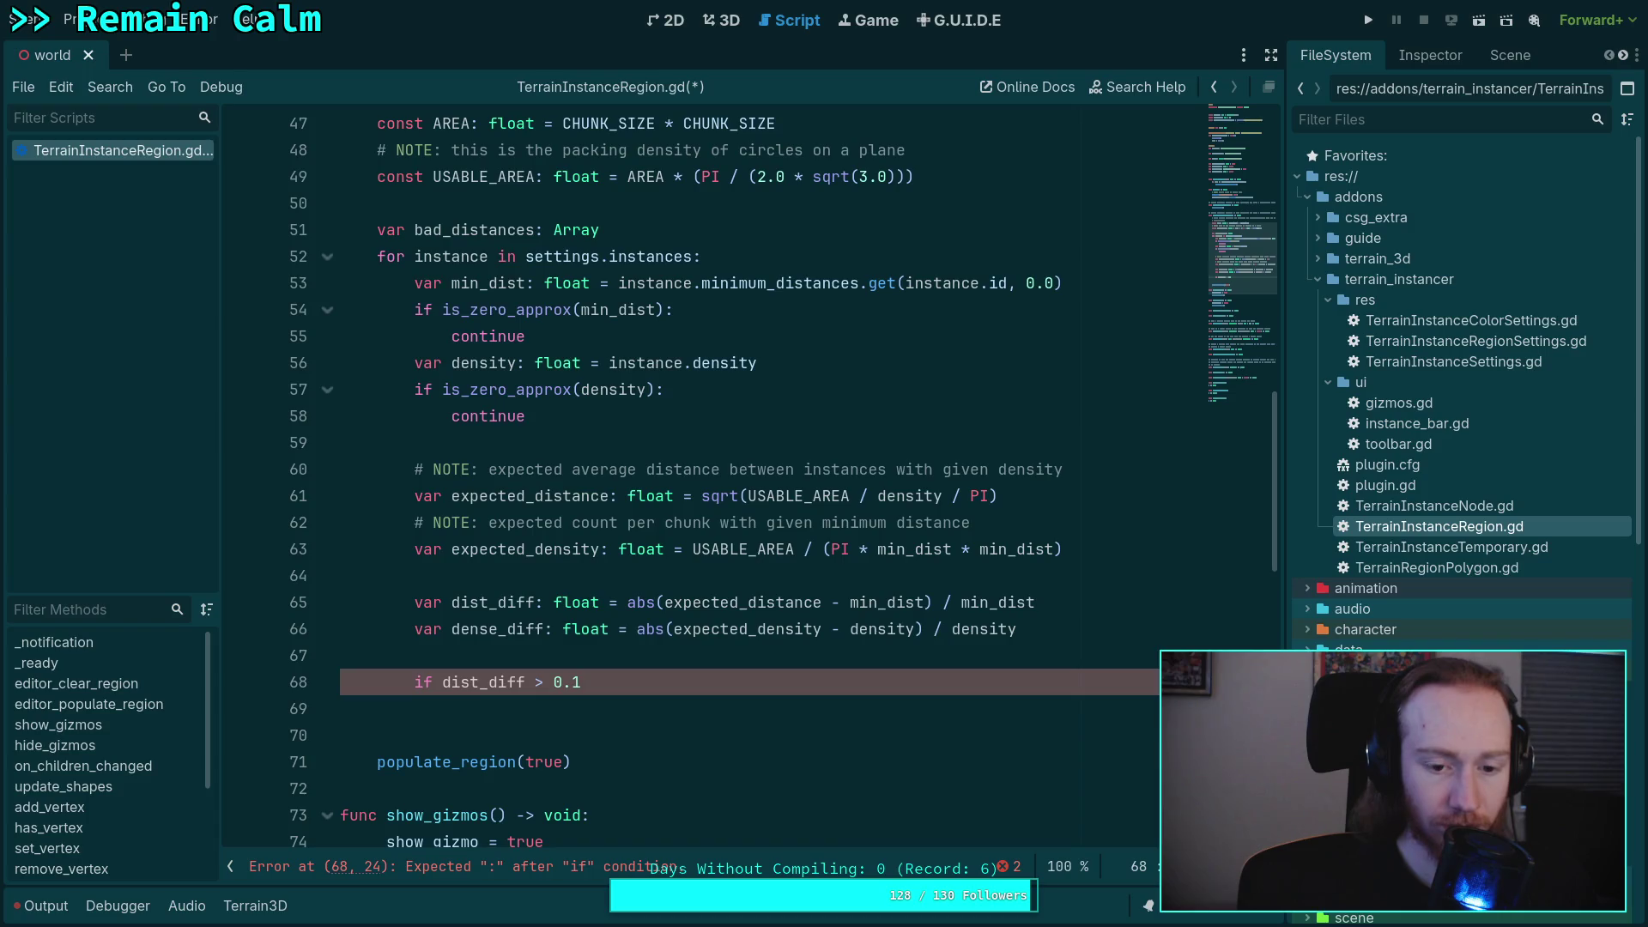
pyautogui.write('/')
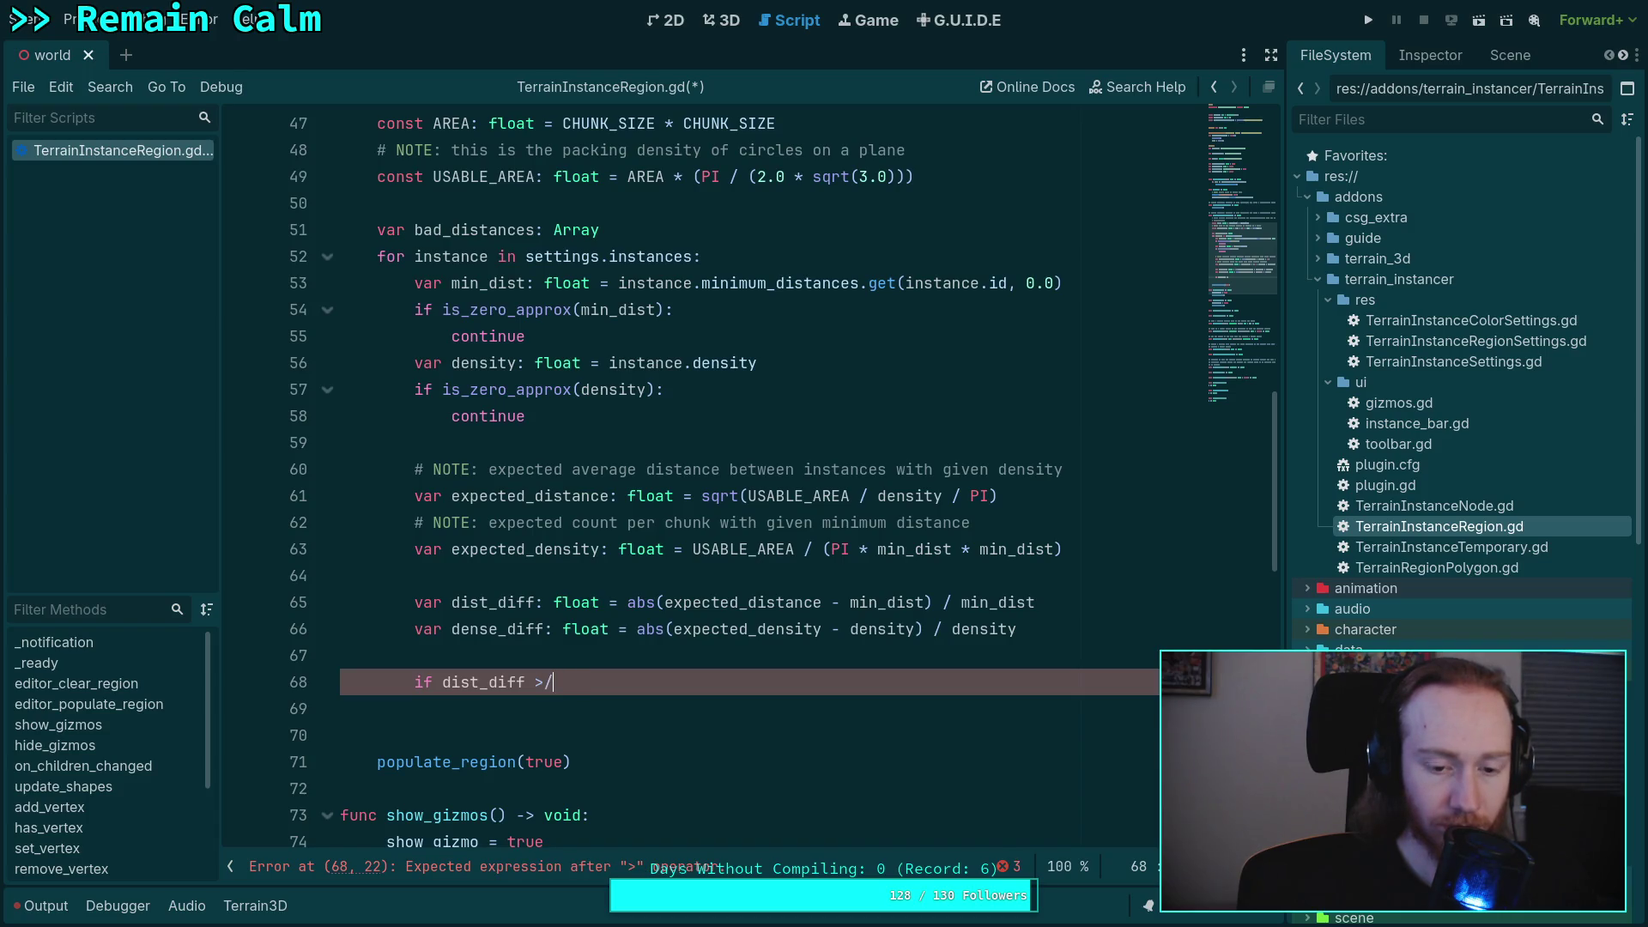
pyautogui.press('BackSpace')
pyautogui.write('= 0.15')
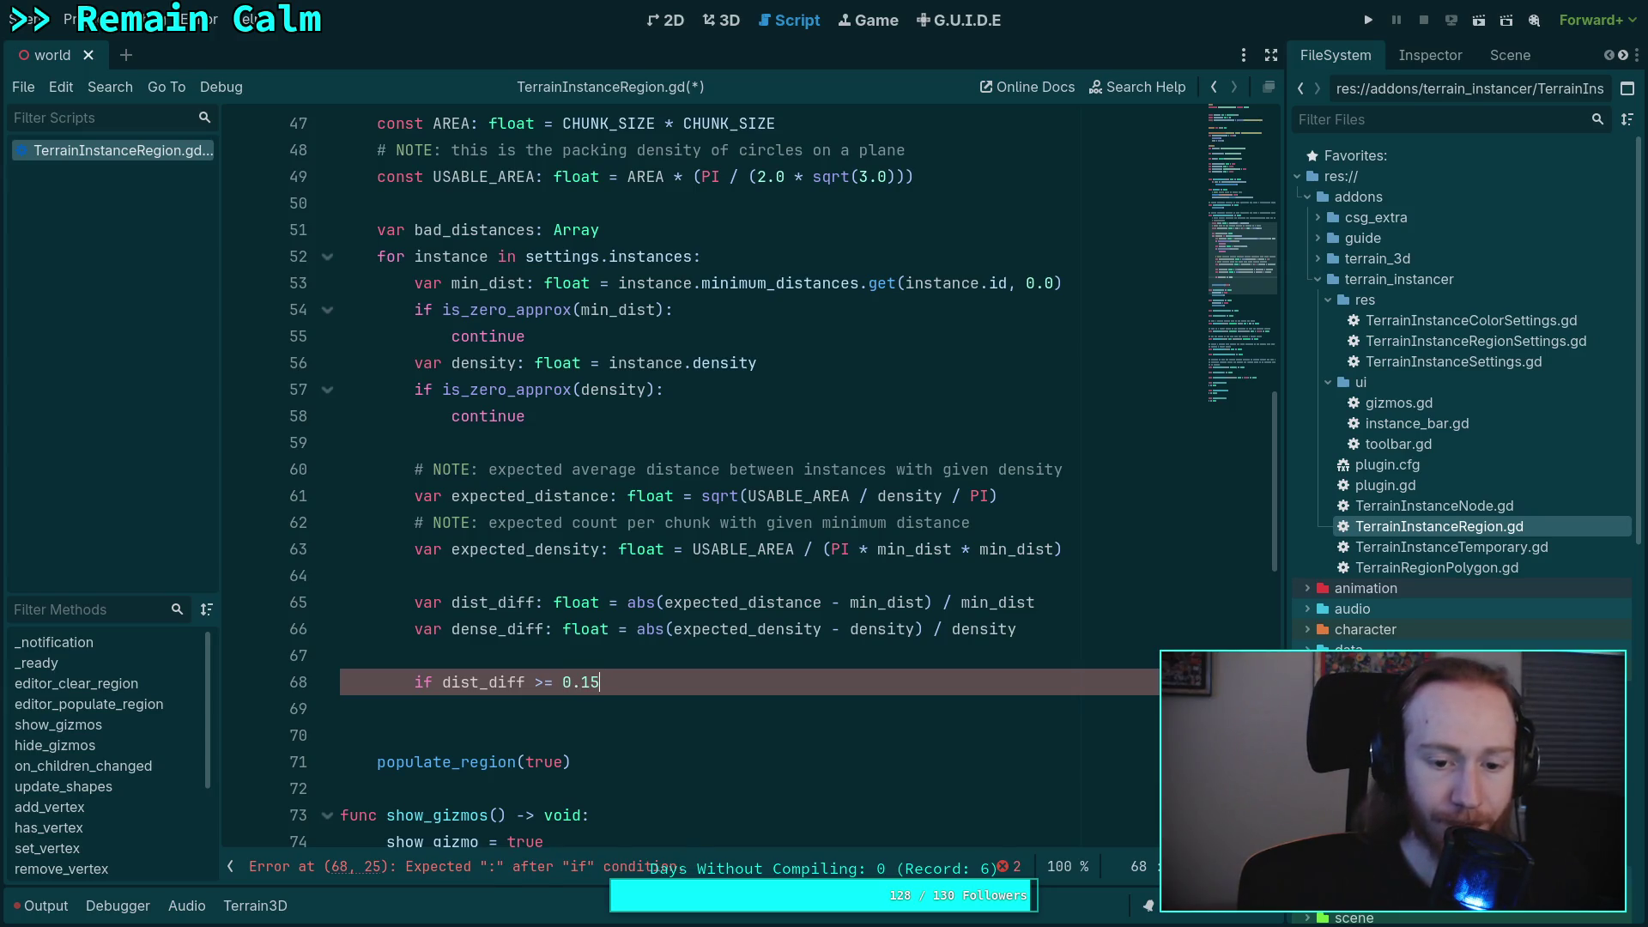
pyautogui.write(':')
pyautogui.press('Return')
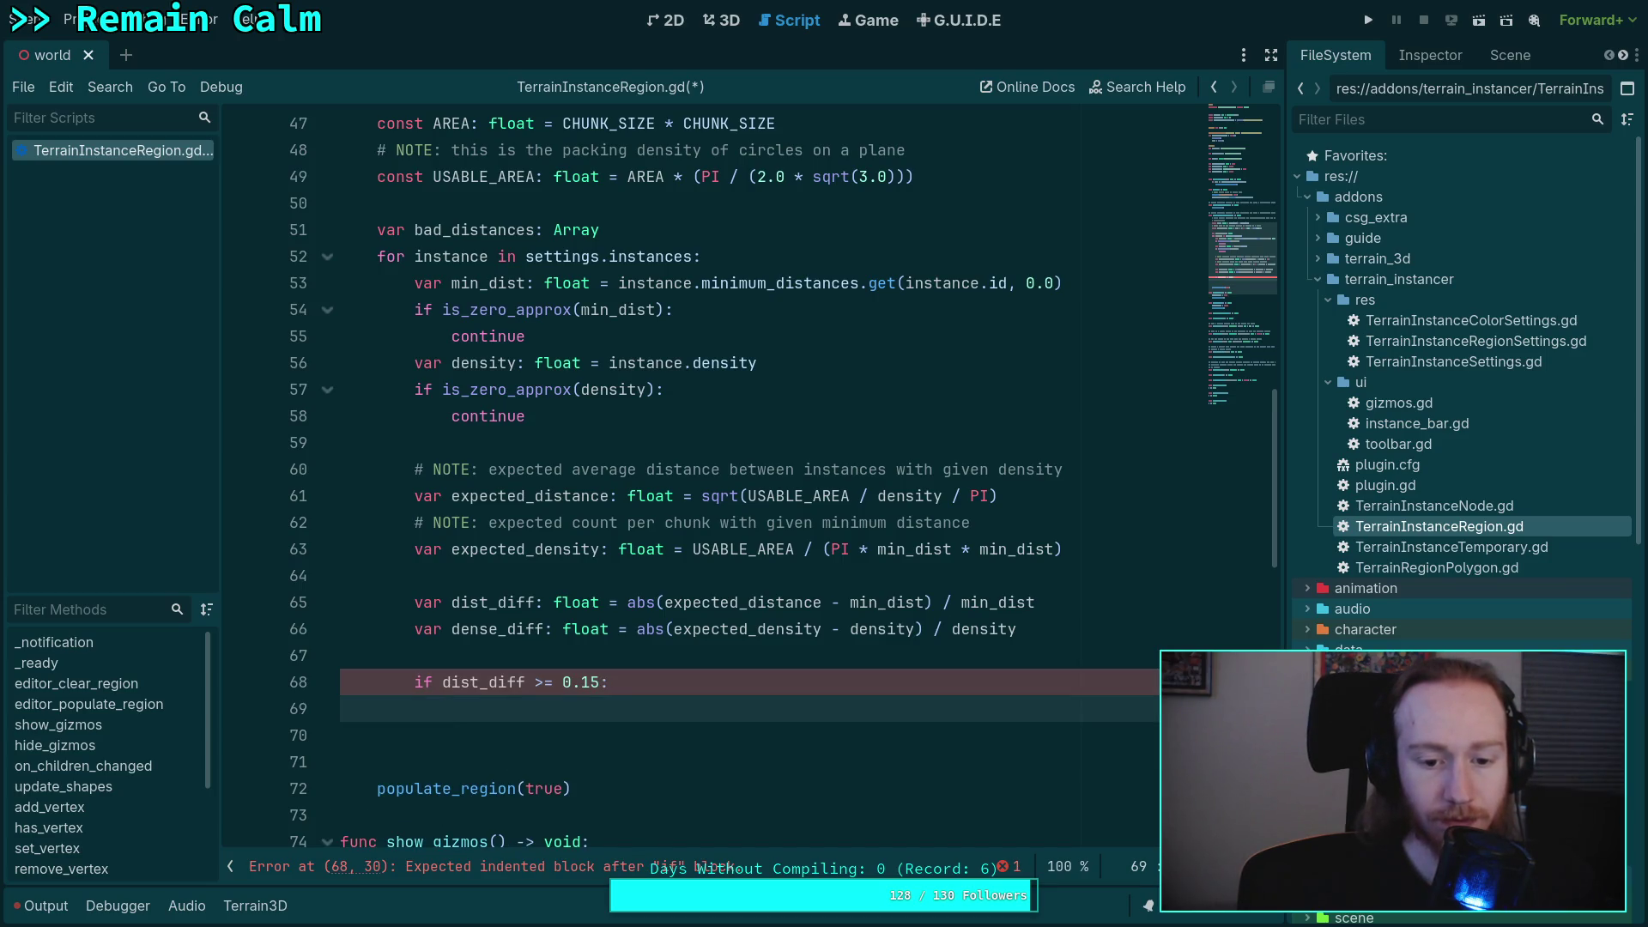
# - Add a dedented 'elif dense_diff >= 0.15:' branch and a blank line in the if body
pyautogui.press('Return')
pyautogui.press('BackSpace')
pyautogui.write('ef')
pyautogui.press('BackSpace')
pyautogui.write('l')
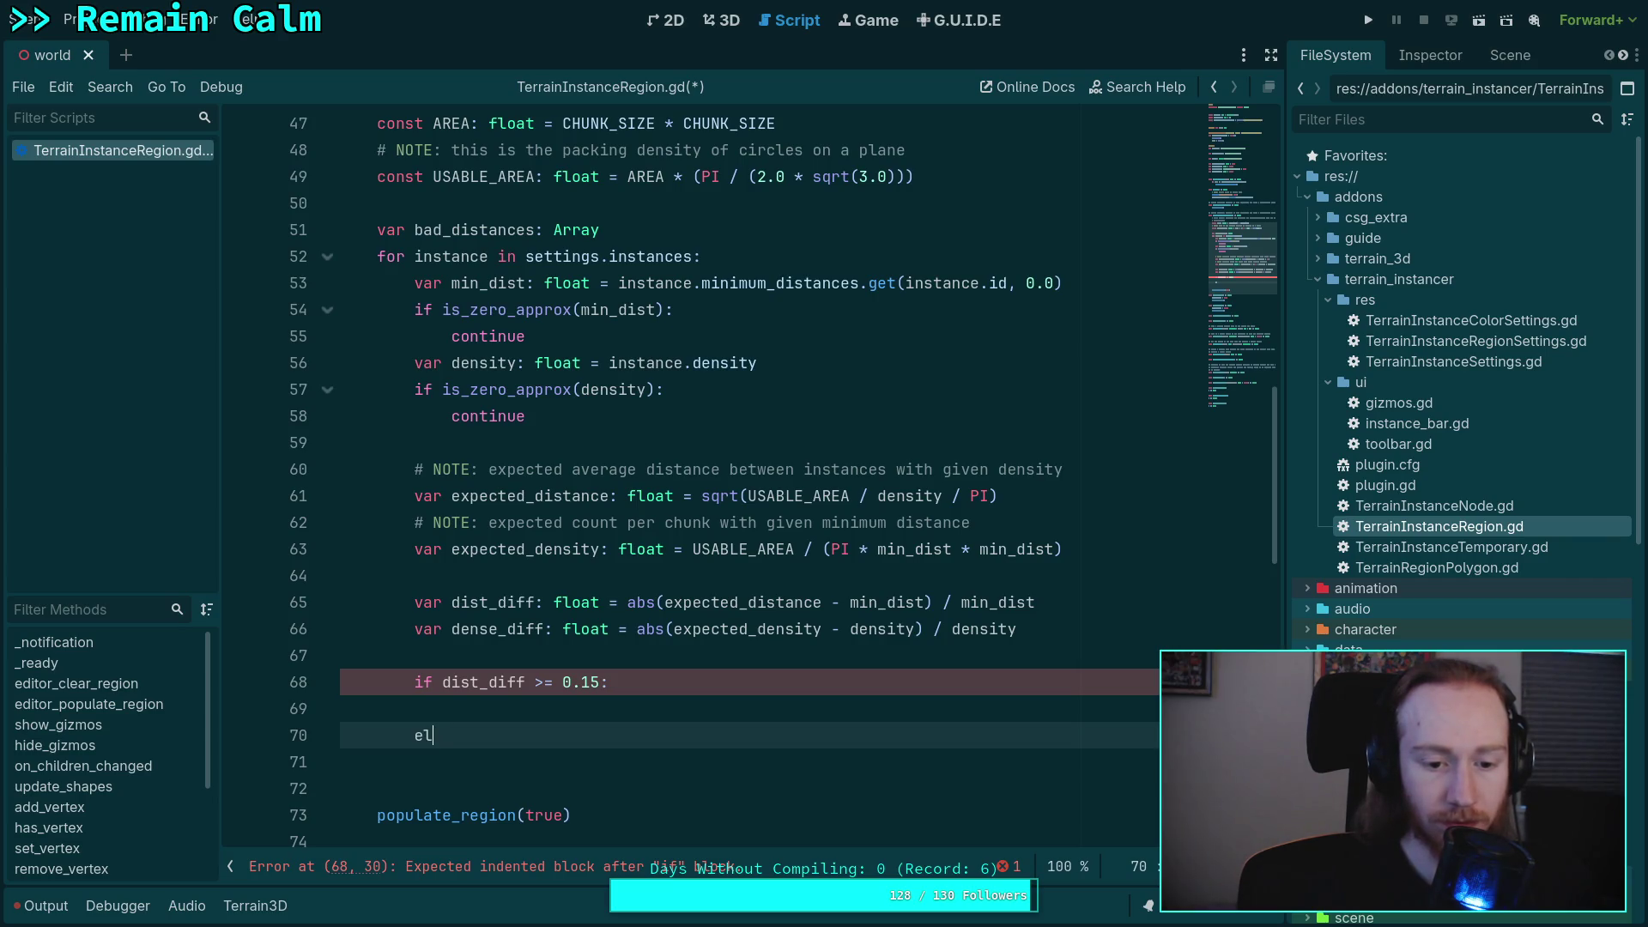
pyautogui.write('if ')
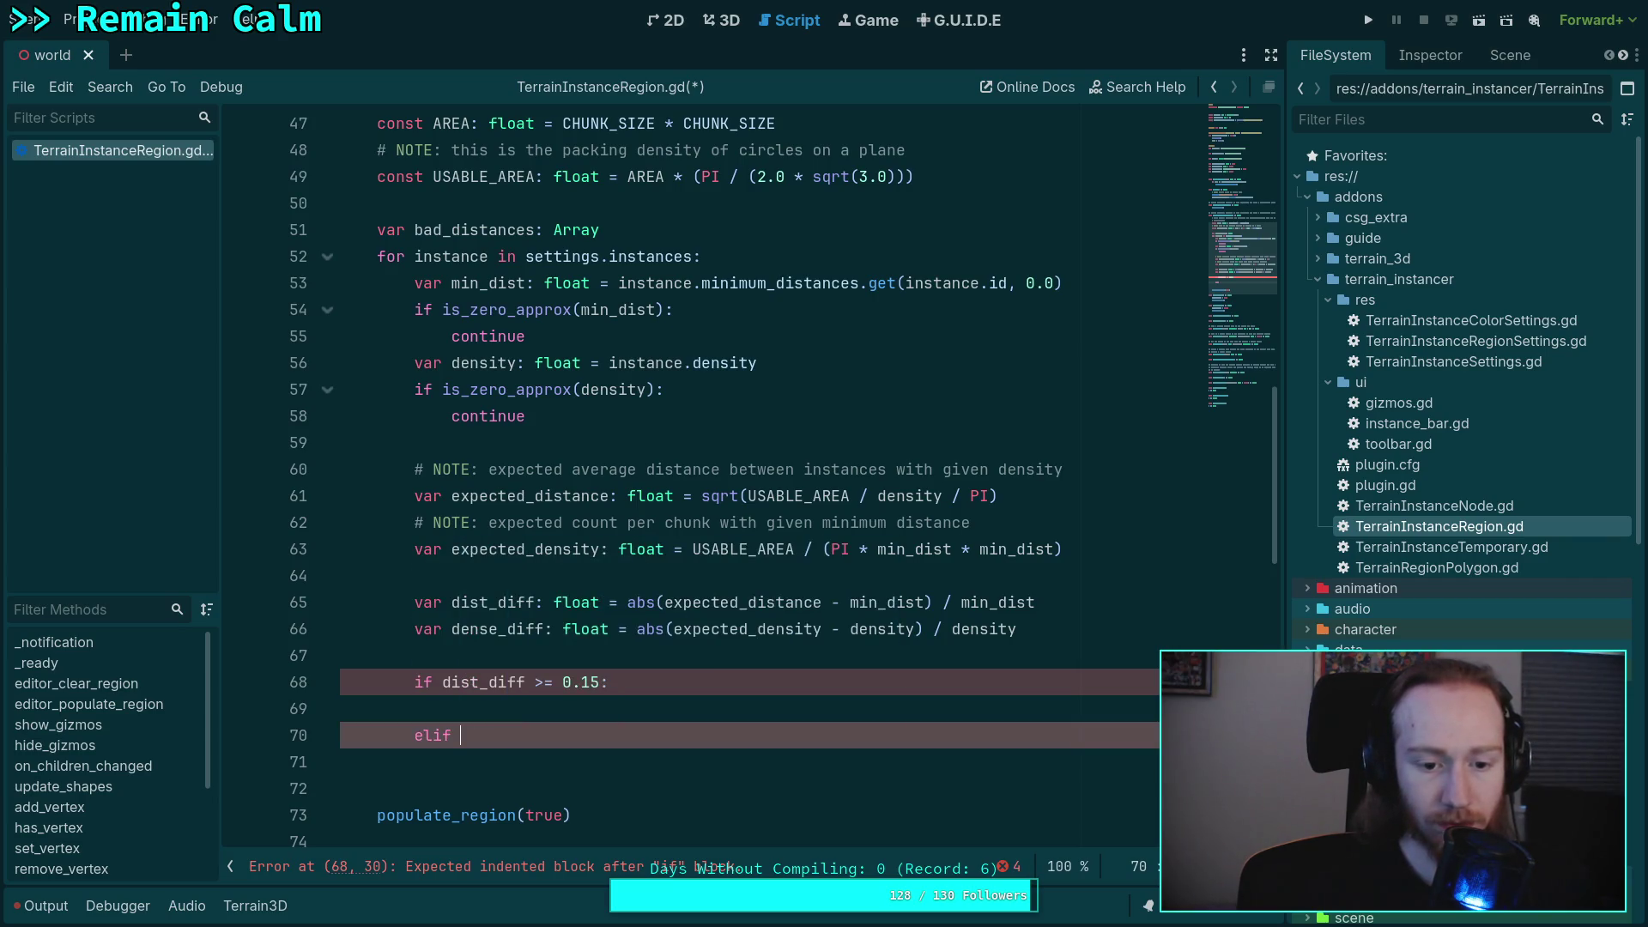
pyautogui.write('dense_di')
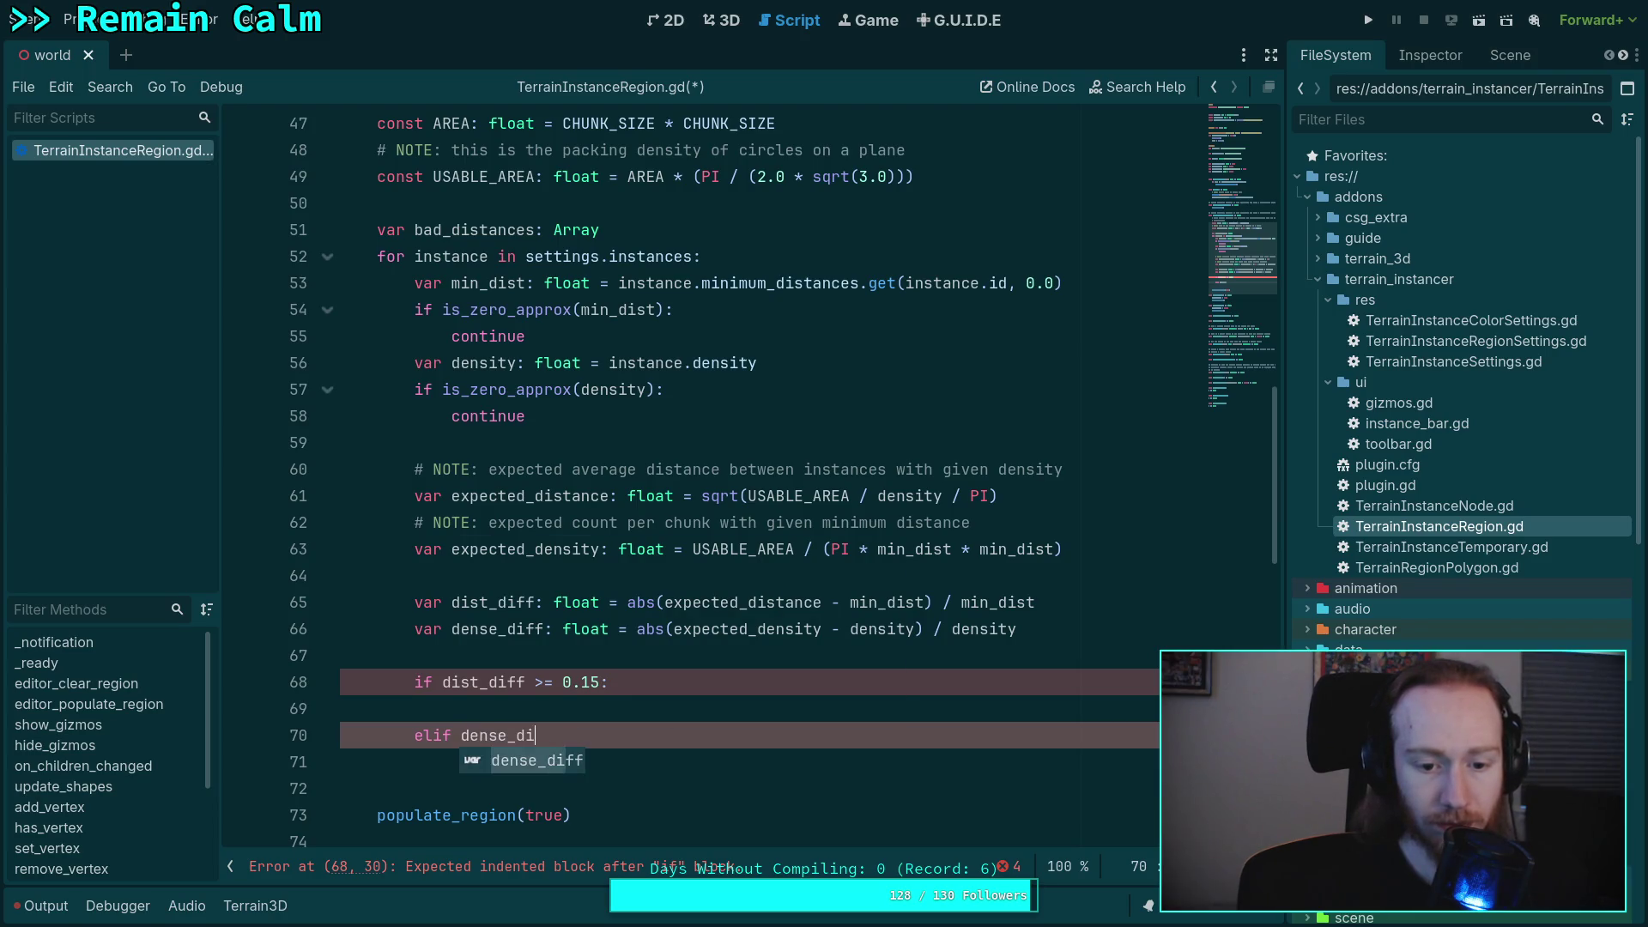
pyautogui.write('ff >= 0.15:')
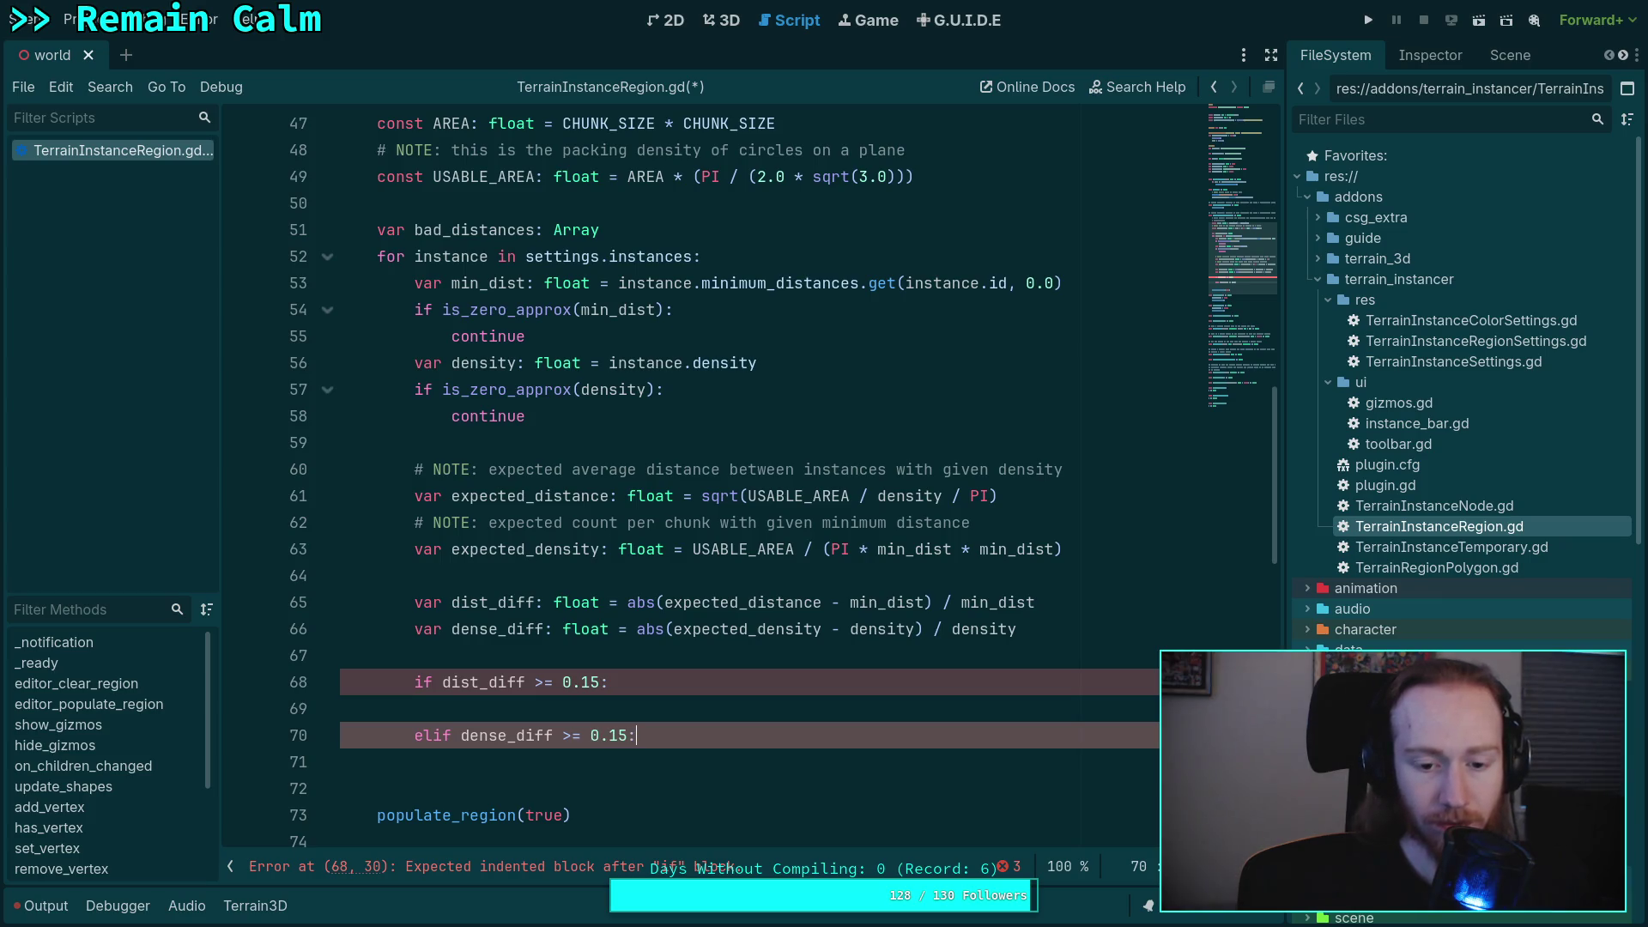
pyautogui.press('Return')
pyautogui.press('Up')
pyautogui.press('Up')
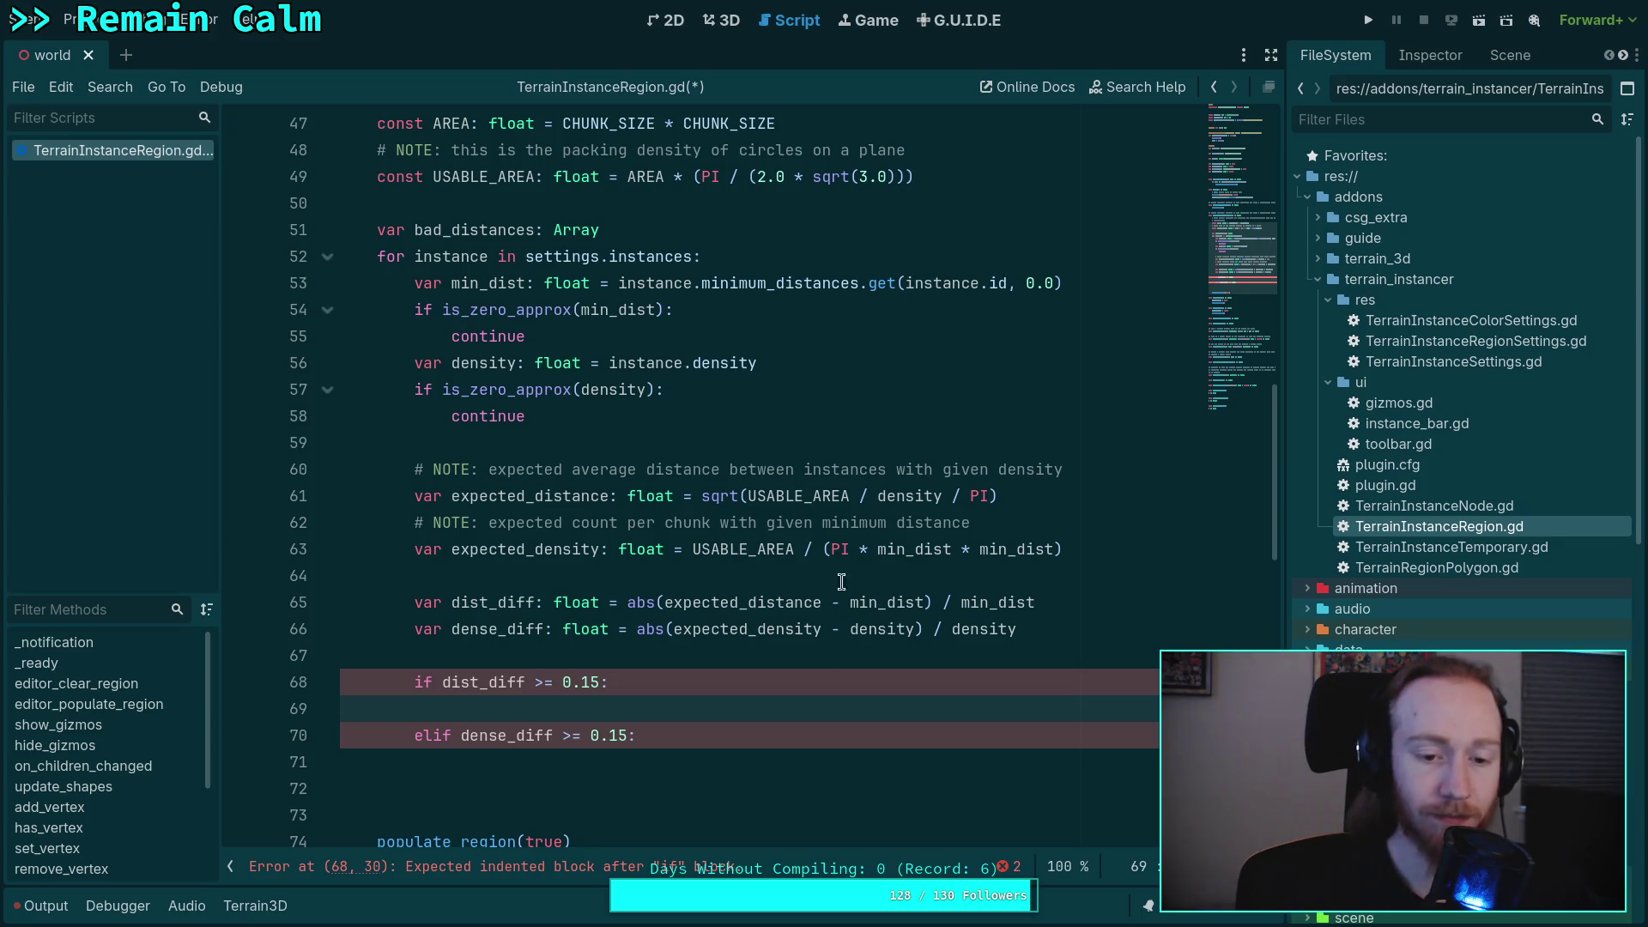
pyautogui.scroll(-1, 861, 545)
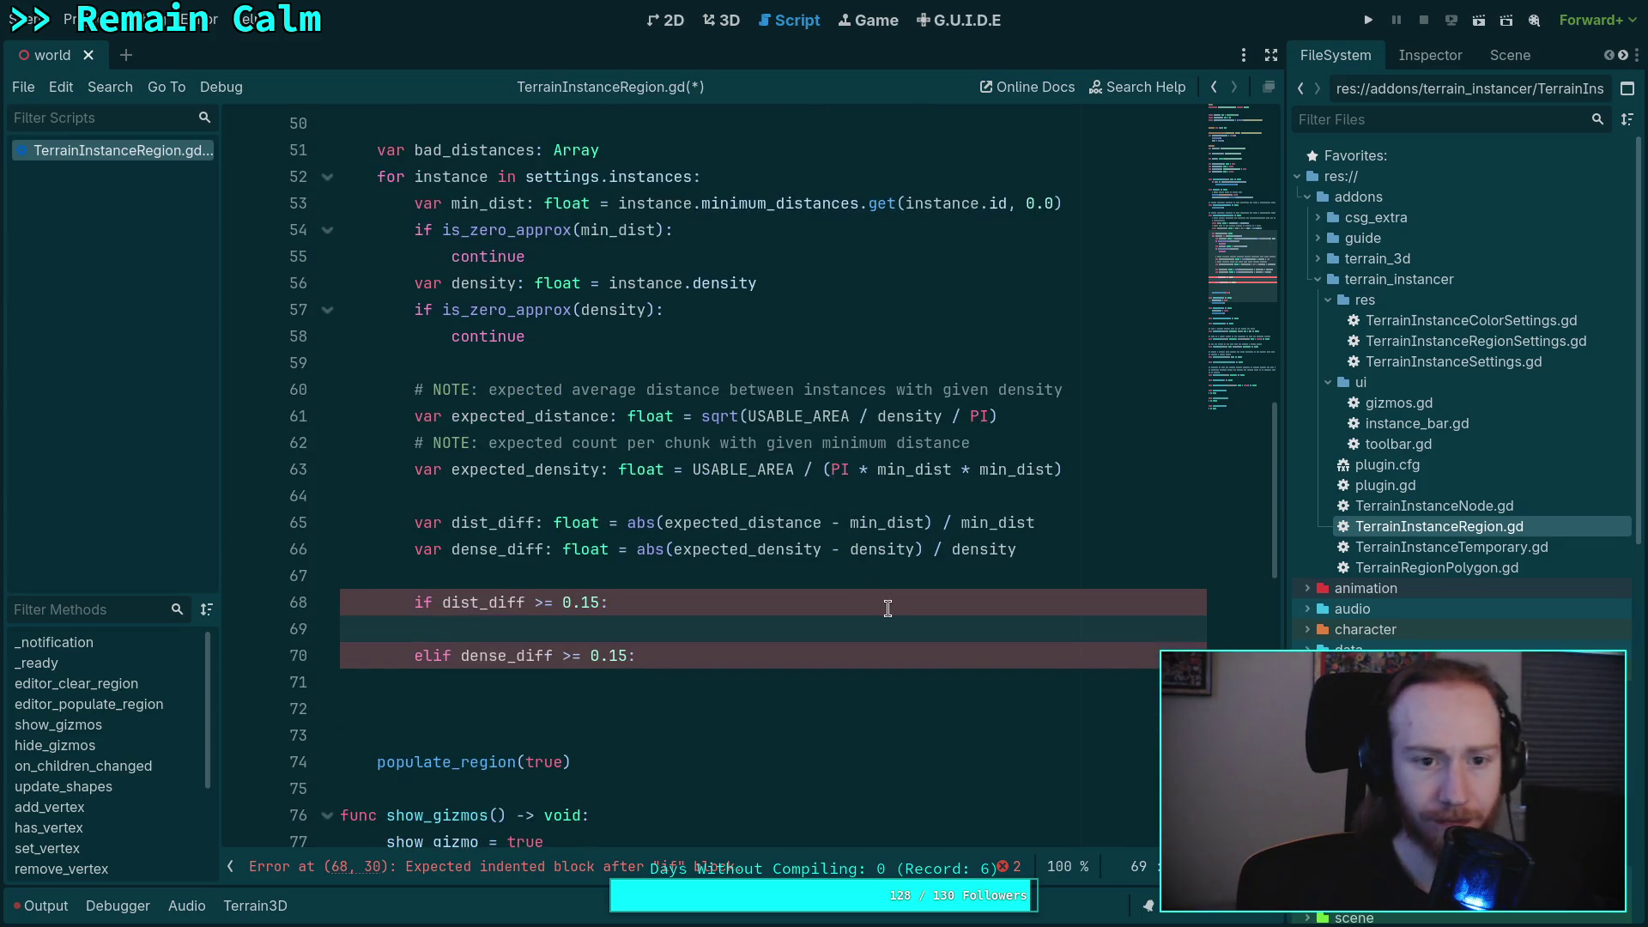
# - Begin a bad_distances.append([ entry on an indented line with an opening quote
pyautogui.write('bad_')
pyautogui.press('Return')
pyautogui.write('.')
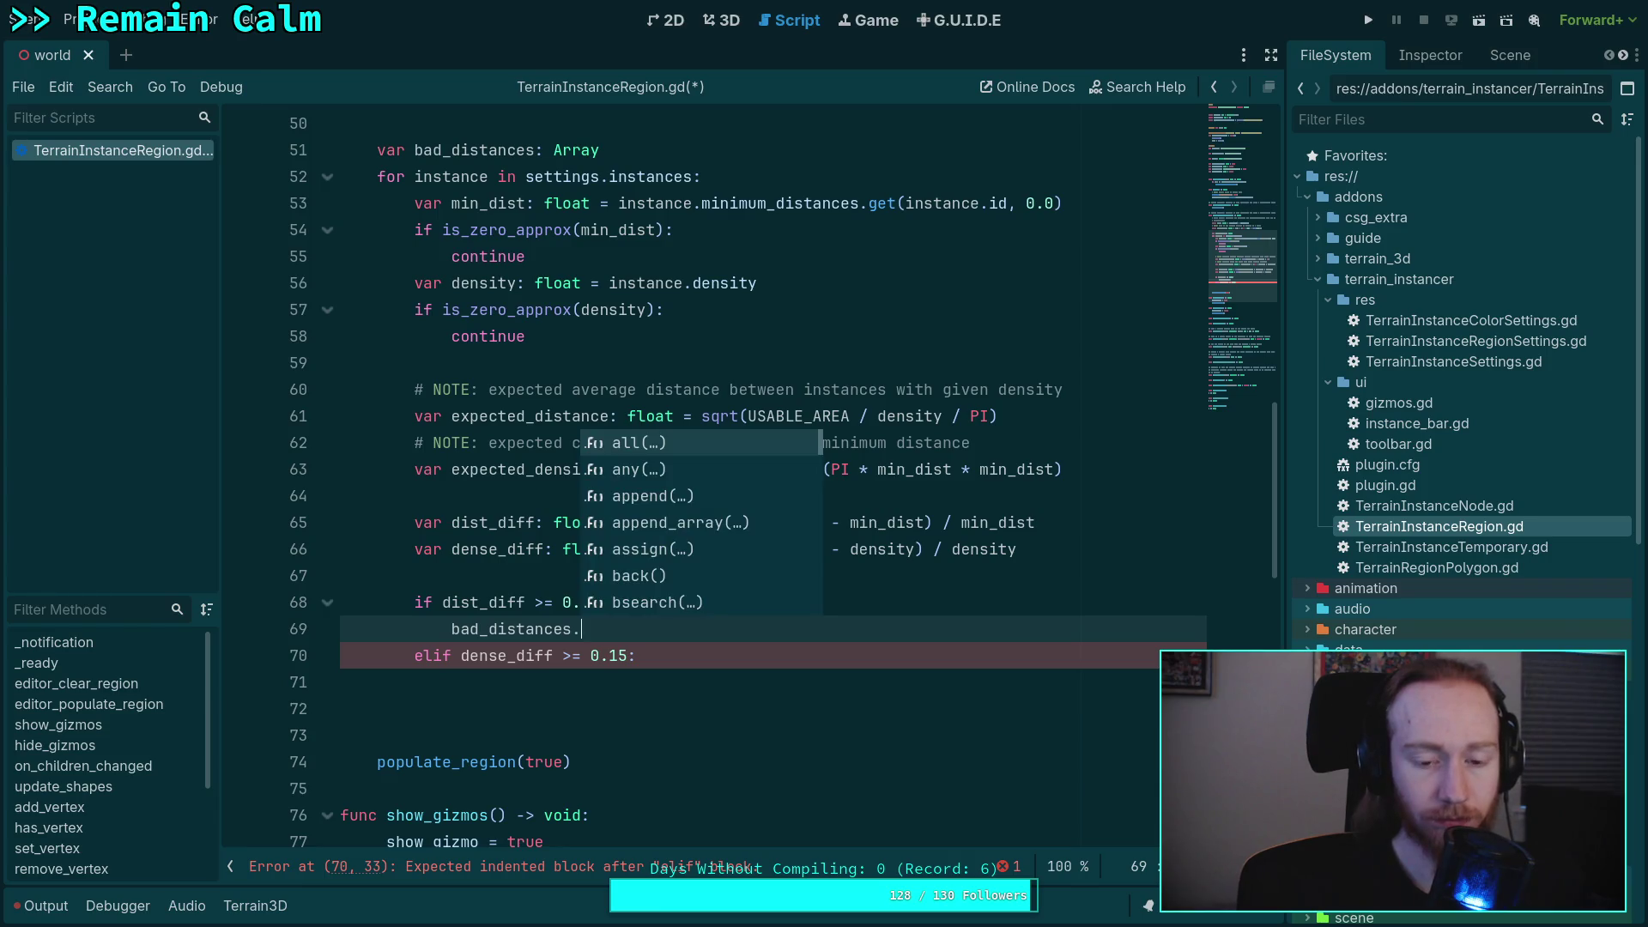
pyautogui.write('appen')
pyautogui.press('Return')
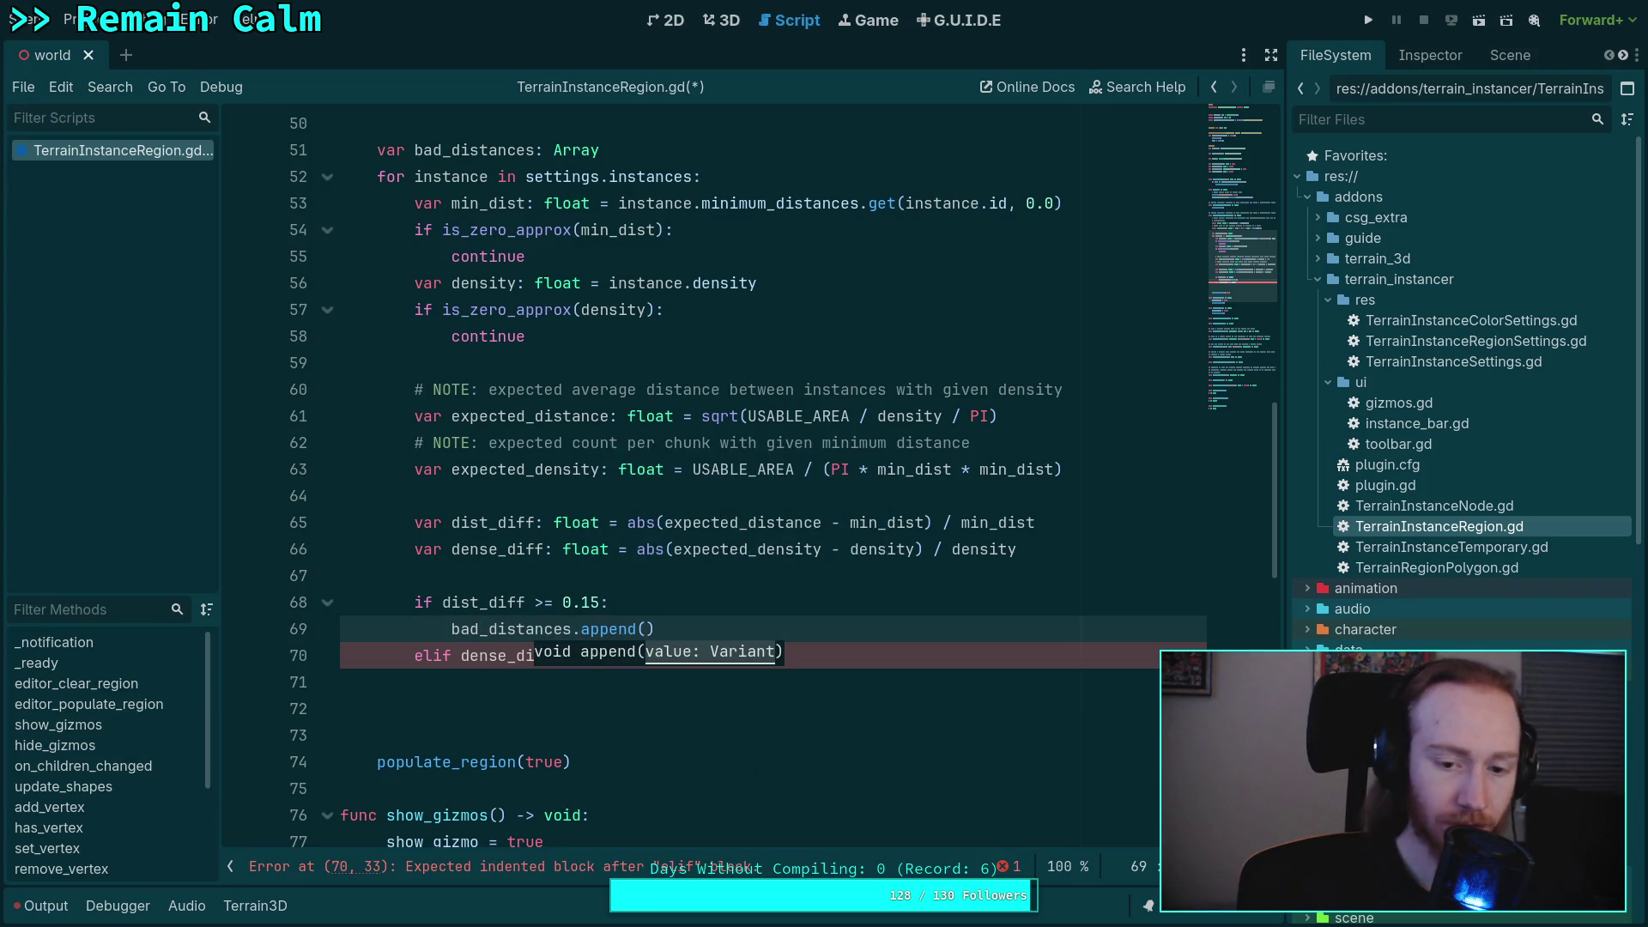
pyautogui.write('[')
pyautogui.press('Return')
pyautogui.write("'")
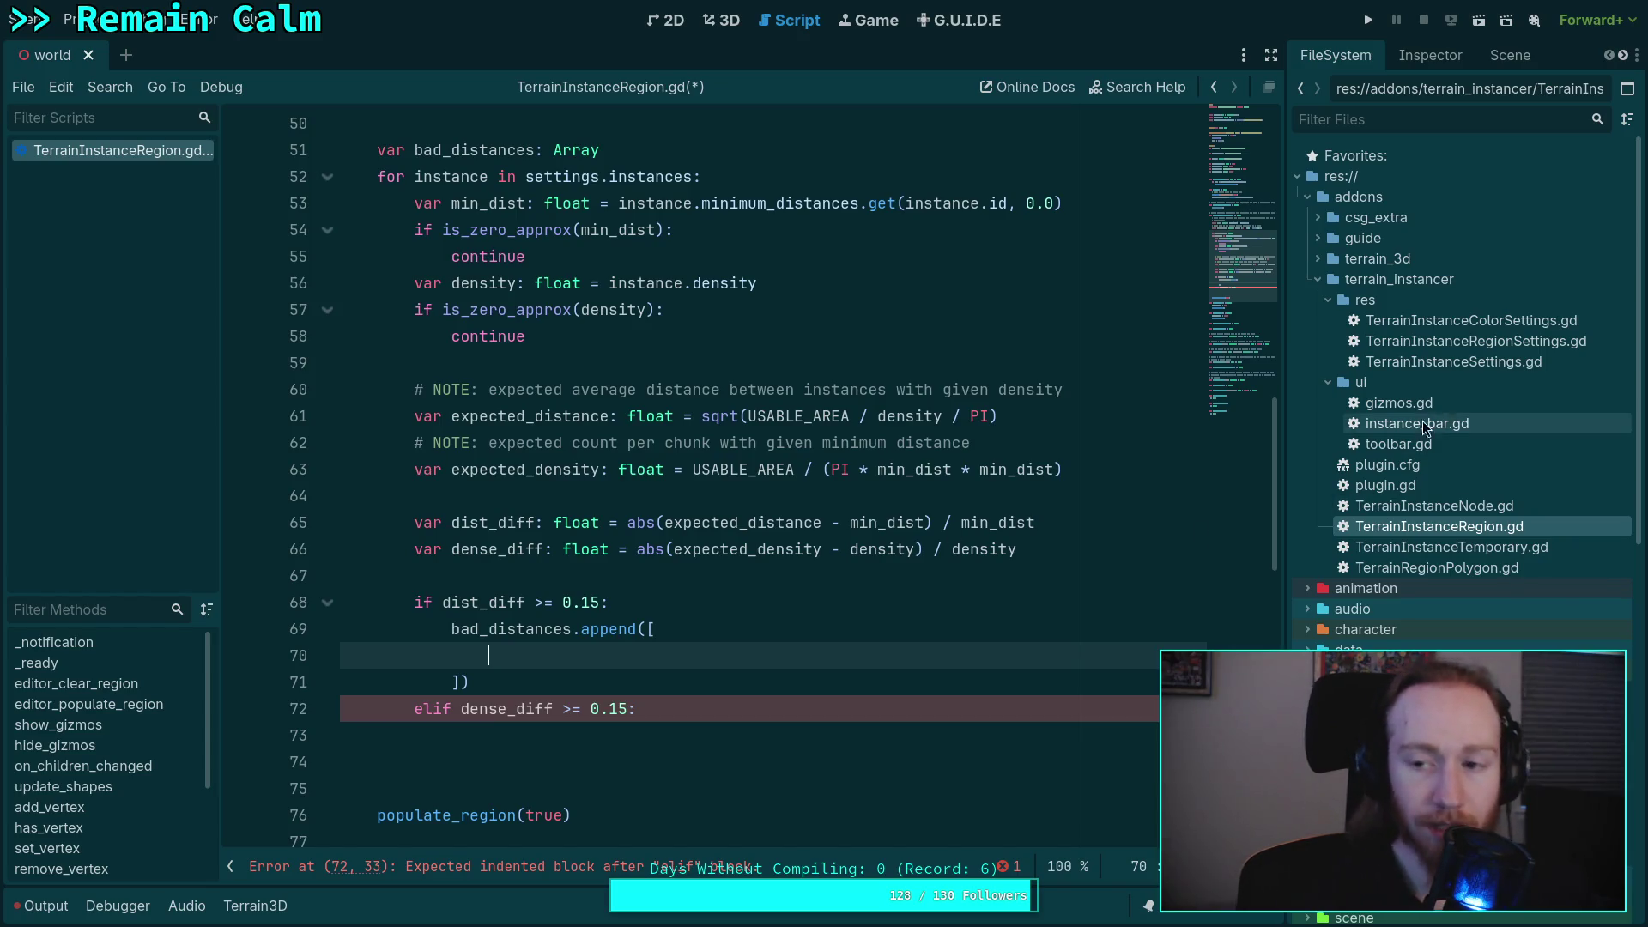
# - Fill the entry with 'instance.resource_name if instance.resource_name else instance.id'
pyautogui.hotkey('ctrl', 'v')
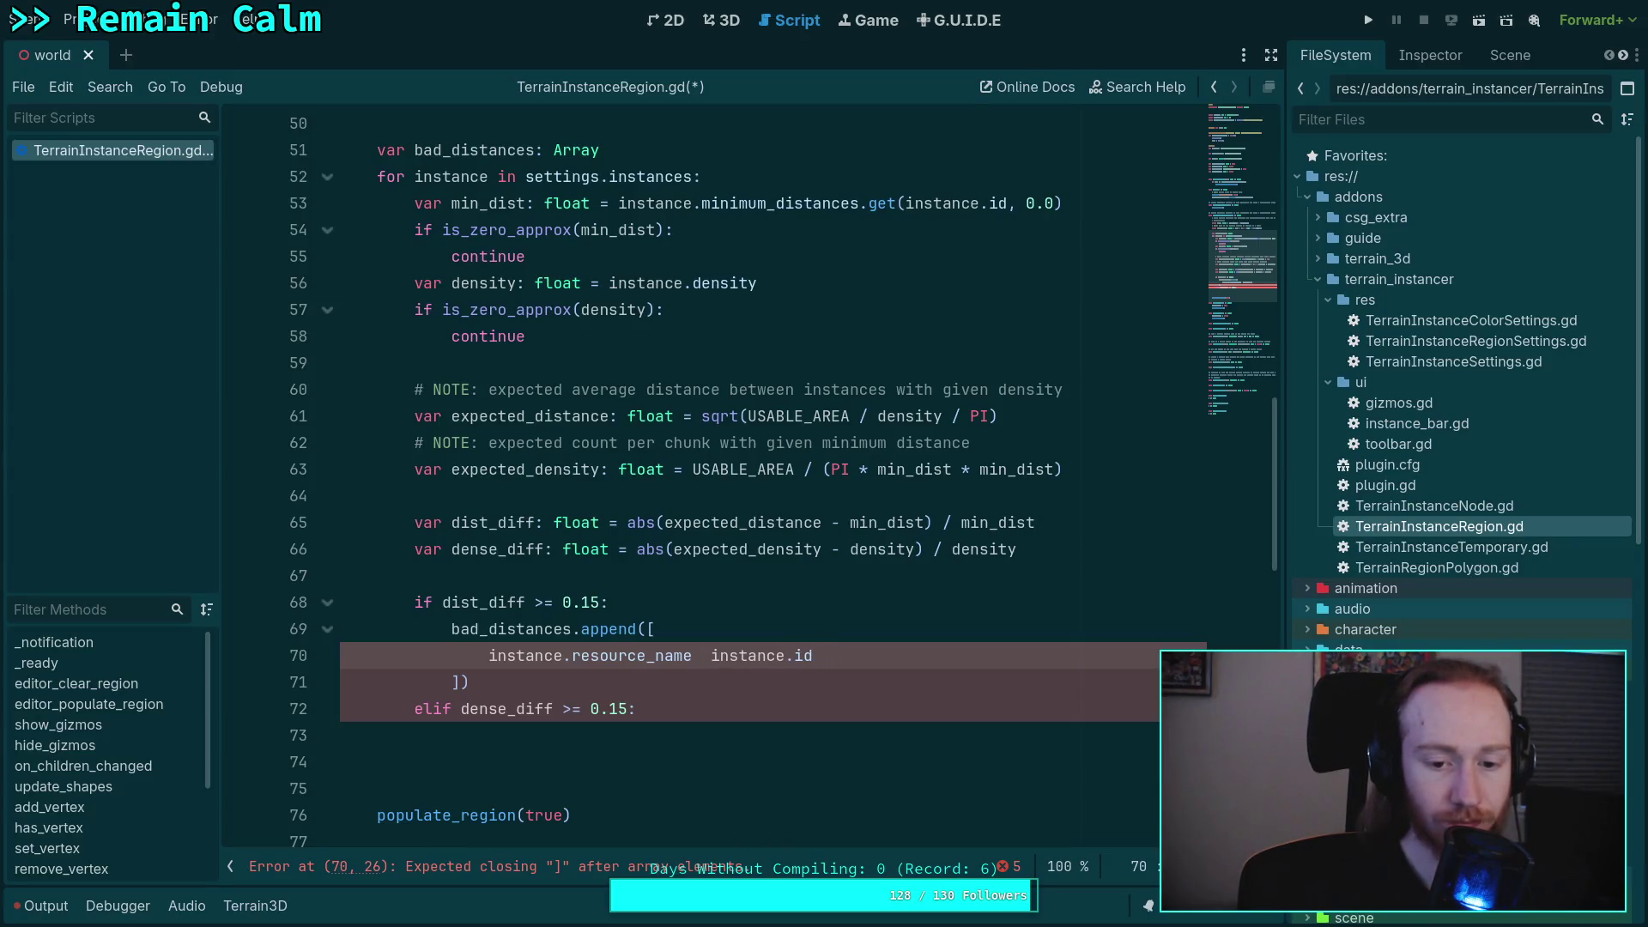
pyautogui.write('if ')
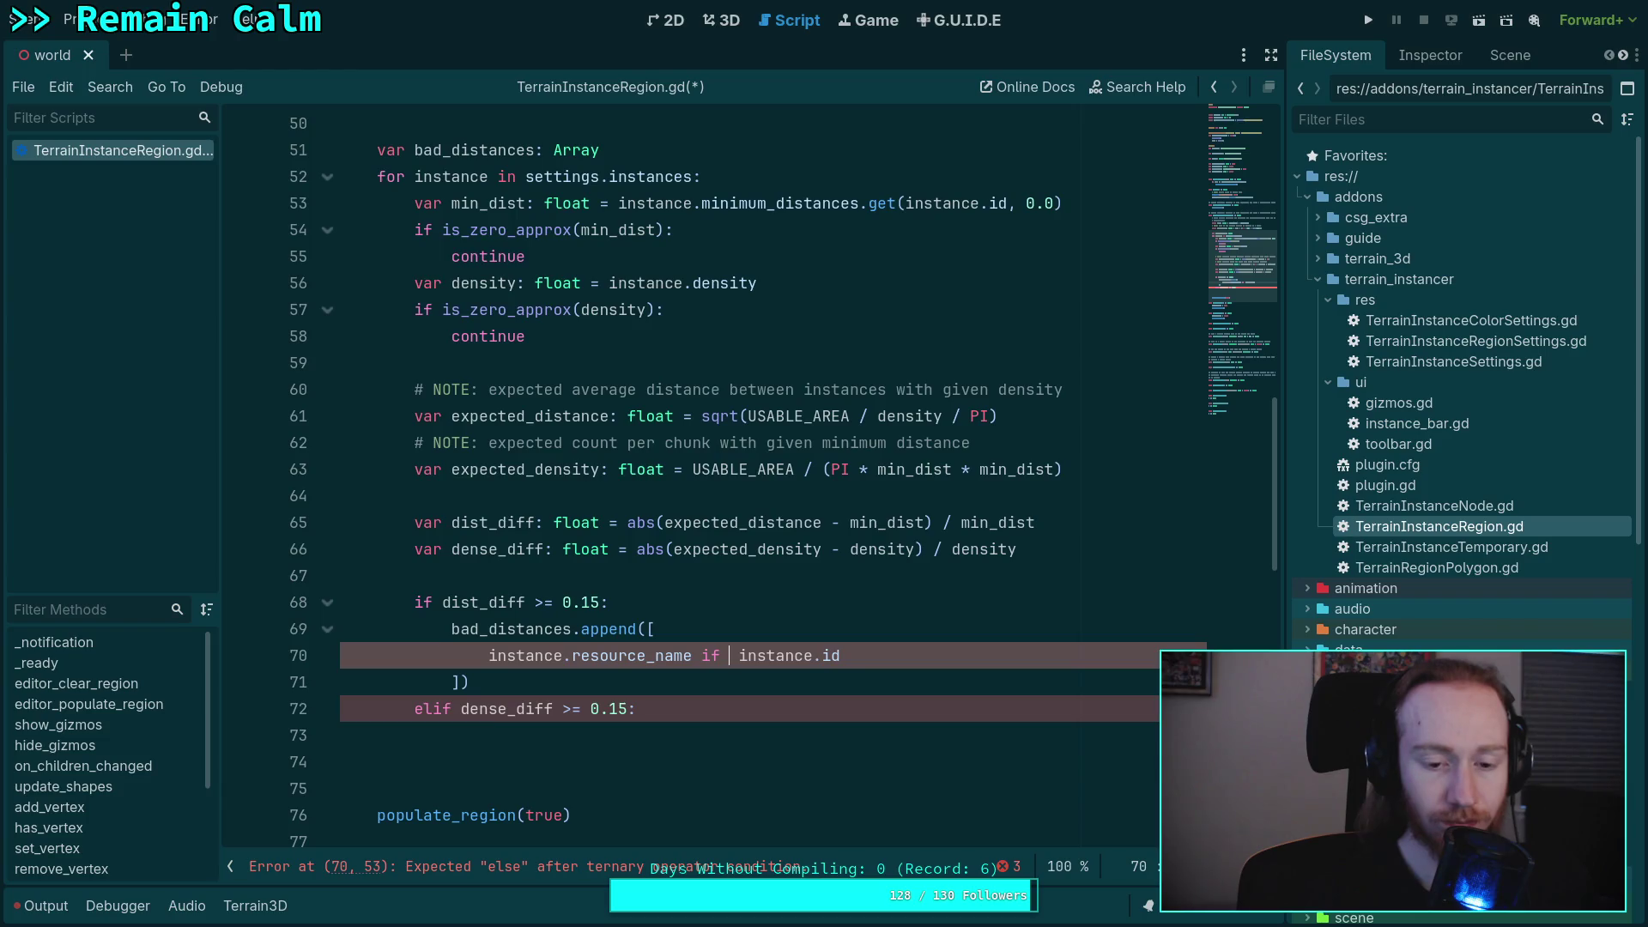
pyautogui.write('i')
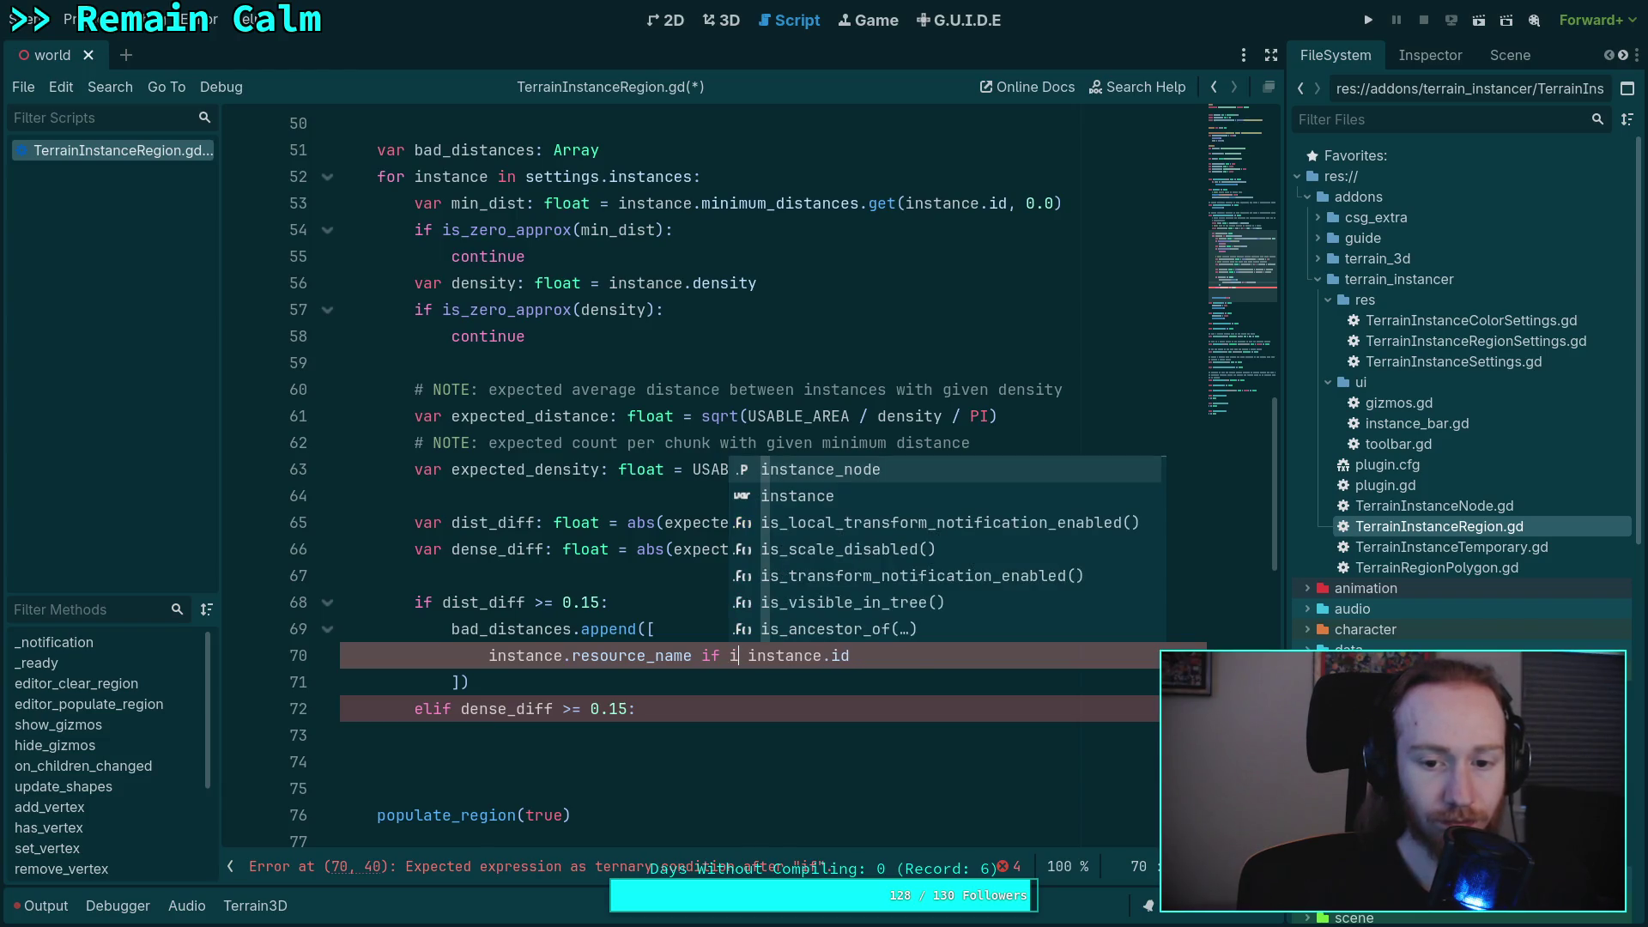
pyautogui.write('nstance.res')
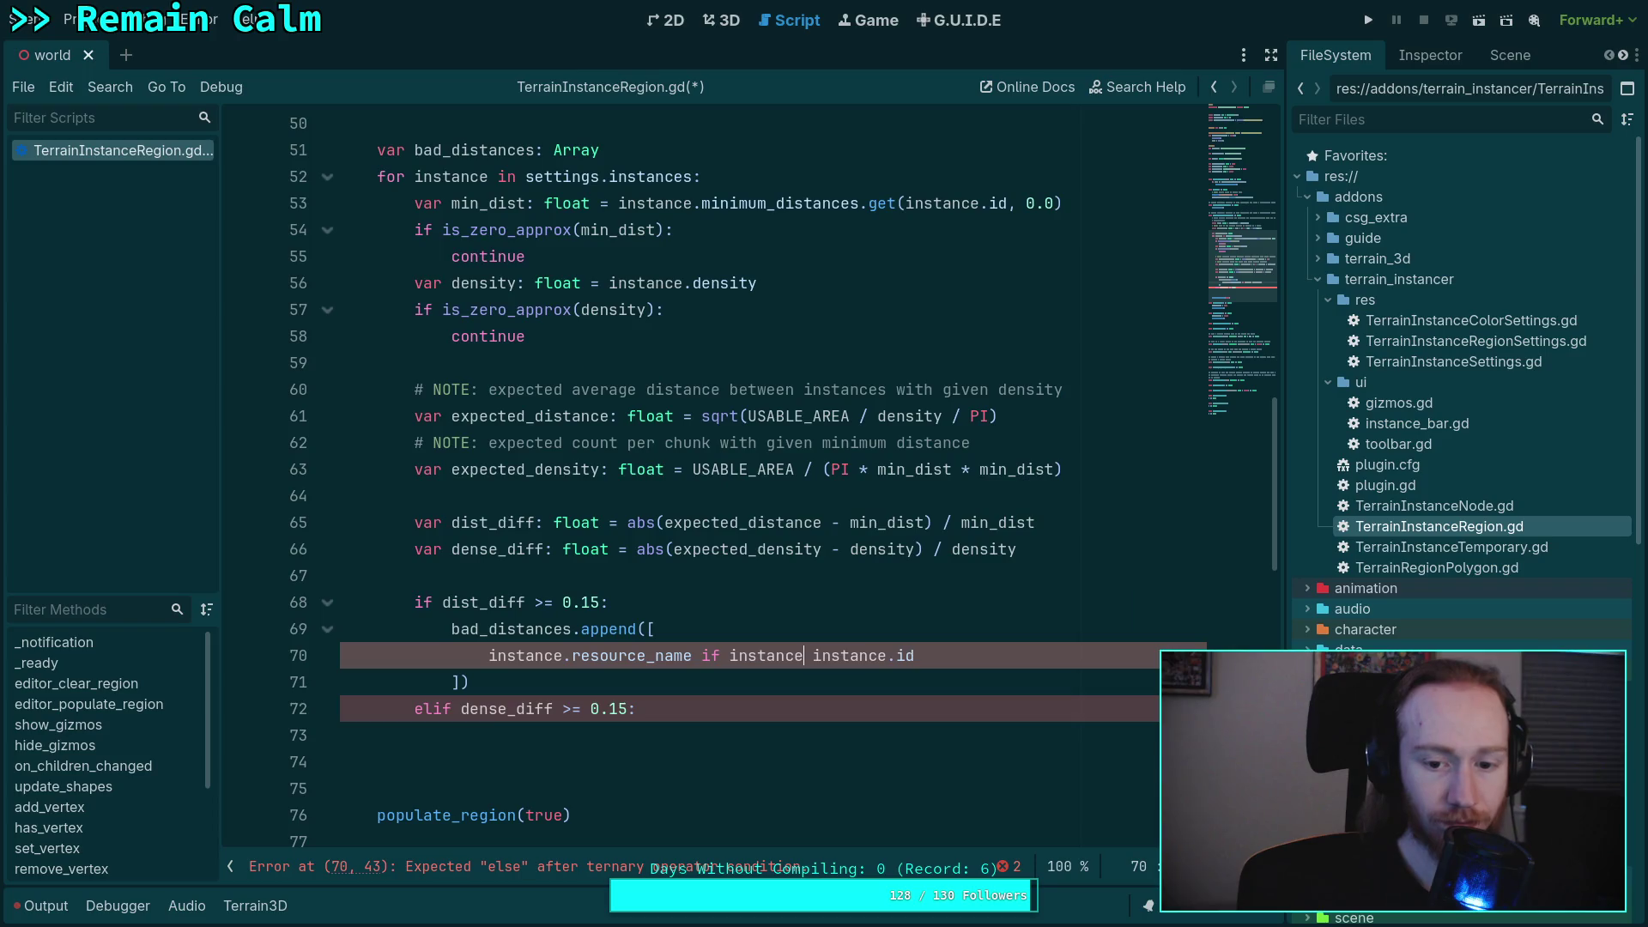
pyautogui.press('Down')
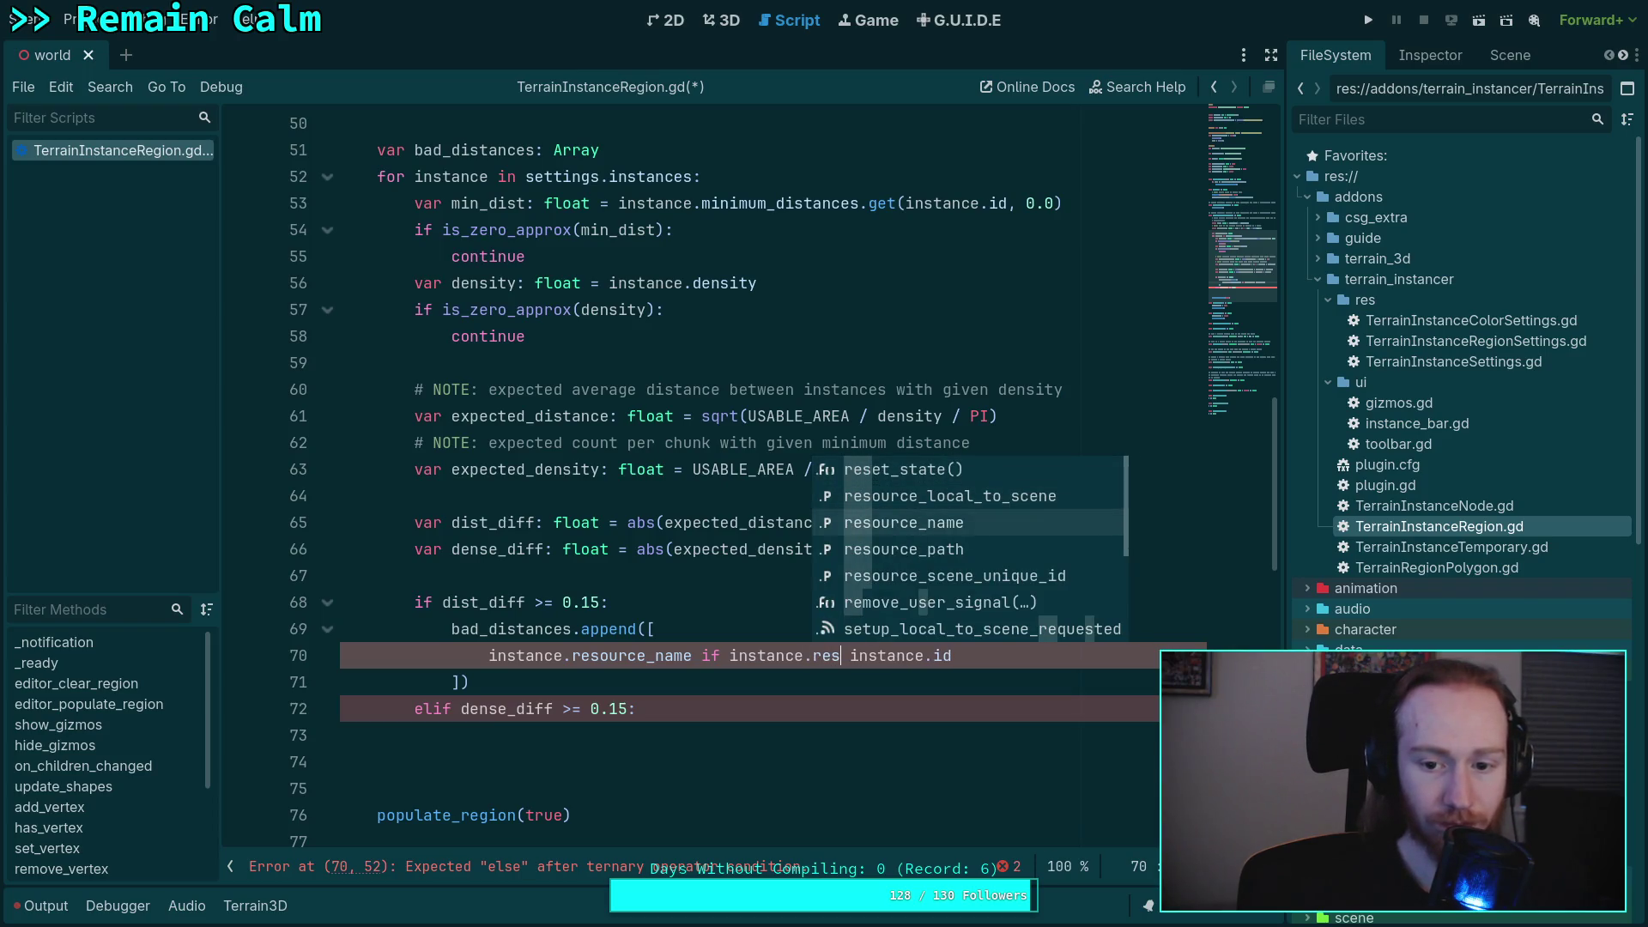
pyautogui.press('Return')
pyautogui.write('else')
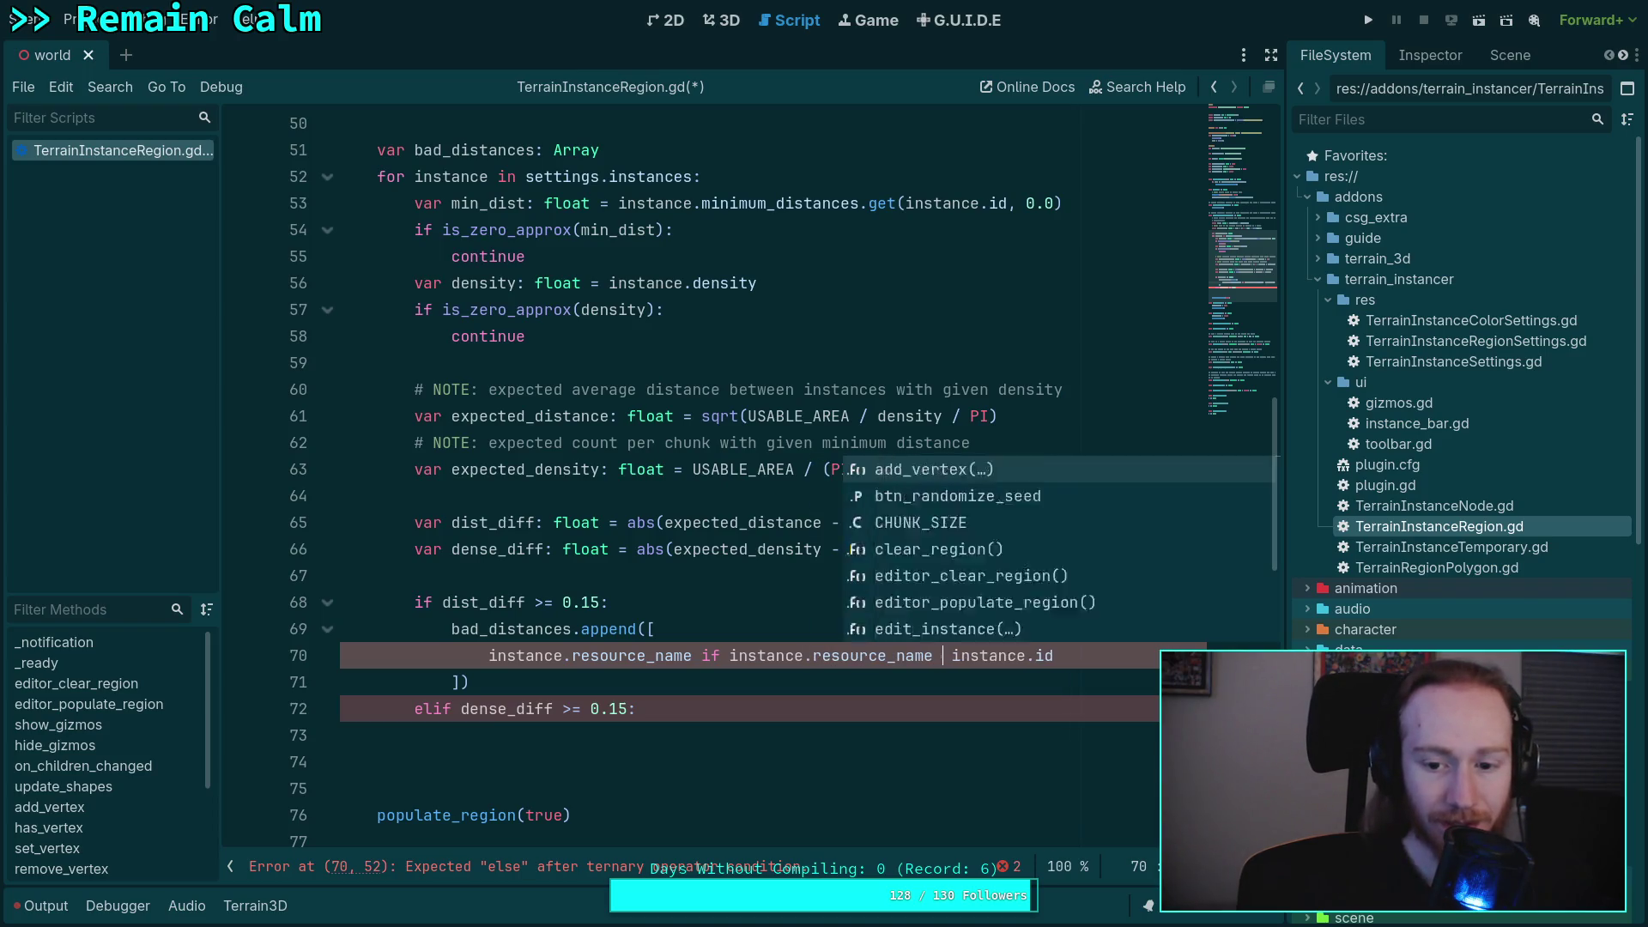
pyautogui.press('Right')
pyautogui.press('Right')
pyautogui.press('Right')
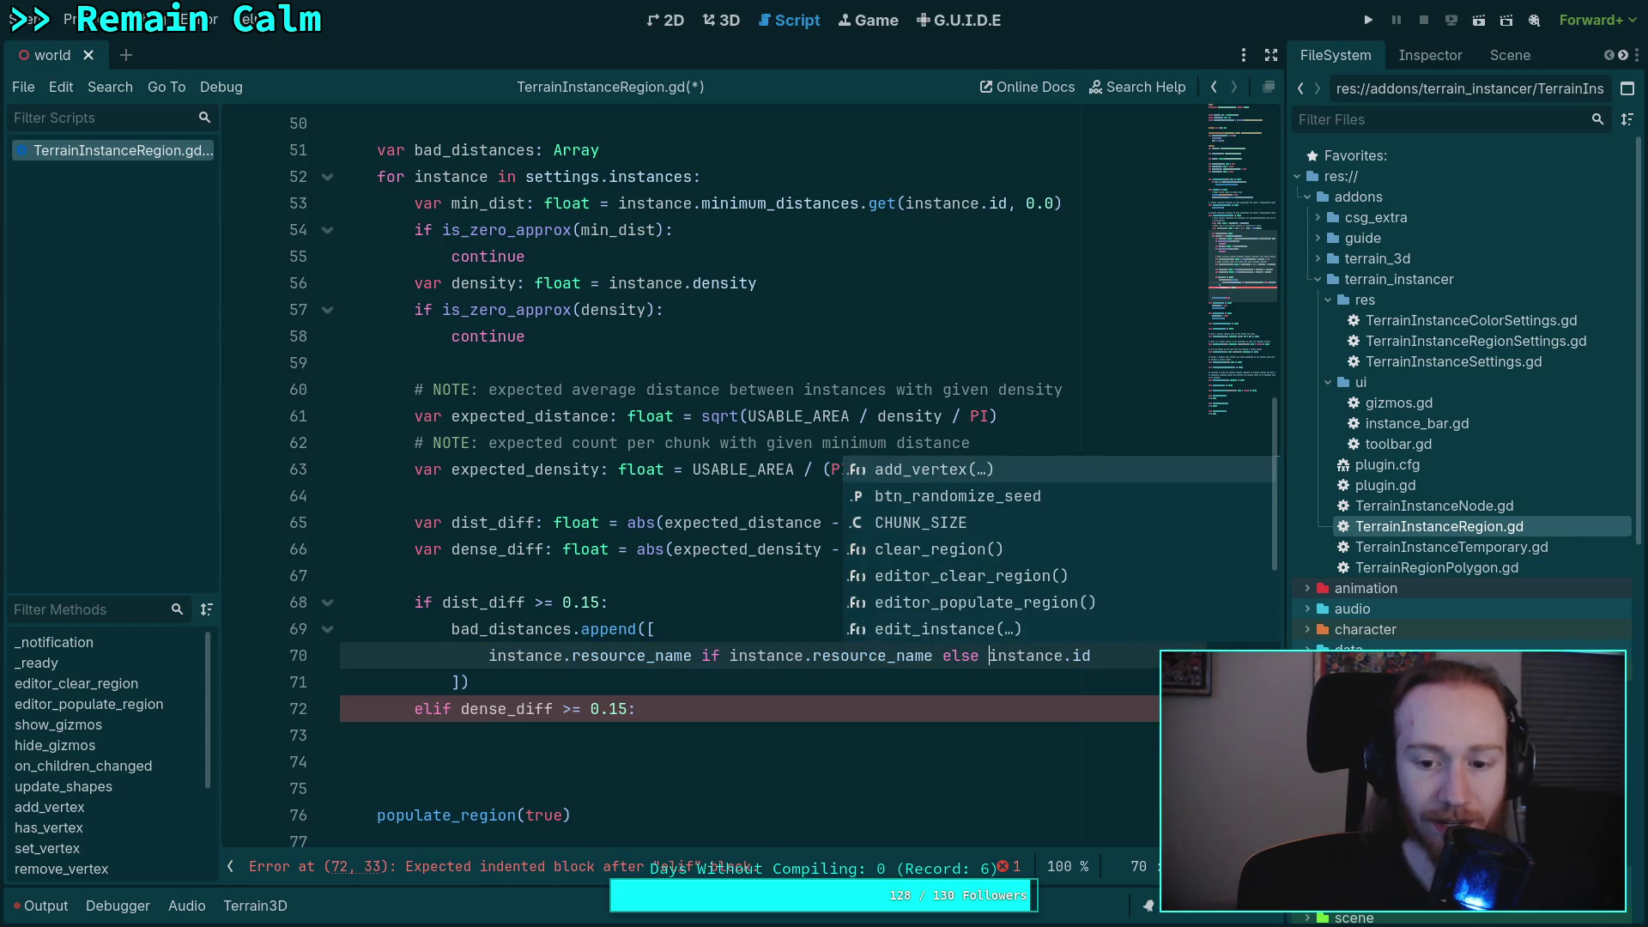
pyautogui.click(341, 682)
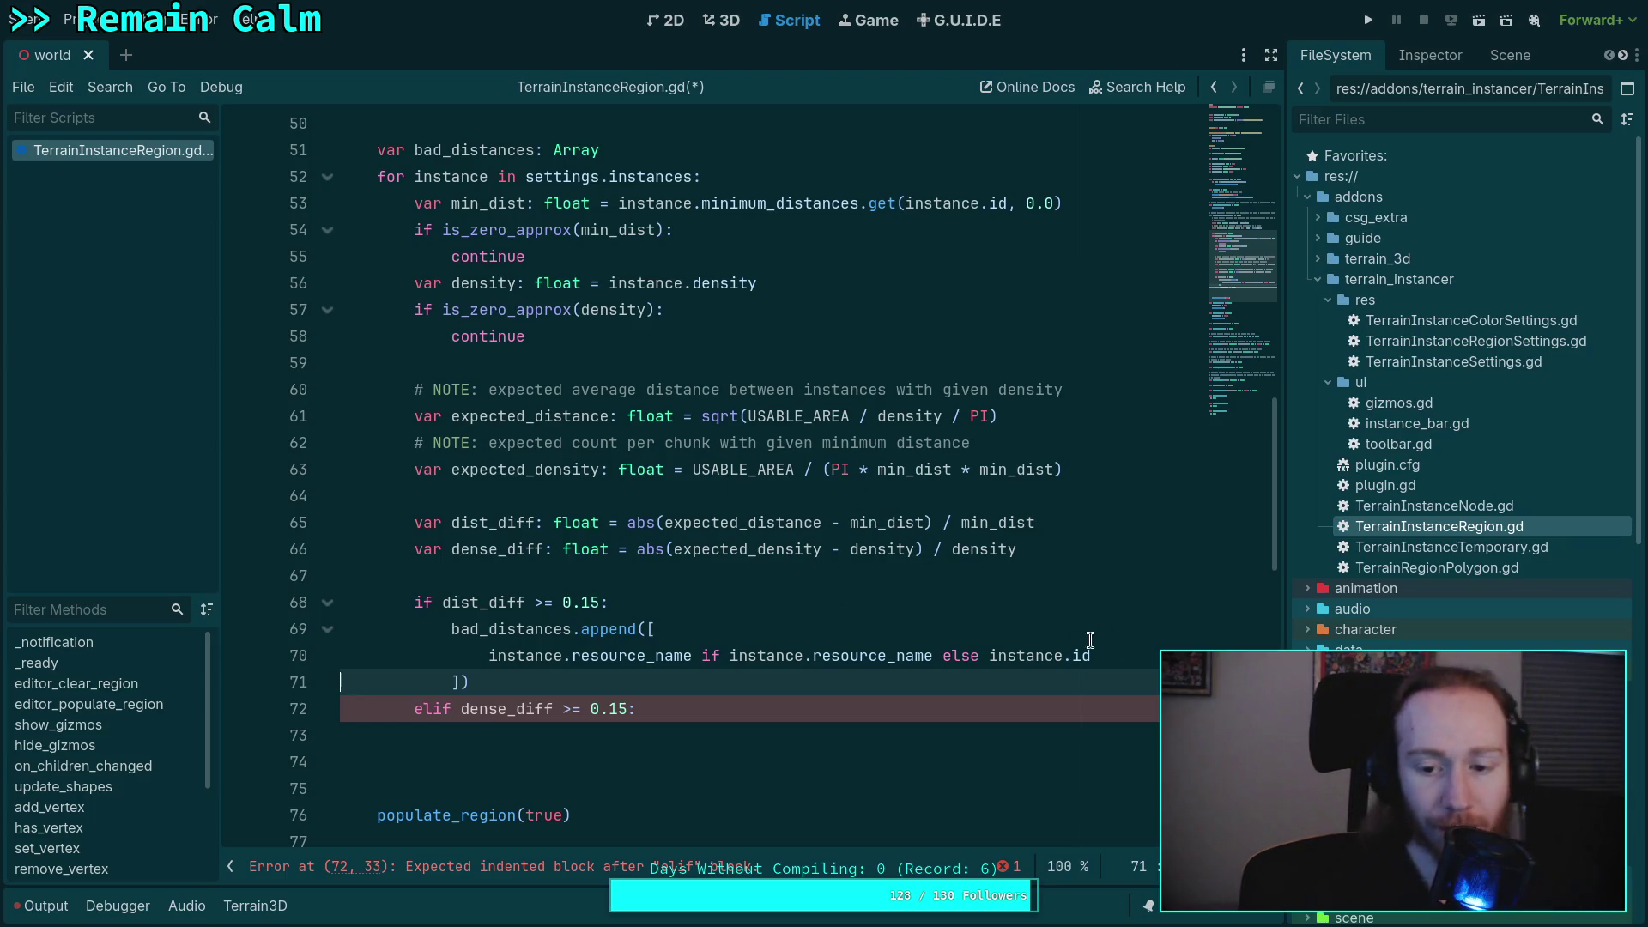
# - Review the name-fallback expression on line 70, then move after the density continue line
pyautogui.moveTo(988, 656); pyautogui.dragTo(1092, 655)
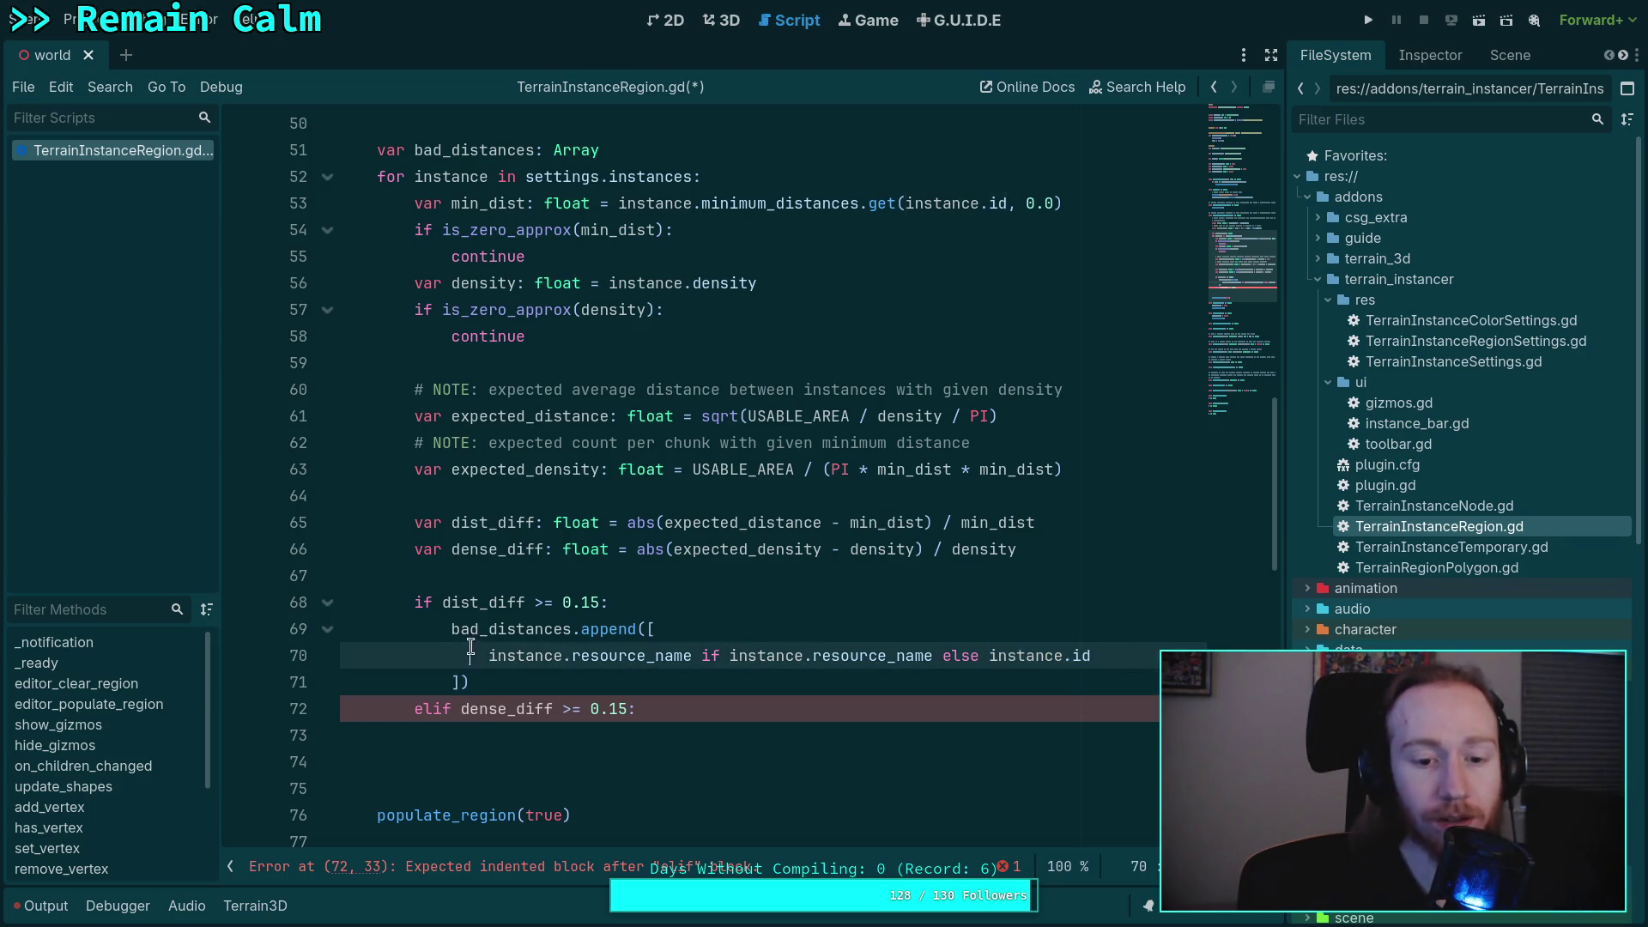
pyautogui.moveTo(471, 656); pyautogui.dragTo(696, 656)
pyautogui.doubleClick(1030, 656)
pyautogui.moveTo(497, 656); pyautogui.dragTo(782, 656)
pyautogui.click(769, 656)
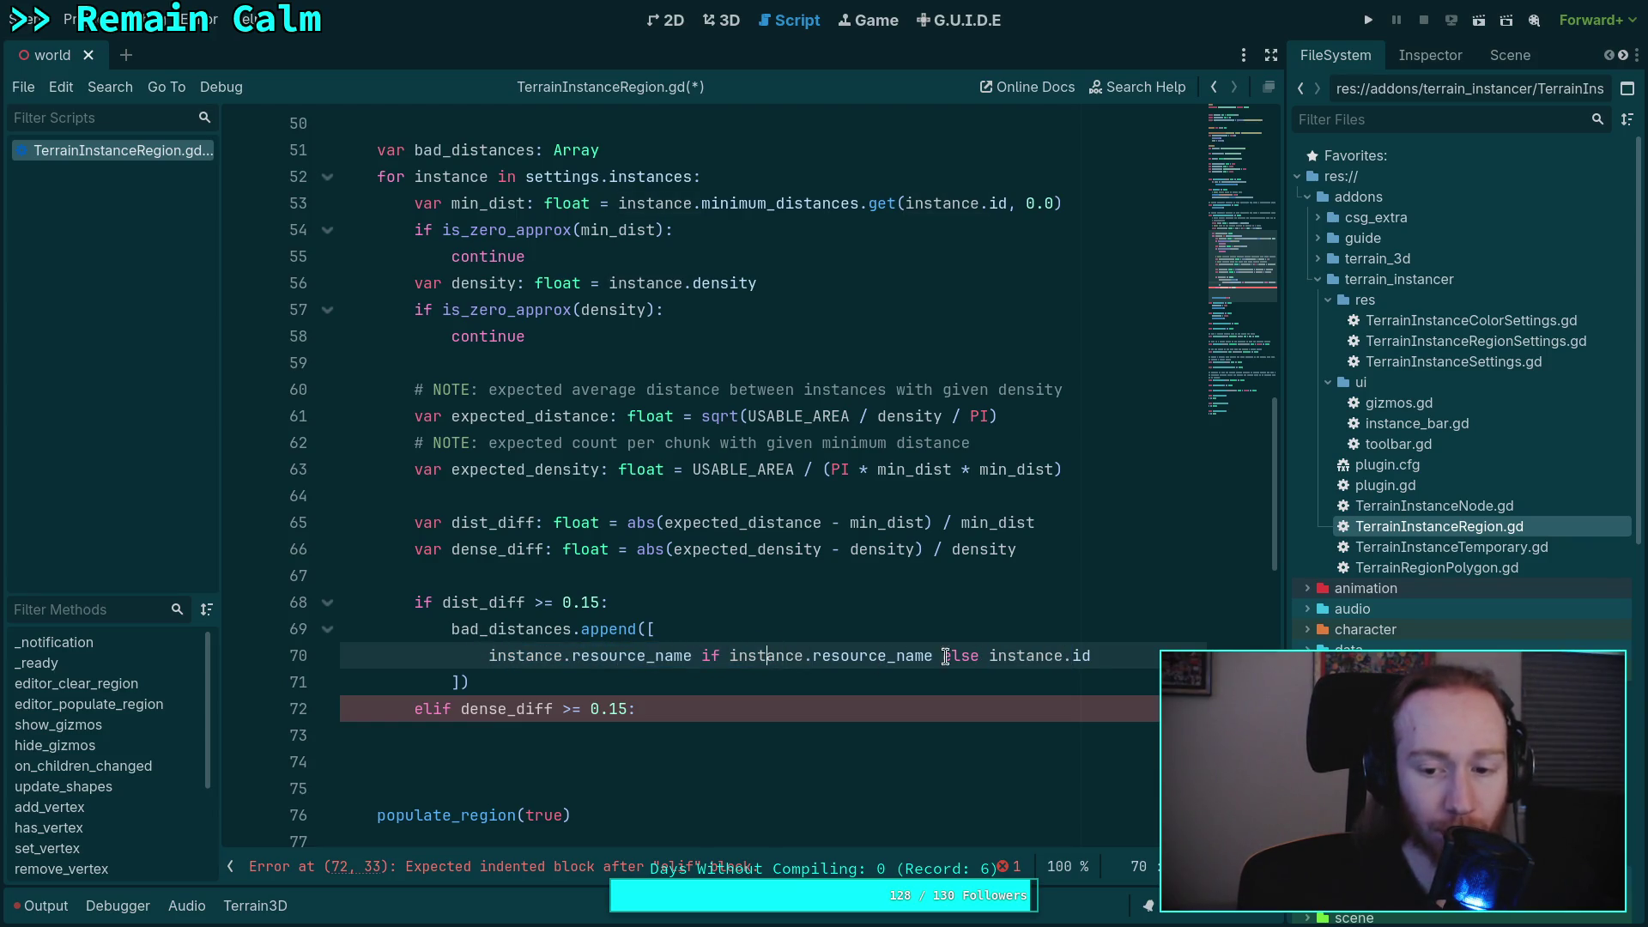
pyautogui.moveTo(985, 656); pyautogui.dragTo(1091, 656)
pyautogui.click(610, 656)
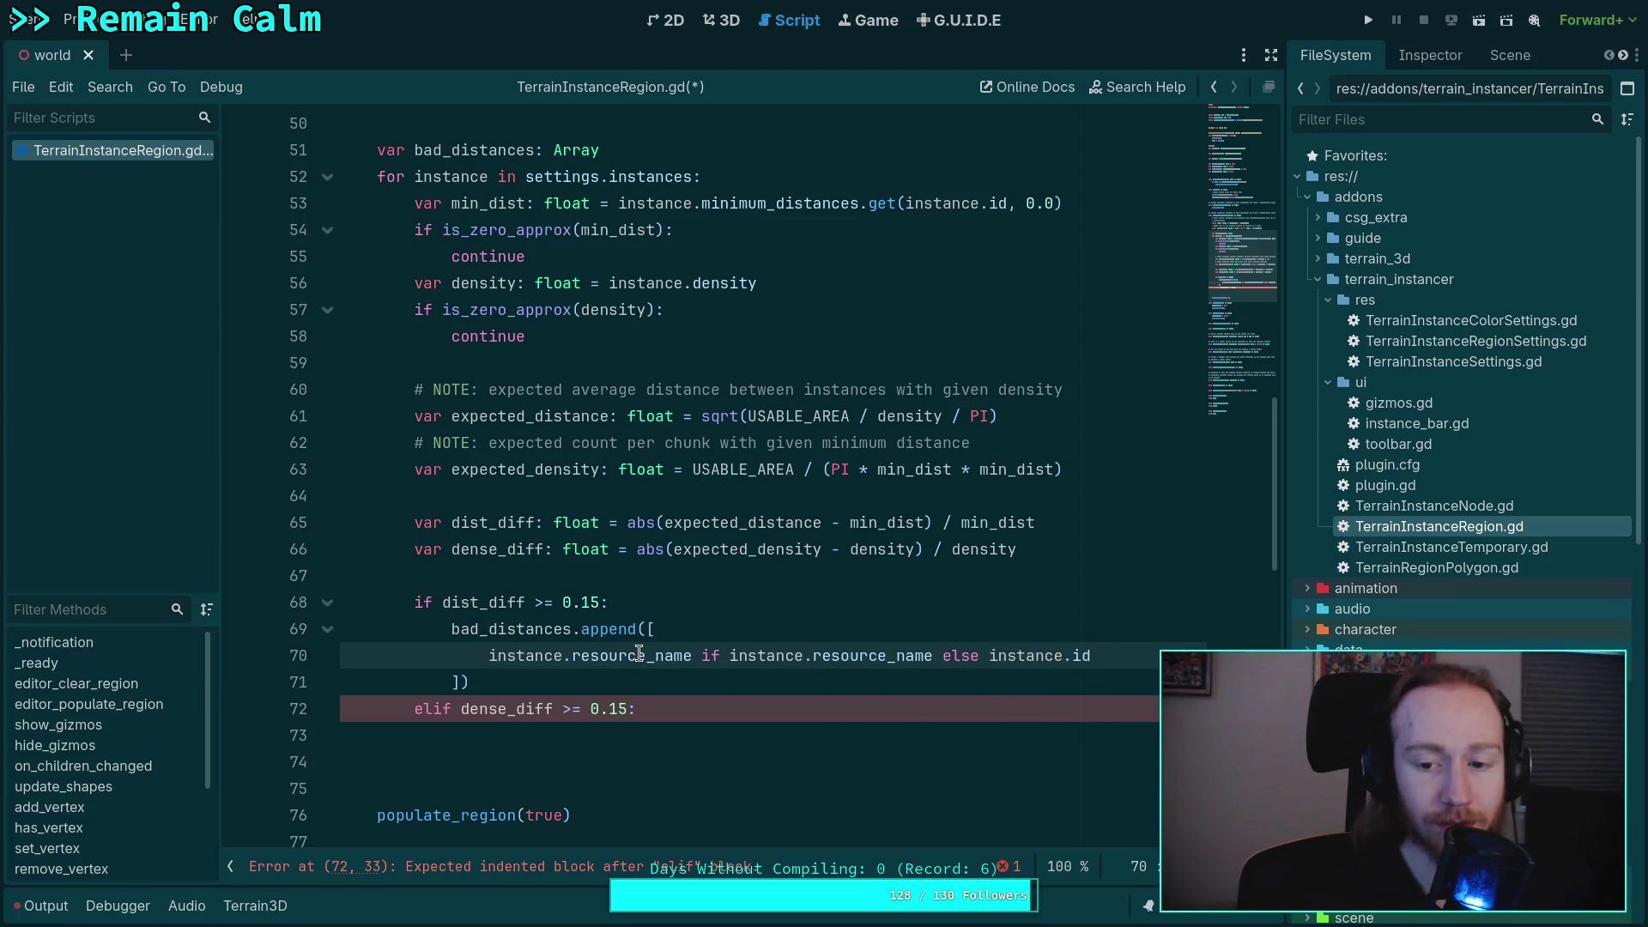
pyautogui.moveTo(488, 655); pyautogui.dragTo(691, 656)
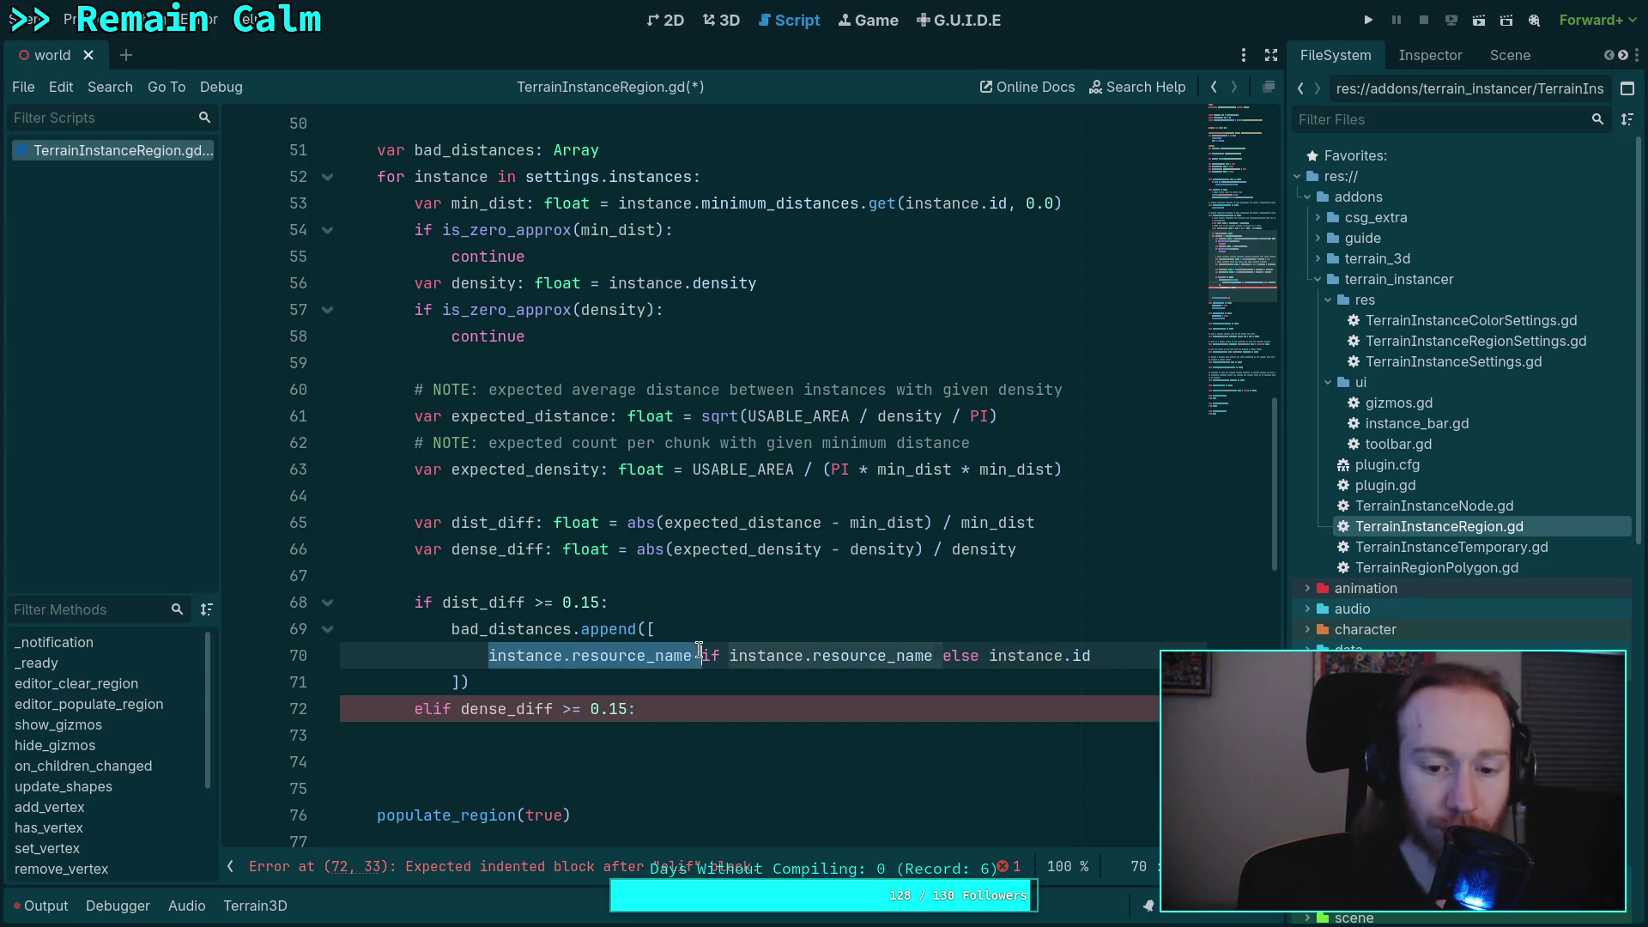
pyautogui.click(674, 629)
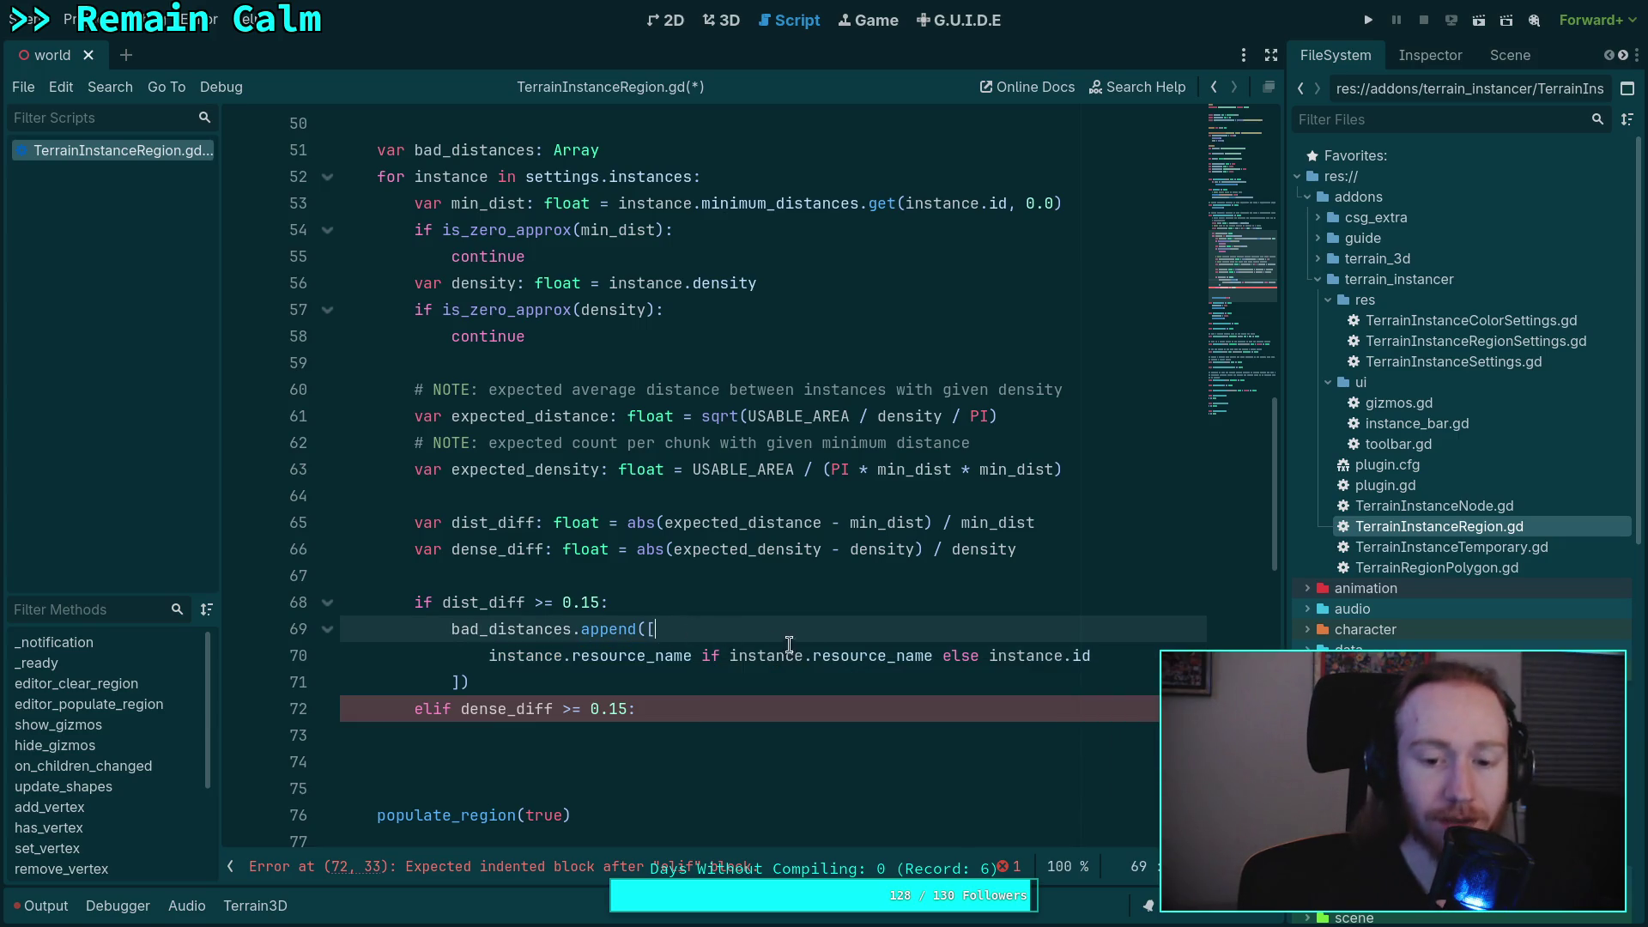
pyautogui.press('Down')
pyautogui.press('End')
pyautogui.hotkey('shift', 'Home')
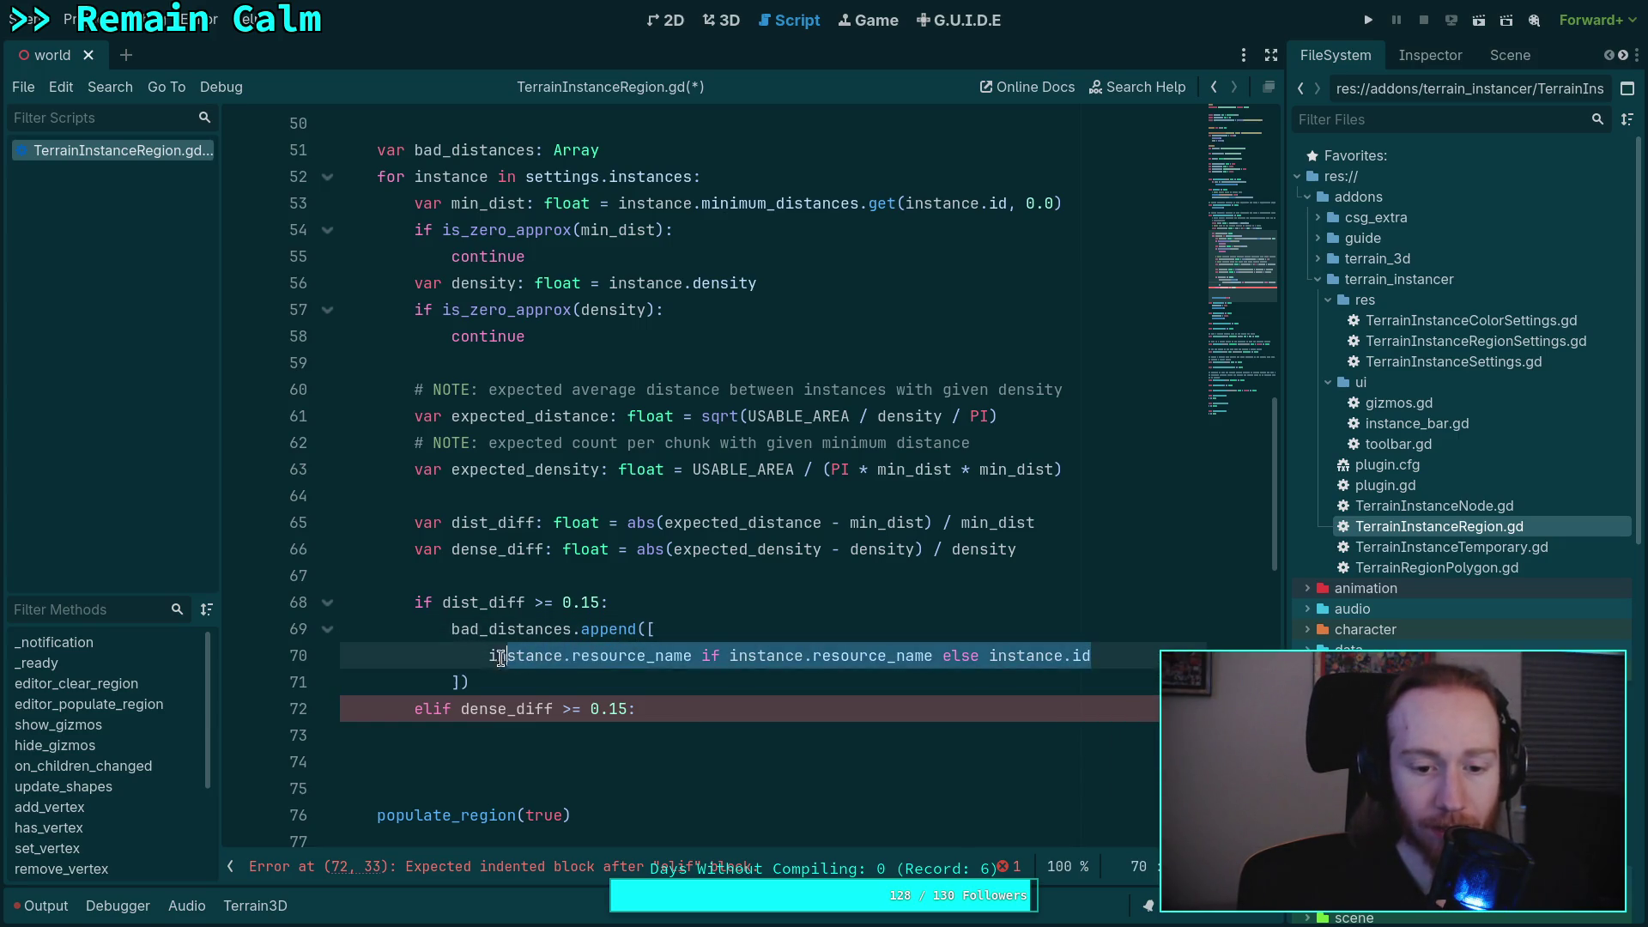
pyautogui.click(731, 602)
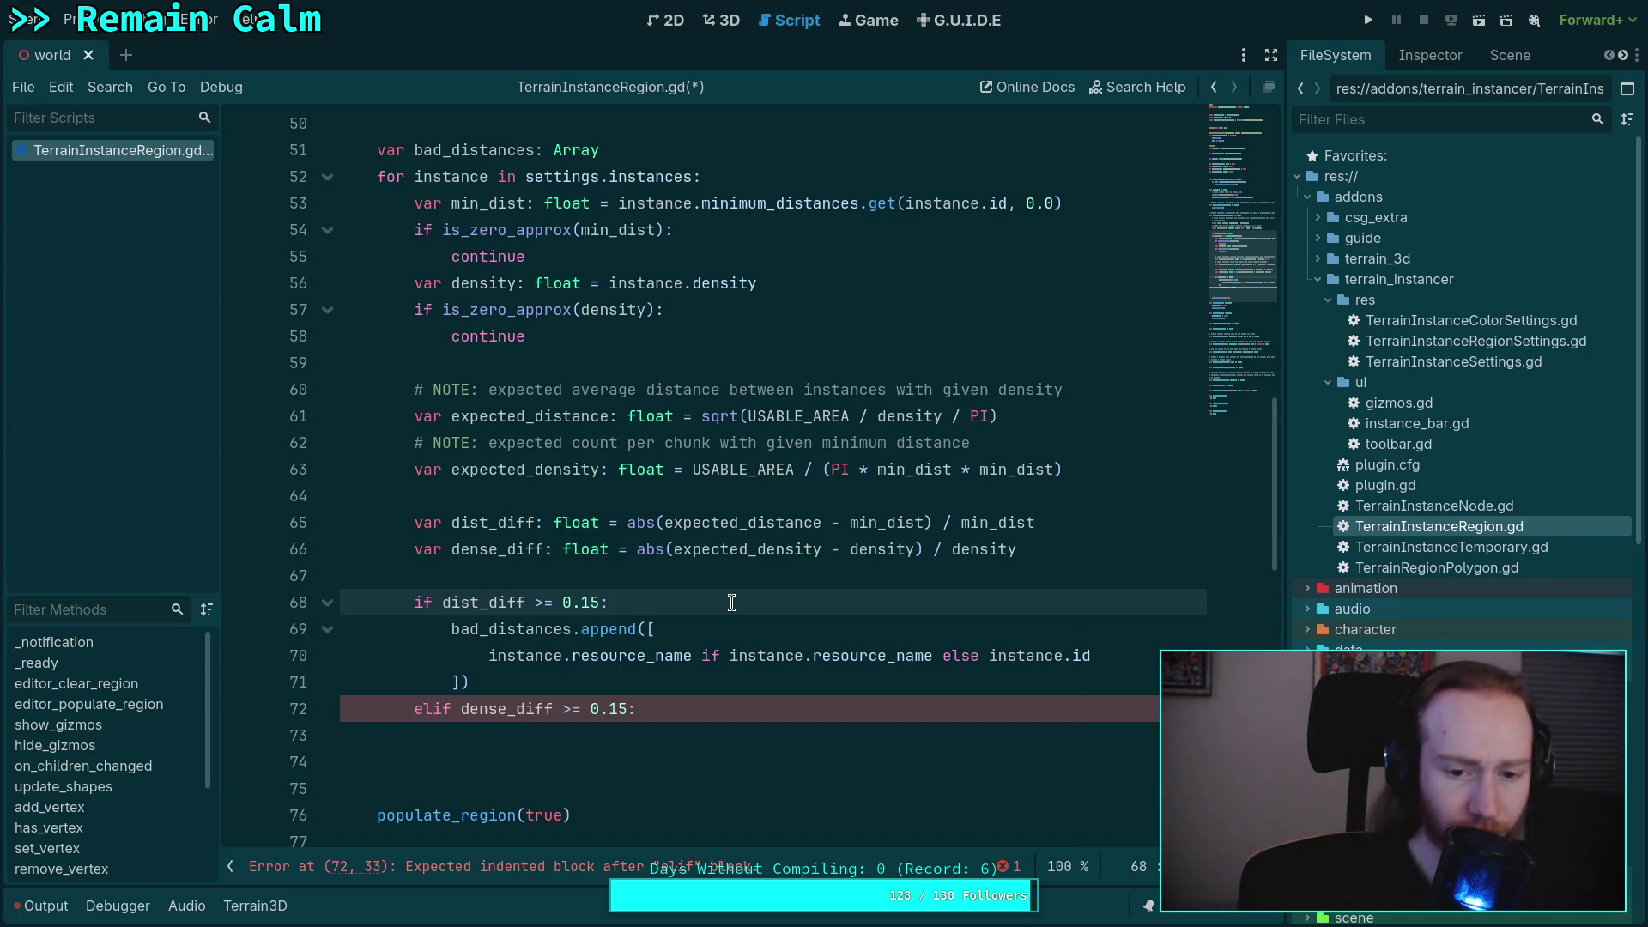
pyautogui.click(669, 329)
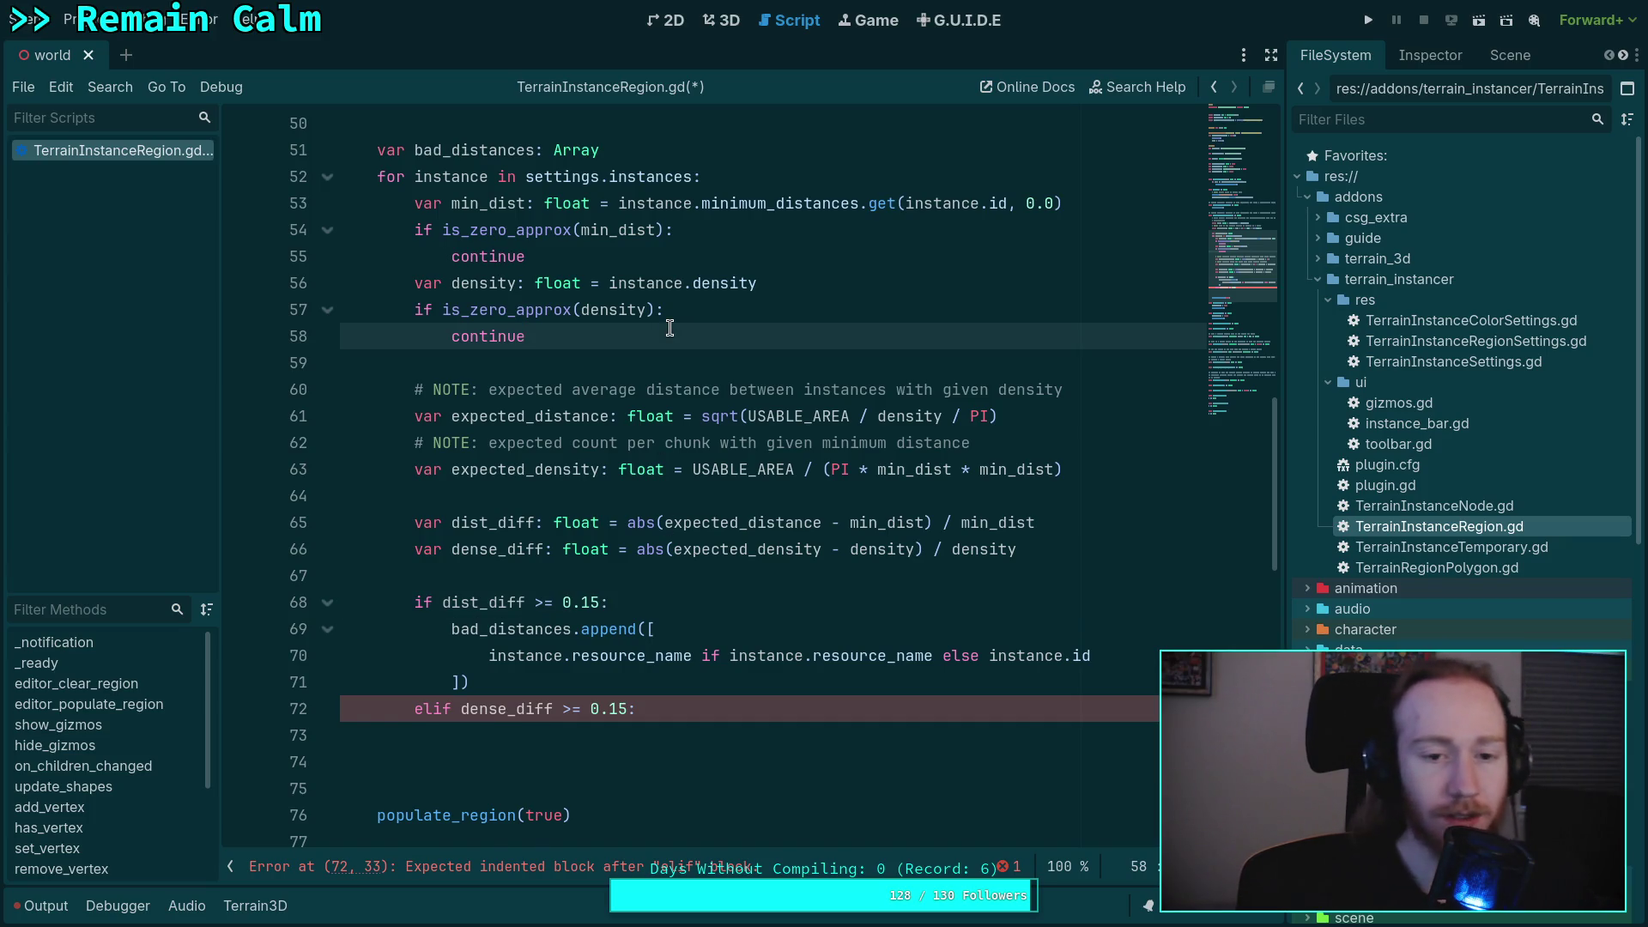
# - Declare 'var inst_name: String = instance.resource_name' after the density check
pyautogui.press('Return')
pyautogui.press('Return')
pyautogui.write('var n')
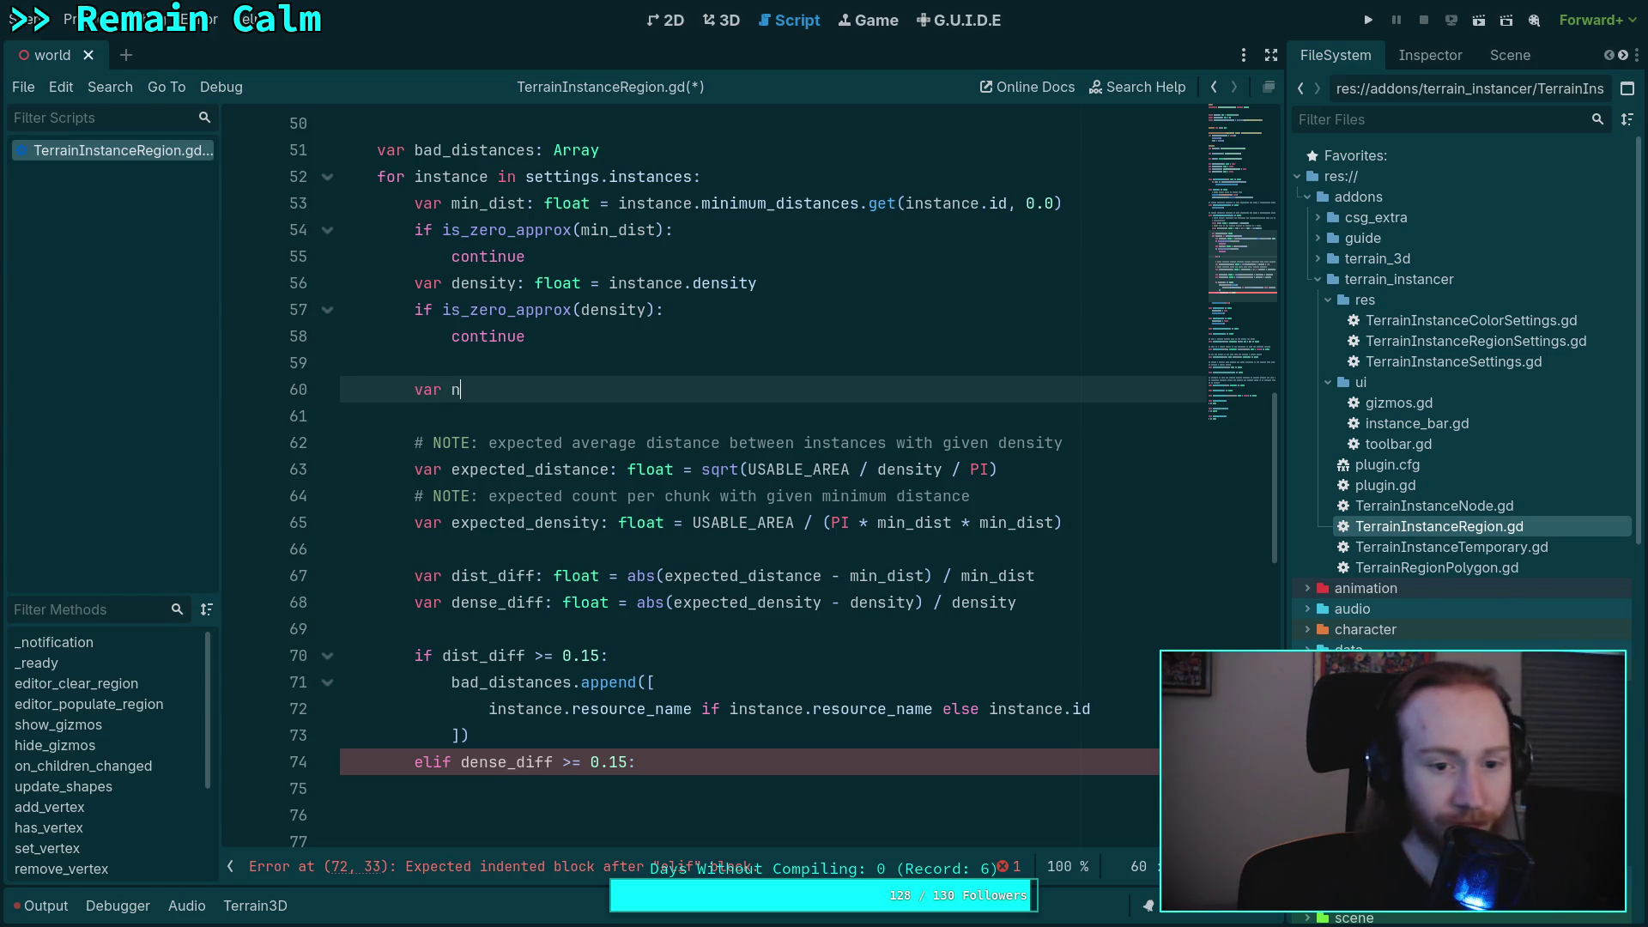
pyautogui.write('ame')
pyautogui.press('BackSpace')
pyautogui.press('BackSpace')
pyautogui.press('BackSpace')
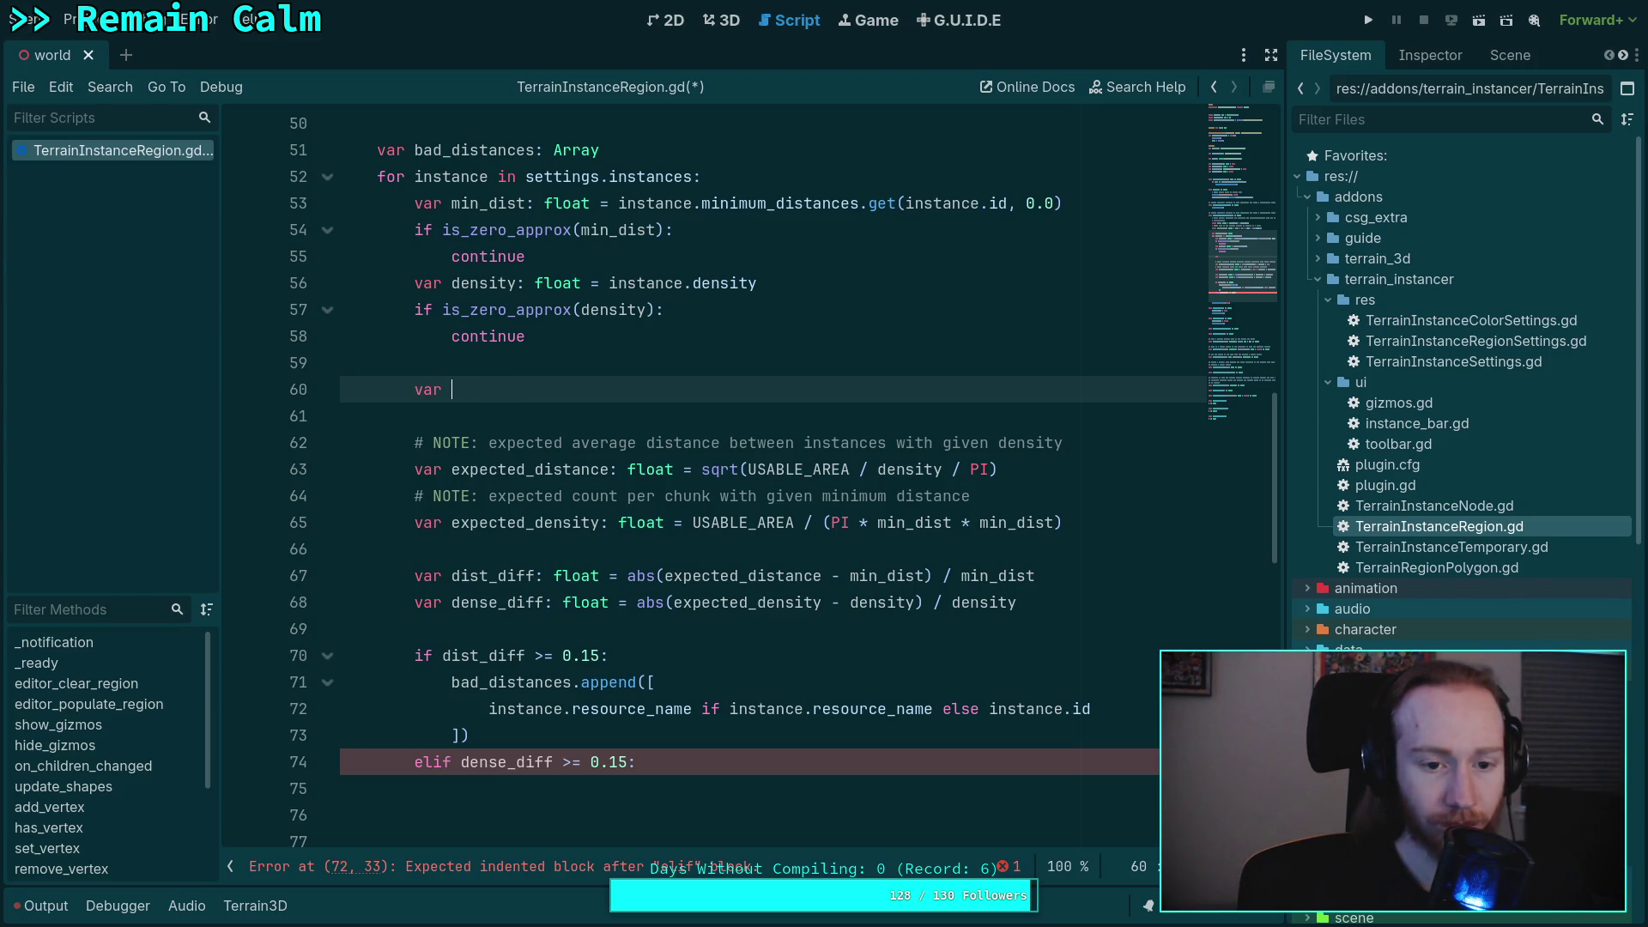
pyautogui.write('inst_')
pyautogui.write('name: S')
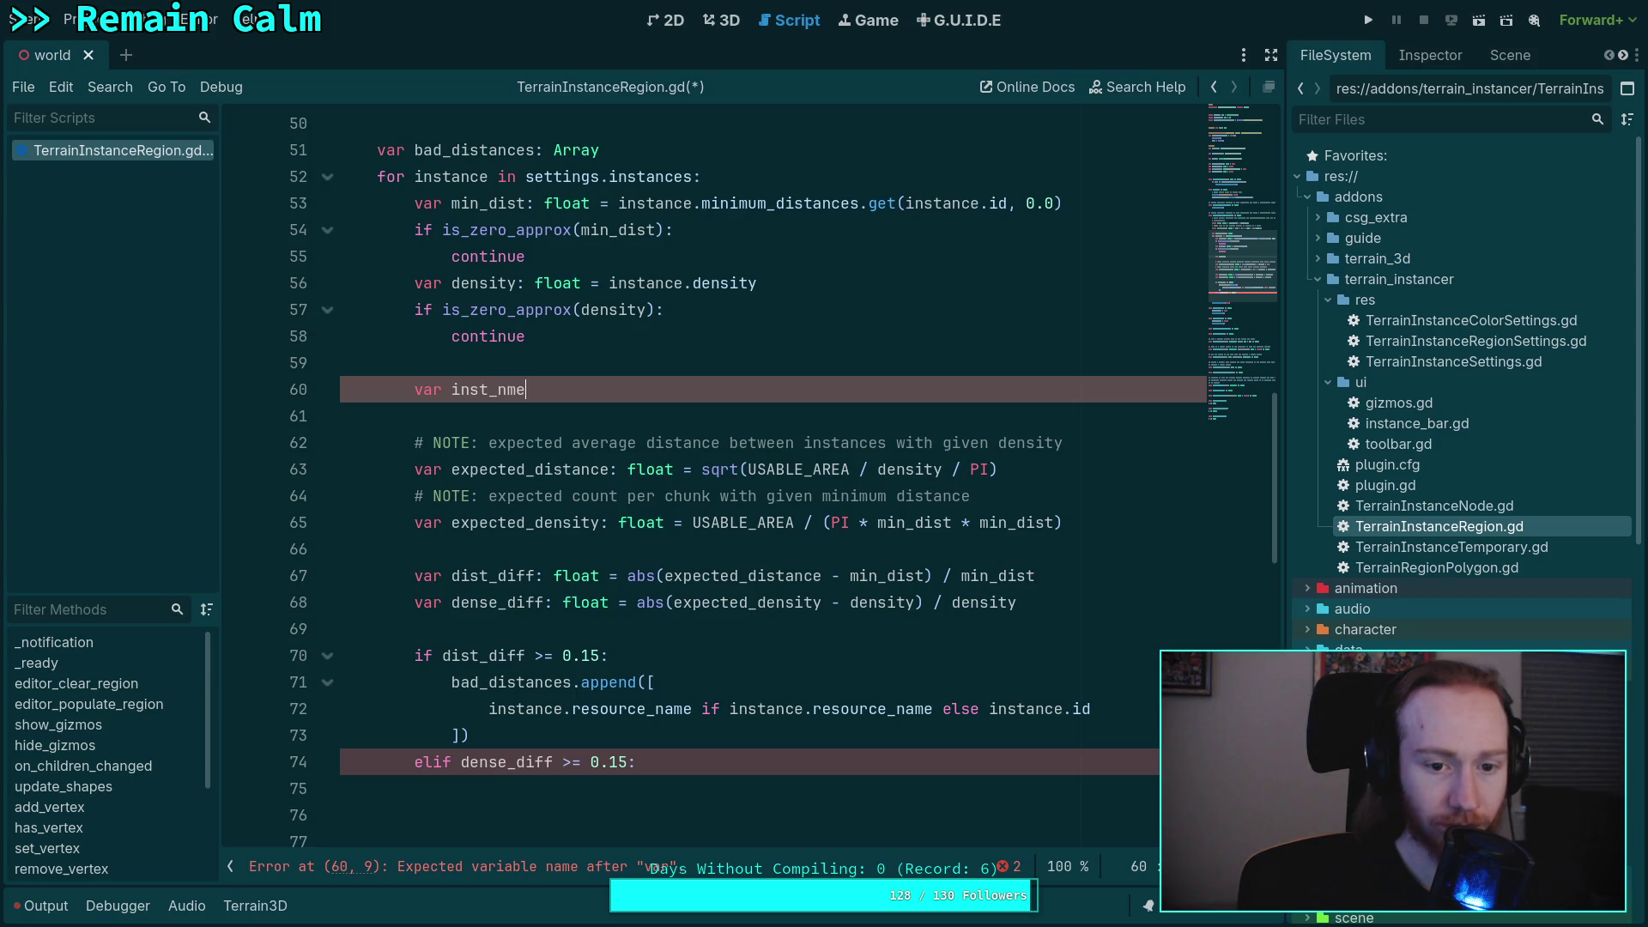
pyautogui.write('tring')
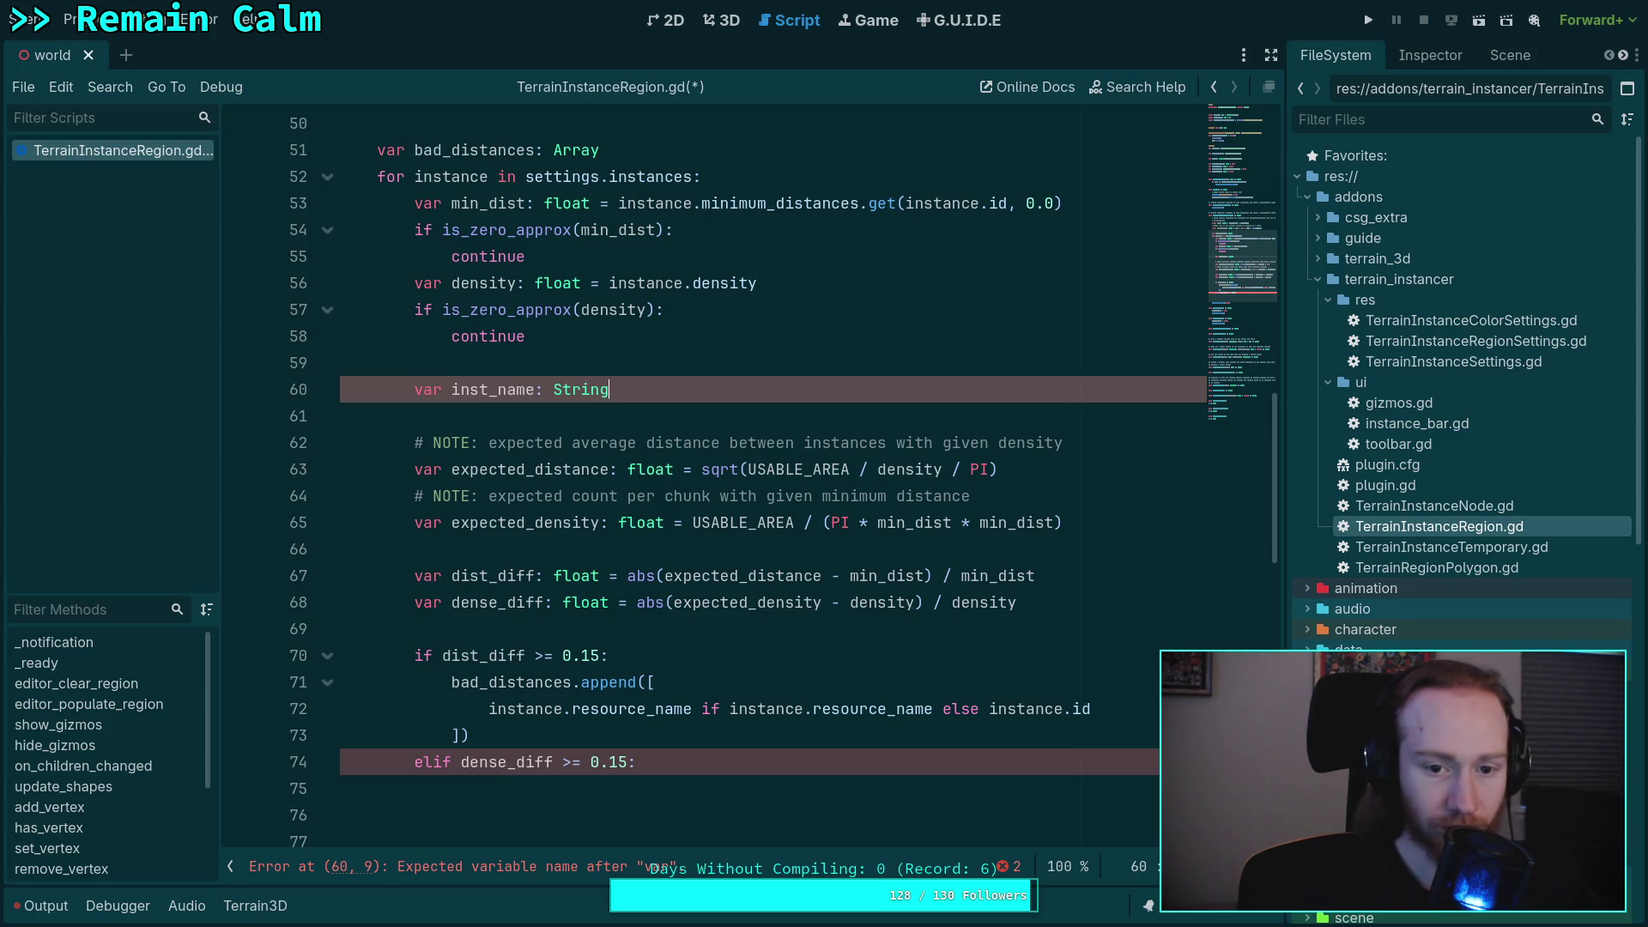
pyautogui.press('Return')
pyautogui.press('BackSpace')
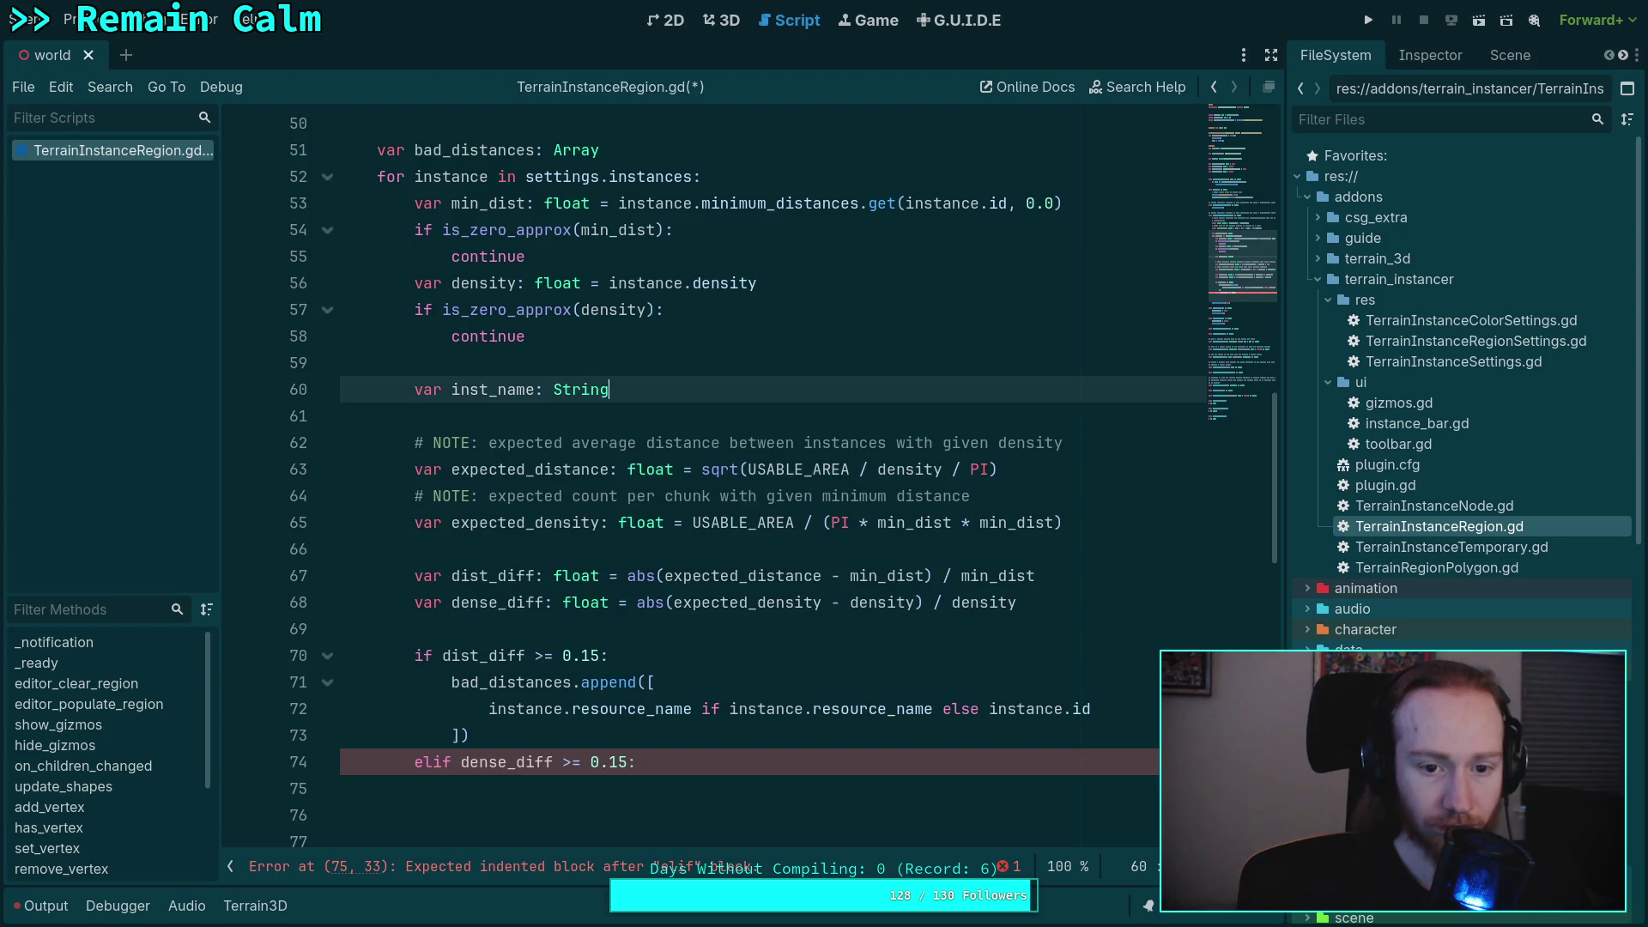
pyautogui.write(' = instanc')
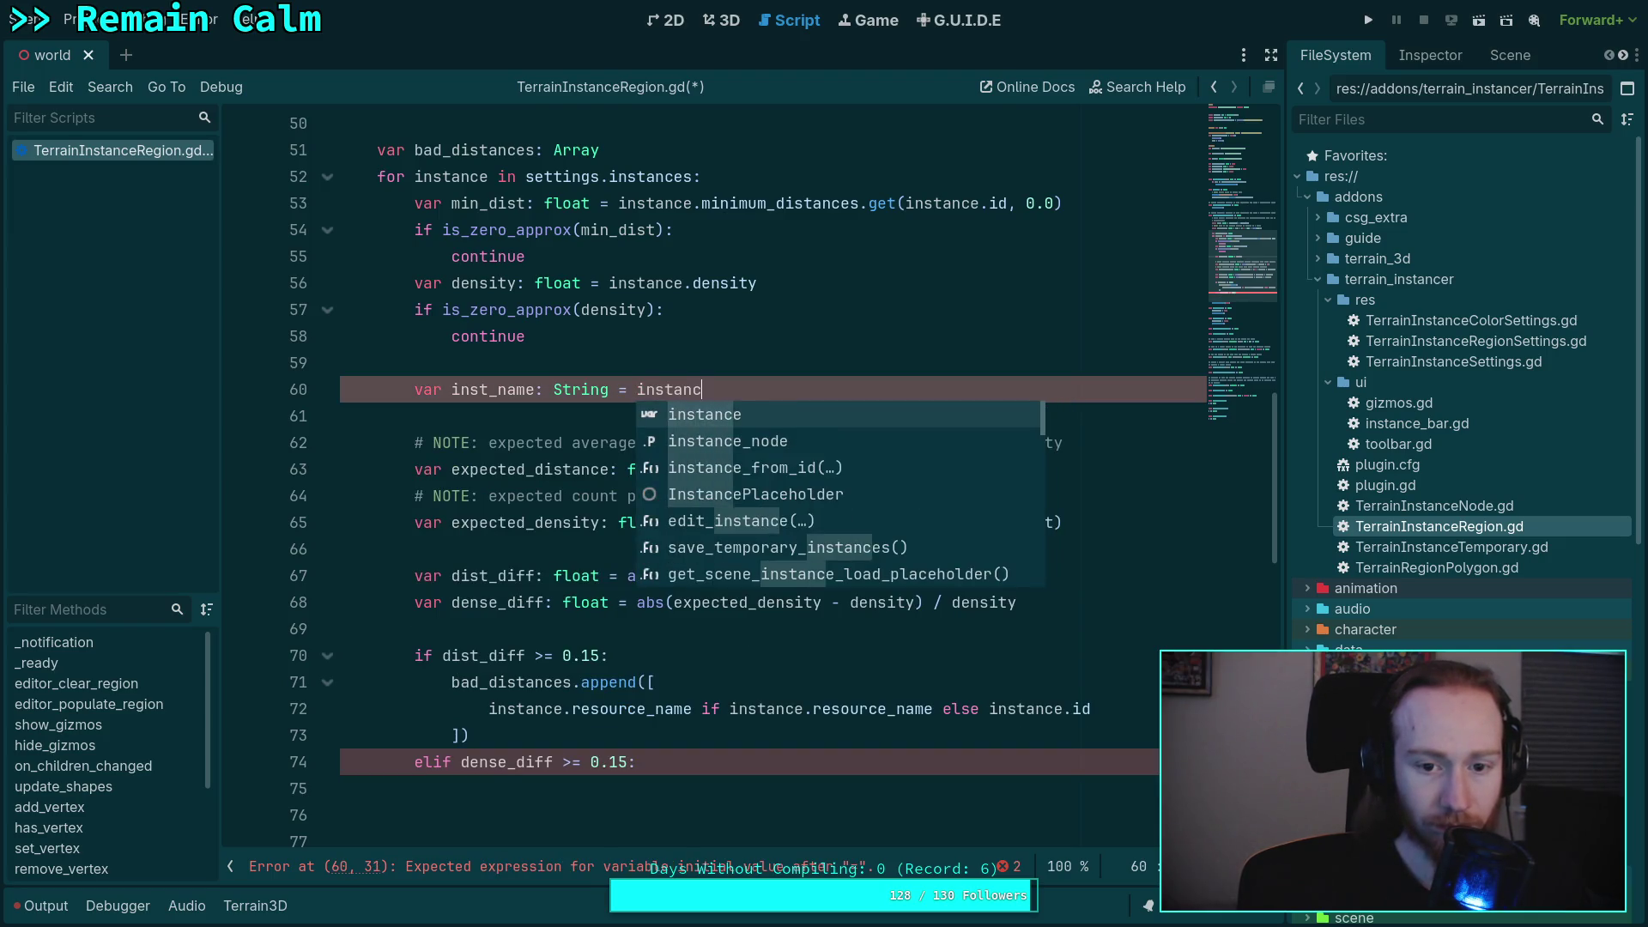
pyautogui.write('e.resourc')
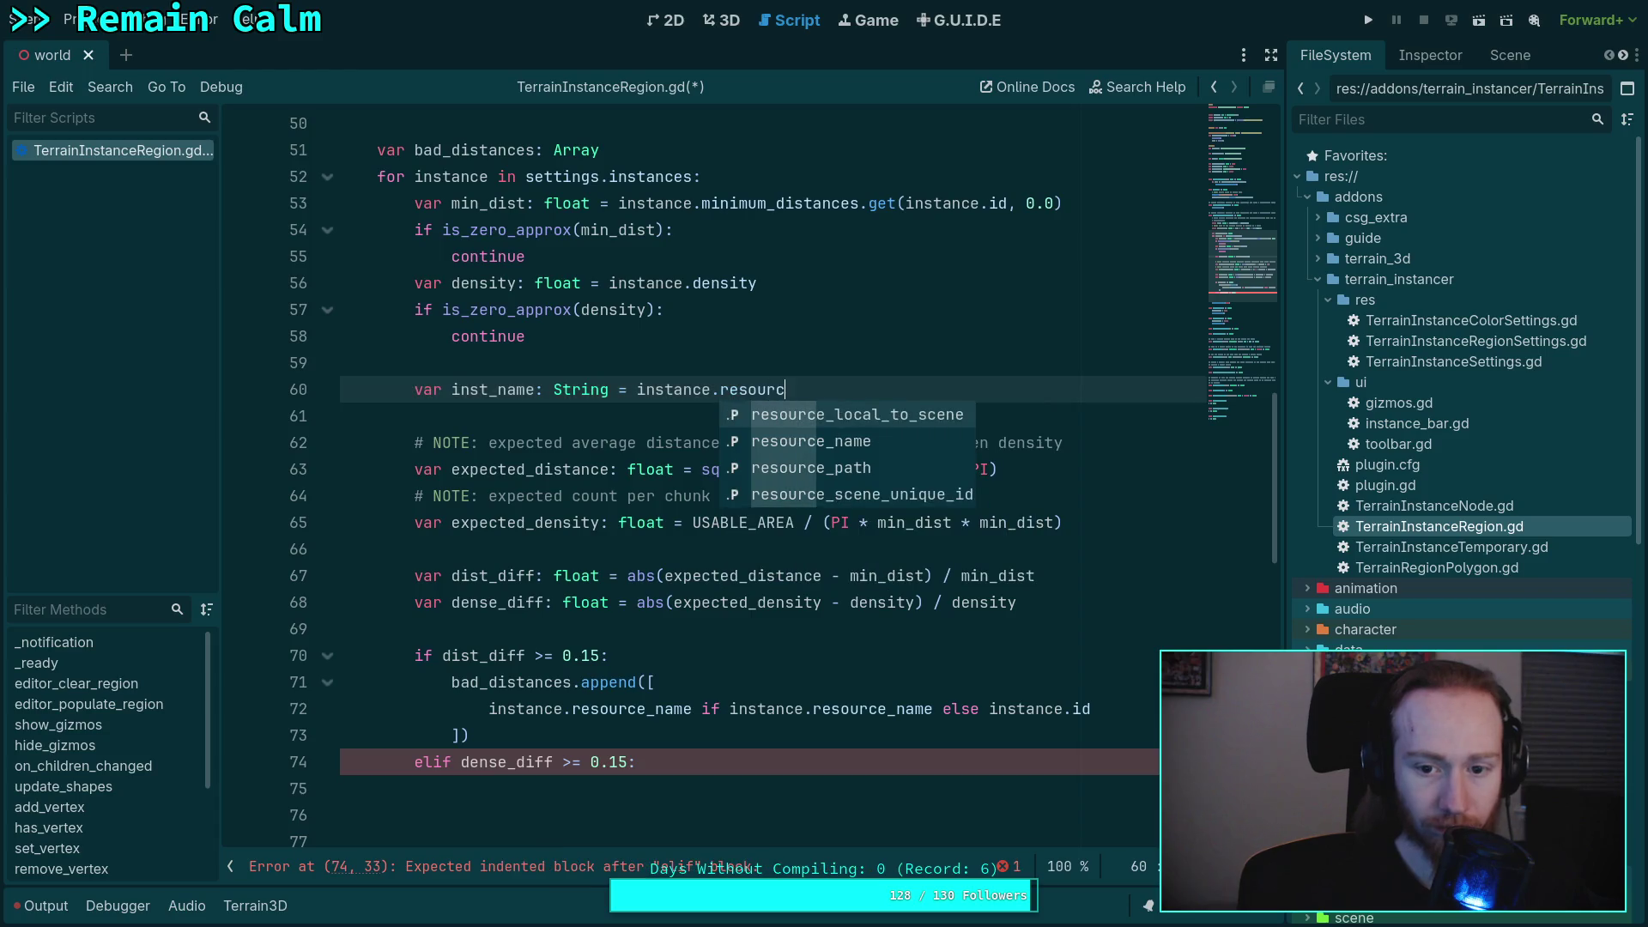
pyautogui.write('e_n')
pyautogui.press('Return')
pyautogui.press('Return')
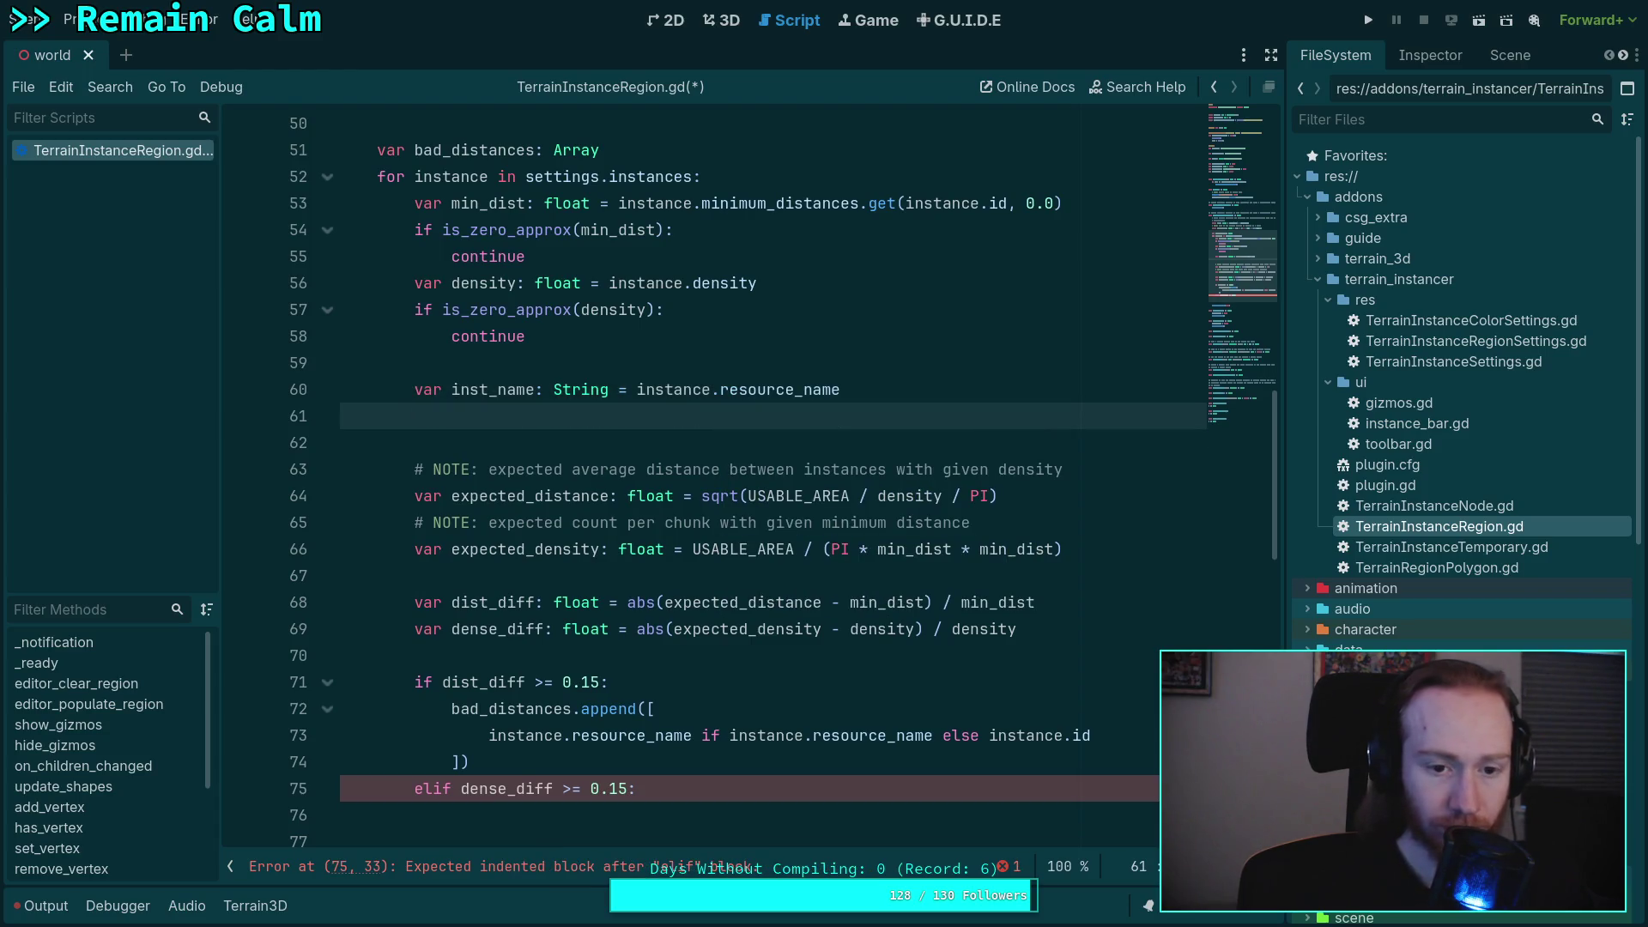
# - Add 'if not inst_name:' setting inst_name = str(instance.id) as the fallback
pyautogui.write('if not inst_n')
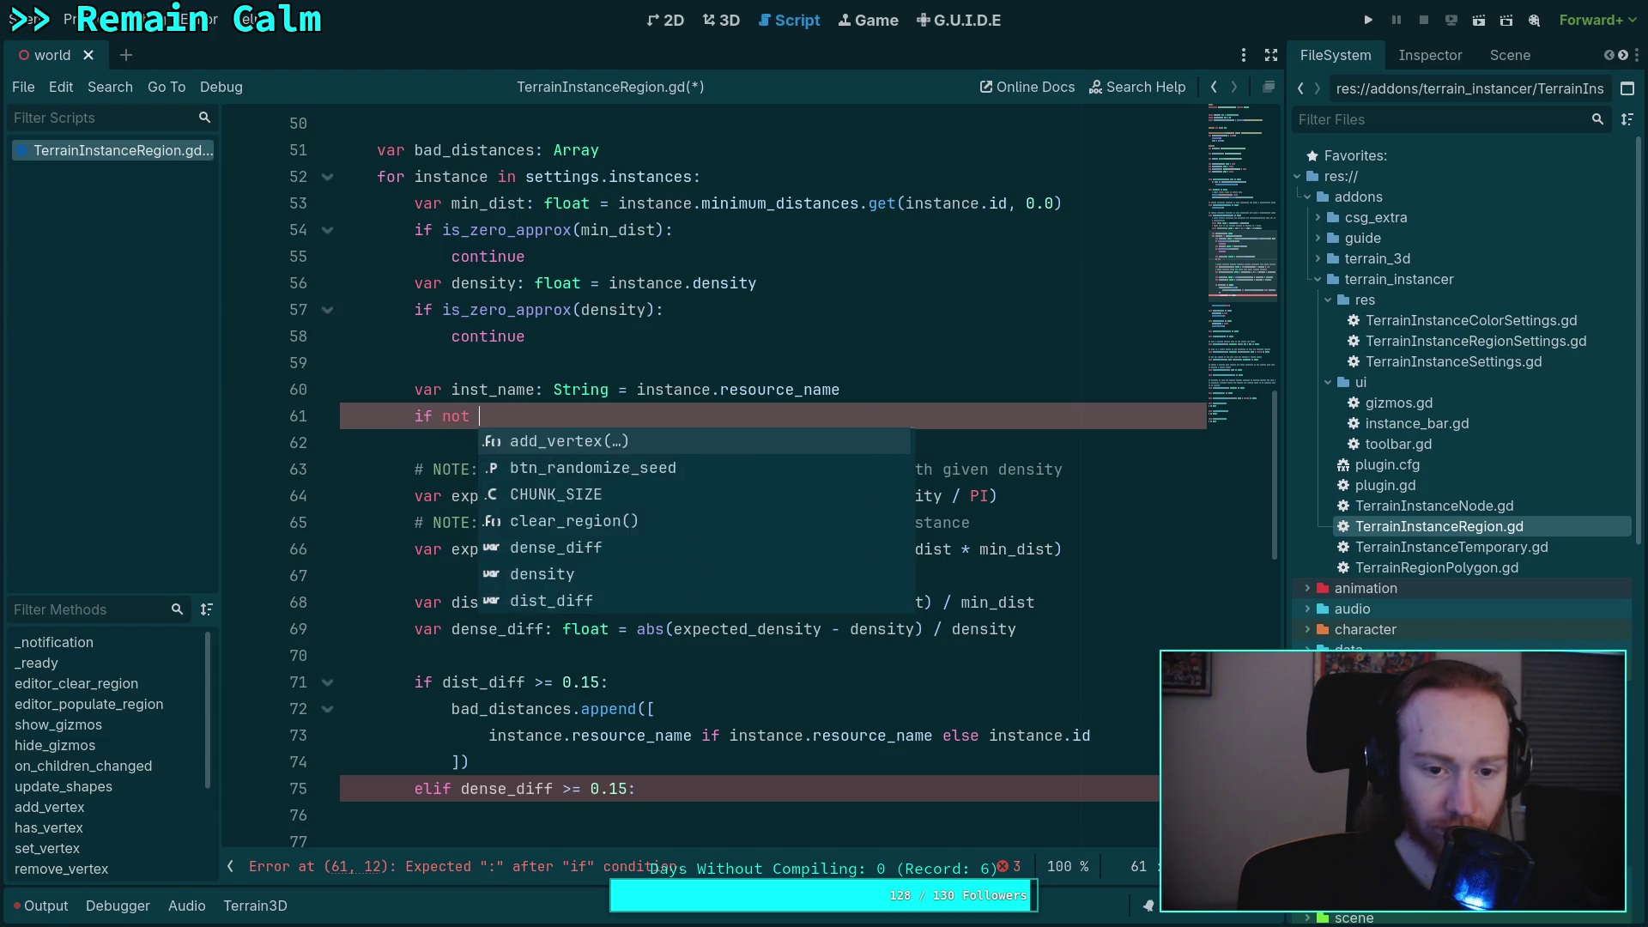
pyautogui.press('Return')
pyautogui.write(':')
pyautogui.press('Return')
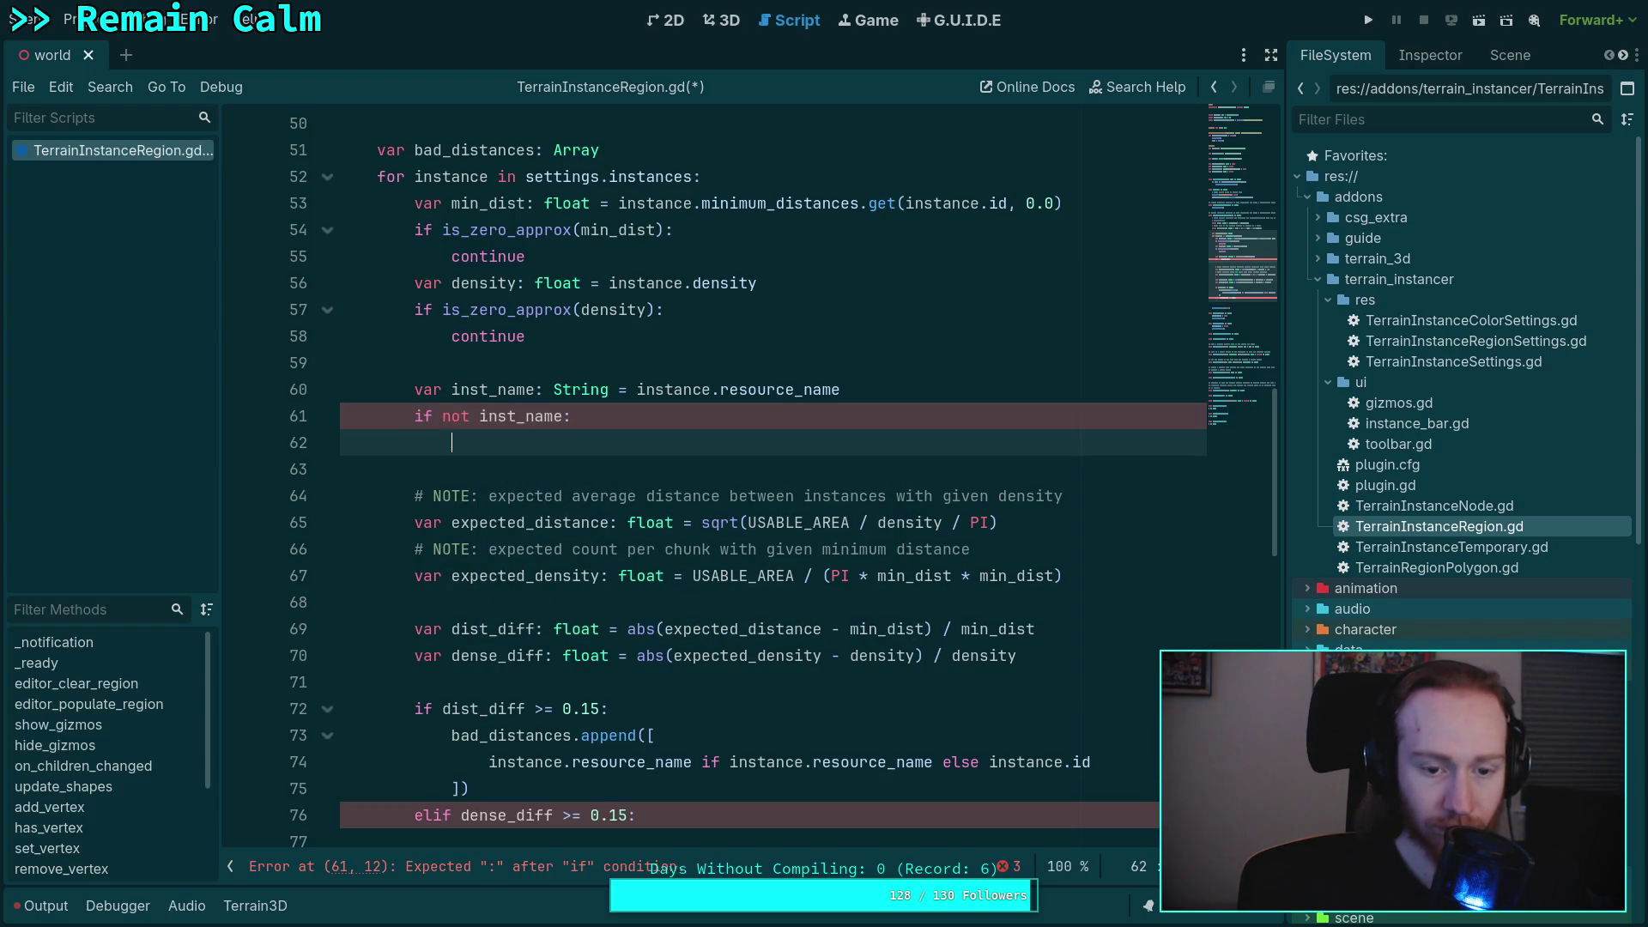
pyautogui.write('inst_na')
pyautogui.write('me = str(ins')
pyautogui.write('tance.id')
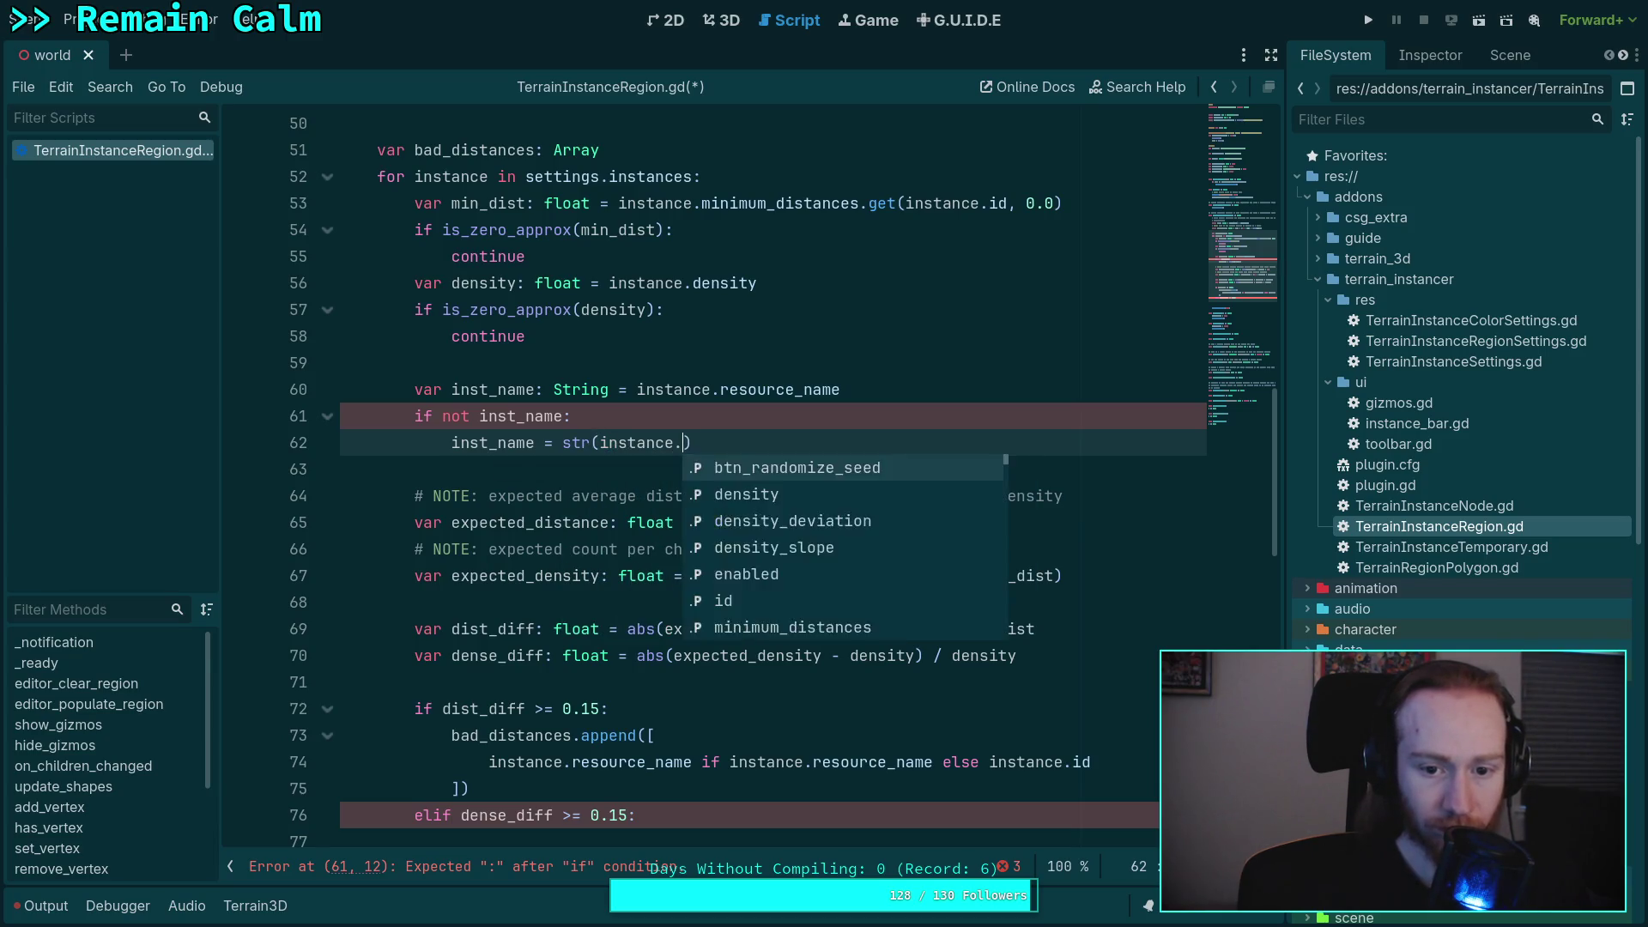
pyautogui.scroll(-2, 634, 511)
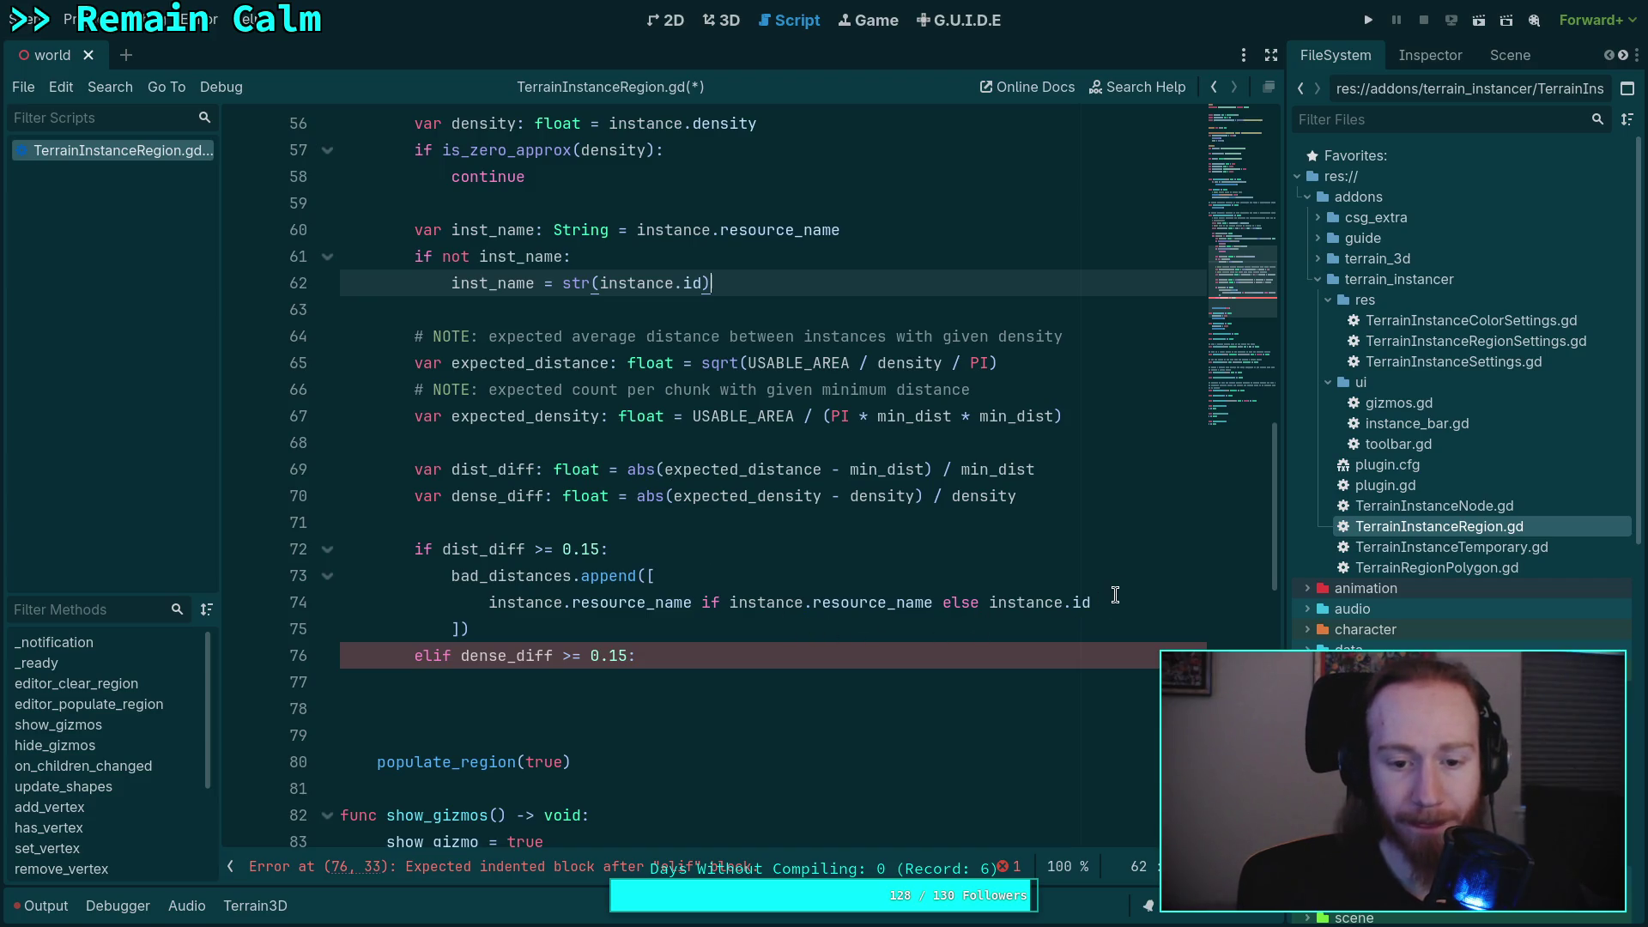
pyautogui.moveTo(1116, 602); pyautogui.dragTo(490, 603)
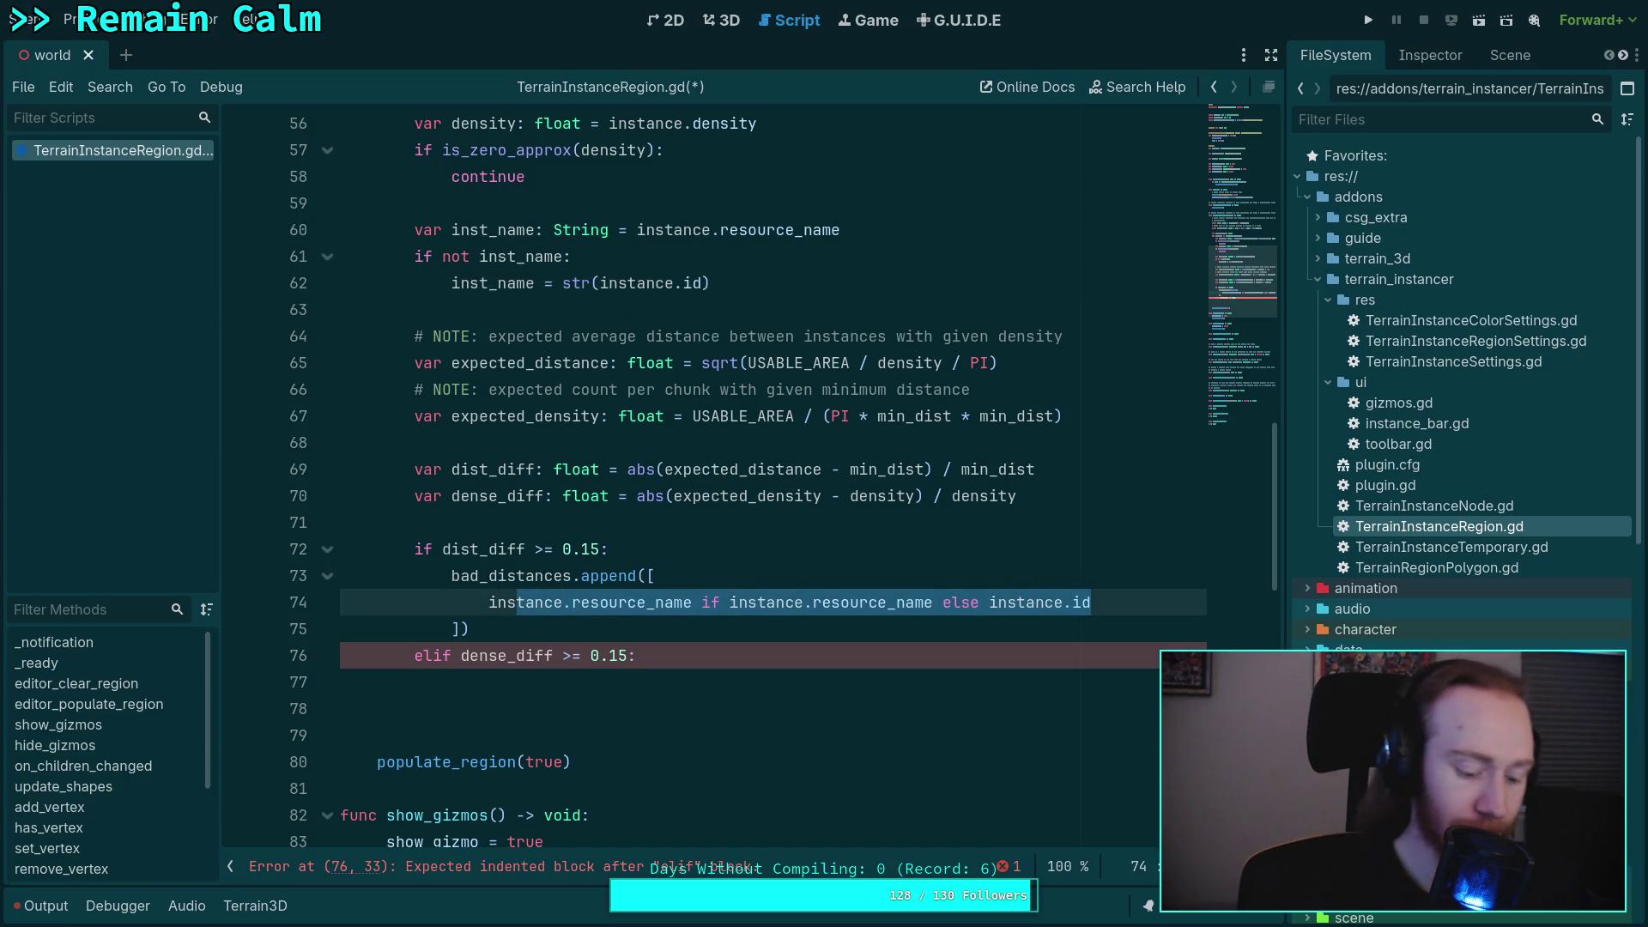
# - Replace the append expression with inst_name and start a 'minimum distance is too' message string
pyautogui.write('inst_name,')
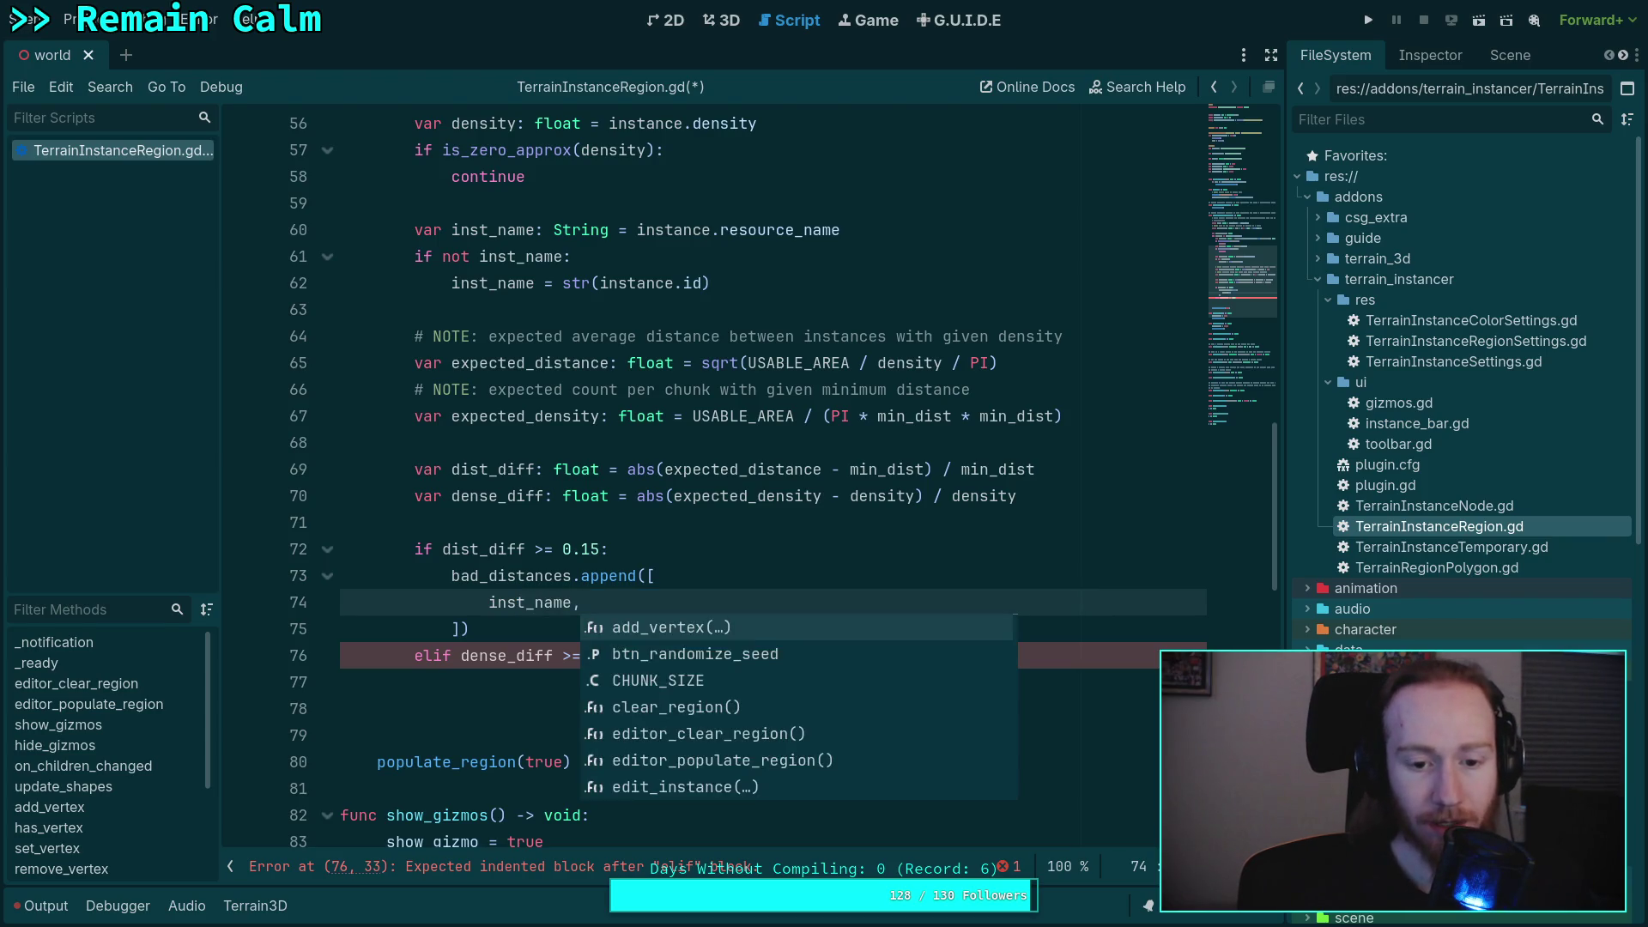
pyautogui.press('Escape')
pyautogui.press('Return')
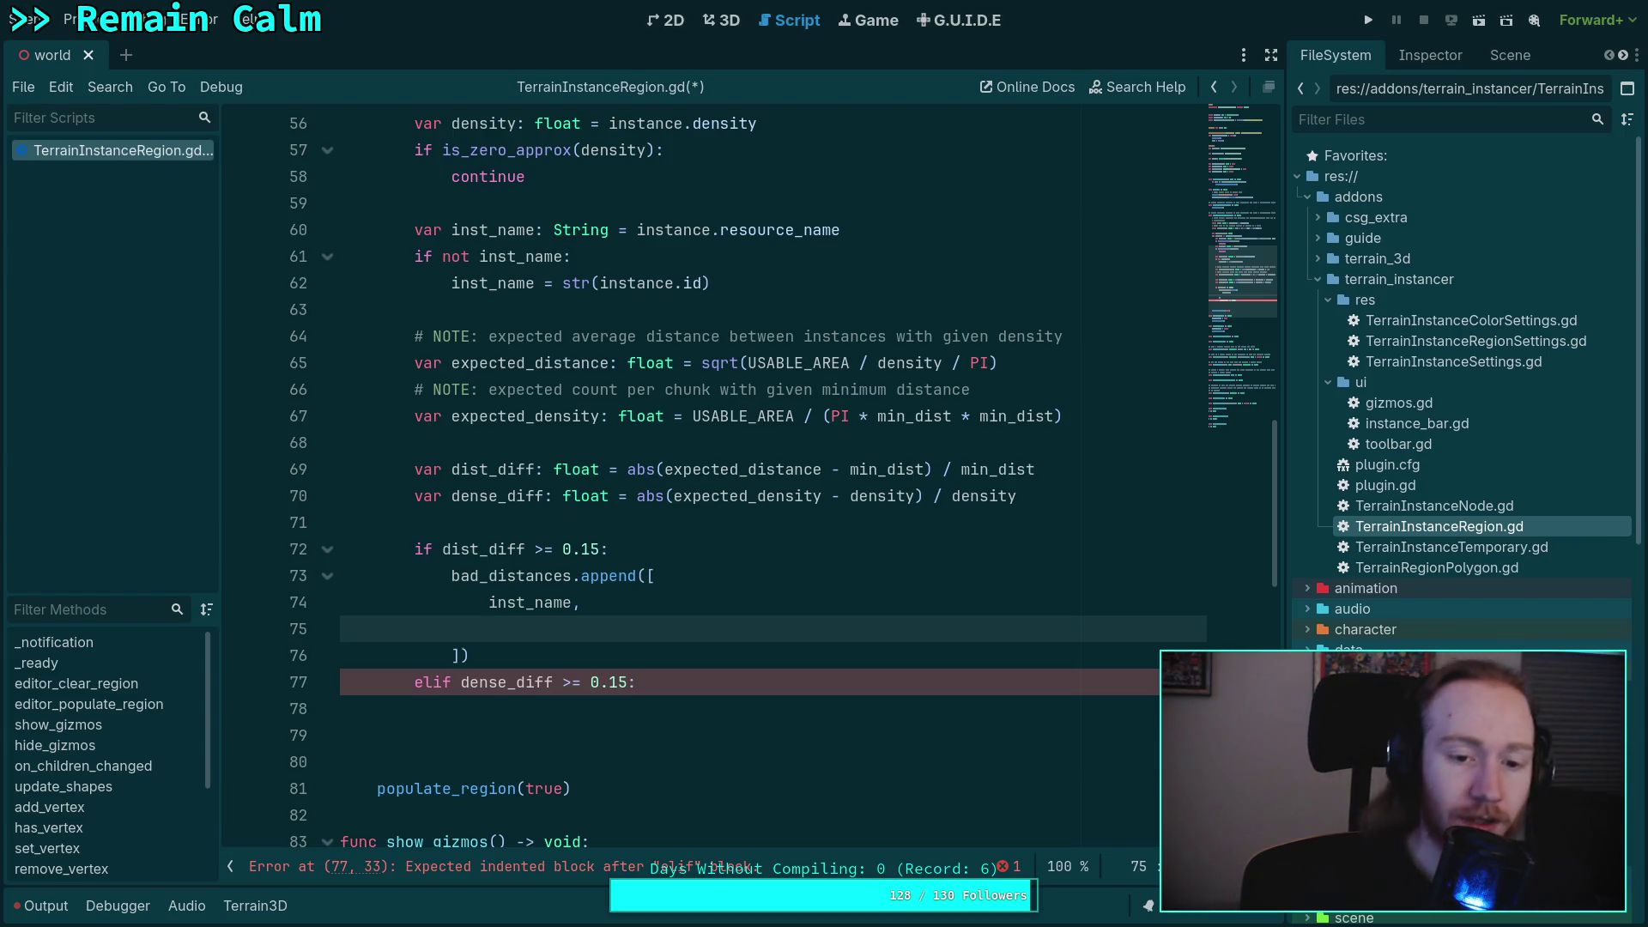
pyautogui.write("'")
pyautogui.scroll(1, 756, 682)
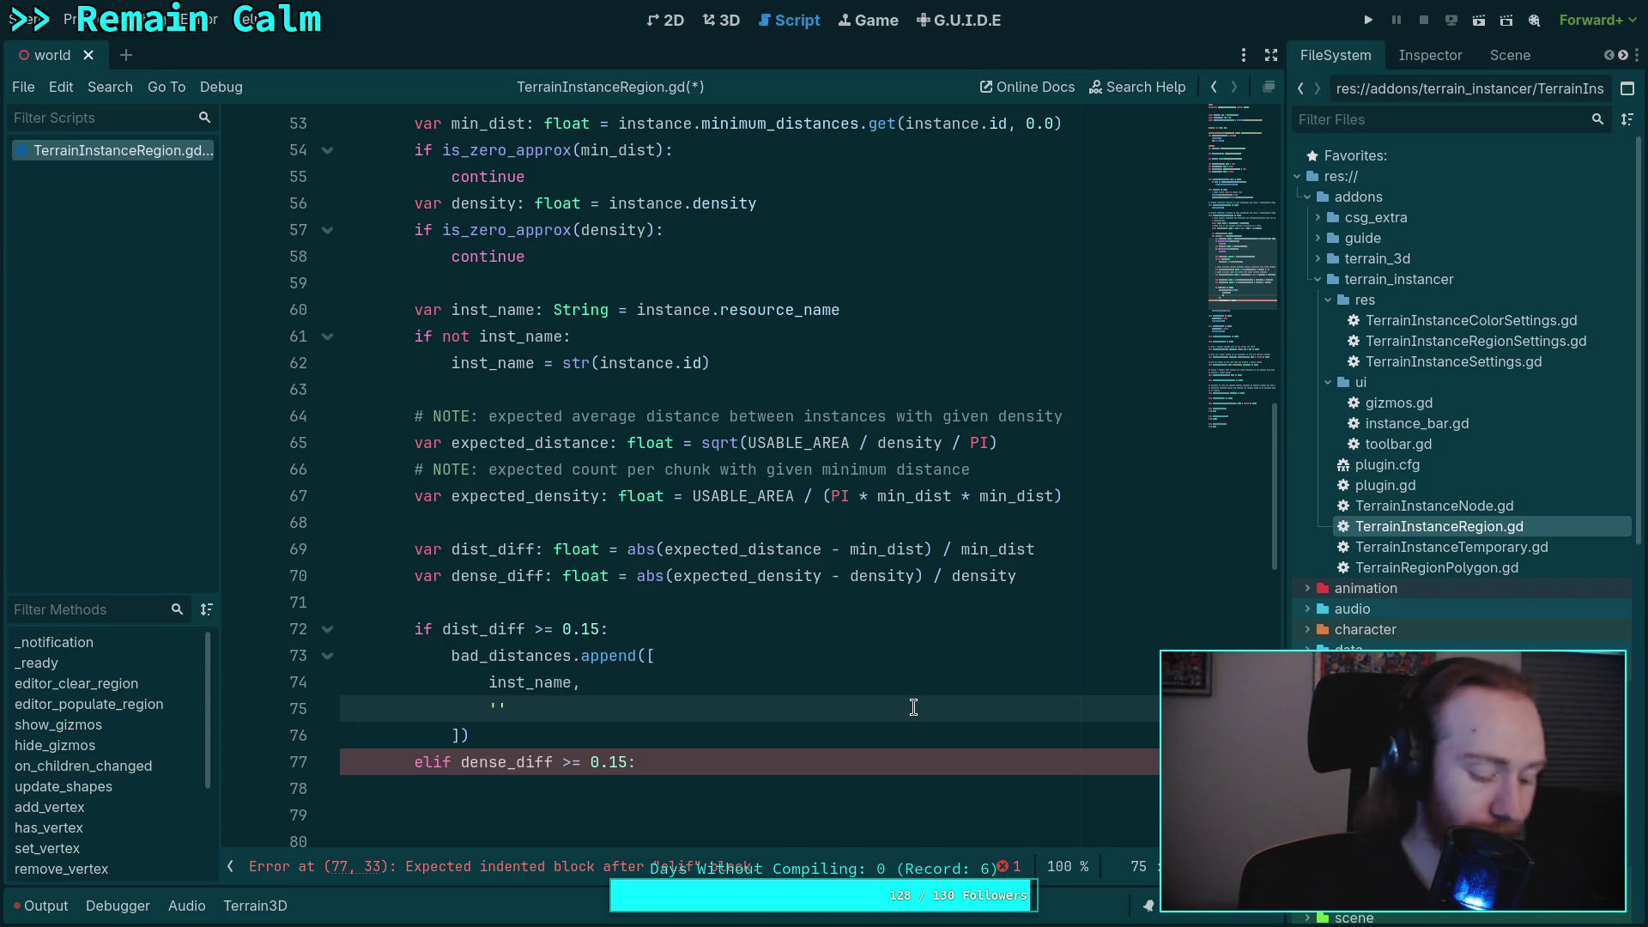
pyautogui.write('minimum ')
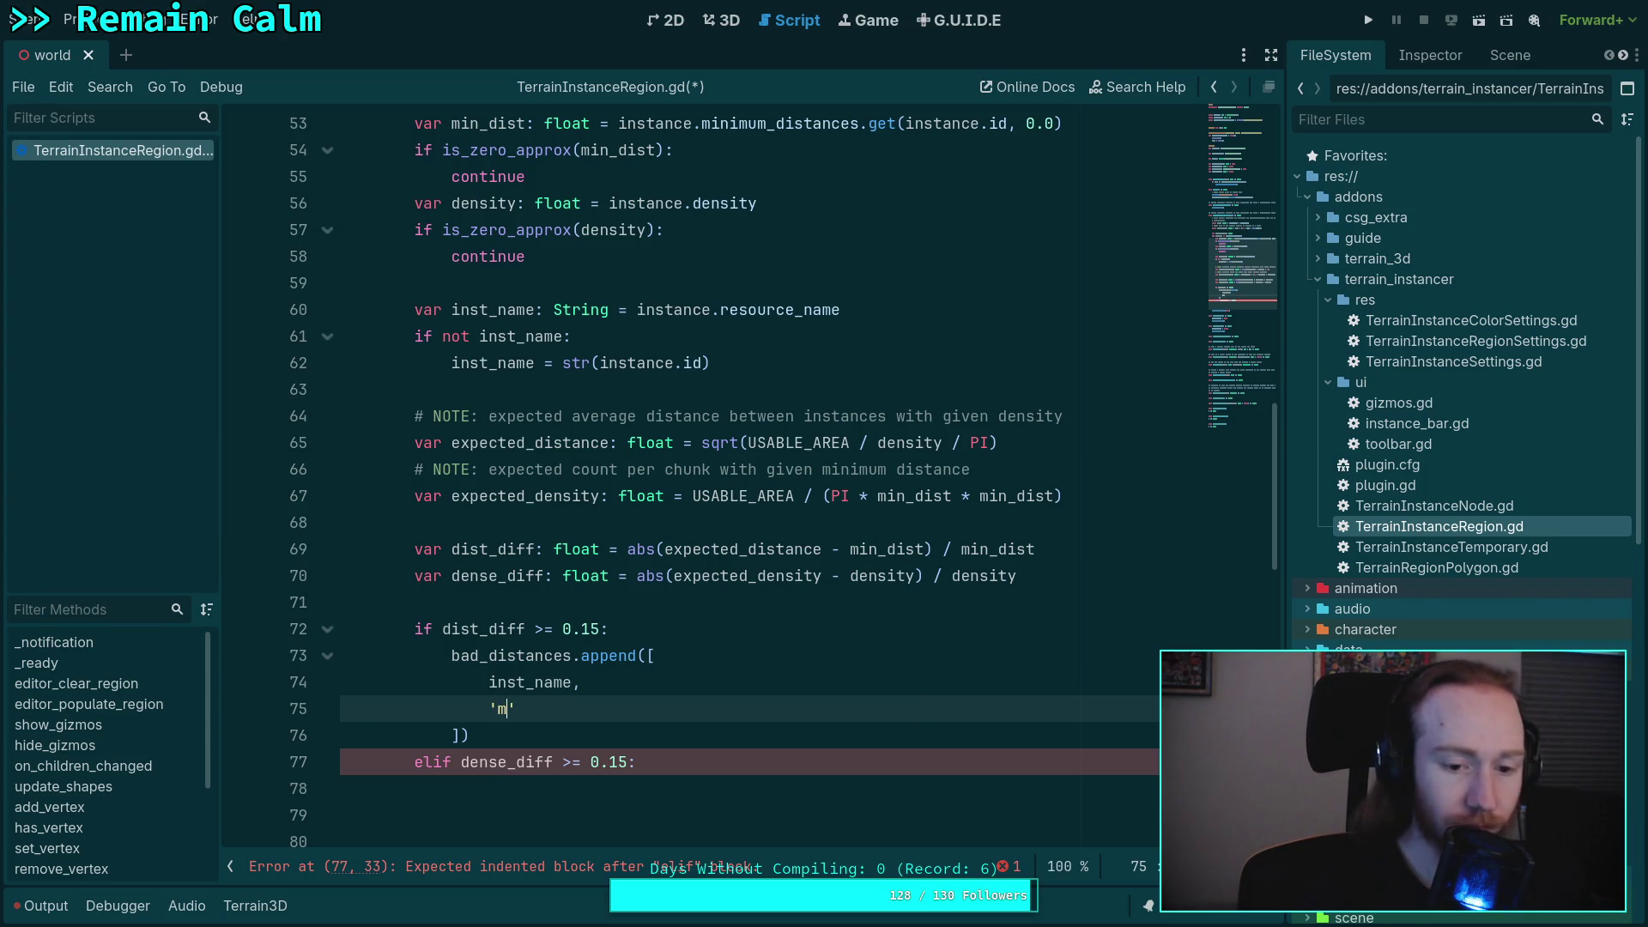
pyautogui.write('distance is ')
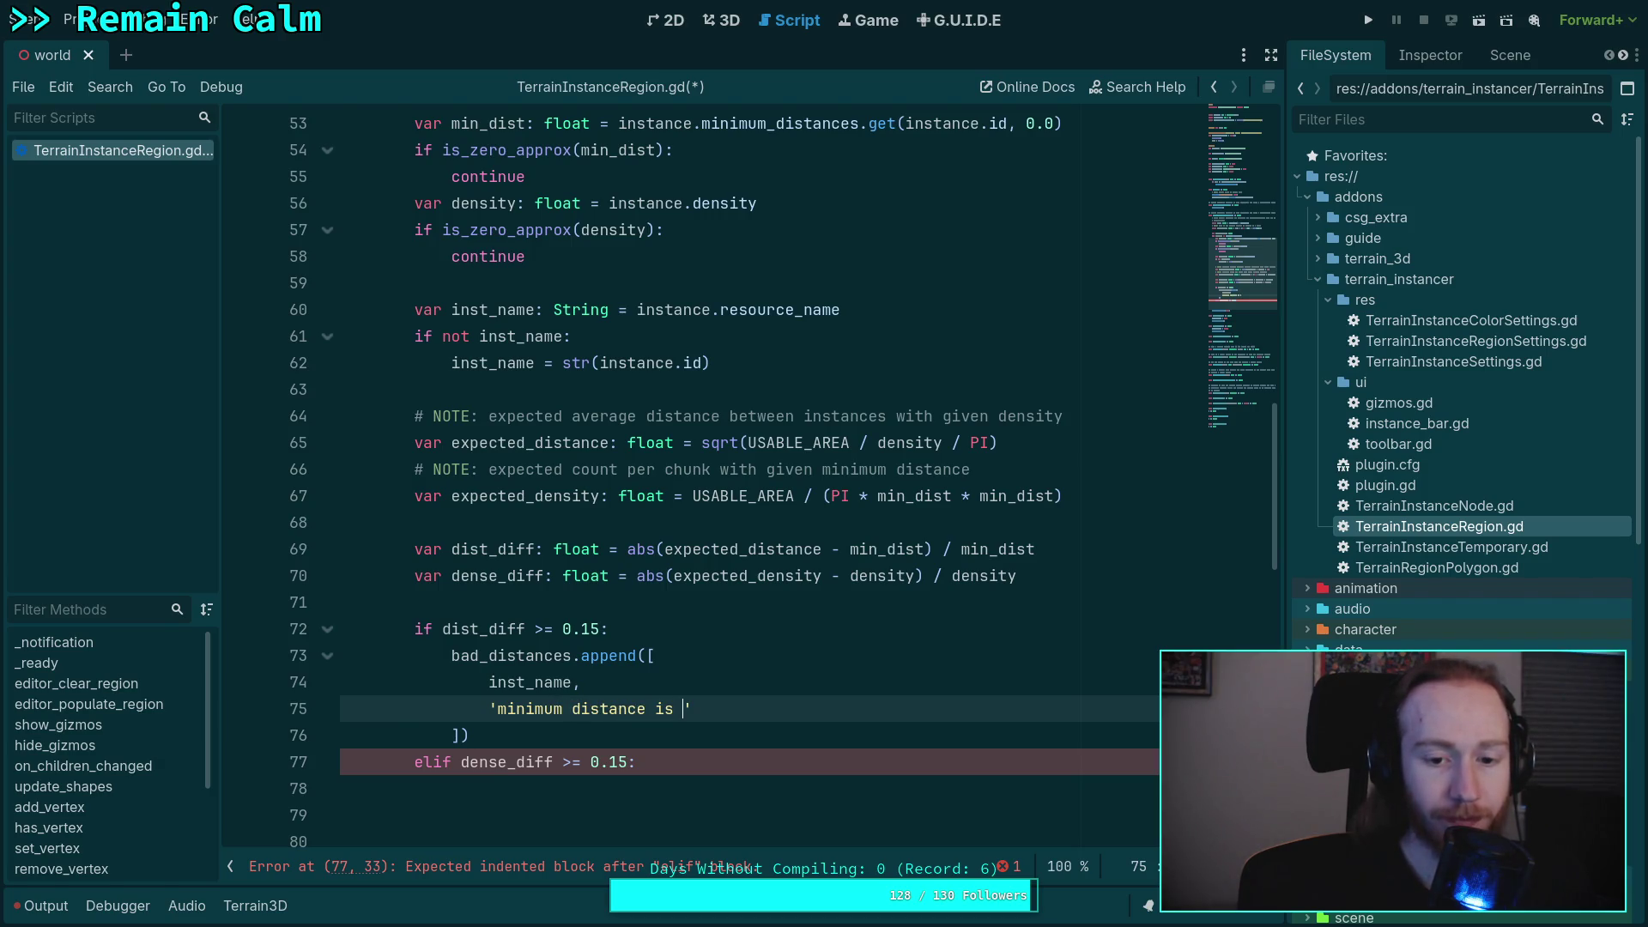
pyautogui.write('too')
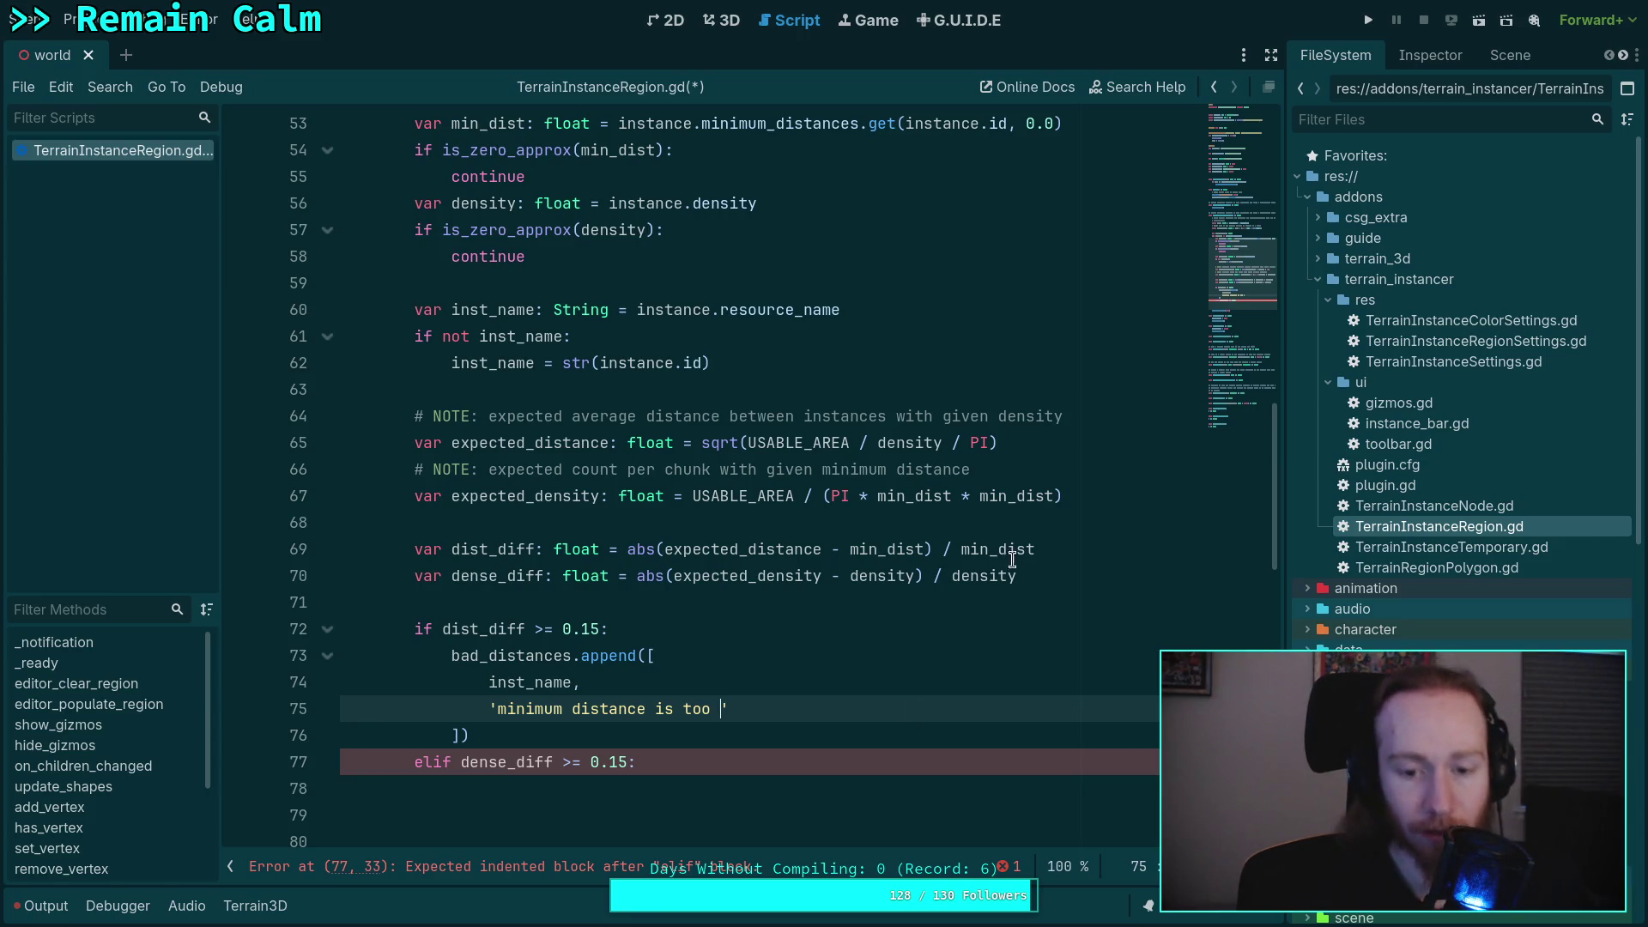
# - Remove the abs( wrappers and stray closing parenthesis from the dist_diff and dense_diff lines
pyautogui.click(656, 548)
pyautogui.doubleClick(654, 549)
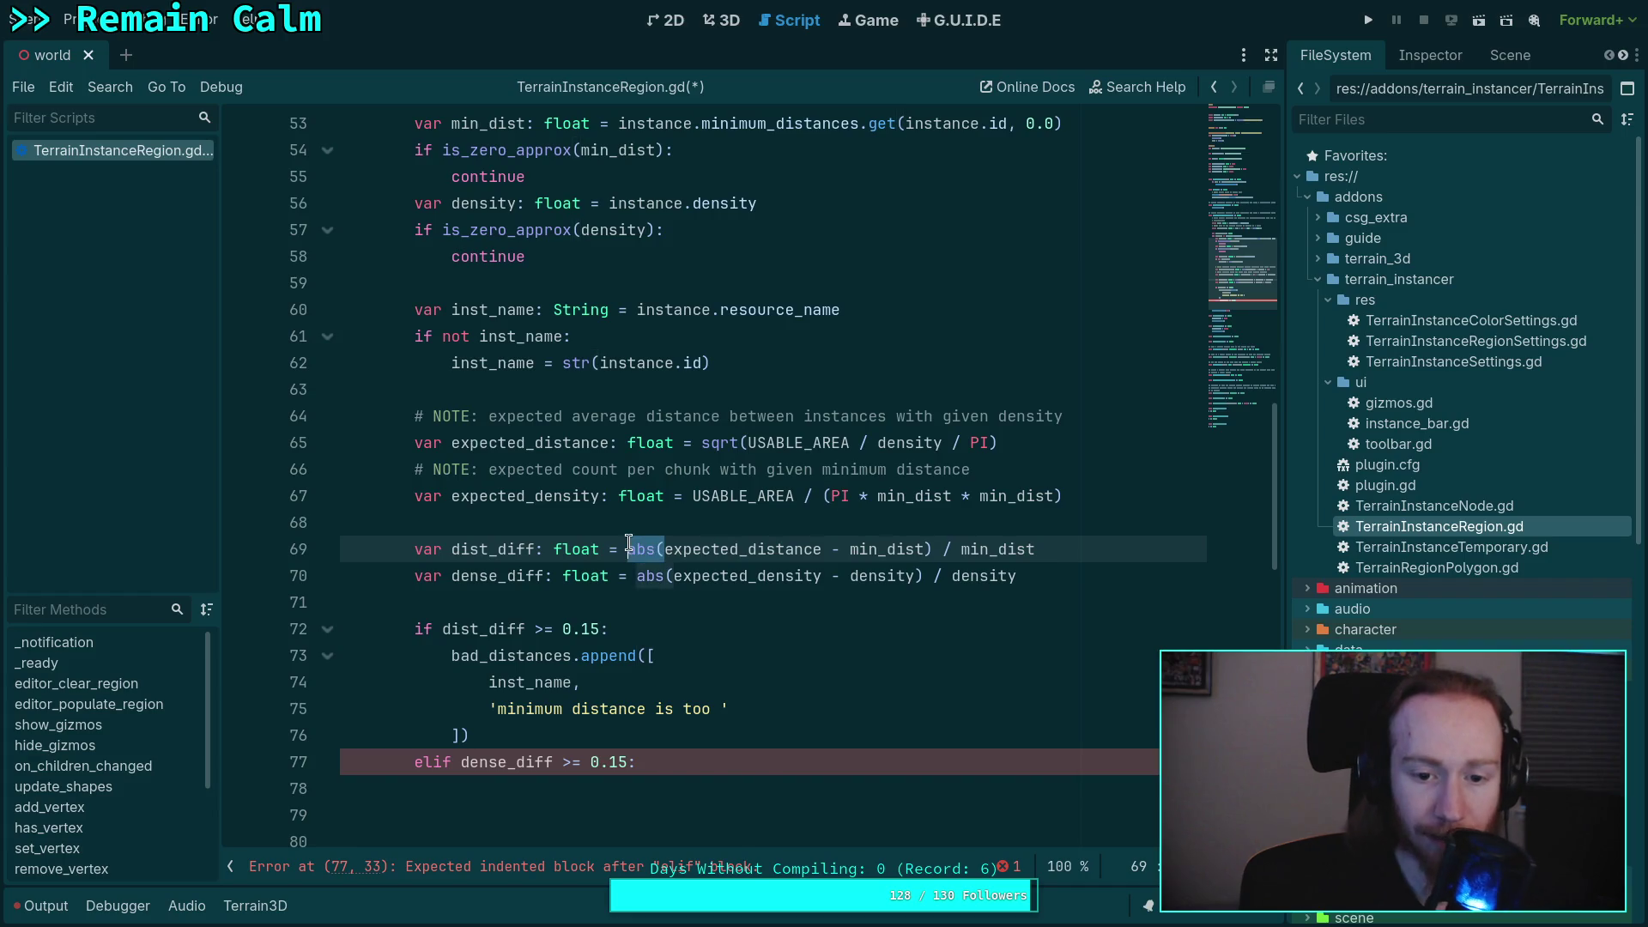
pyautogui.press('Delete')
pyautogui.press('Delete')
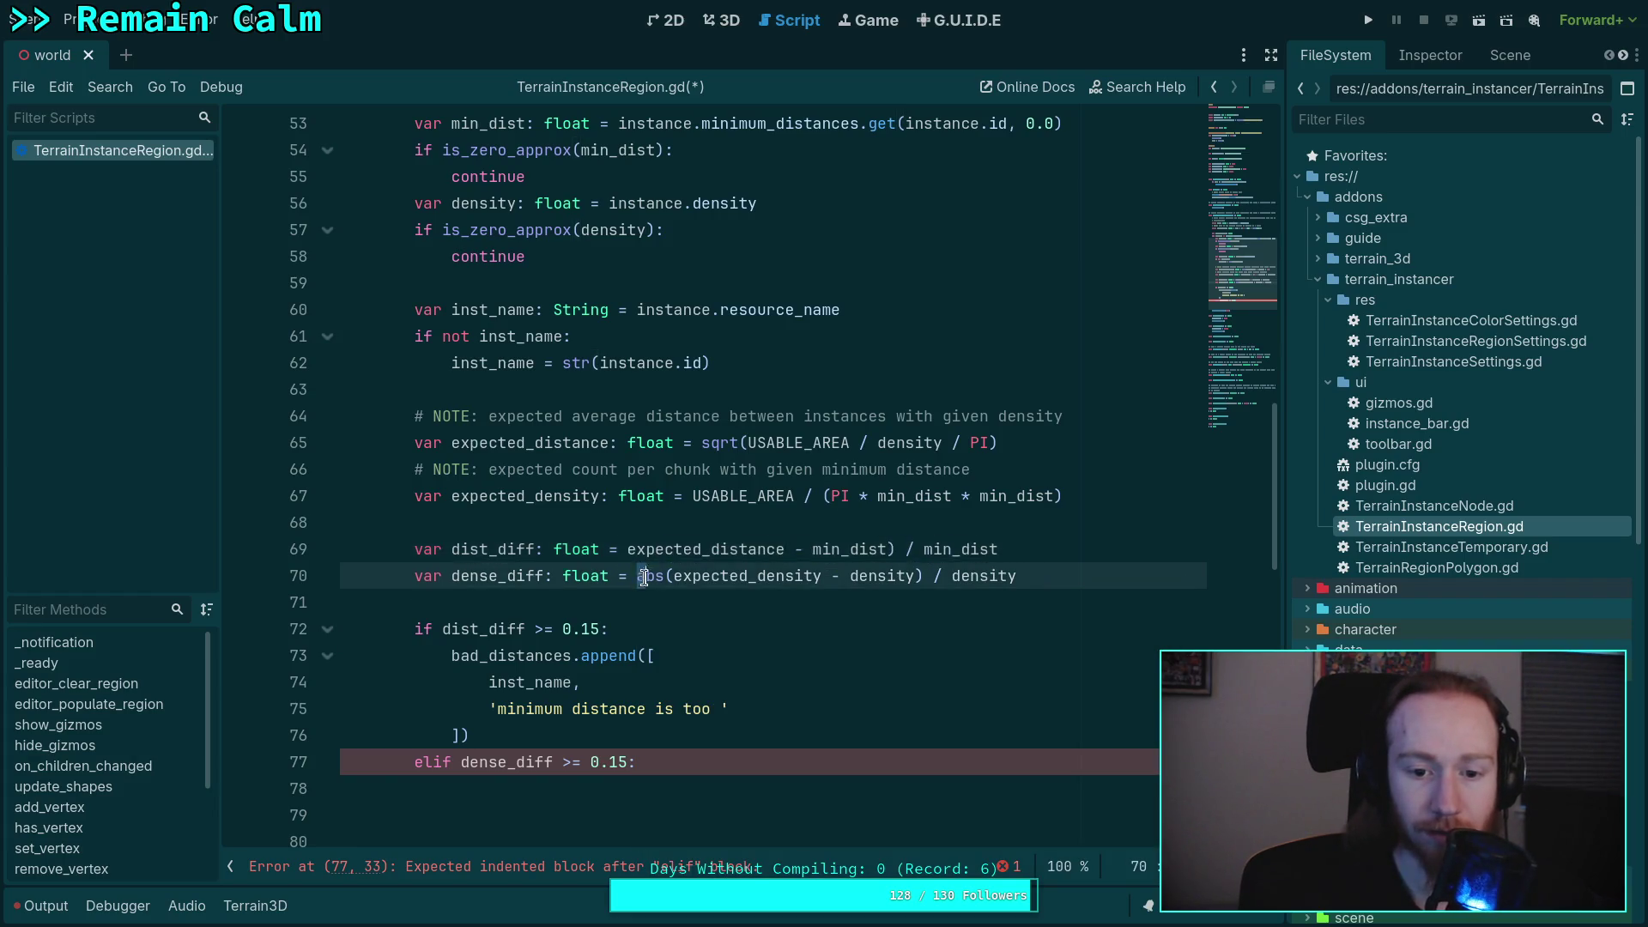
pyautogui.doubleClick(644, 574)
pyautogui.press('Delete')
pyautogui.press('Delete')
pyautogui.click(886, 558)
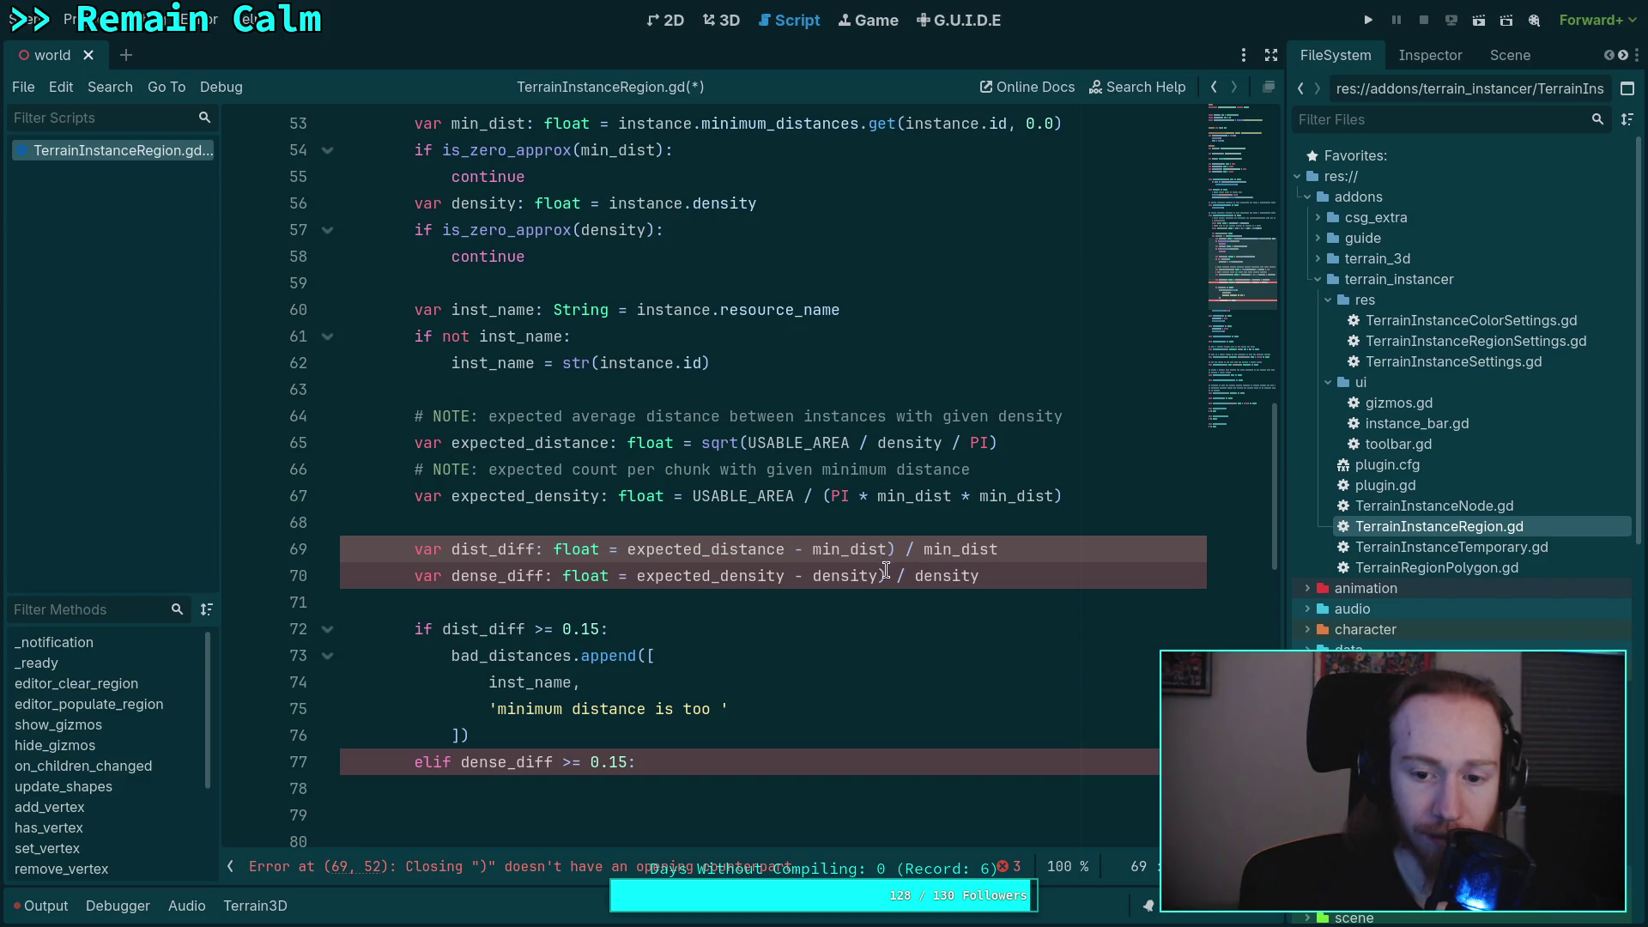
pyautogui.press('Delete')
# - Wrap (expected_distance - min_dist) and the expected_density subtraction in parentheses
pyautogui.click(624, 550)
pyautogui.write('(')
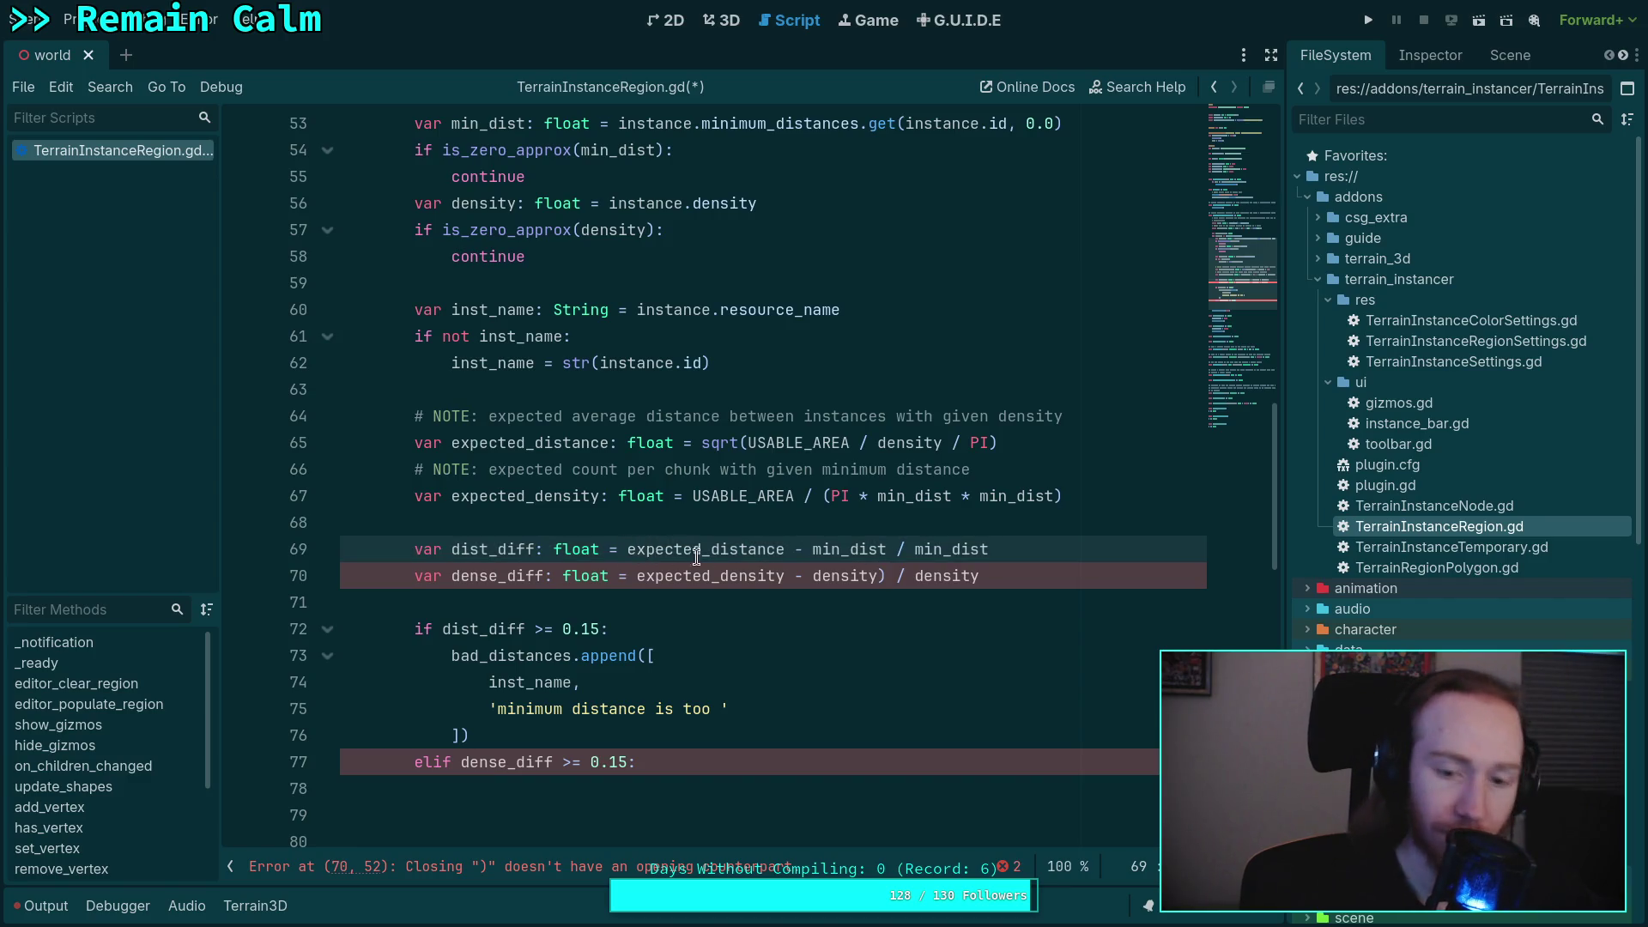
pyautogui.click(896, 549)
pyautogui.write(')')
pyautogui.click(637, 573)
pyautogui.write('(')
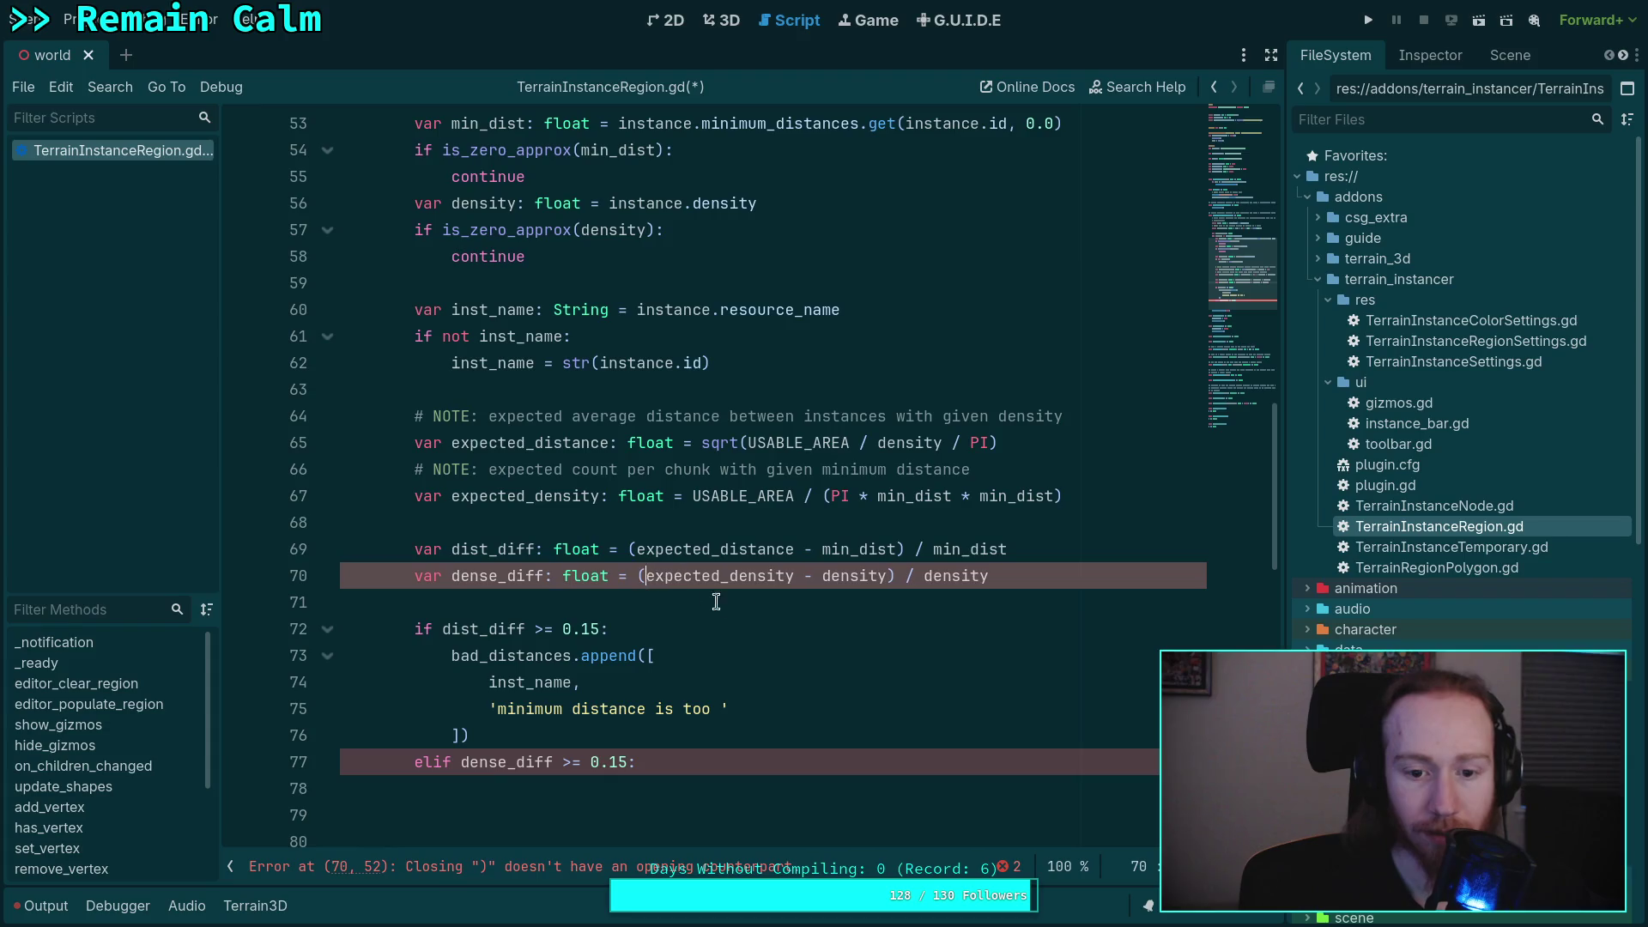
pyautogui.click(765, 602)
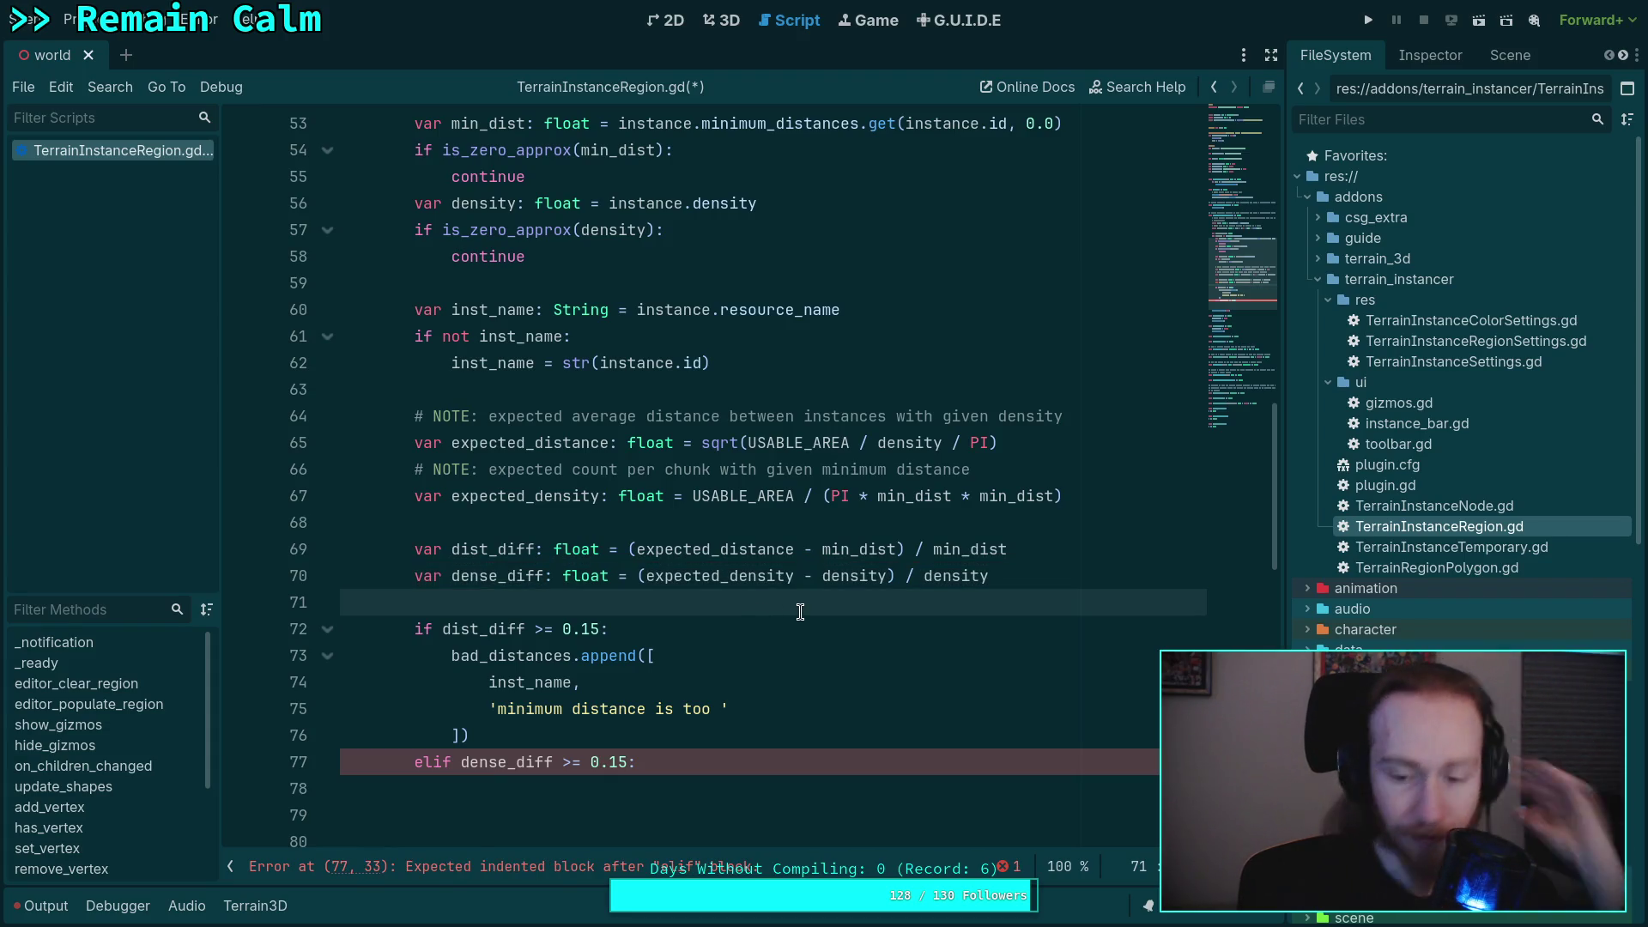
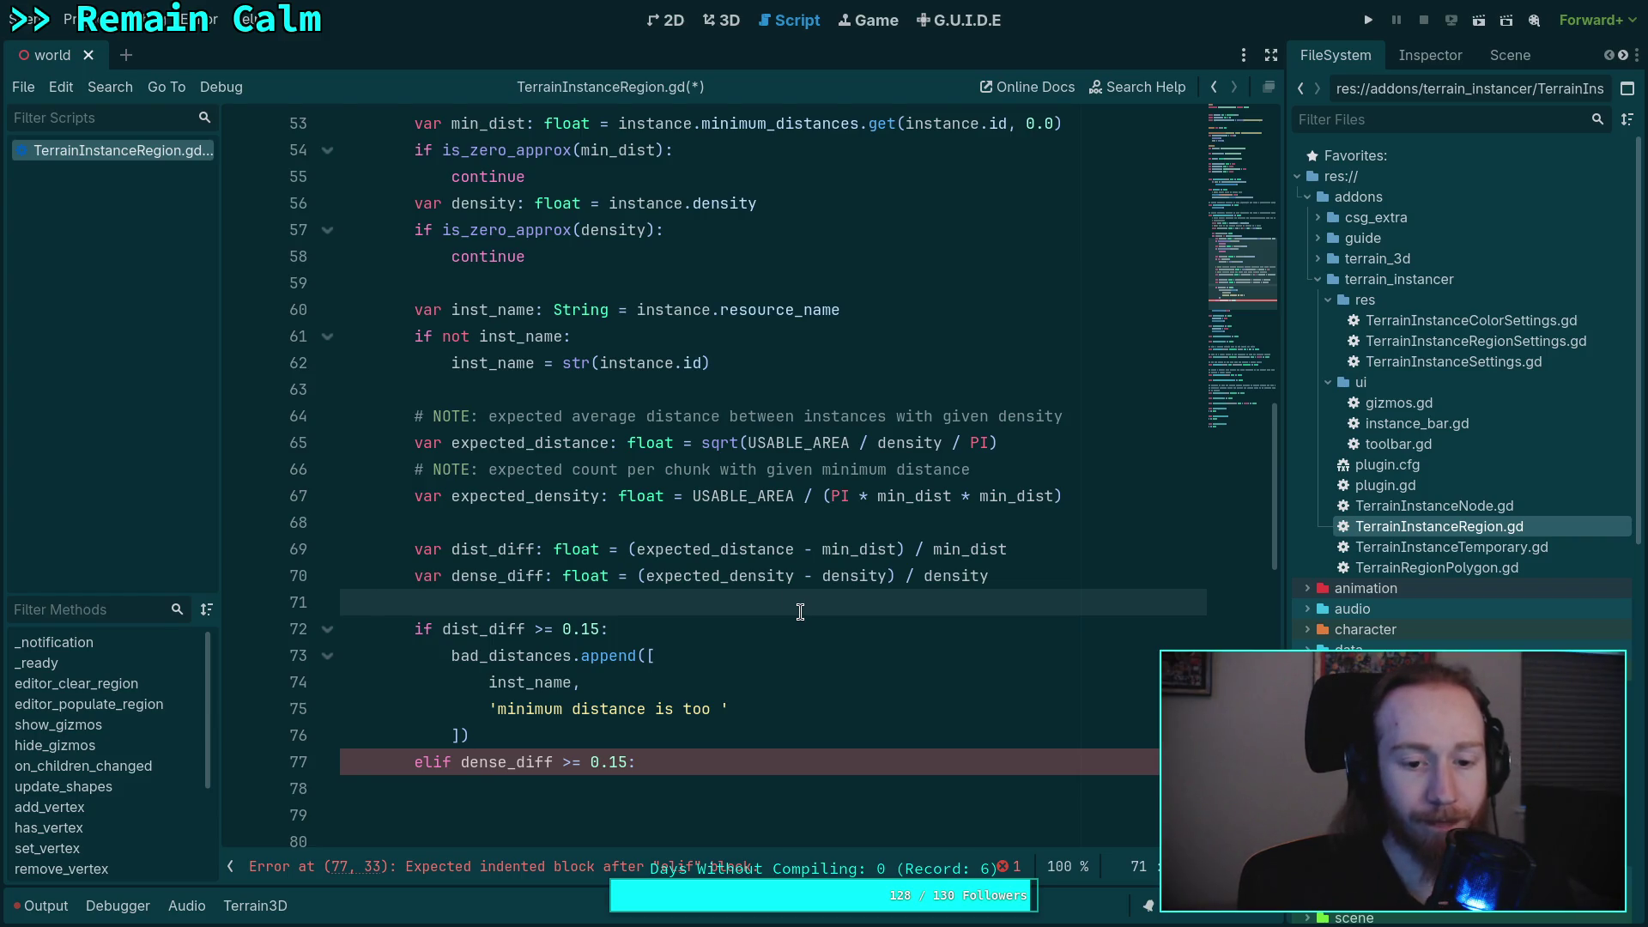
# - Rewrite the line 72 comparison as 'dist_diff <= 0.15 or dist_diff >= 0.1'
pyautogui.moveTo(535, 629); pyautogui.dragTo(598, 630)
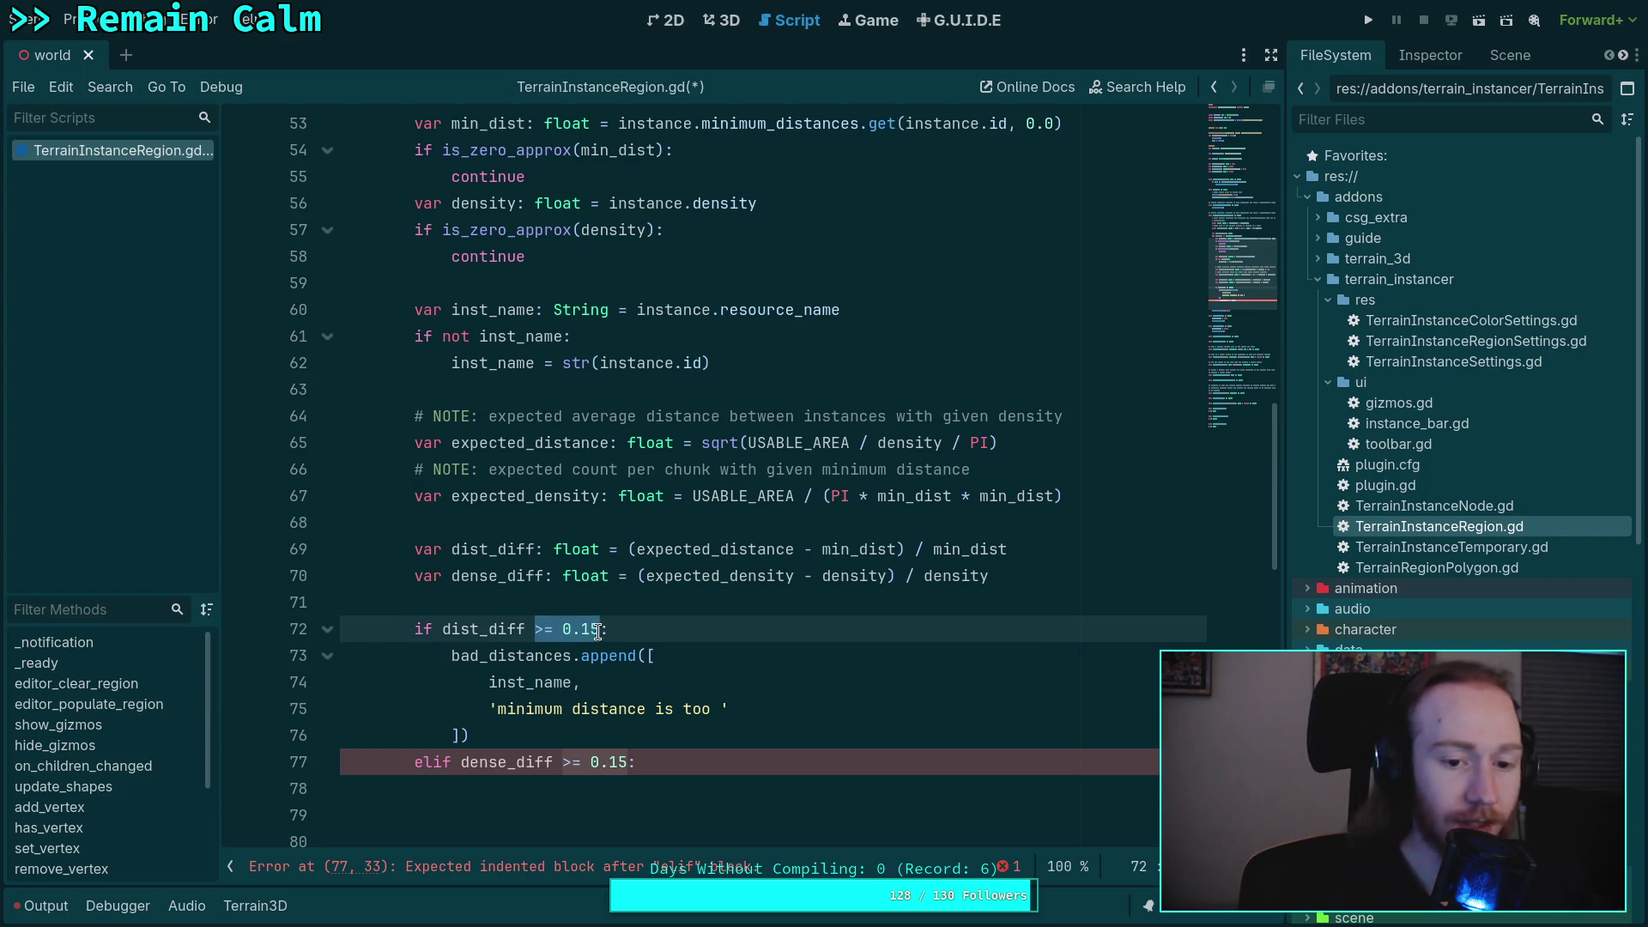
pyautogui.write('<=')
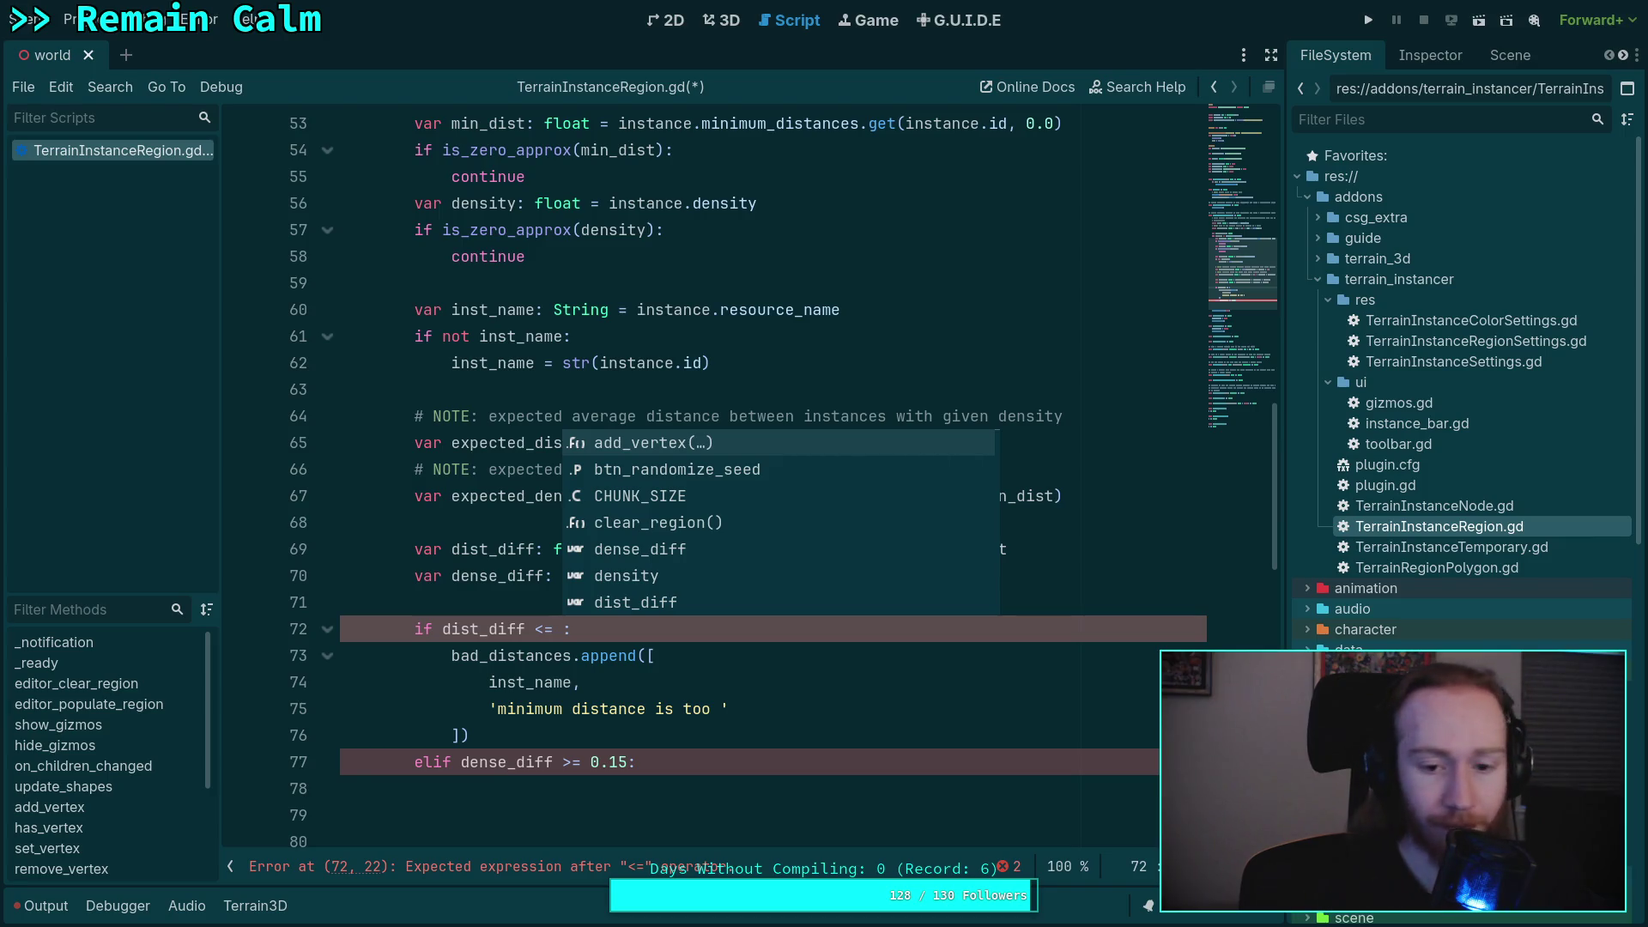
pyautogui.write('0.15')
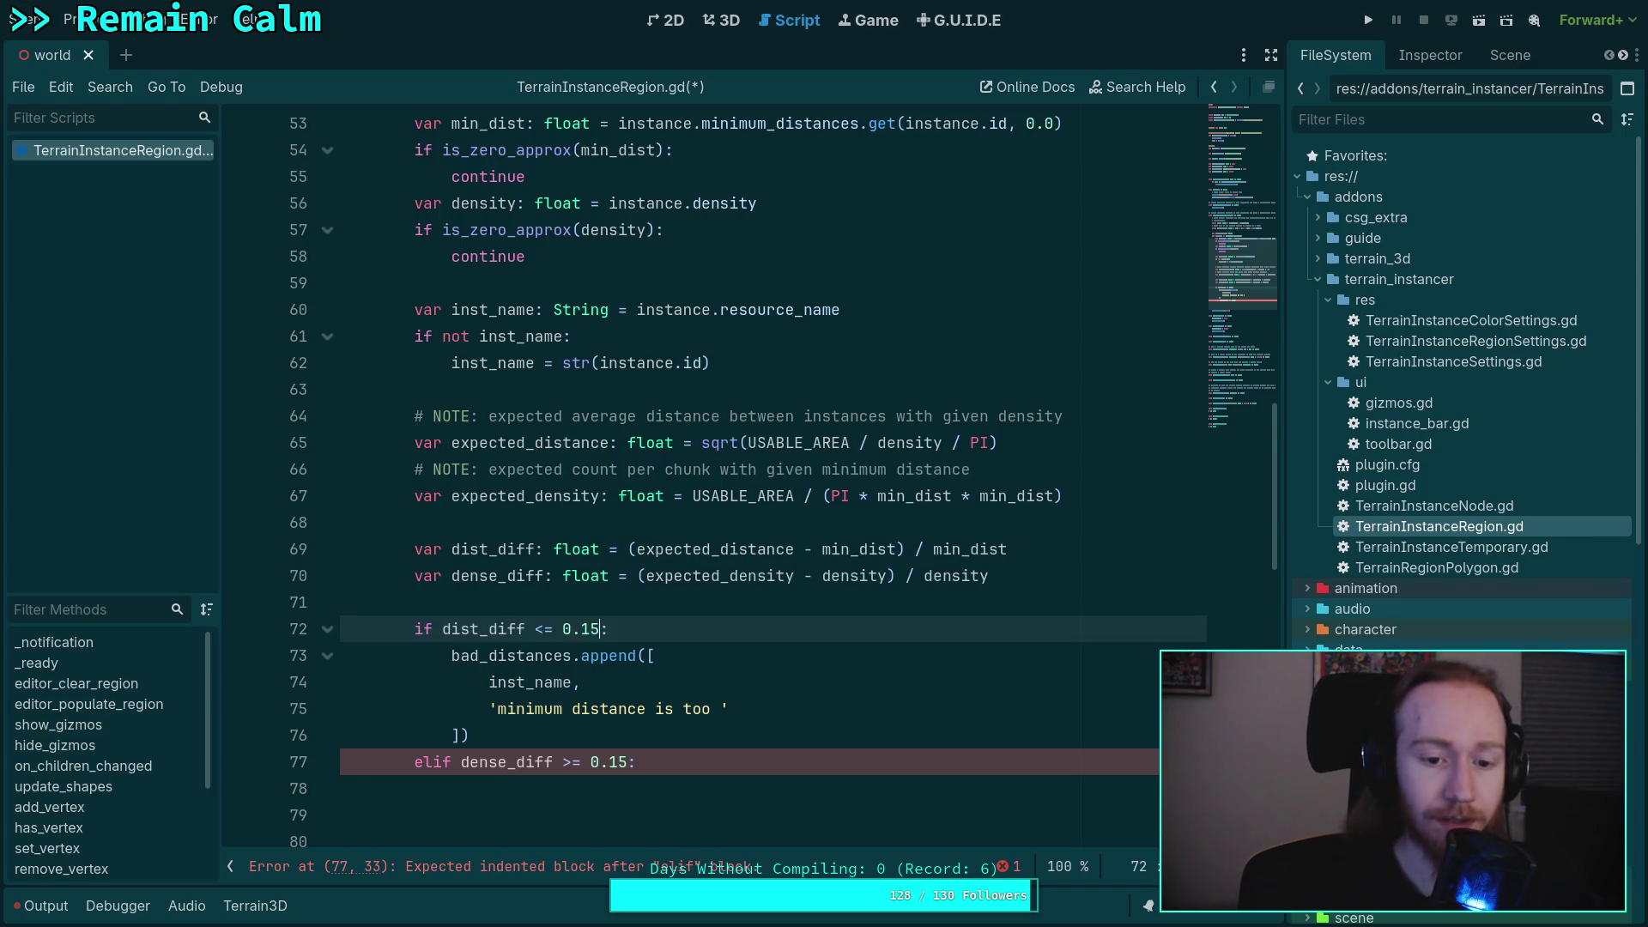
pyautogui.write(' or ')
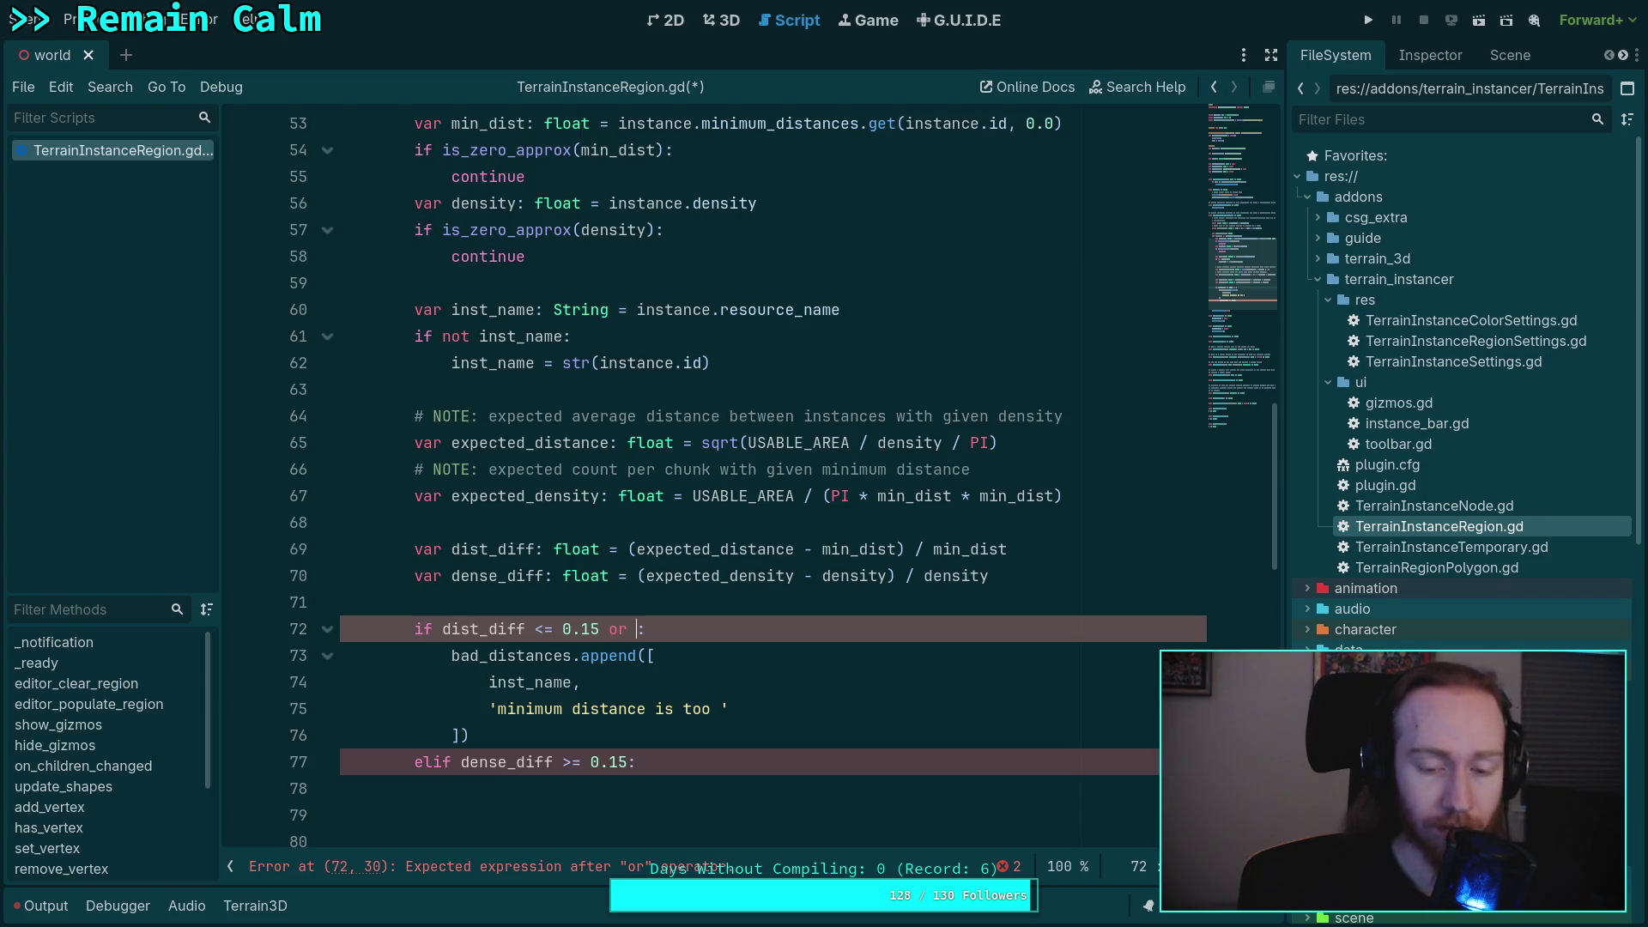
pyautogui.write('dist_diff ')
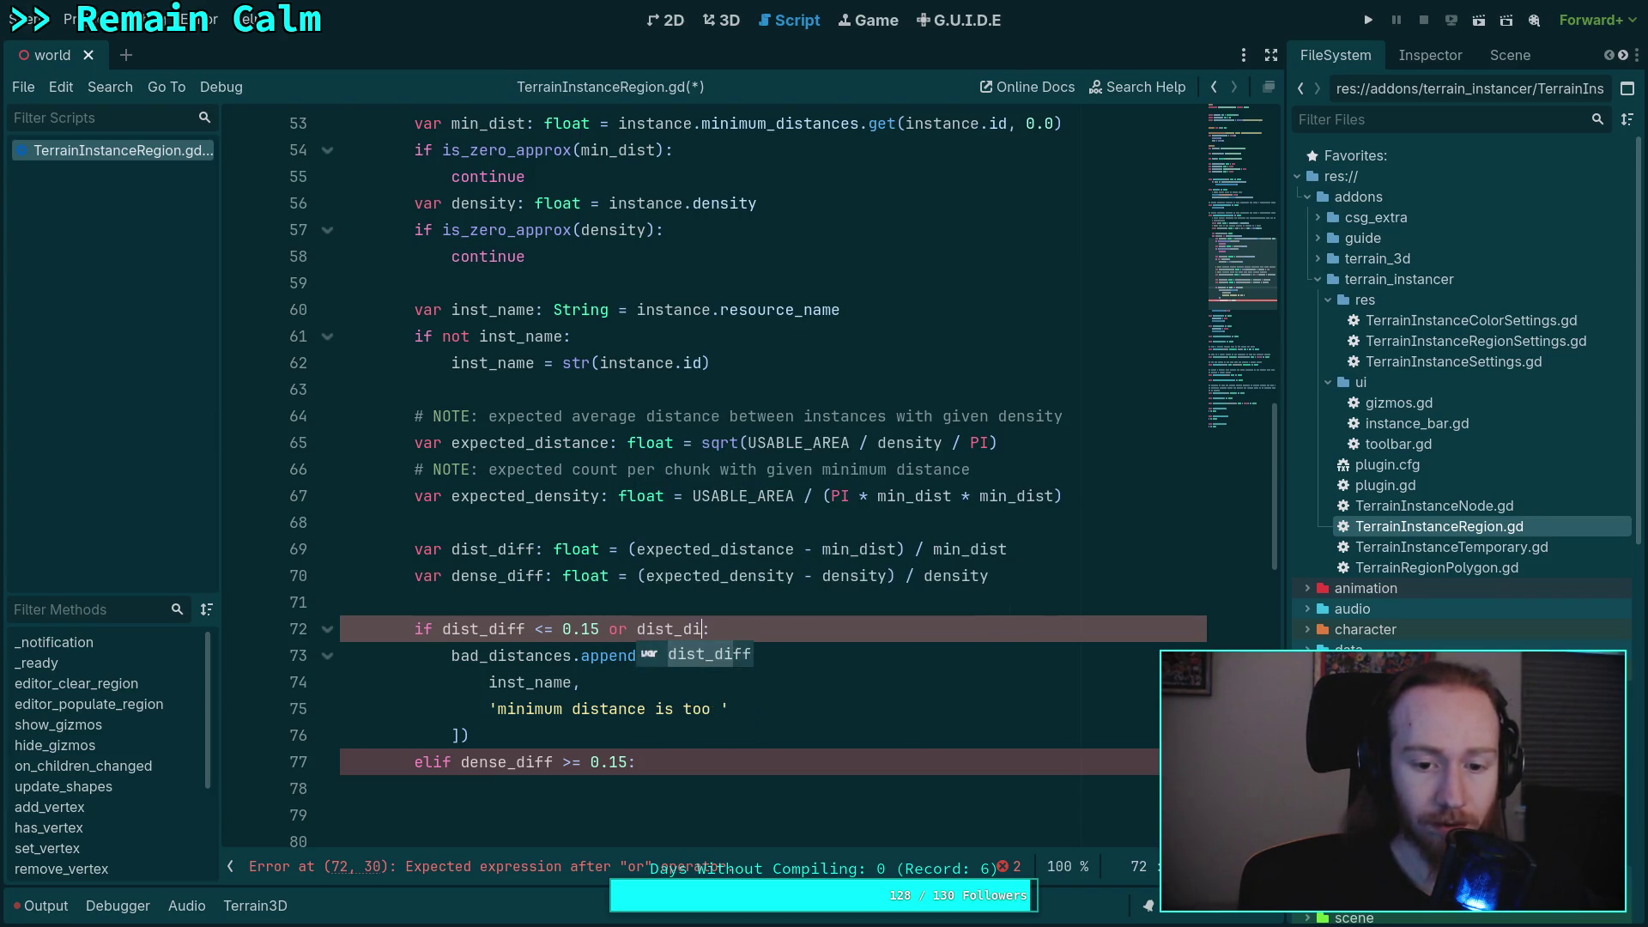
pyautogui.write('>= ')
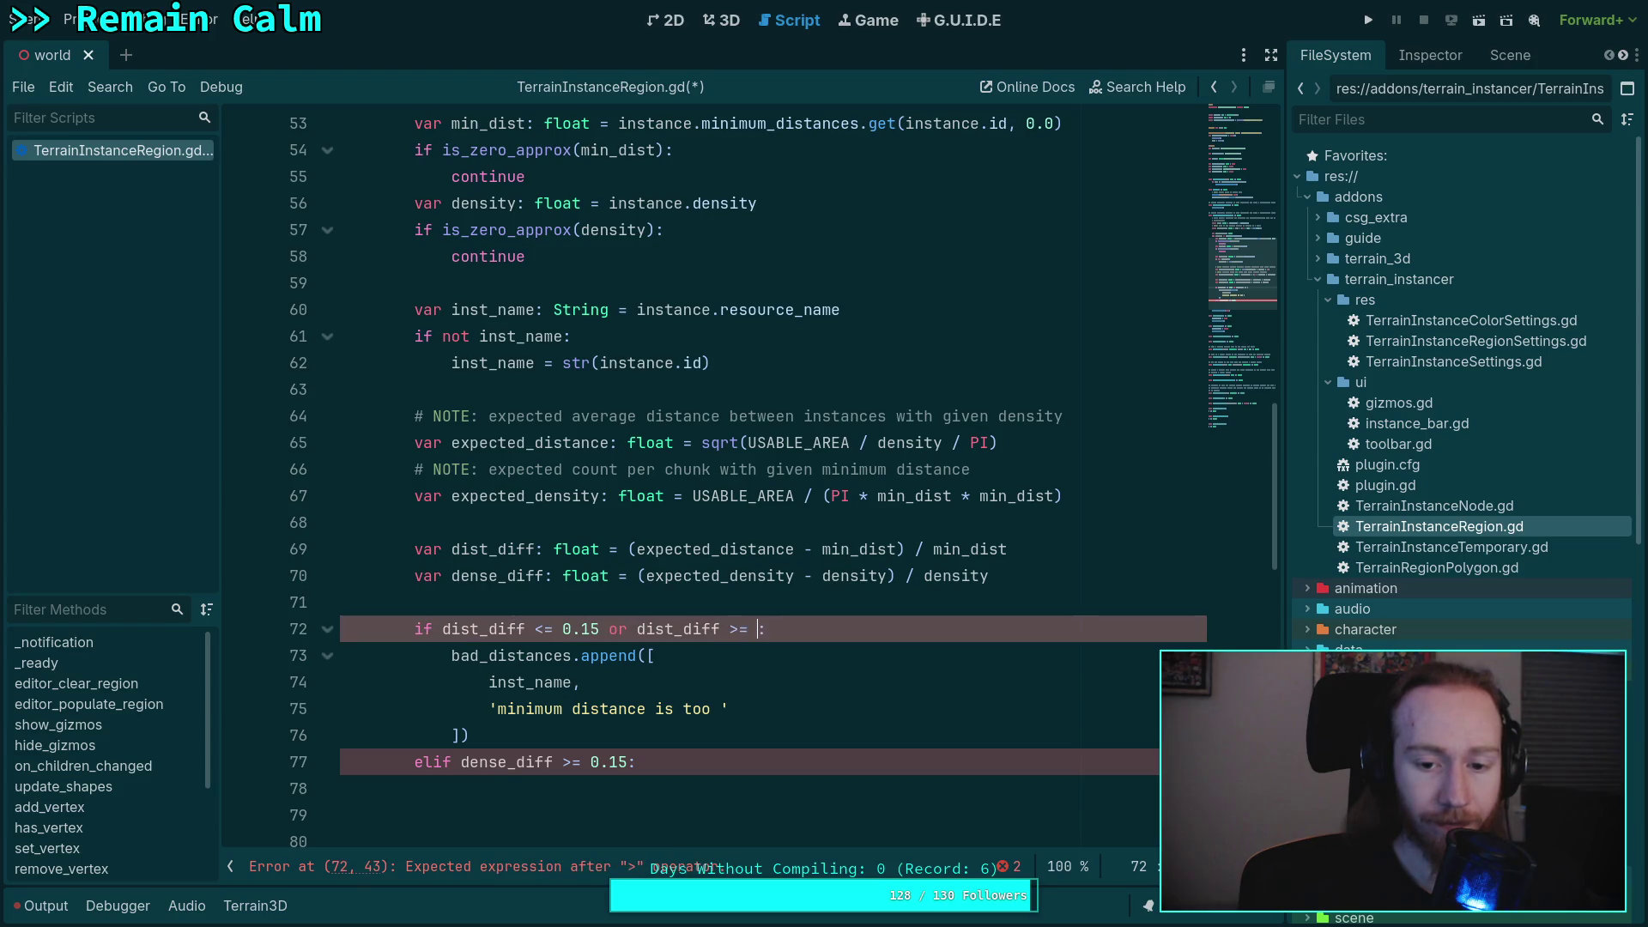
pyautogui.write('0.1')
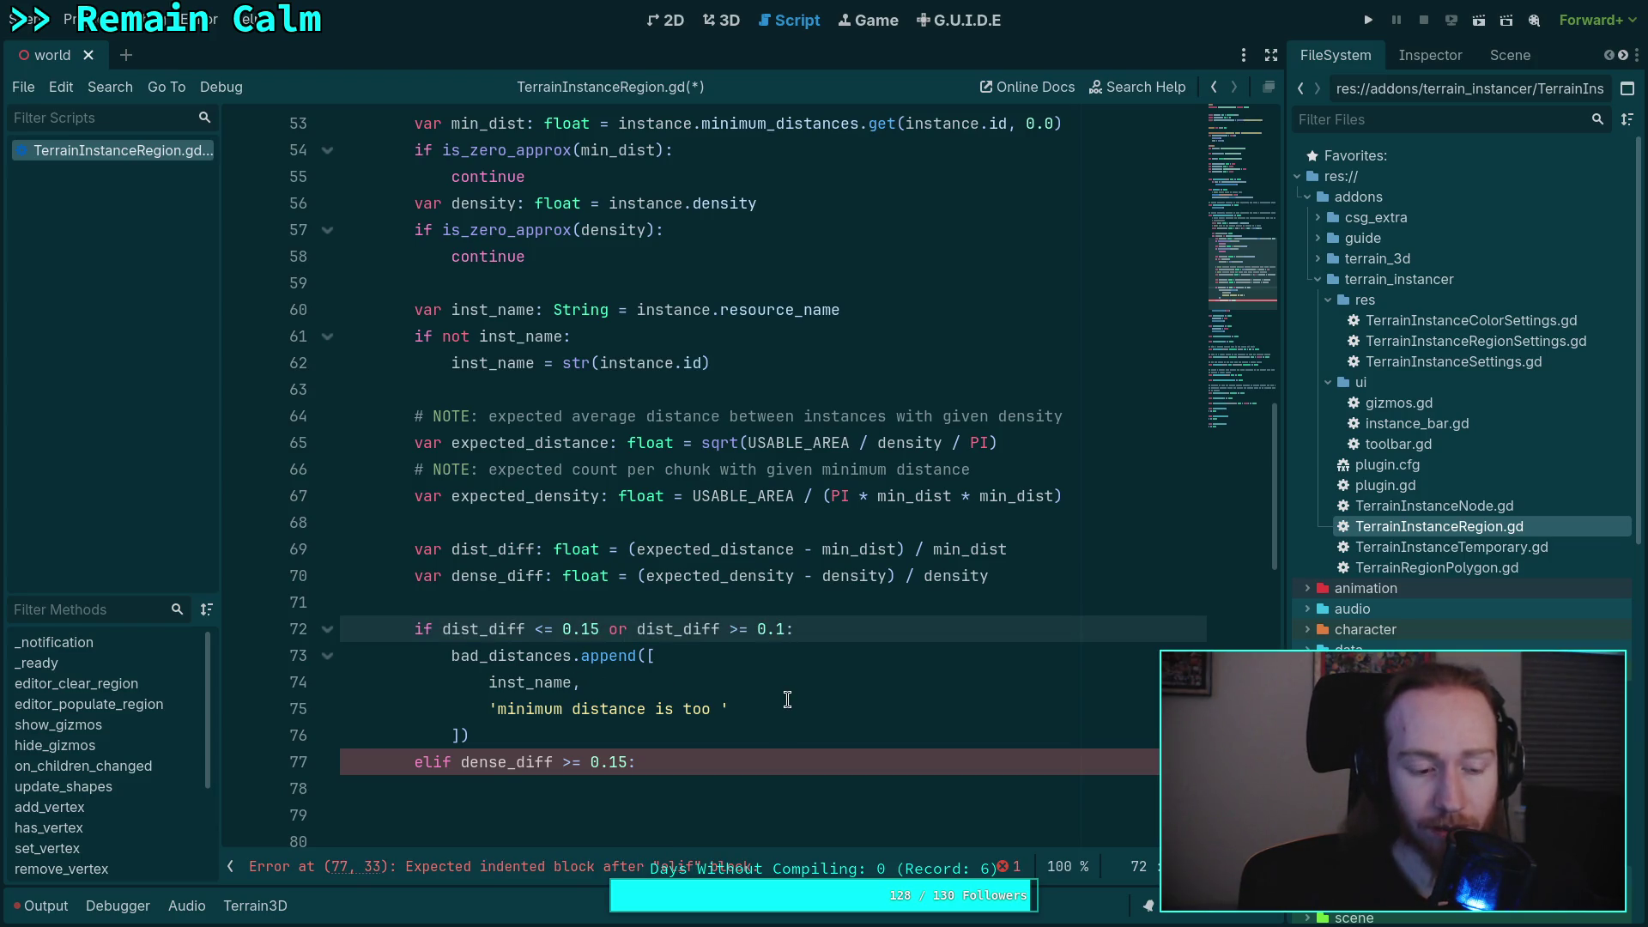
# - Correct the thresholds so the check reads dist_diff <= 0.1 or dist_diff >= 0.15
pyautogui.moveTo(435, 629)
pyautogui.mouseDown()
pyautogui.moveTo(805, 632)
pyautogui.moveTo(785, 632)
pyautogui.mouseUp()
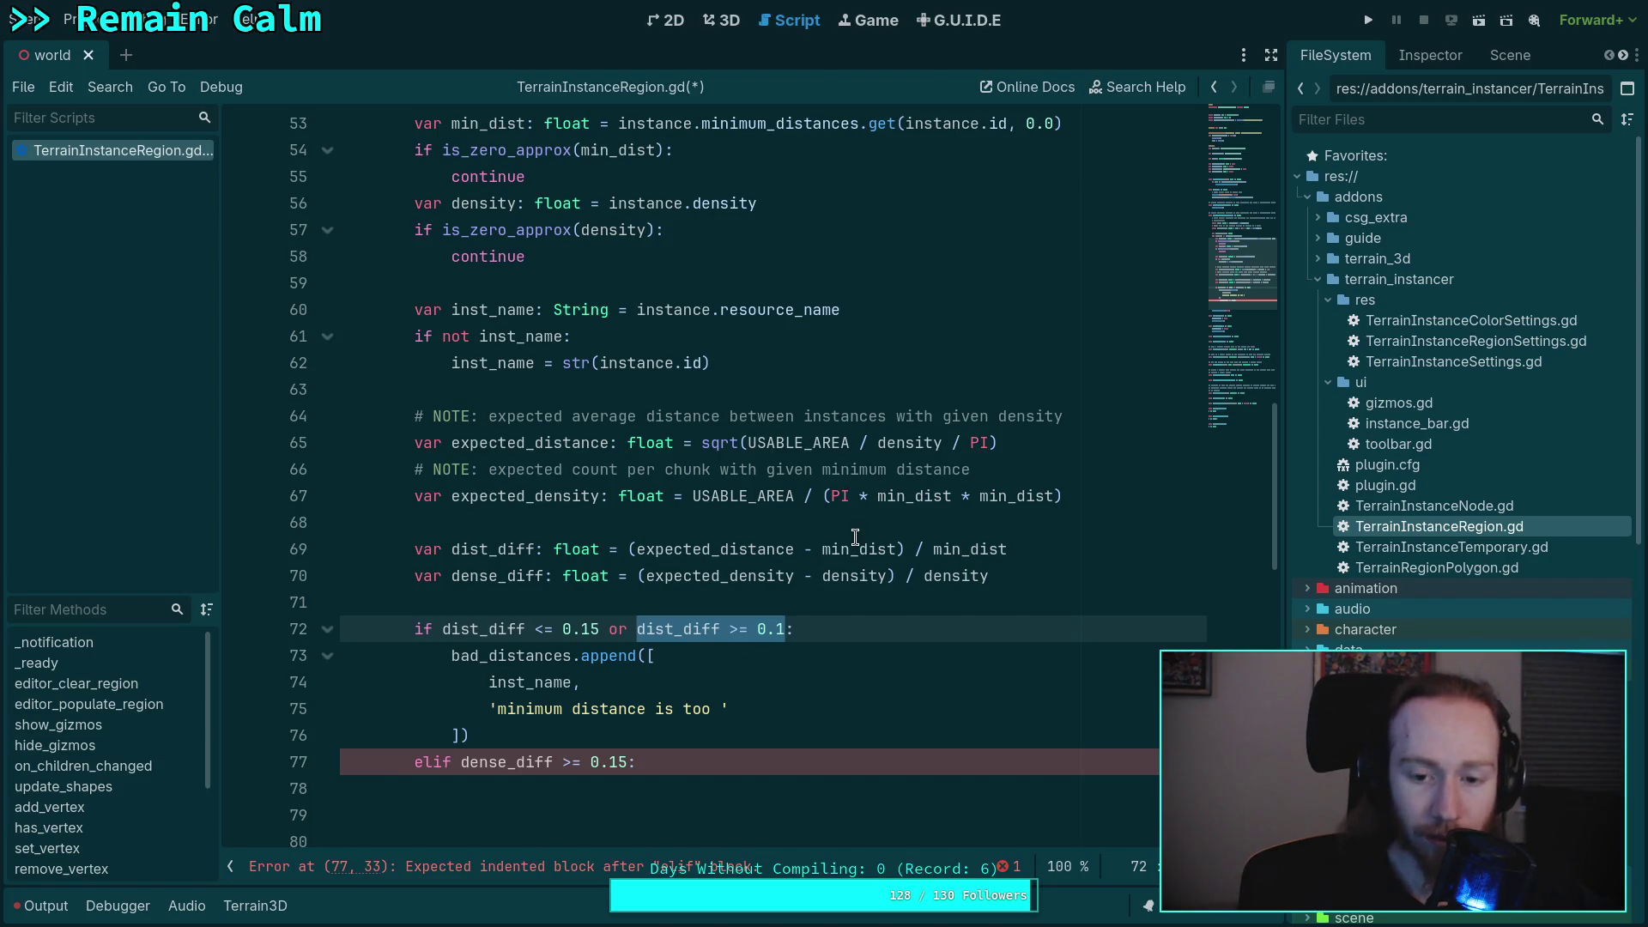
pyautogui.doubleClick(741, 547)
pyautogui.doubleClick(832, 548)
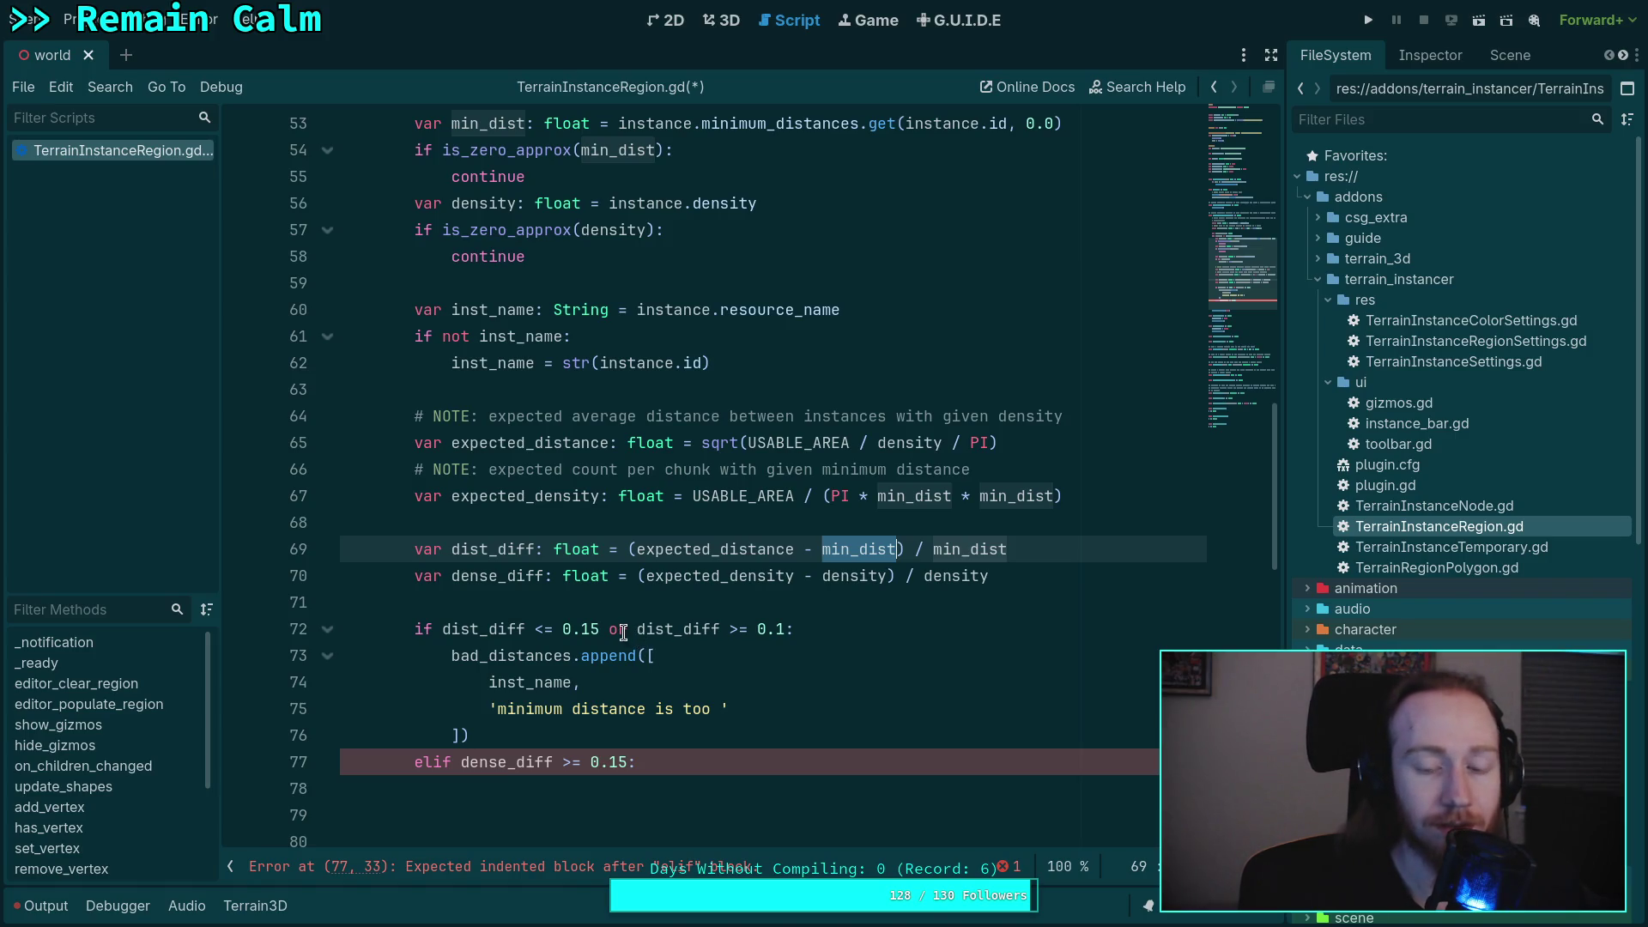
pyautogui.click(588, 629)
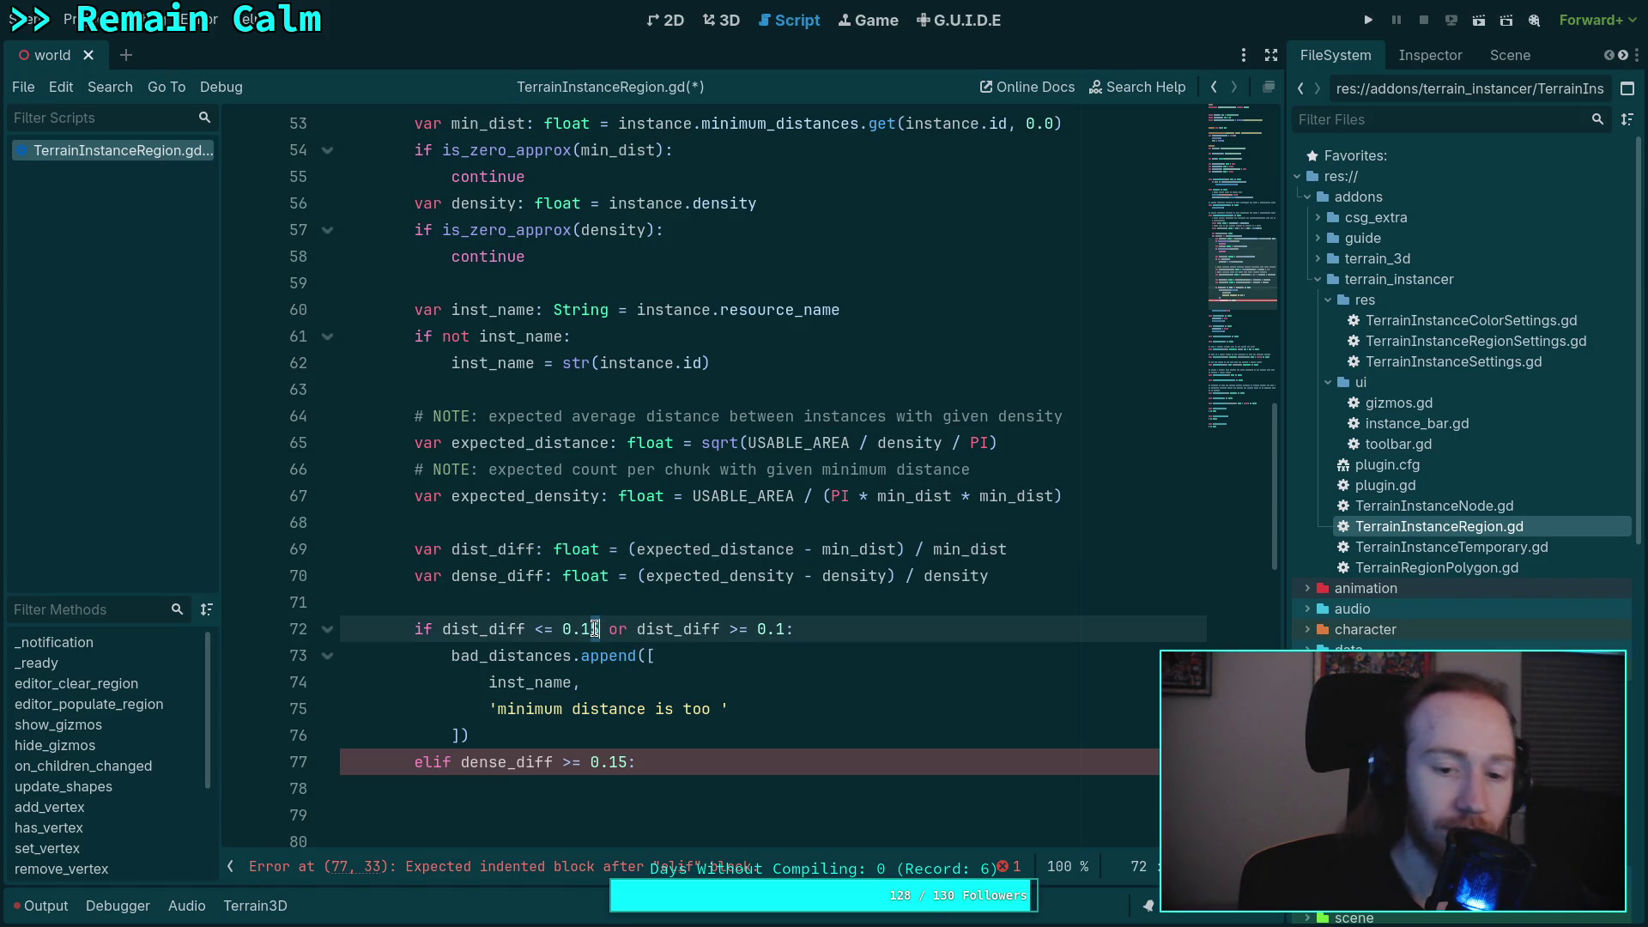
pyautogui.press('Delete')
pyautogui.write('5')
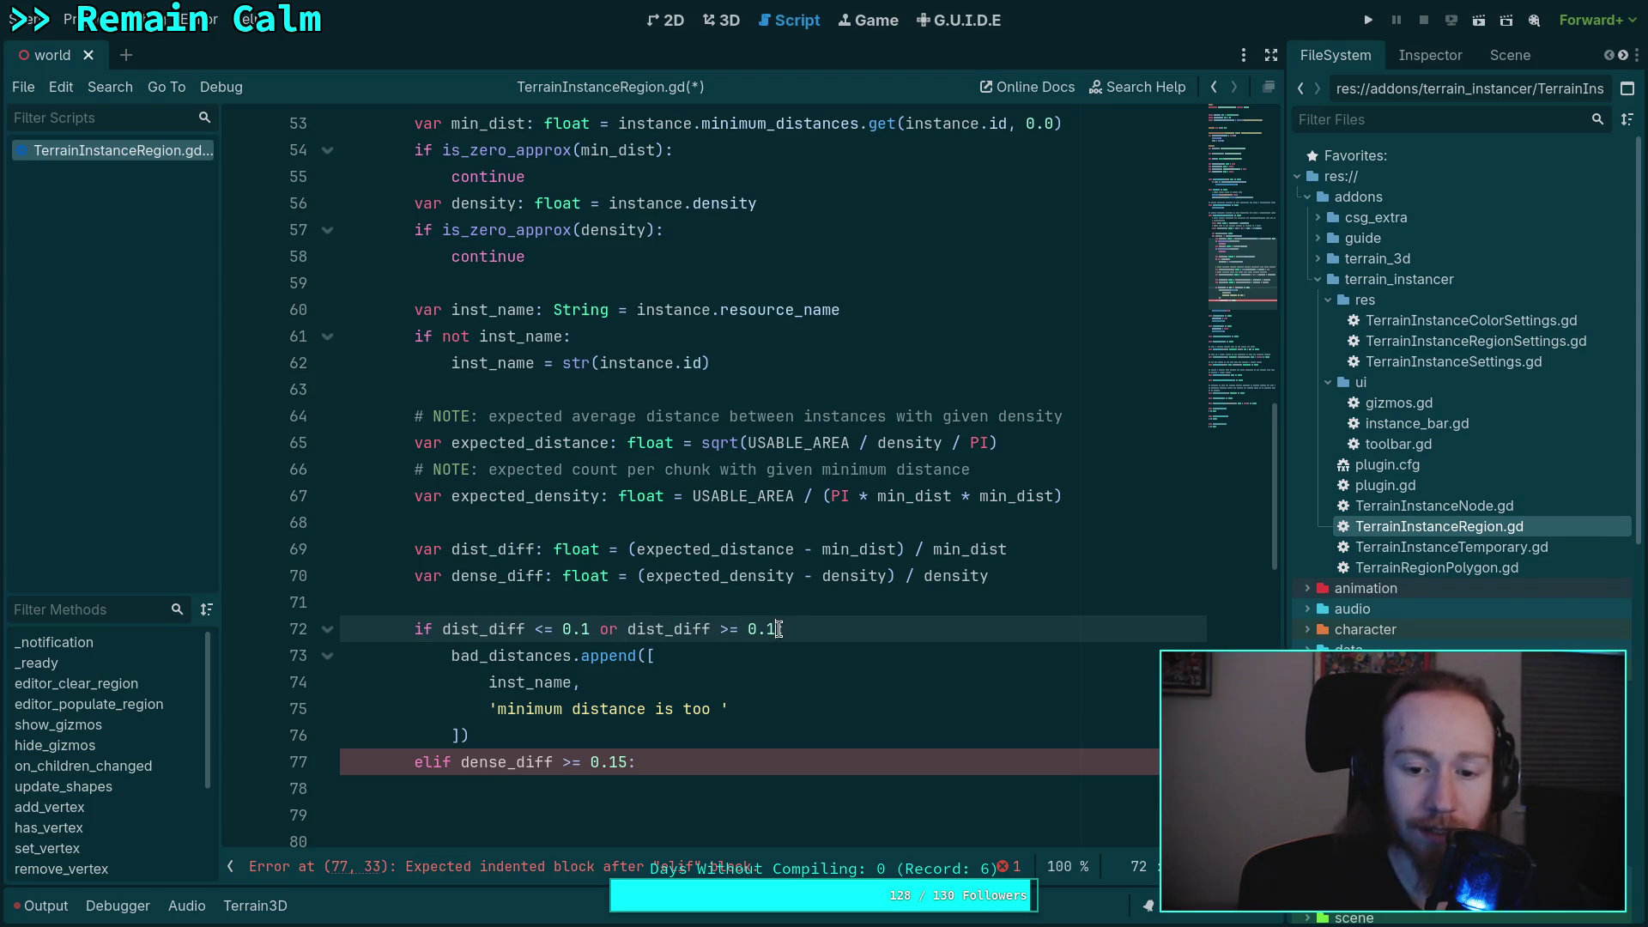
pyautogui.moveTo(638, 629); pyautogui.dragTo(765, 629)
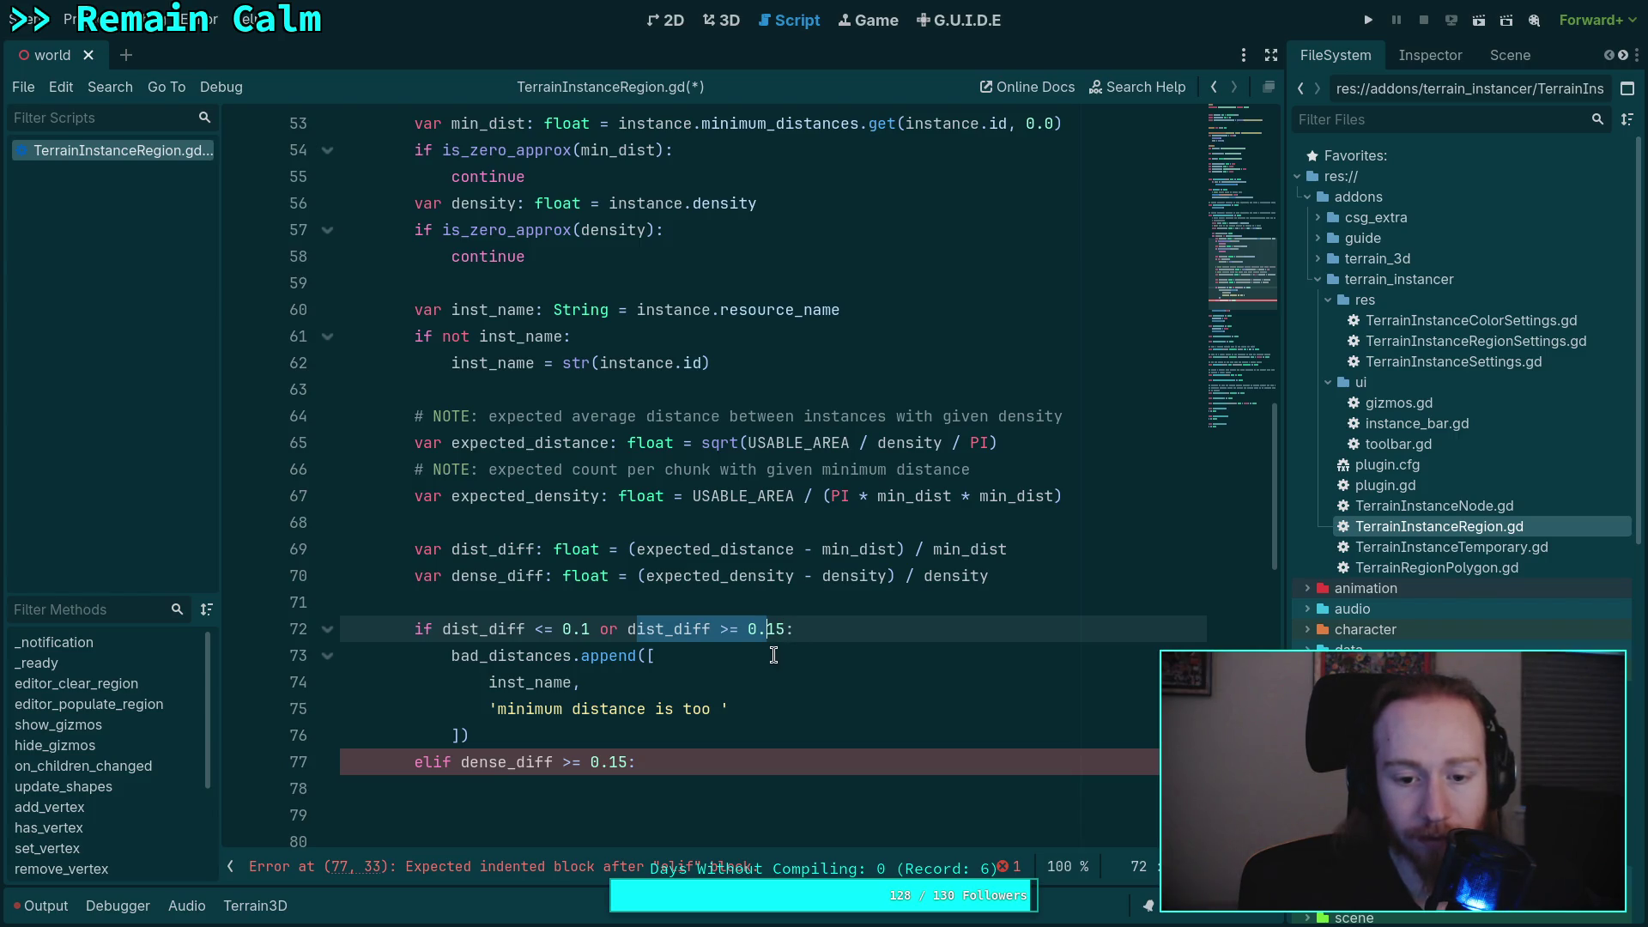
pyautogui.scroll(-1, 773, 655)
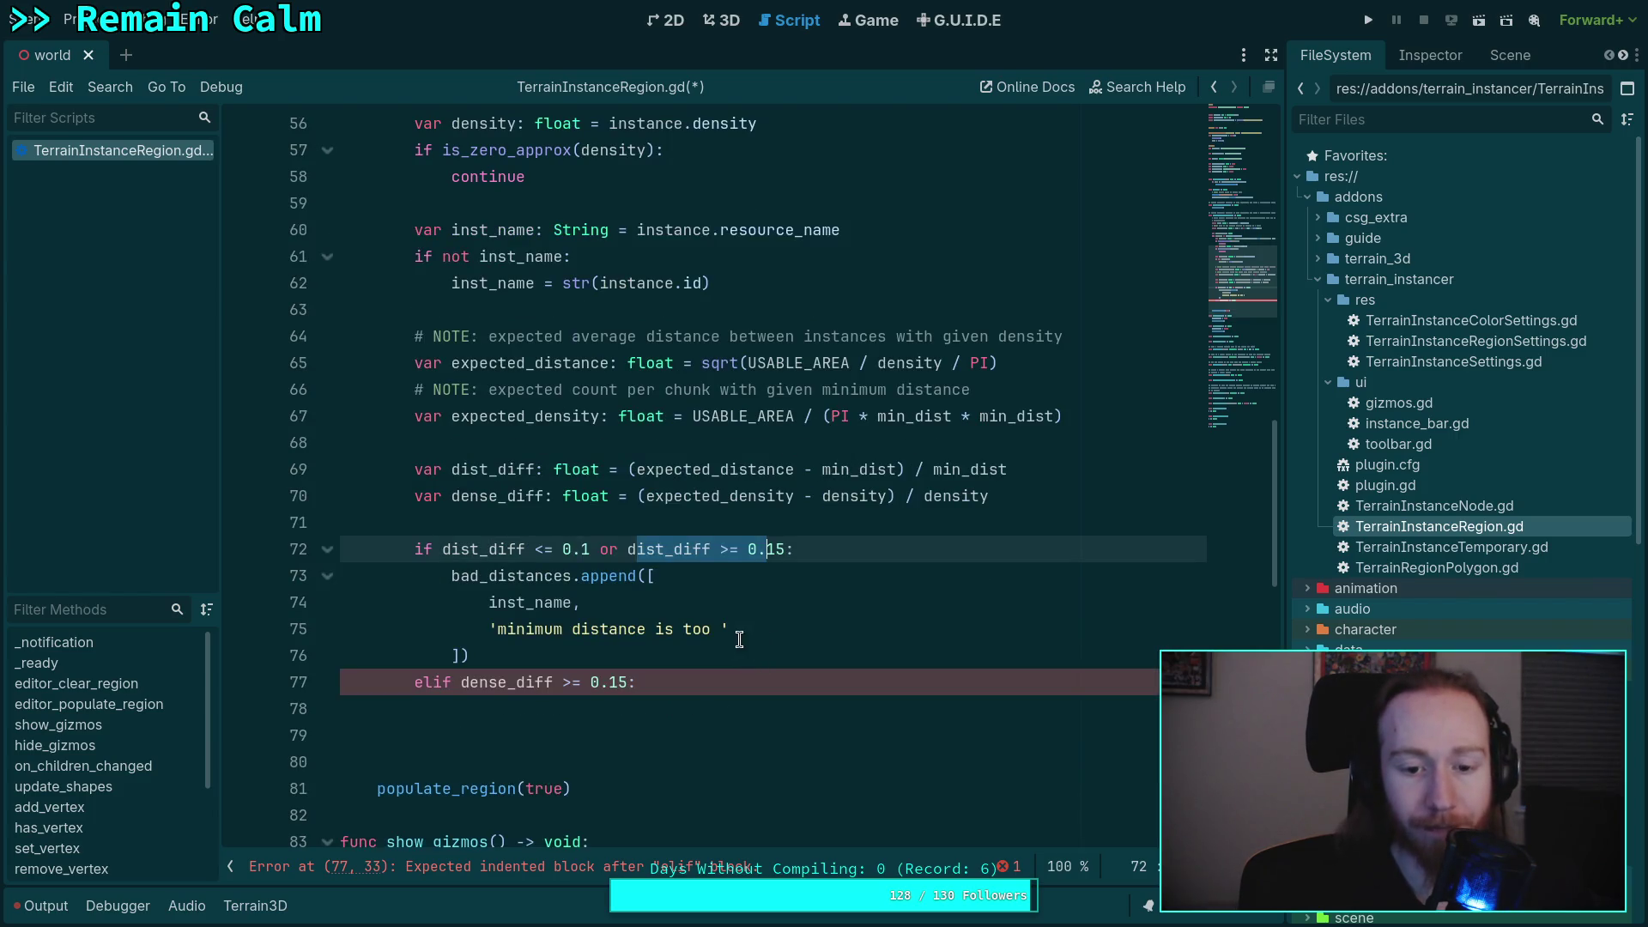
# - Split the condition into 'if dist_diff <= 0.1:' and an elif for the upper bound
pyautogui.click(720, 629)
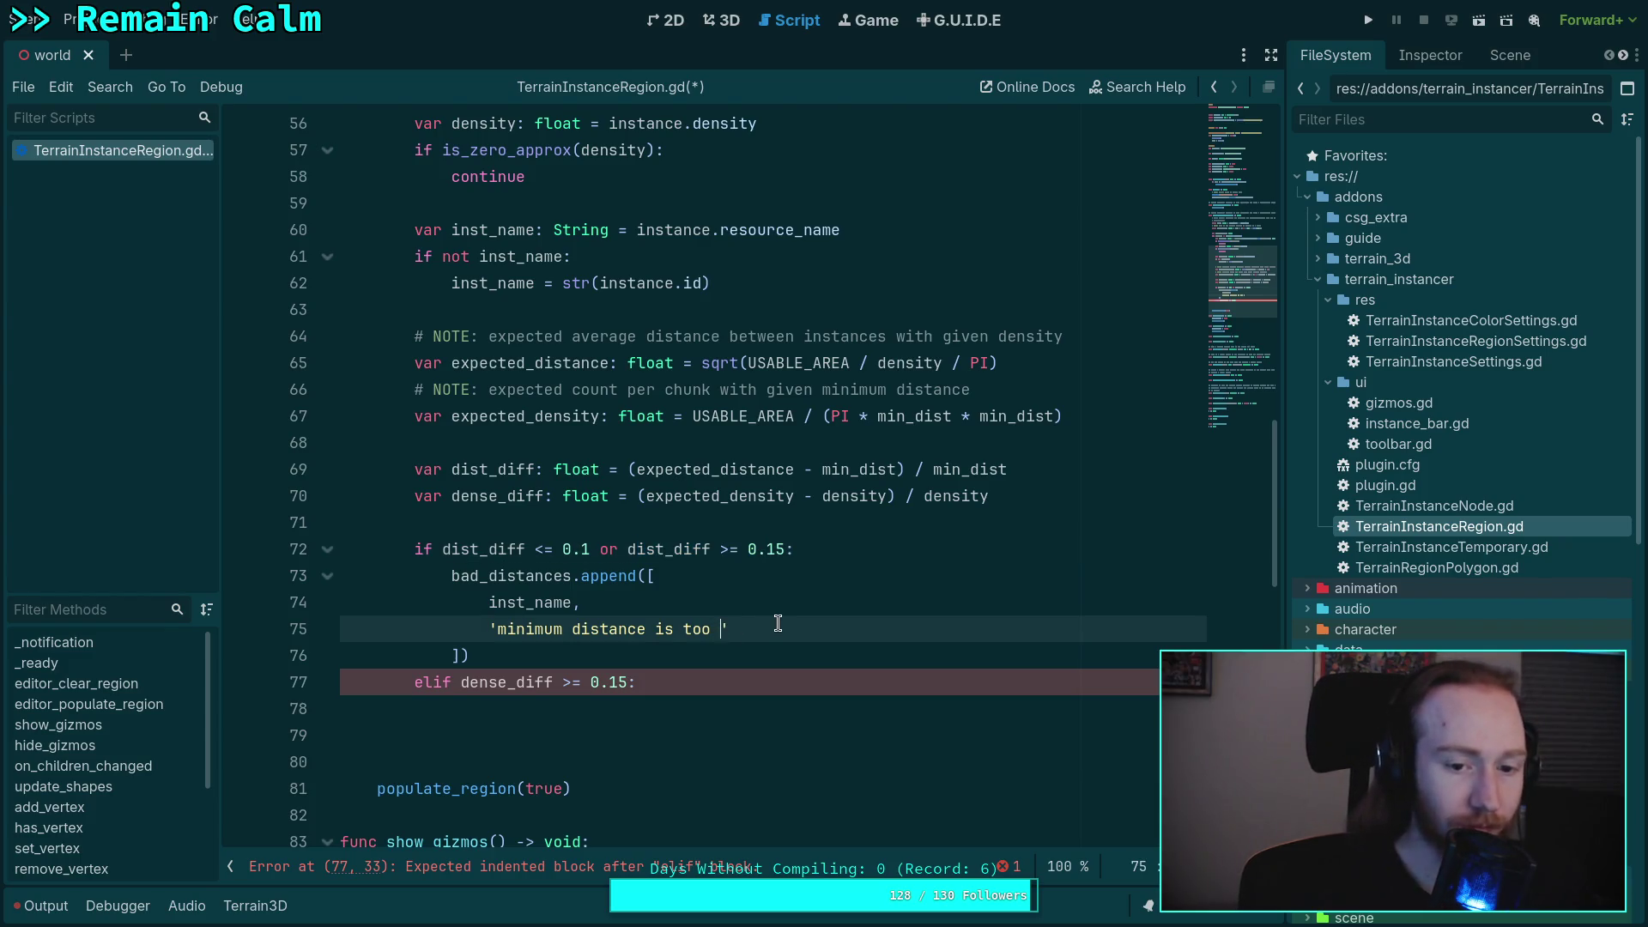
pyautogui.click(595, 551)
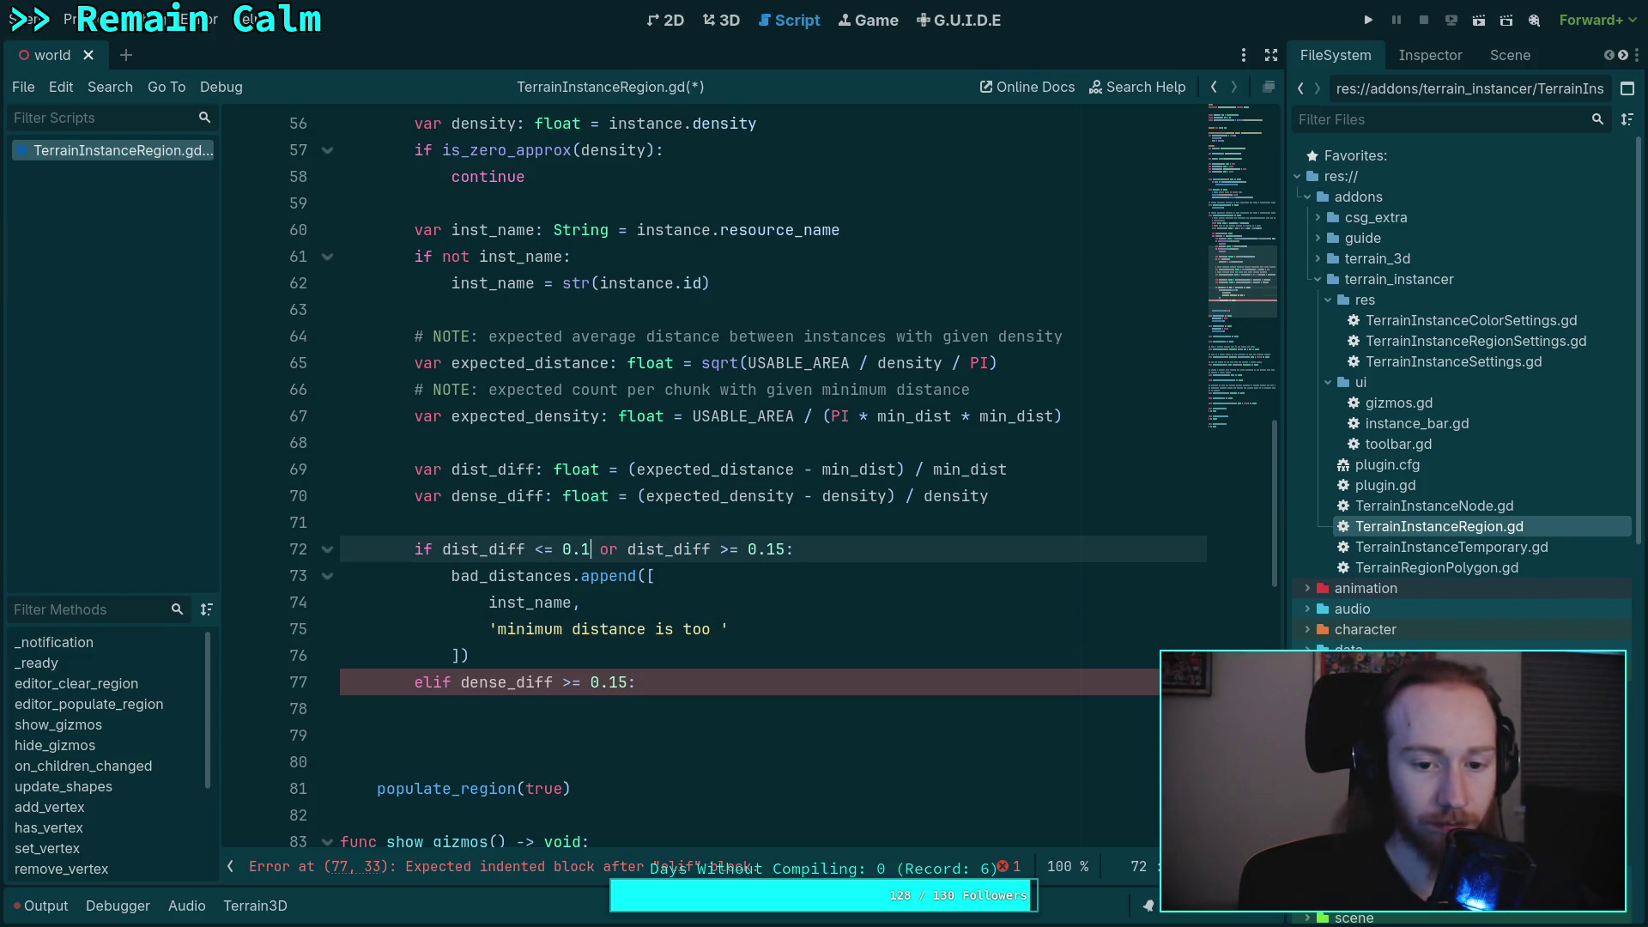
pyautogui.write(':')
pyautogui.press('Return')
pyautogui.press('BackSpace')
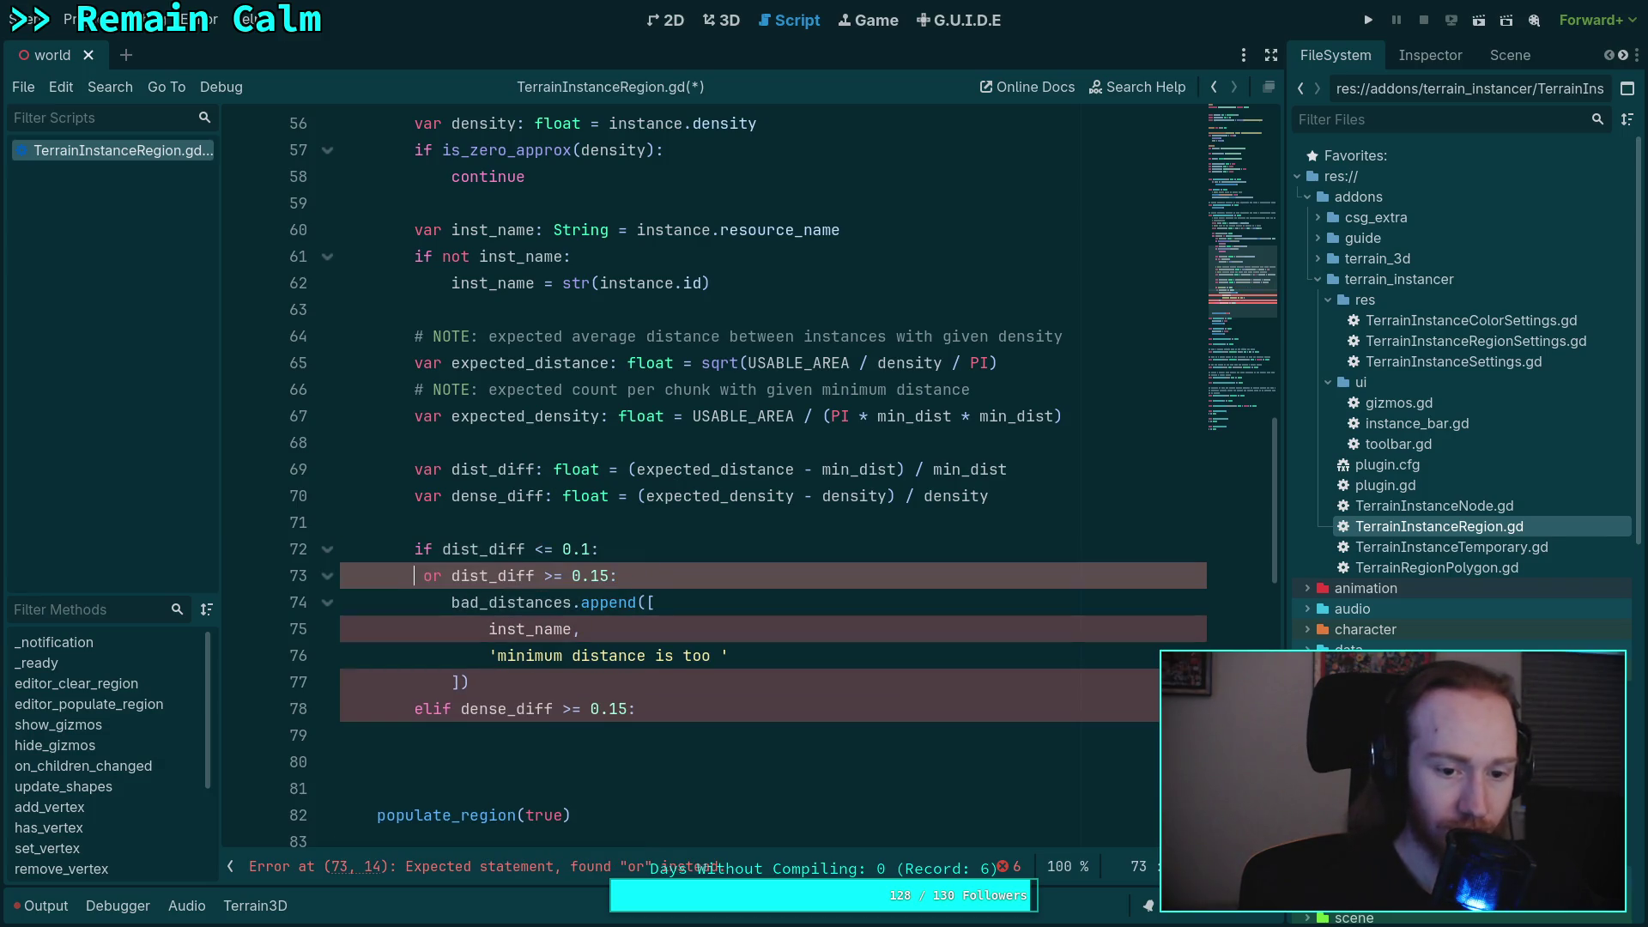
pyautogui.write('elif')
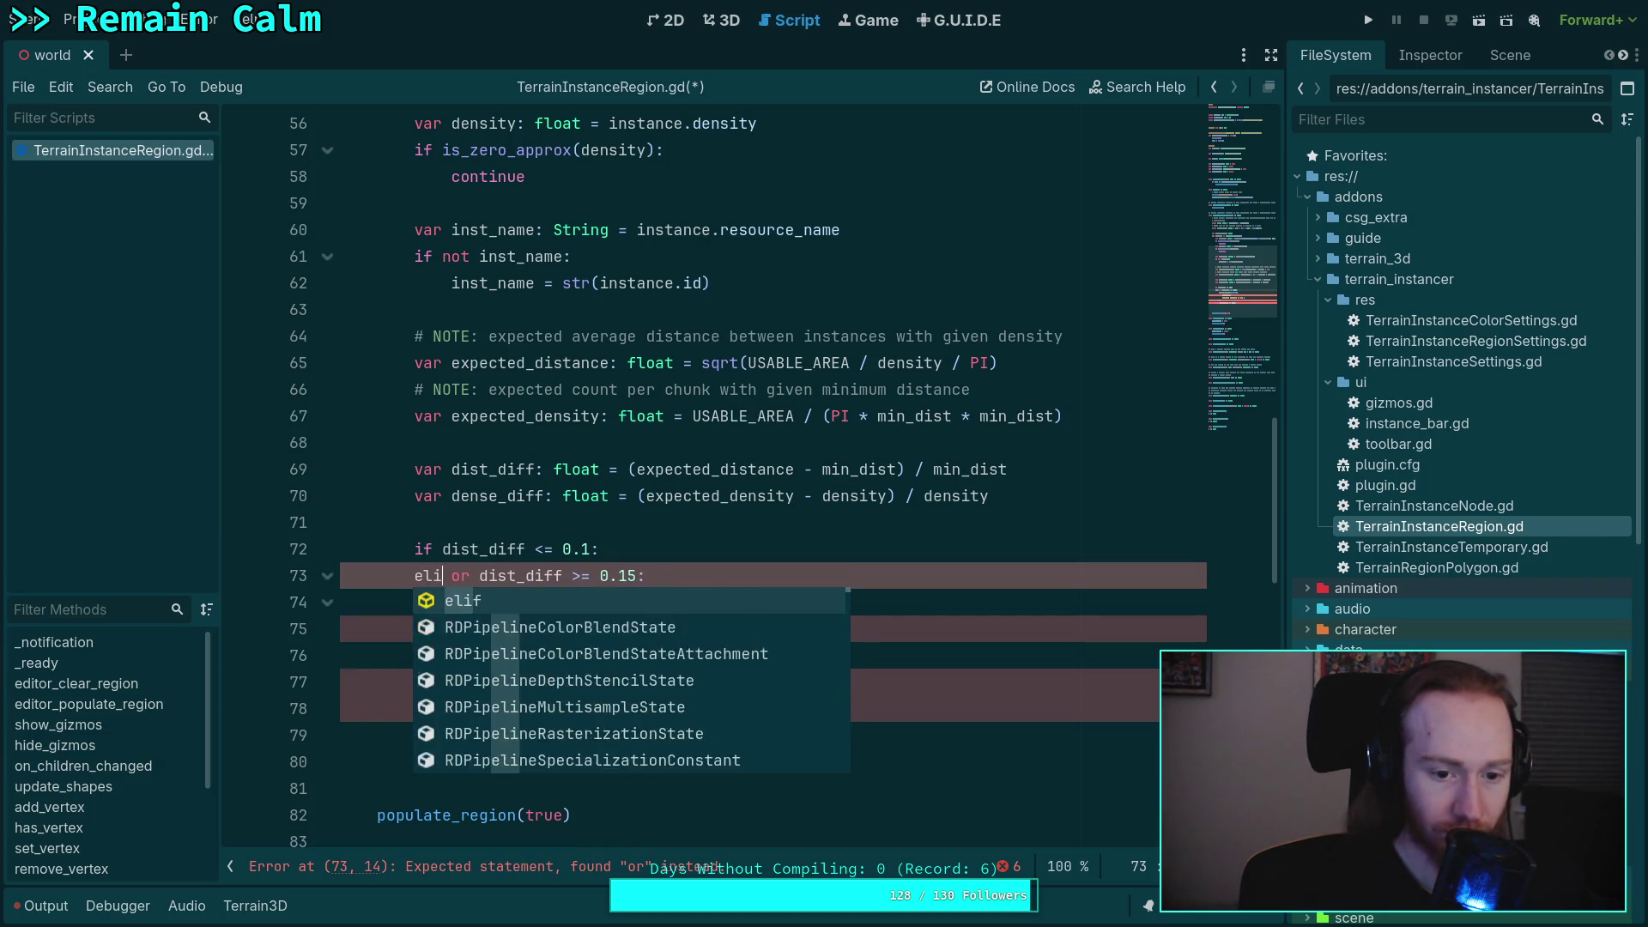
pyautogui.press('Delete')
pyautogui.press('Delete')
pyautogui.press('Delete')
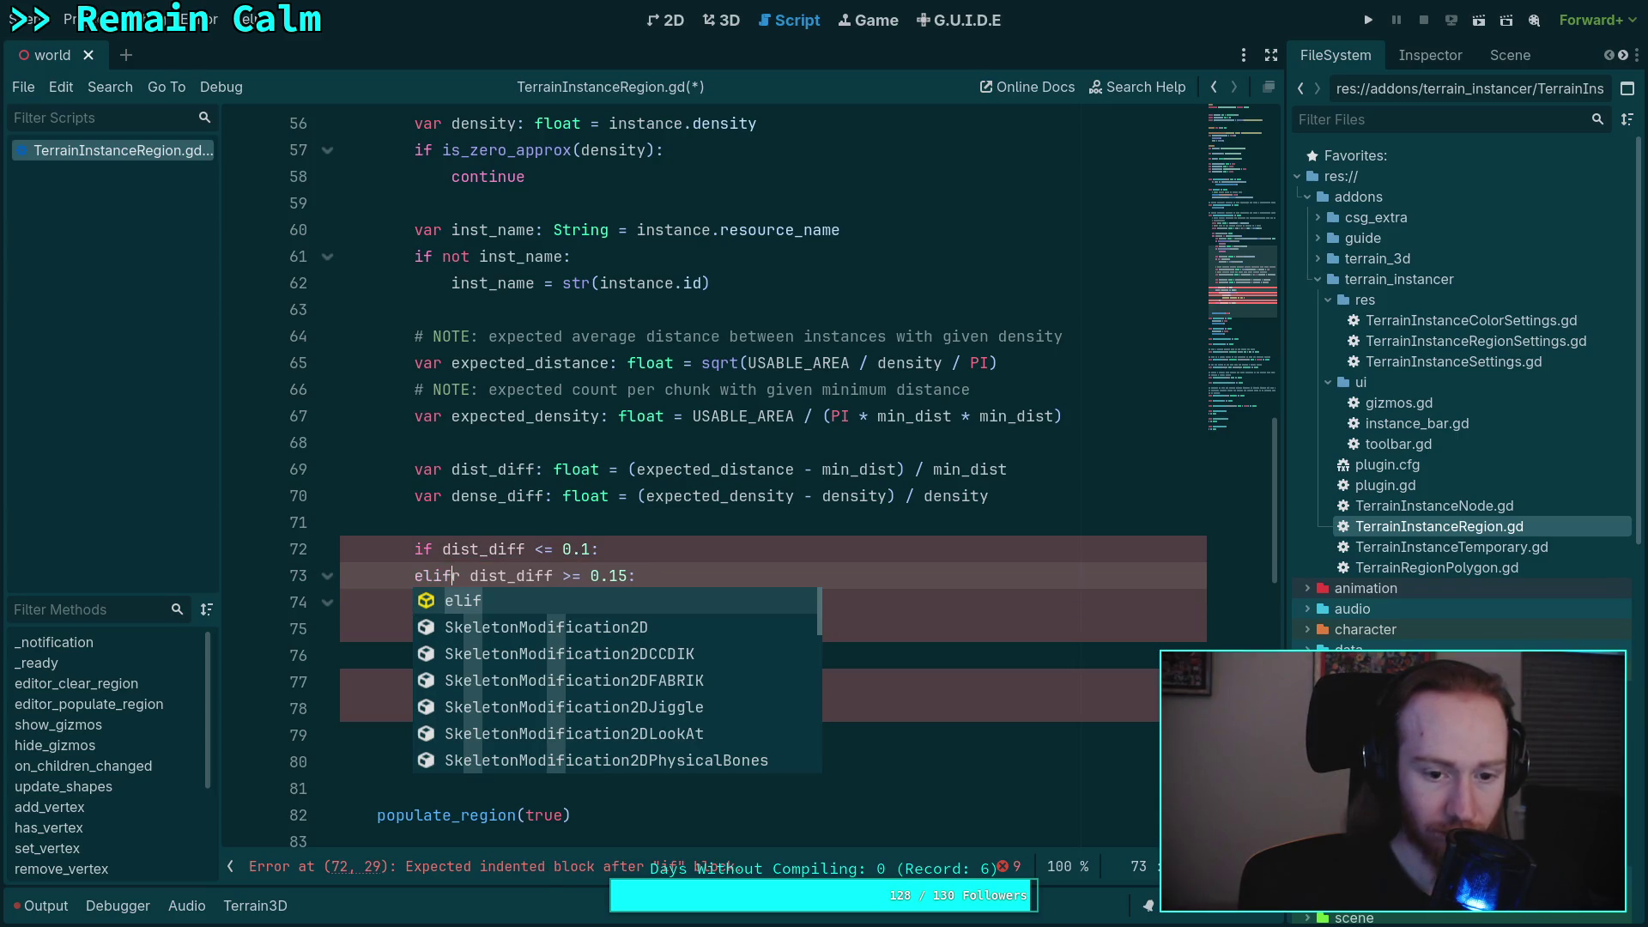
pyautogui.click(635, 524)
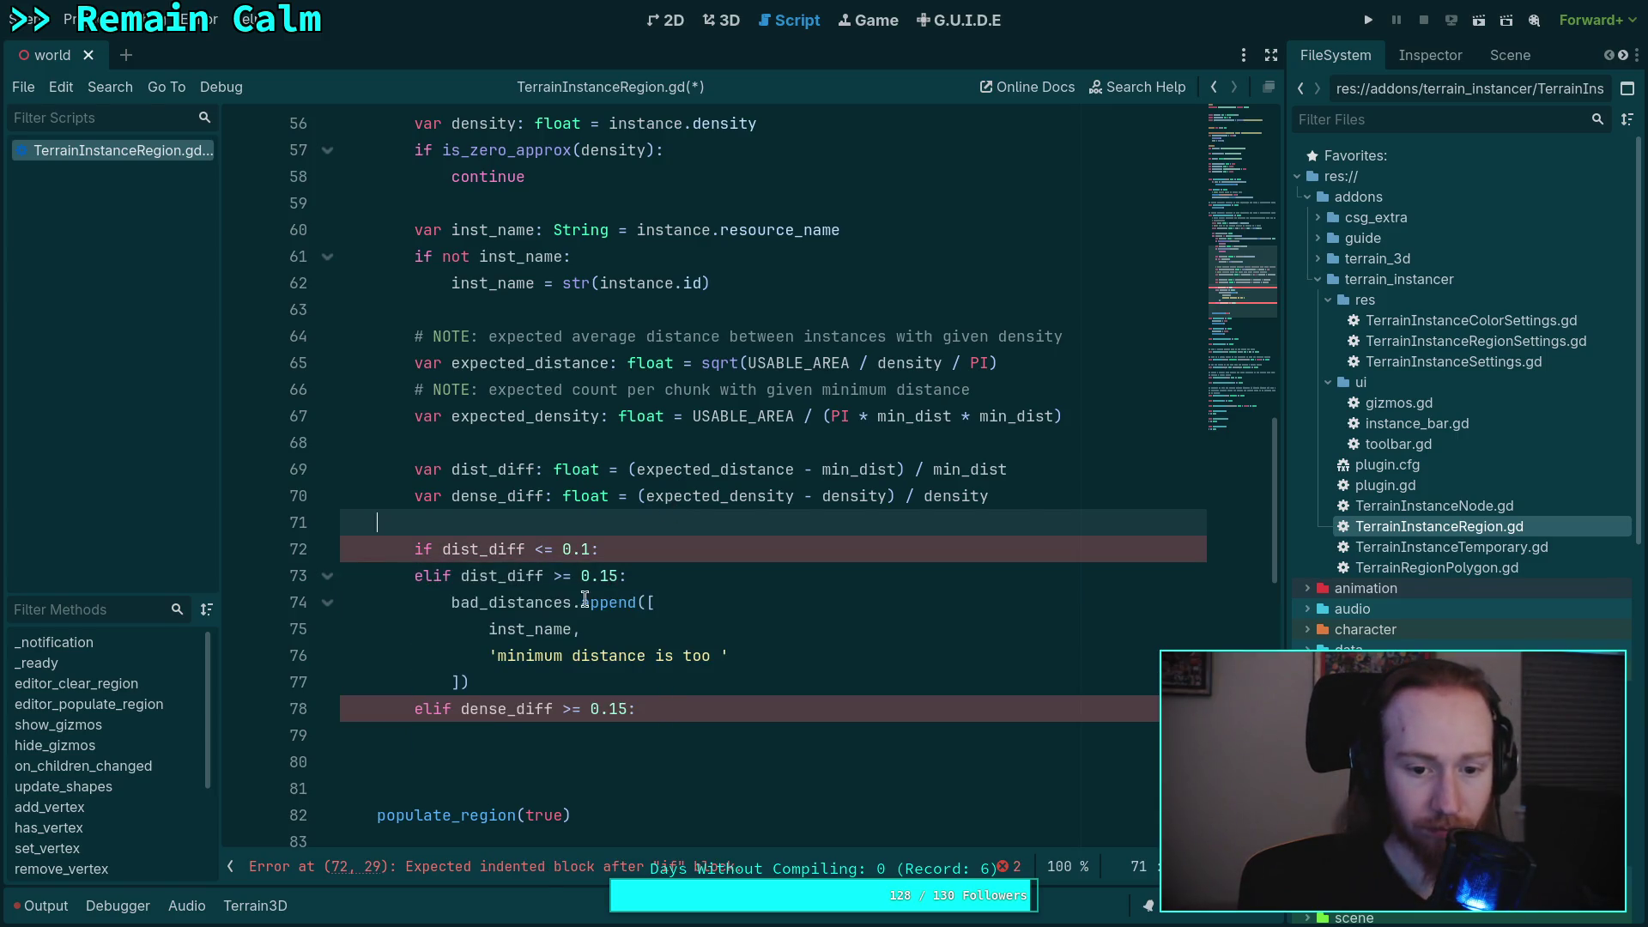
# - Add 'low for' to the warning message and delete the elif upper-bound line
pyautogui.click(721, 656)
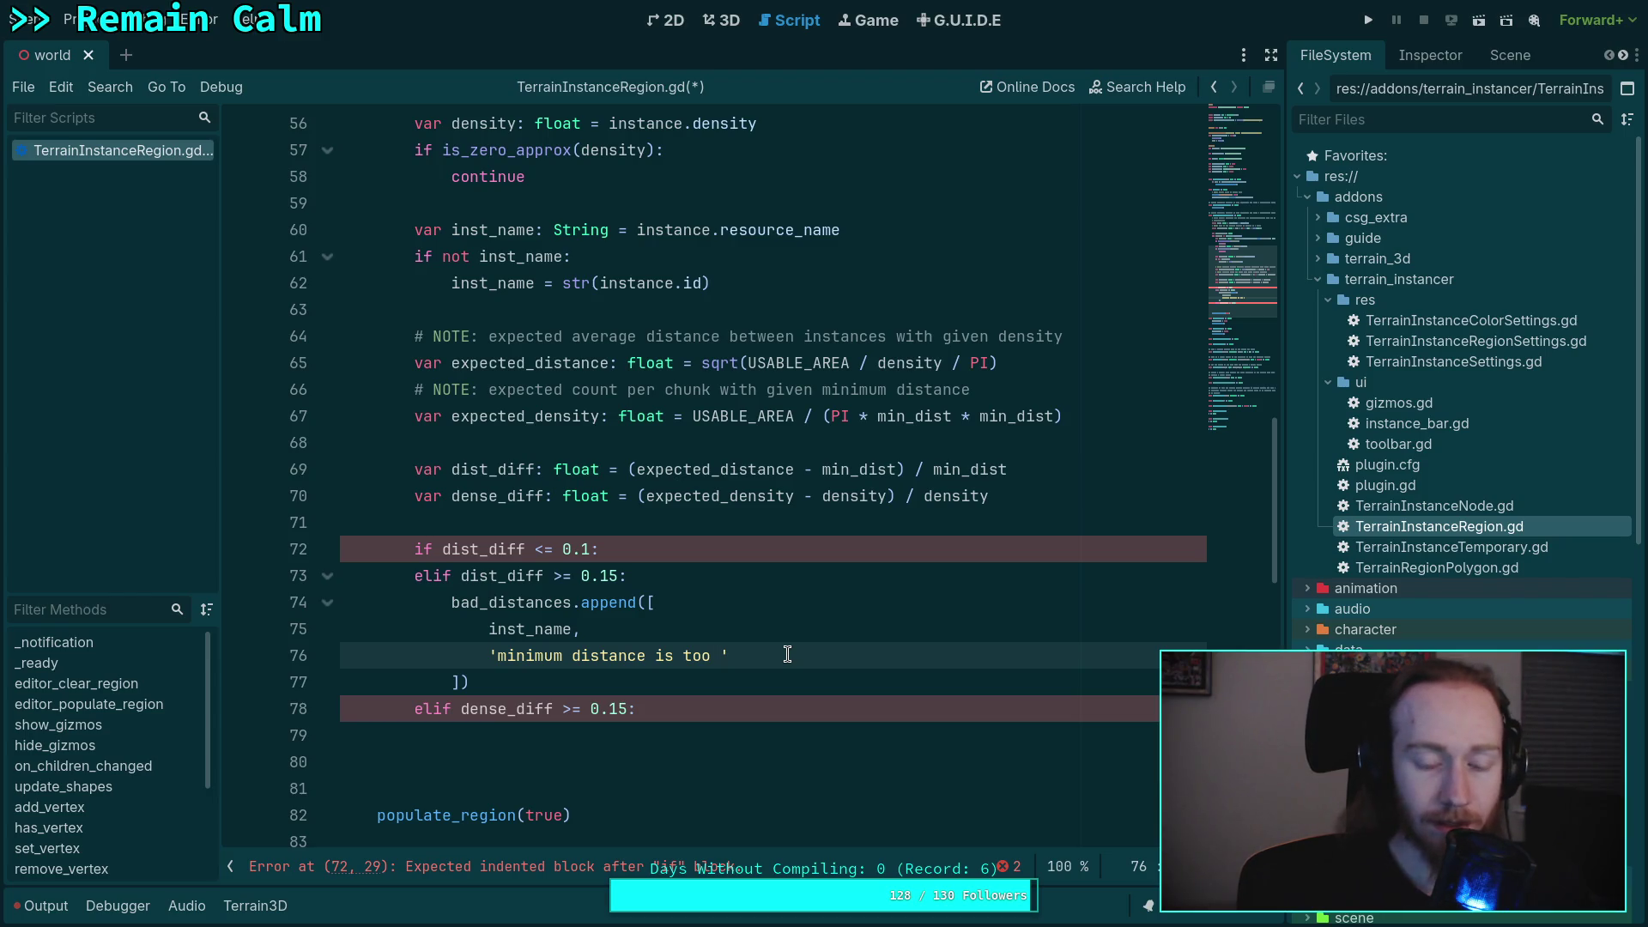
pyautogui.write('low')
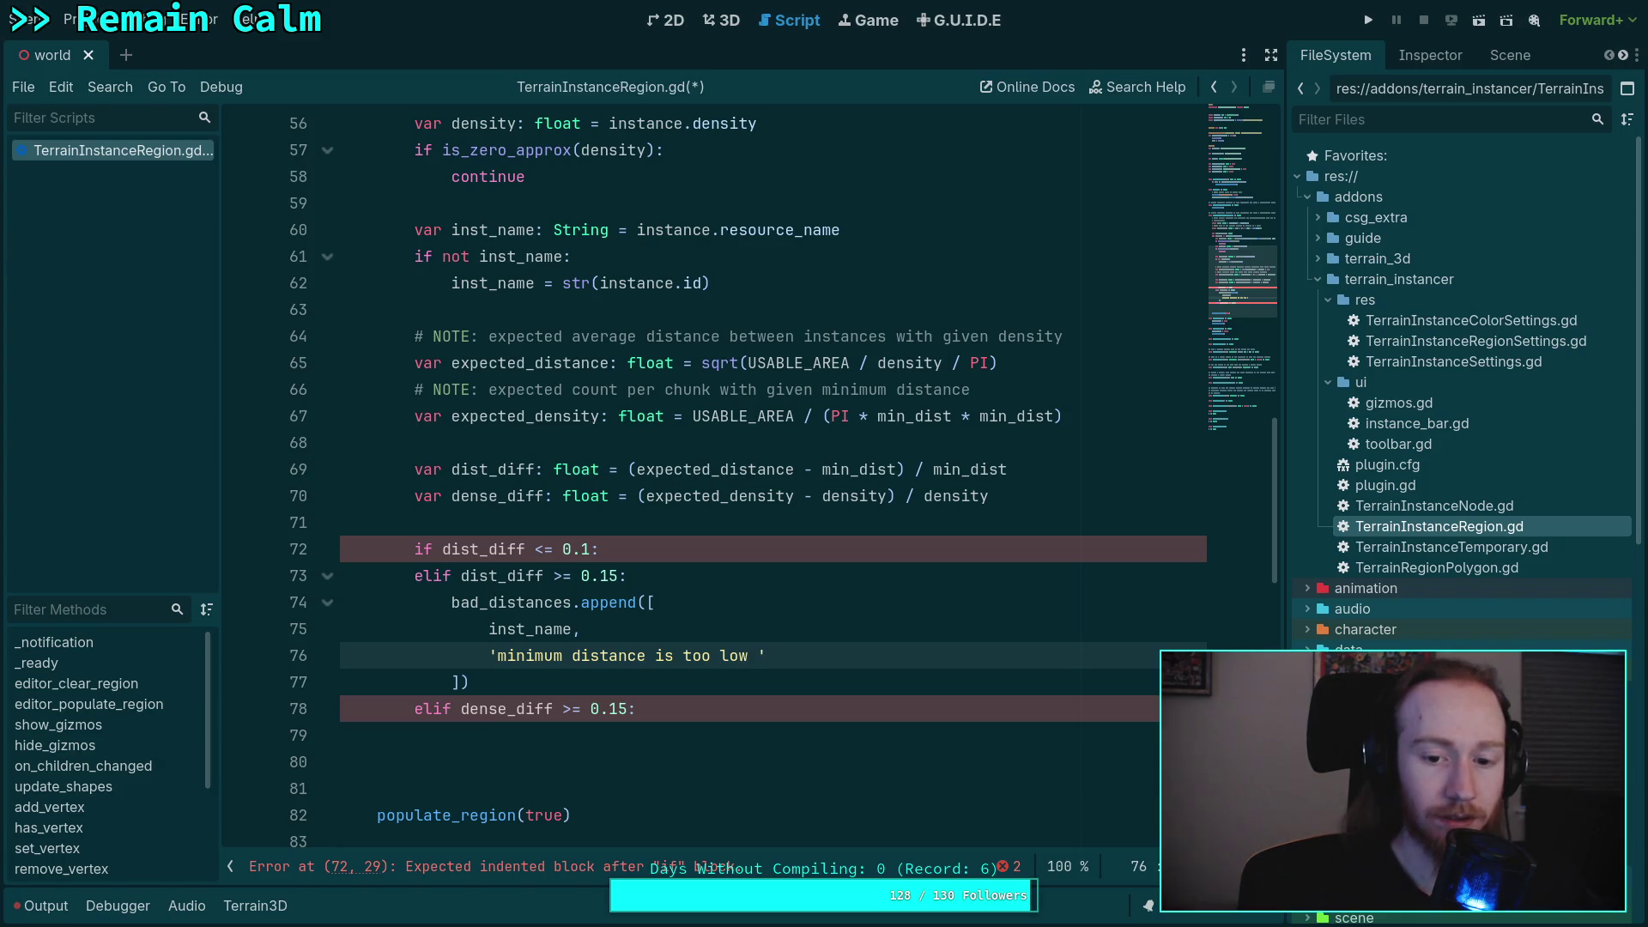
pyautogui.write(' for')
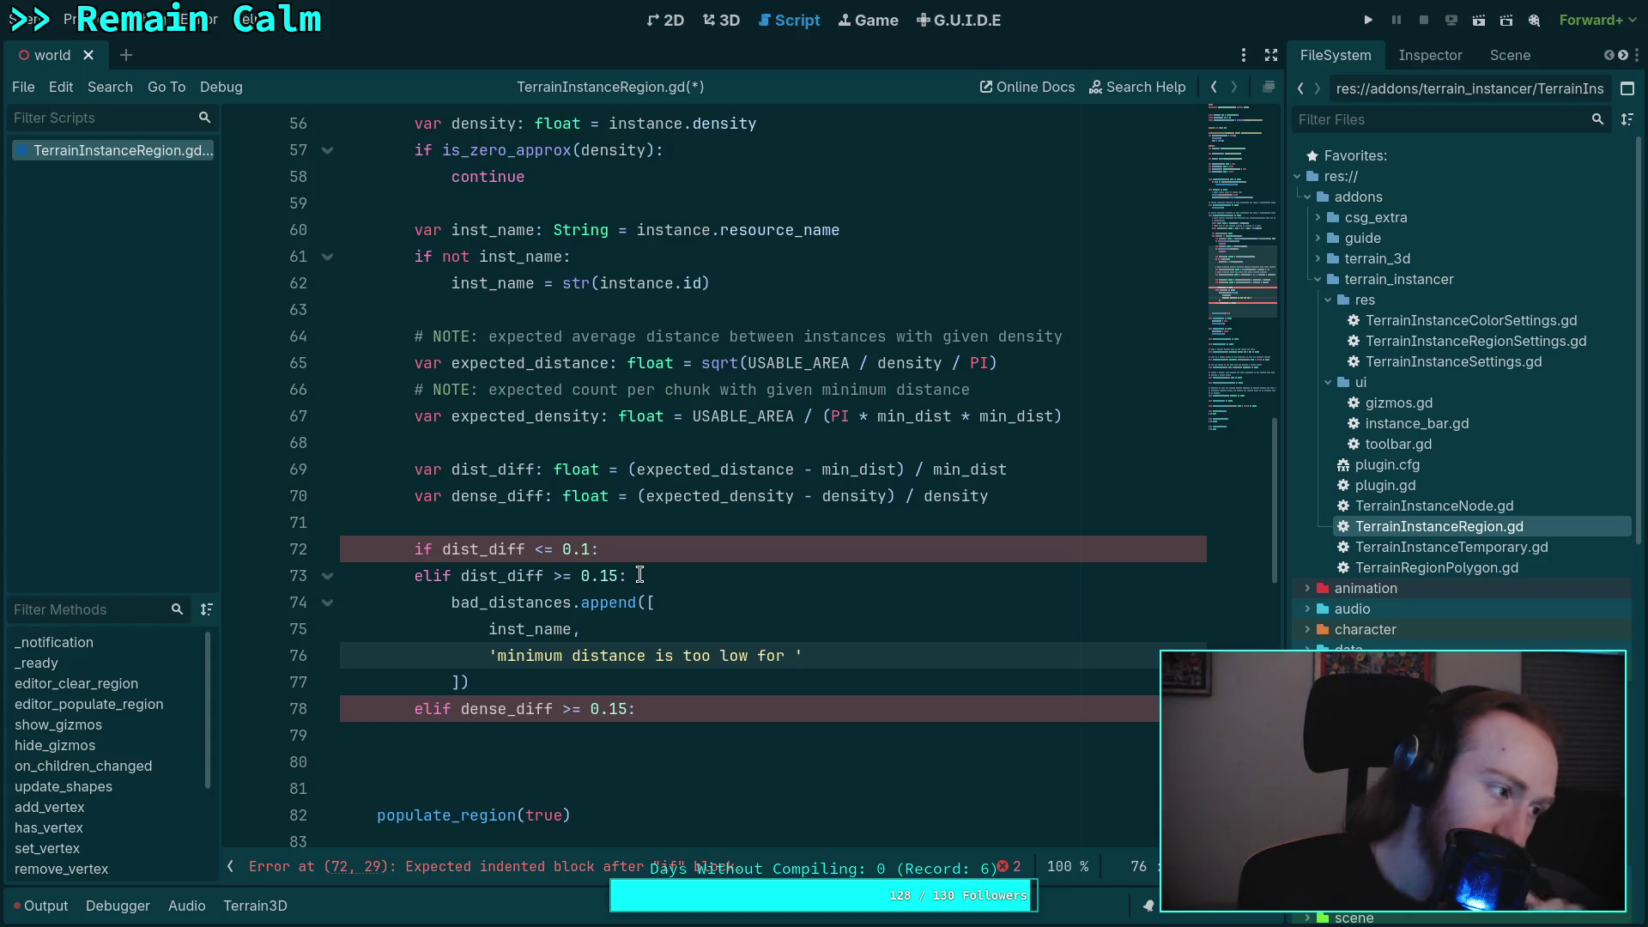
pyautogui.moveTo(684, 567); pyautogui.dragTo(694, 547)
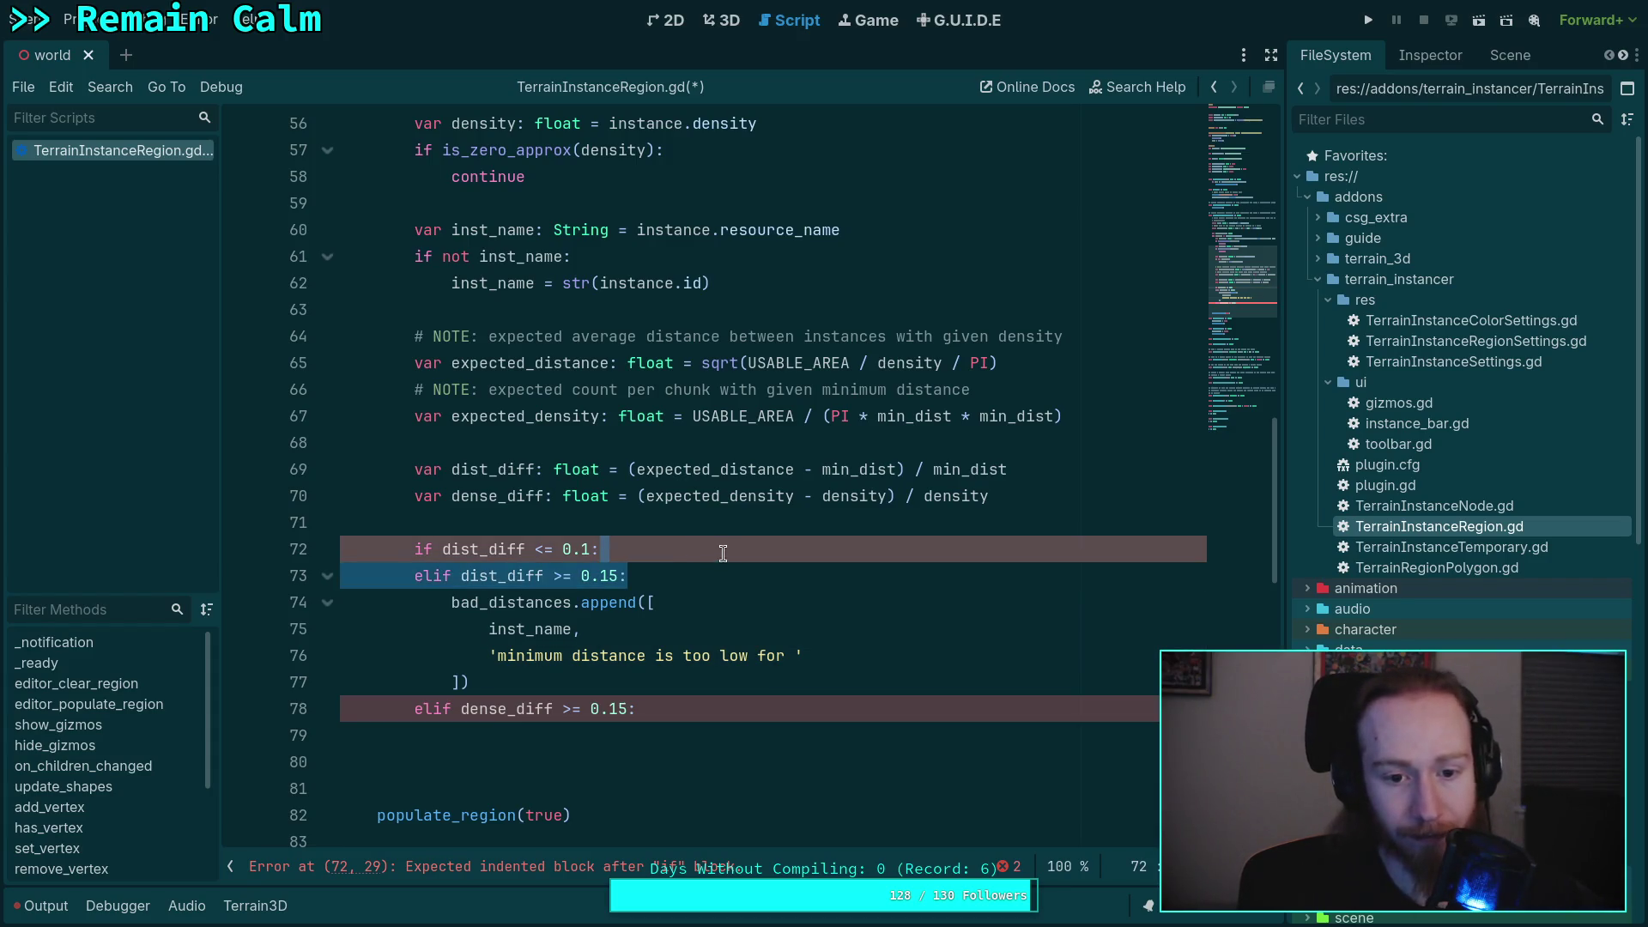
pyautogui.press('BackSpace')
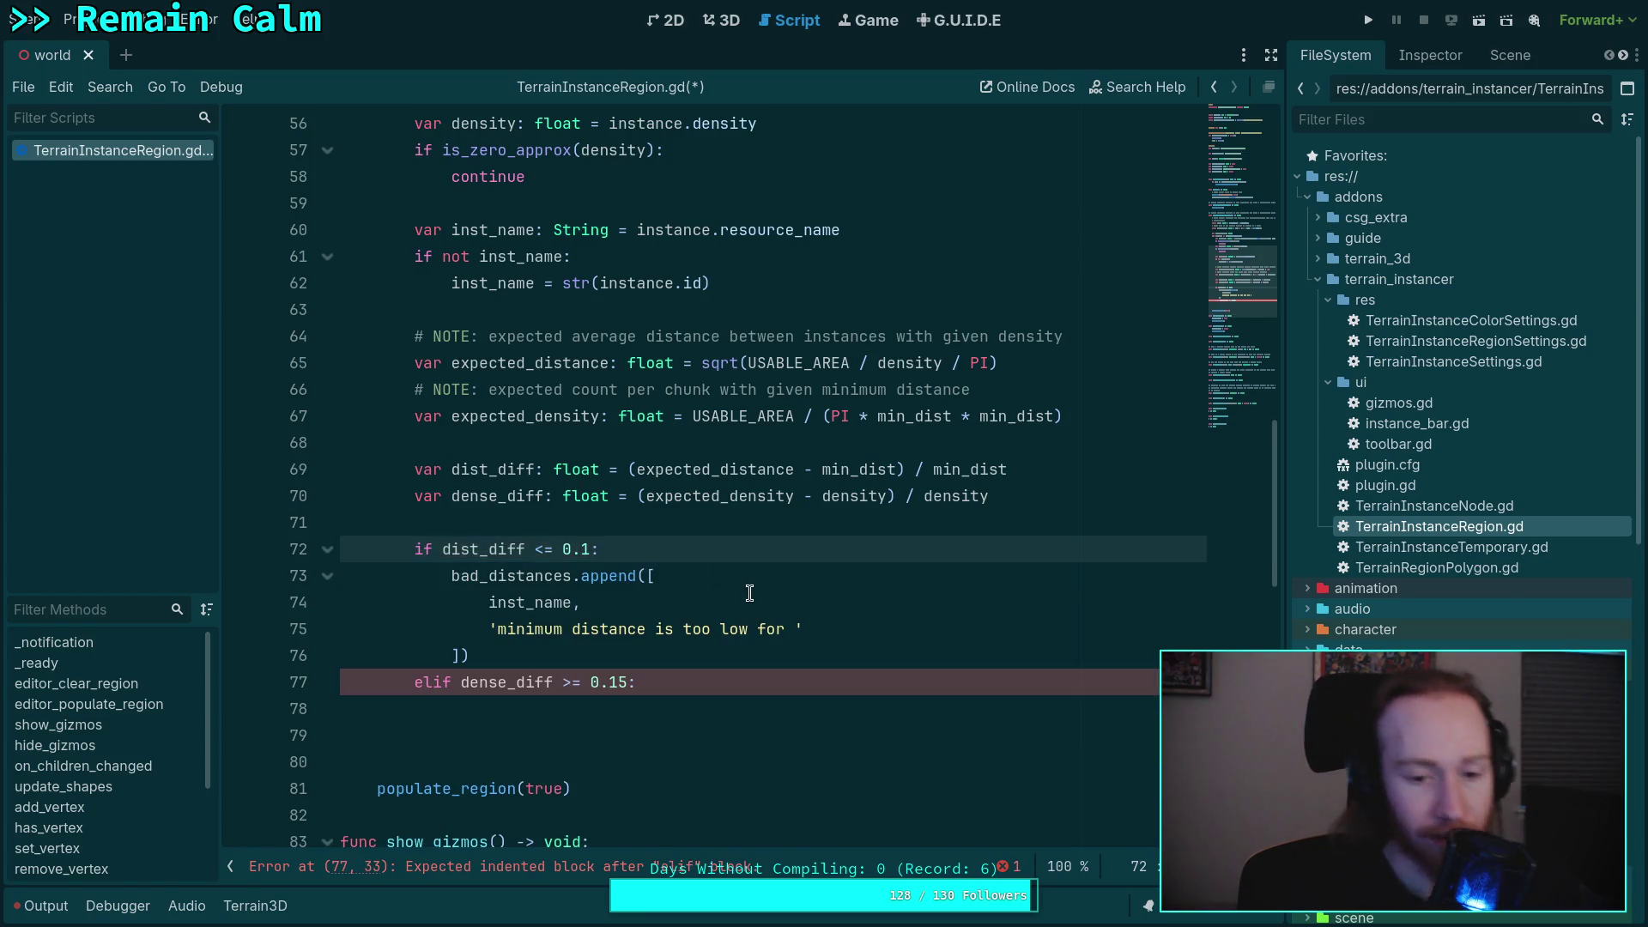
# - Change the threshold to -0.1 and reword the message to end 'high for desired density',
pyautogui.click(563, 549)
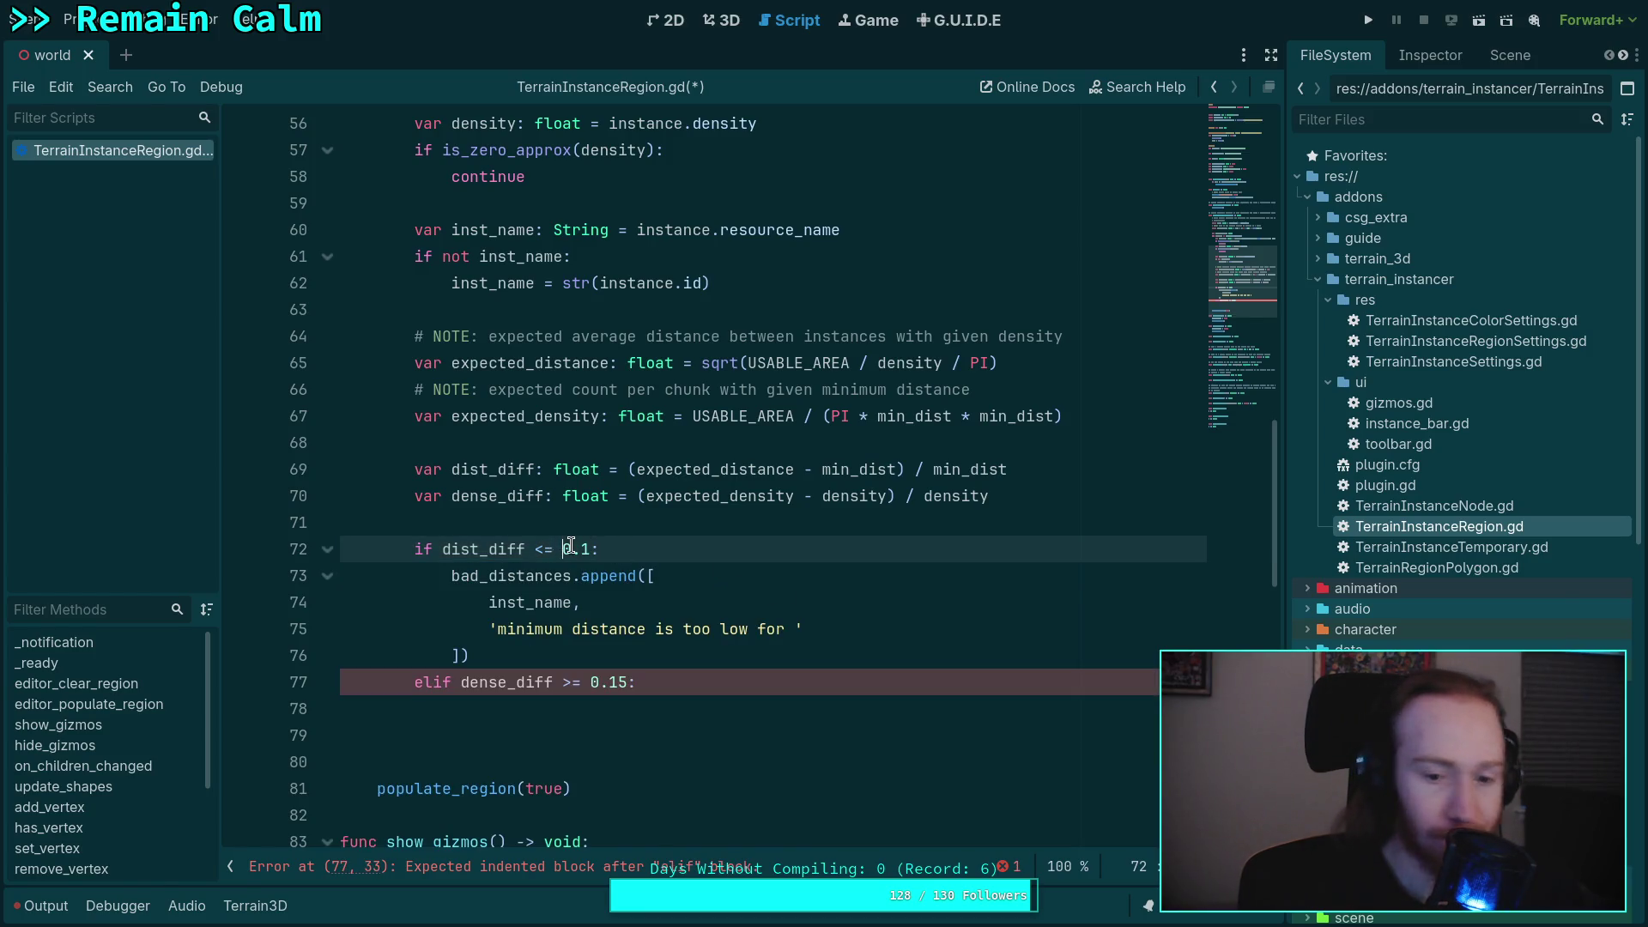
pyautogui.write('-')
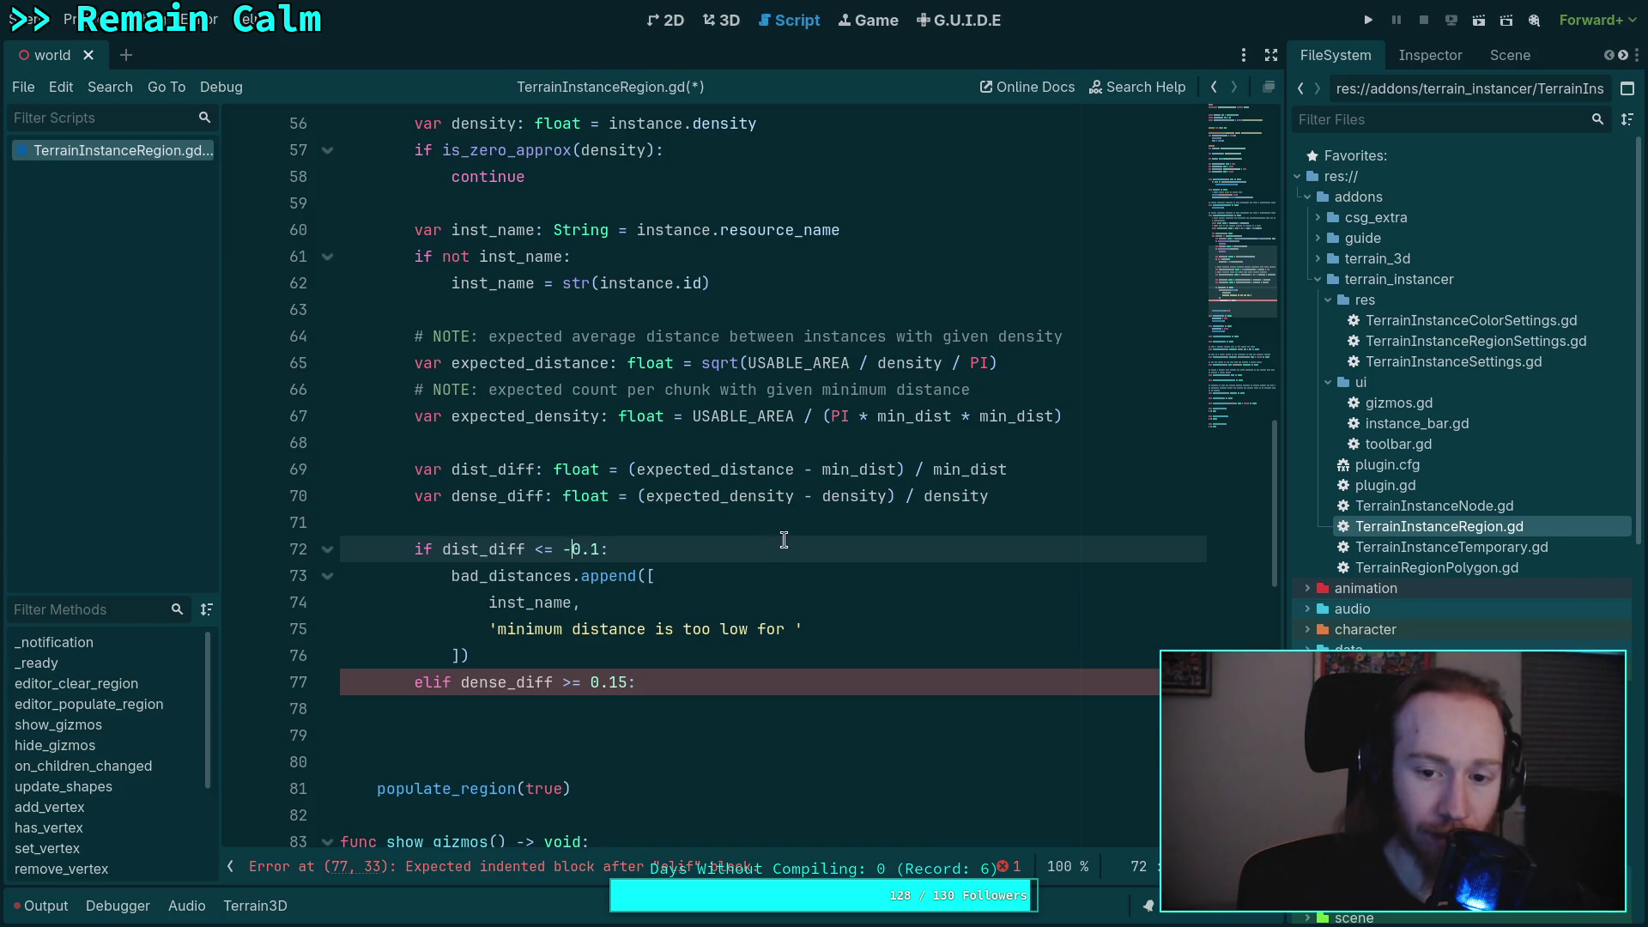
pyautogui.doubleClick(729, 631)
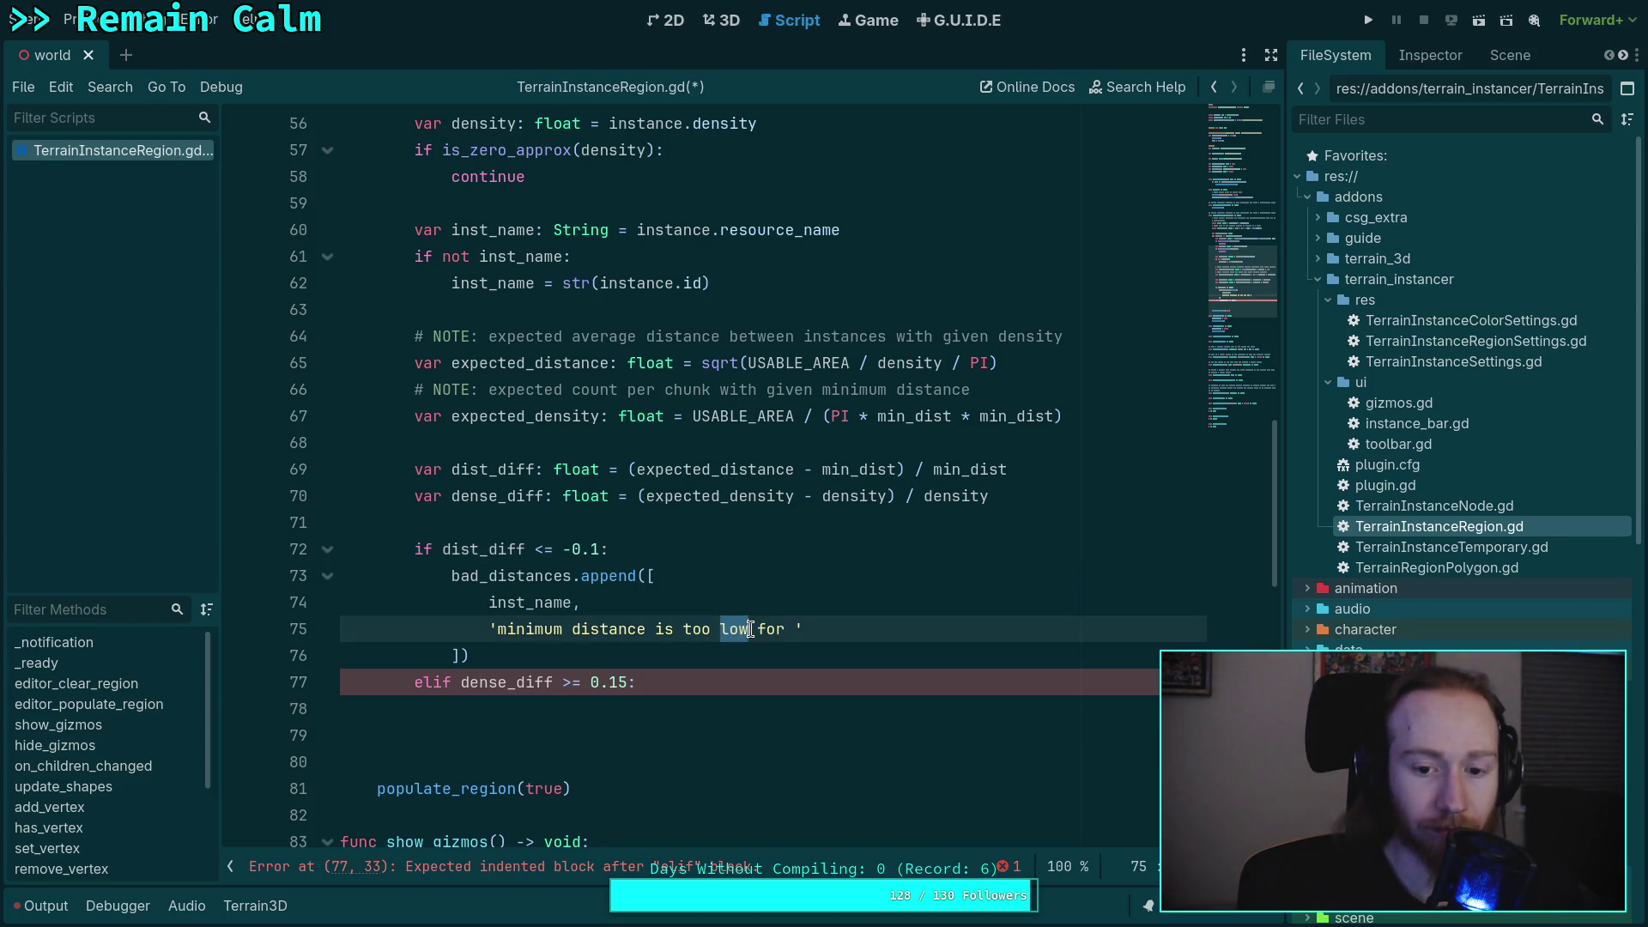
pyautogui.write('high for ')
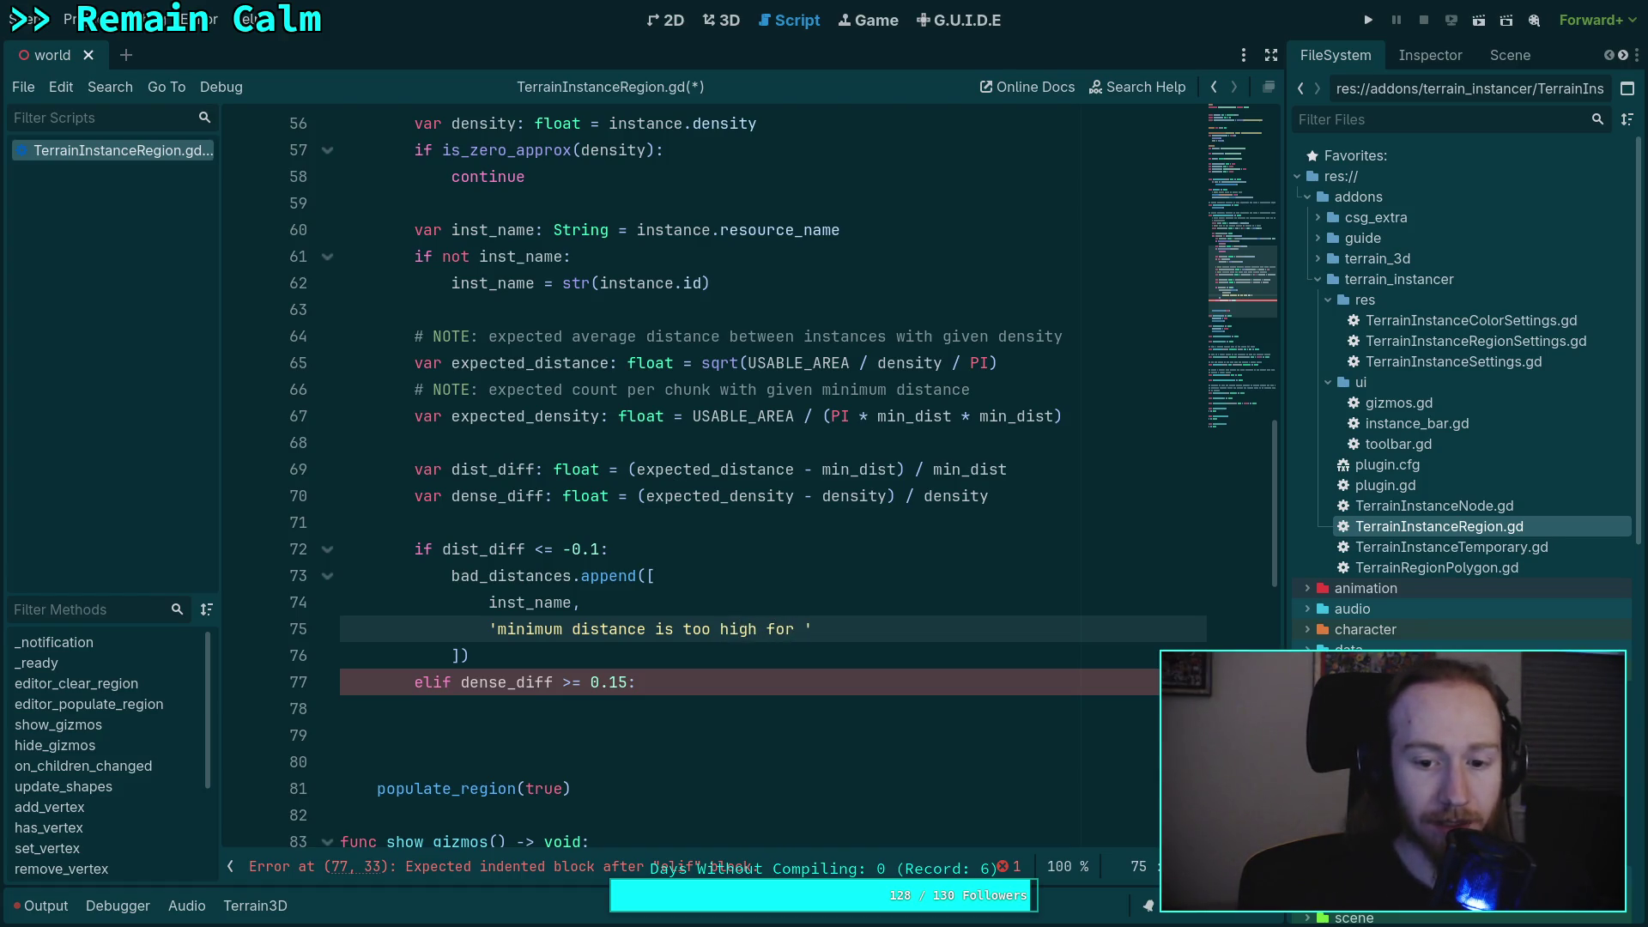
pyautogui.write('desir')
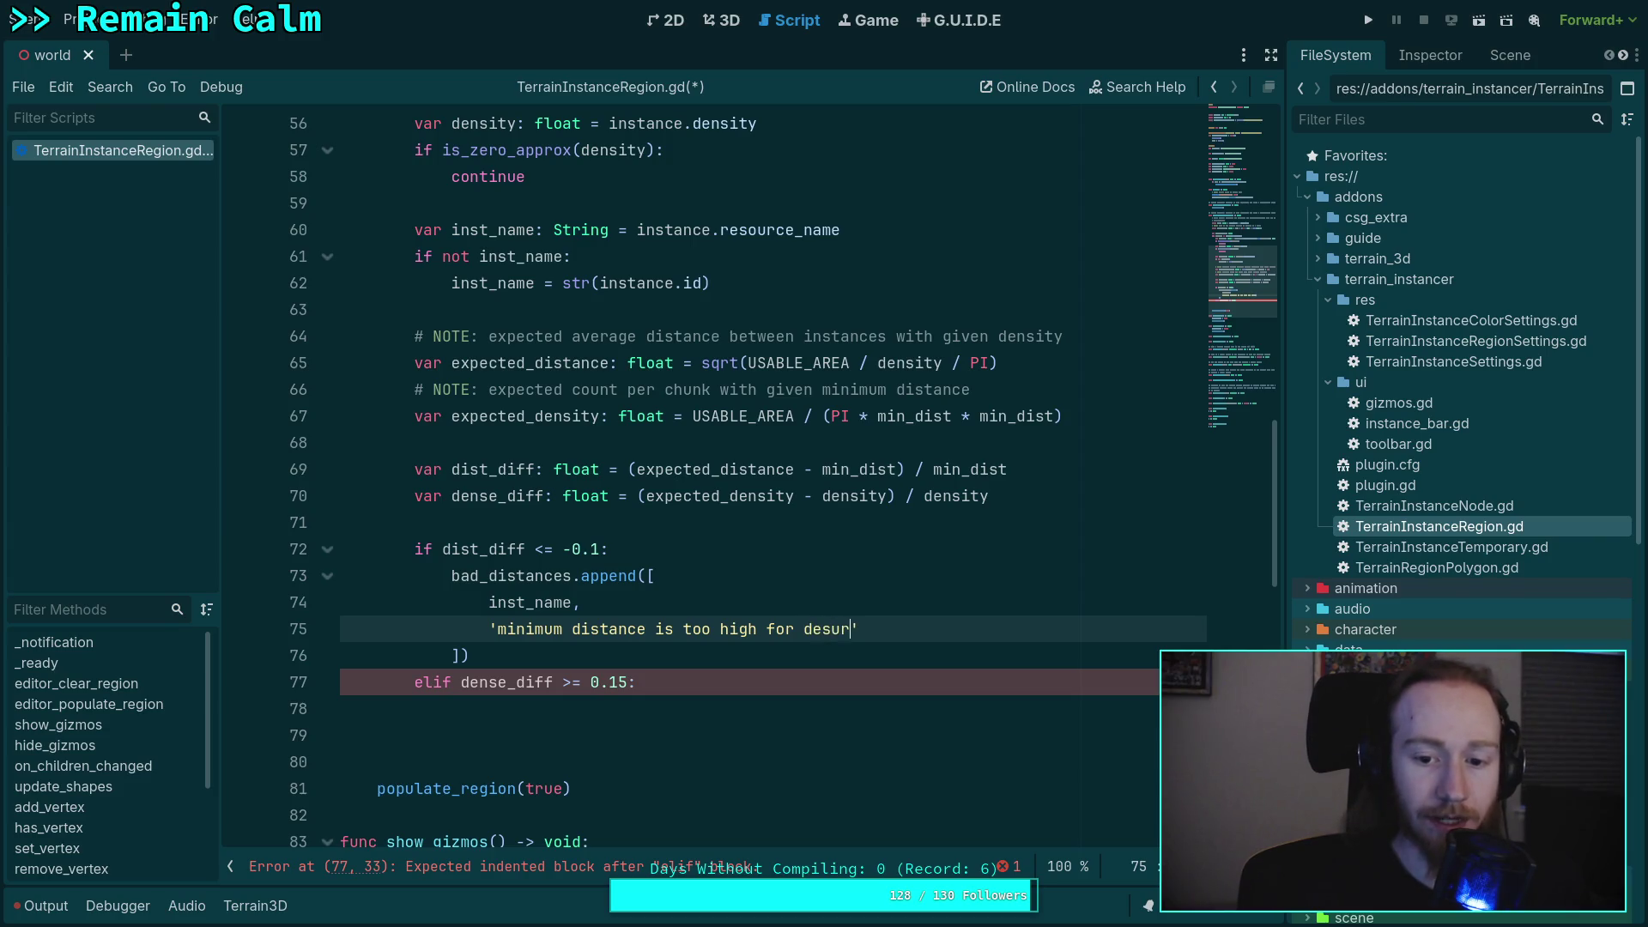
pyautogui.write("ed density'")
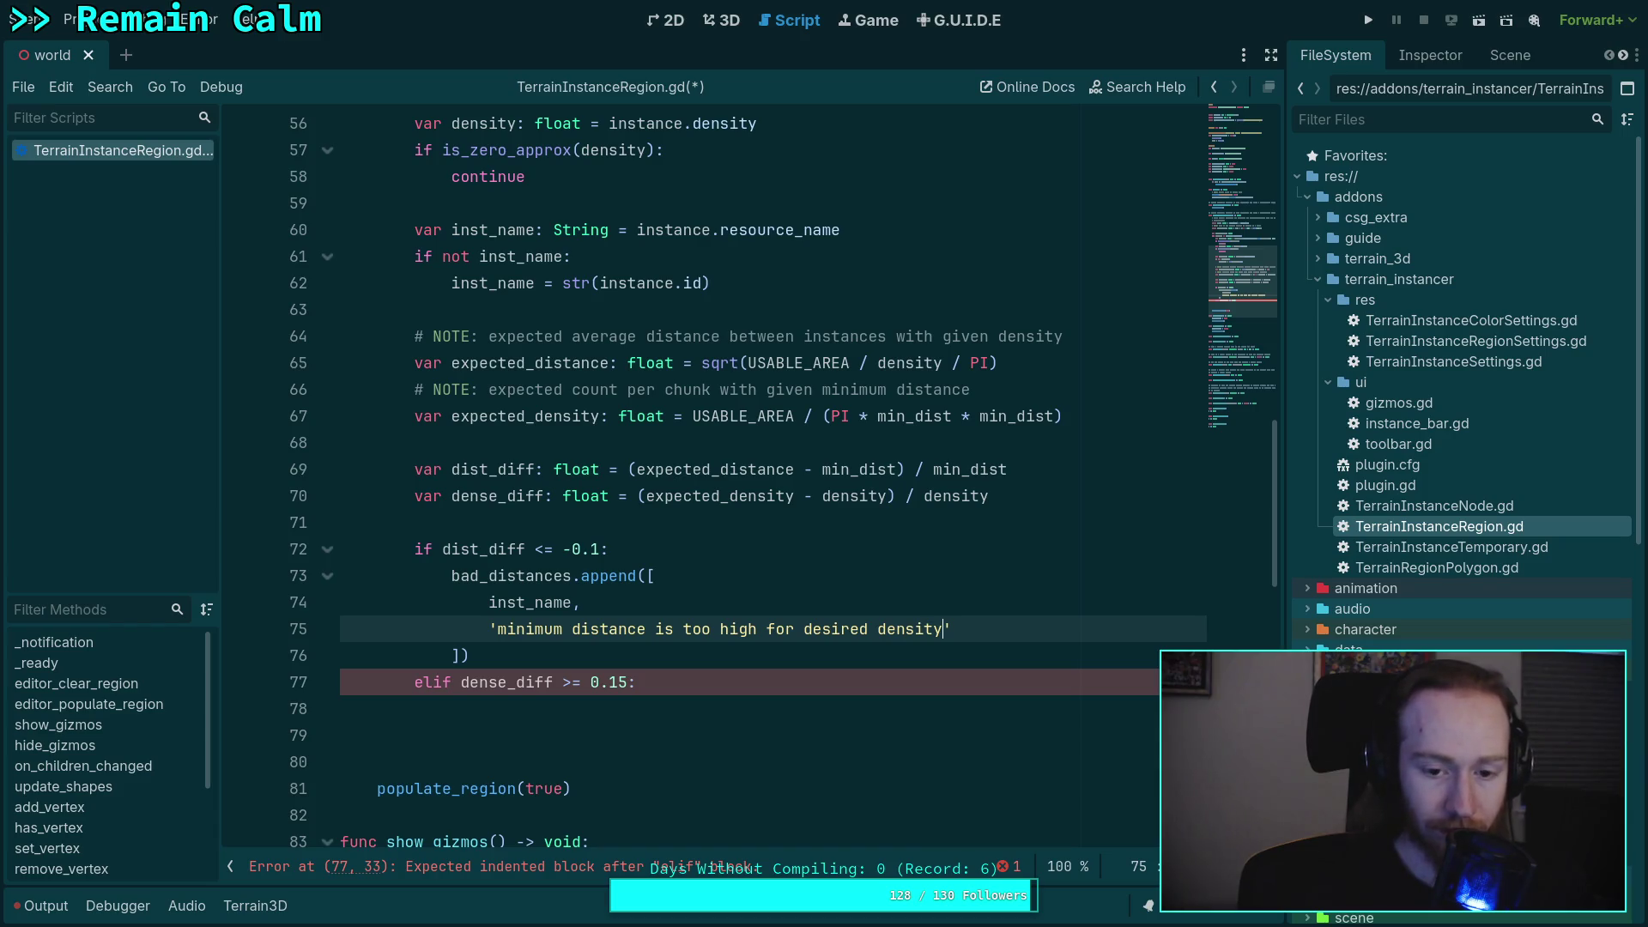
pyautogui.write(',')
pyautogui.press('Return')
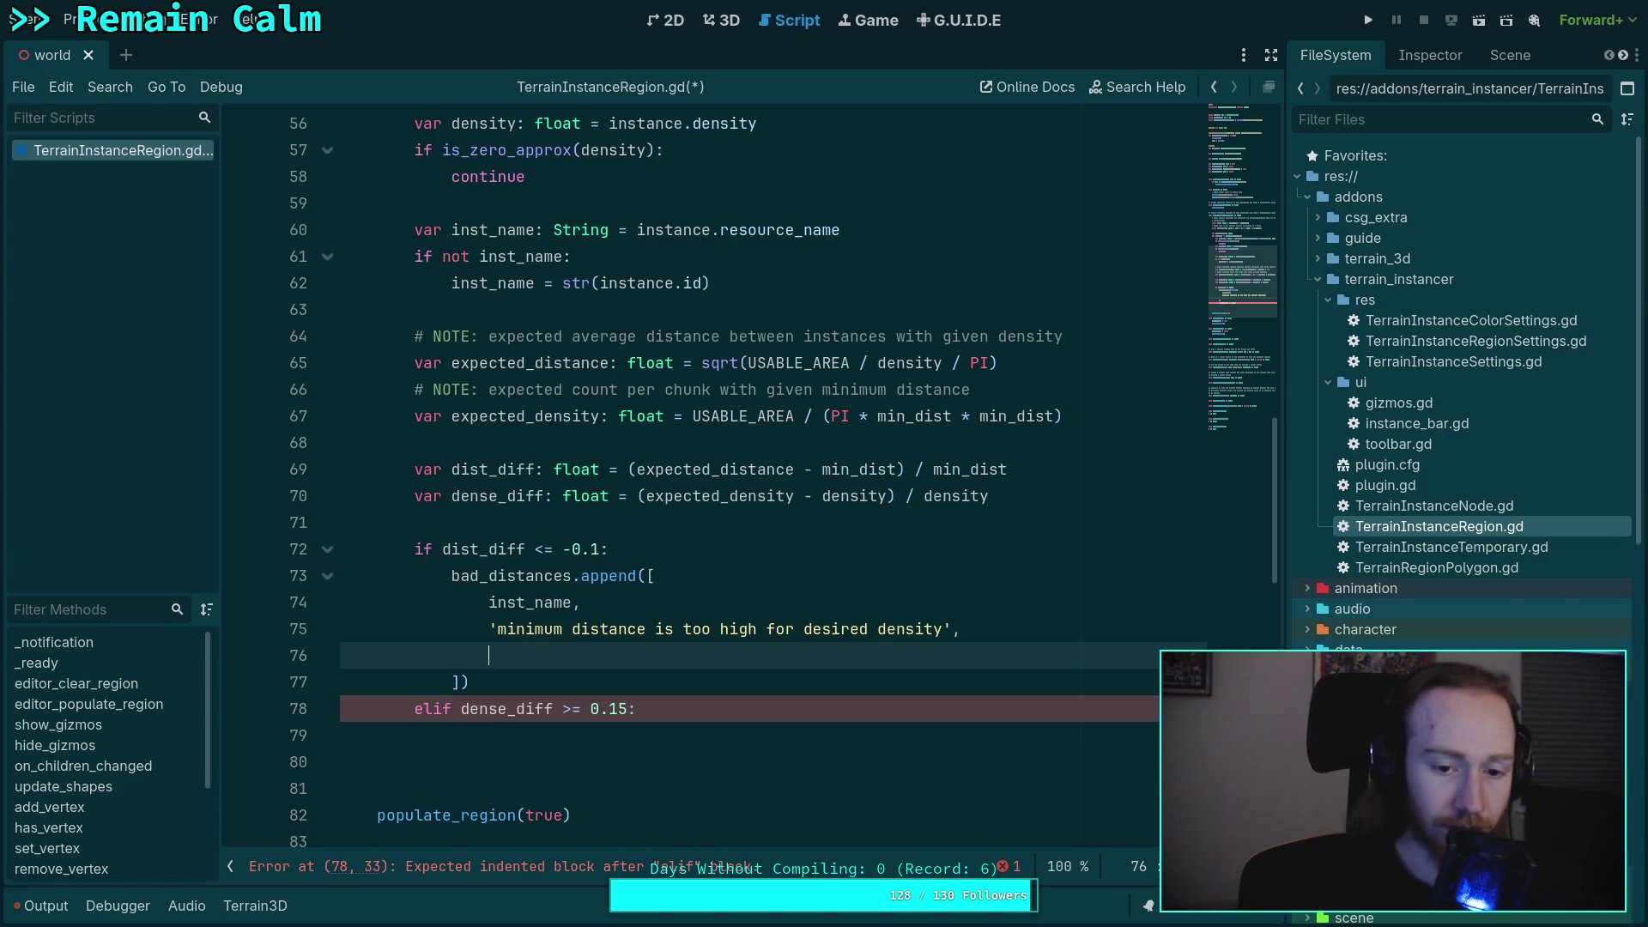
# - Remove ' for desired density' so the message reads 'minimum distance is too high'
pyautogui.click(942, 627)
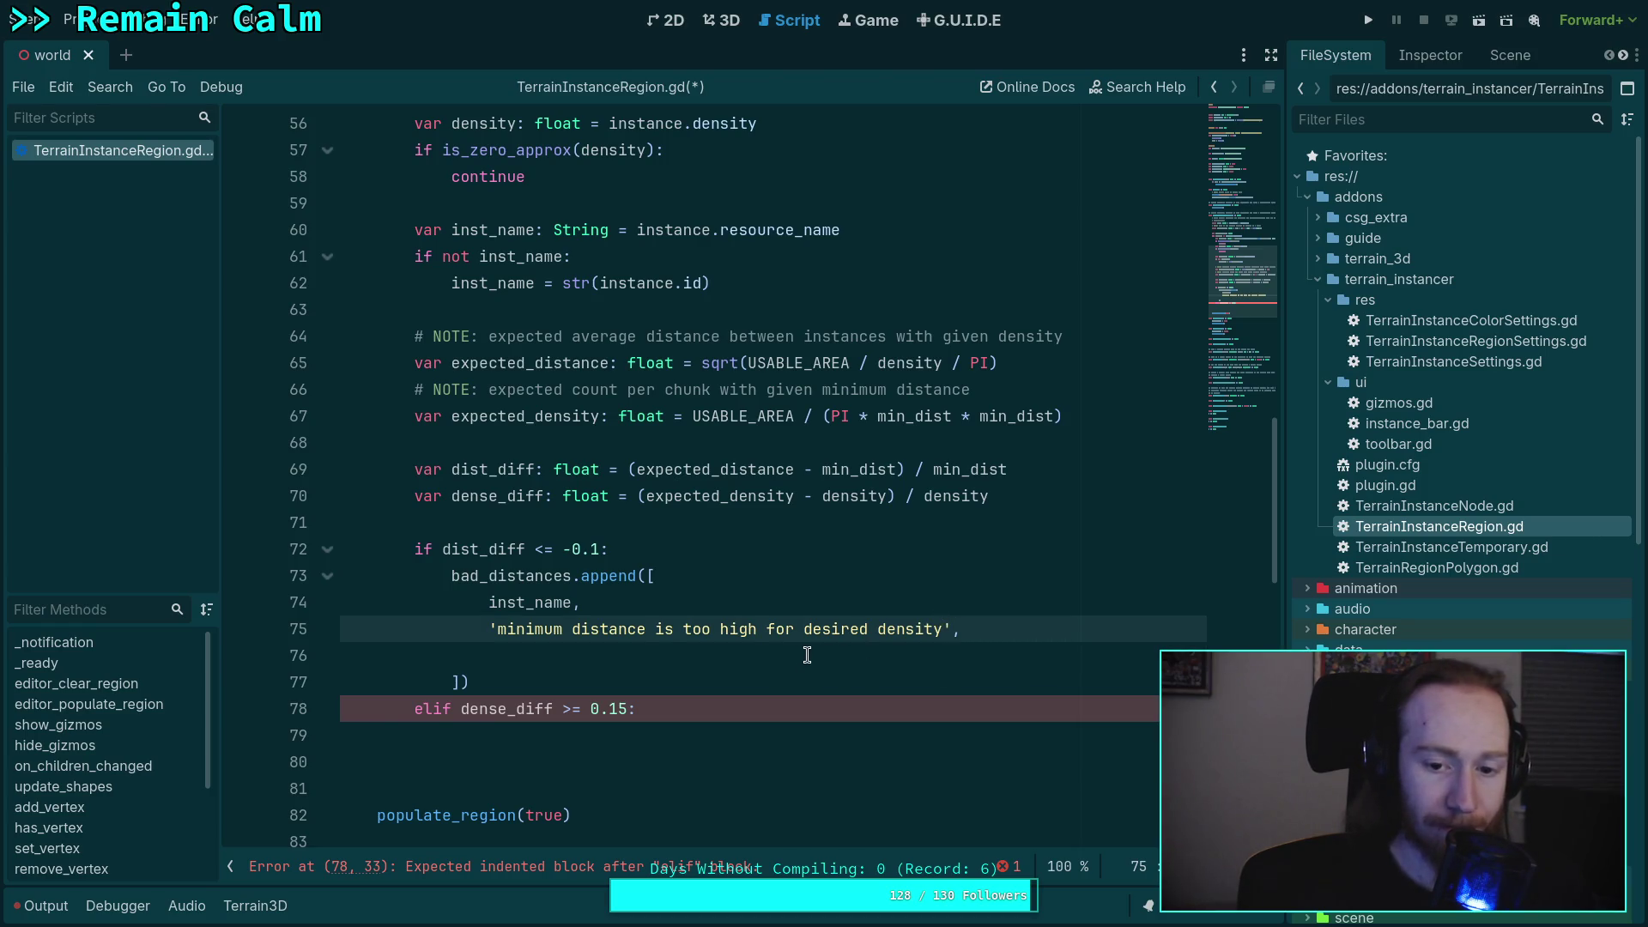
pyautogui.moveTo(759, 629); pyautogui.dragTo(942, 631)
pyautogui.press('BackSpace')
pyautogui.click(838, 660)
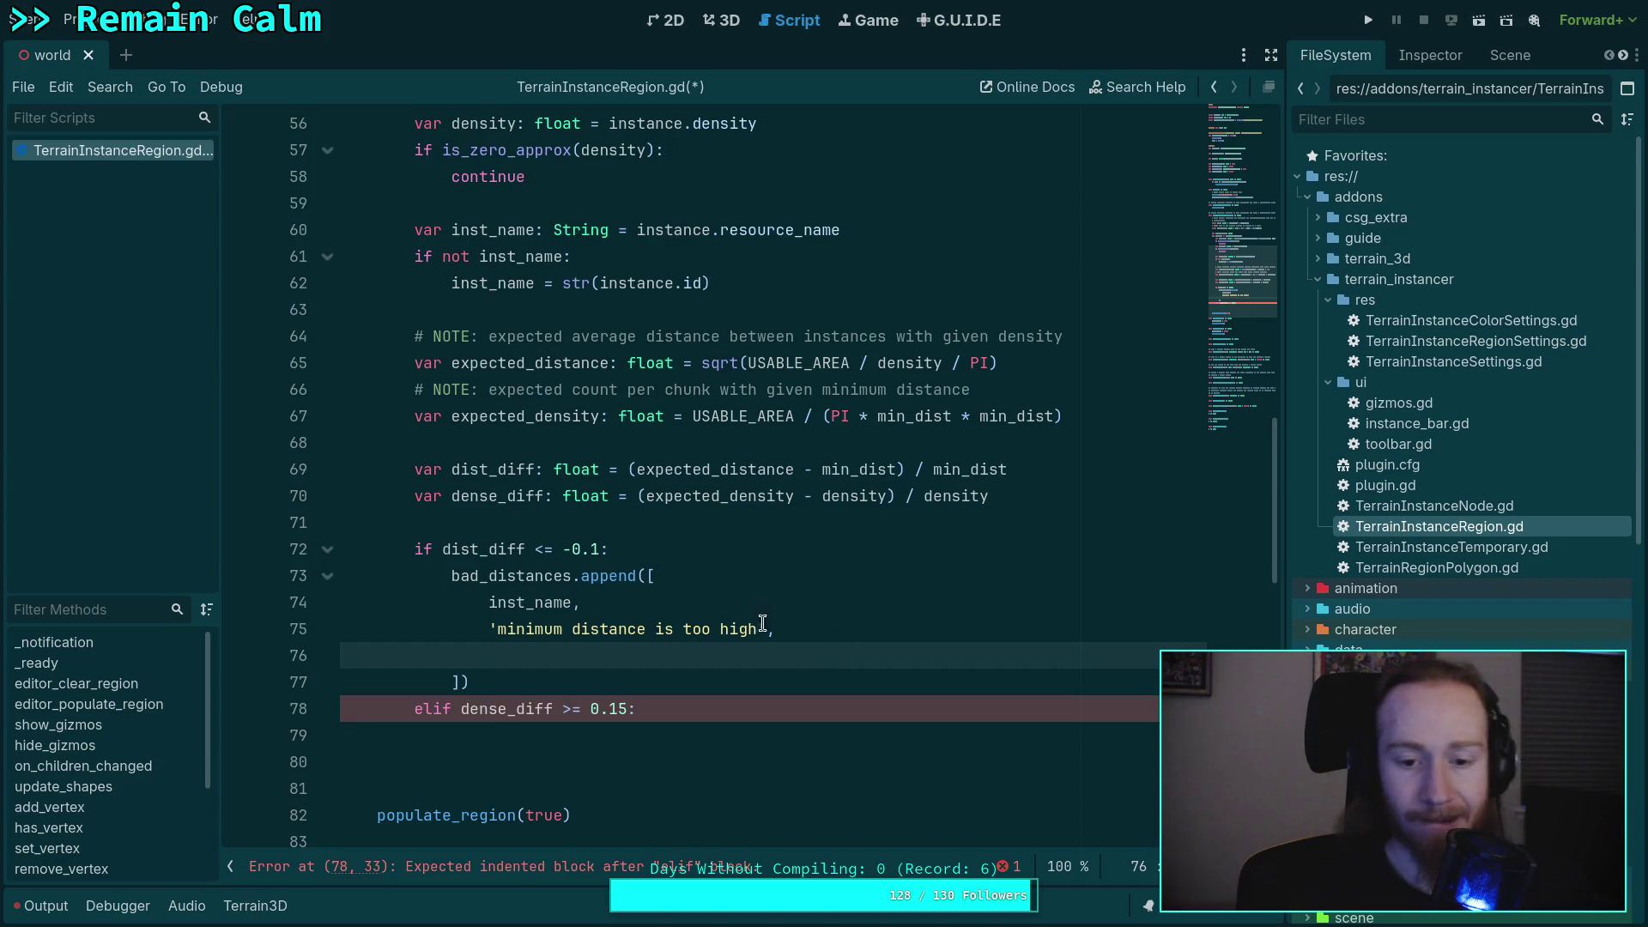
pyautogui.click(686, 616)
pyautogui.write("'")
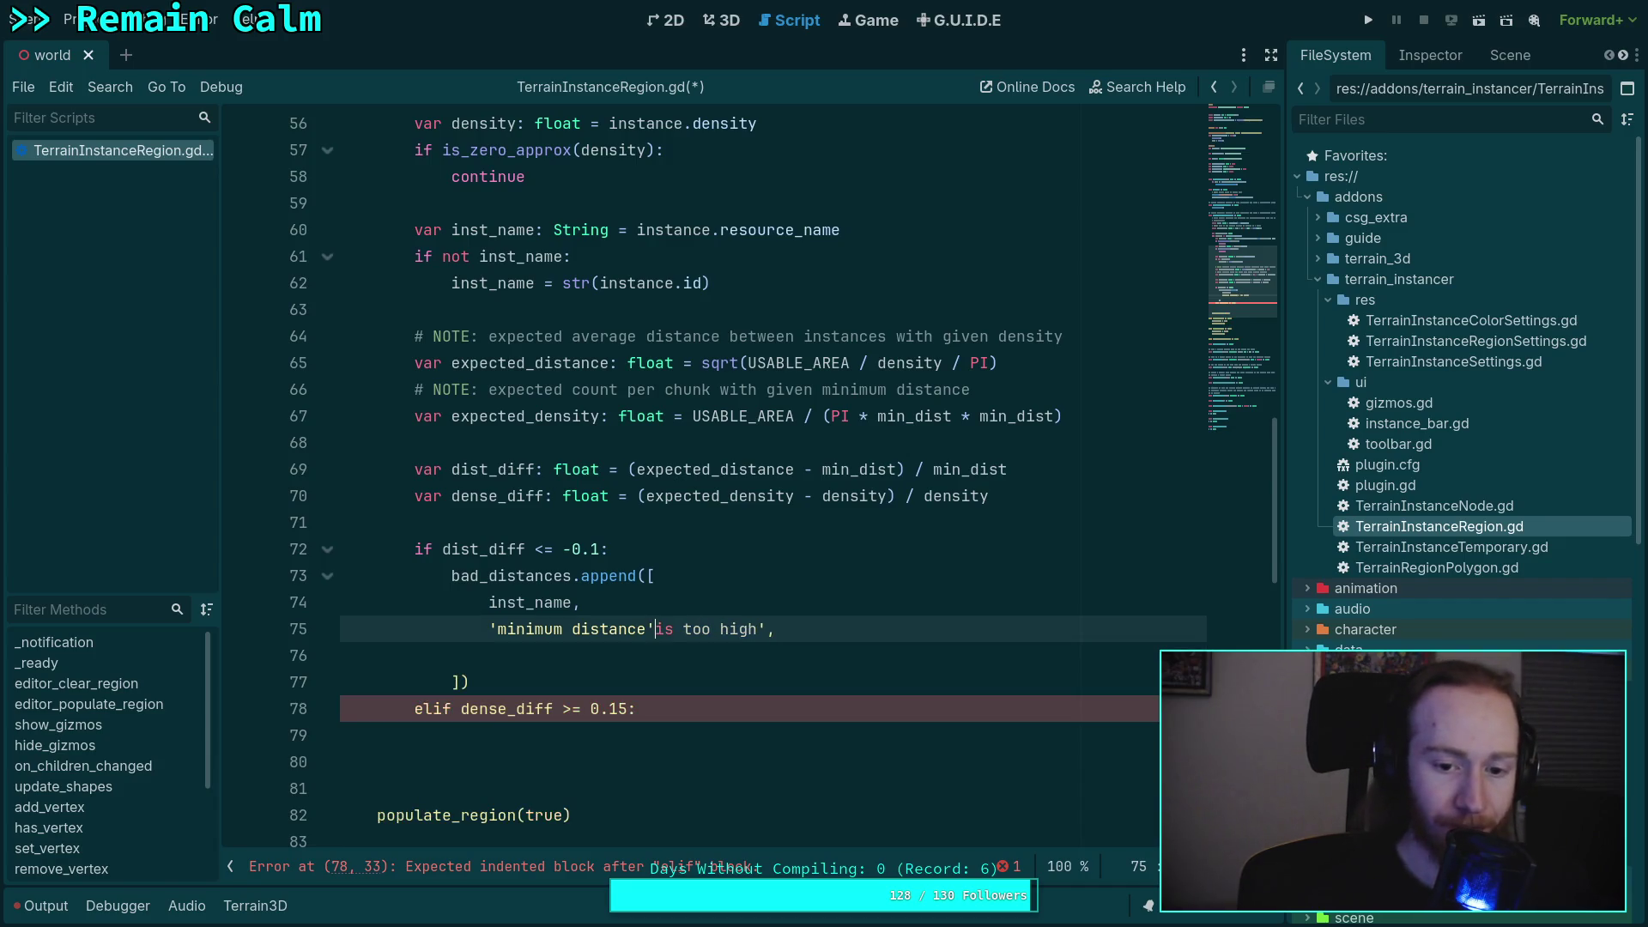
# - Cut the message string down to 'minimum distance' as its own list item
pyautogui.hotkey('ctrl', 'Left')
pyautogui.press('BackSpace')
pyautogui.write("',")
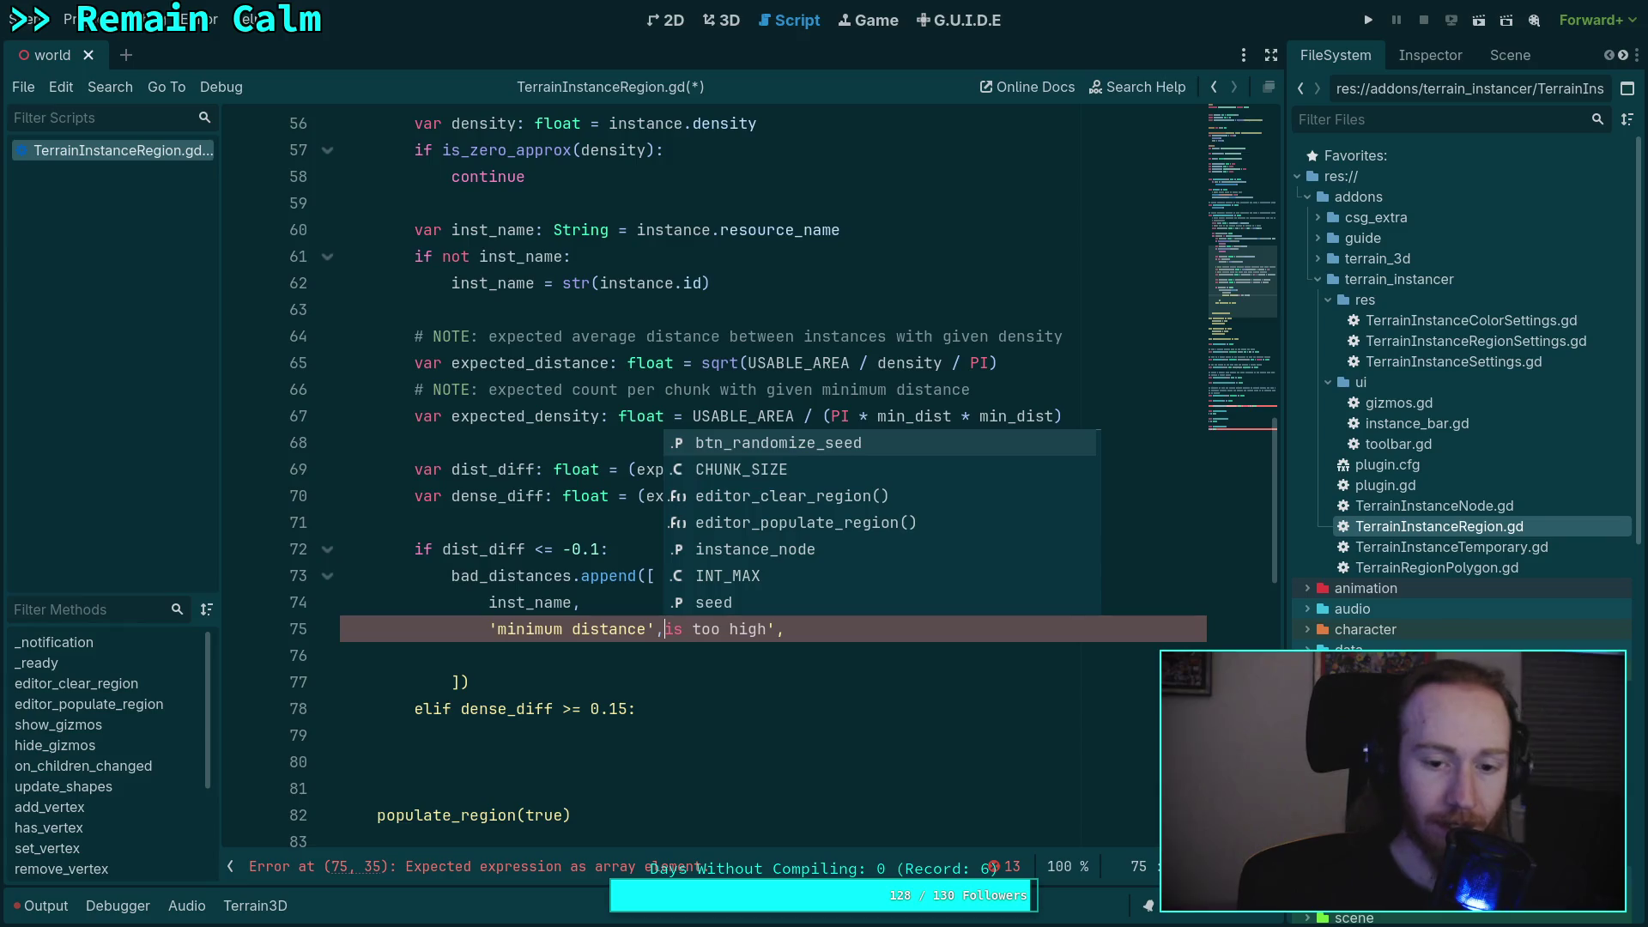
pyautogui.press('Escape')
pyautogui.hotkey('shift', 'End')
pyautogui.press('BackSpace')
pyautogui.click(773, 658)
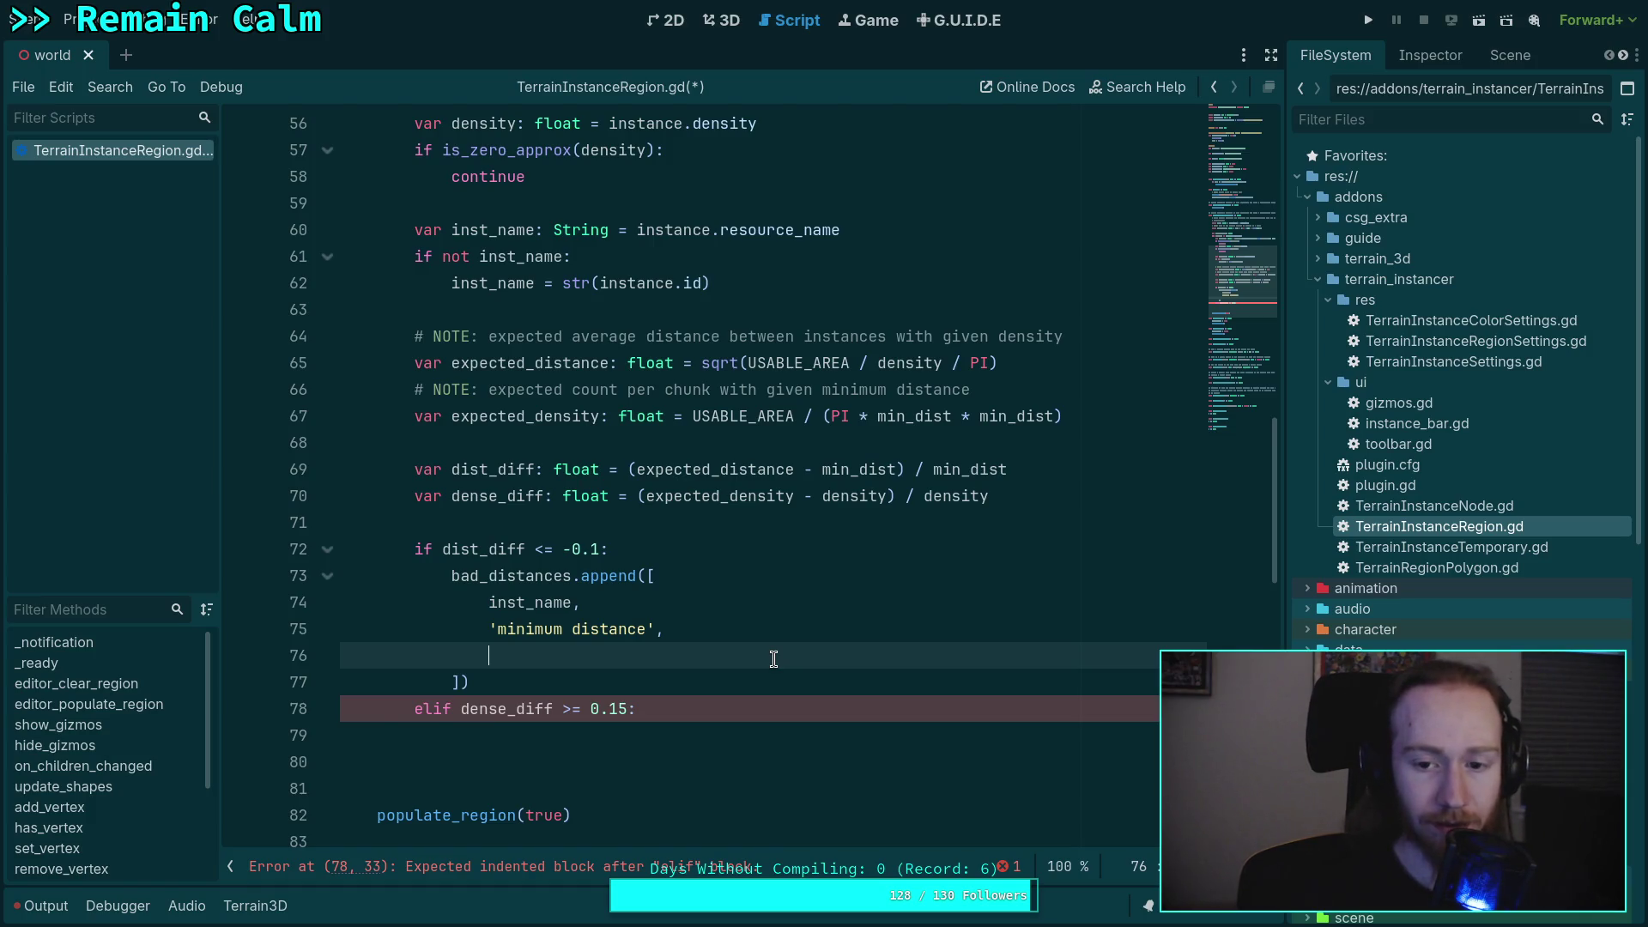
# - Add min_dist and expected_distance as the next entries of the appended list
pyautogui.write('min_dist,')
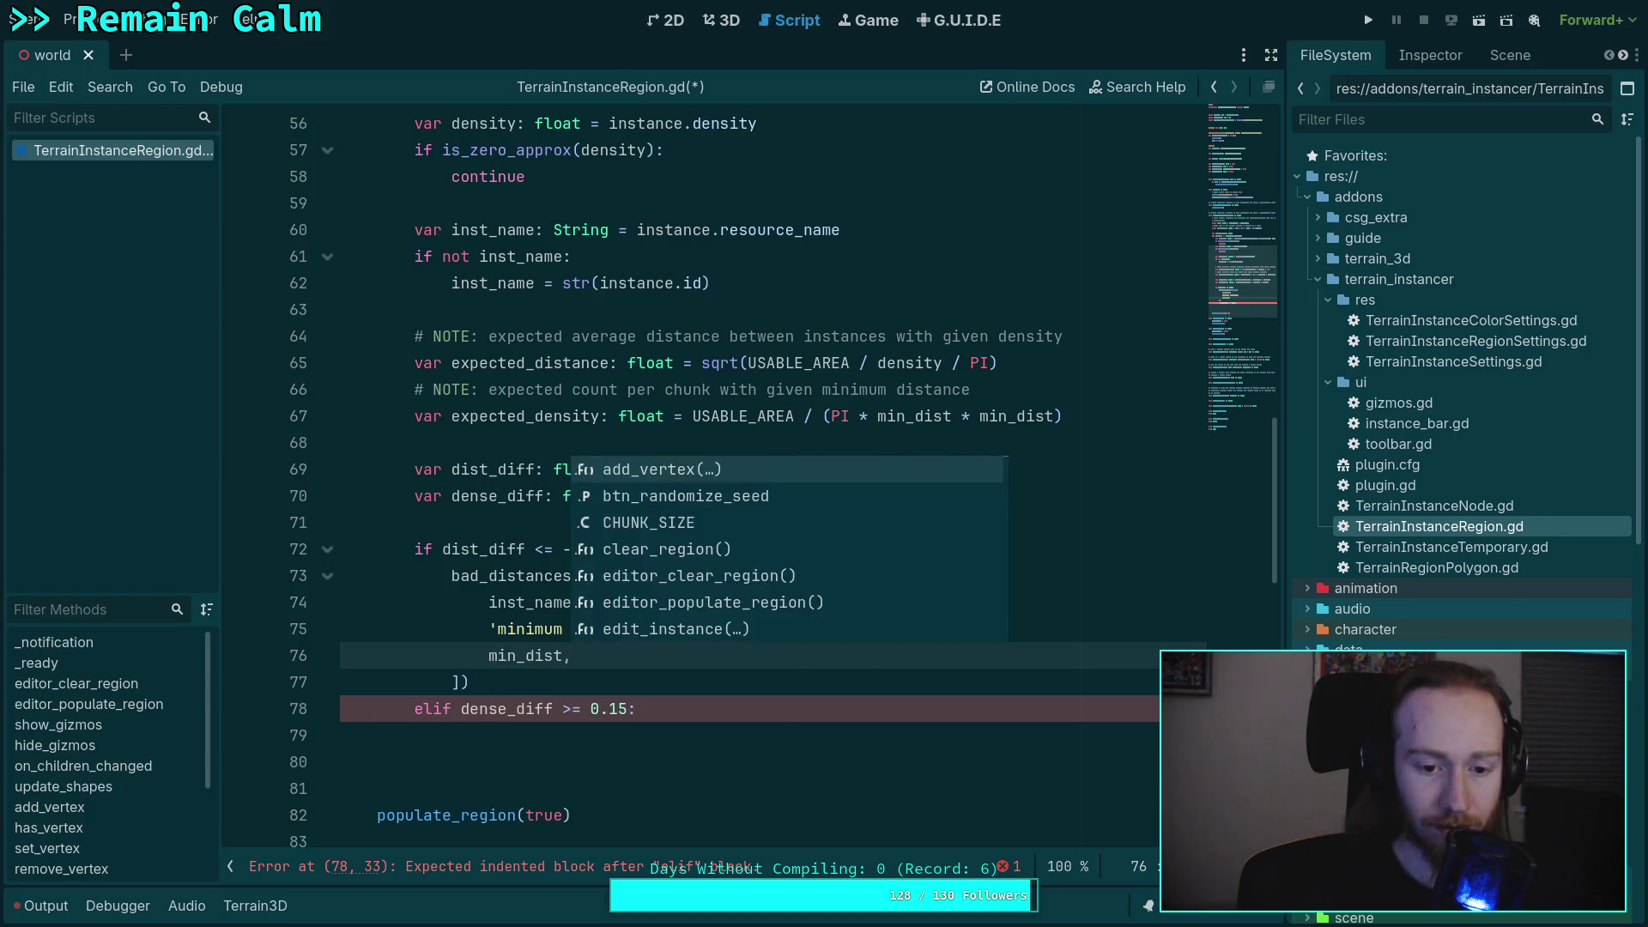
pyautogui.press('Return')
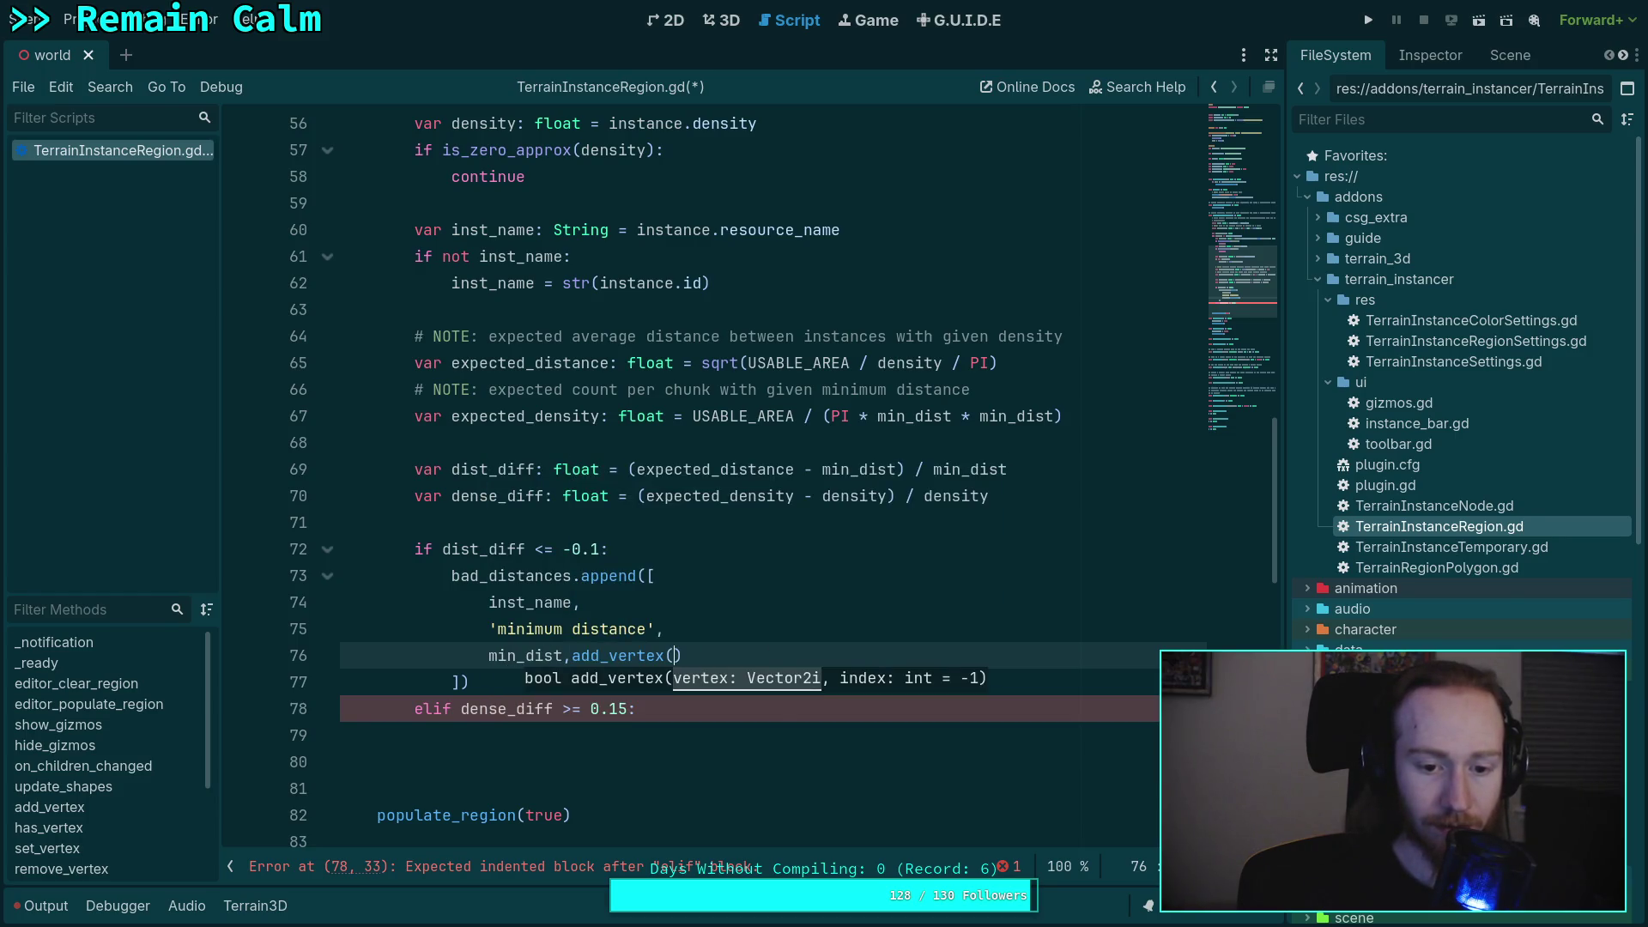
pyautogui.hotkey('ctrl', 'z')
pyautogui.press('Return')
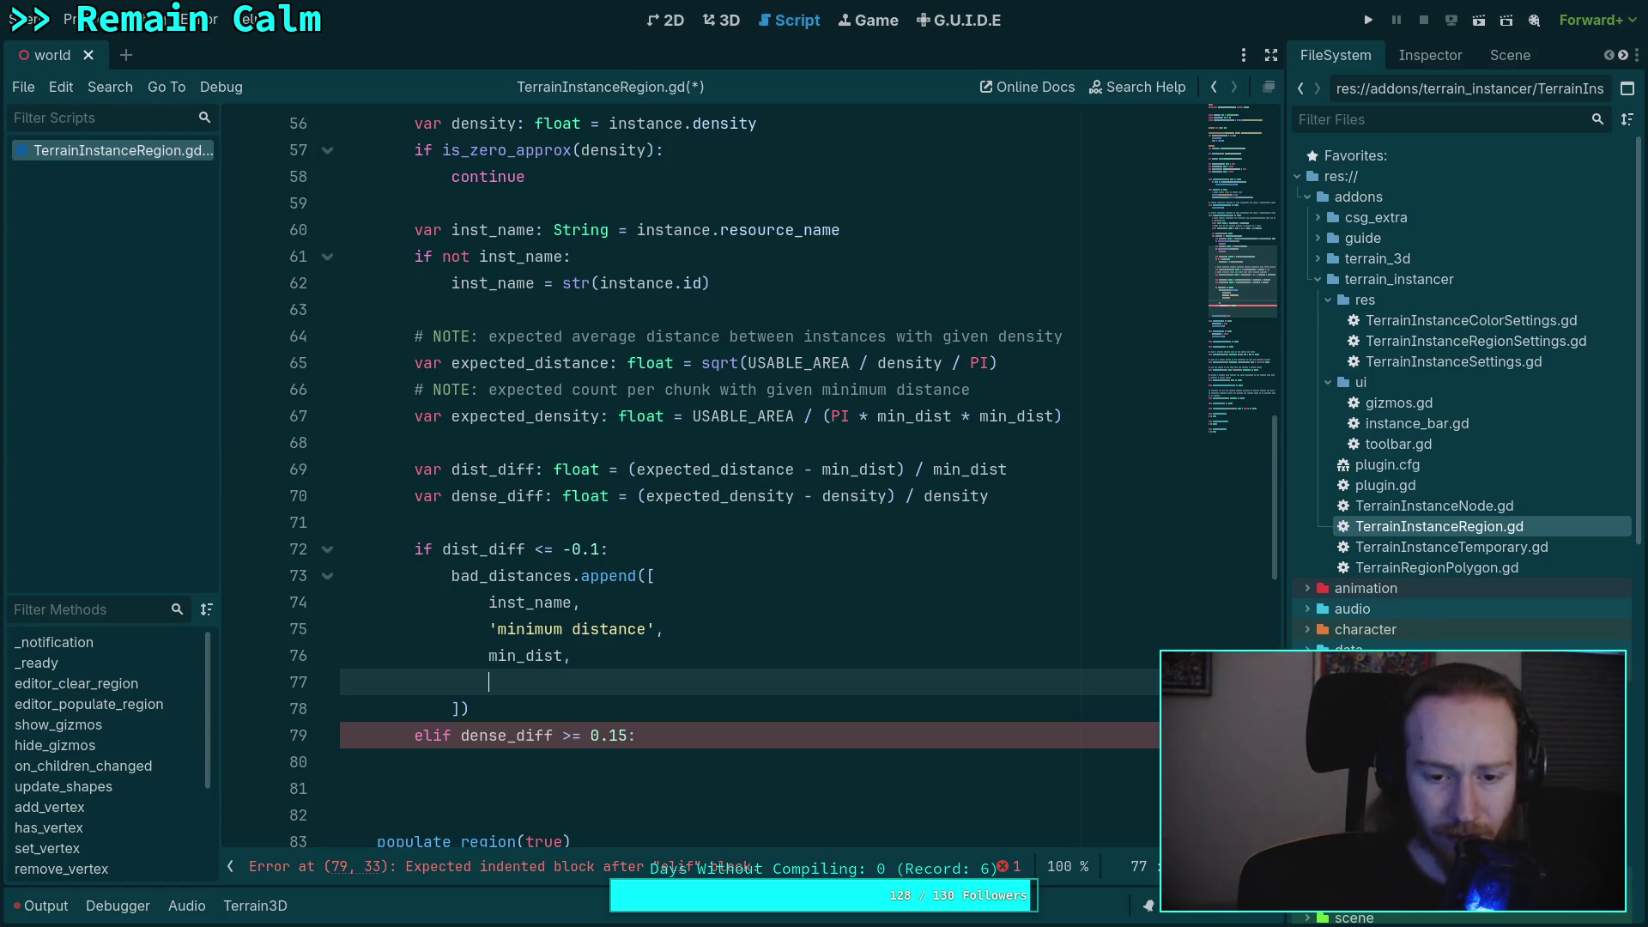
pyautogui.write('exp')
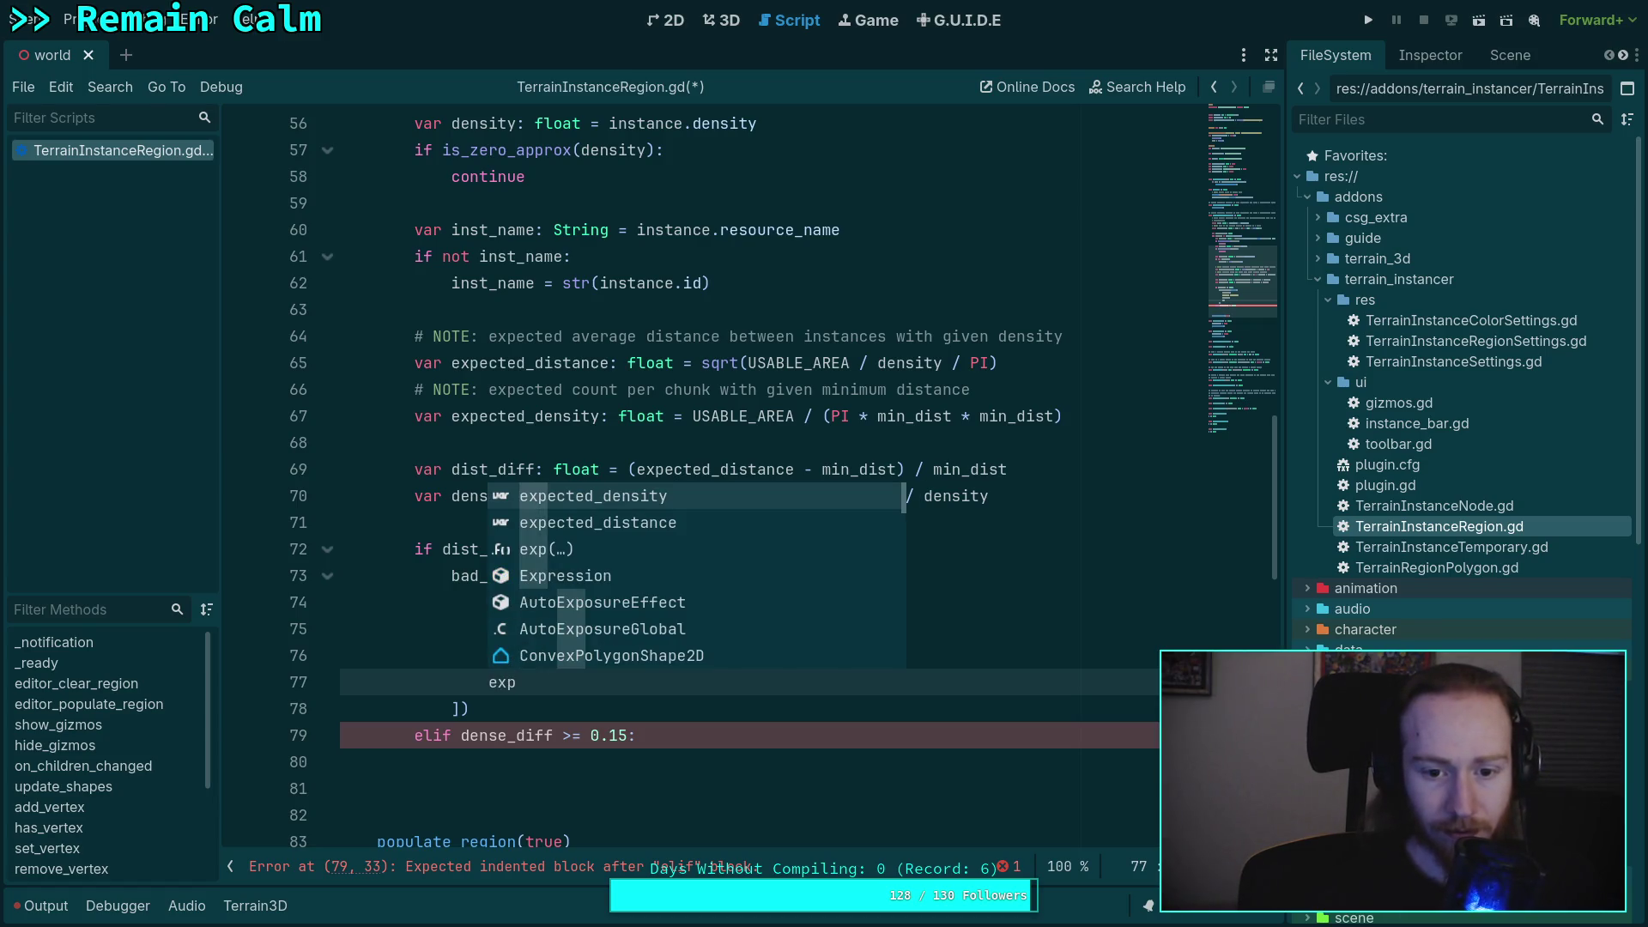
pyautogui.press('Return')
pyautogui.press('BackSpace')
pyautogui.press('BackSpace')
pyautogui.press('BackSpace')
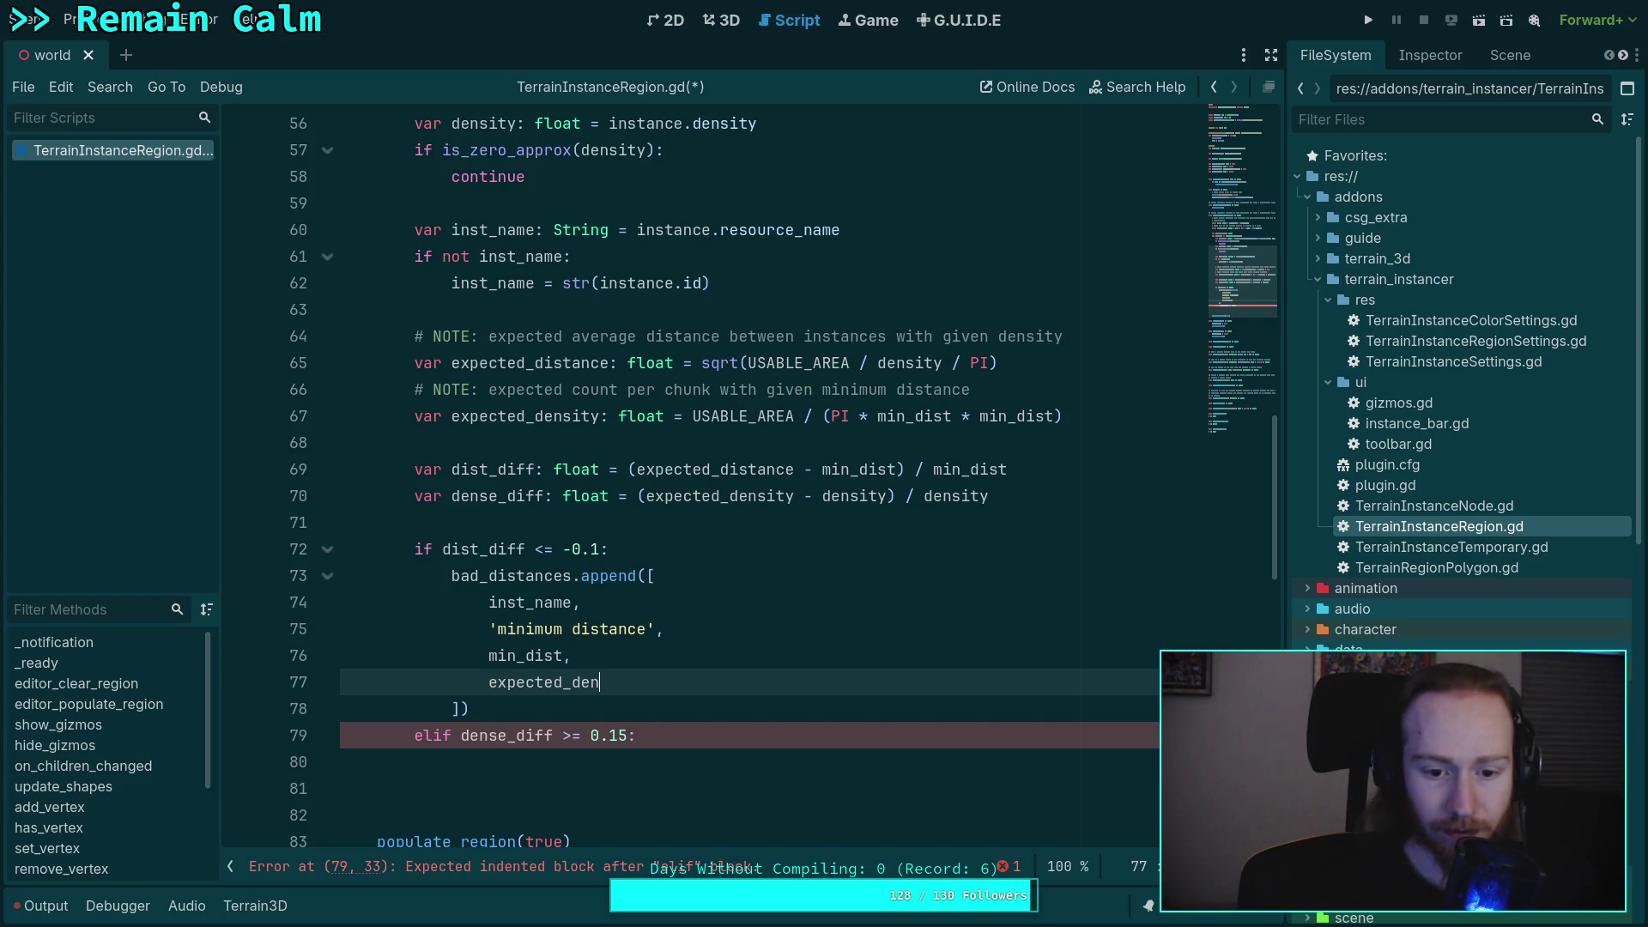
pyautogui.write('ist')
pyautogui.press('Return')
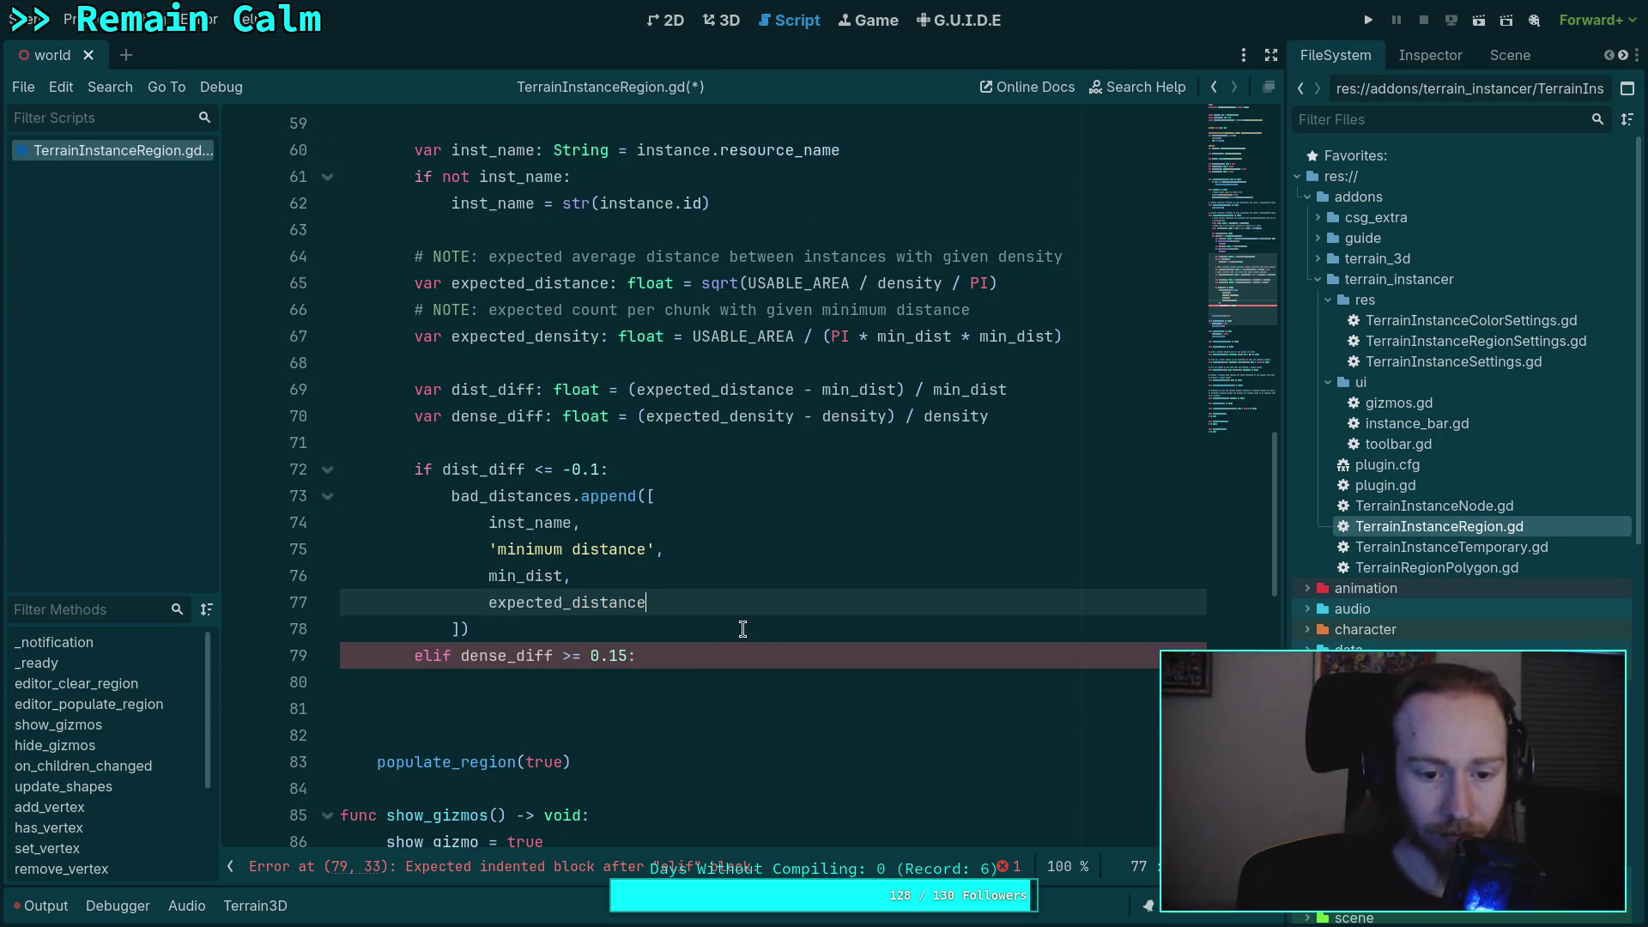
pyautogui.click(743, 629)
pyautogui.click(772, 679)
# - Begin the density append, then rename bad_distances to bad_settings on lines 51 and 73
pyautogui.write('bad_distances')
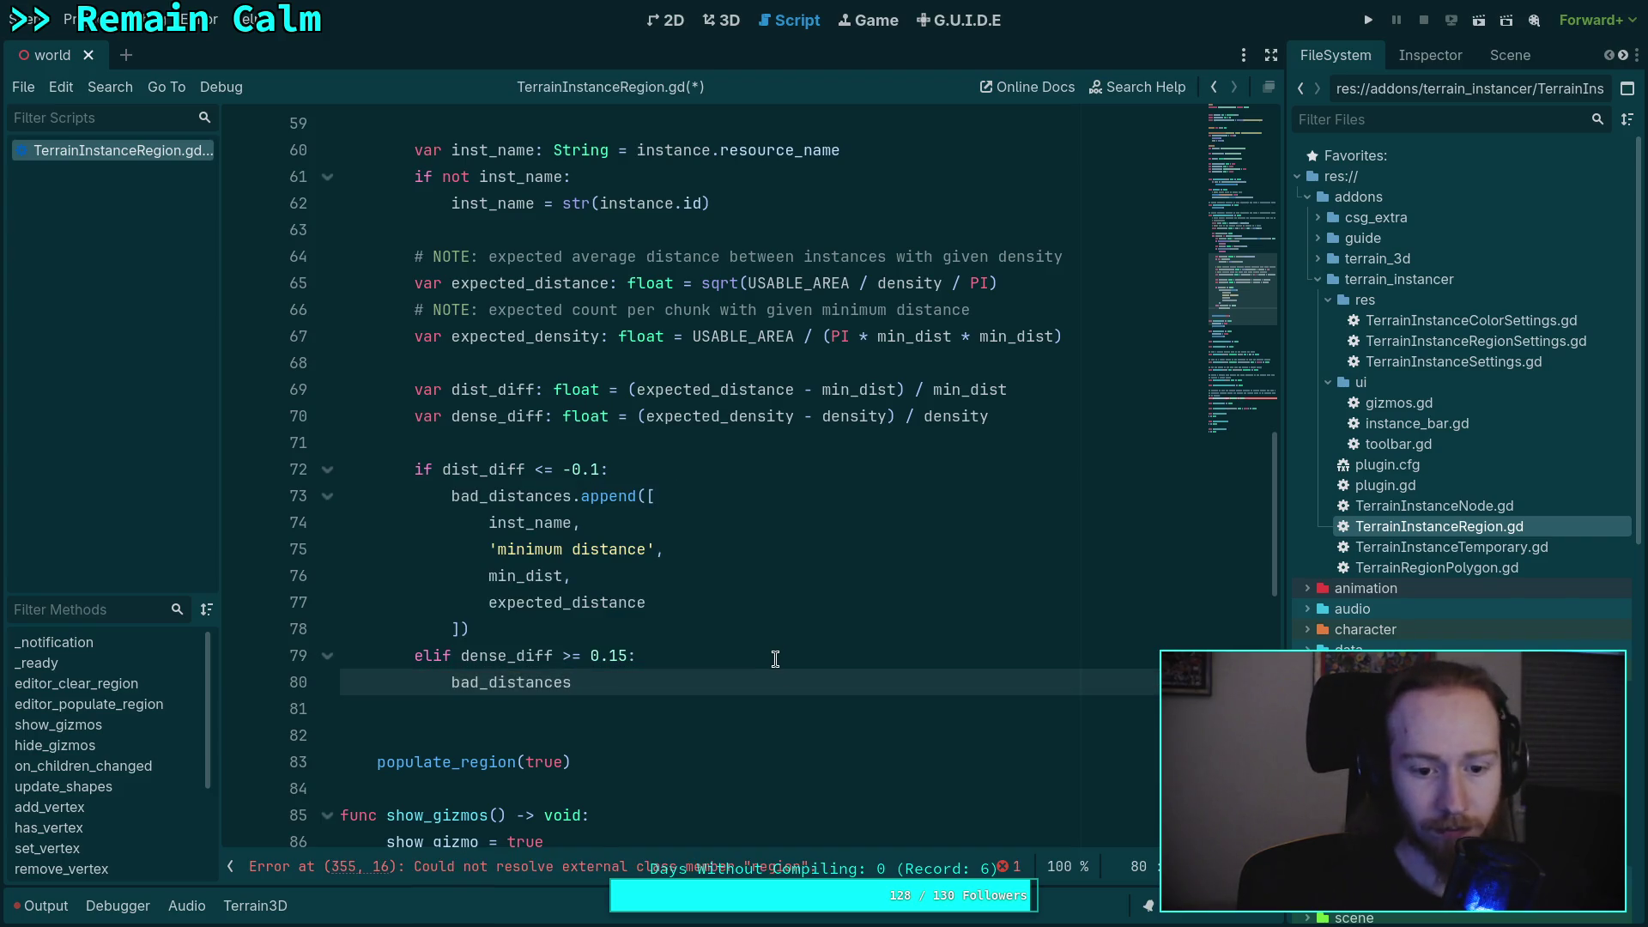
pyautogui.write('.a')
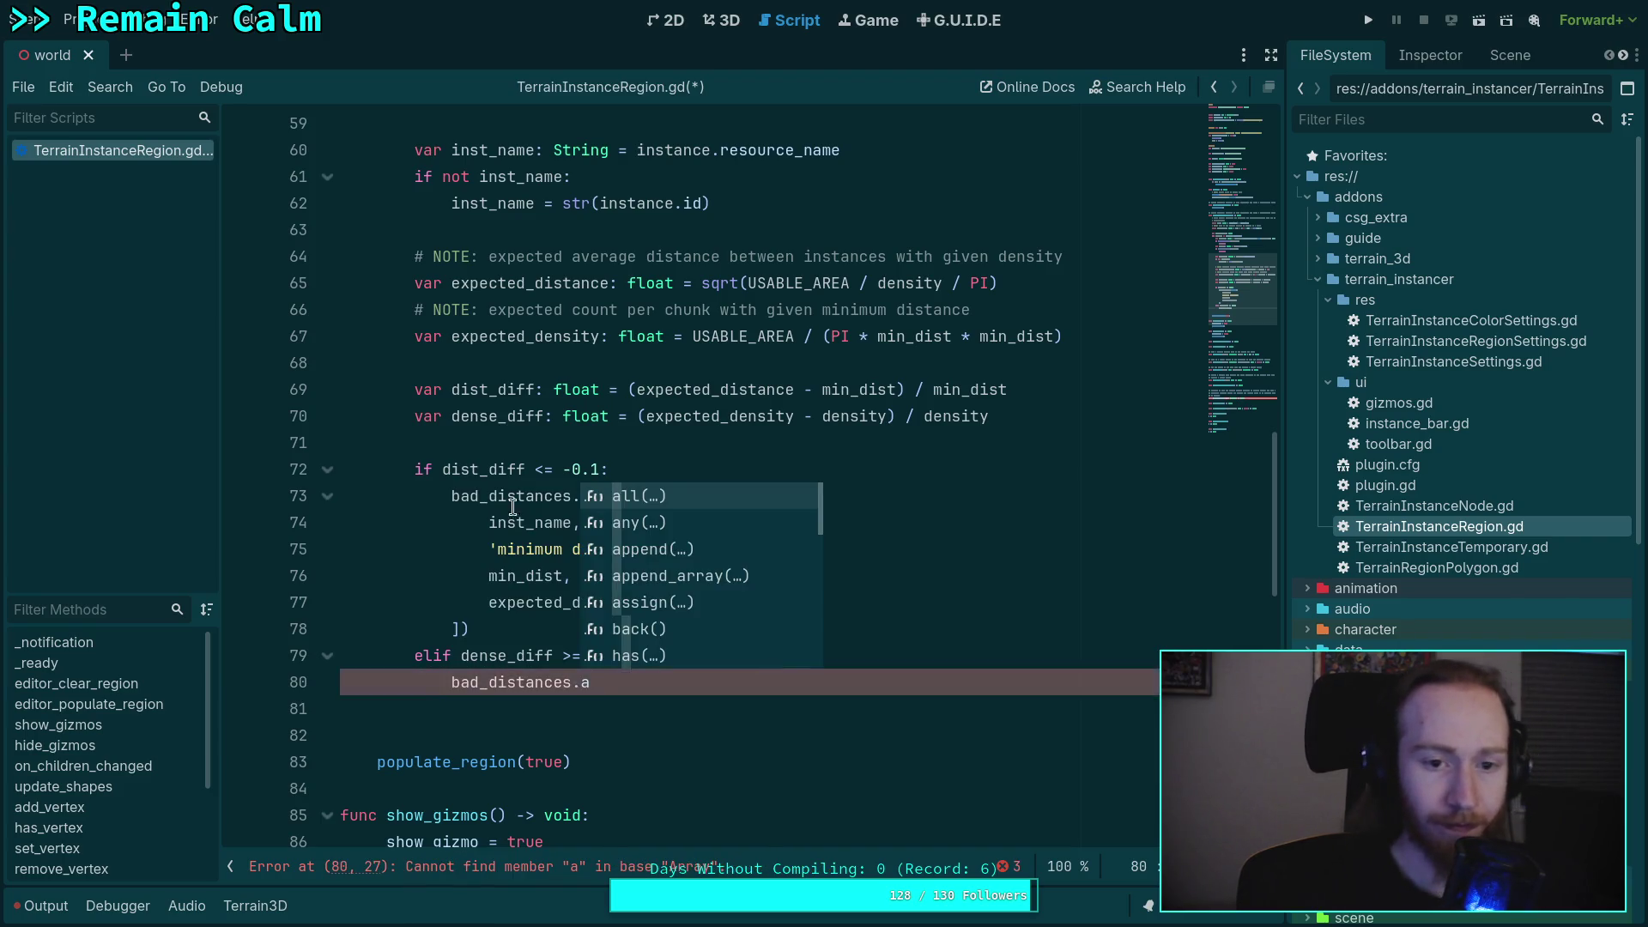
pyautogui.scroll(4, 454, 236)
pyautogui.moveTo(454, 232); pyautogui.dragTo(538, 232)
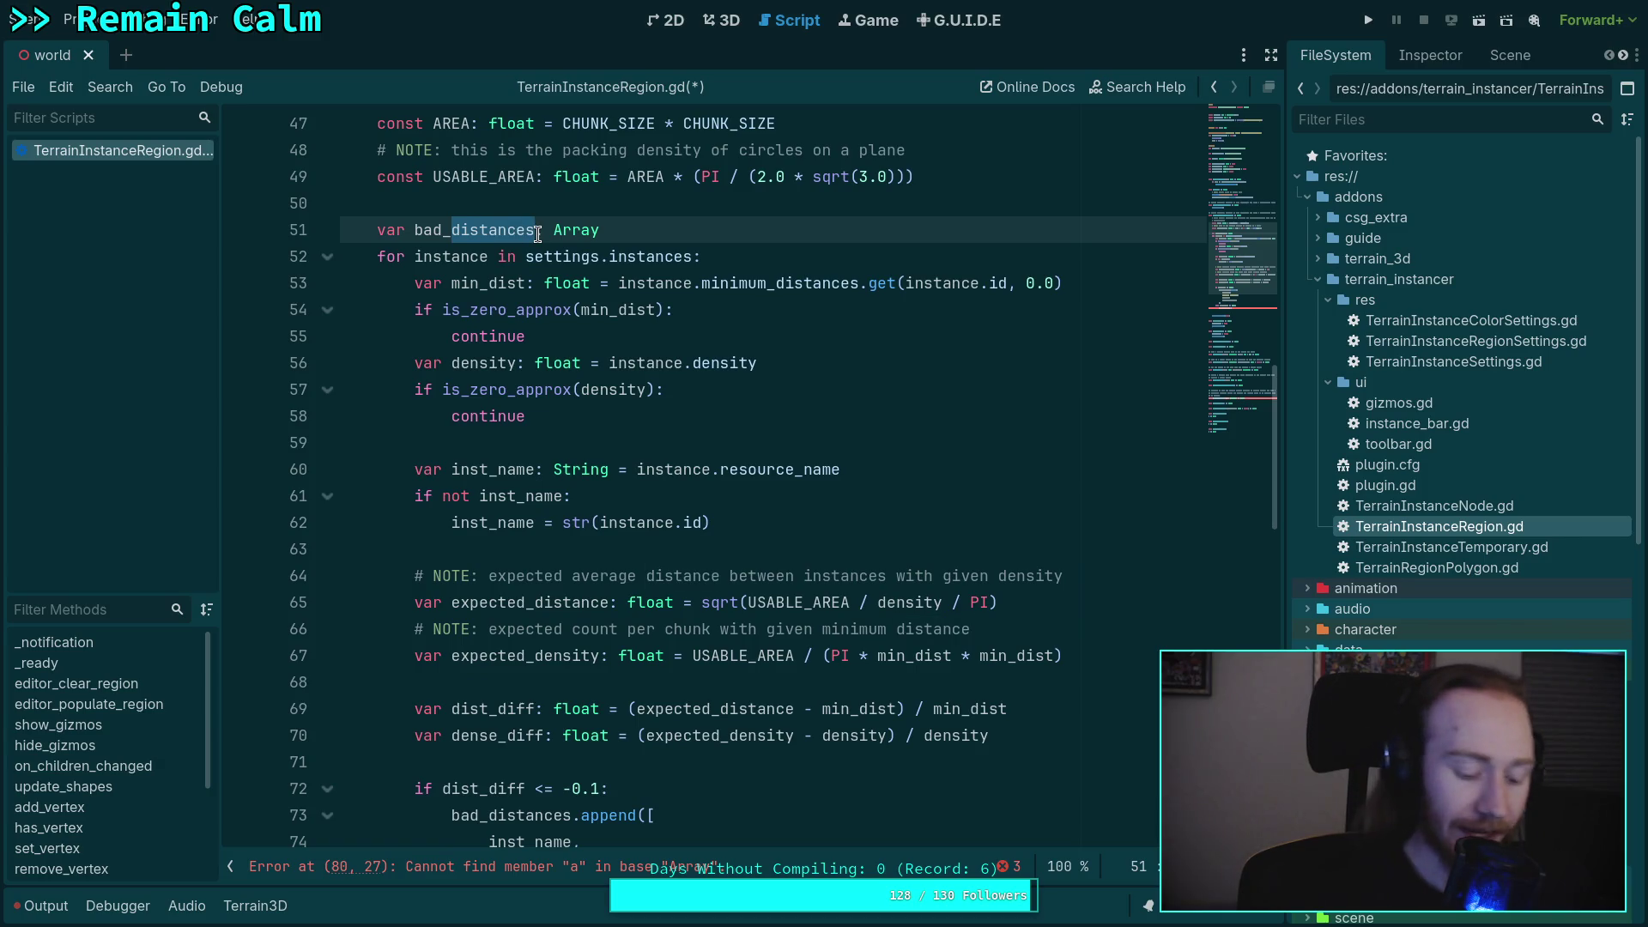
pyautogui.write('setti')
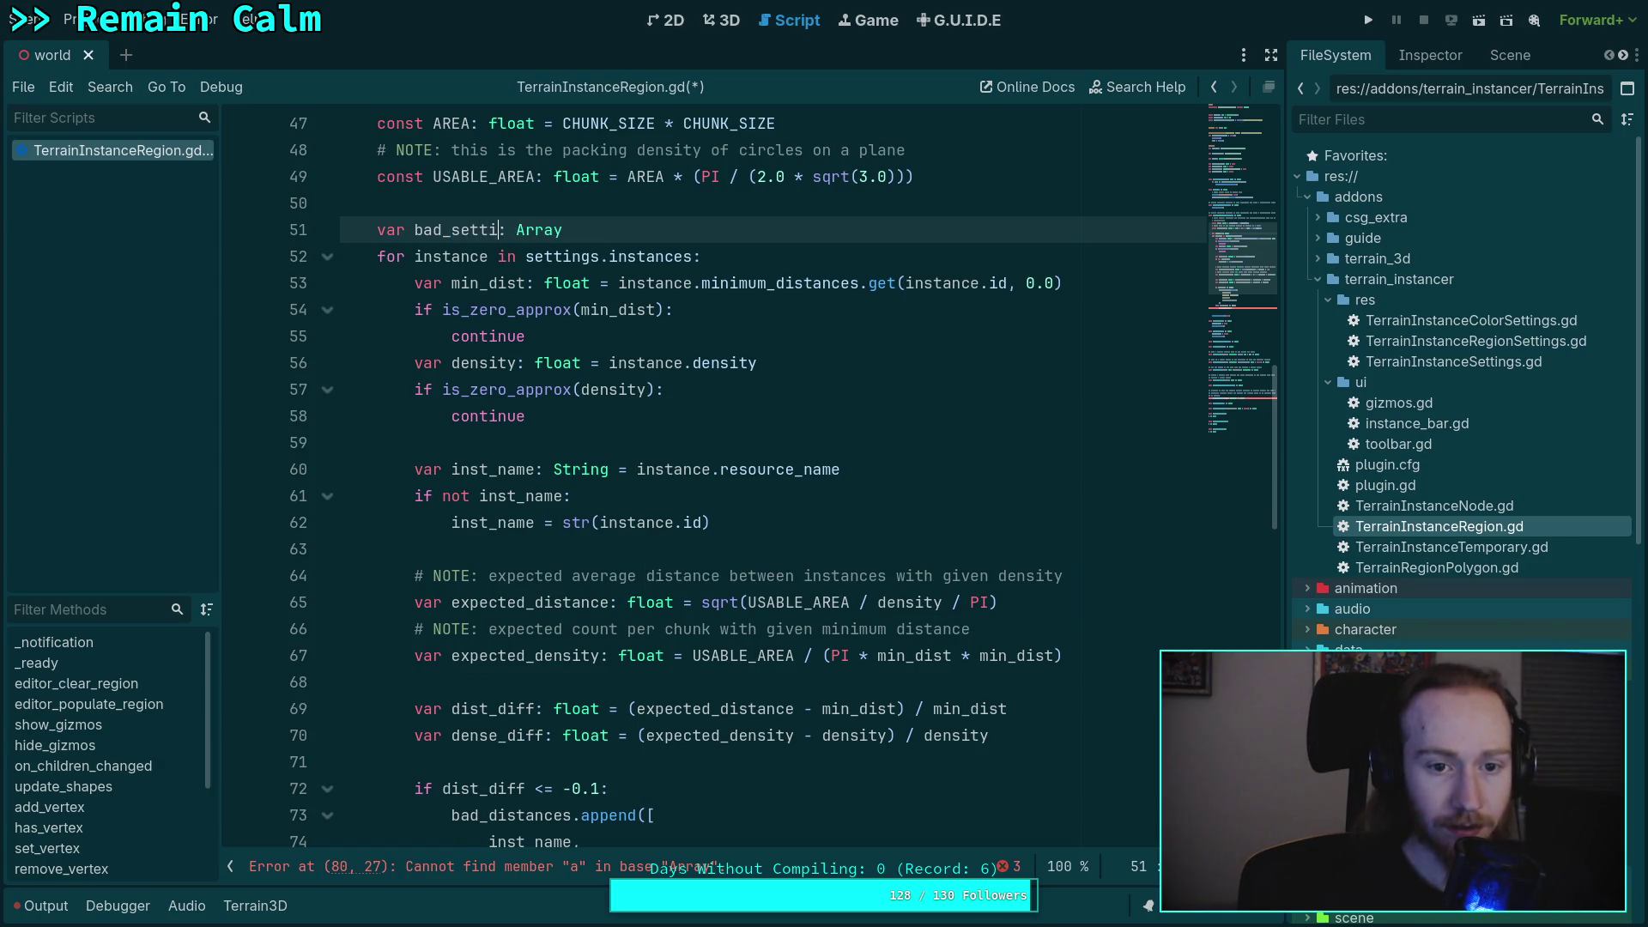
pyautogui.write('ngs')
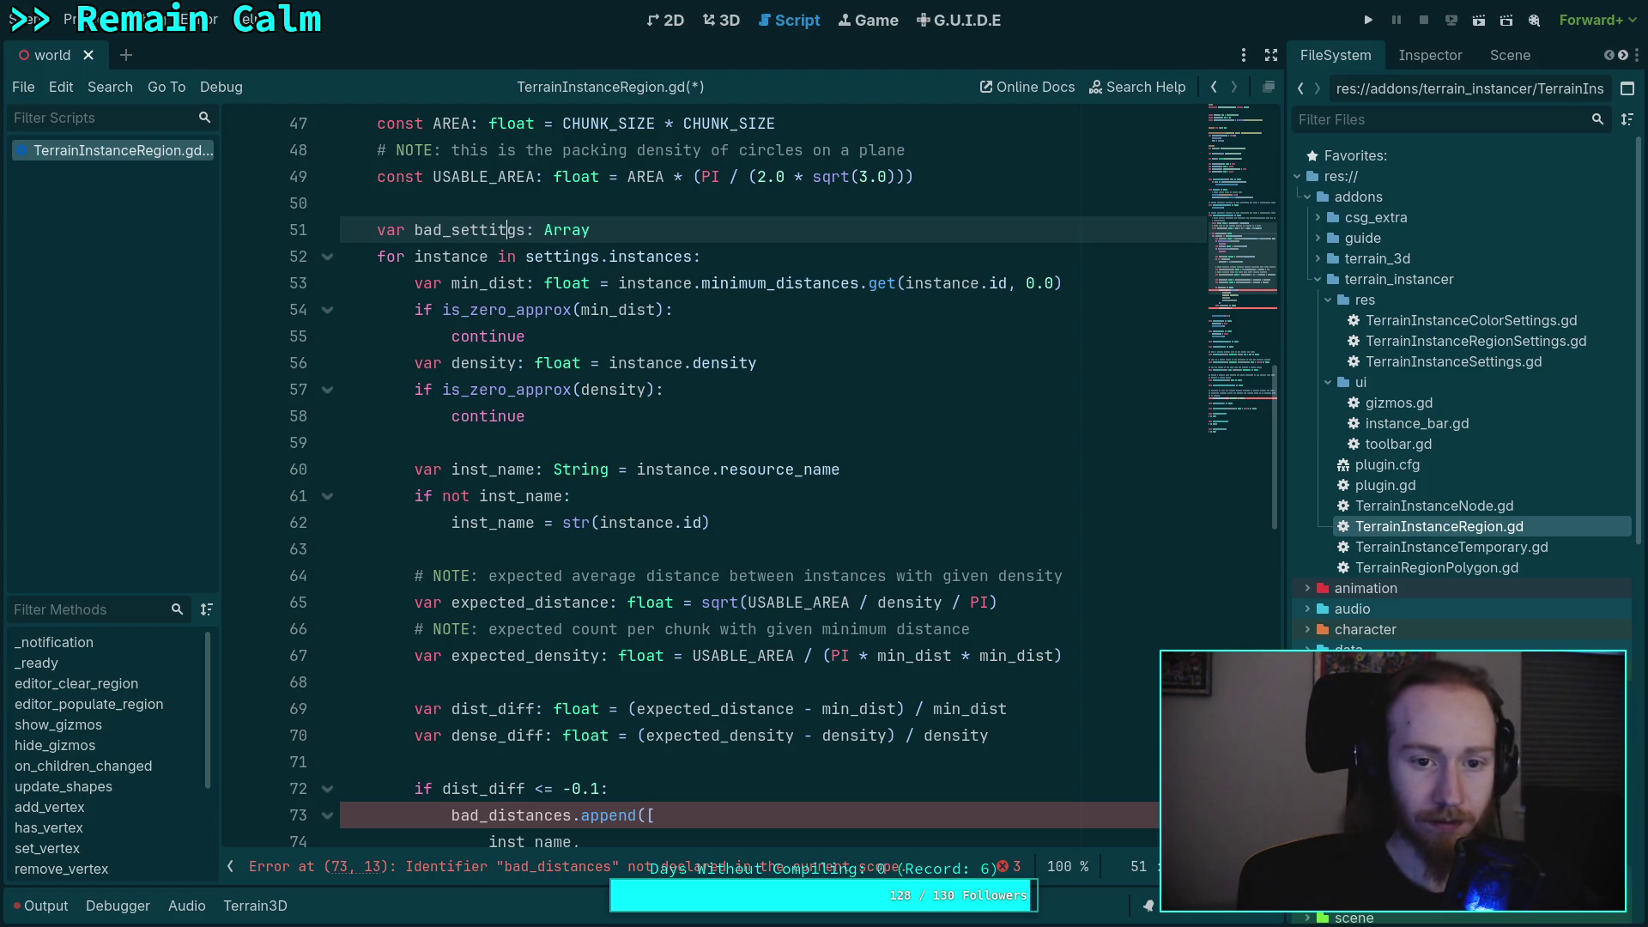
pyautogui.scroll(-2, 573, 656)
pyautogui.moveTo(489, 656); pyautogui.dragTo(573, 656)
pyautogui.write('settings')
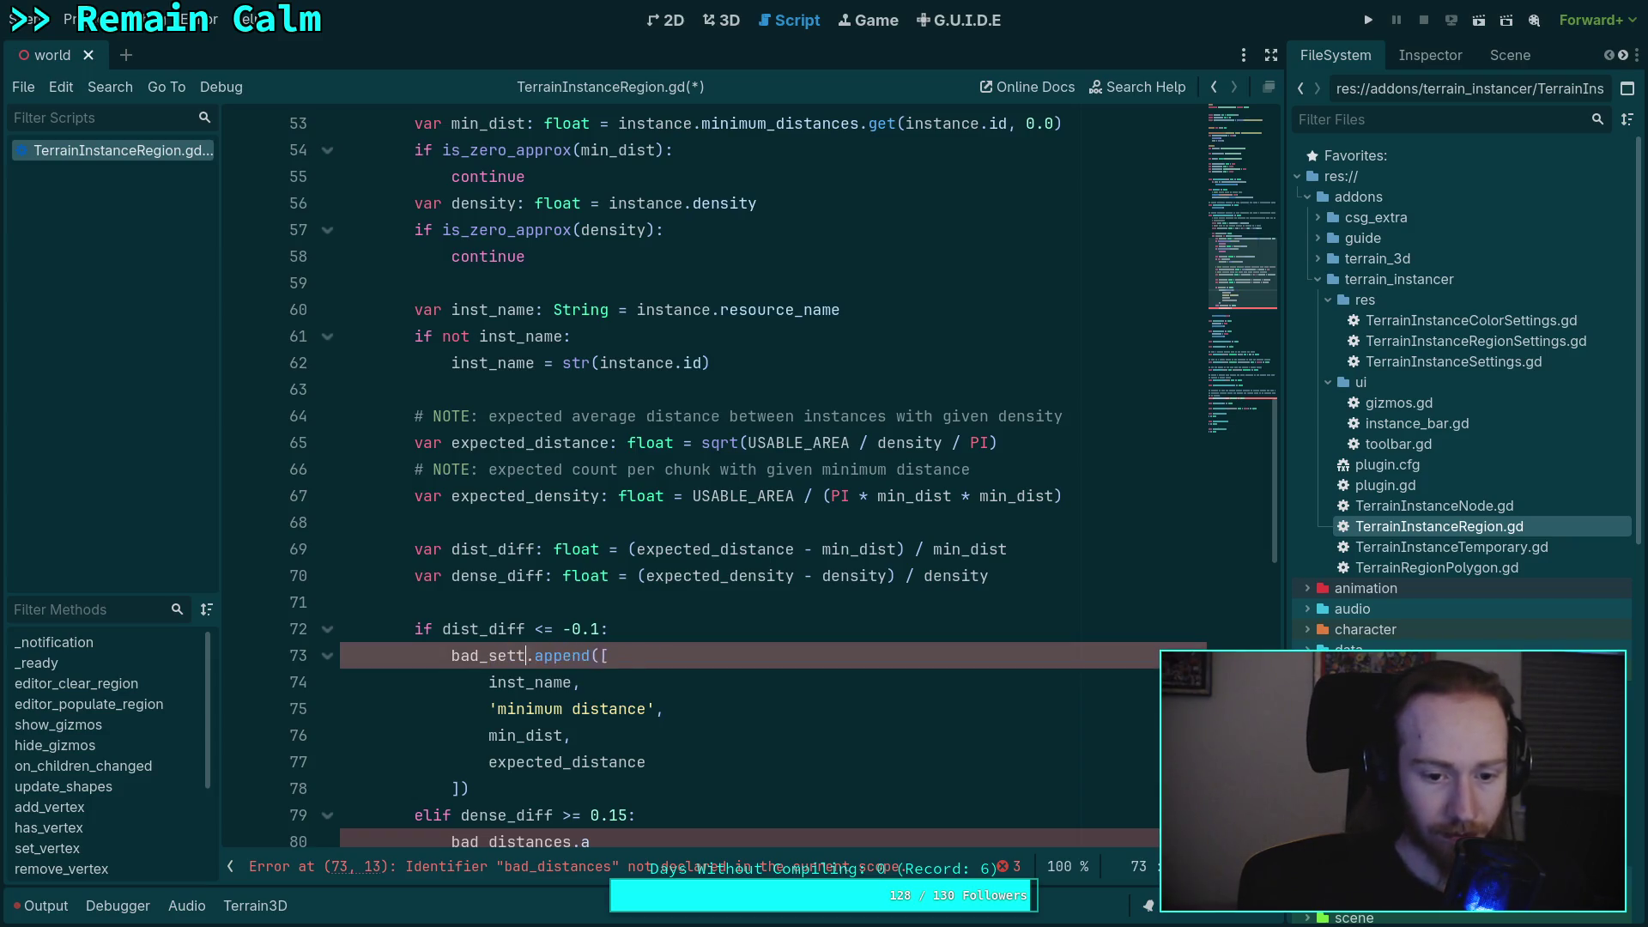
pyautogui.scroll(-3, 519, 602)
pyautogui.doubleClick(518, 602)
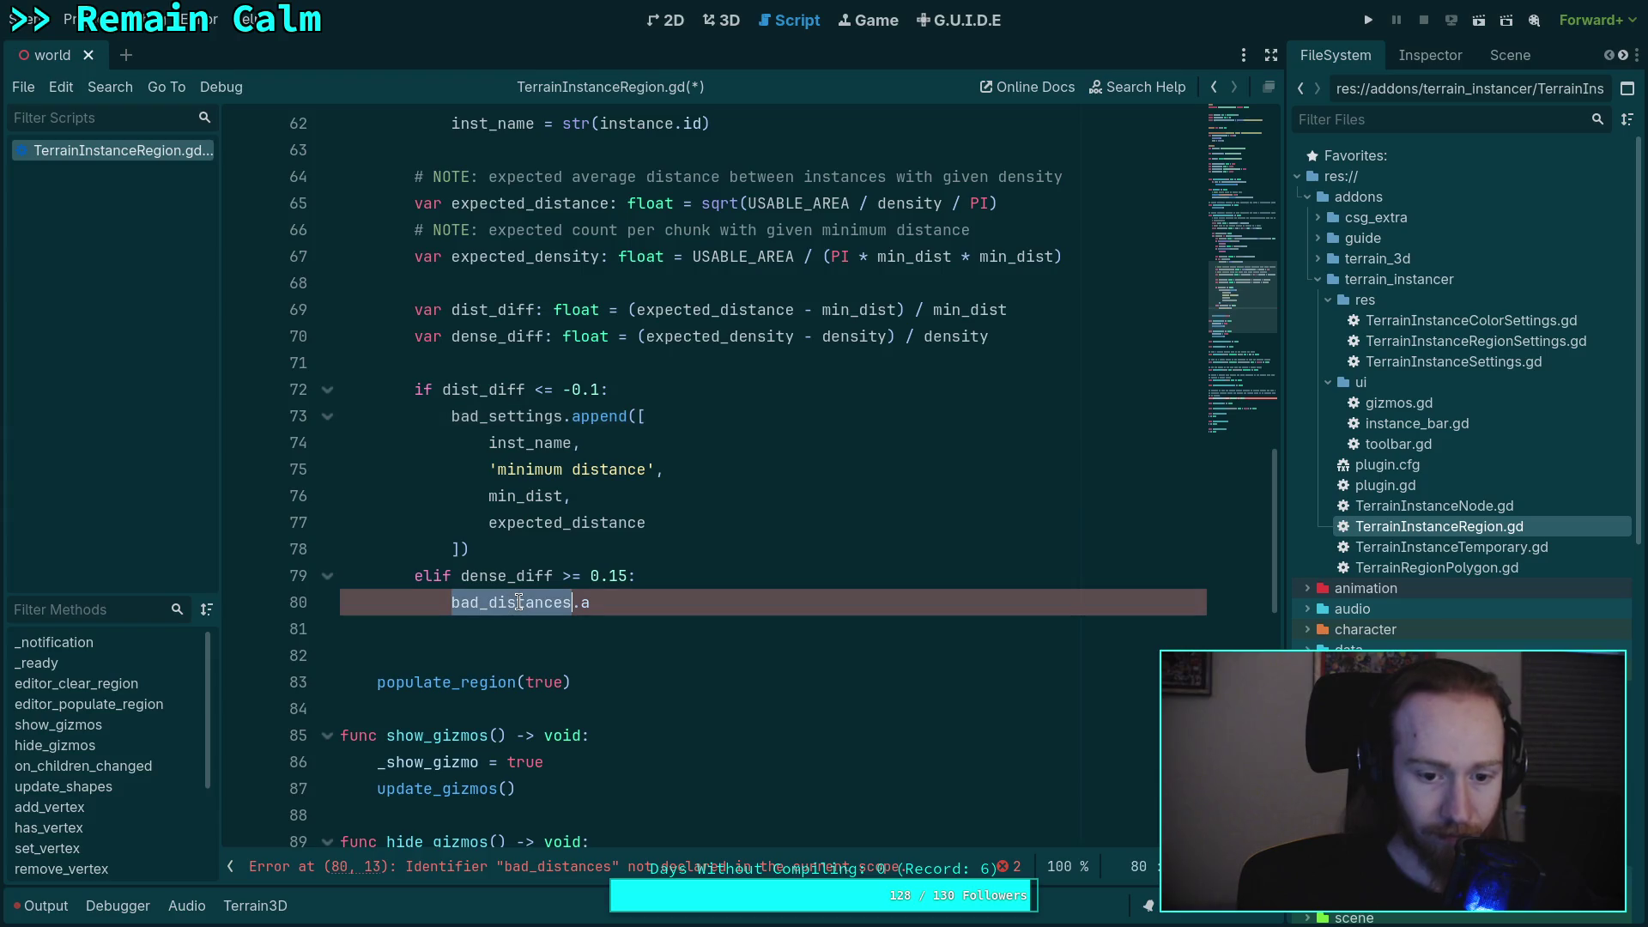
# - Start the density branch's bad_settings.append list with inst_name
pyautogui.write('bad_se')
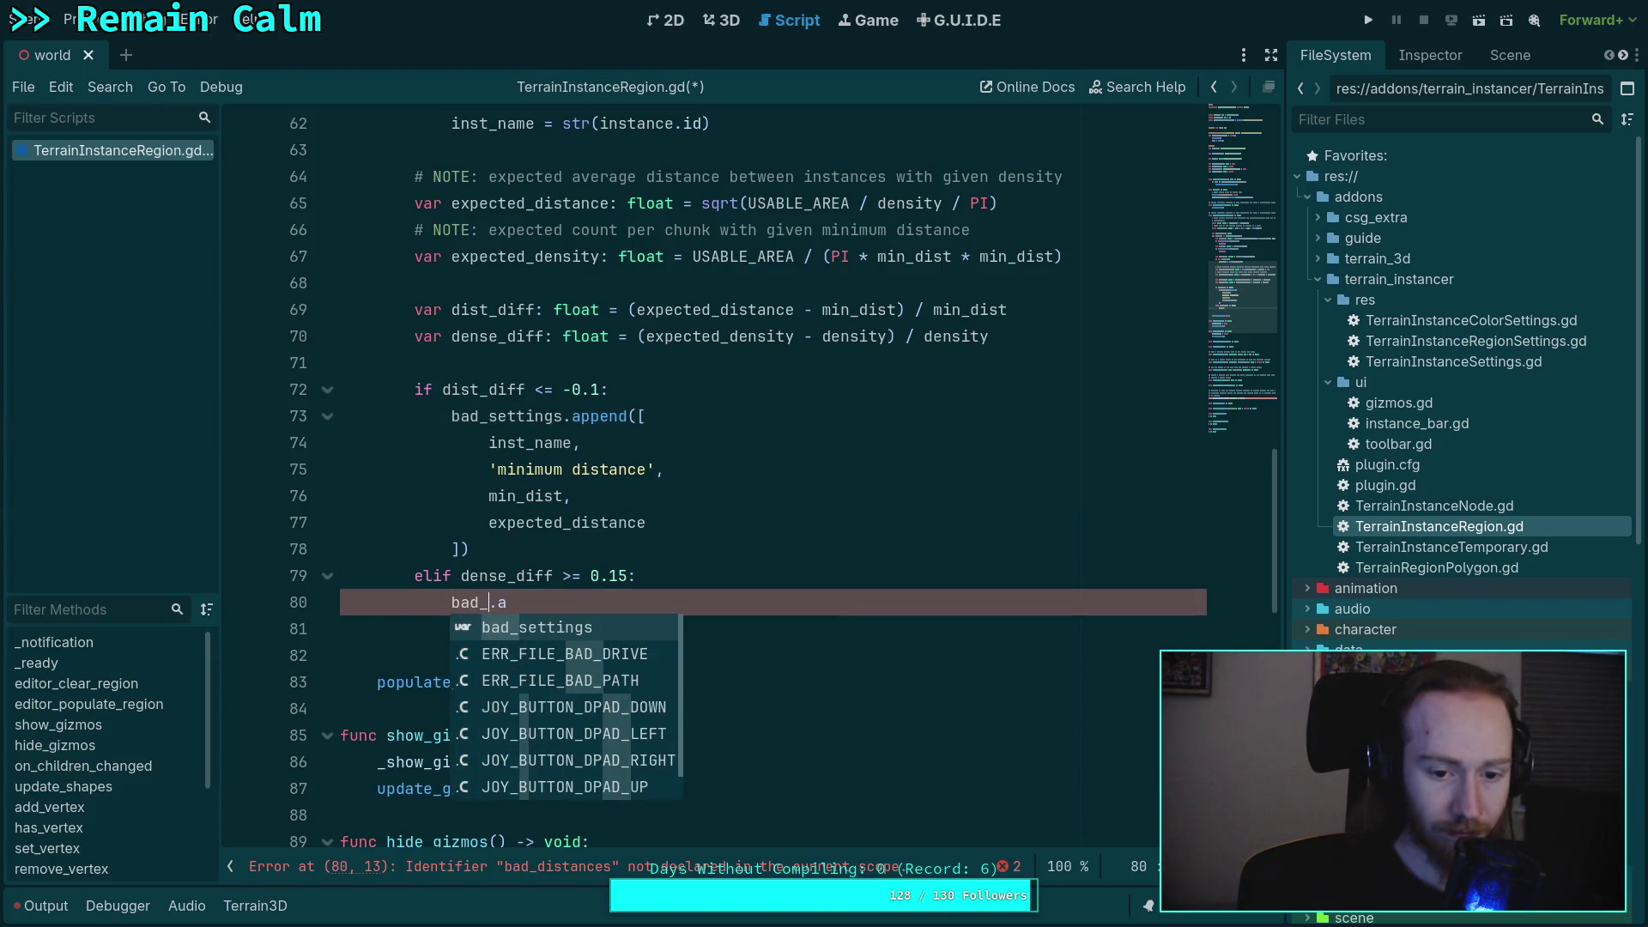
pyautogui.press('Return')
pyautogui.press('End')
pyautogui.write('ppend')
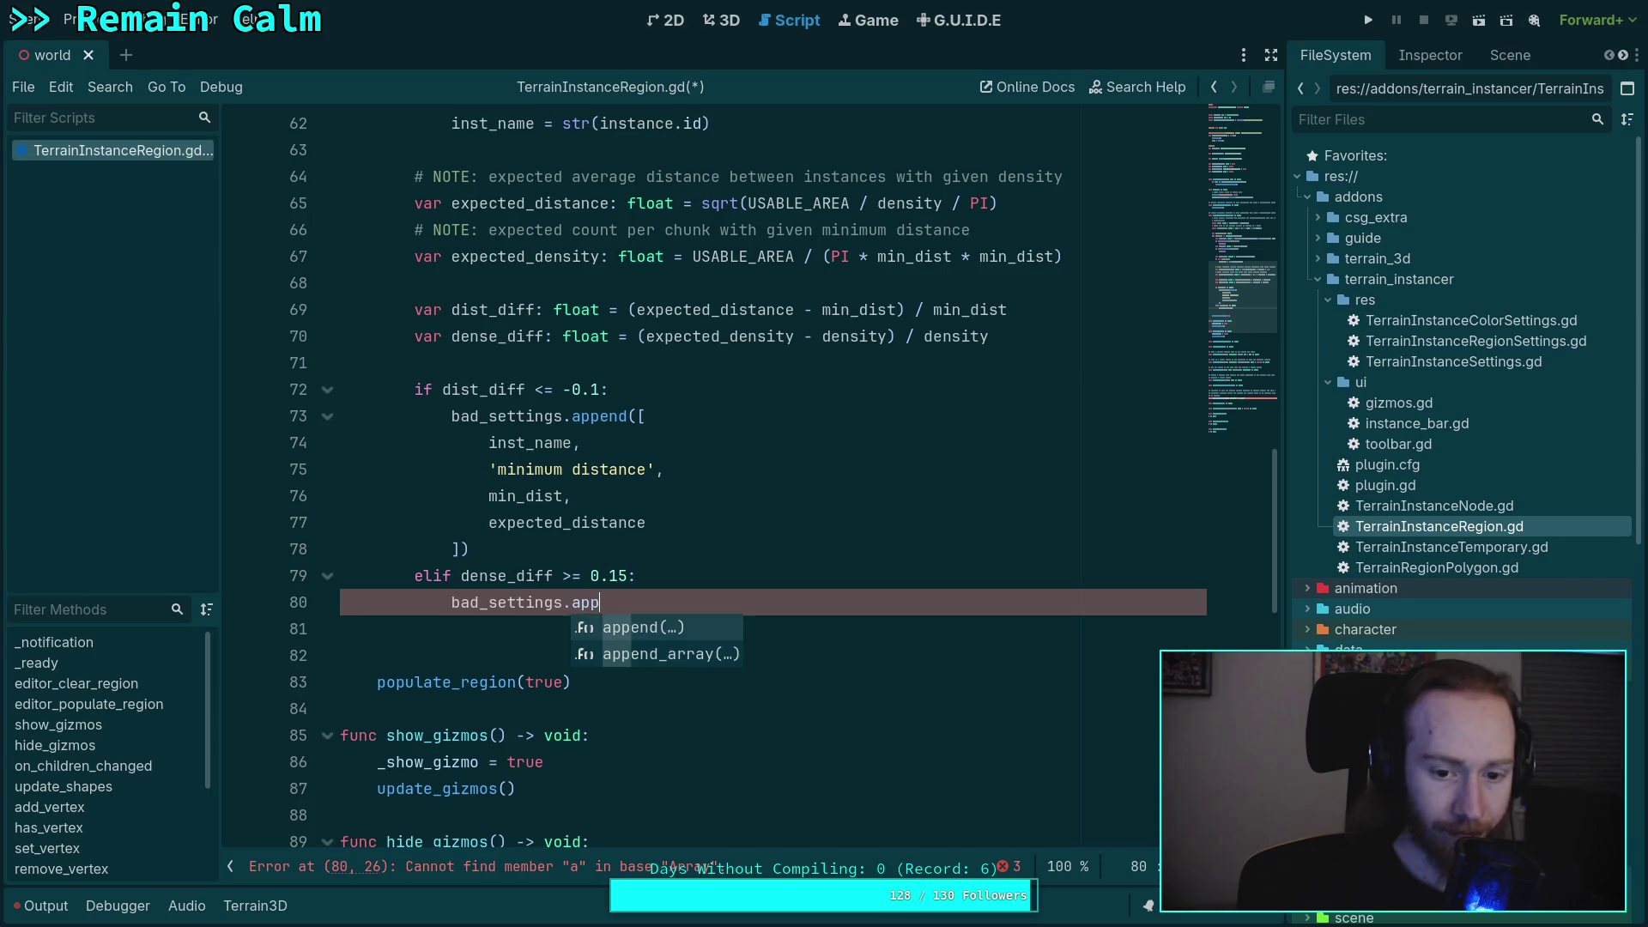
pyautogui.press('Return')
pyautogui.write('[')
pyautogui.press('Return')
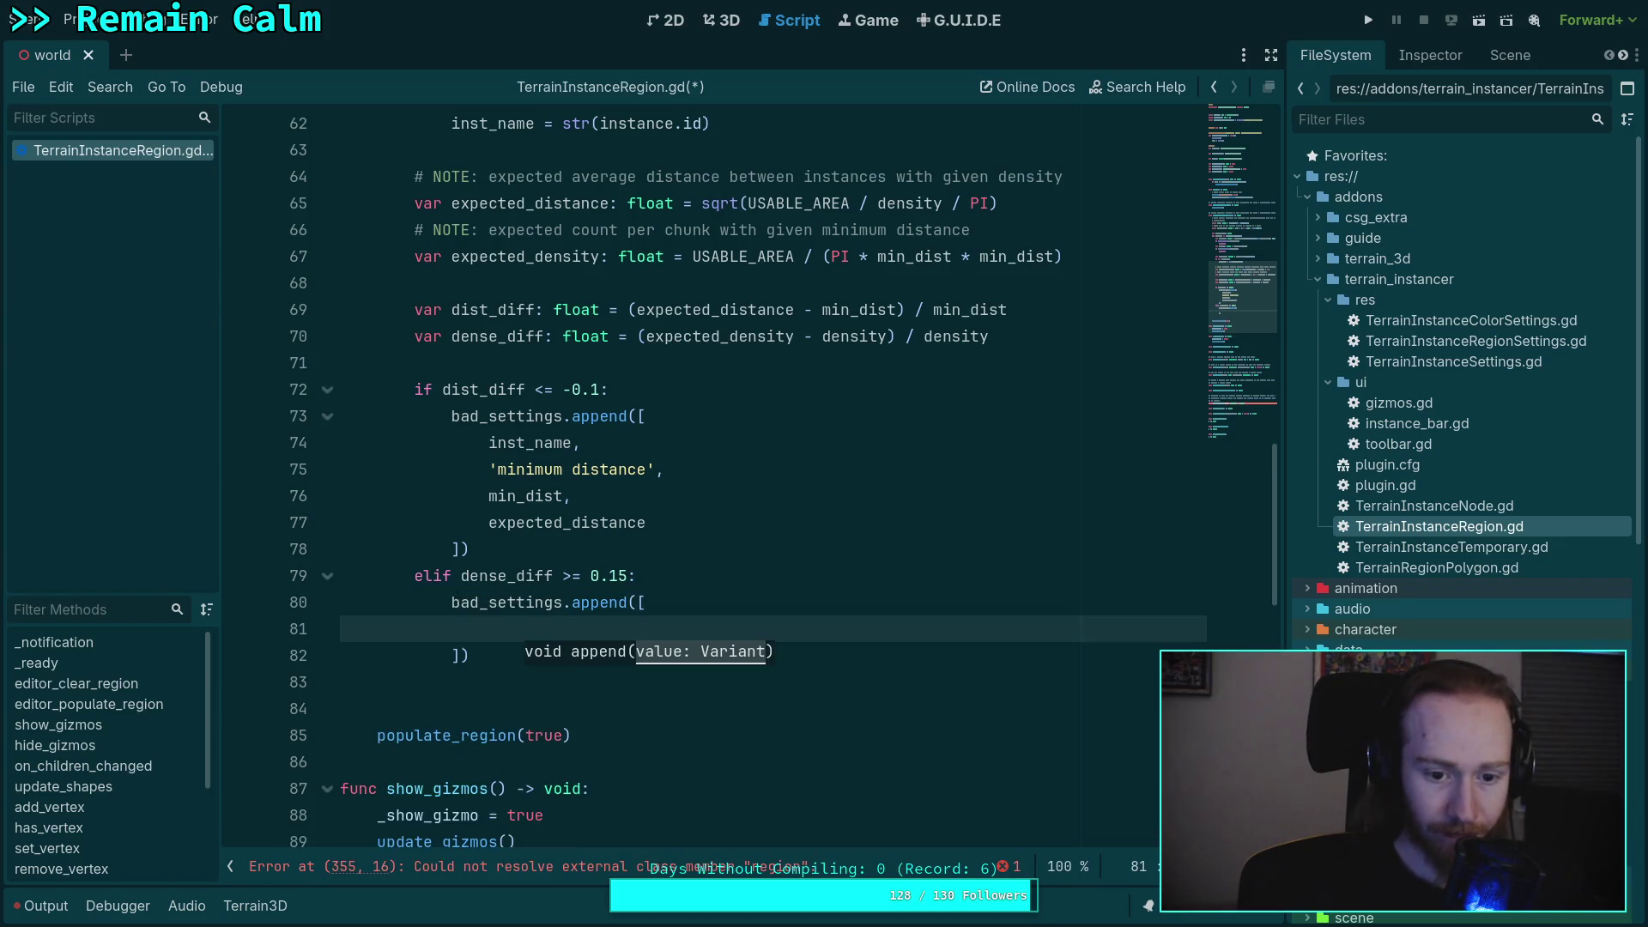
pyautogui.write('inst_na')
pyautogui.press('Return')
pyautogui.write(',')
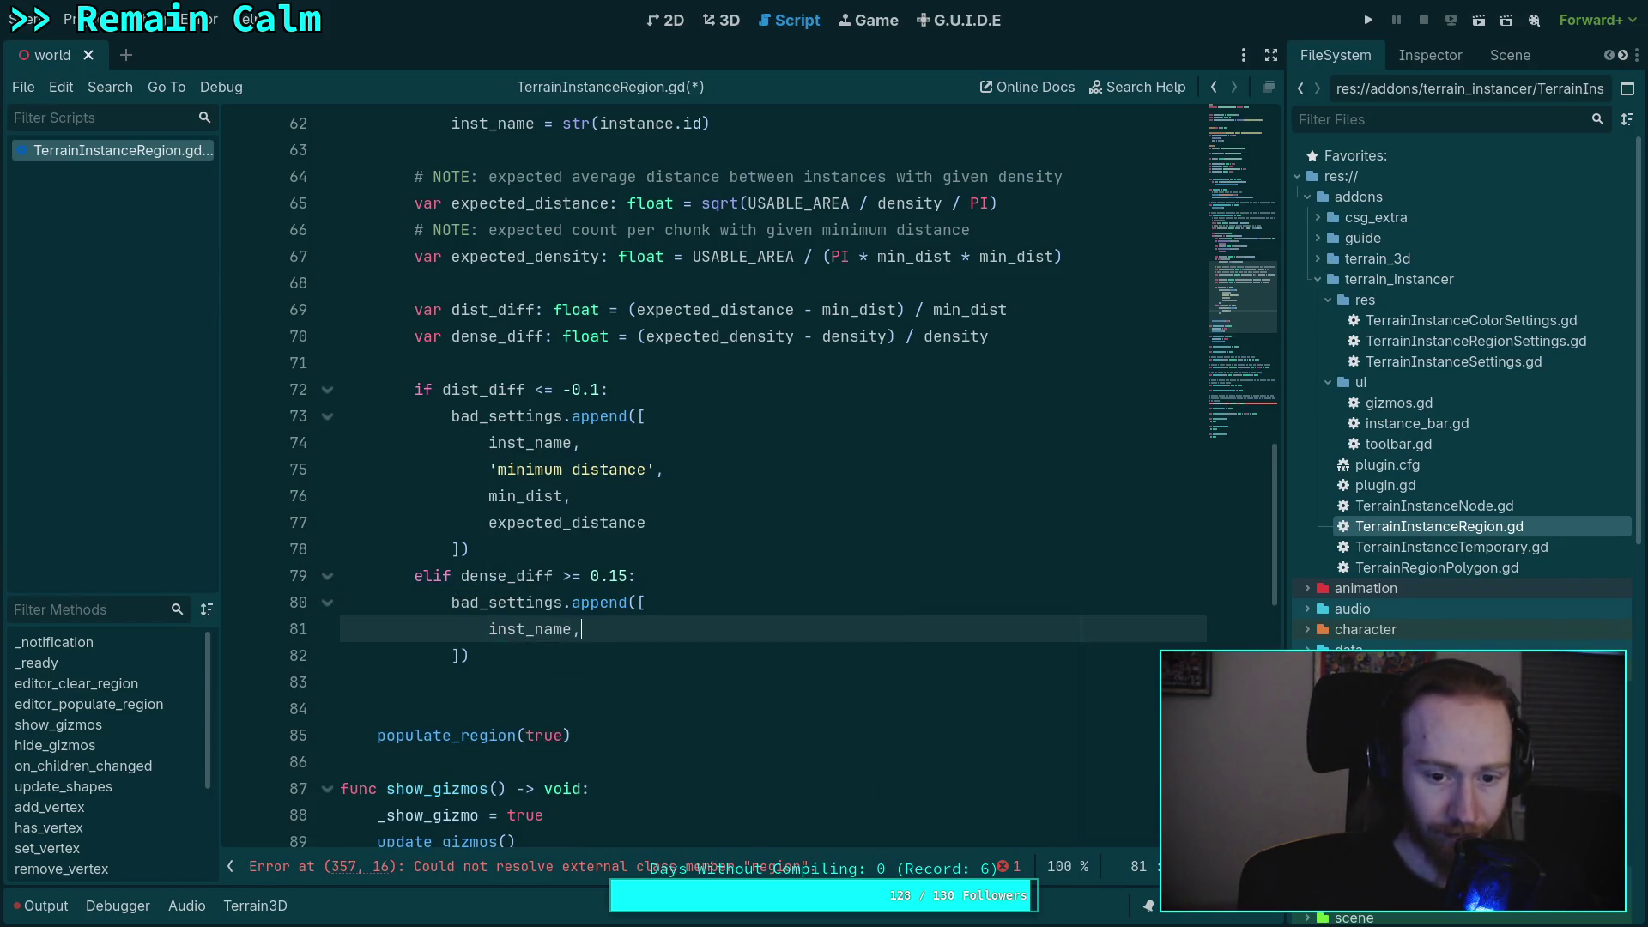
pyautogui.press('Return')
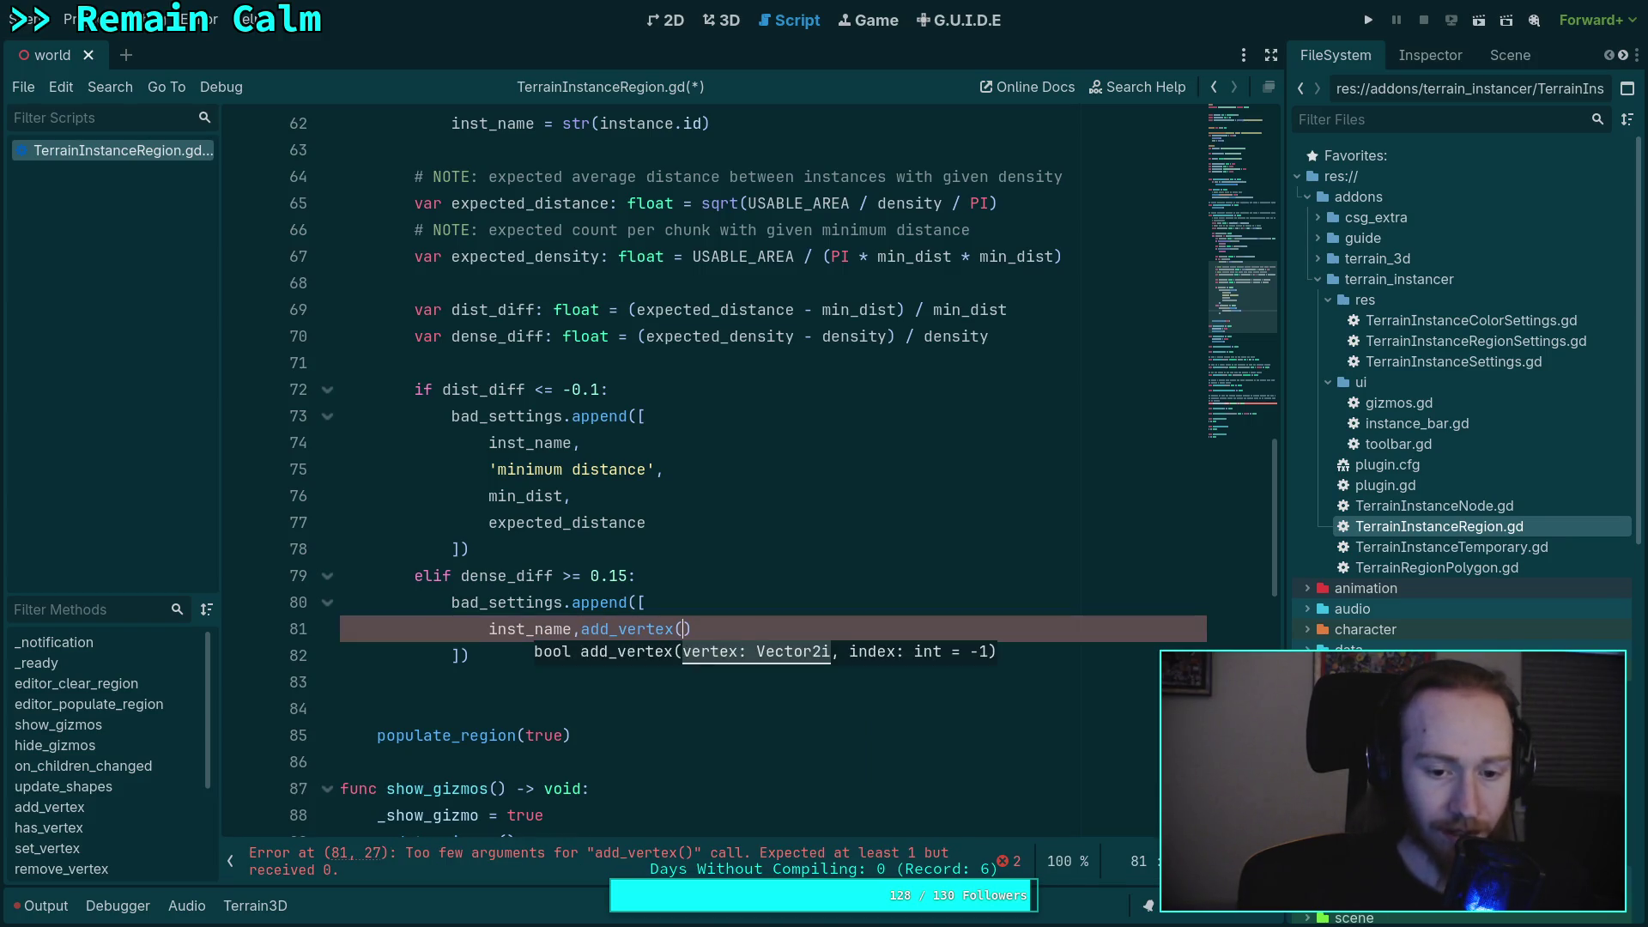
pyautogui.press('BackSpace')
pyautogui.hotkey('ctrl', 'BackSpace')
# - Add 'density', density and expected_density entries, leaving blank lines below the block
pyautogui.press('Return')
pyautogui.write("'")
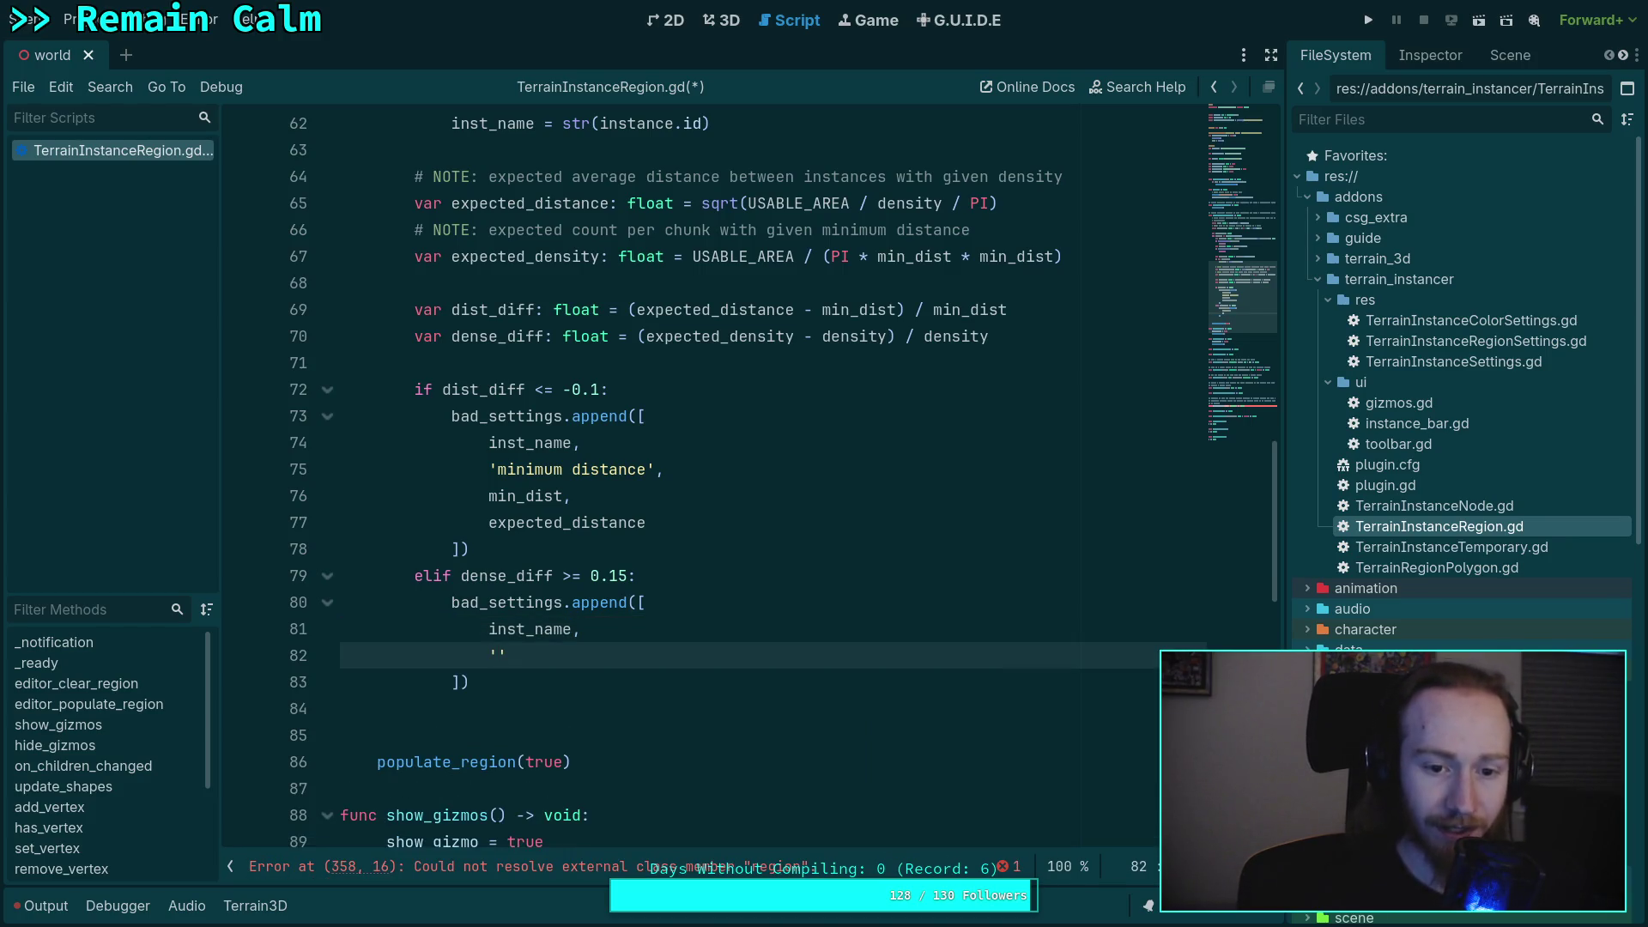
pyautogui.write('mi')
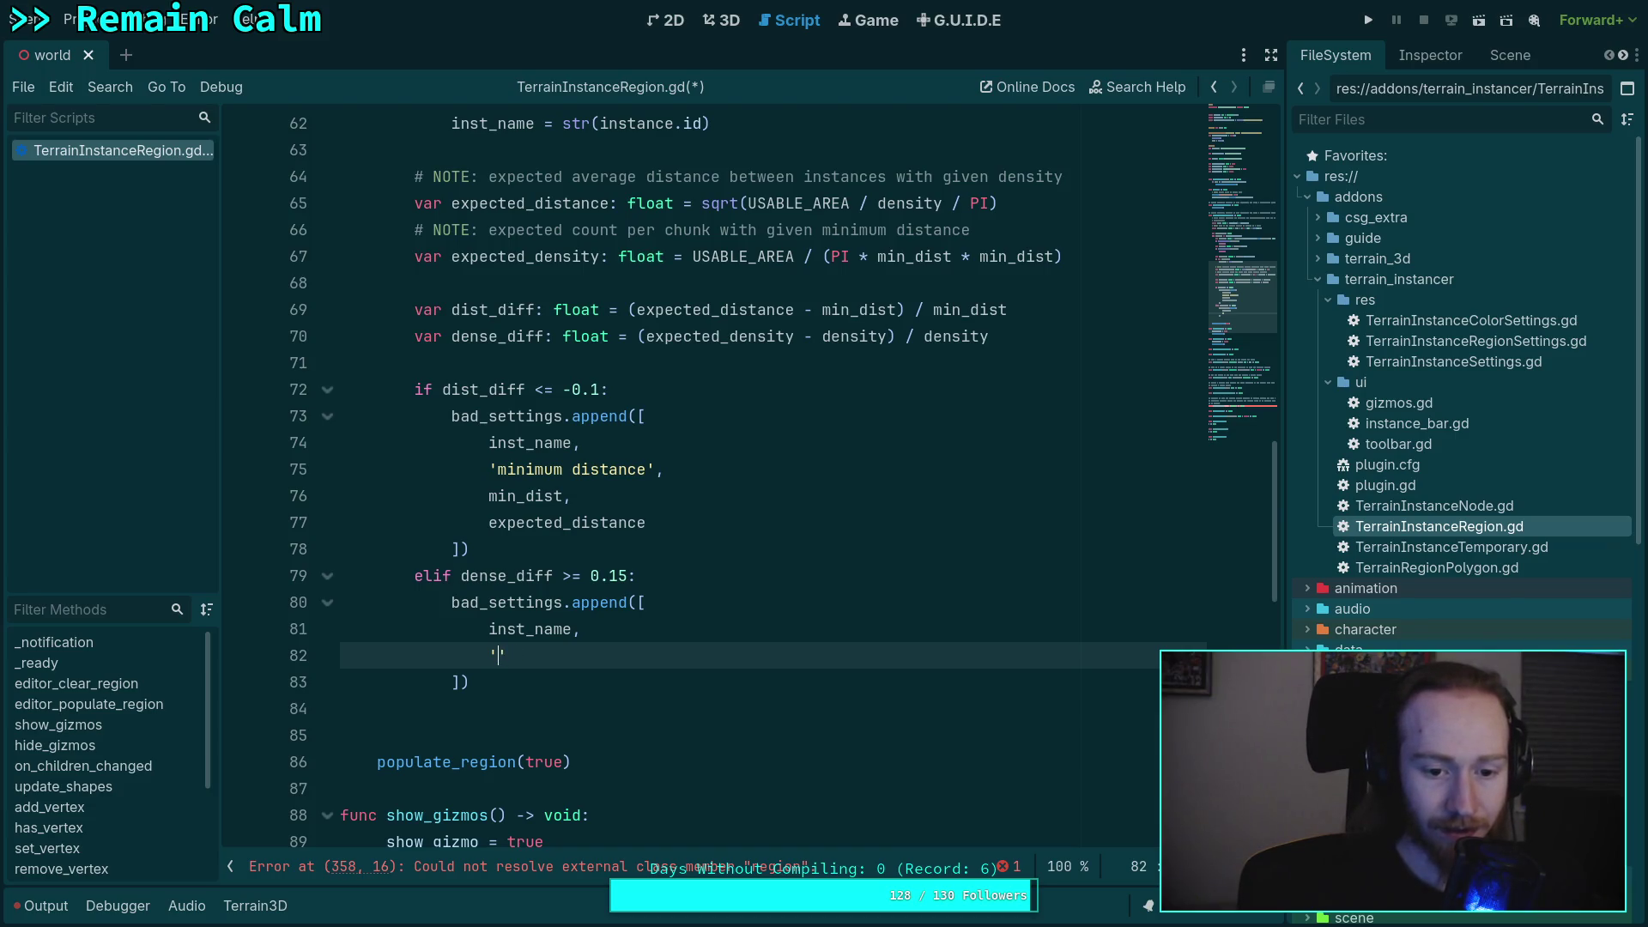
pyautogui.write('dens')
pyautogui.press('BackSpace')
pyautogui.press('BackSpace')
pyautogui.write('nsity')
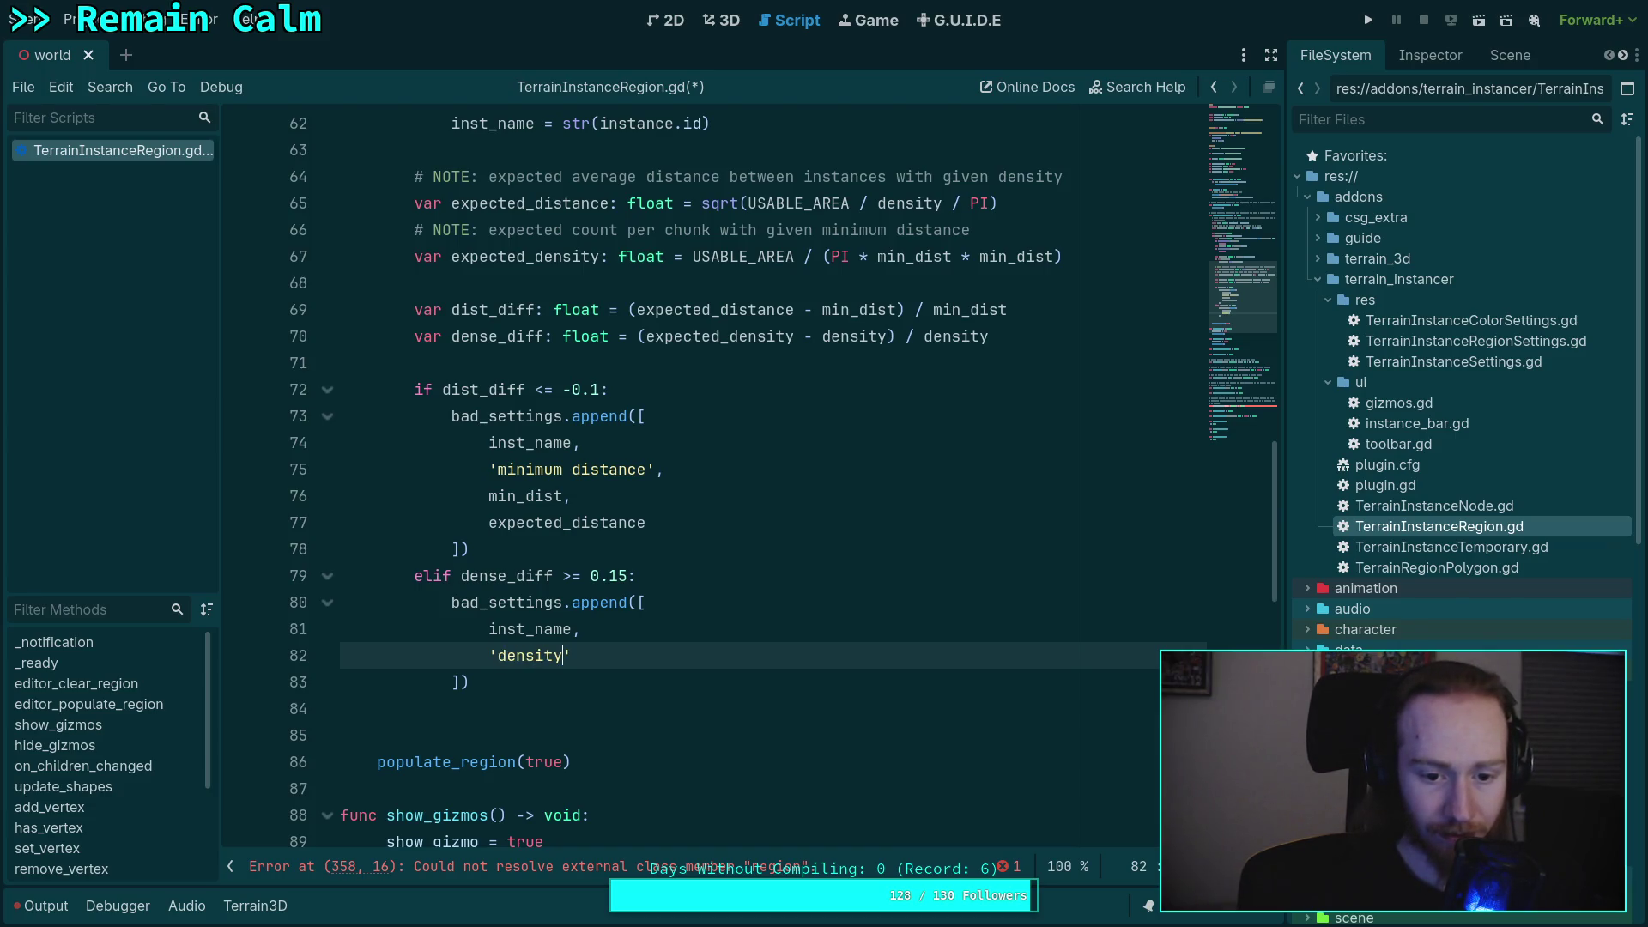
pyautogui.write(',')
pyautogui.press('Return')
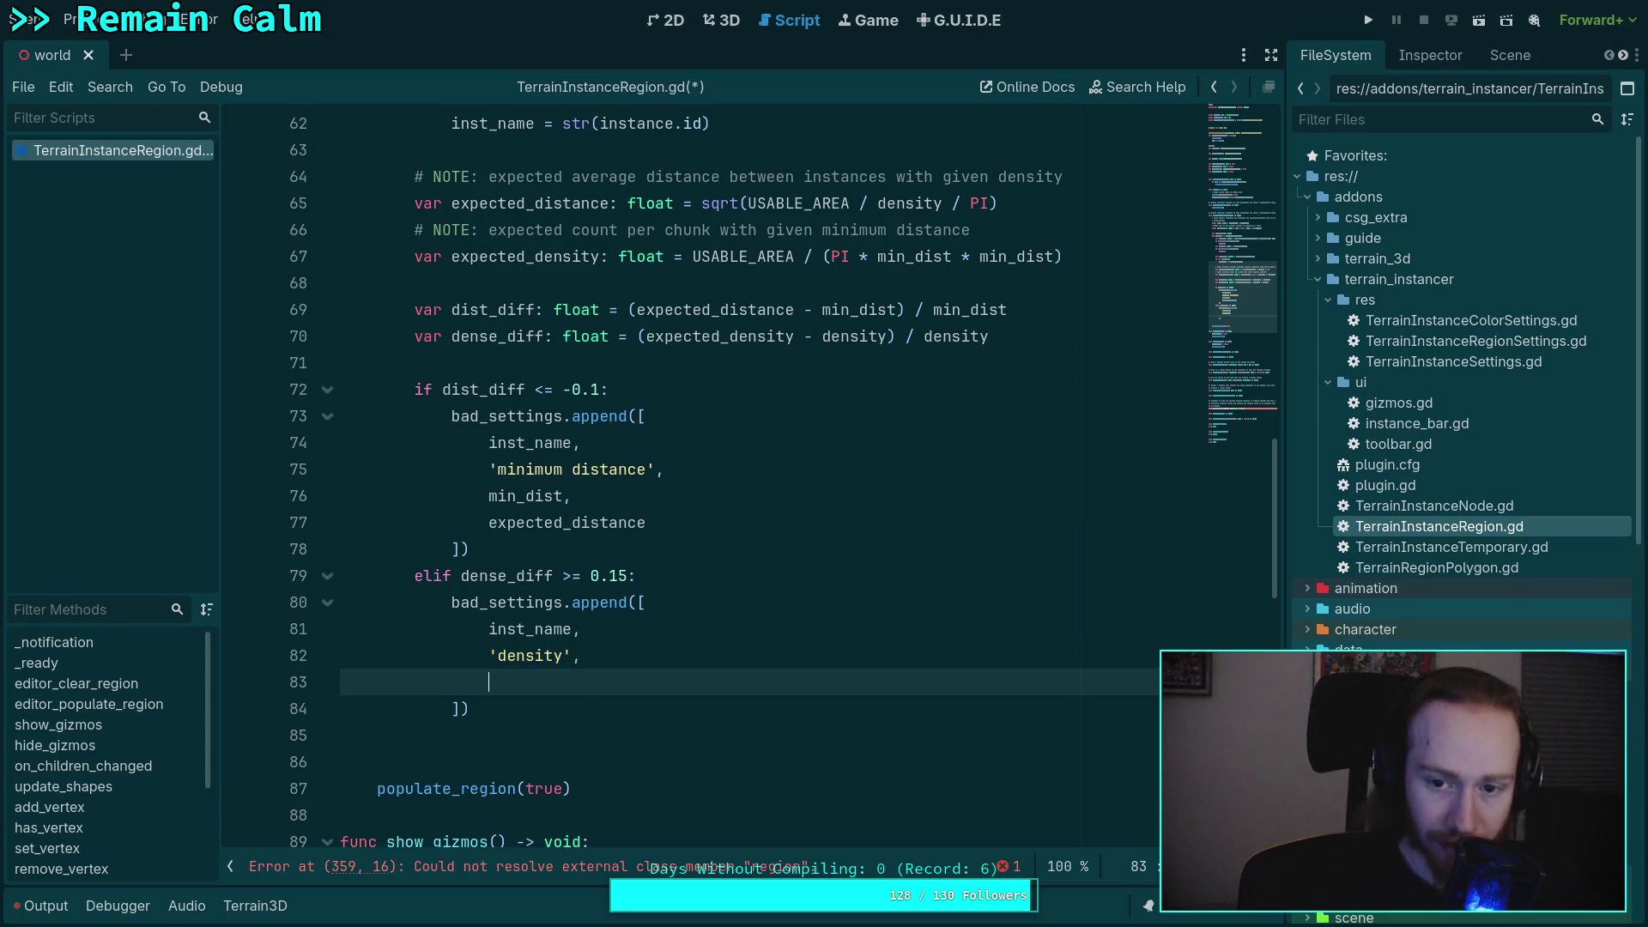
pyautogui.write('den')
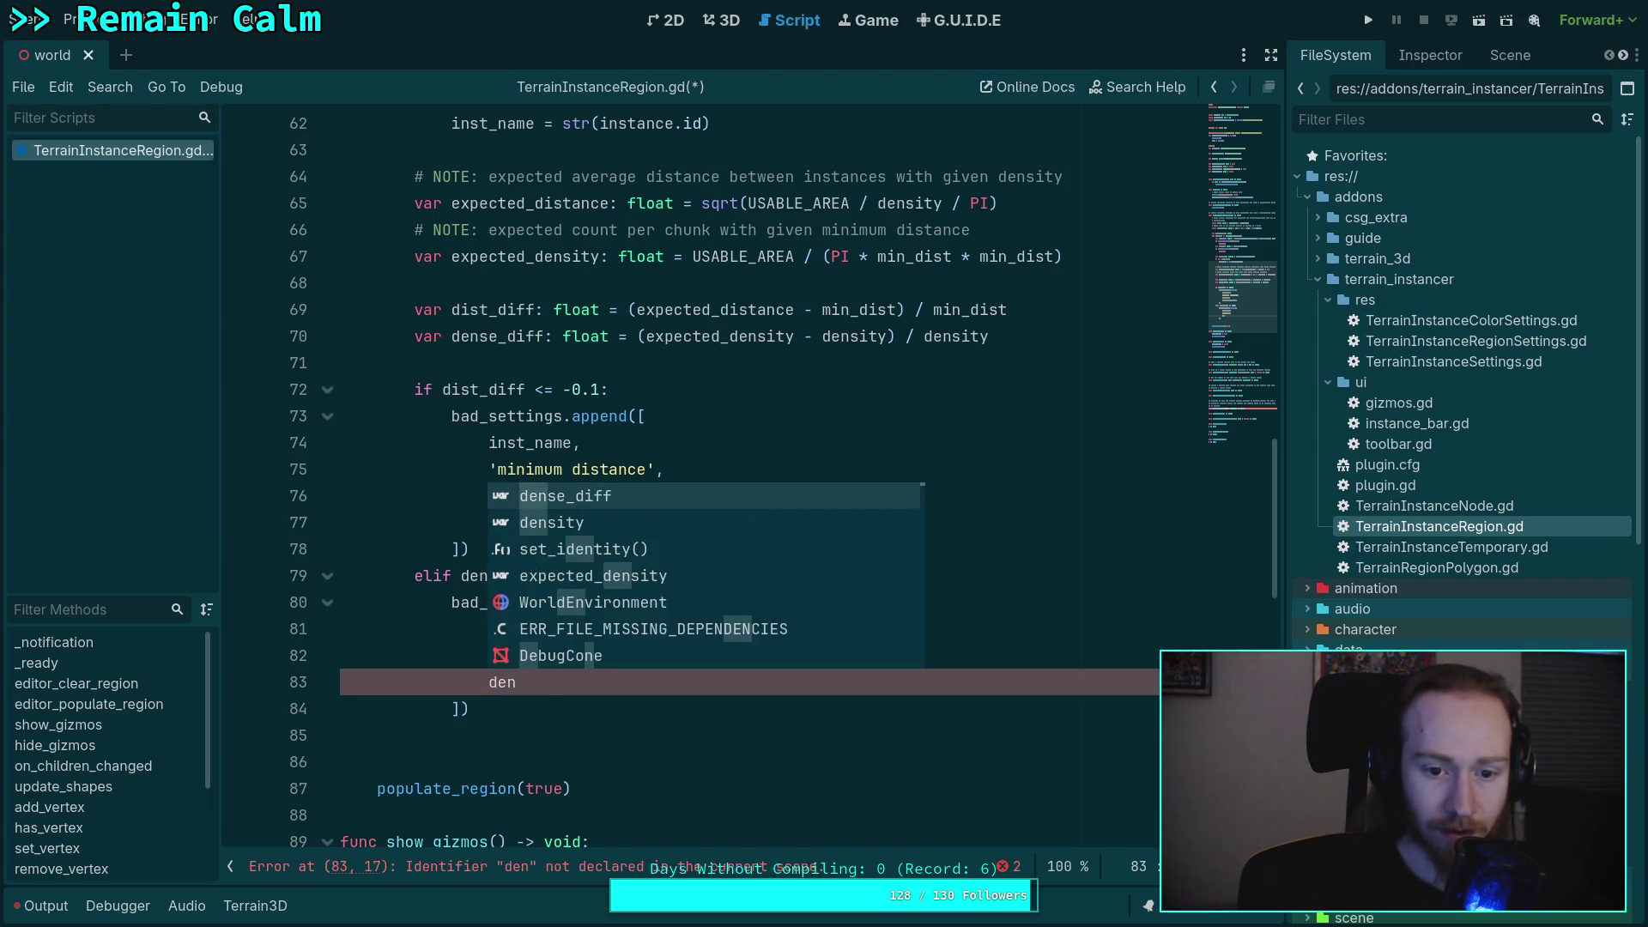
pyautogui.press('Down')
pyautogui.press('Return')
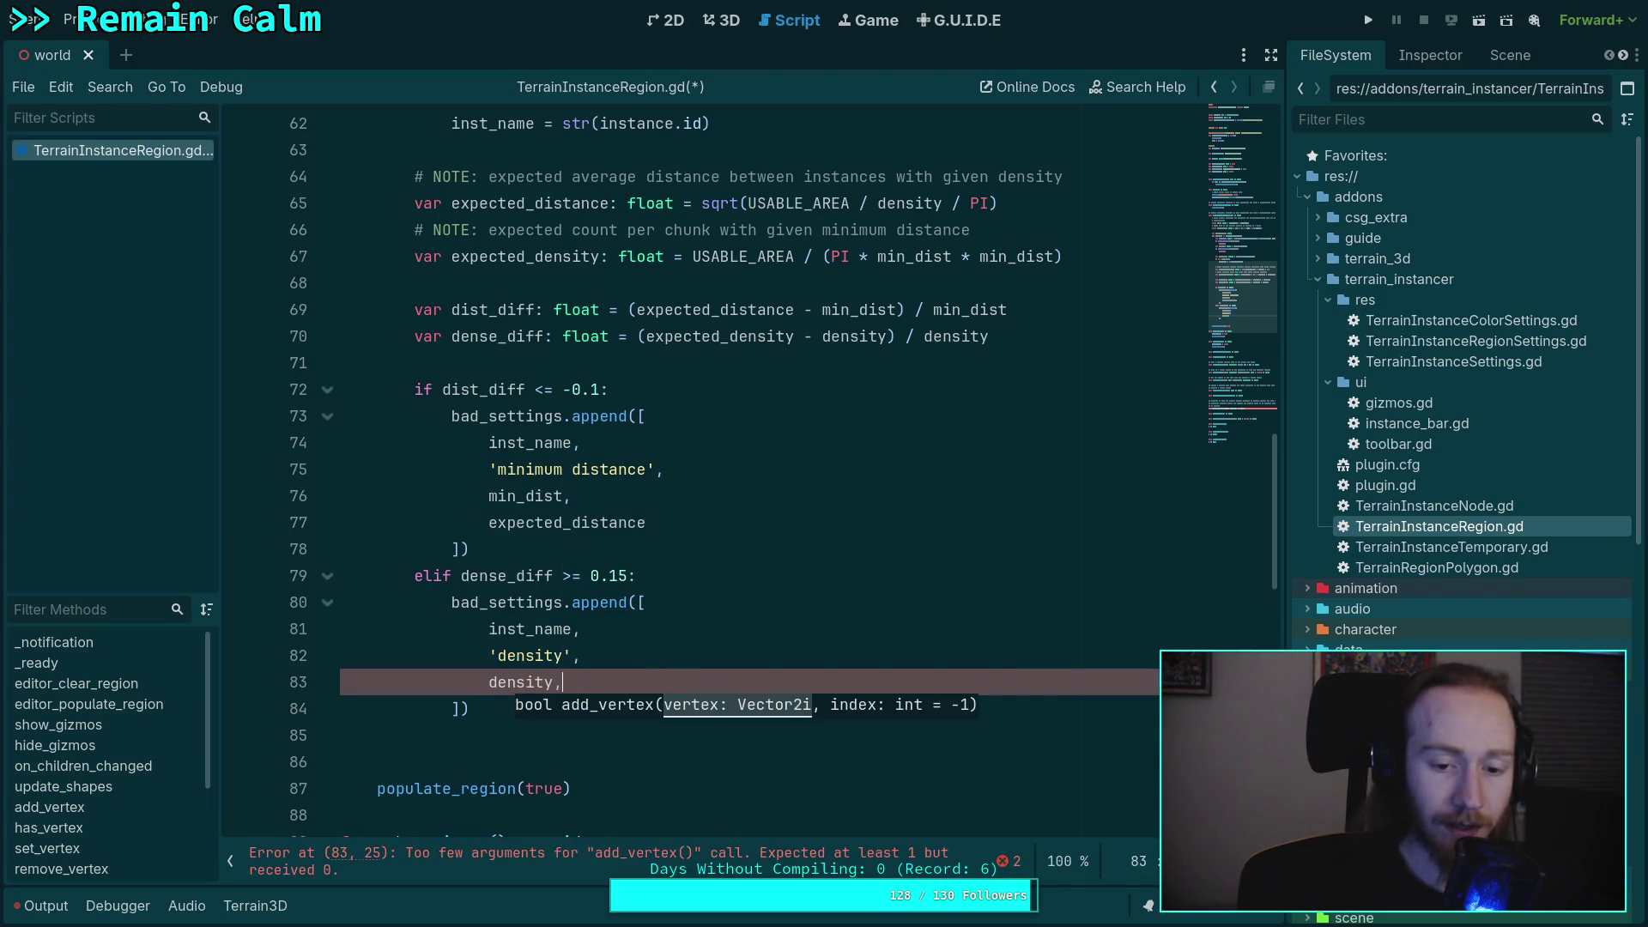
pyautogui.press('Return')
pyautogui.write('e')
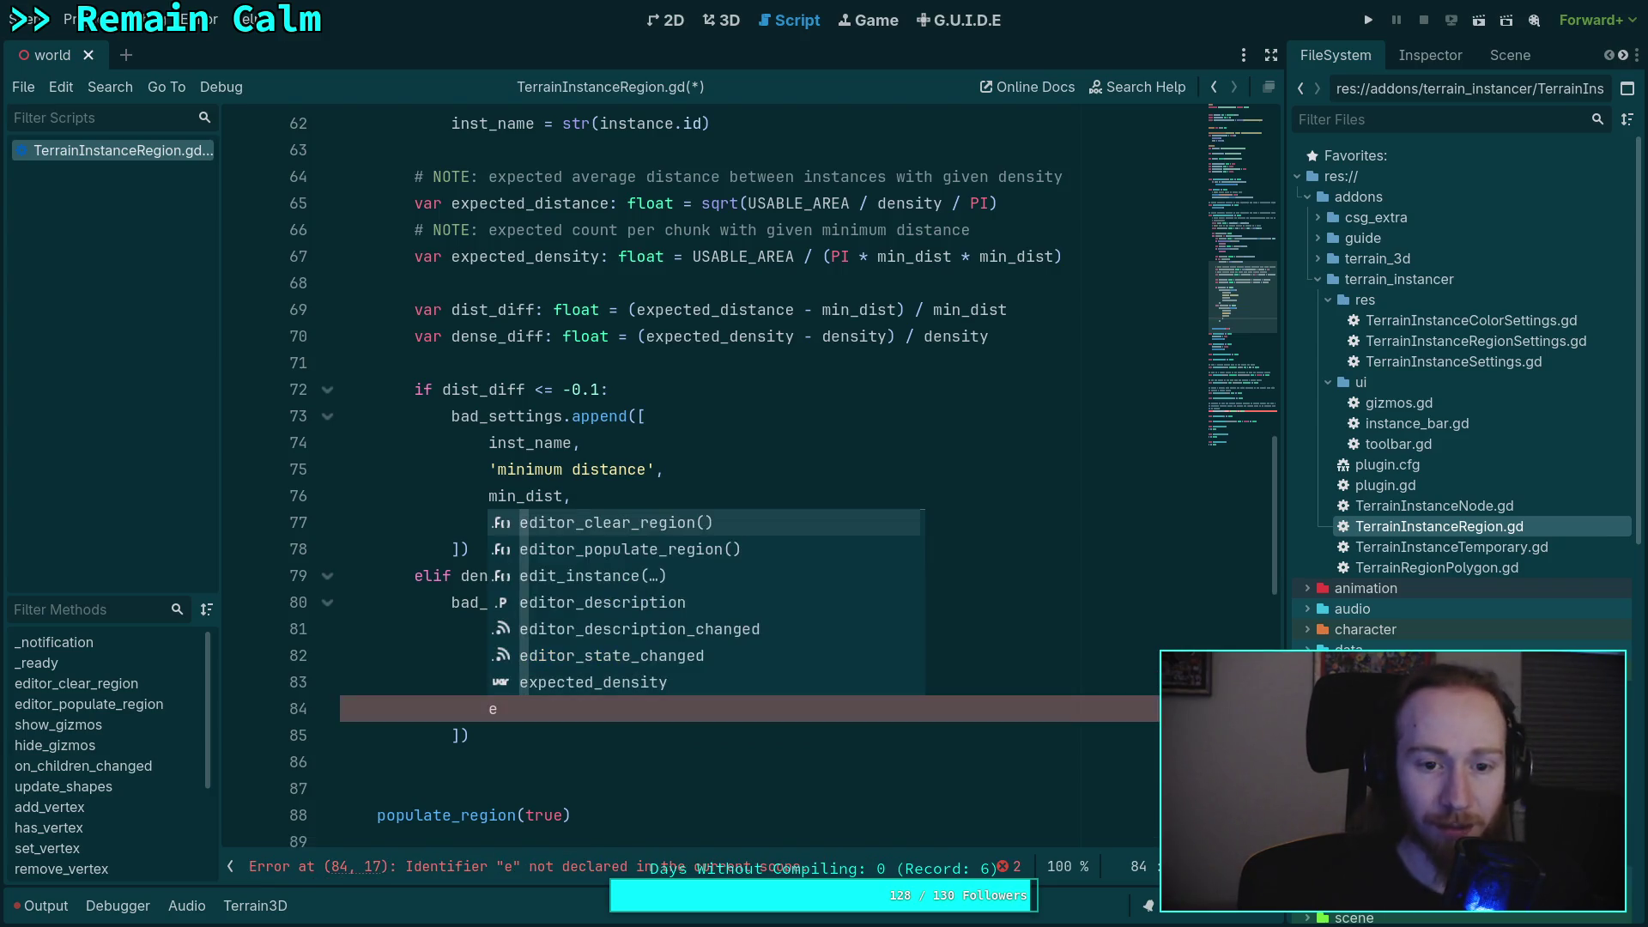
pyautogui.write('xpe')
pyautogui.press('Return')
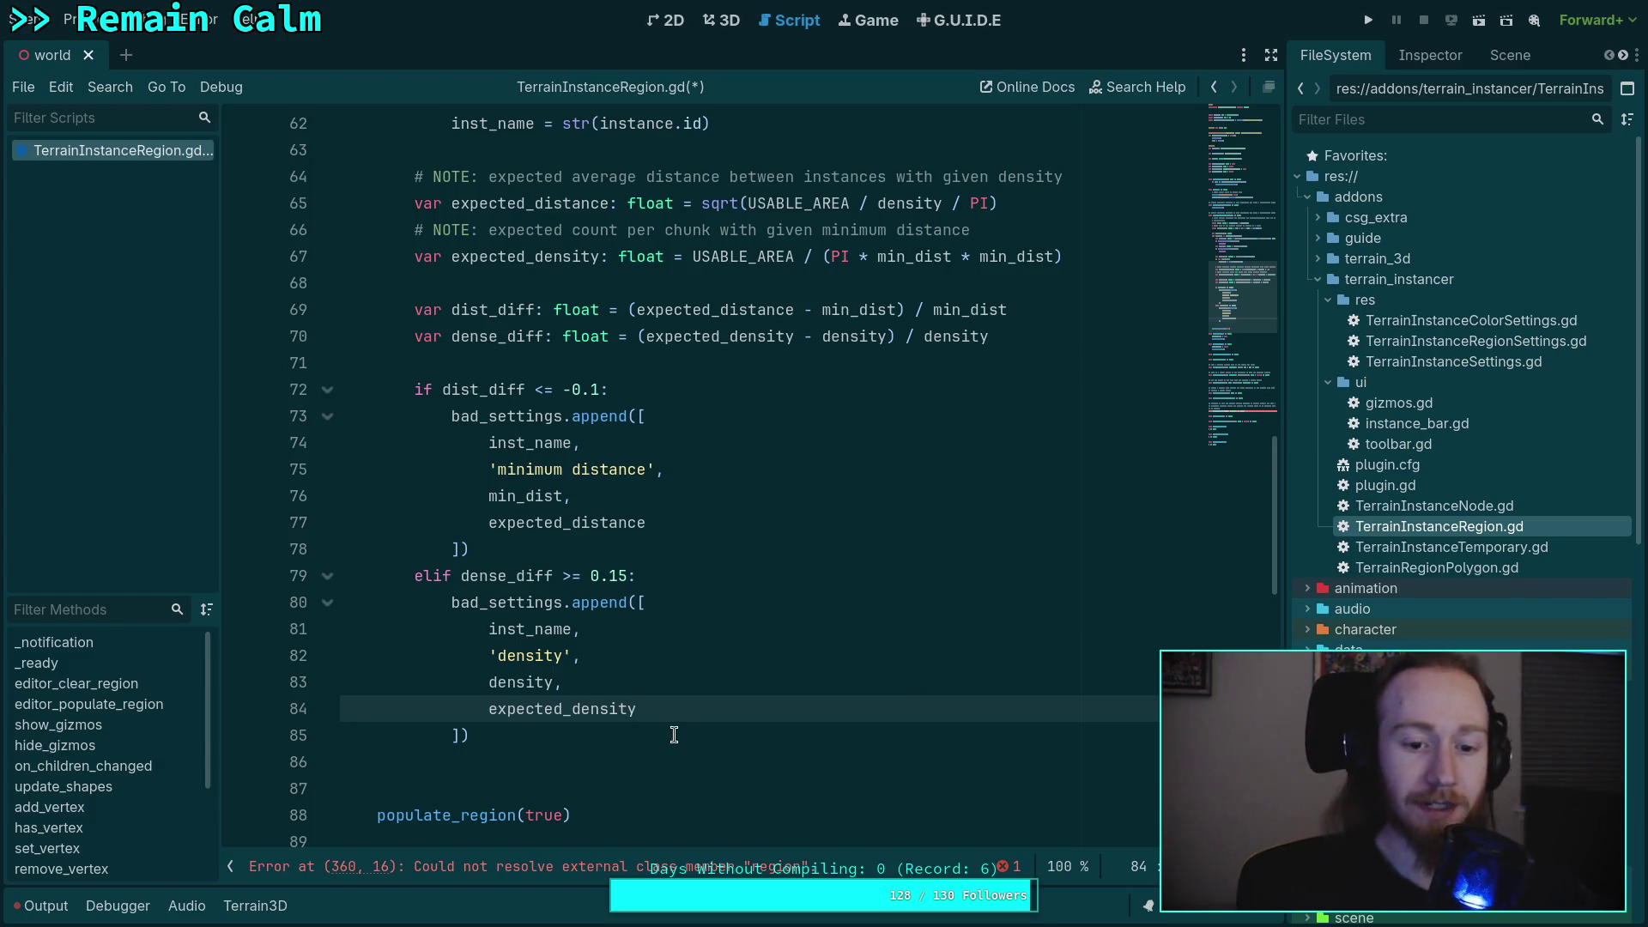
pyautogui.click(686, 743)
pyautogui.press('Return')
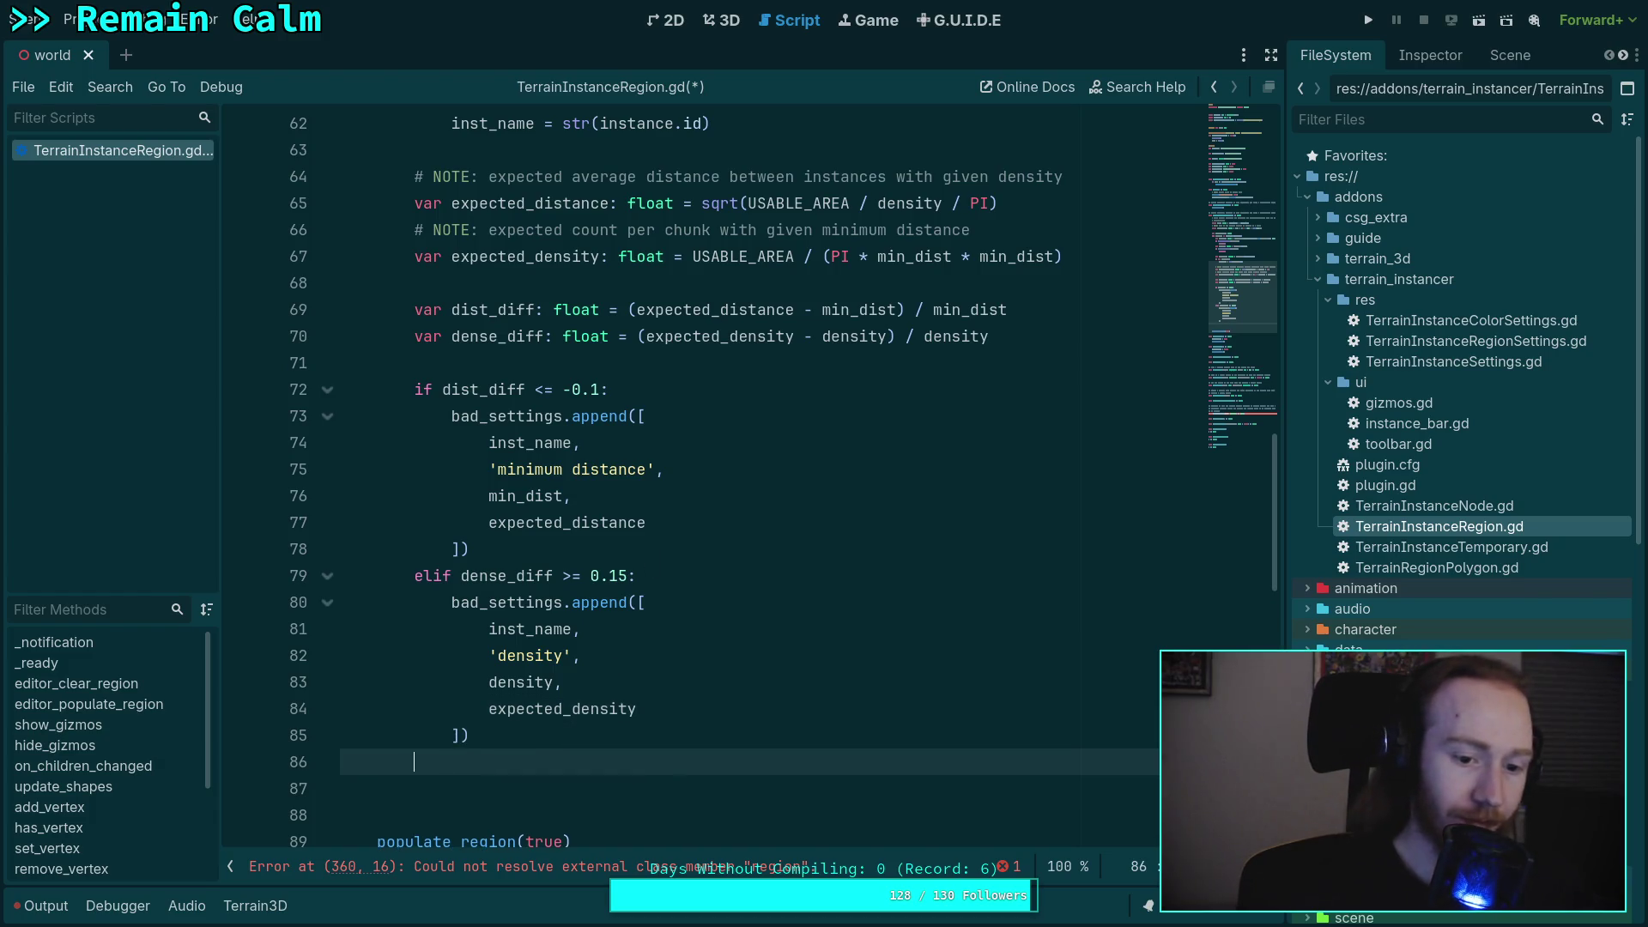
pyautogui.press('Return')
pyautogui.scroll(-1, 766, 669)
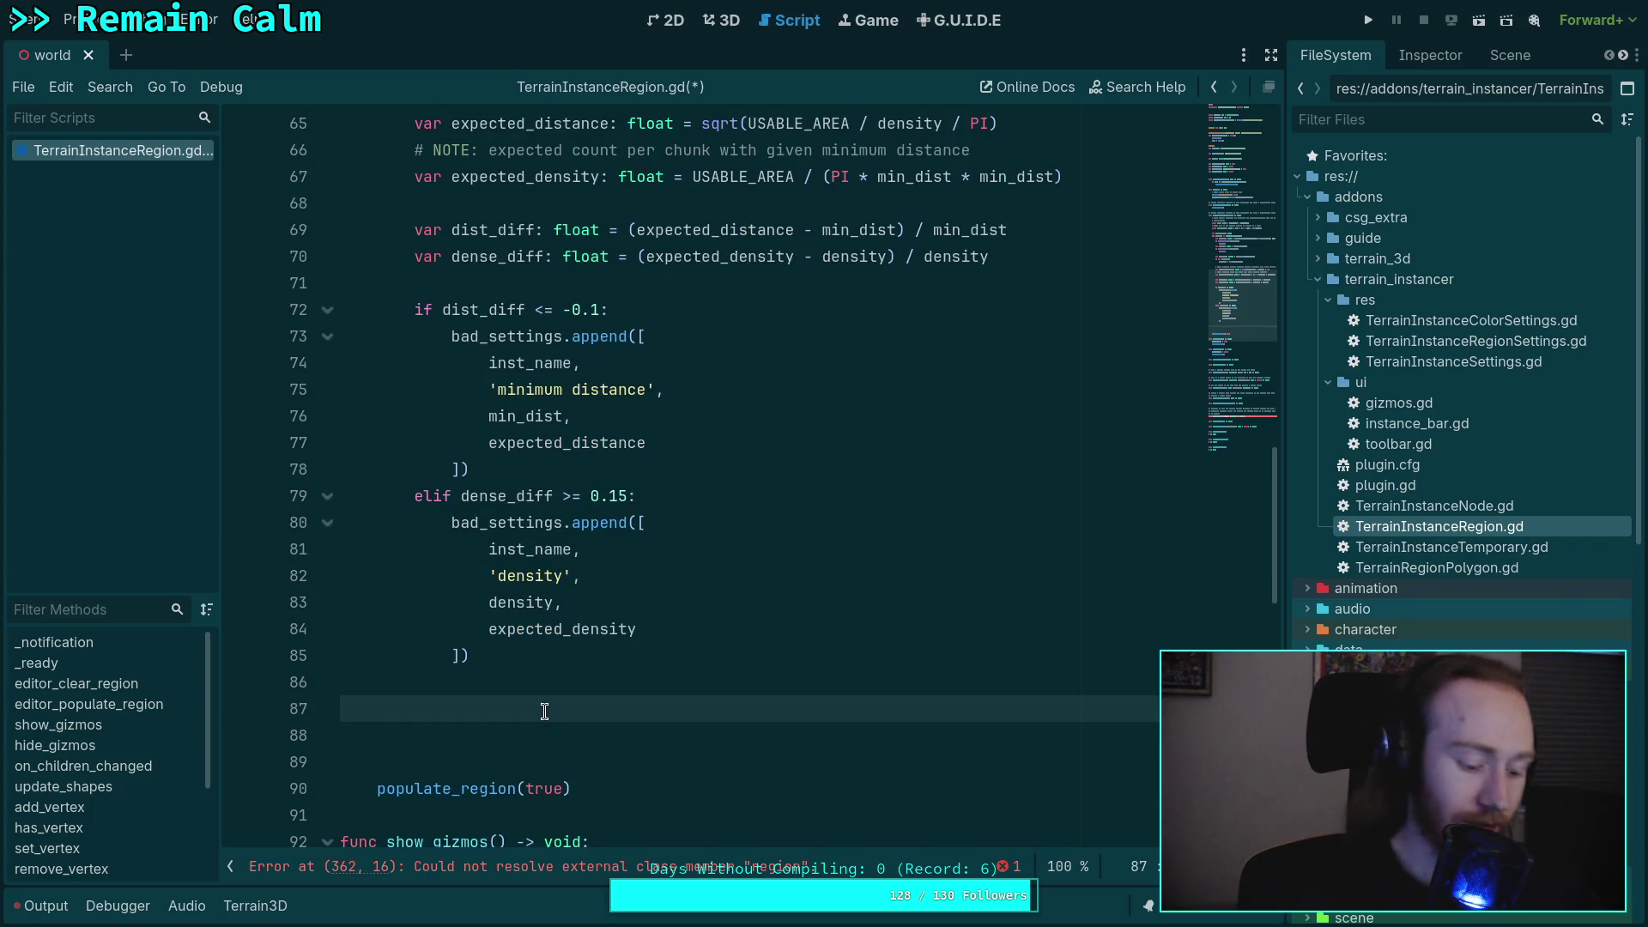
# - Write the condition 'if bad_settings.is_empty():' above populate_region(true)
pyautogui.write('ifbad')
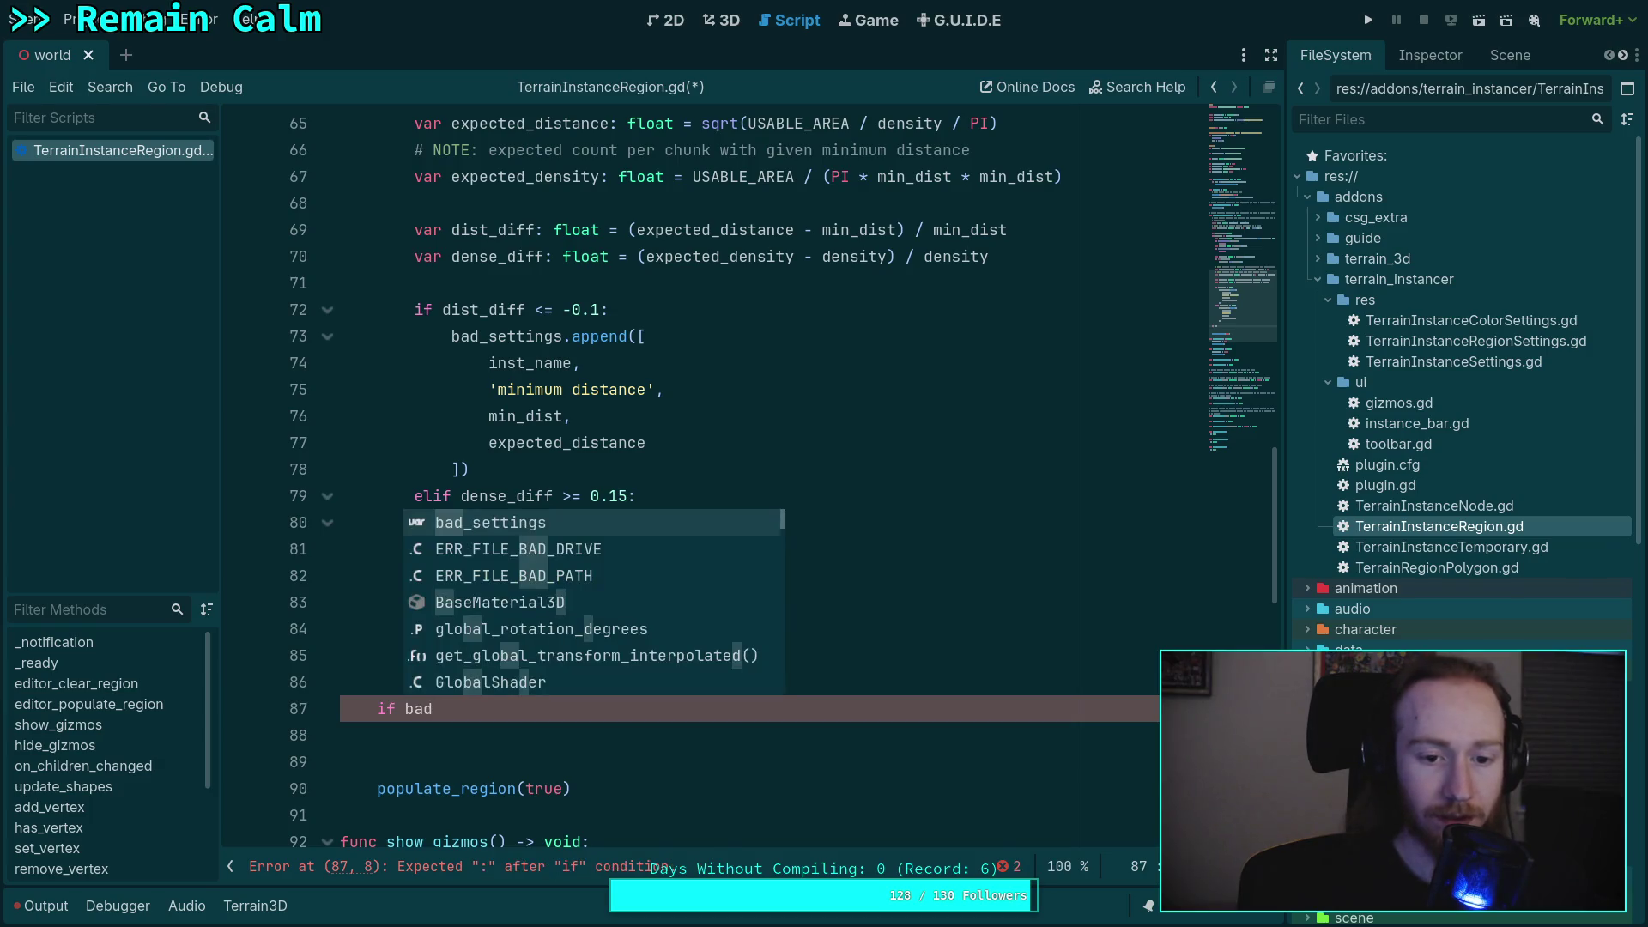
pyautogui.press('Return')
pyautogui.press('Return')
pyautogui.scroll(-1, 533, 684)
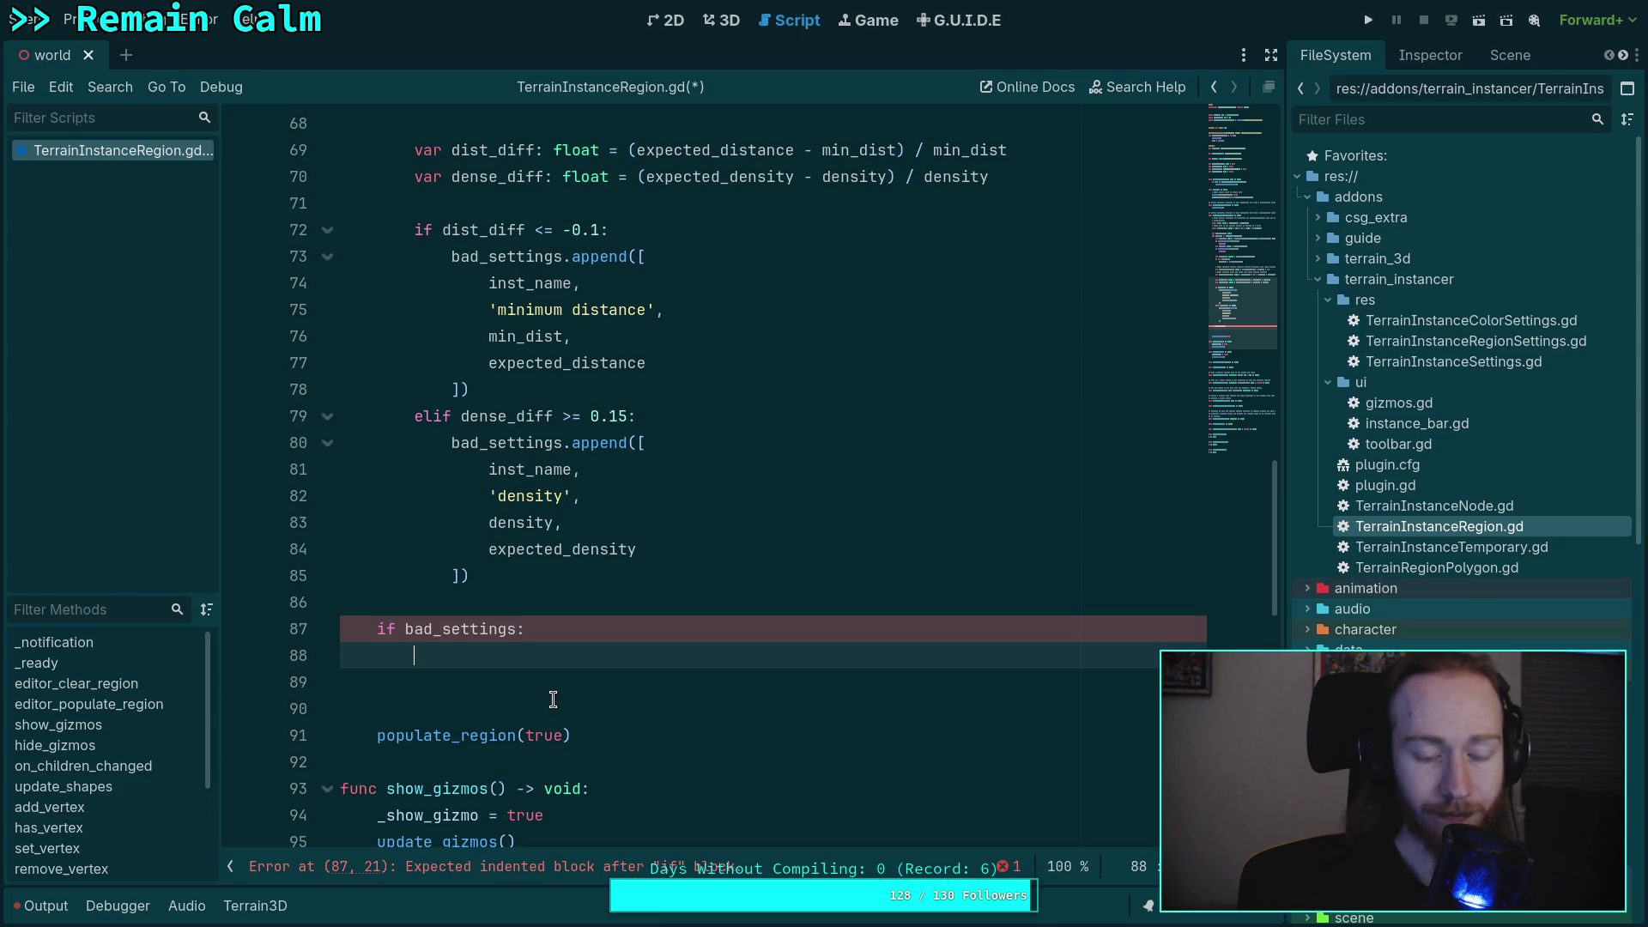
pyautogui.click(405, 629)
pyautogui.write('not')
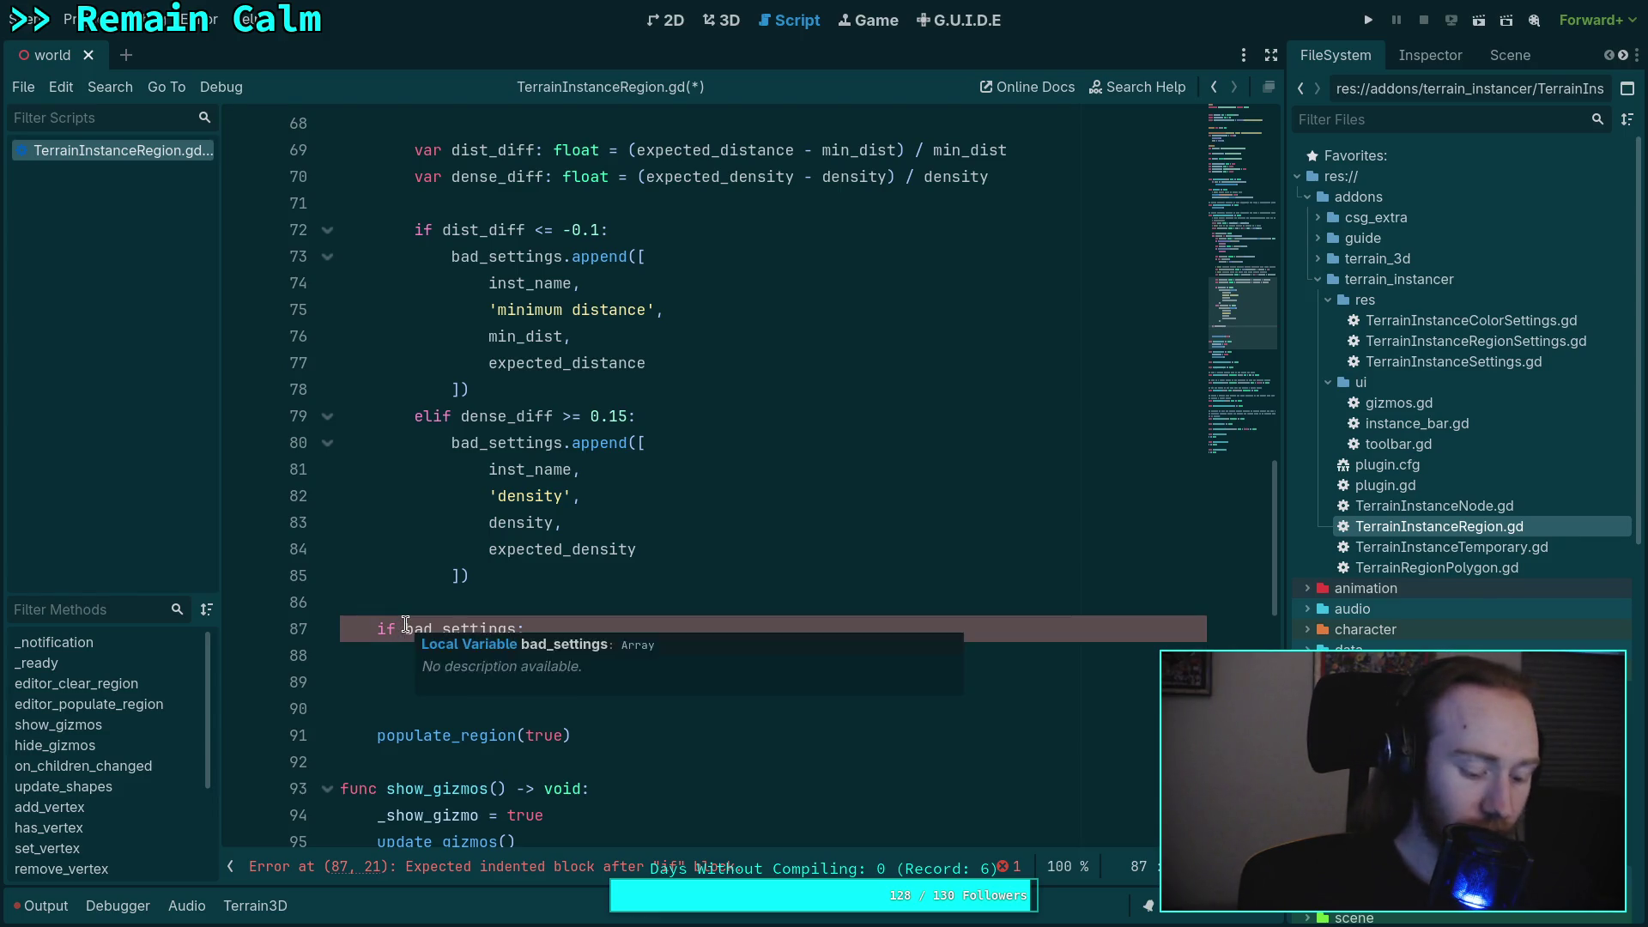
pyautogui.click(453, 735)
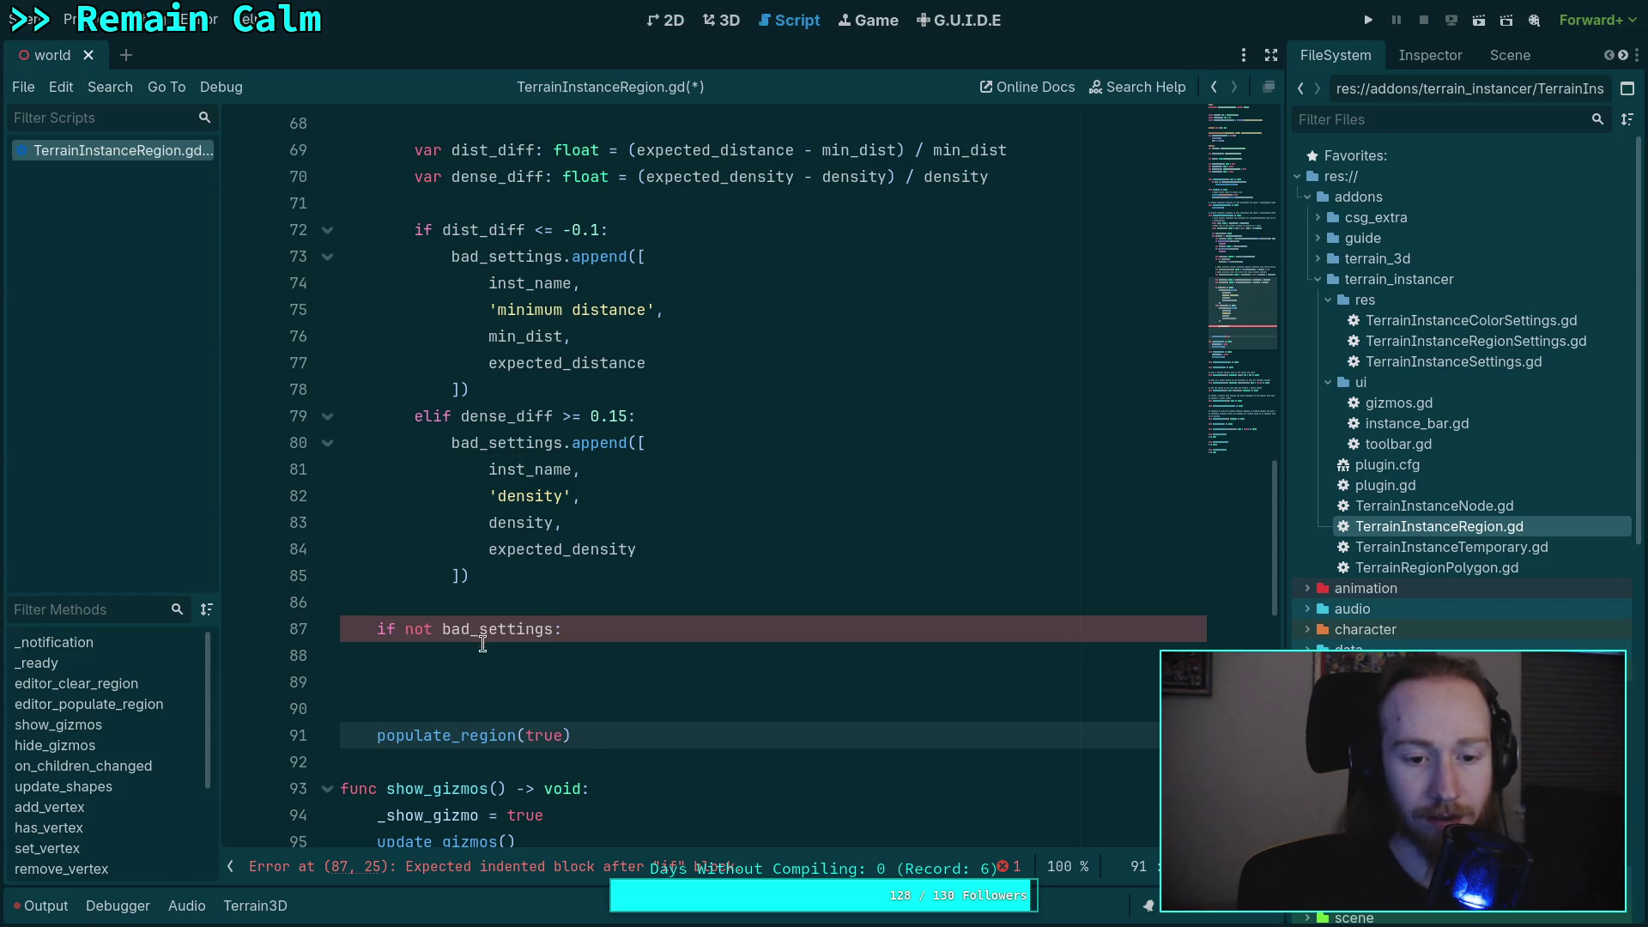
pyautogui.moveTo(444, 629); pyautogui.dragTo(401, 631)
pyautogui.press('BackSpace')
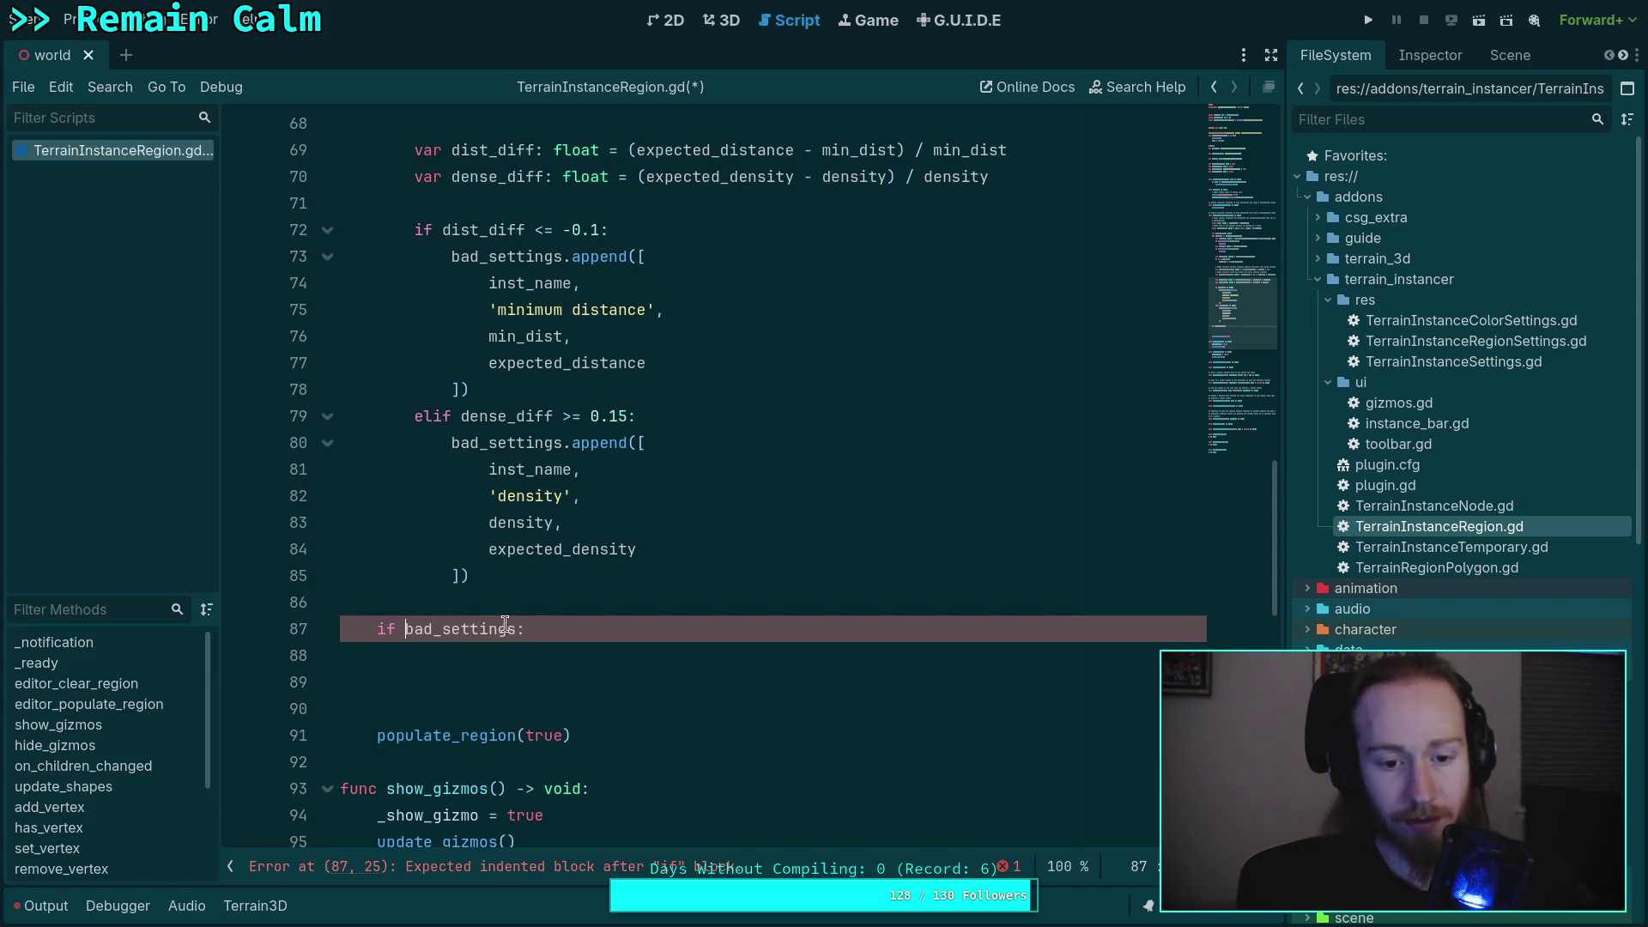
pyautogui.click(515, 629)
pyautogui.write('.is')
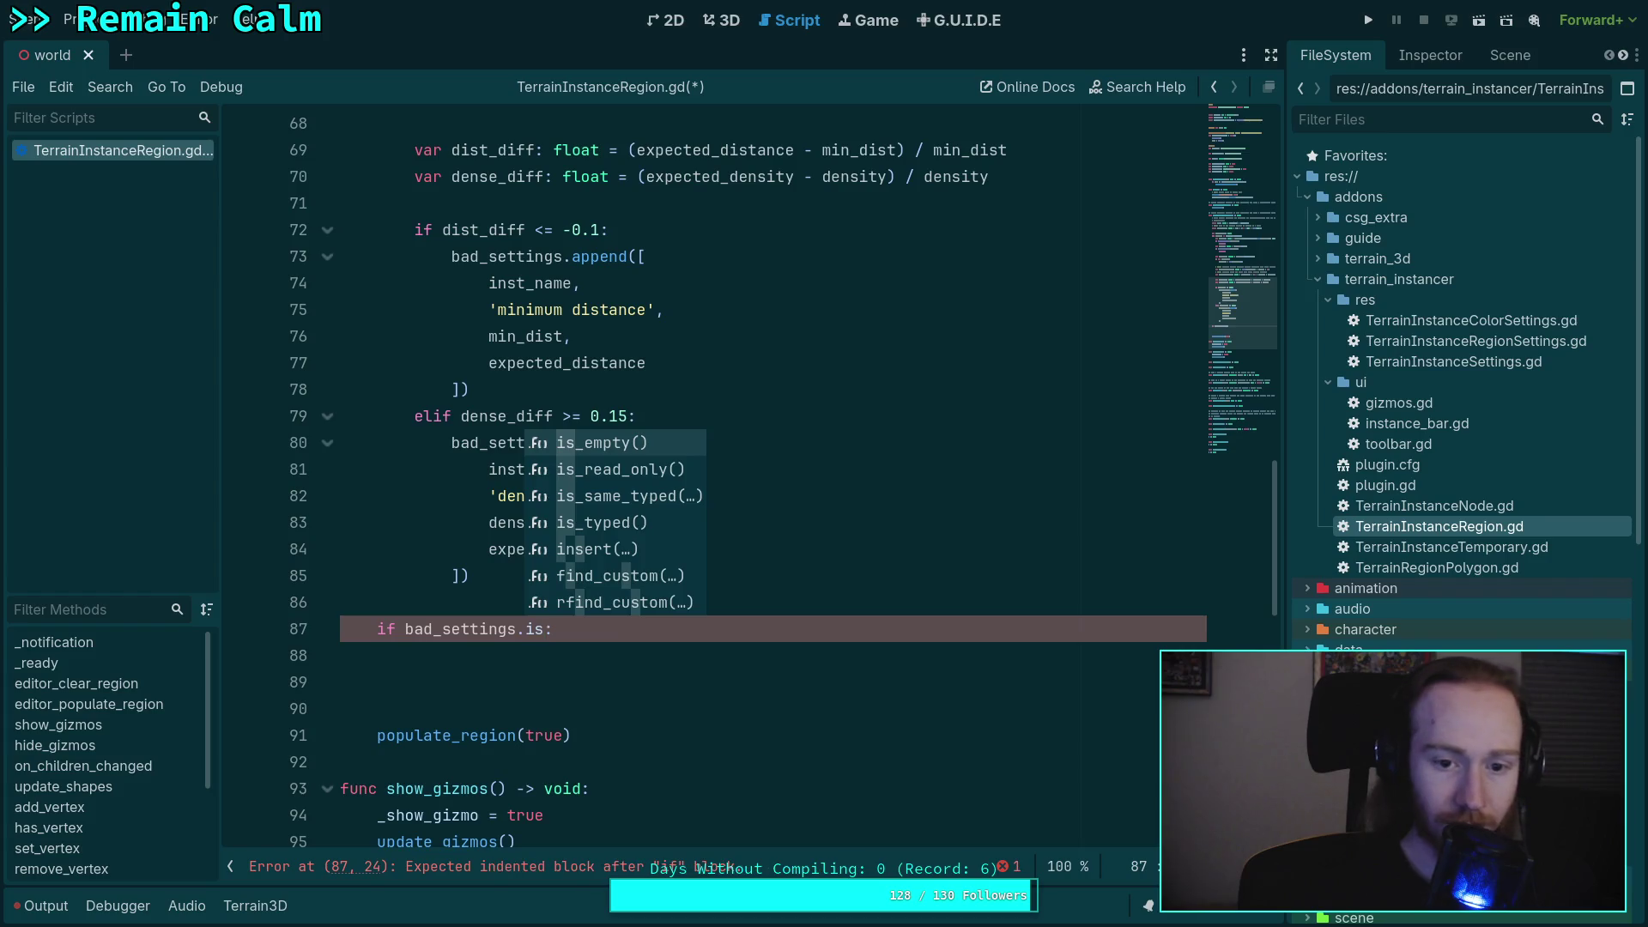
pyautogui.press('Return')
# - Put populate_region(true) and return under the if, add print(bad_settings), and save
pyautogui.moveTo(376, 738); pyautogui.dragTo(535, 647)
pyautogui.press('BackSpace')
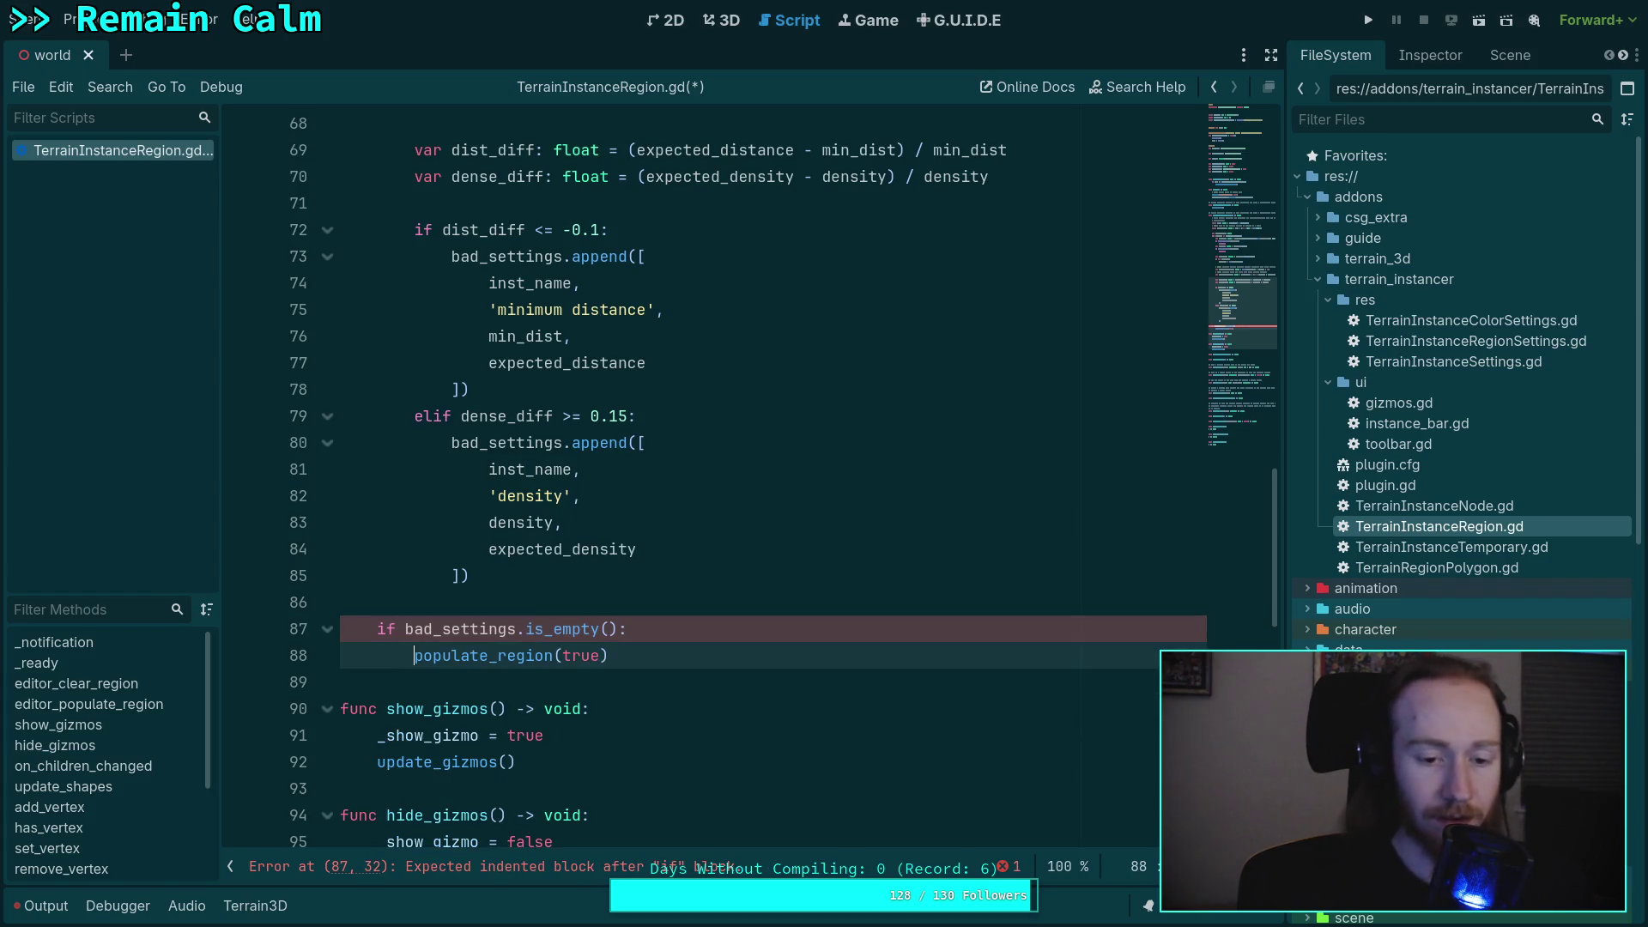
pyautogui.press('End')
pyautogui.press('Return')
pyautogui.write('return')
pyautogui.press('Return')
pyautogui.press('Return')
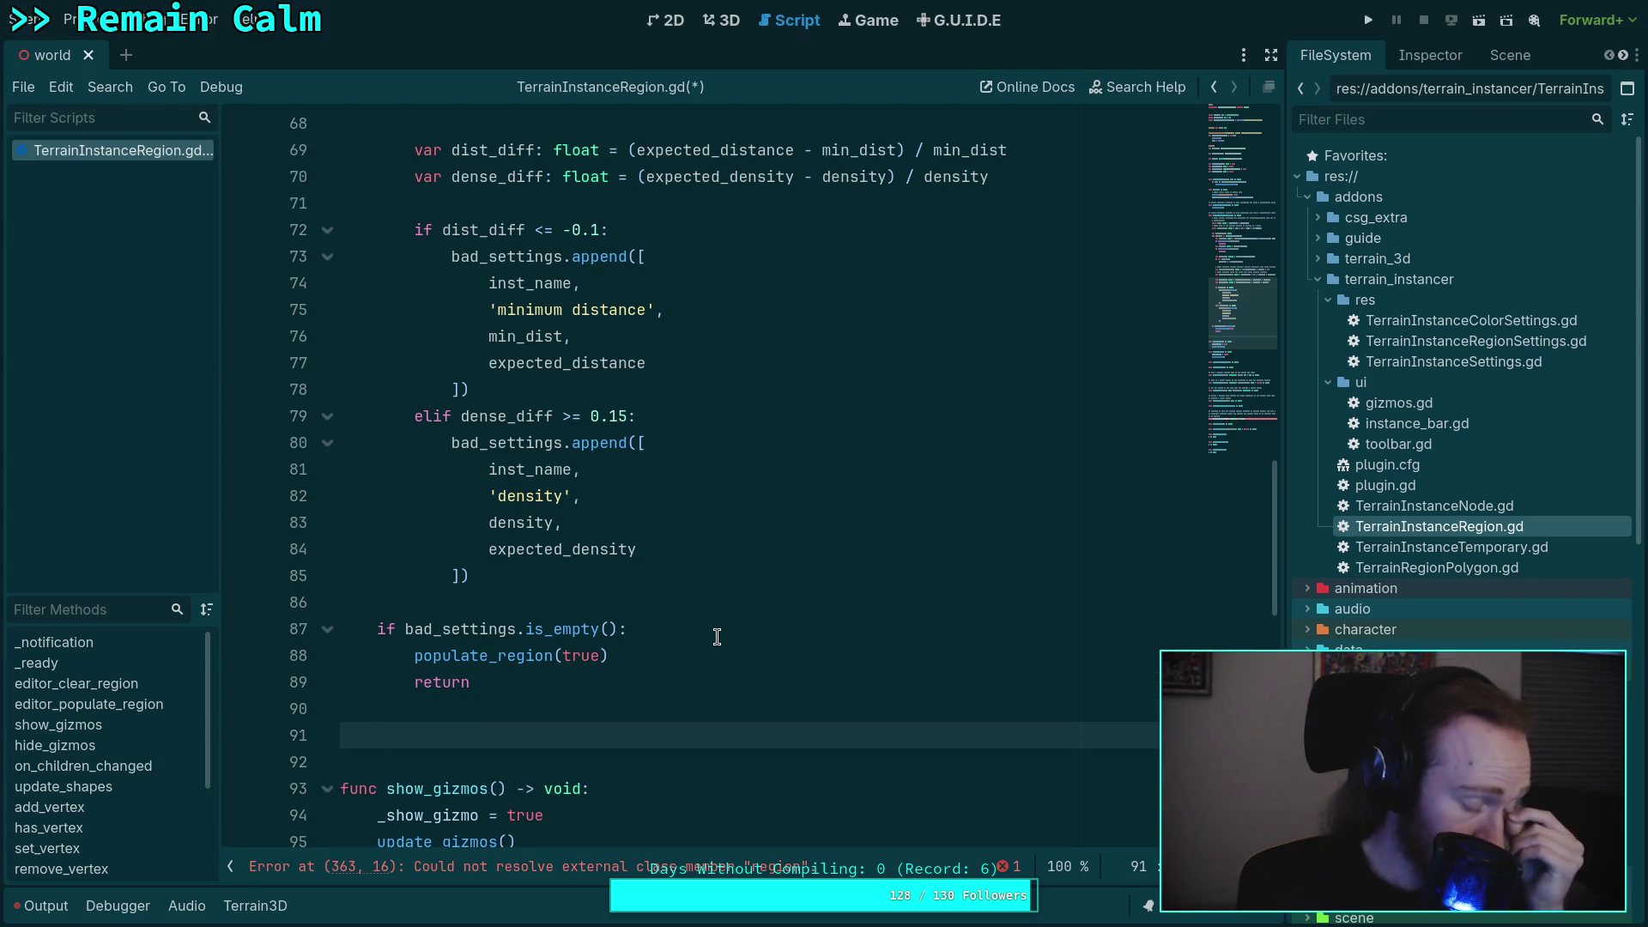
pyautogui.write('pr')
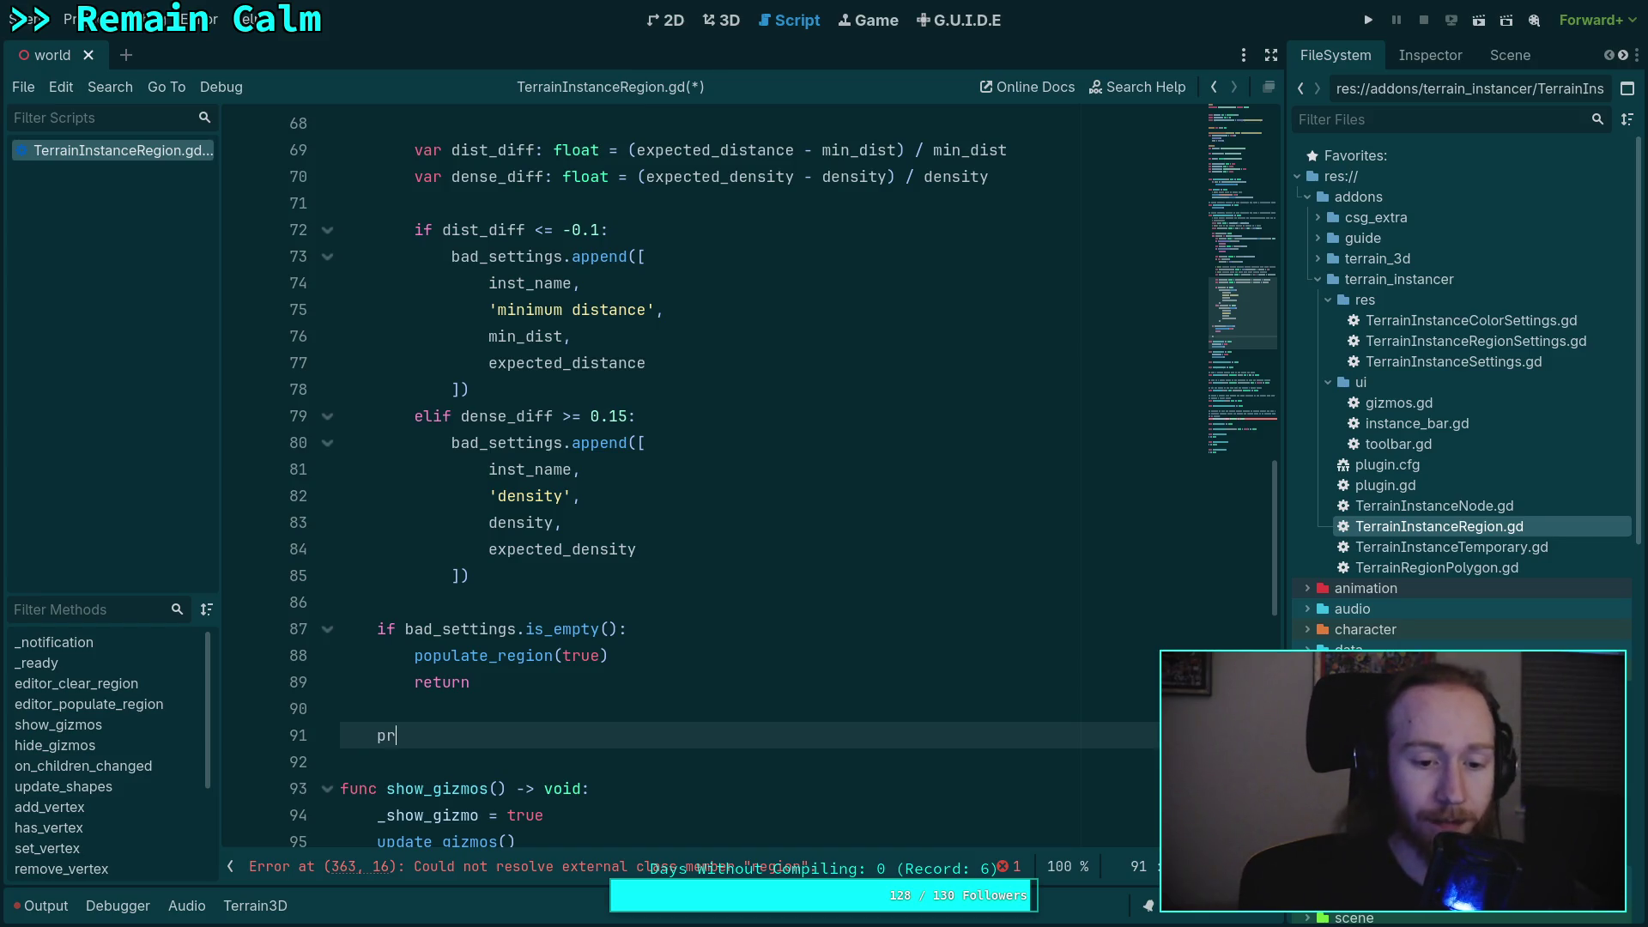
pyautogui.write('int(bad_')
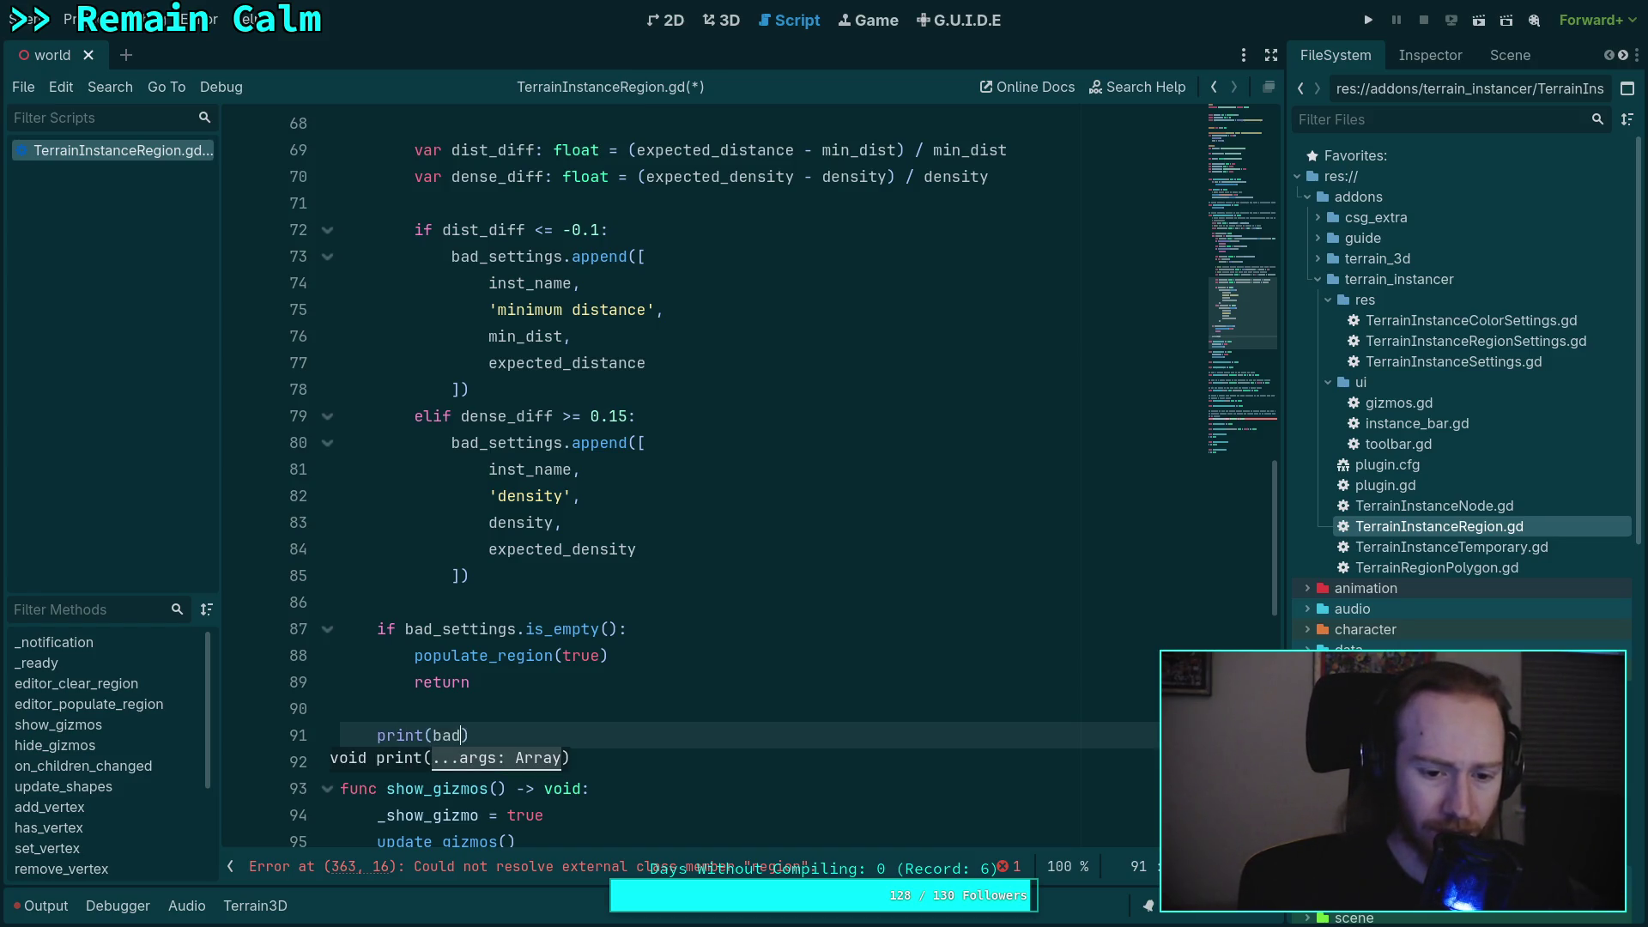
pyautogui.press('Return')
pyautogui.hotkey('ctrl', 's')
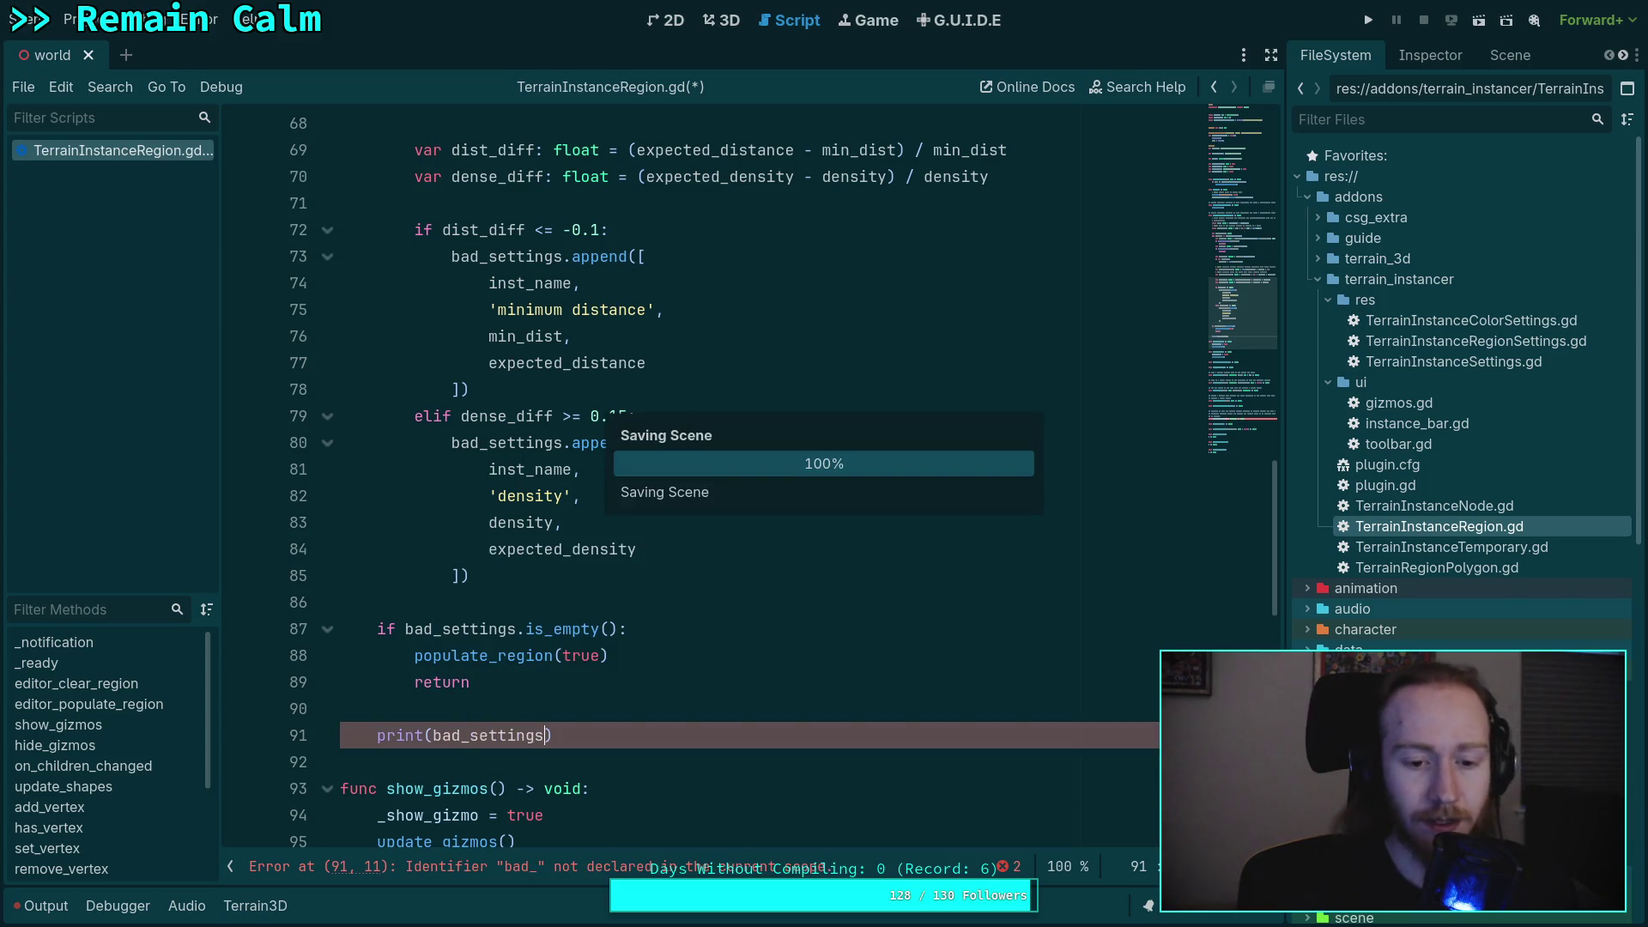
# - In the 3D view, clear the Output log and open IslandTrees' first instance settings
pyautogui.click(725, 21)
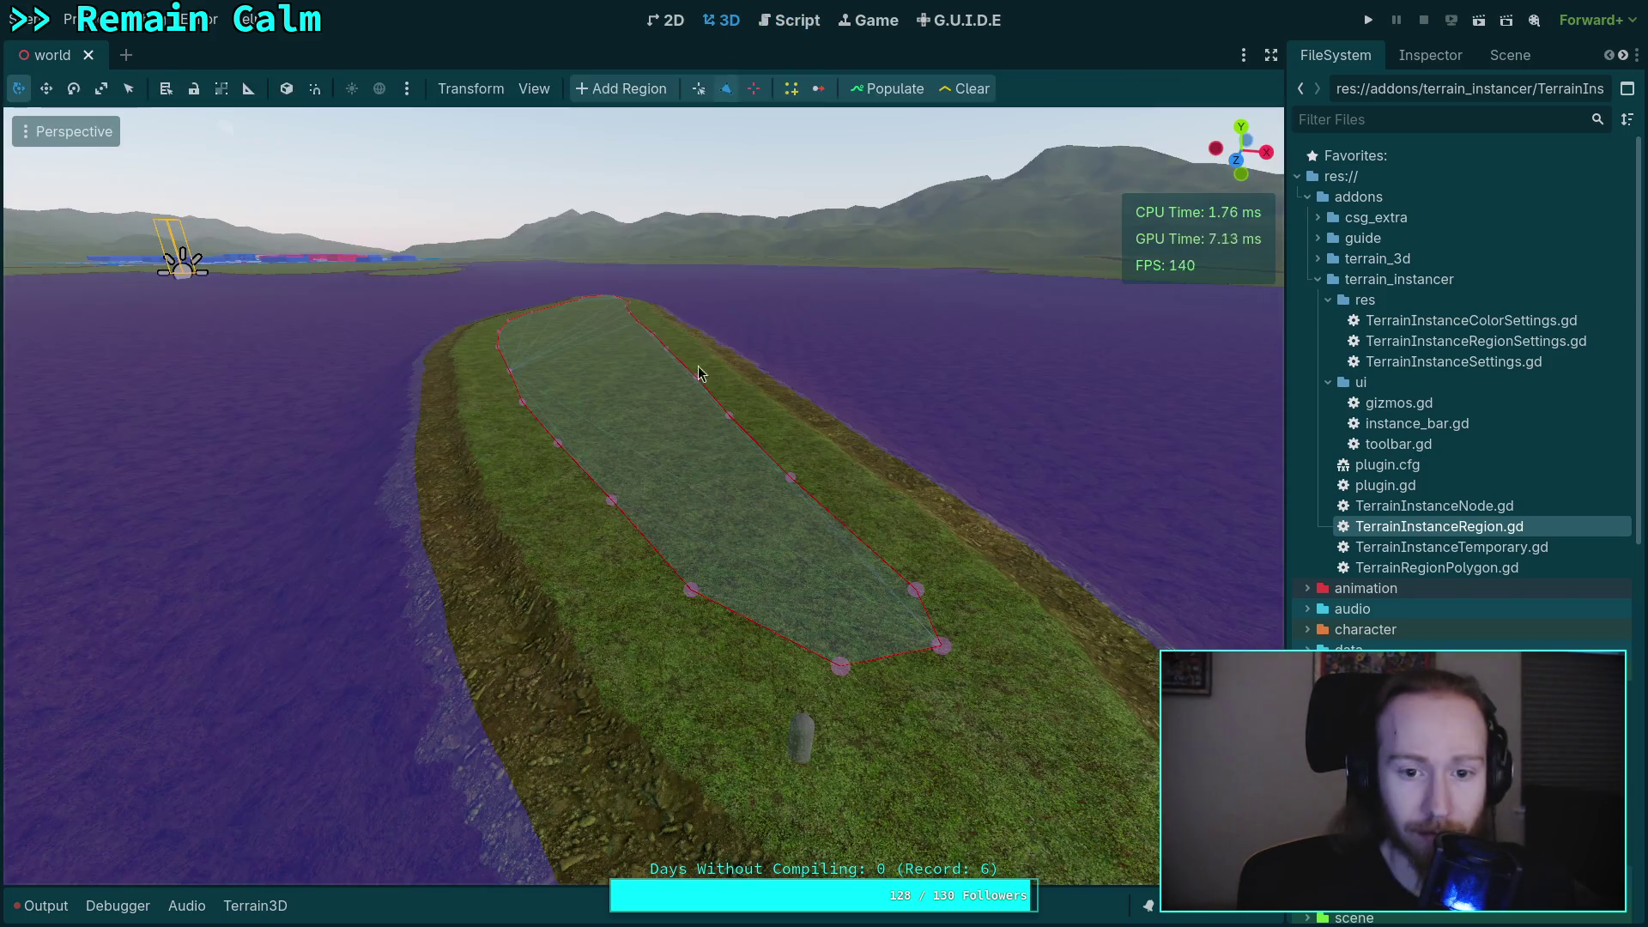
pyautogui.click(45, 916)
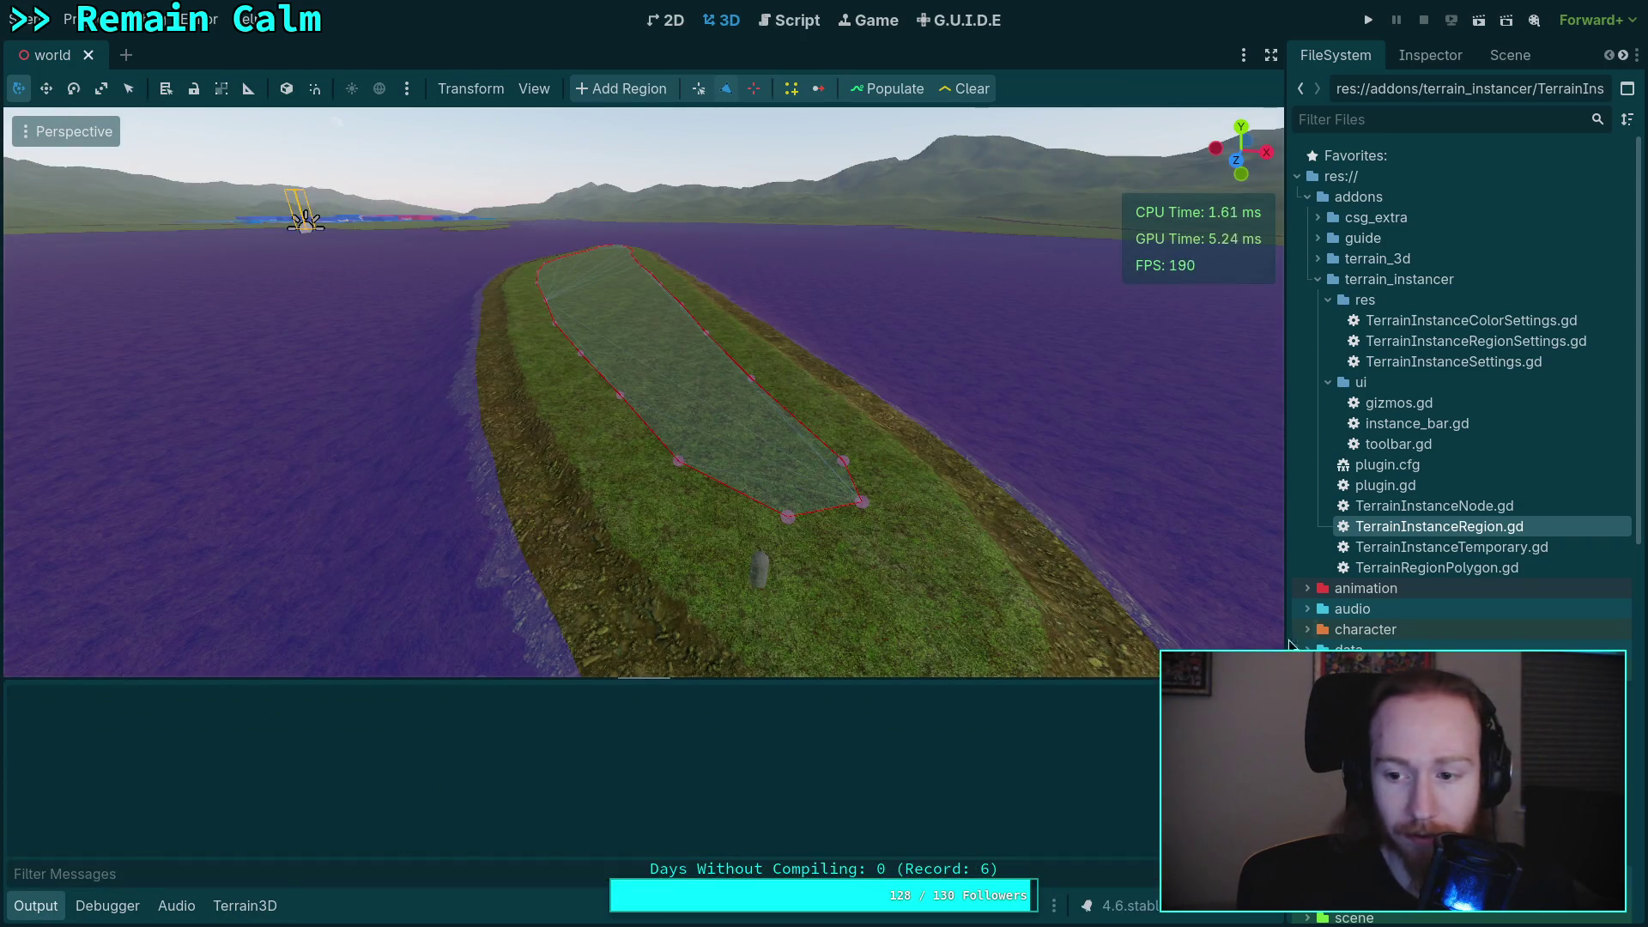
pyautogui.click(1427, 62)
pyautogui.click(1509, 55)
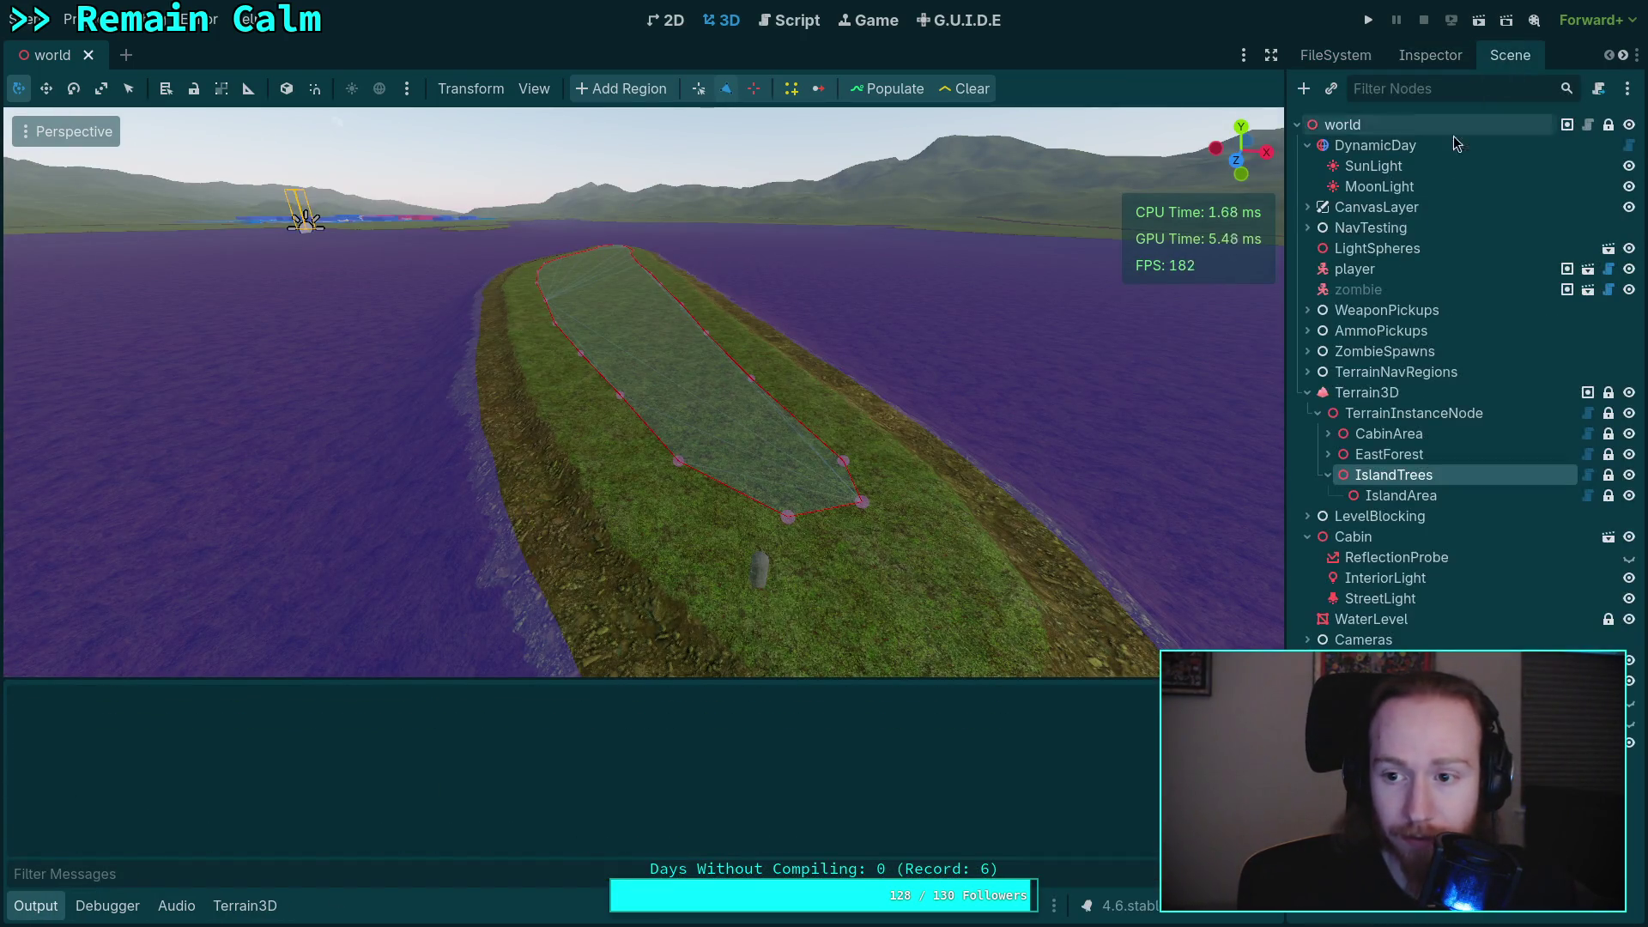
pyautogui.click(1422, 61)
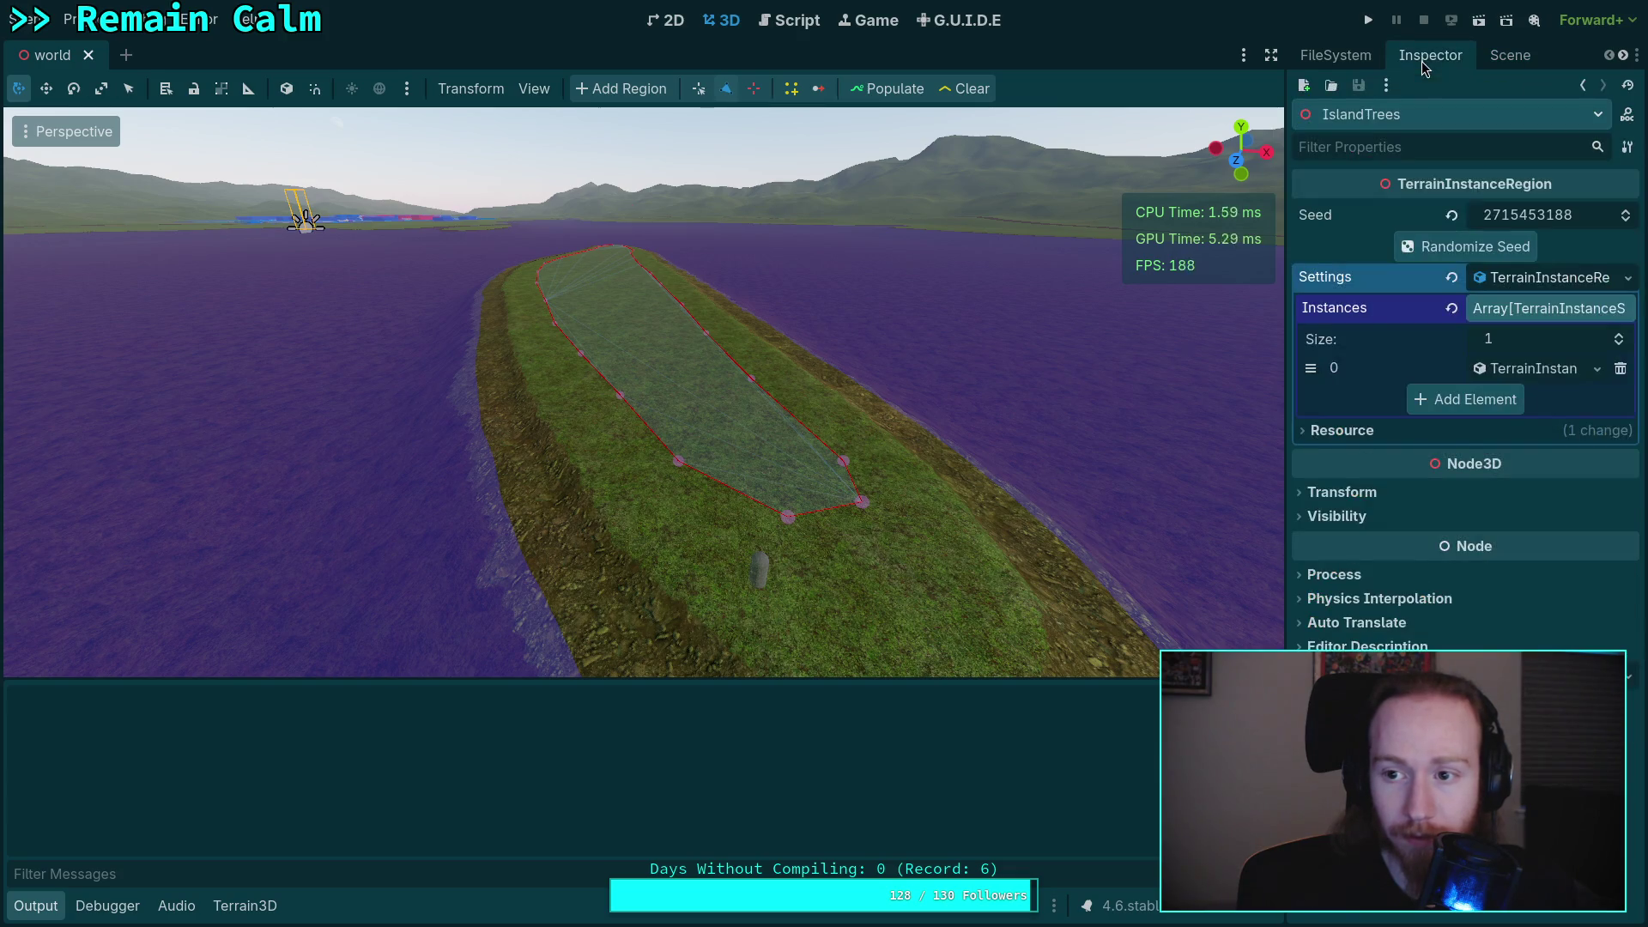
pyautogui.click(1524, 378)
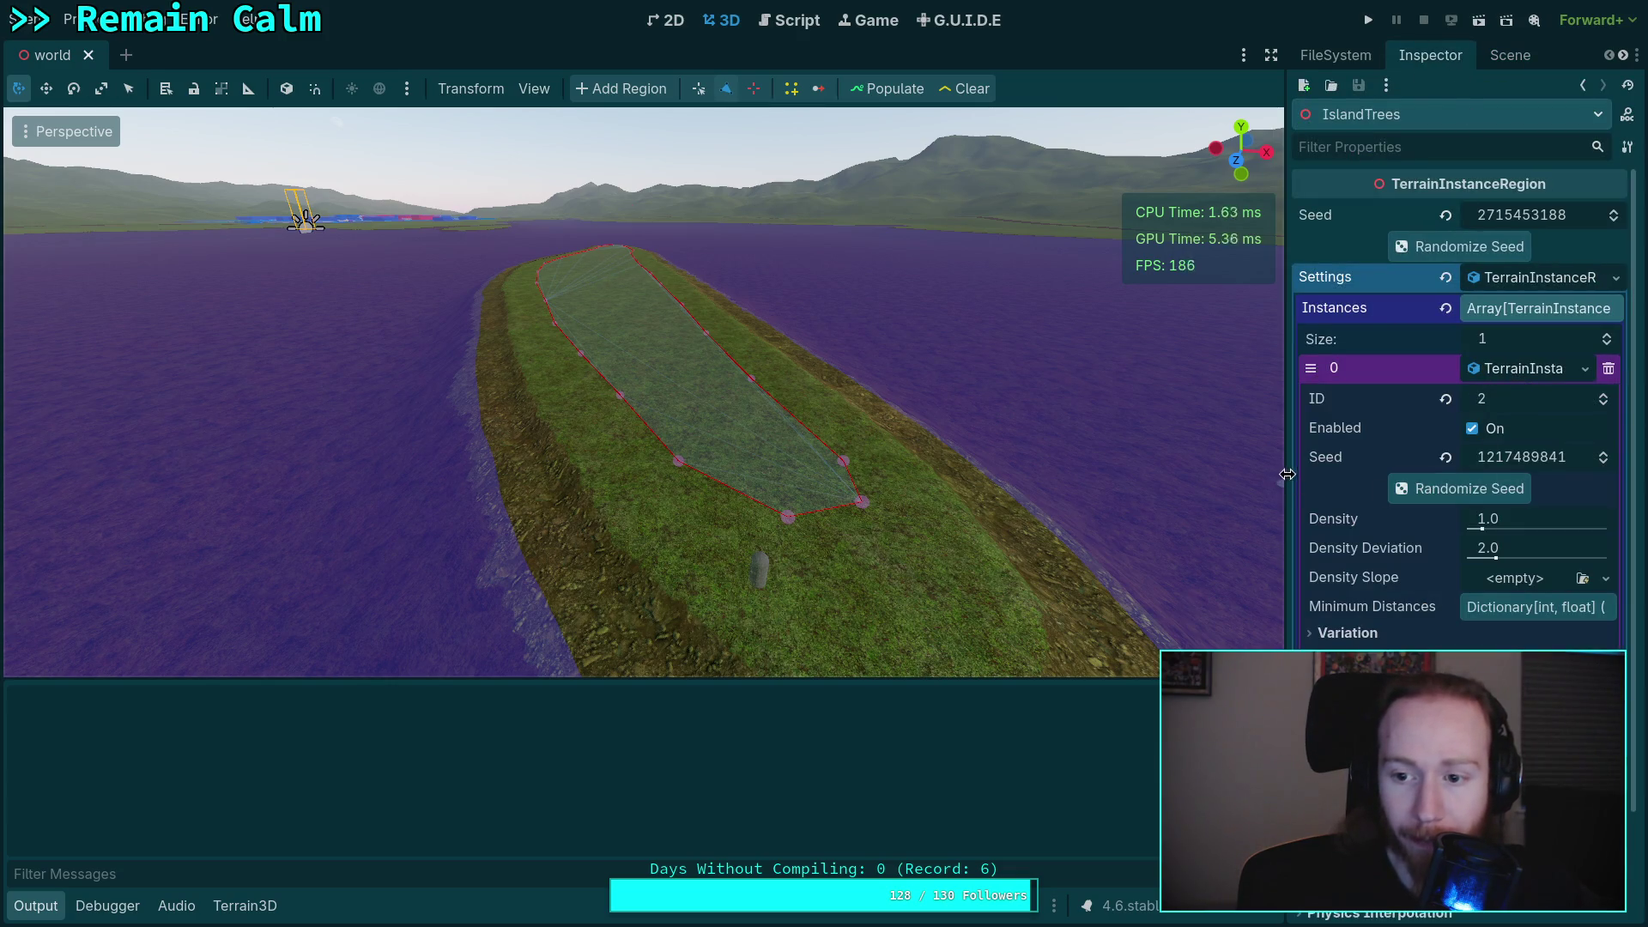
pyautogui.moveTo(1285, 496); pyautogui.dragTo(1200, 495)
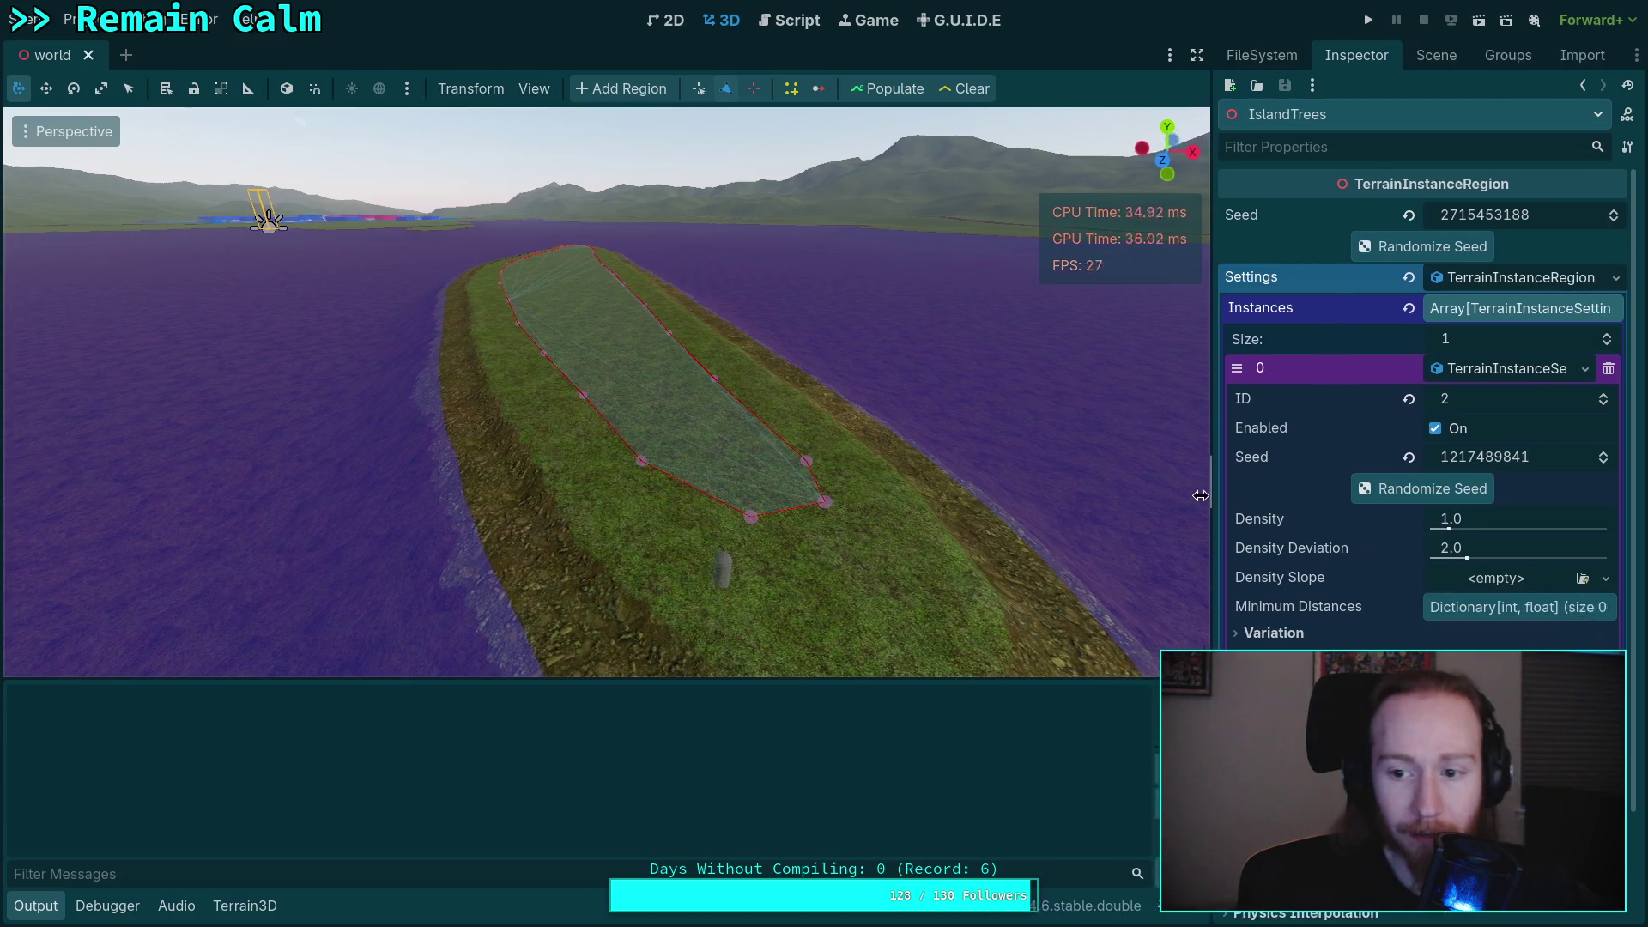
# - Set Density to 10 and a 5.0 minimum distance for ID 2, repopulate, and return to the script
pyautogui.click(1521, 527)
pyautogui.write('1')
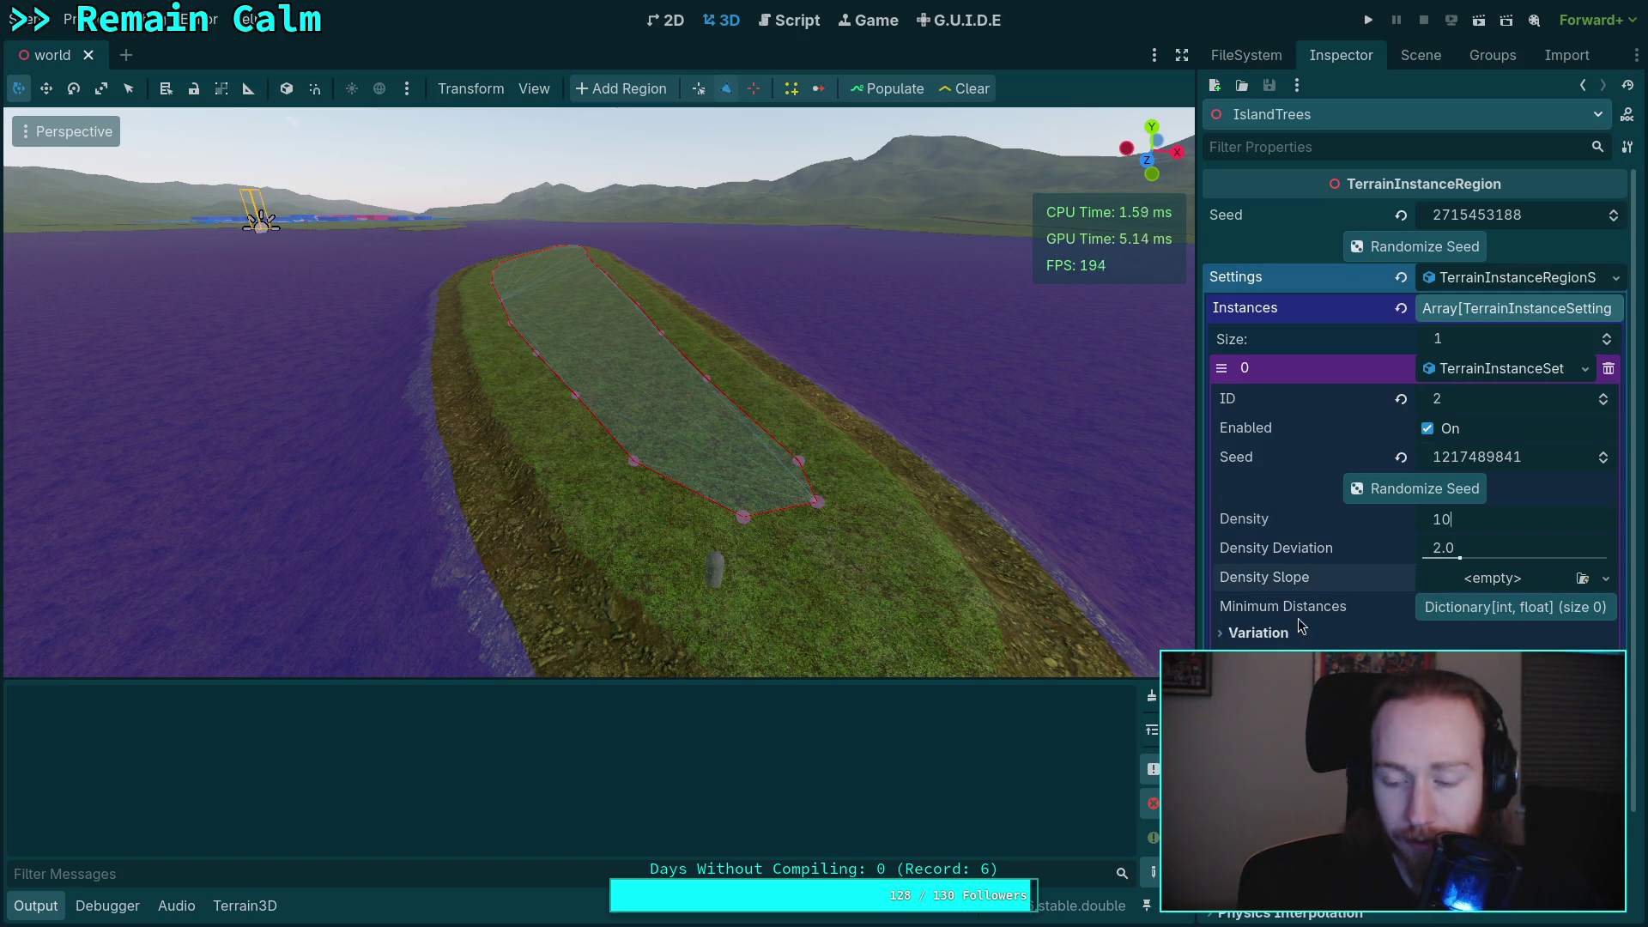
pyautogui.click(1484, 611)
pyautogui.click(1599, 637)
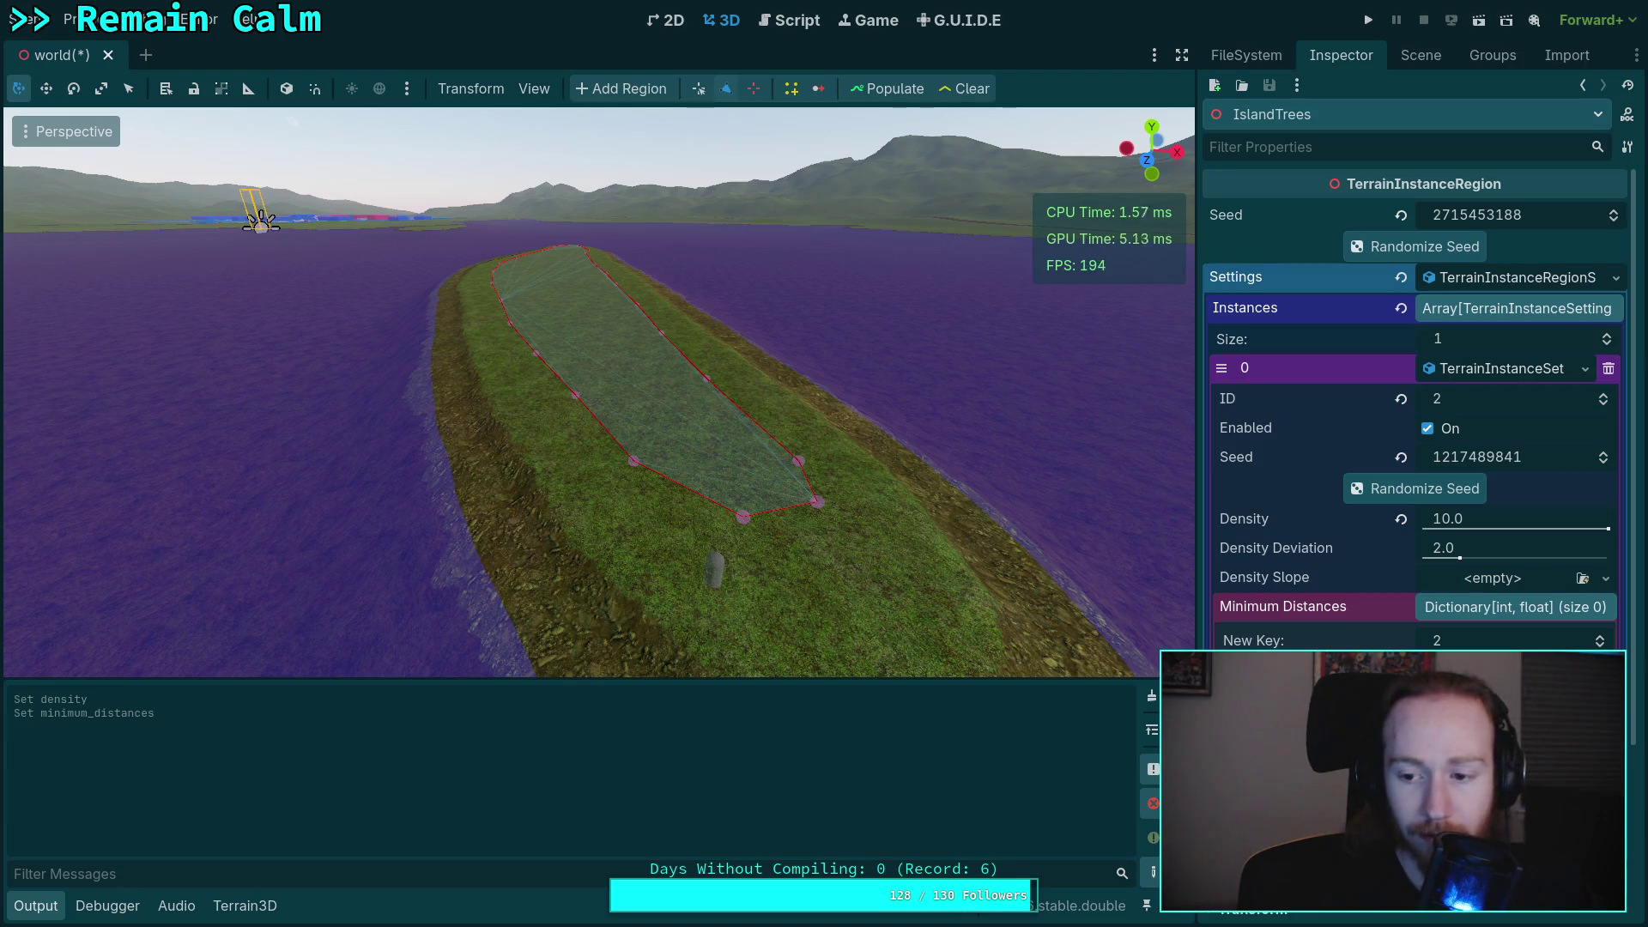
pyautogui.click(1414, 700)
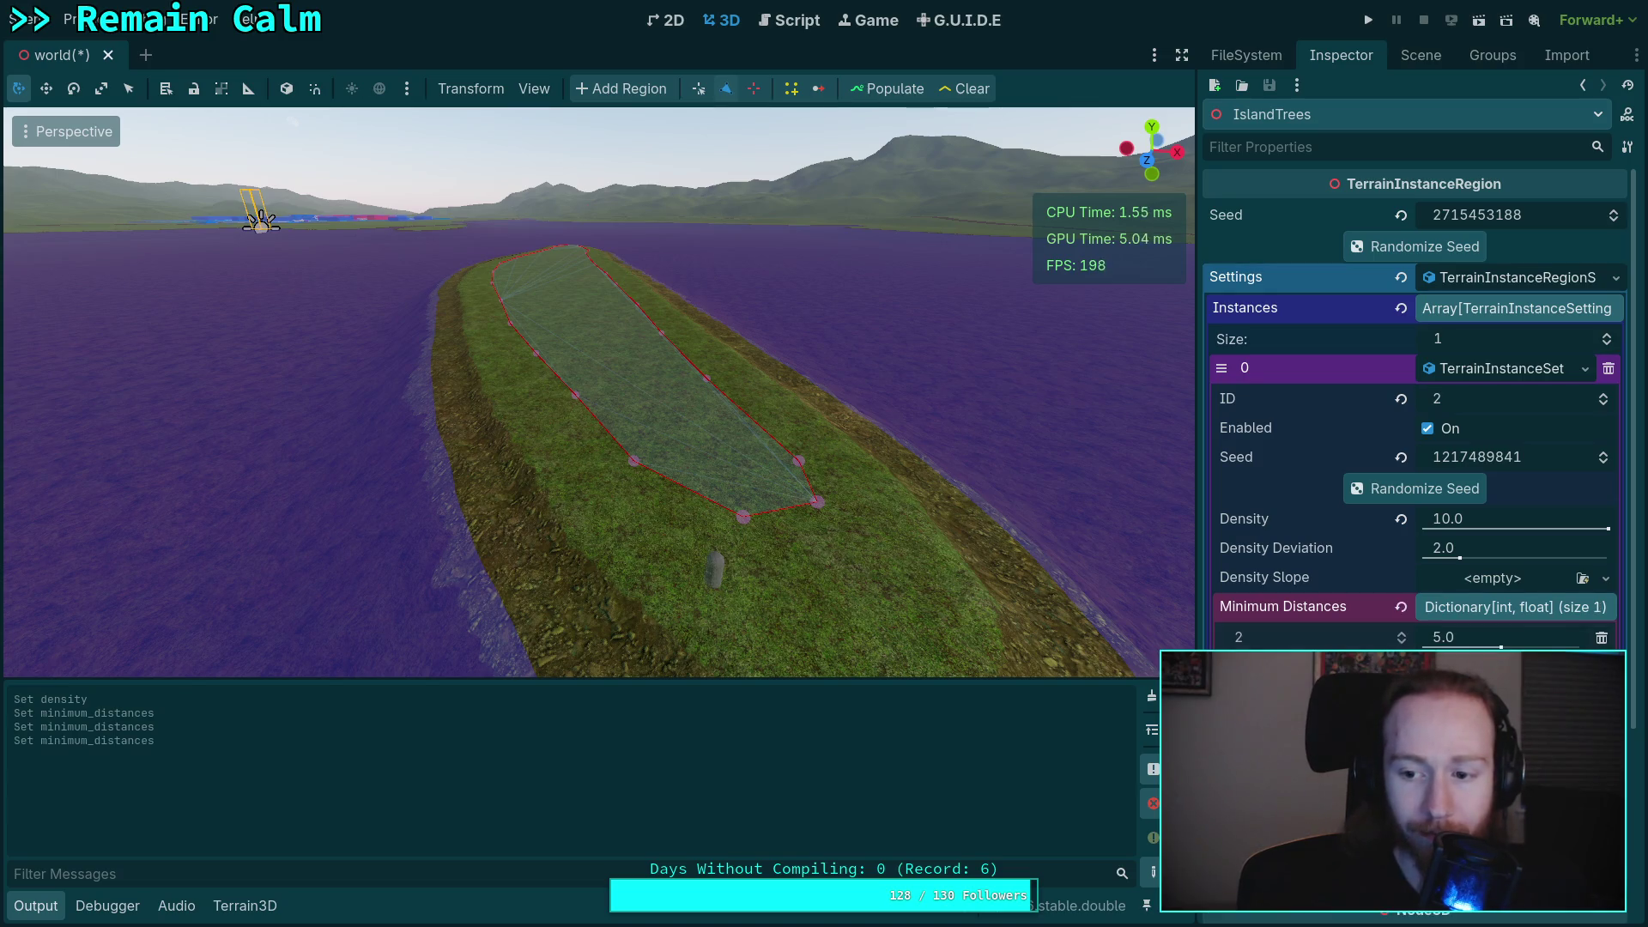
pyautogui.click(889, 91)
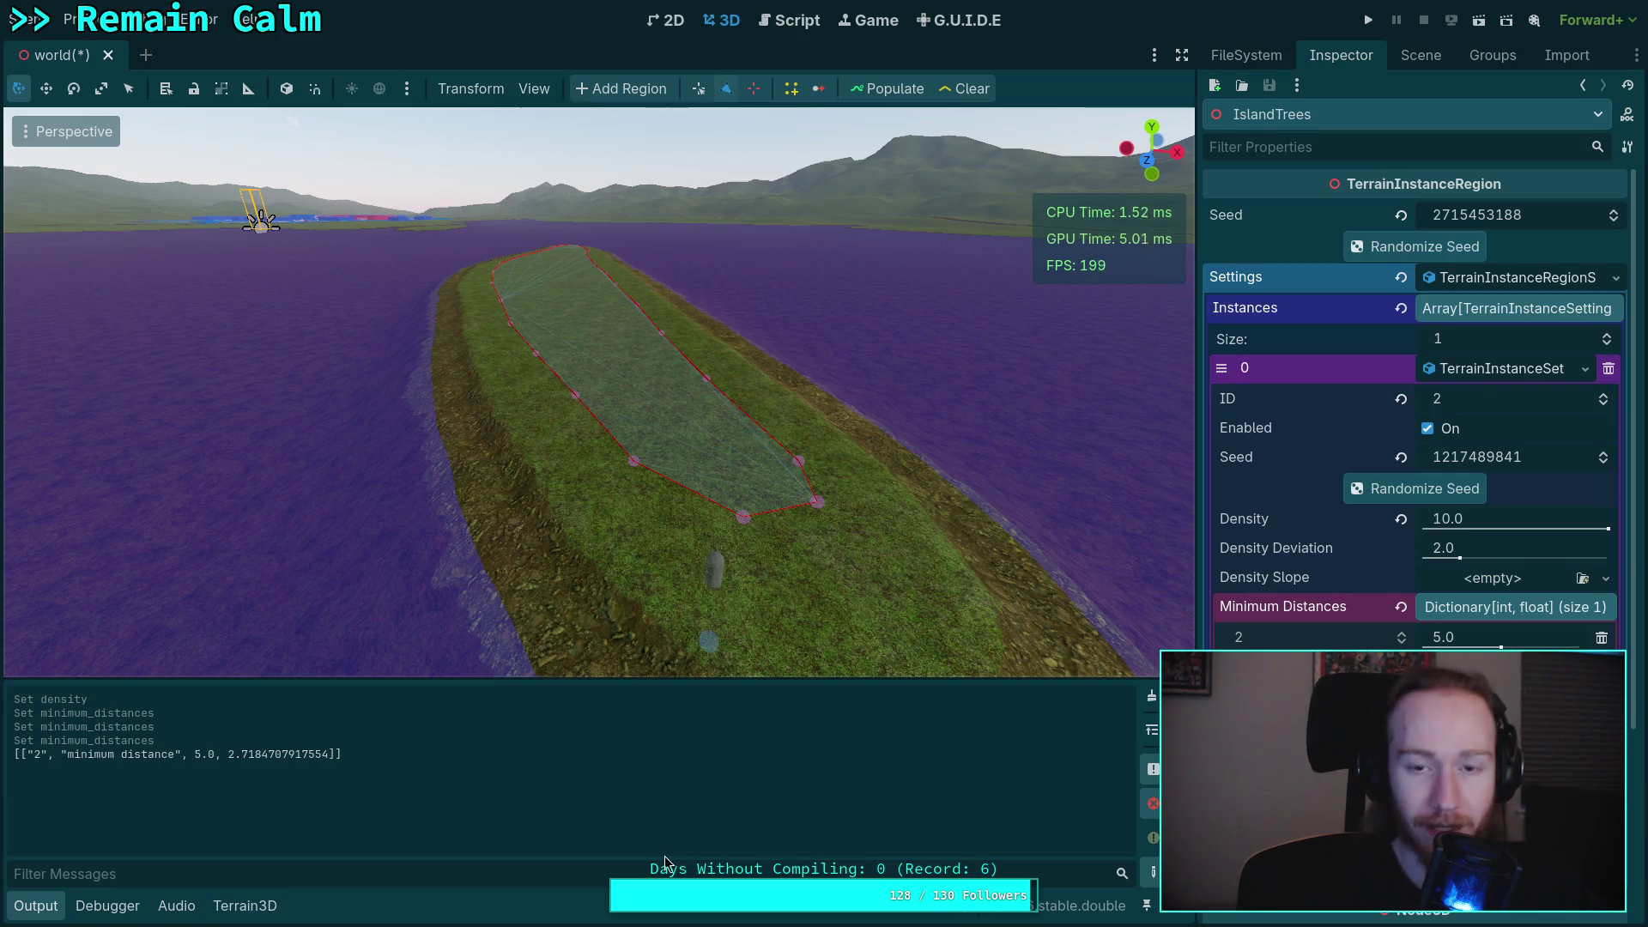
pyautogui.click(790, 20)
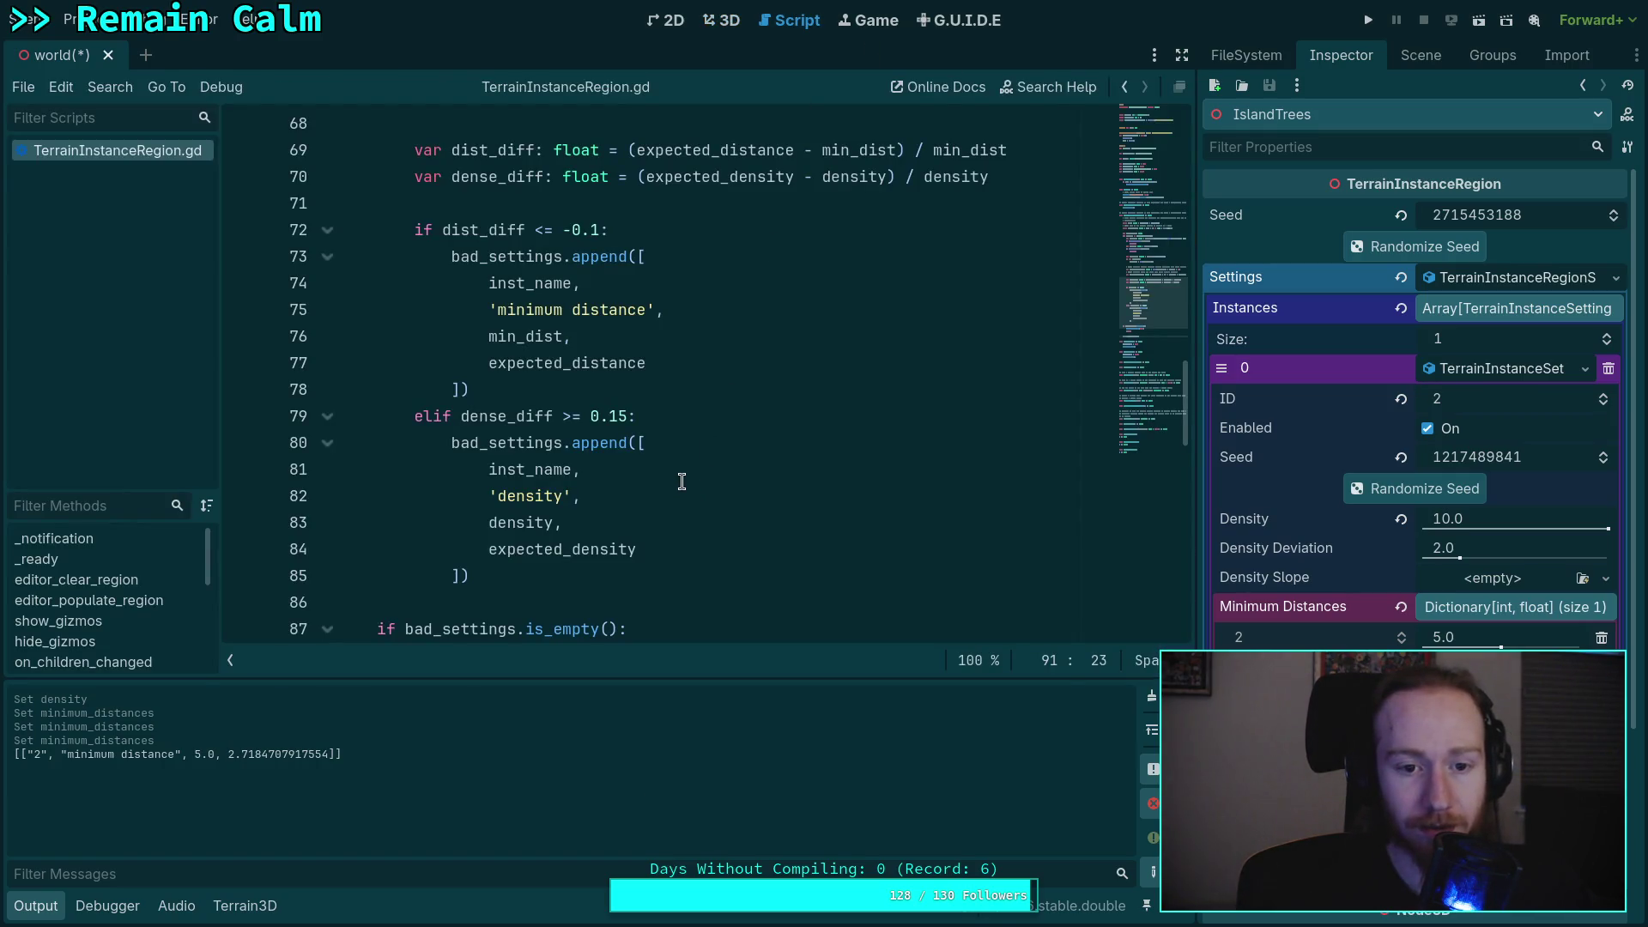
# - Add print(dist_diff, dense_diff) on line 72 below the difference calculations and save
pyautogui.scroll(2, 686, 486)
pyautogui.scroll(1, 681, 482)
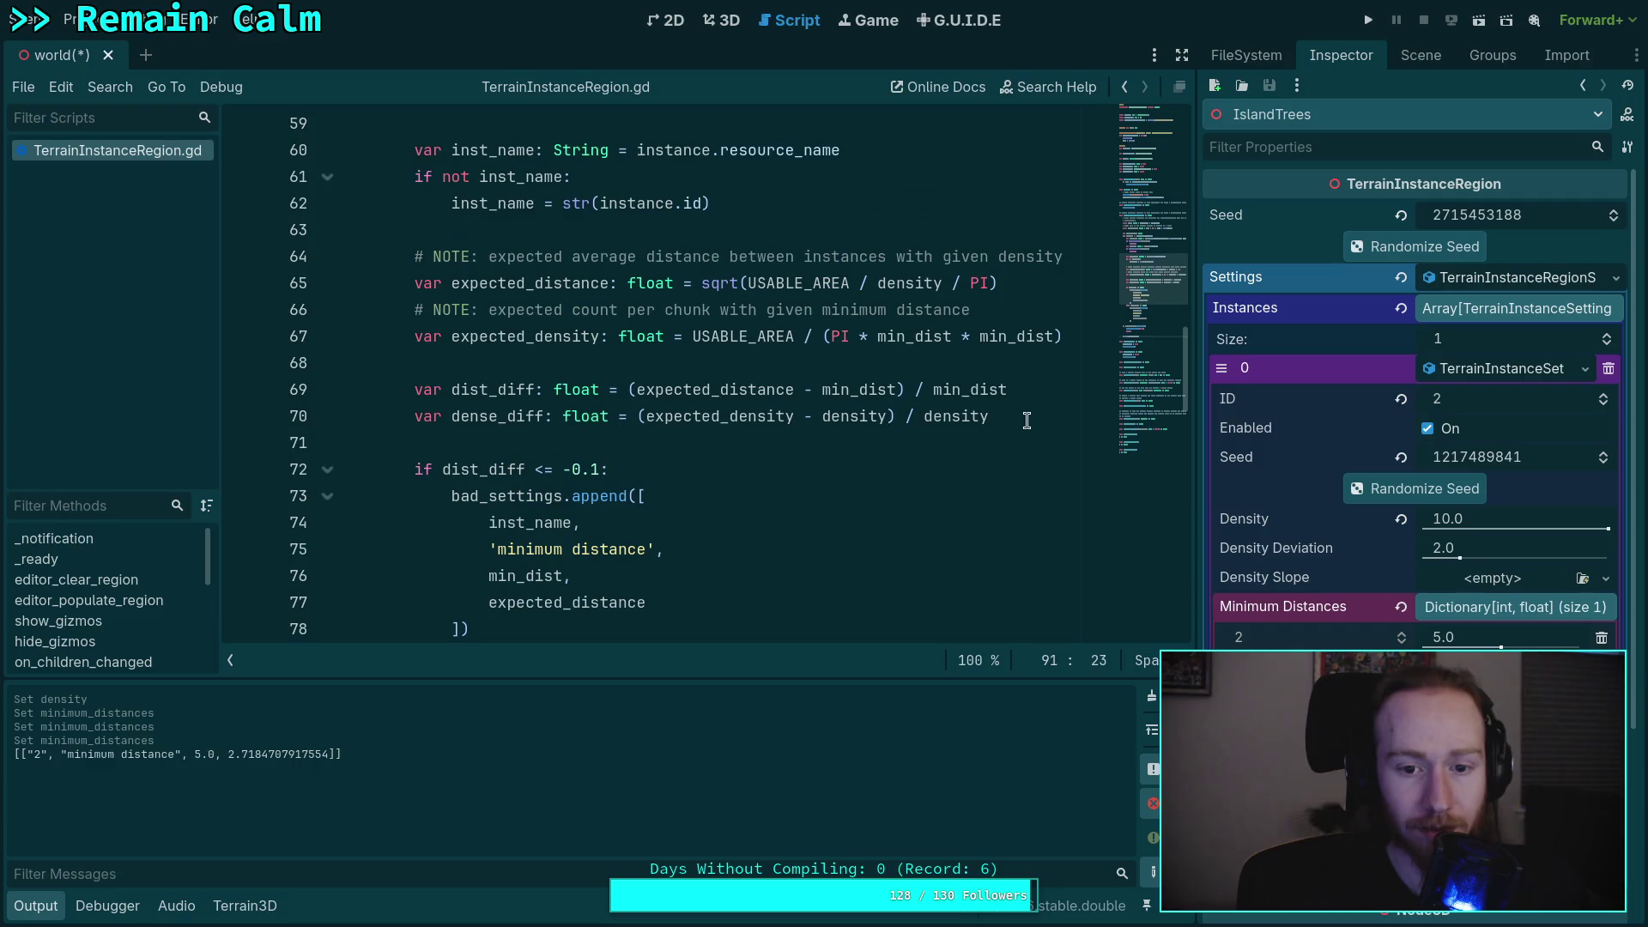
pyautogui.click(1041, 410)
pyautogui.press('Return')
pyautogui.press('Return')
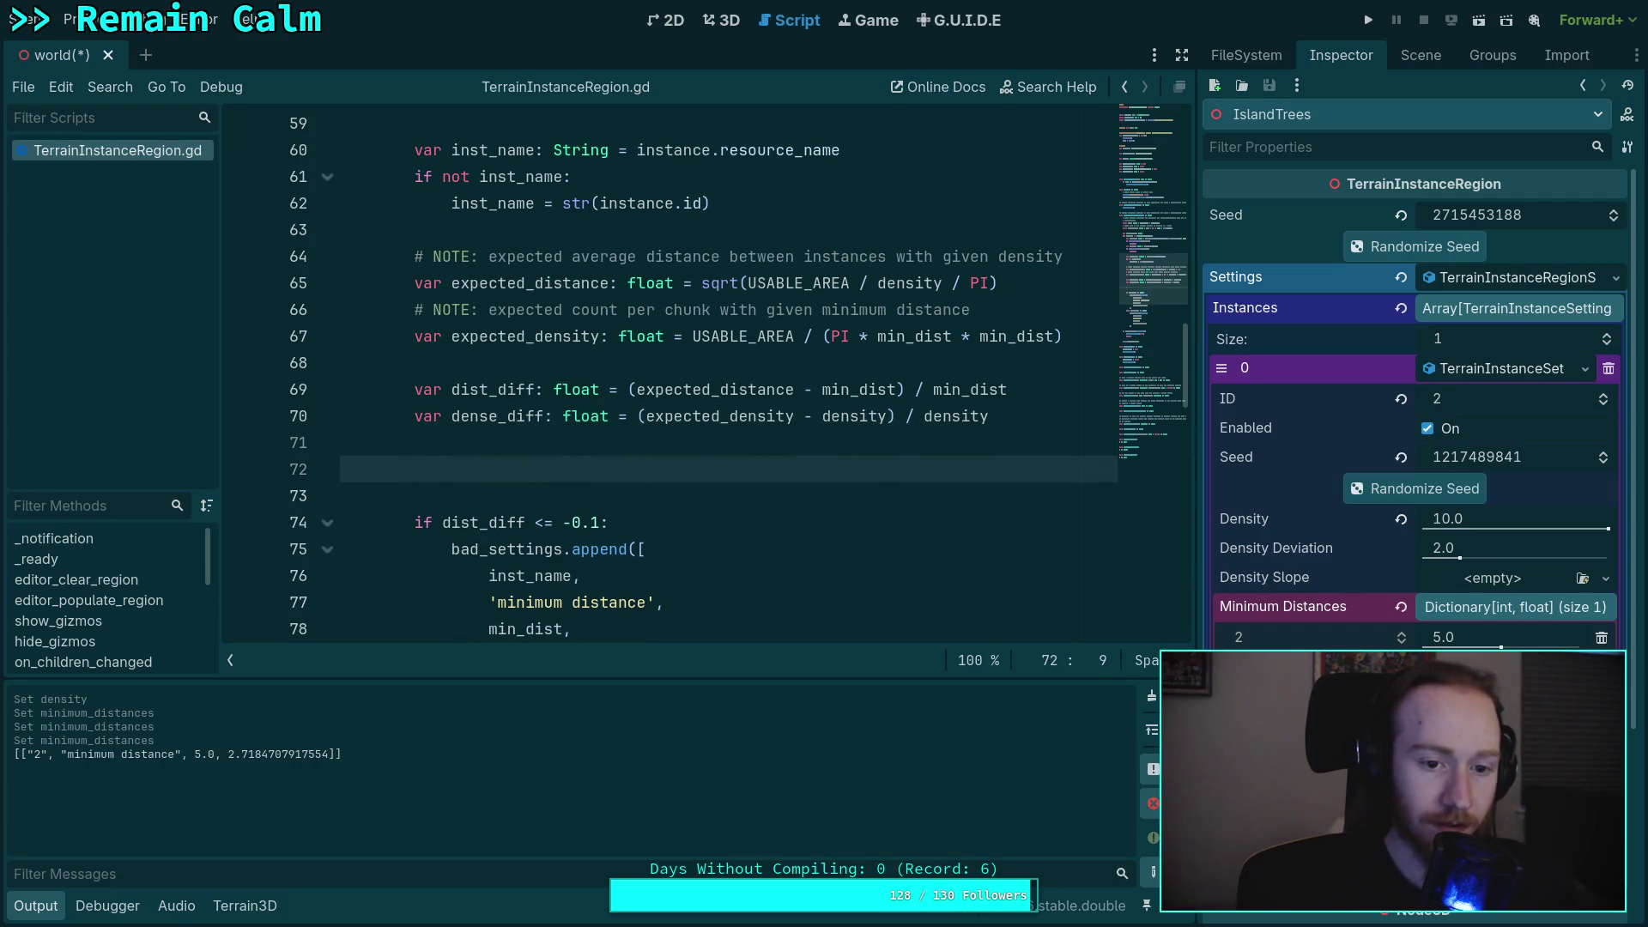
pyautogui.write('pri')
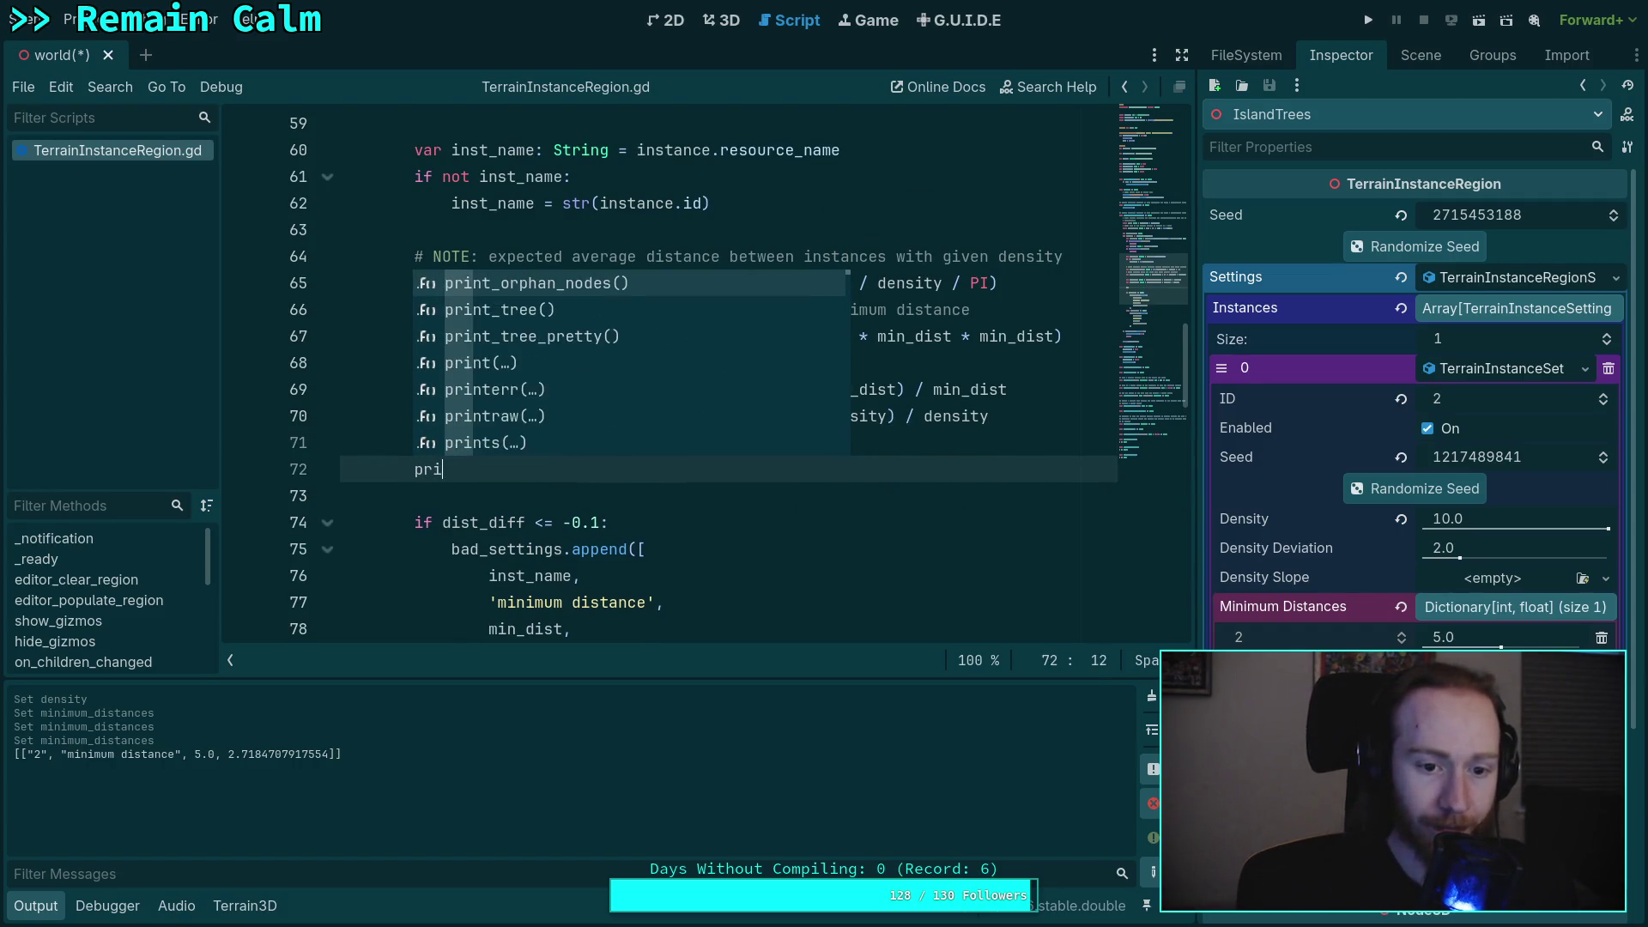
pyautogui.write('nt')
pyautogui.press('Return')
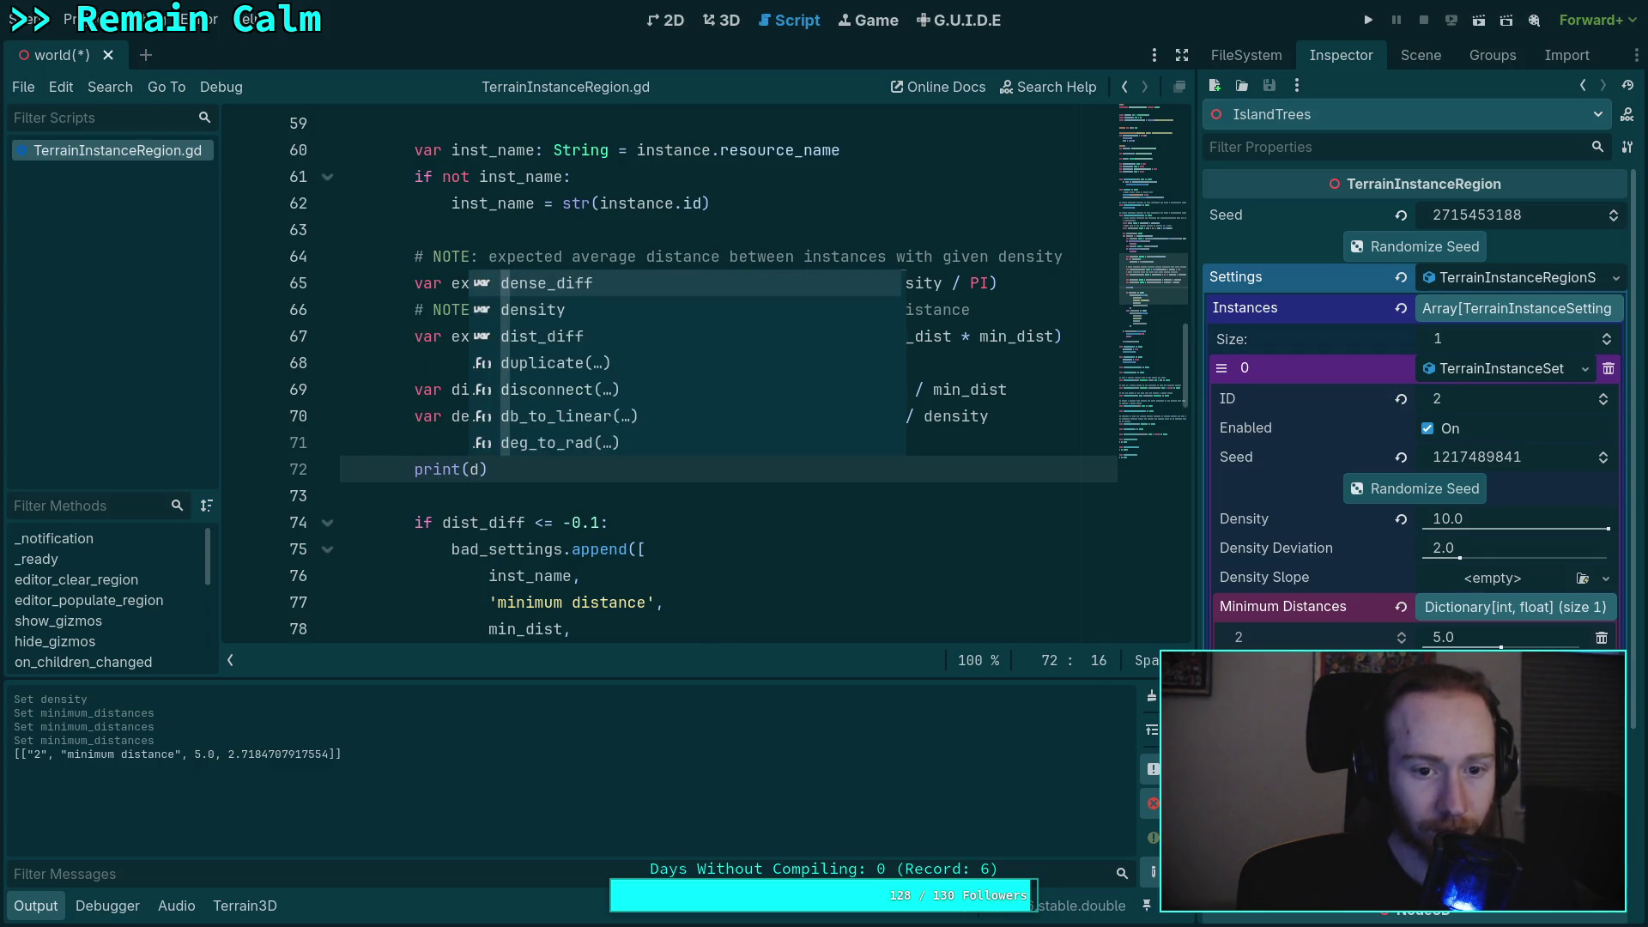
pyautogui.press('Down')
pyautogui.press('Down')
pyautogui.press('Return')
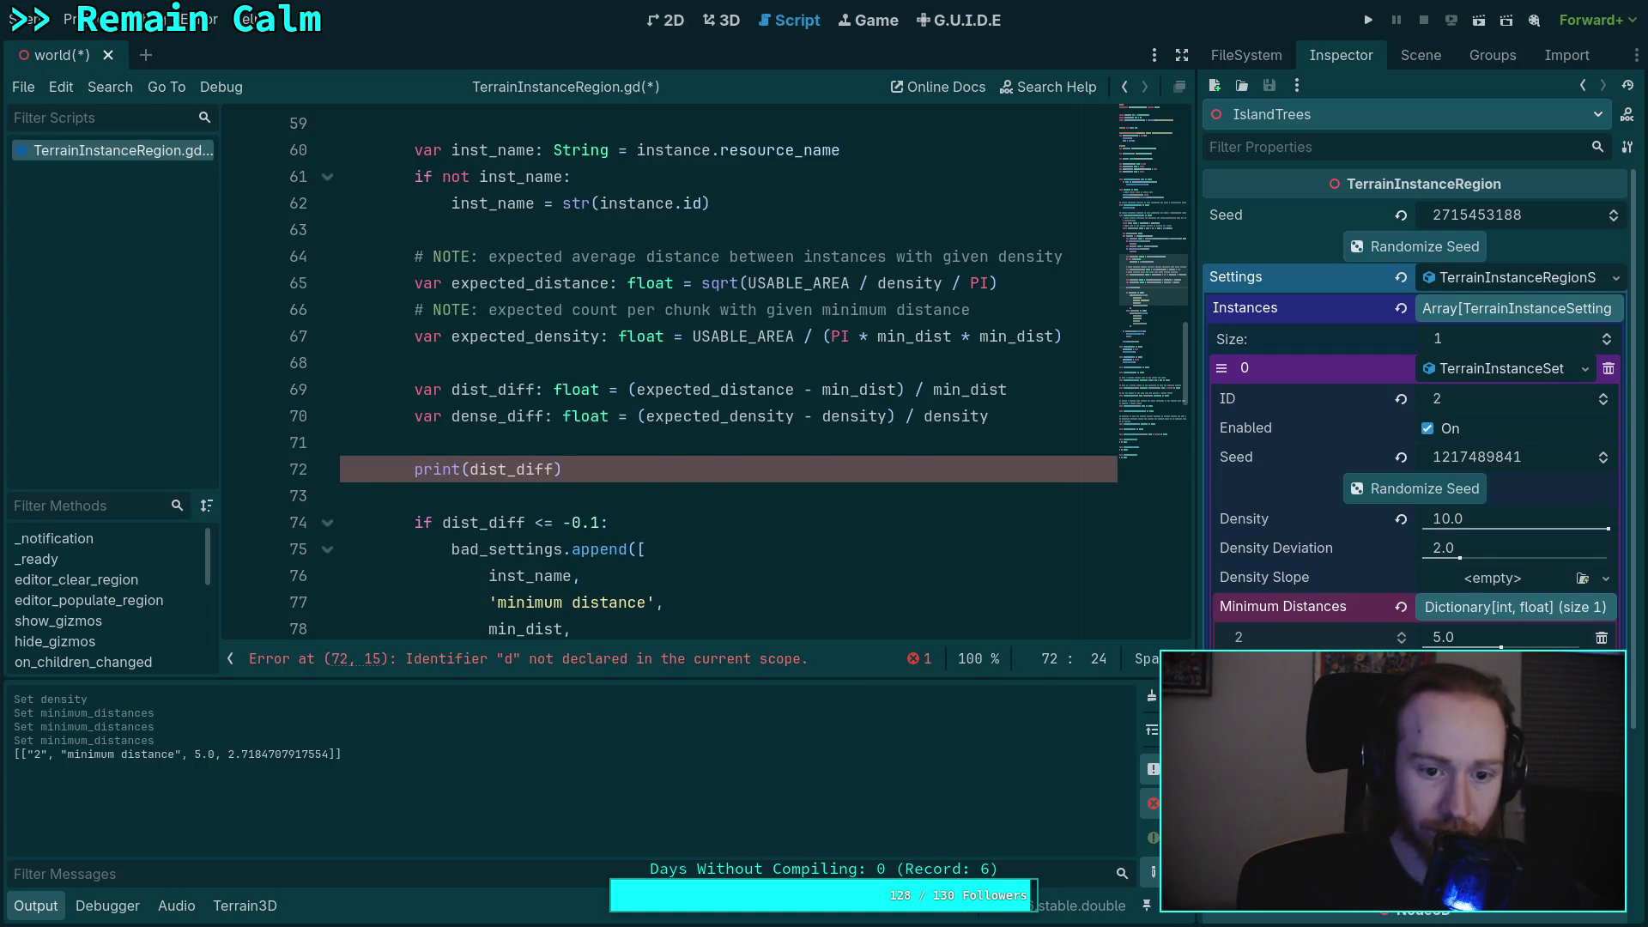
pyautogui.write(', den')
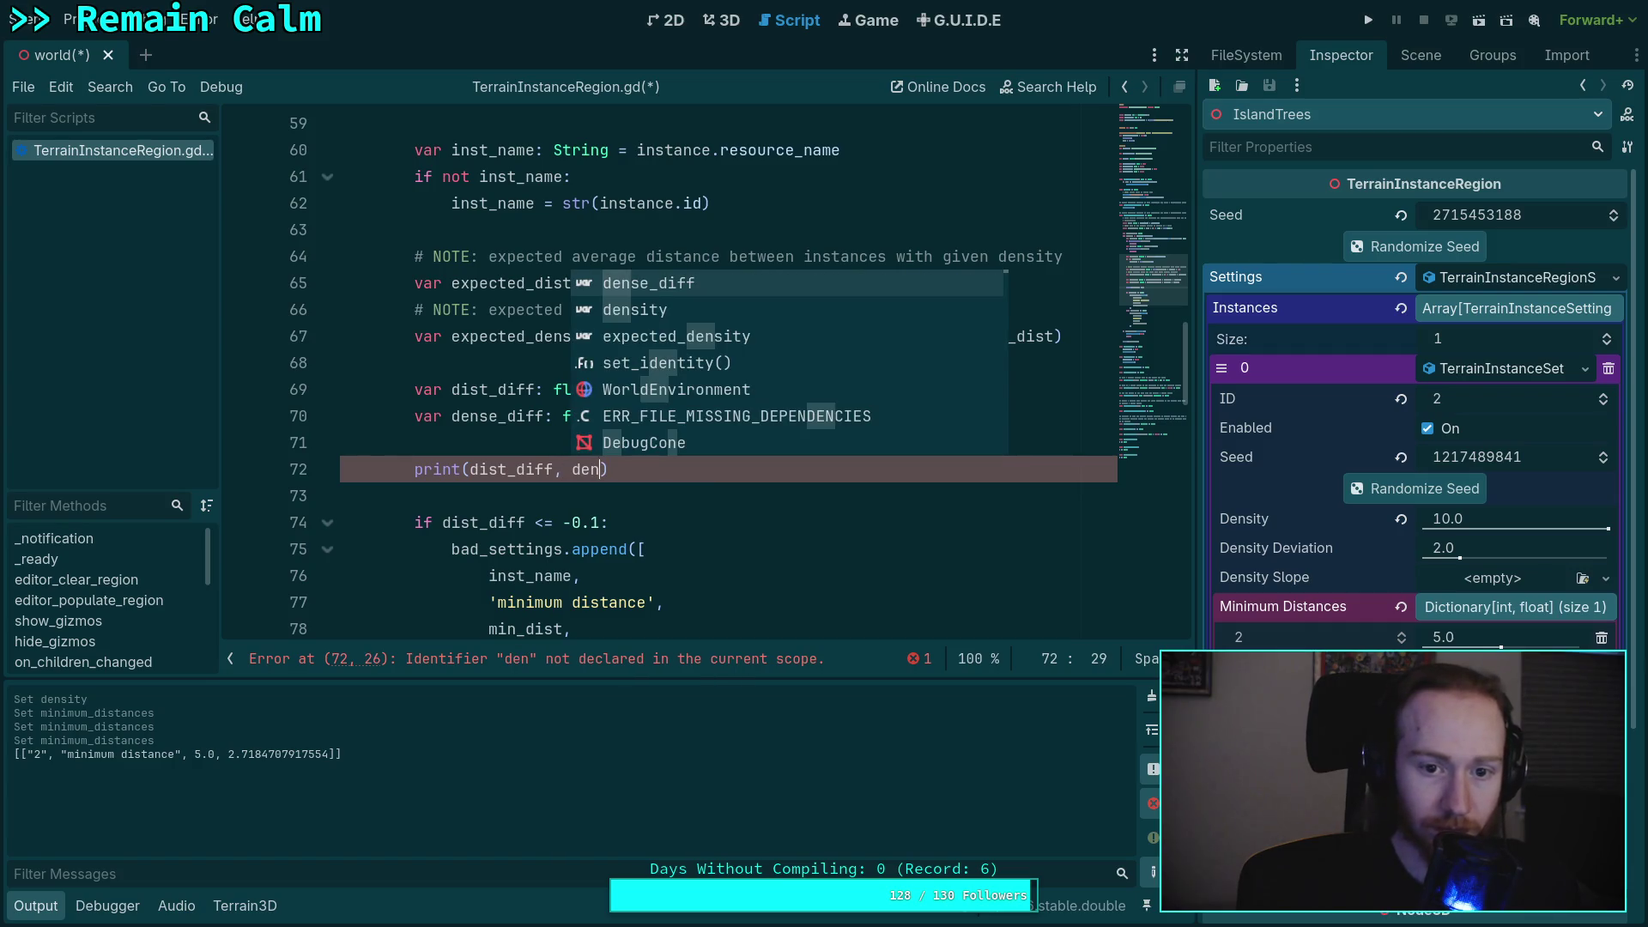
pyautogui.press('Return')
pyautogui.hotkey('ctrl', 's')
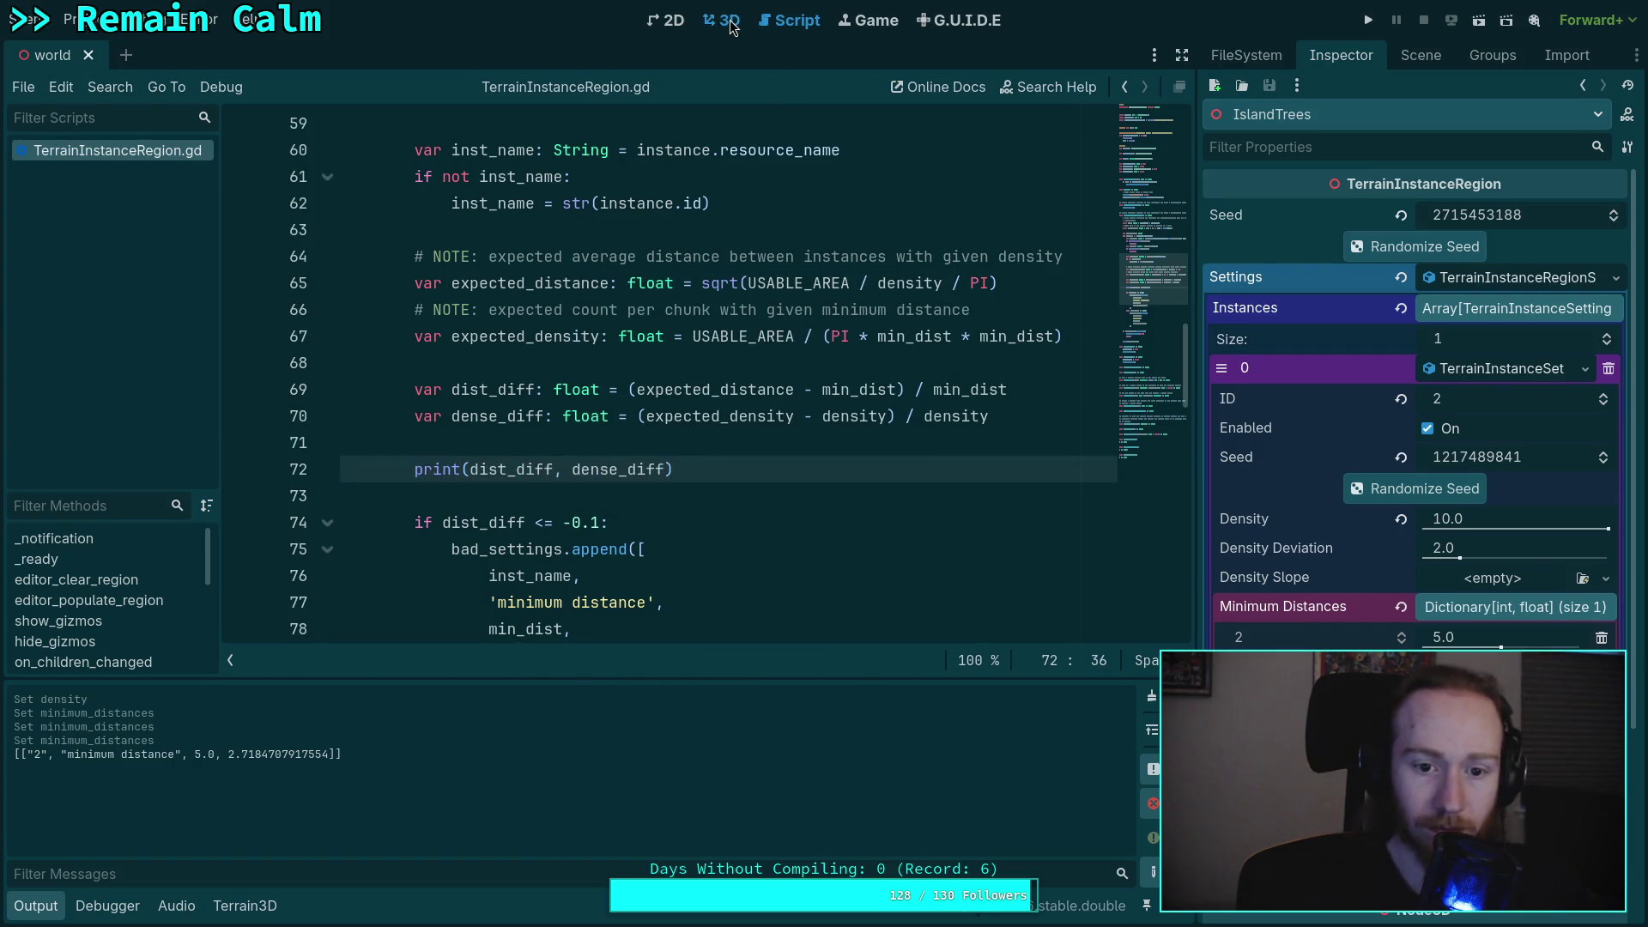
# - Update the region in 3D to log dist_diff ≈ -0.456 and dense_diff ≈ -0.704, then return to the script
pyautogui.click(731, 25)
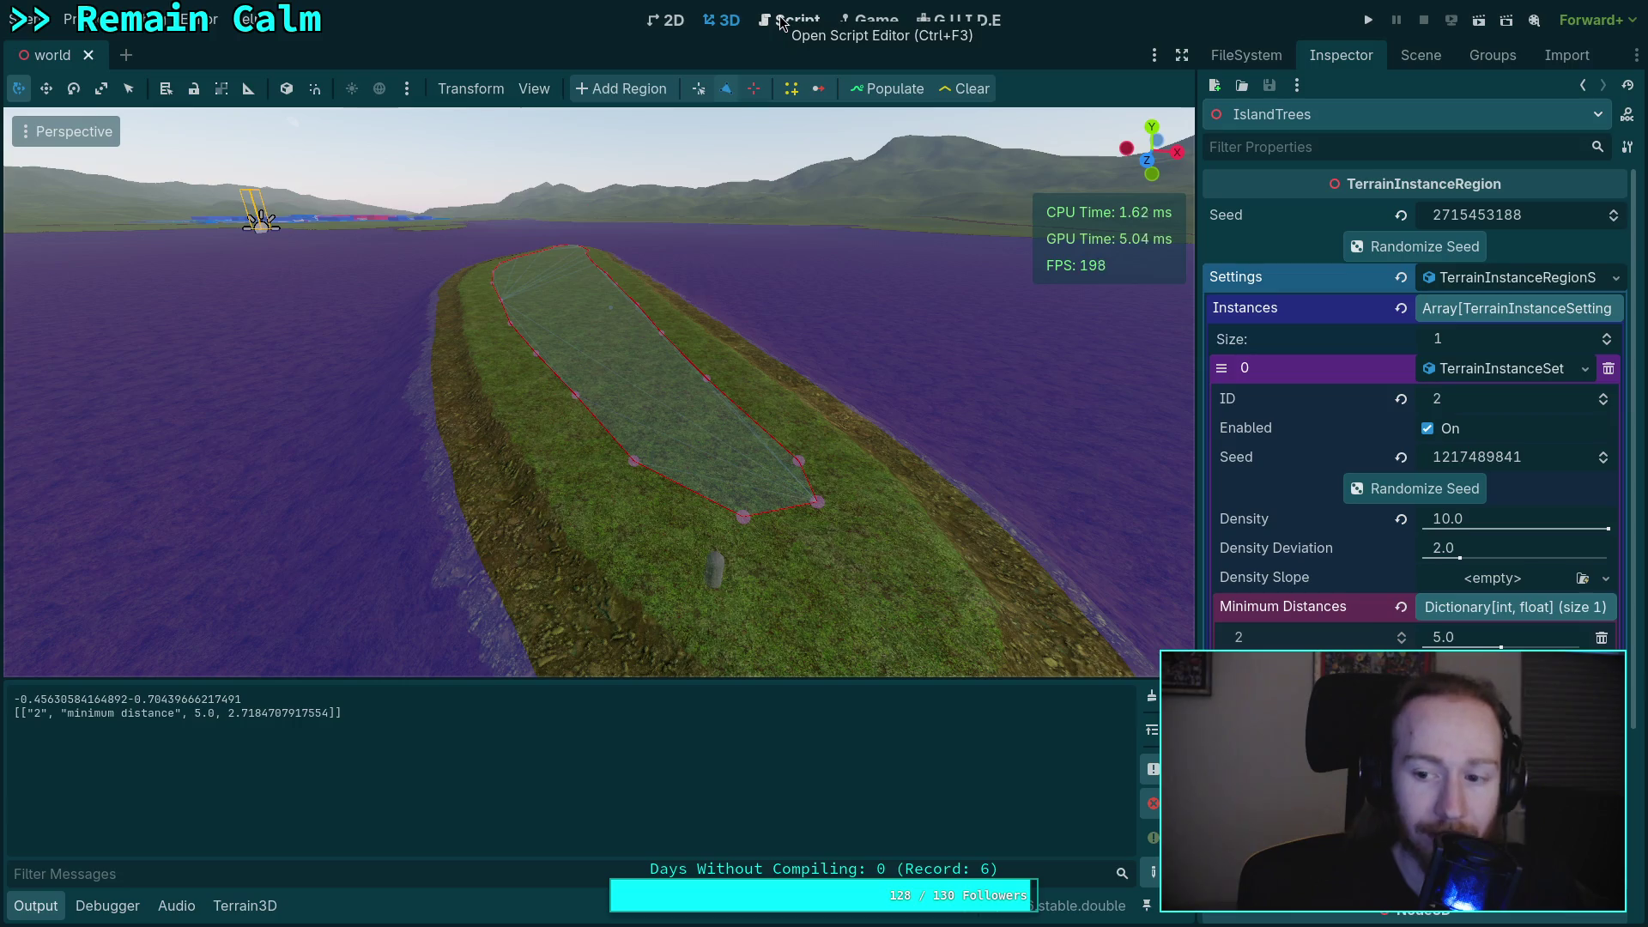
pyautogui.click(781, 21)
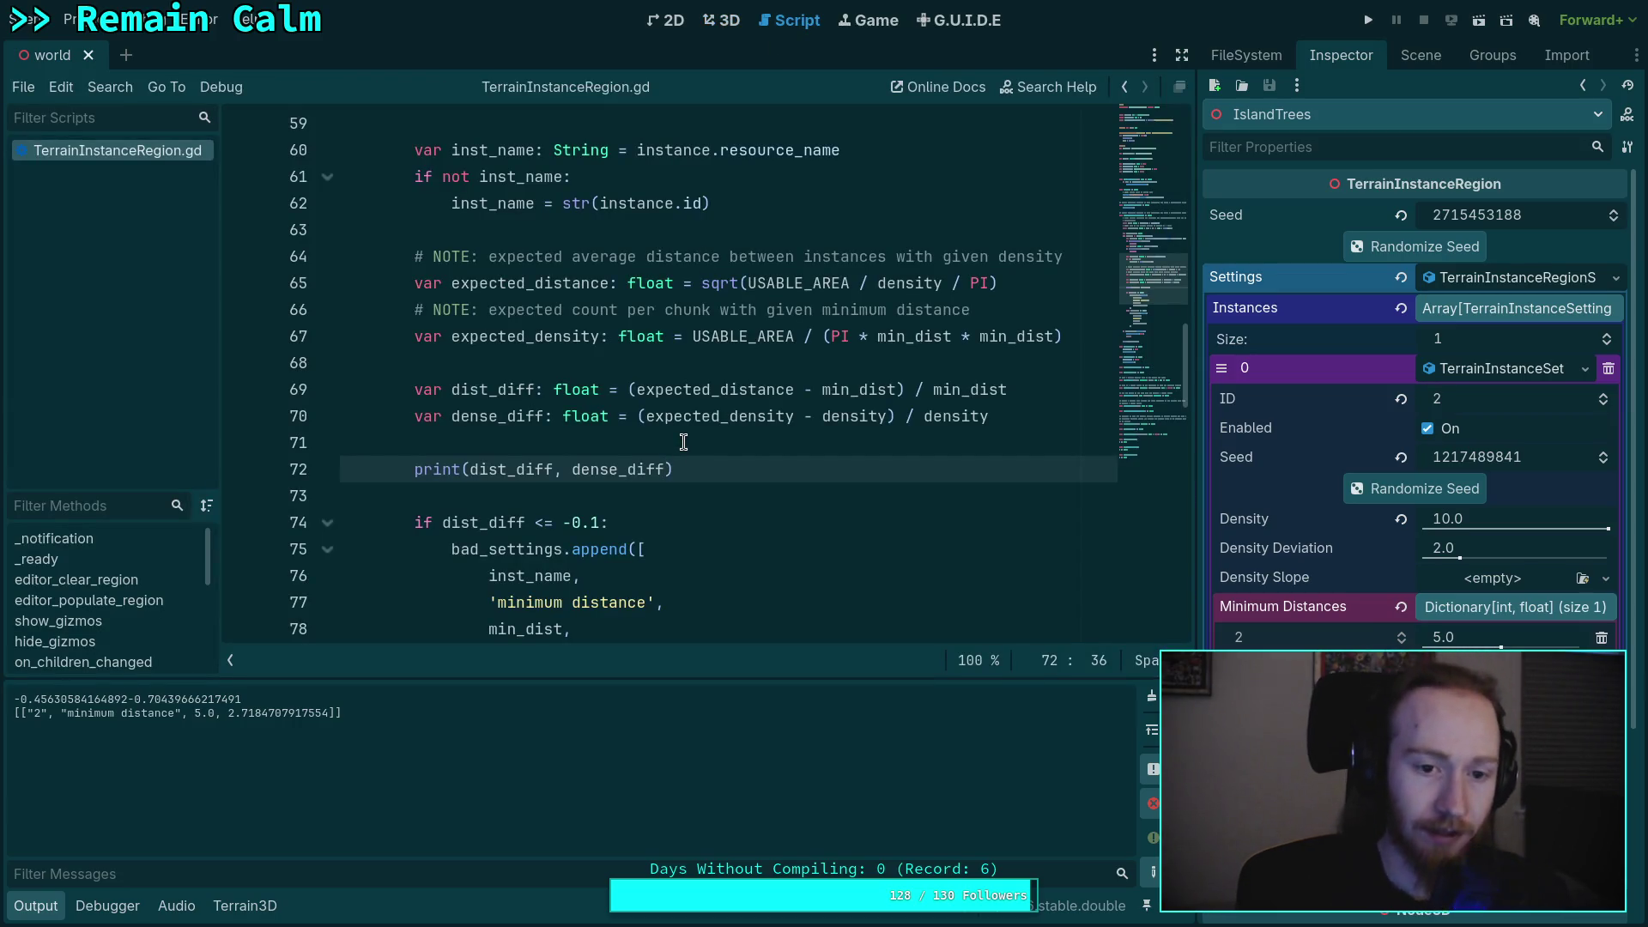
# - Change line 81's density comparison from '>= 0.15' to '<= -0.1' and save the script
pyautogui.scroll(-1, 755, 486)
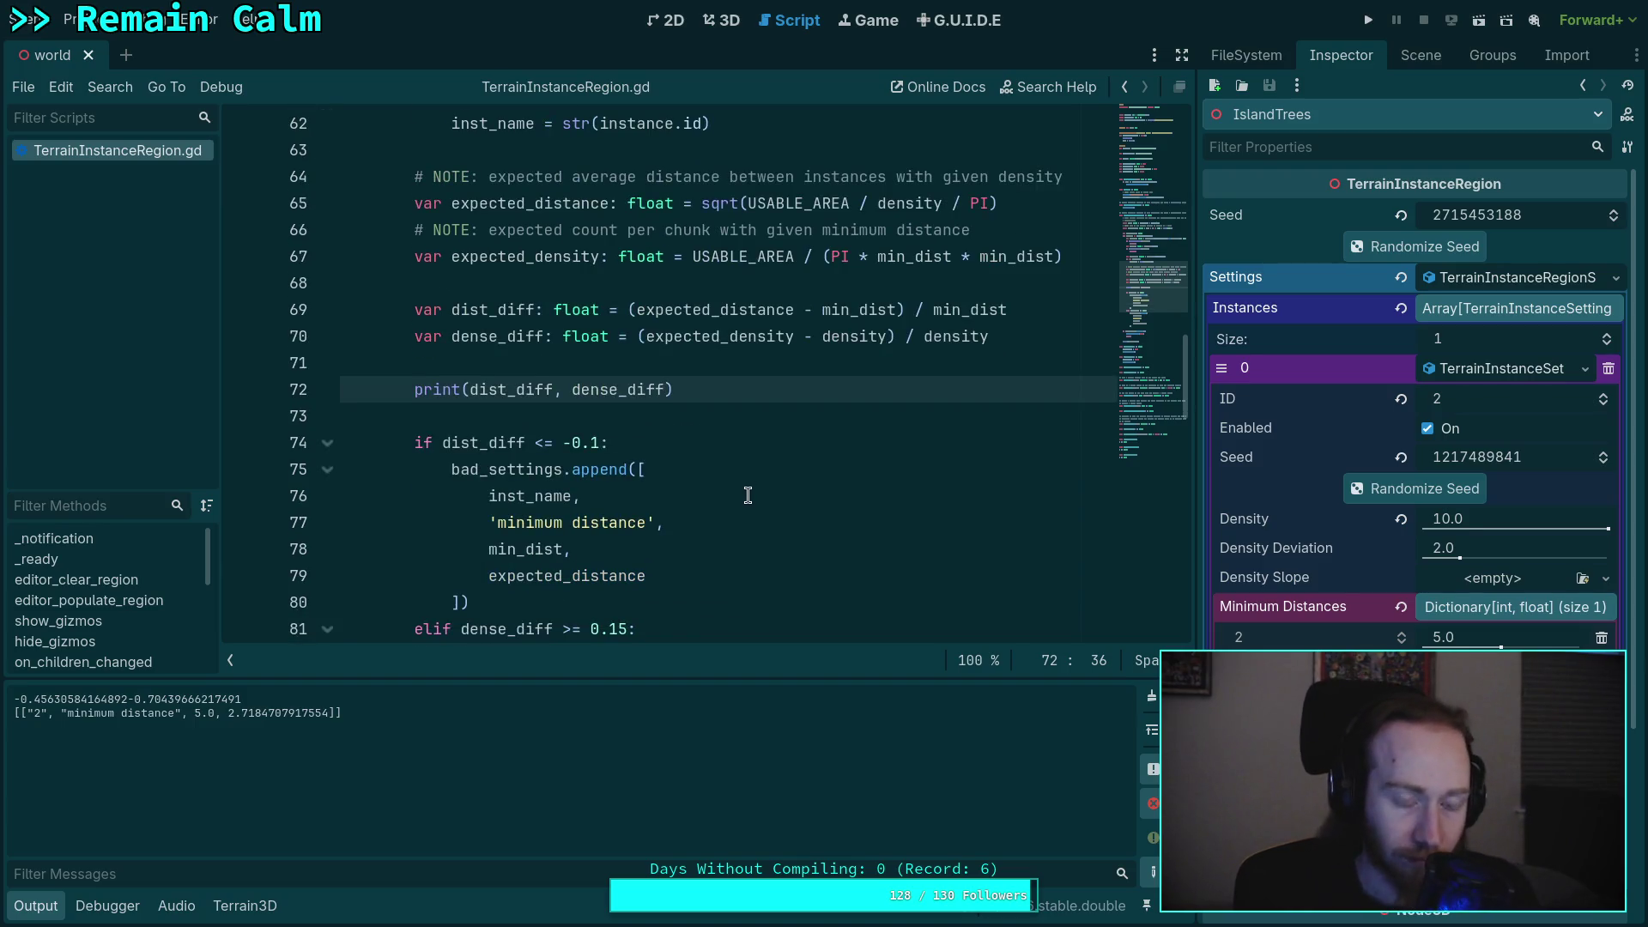
pyautogui.scroll(-1, 741, 514)
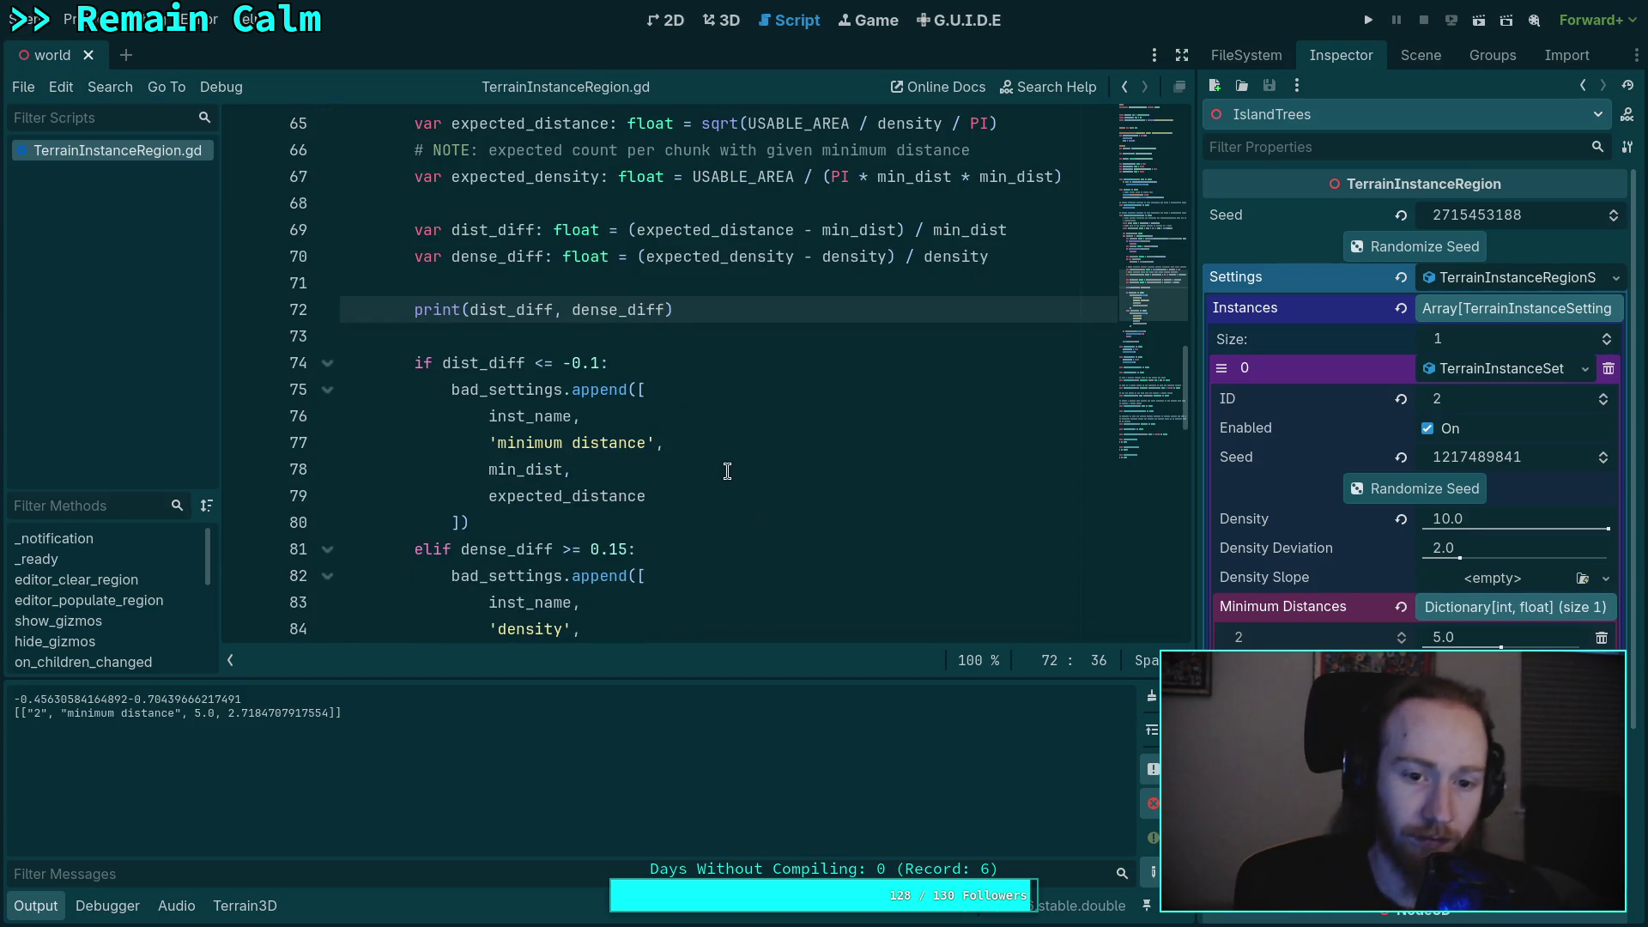
pyautogui.scroll(-1, 657, 472)
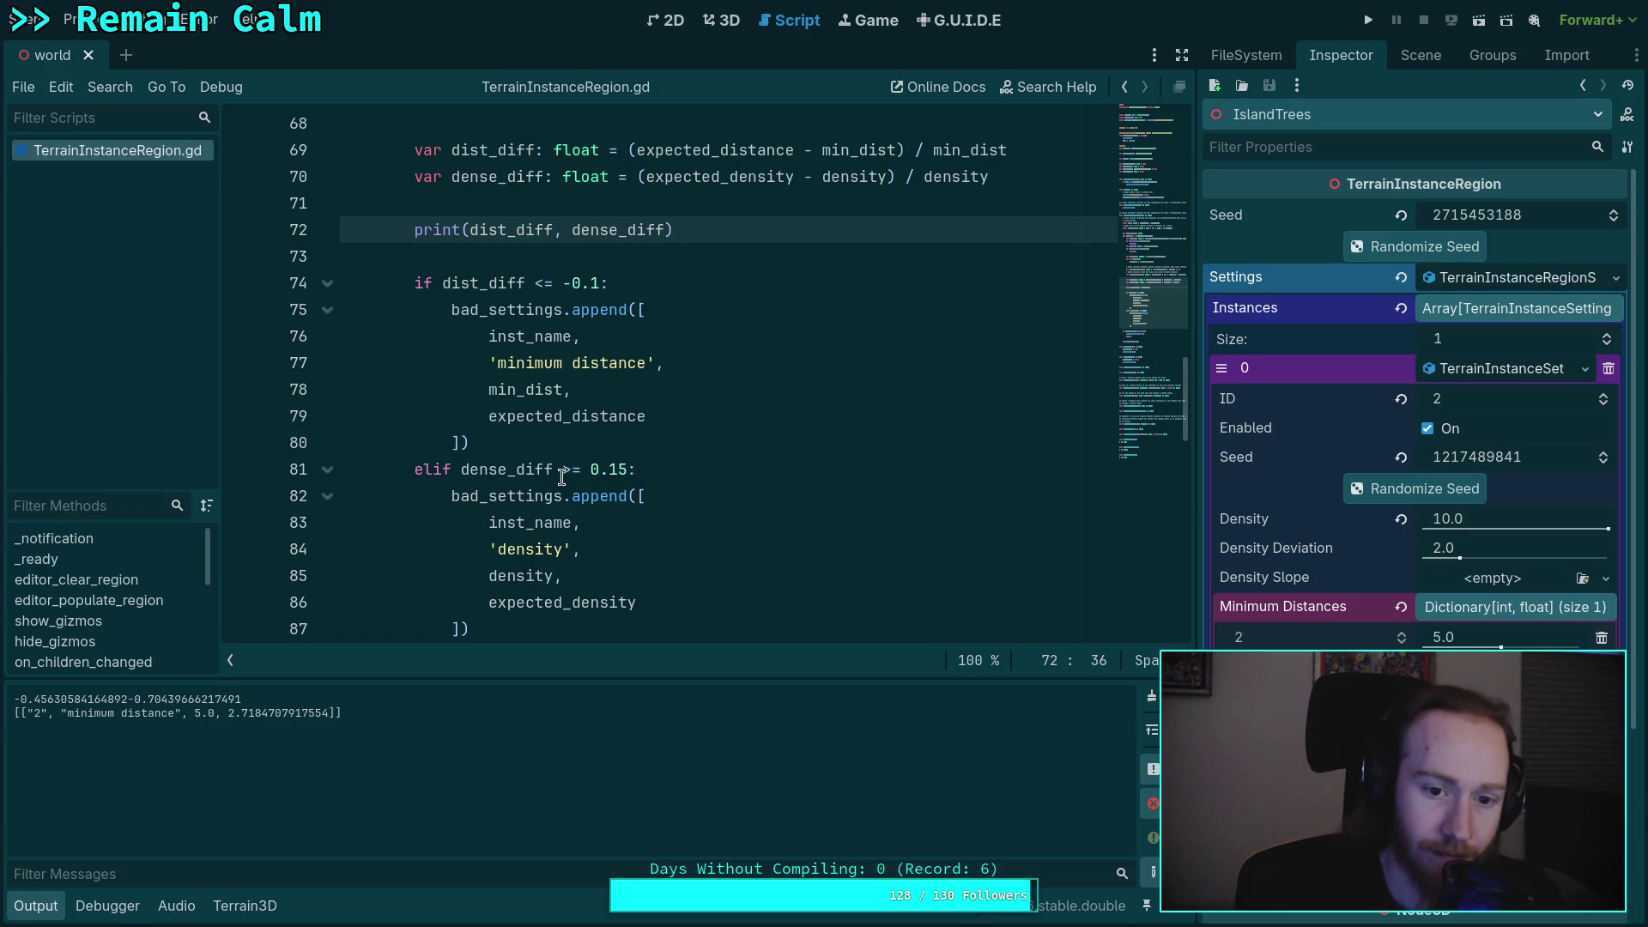
pyautogui.moveTo(564, 474); pyautogui.dragTo(582, 474)
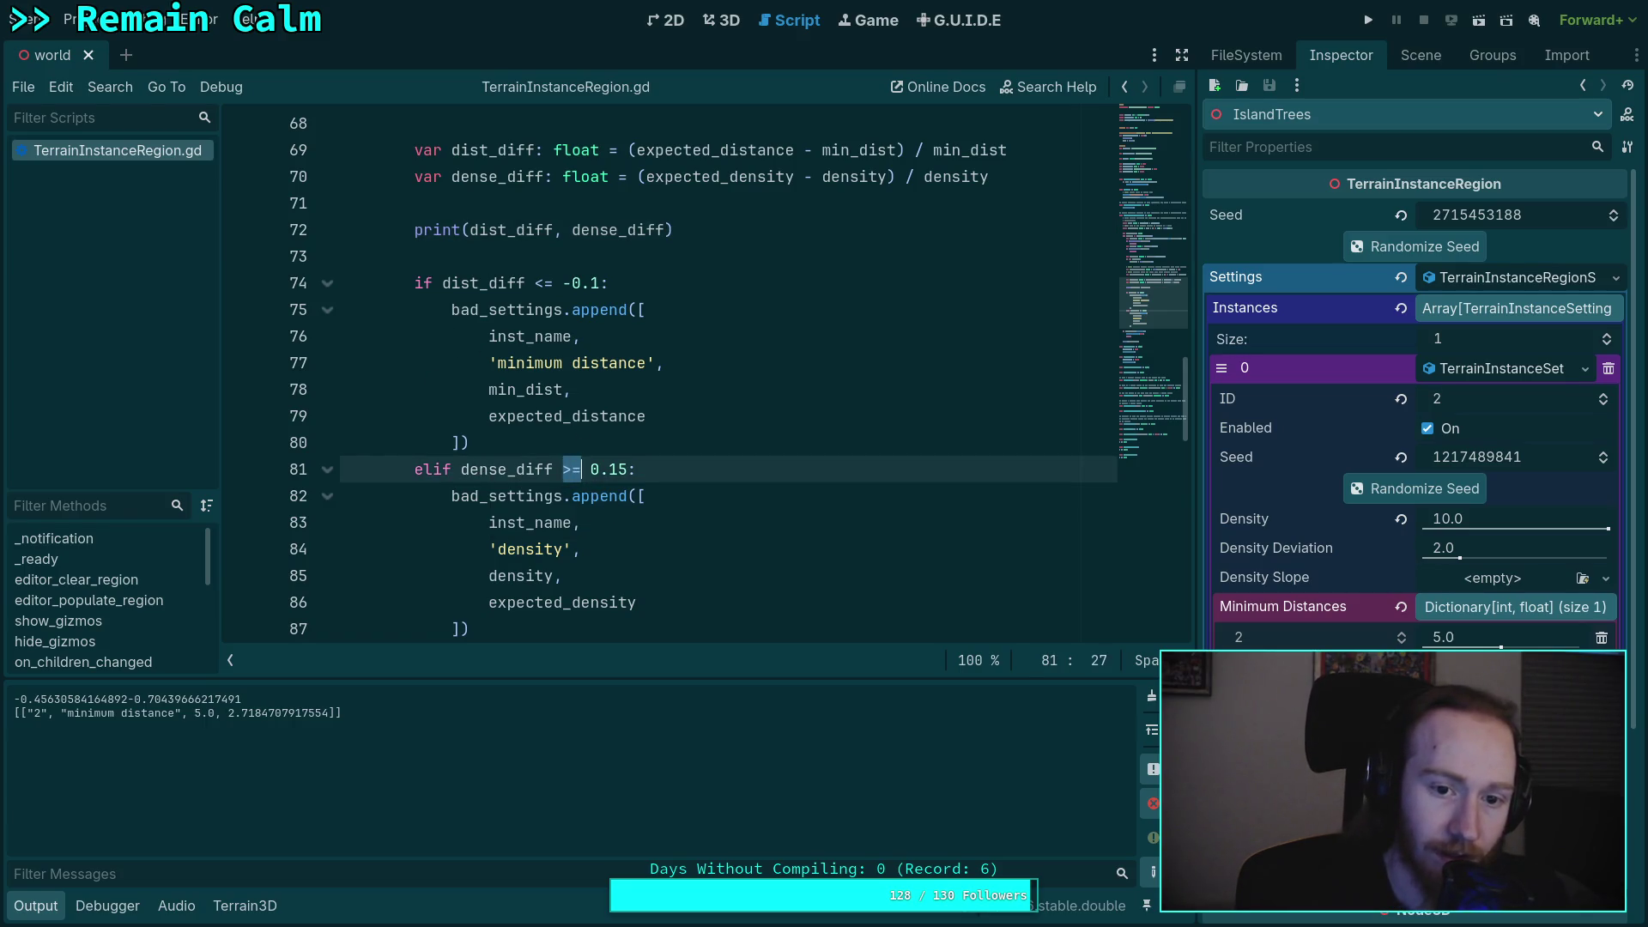
pyautogui.write('<=')
pyautogui.hotkey('ctrl', 'space')
pyautogui.press('Tab')
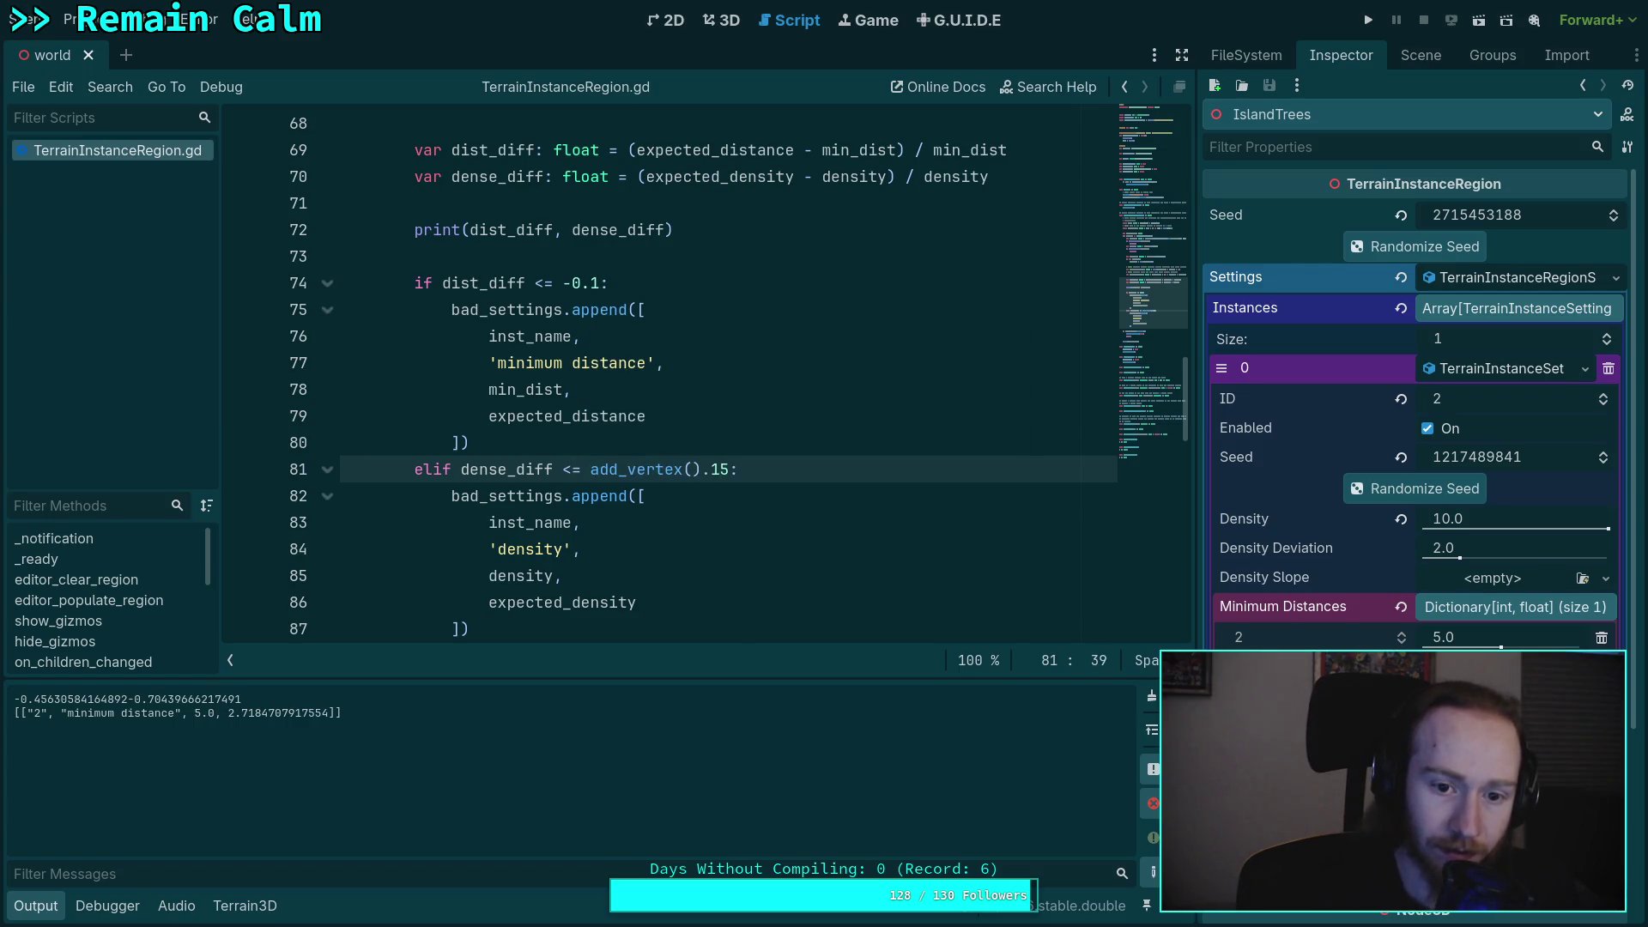
pyautogui.press('BackSpace')
pyautogui.press('BackSpace')
pyautogui.press('BackSpace')
pyautogui.write('-')
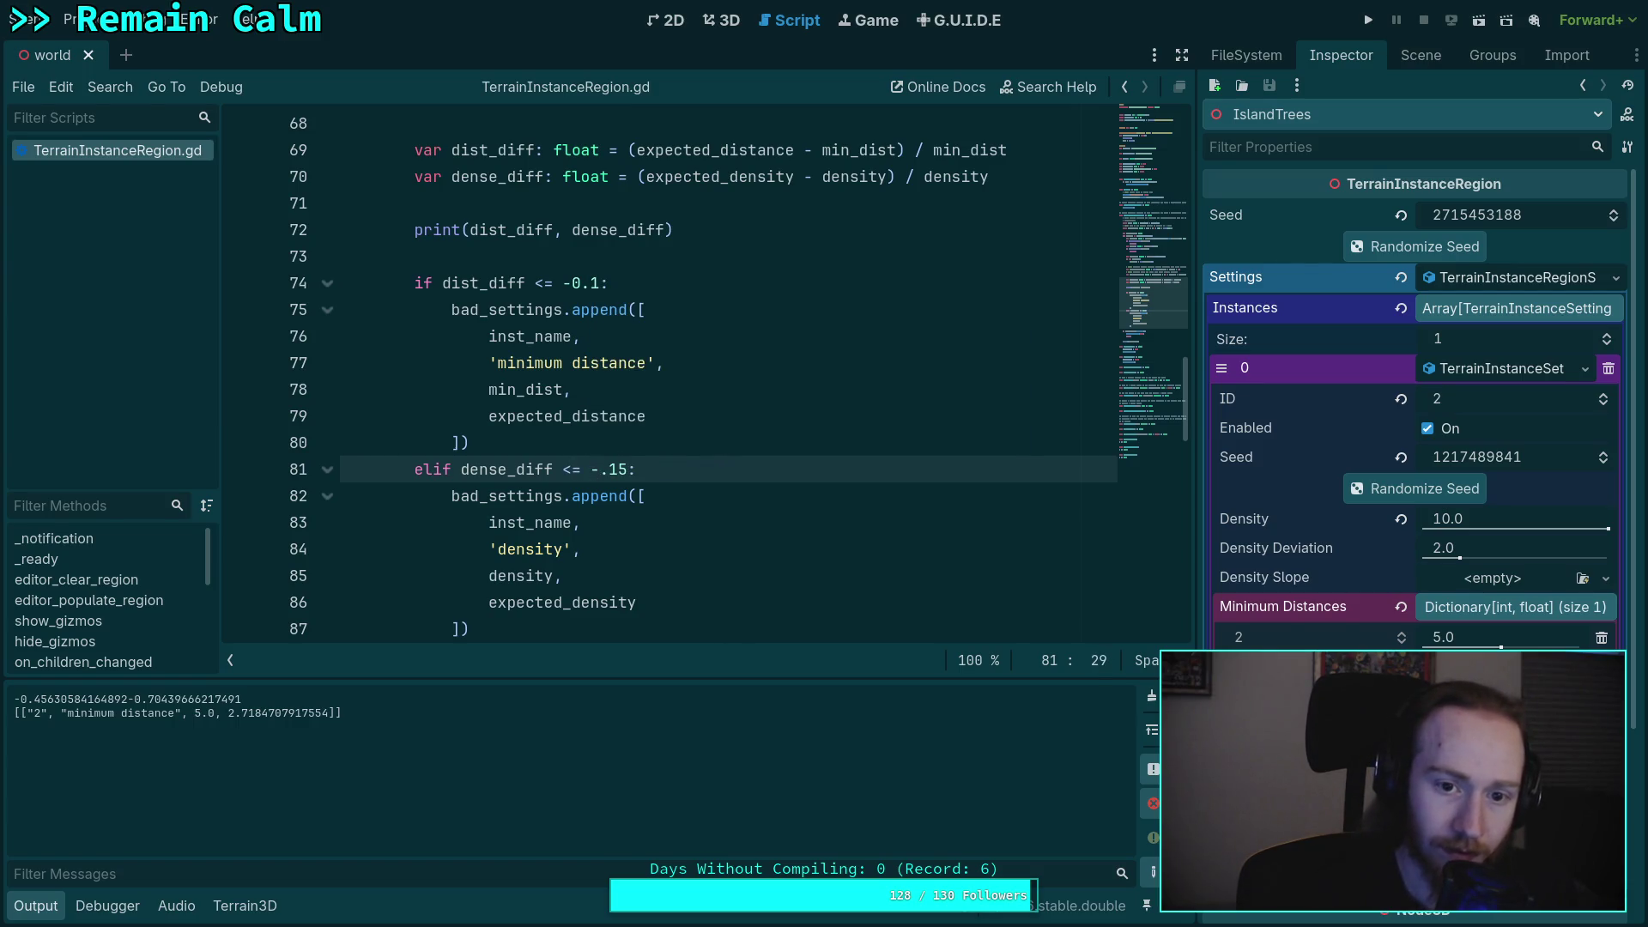
pyautogui.write('0')
pyautogui.click(628, 469)
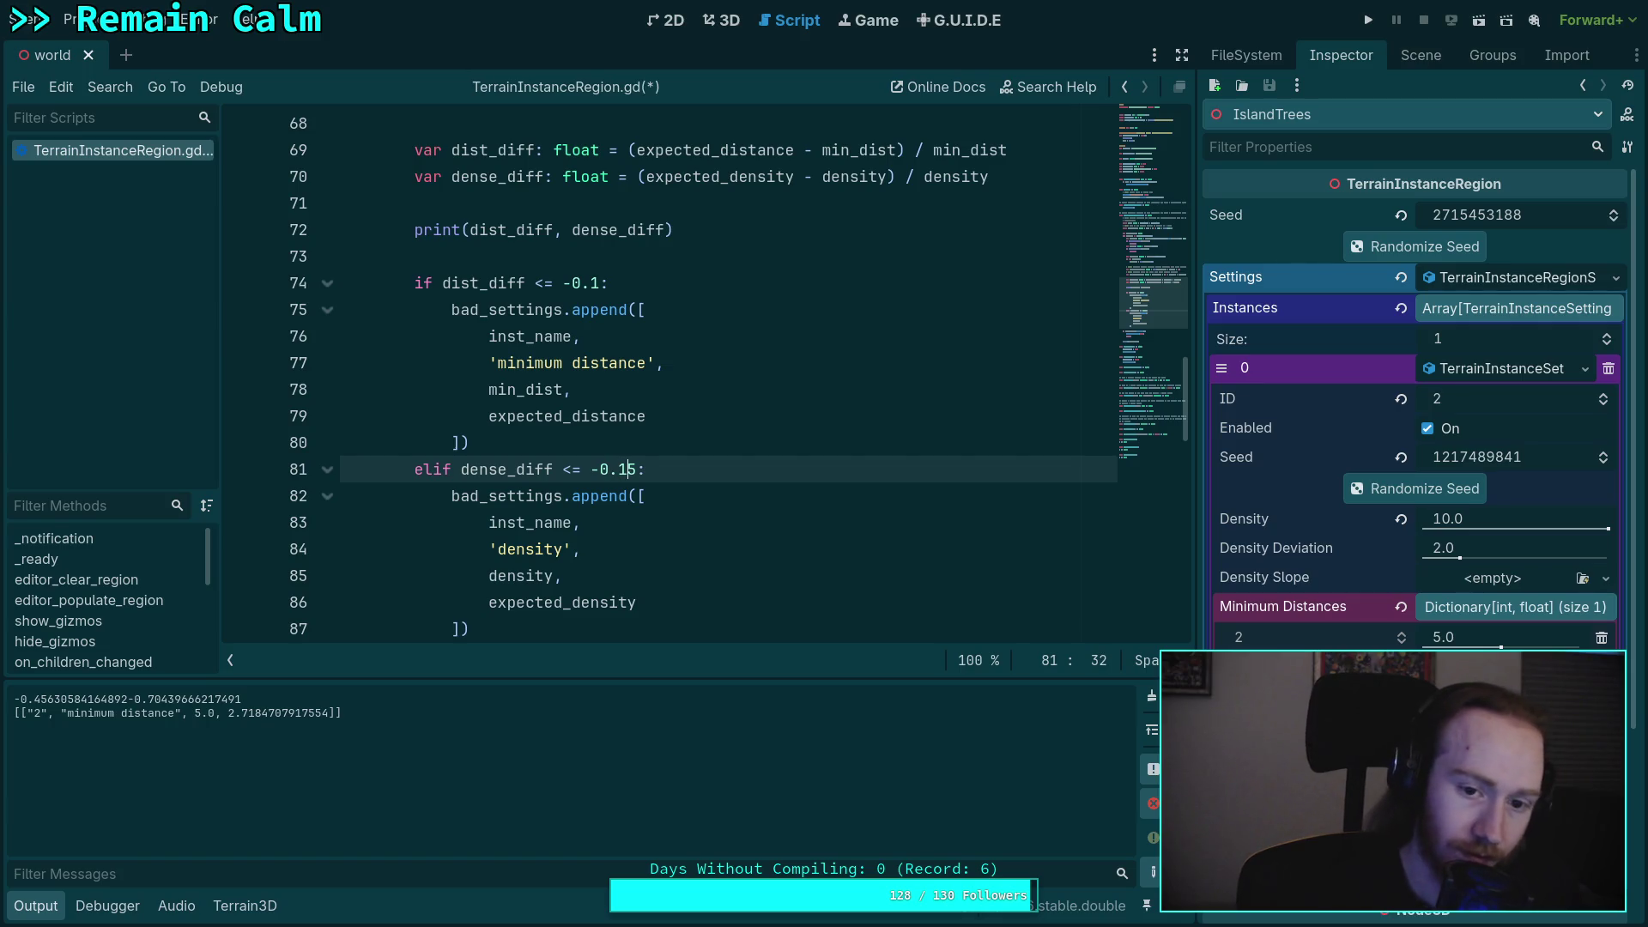
pyautogui.hotkey('ctrl', 's')
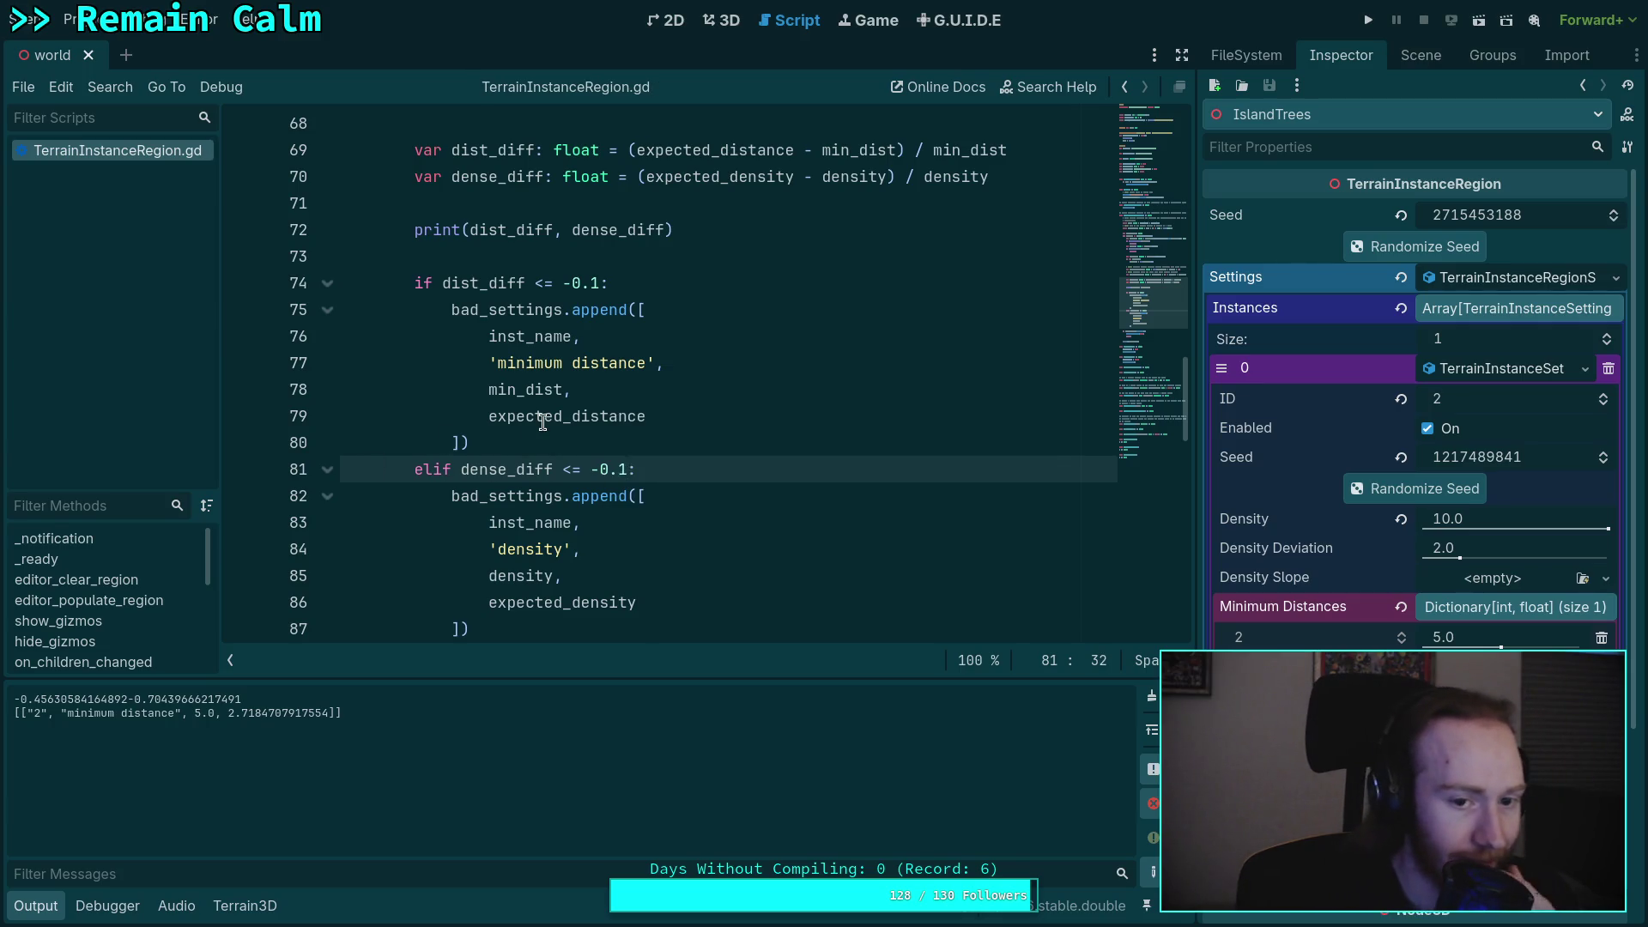
pyautogui.scroll(1, 544, 437)
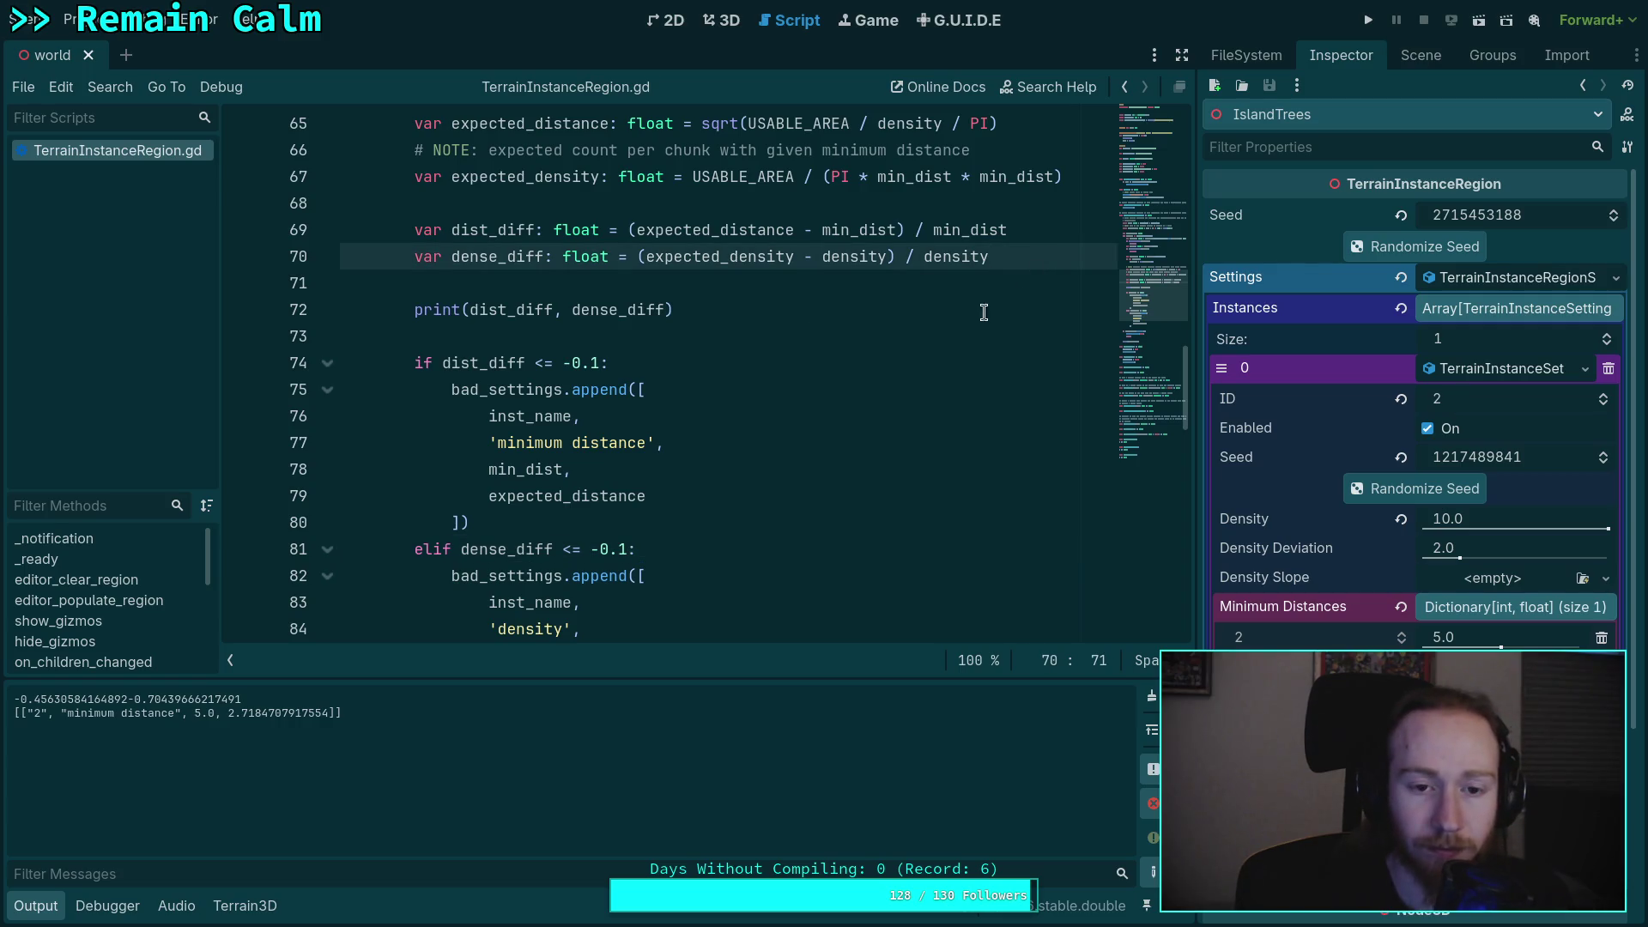
# - Extend the line 74 condition with 'or dense_diff <= -0.1' and declare float variables actual and desired
pyautogui.click(682, 356)
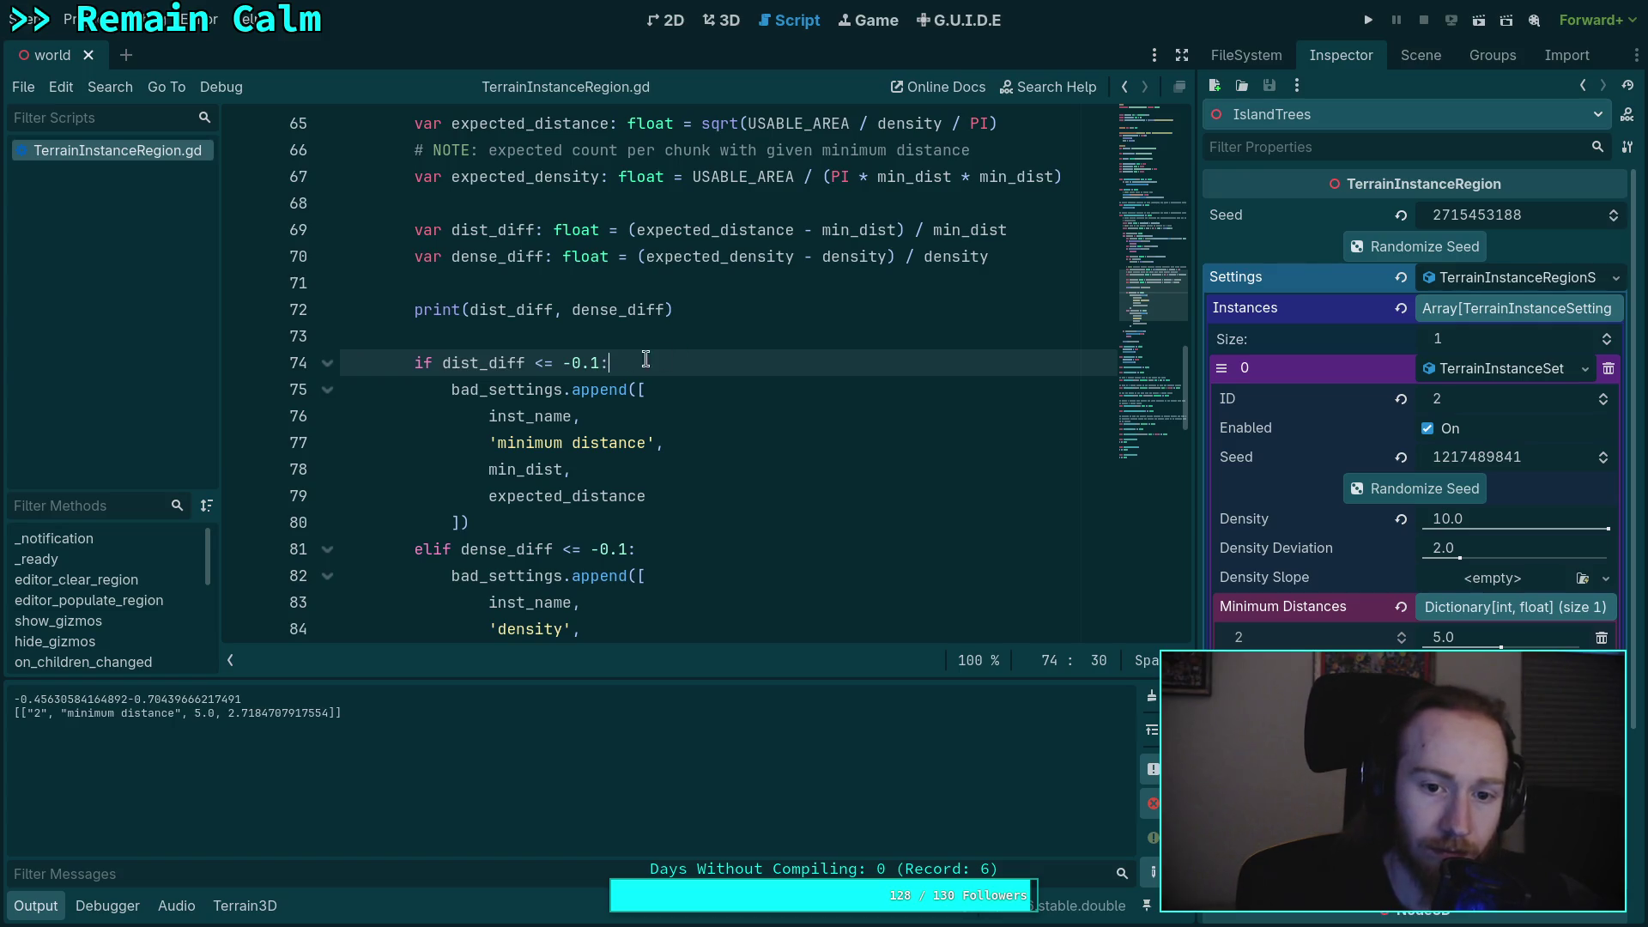
pyautogui.click(599, 369)
pyautogui.write('or ')
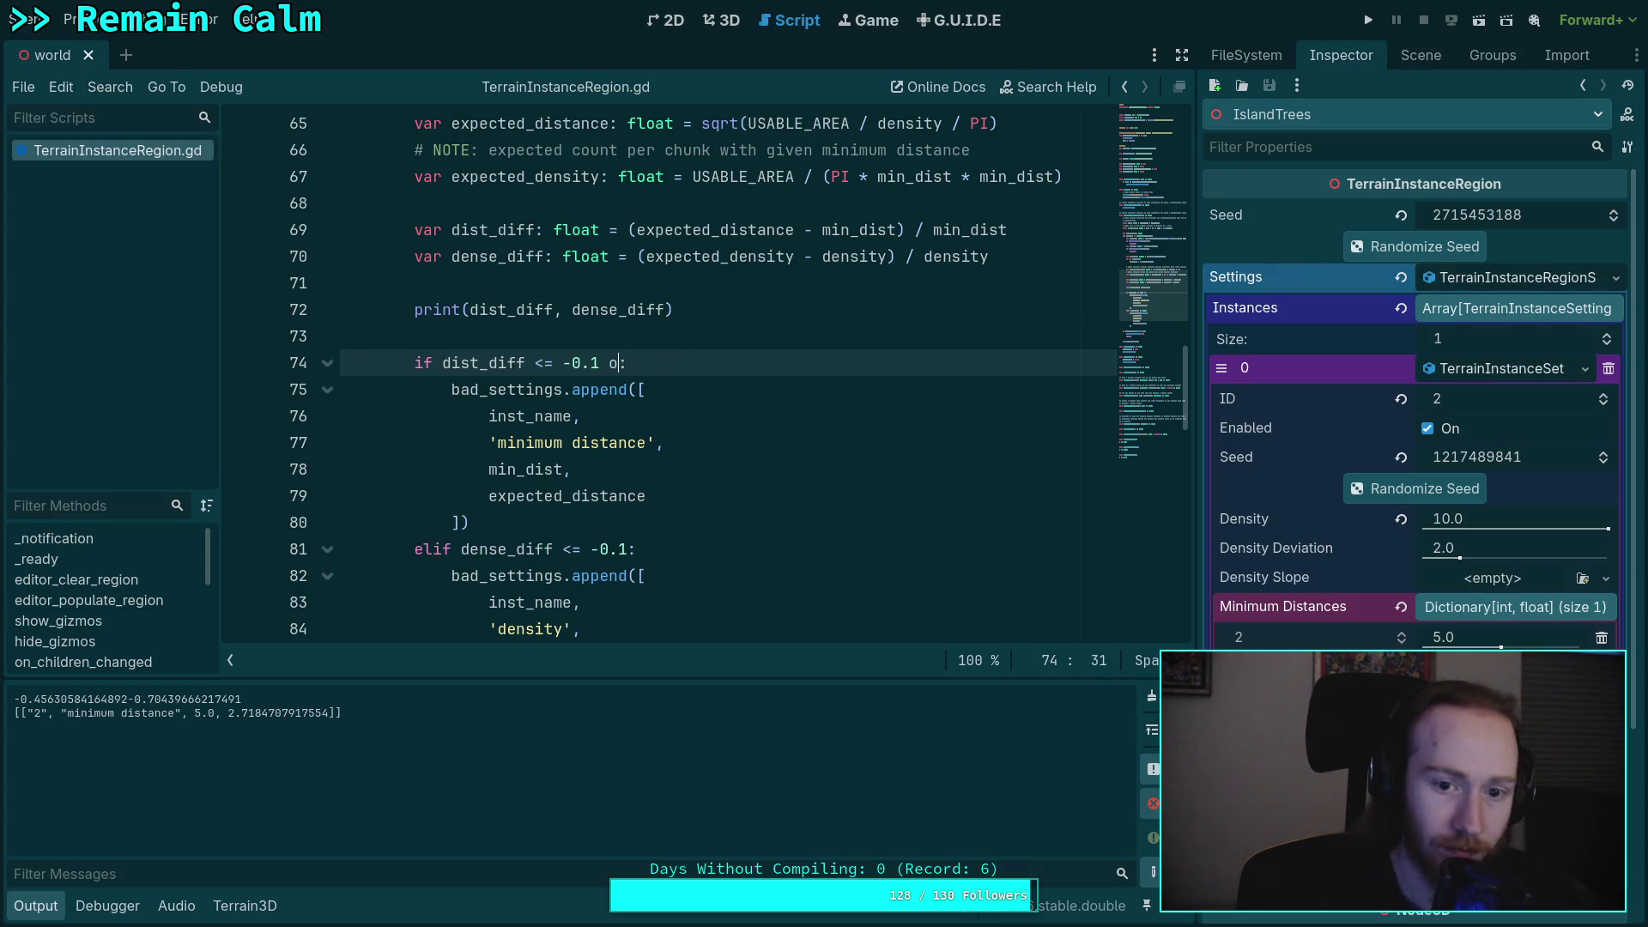
pyautogui.write('dense_diff ')
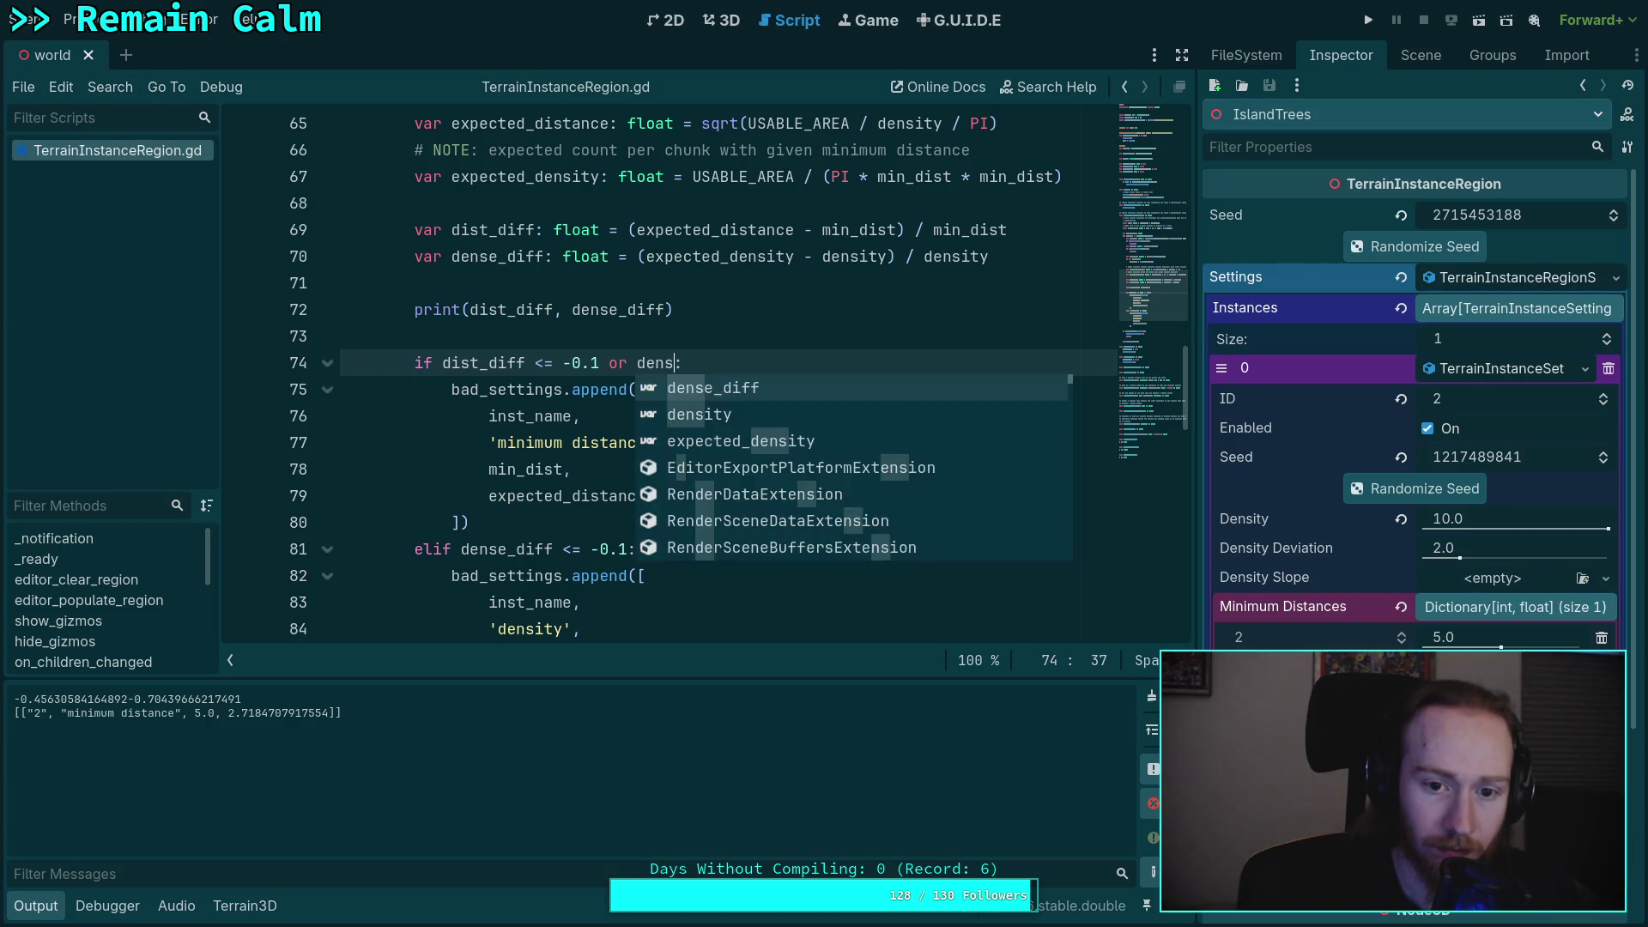
pyautogui.write('<= ')
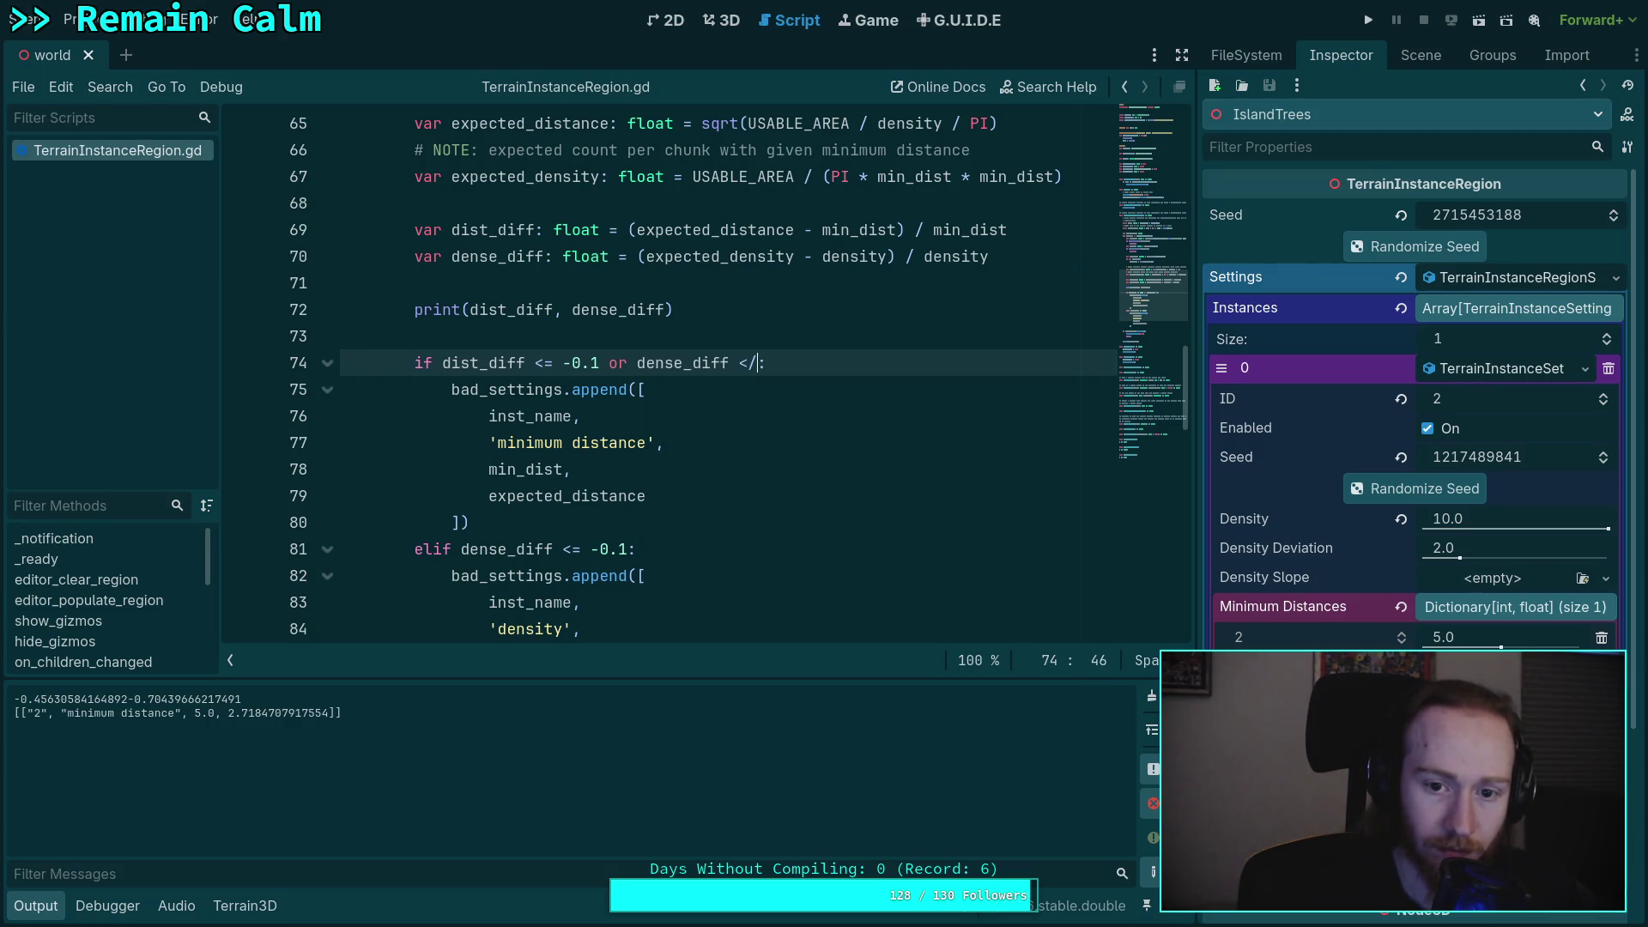
pyautogui.write('s9')
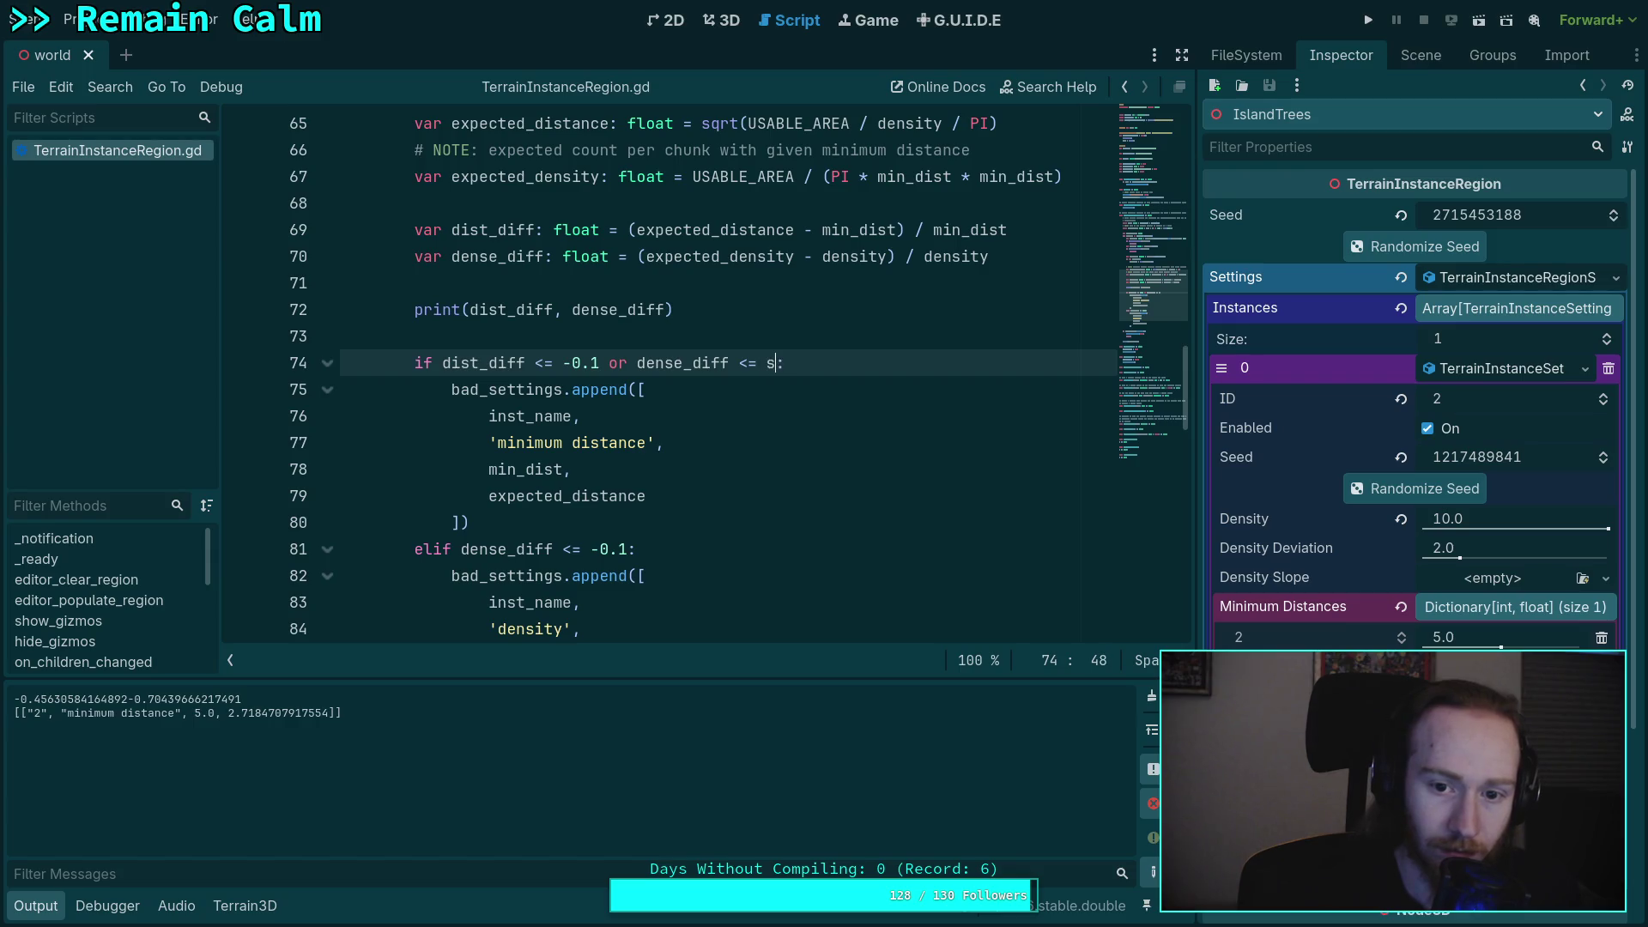
pyautogui.write('.1')
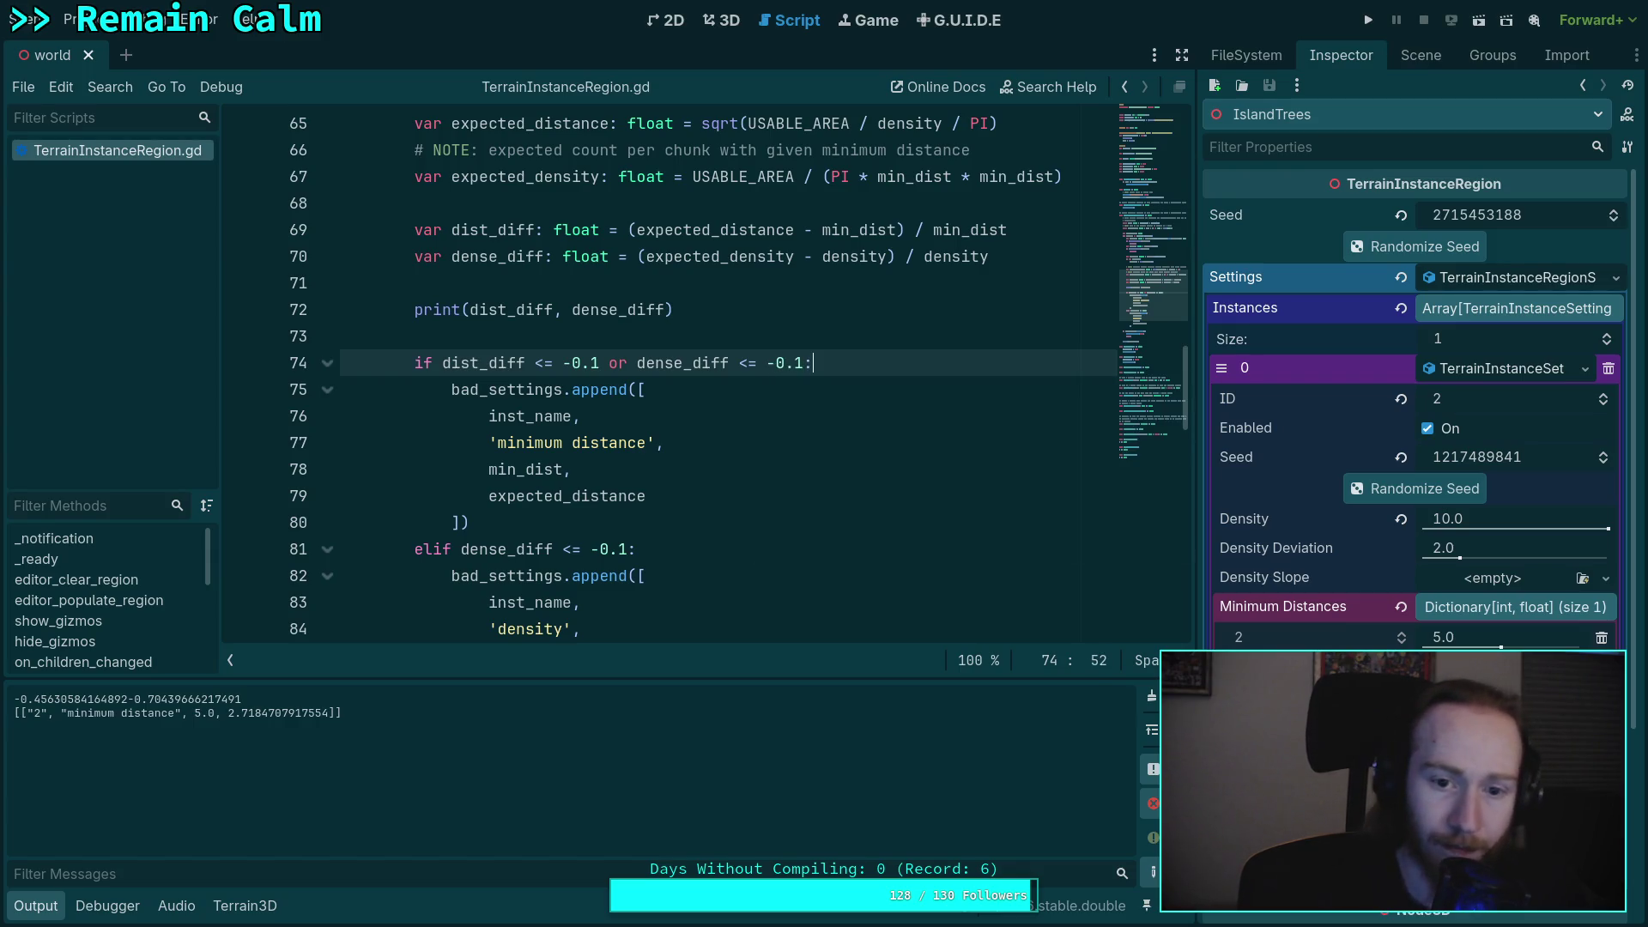
pyautogui.press('Return')
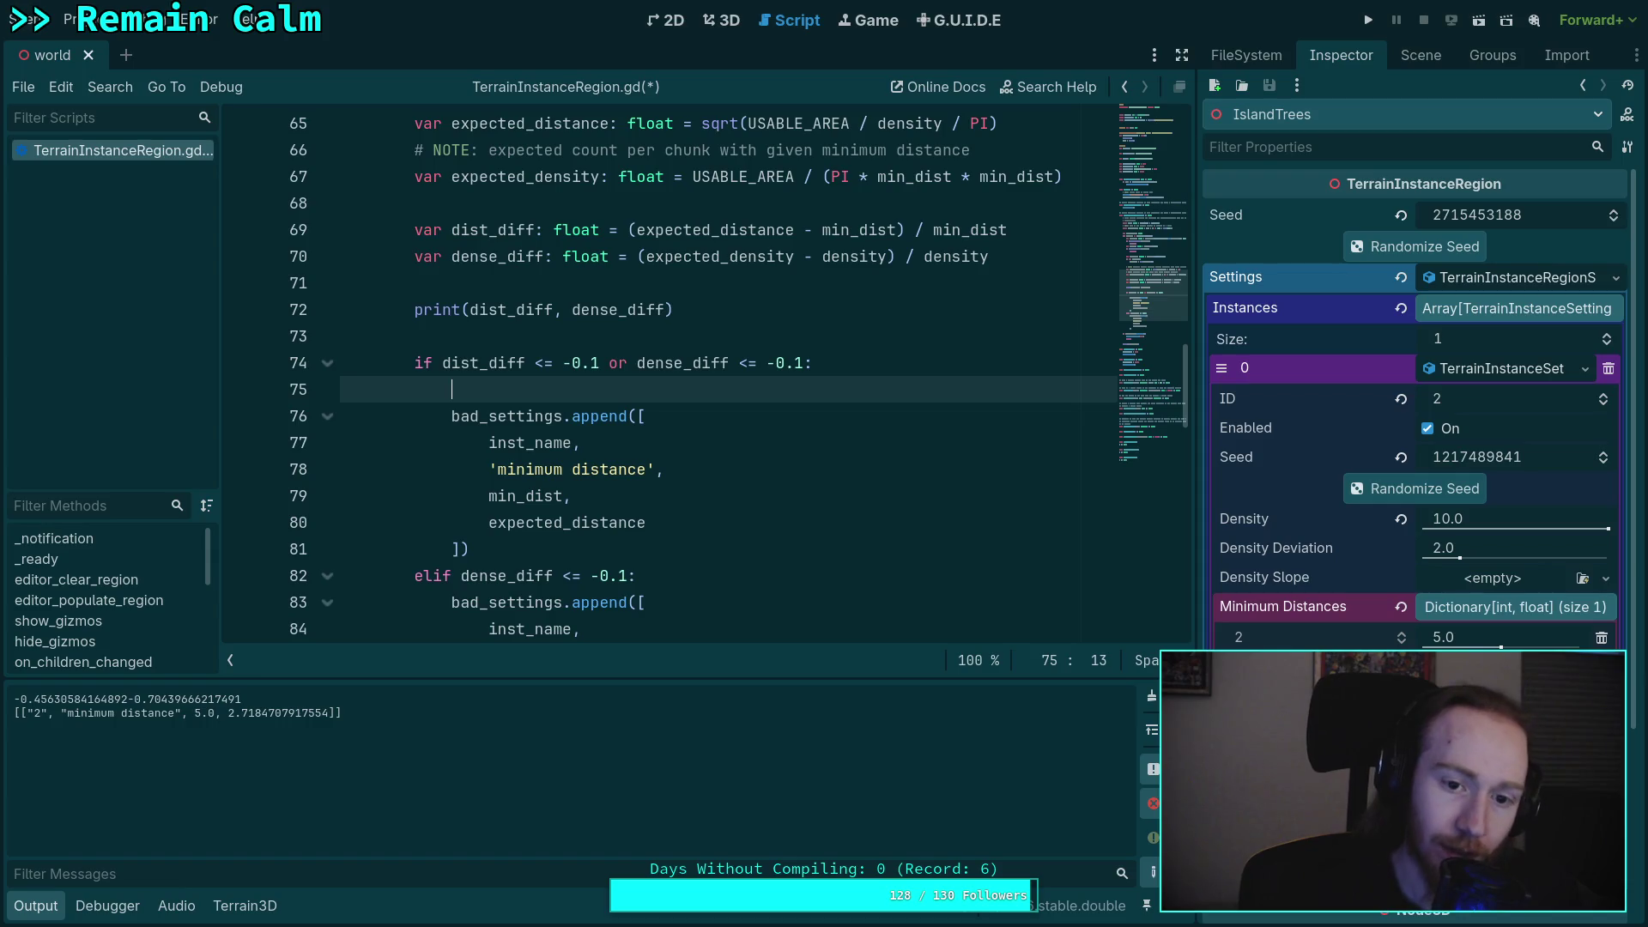
pyautogui.write('var actual: ')
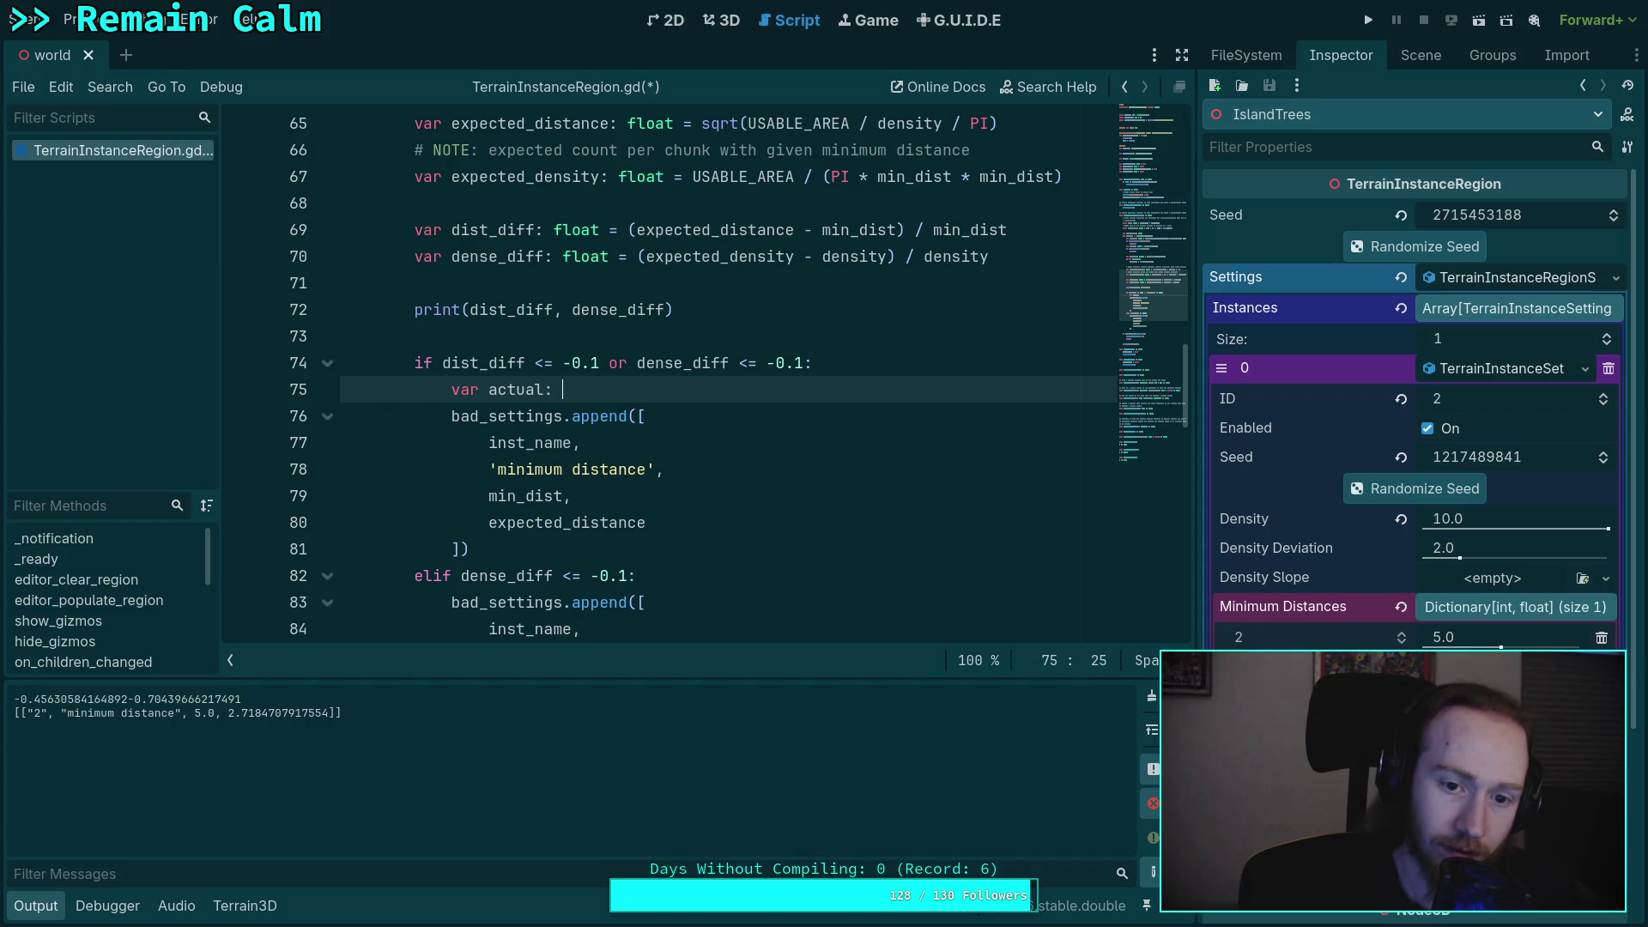
pyautogui.write('float')
pyautogui.press('Return')
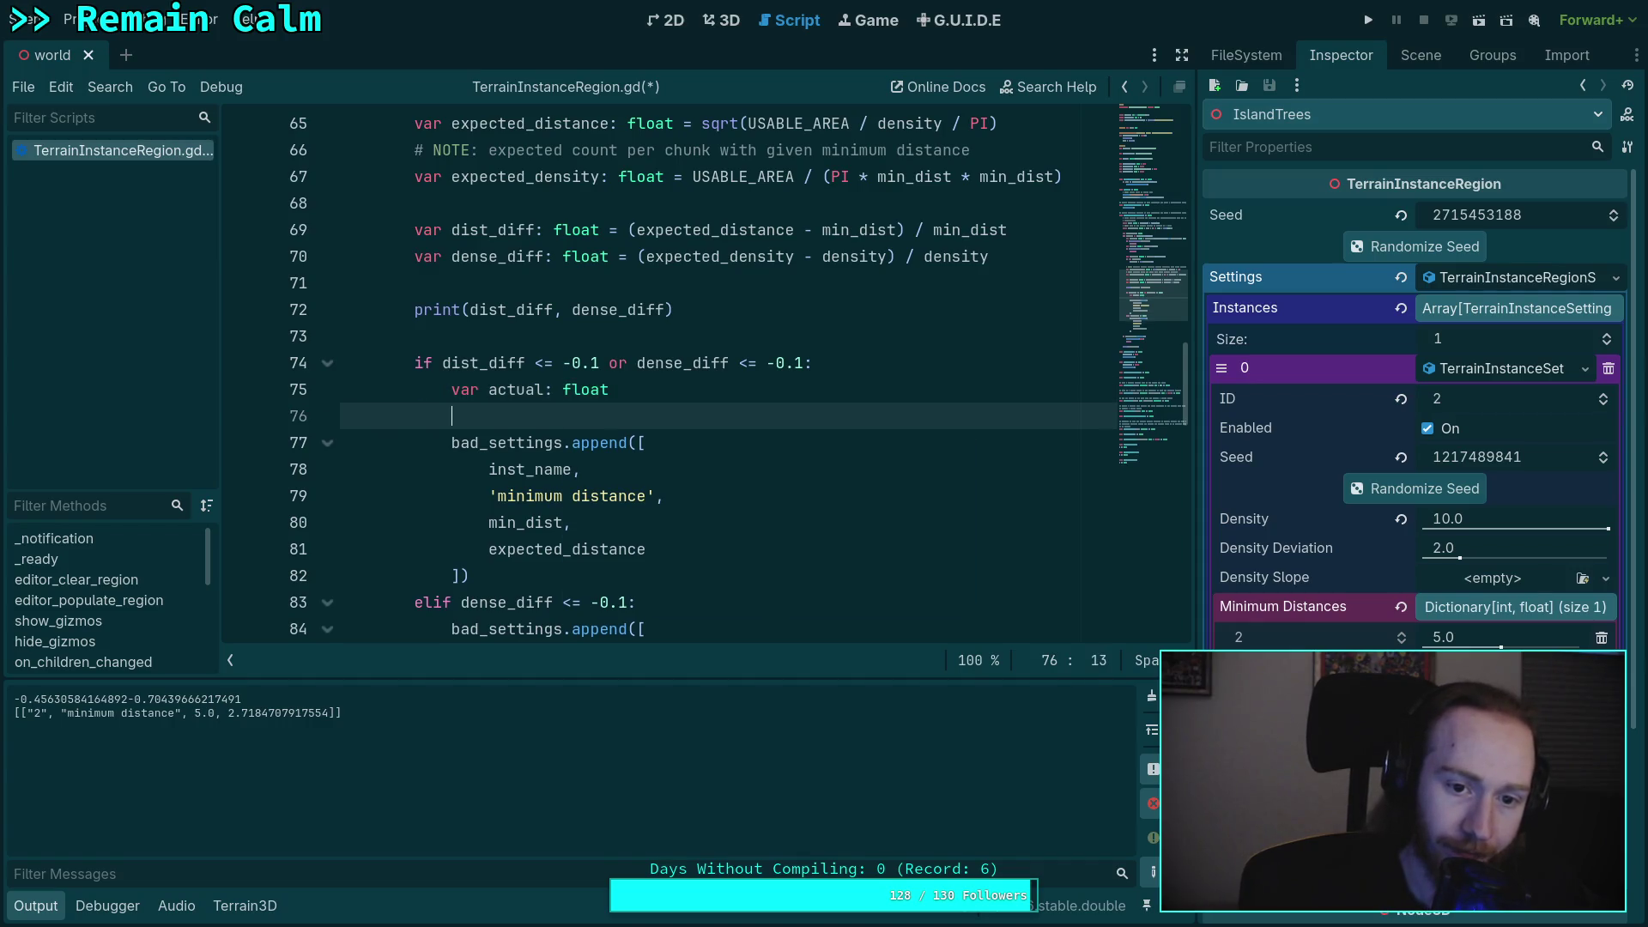
pyautogui.write('var desired: fl')
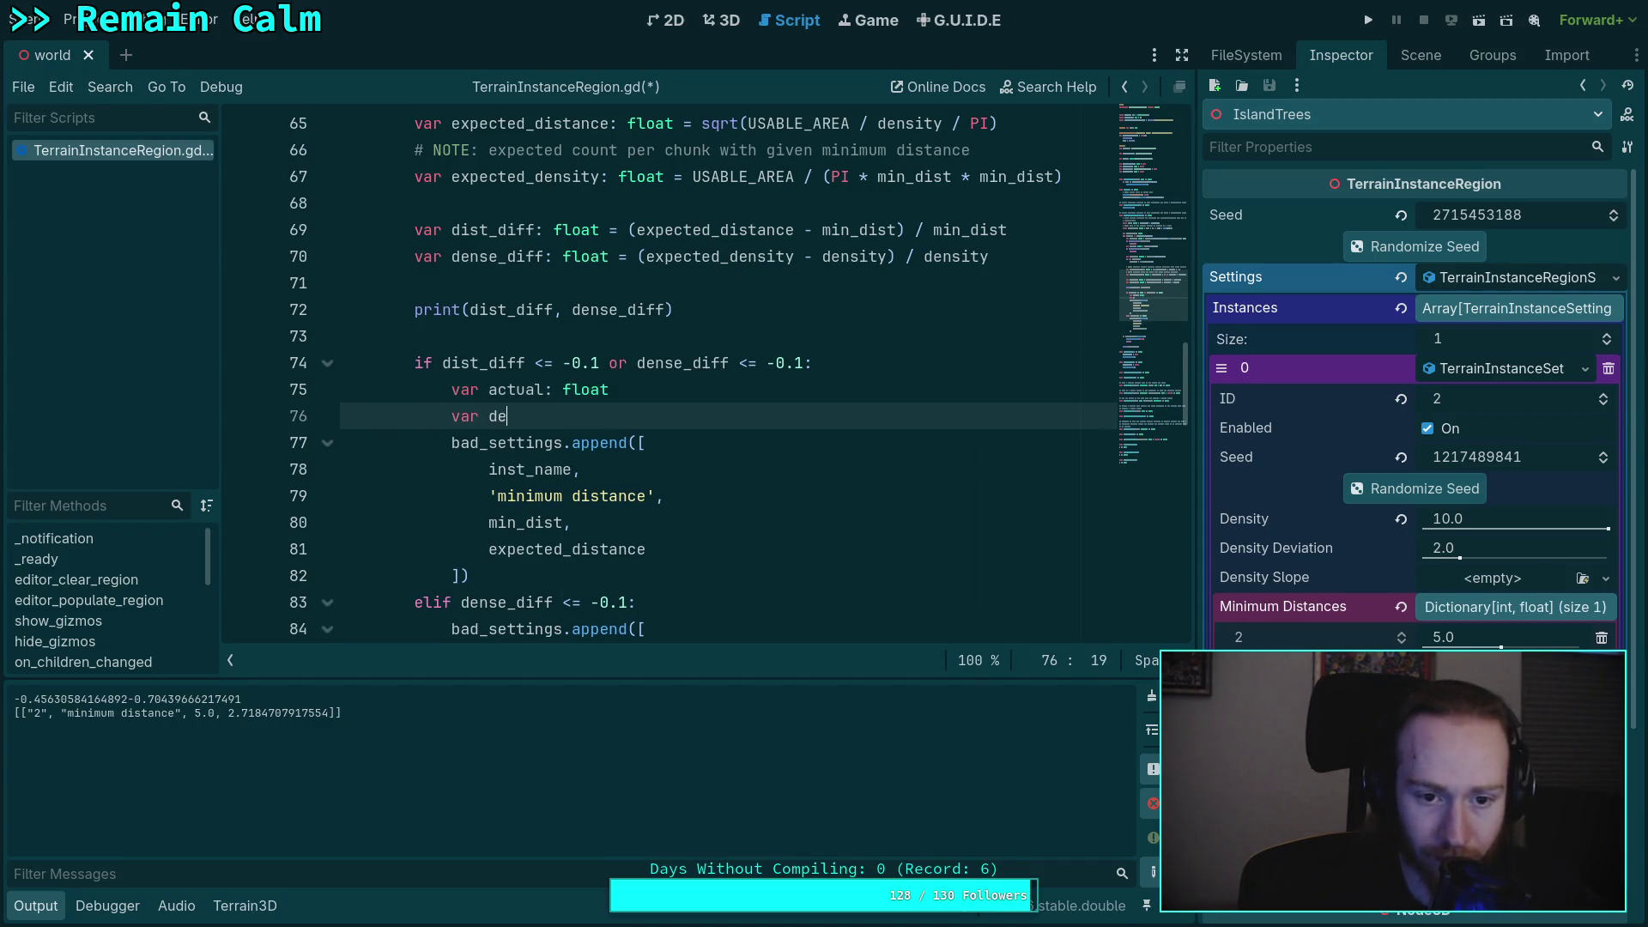
pyautogui.write('oat')
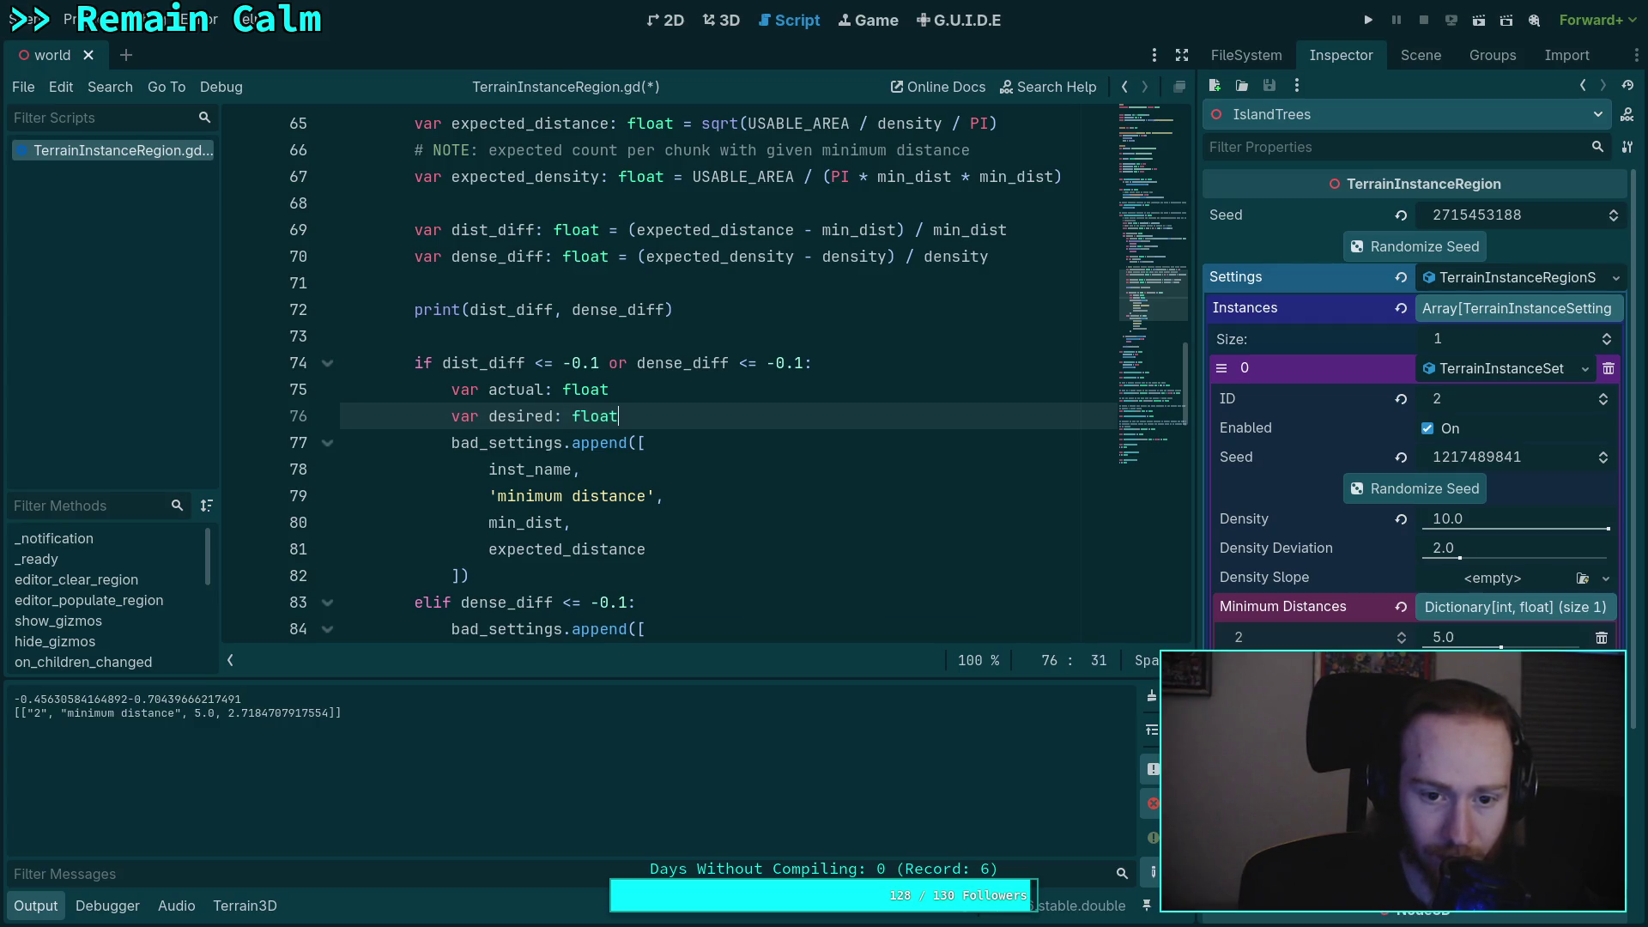
pyautogui.click(654, 361)
# - Replace min_dist with actual and expected_distance with desired in the warning list, then select the elif block
pyautogui.doubleClick(520, 526)
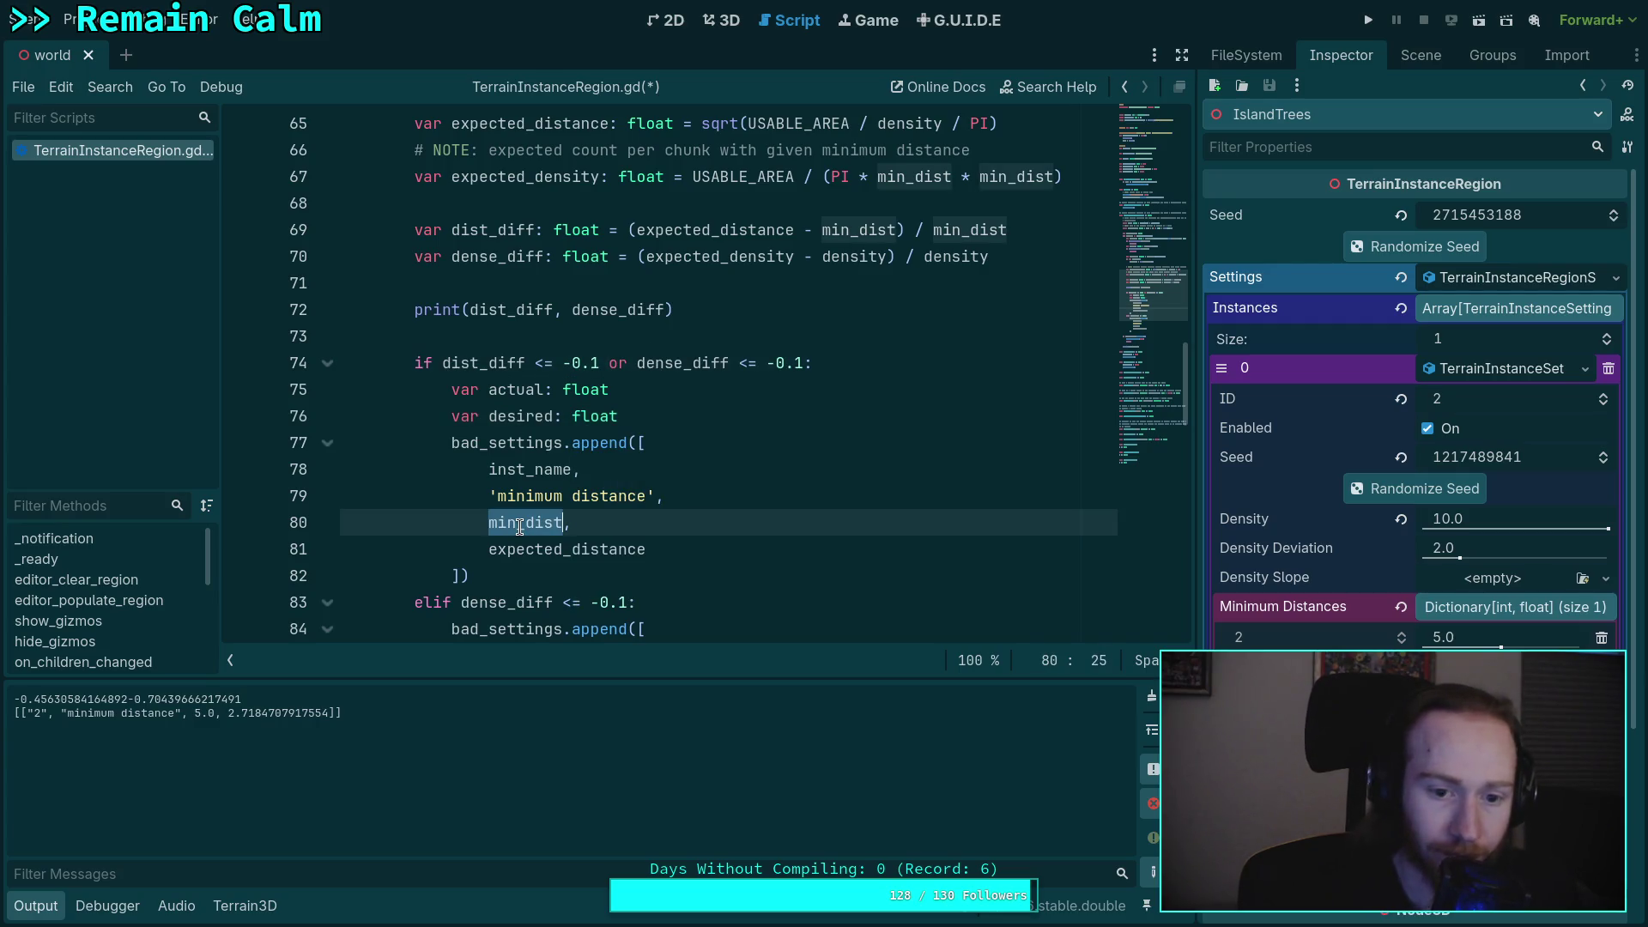
pyautogui.write('actual,')
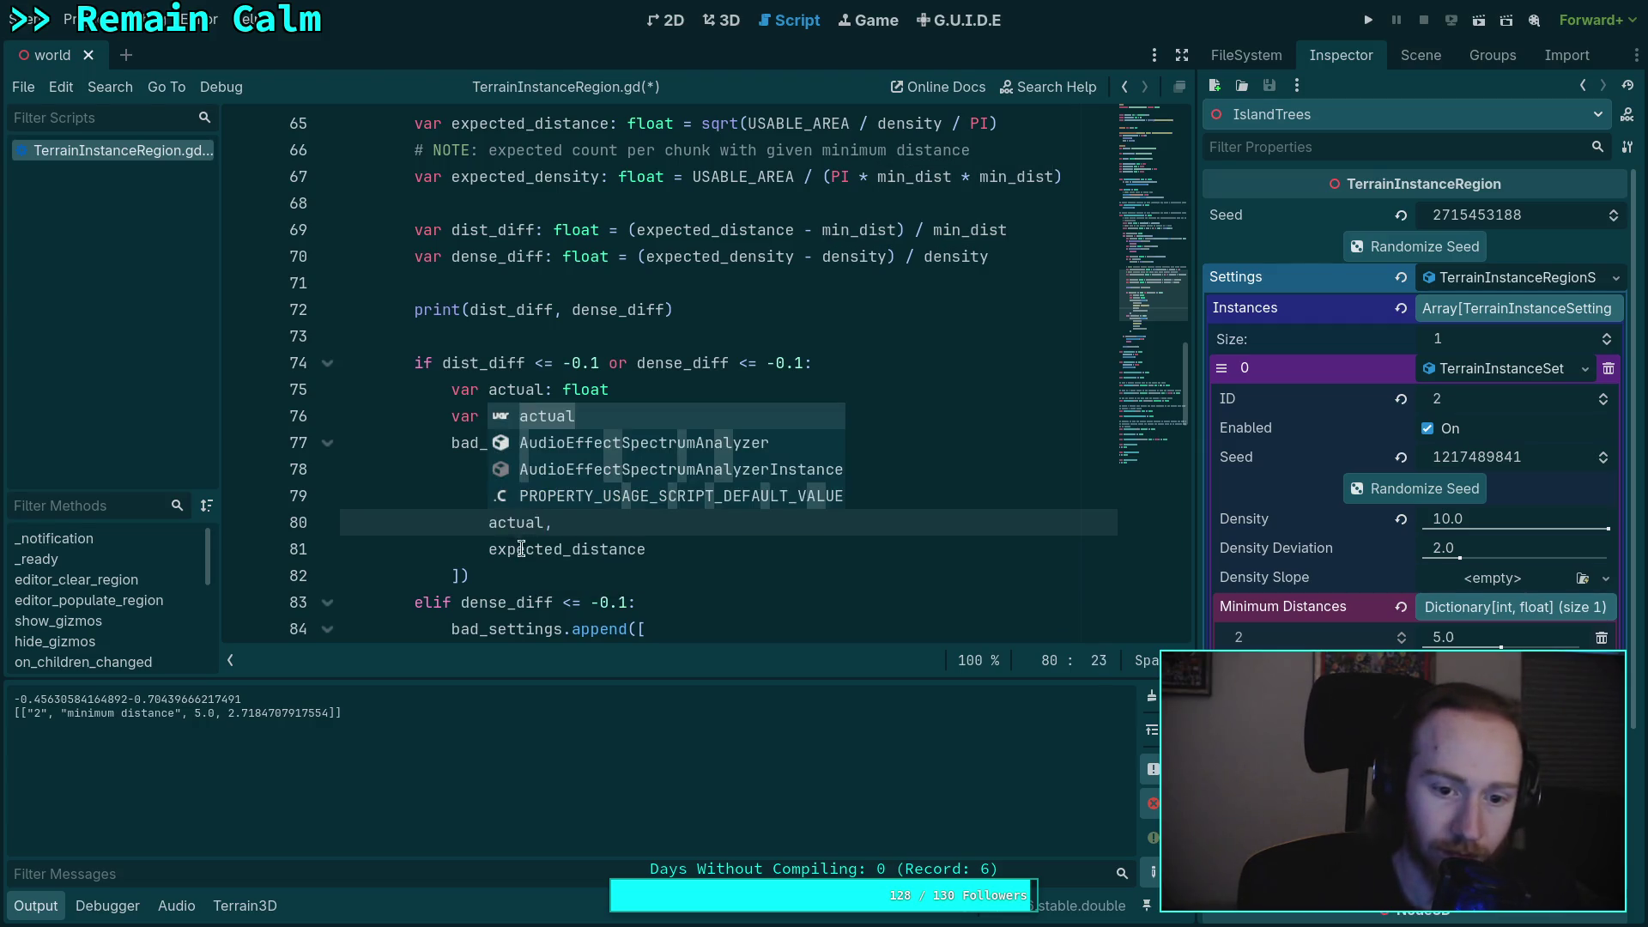
pyautogui.doubleClick(567, 549)
pyautogui.write('des')
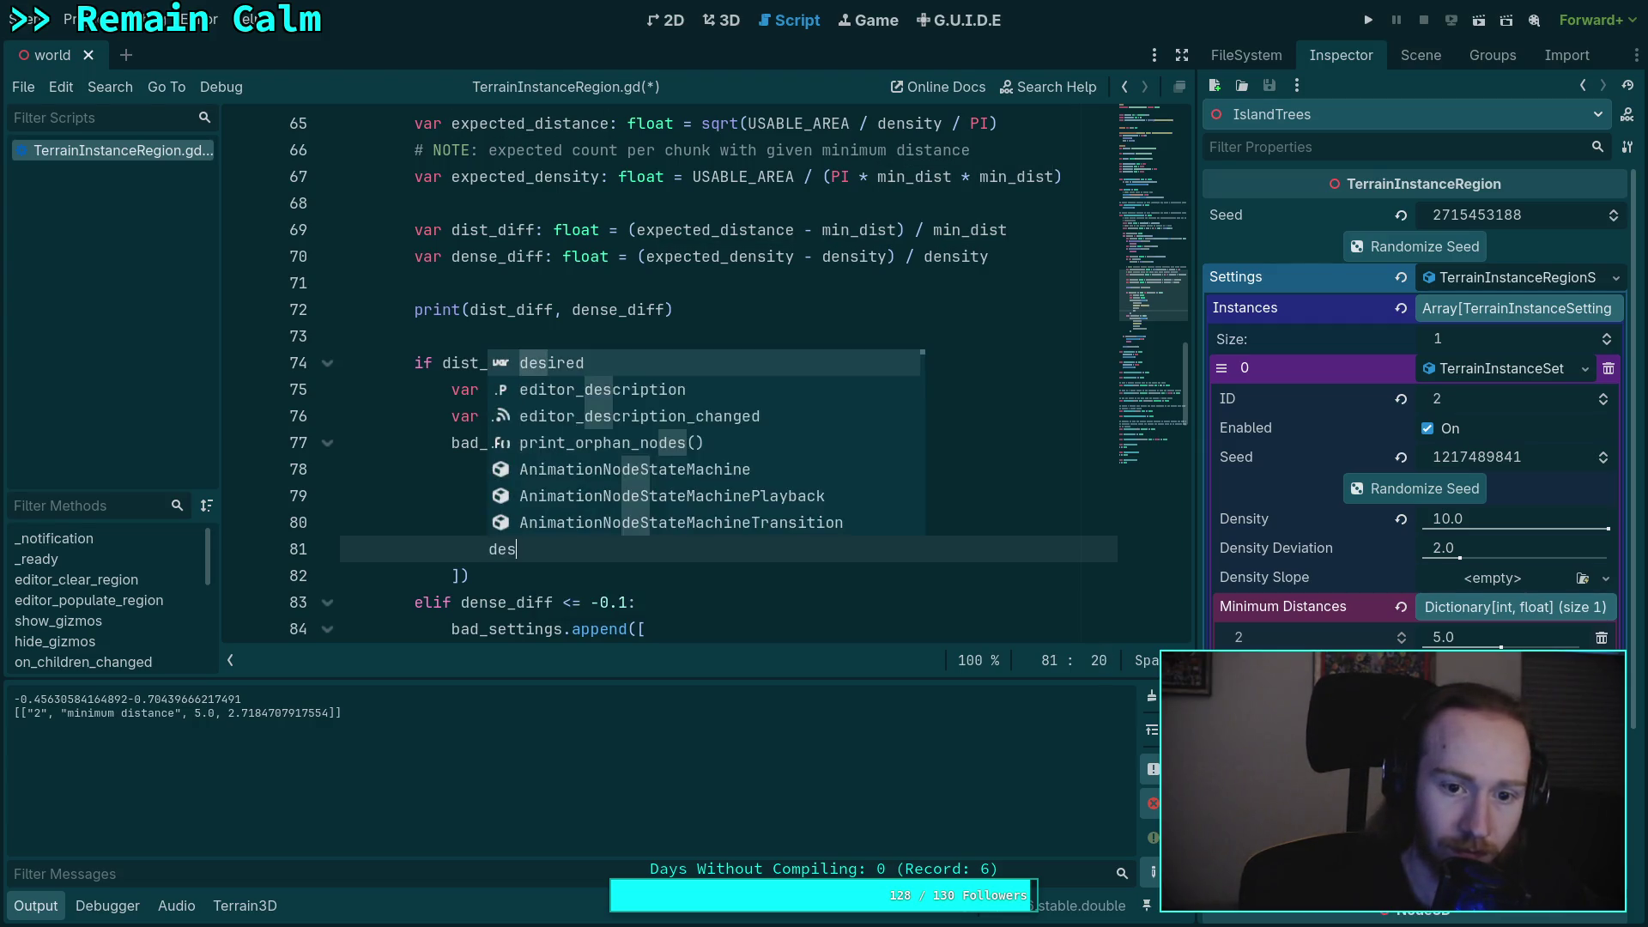
pyautogui.press('Return')
pyautogui.scroll(-2, 465, 555)
pyautogui.moveTo(481, 602); pyautogui.dragTo(465, 555)
# - Delete the separate density elif block and declare 'var kind: String' inside the if block
pyautogui.keyDown('shift'); pyautogui.click(415, 442); pyautogui.keyUp('shift')
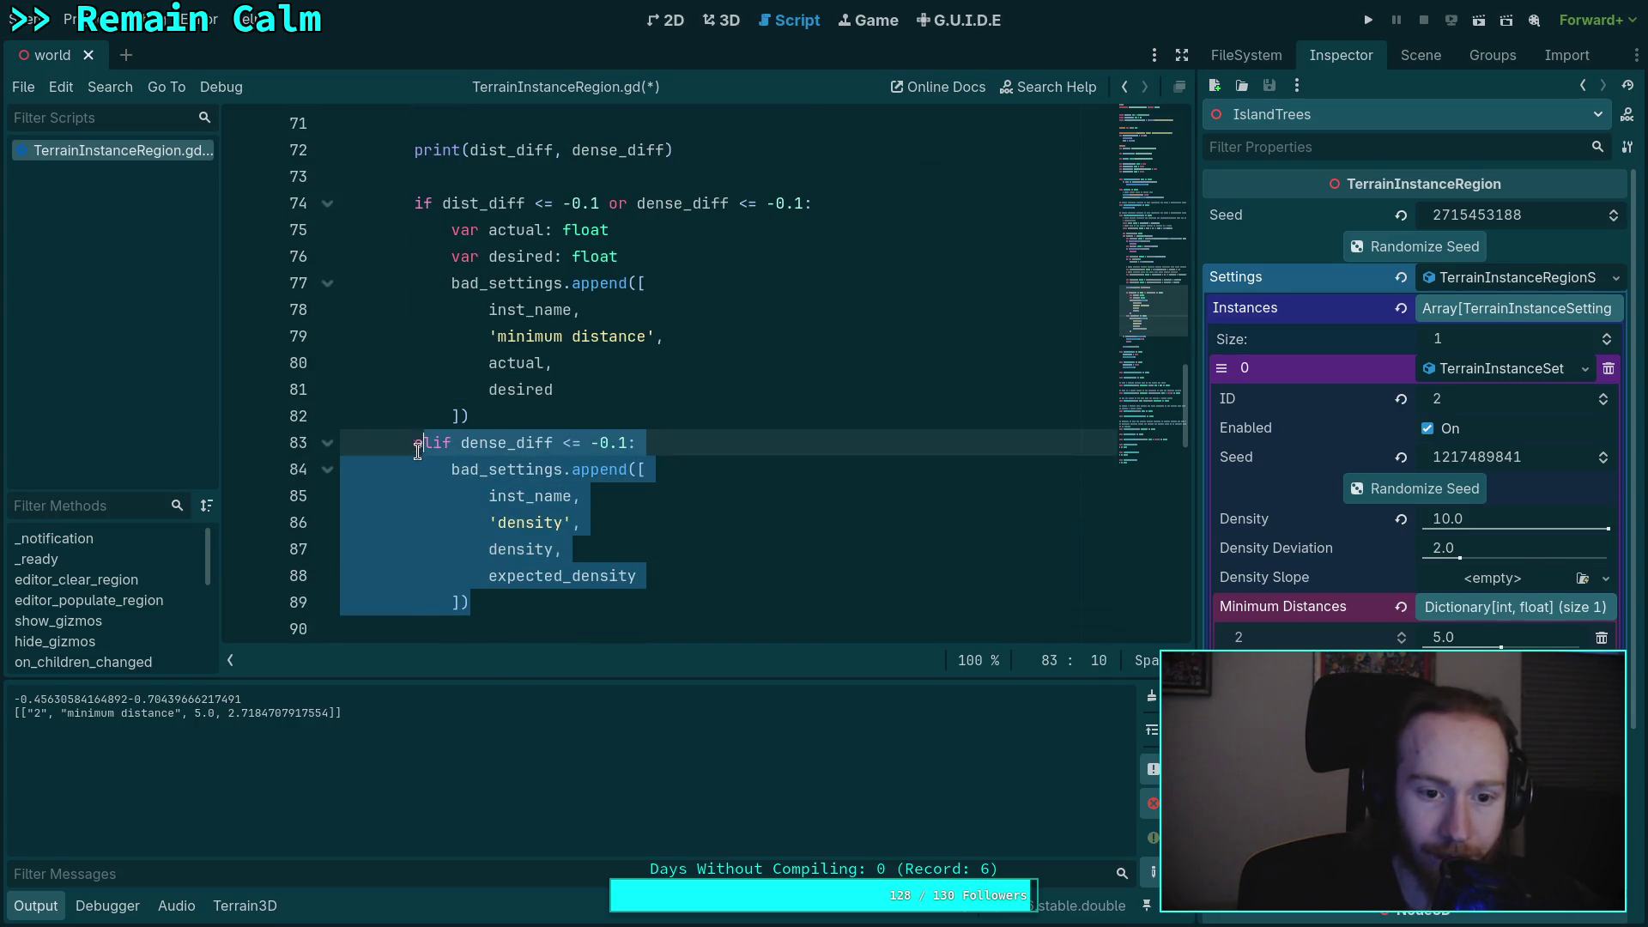
pyautogui.press('BackSpace')
pyautogui.press('BackSpace')
pyautogui.scroll(1, 655, 453)
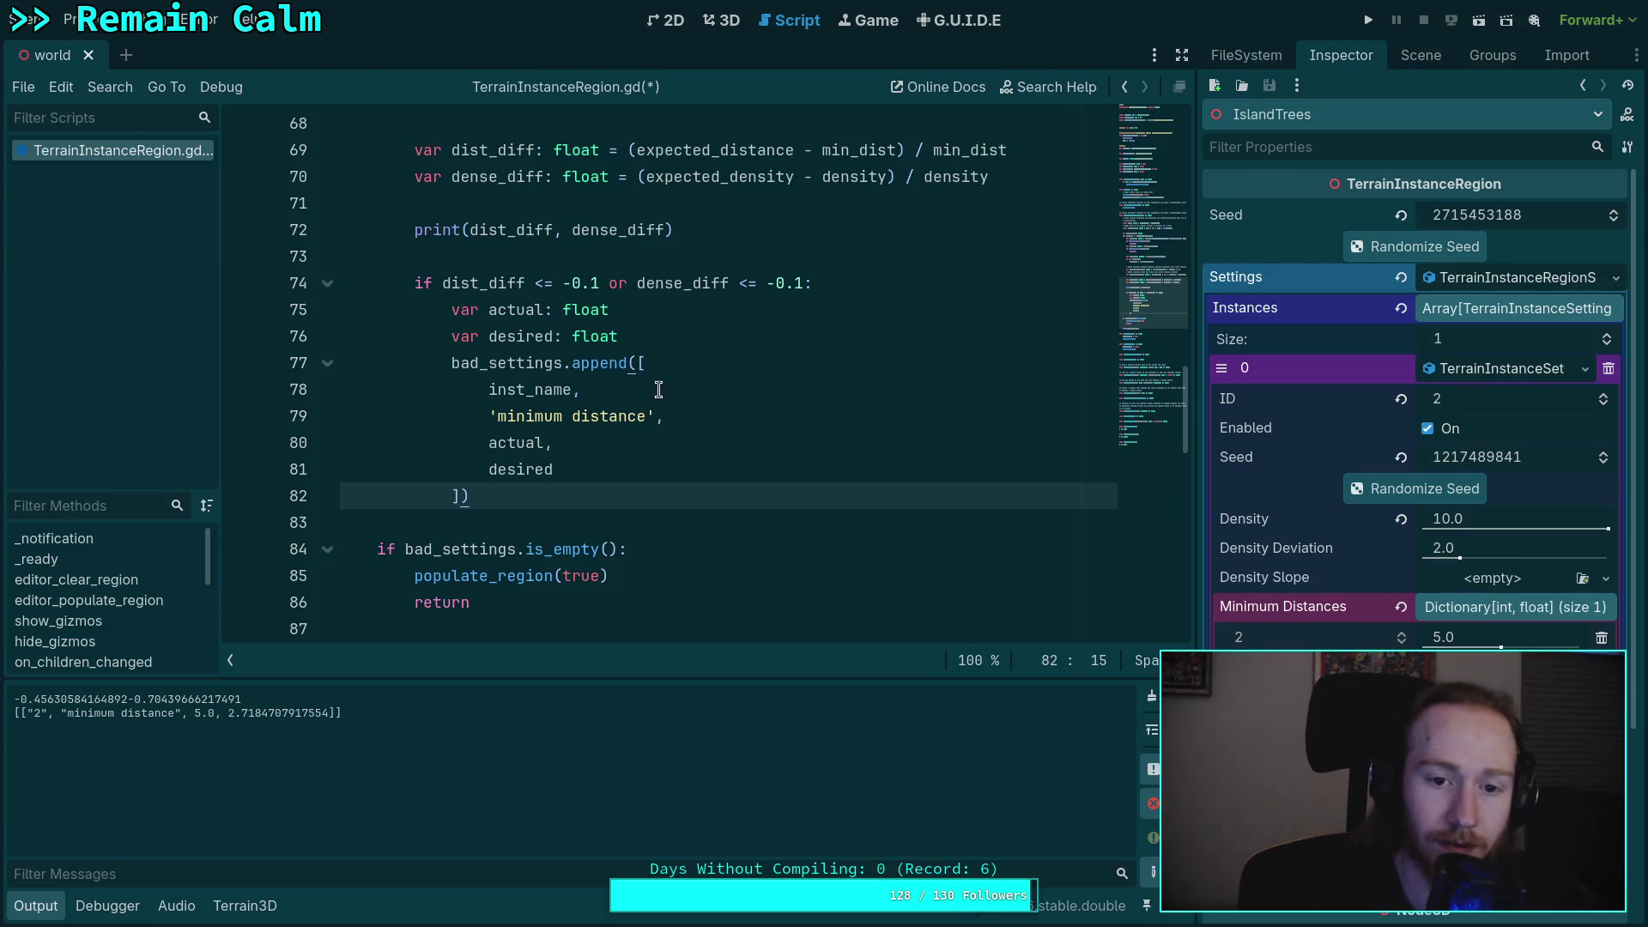
pyautogui.click(929, 280)
pyautogui.press('Return')
pyautogui.write('var ')
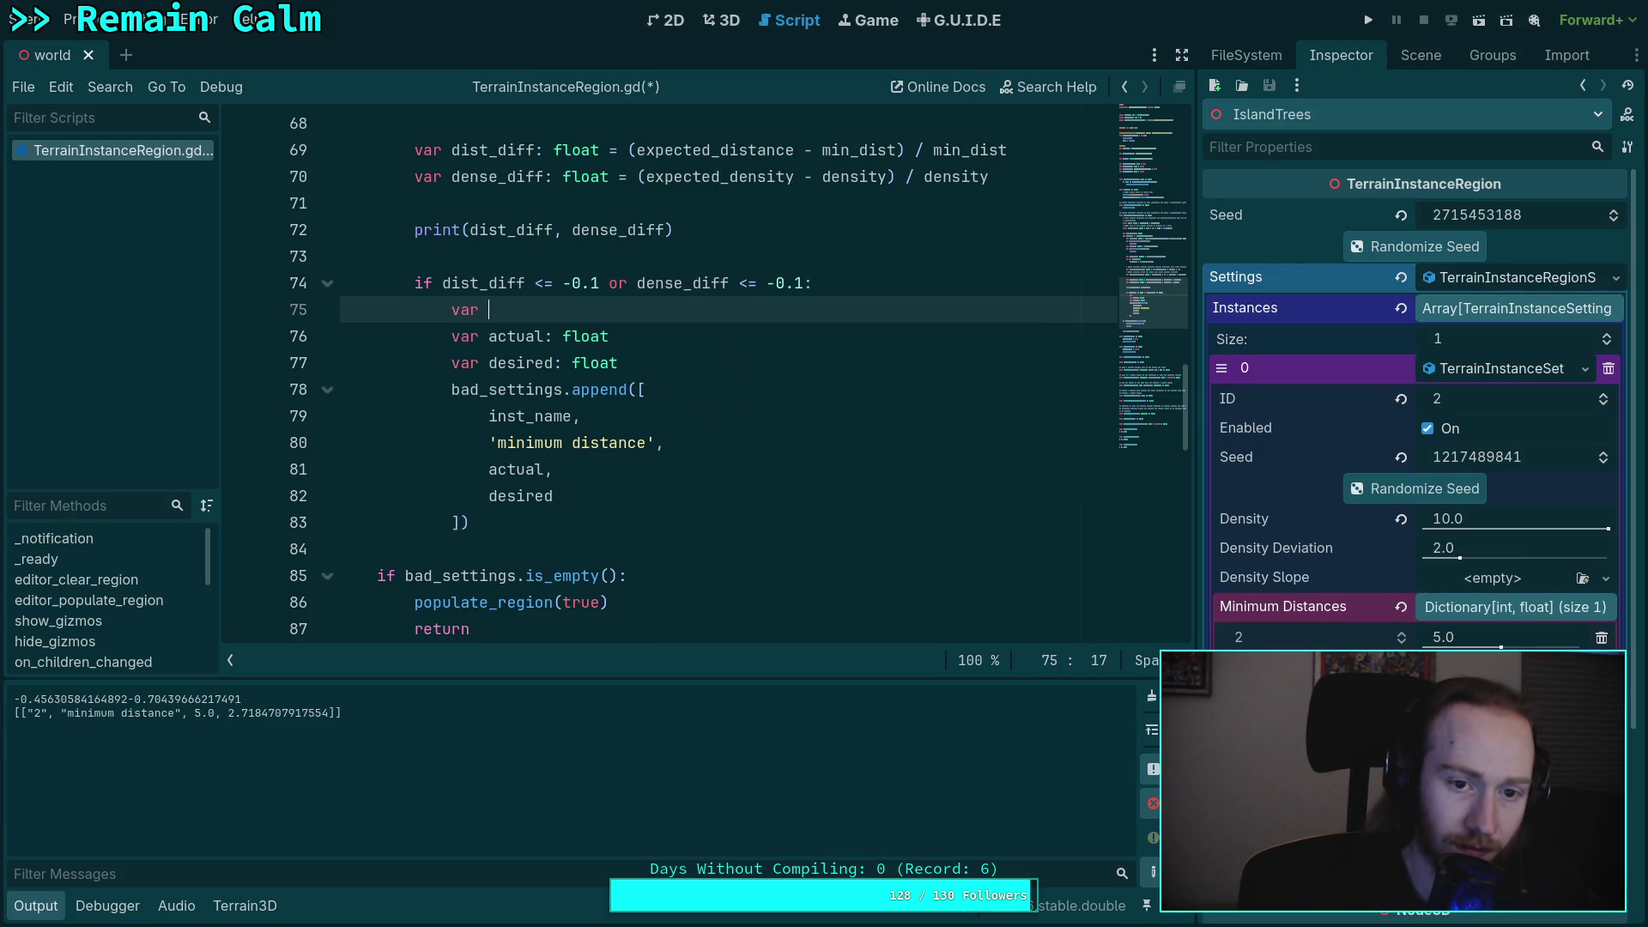
pyautogui.write('kind: ')
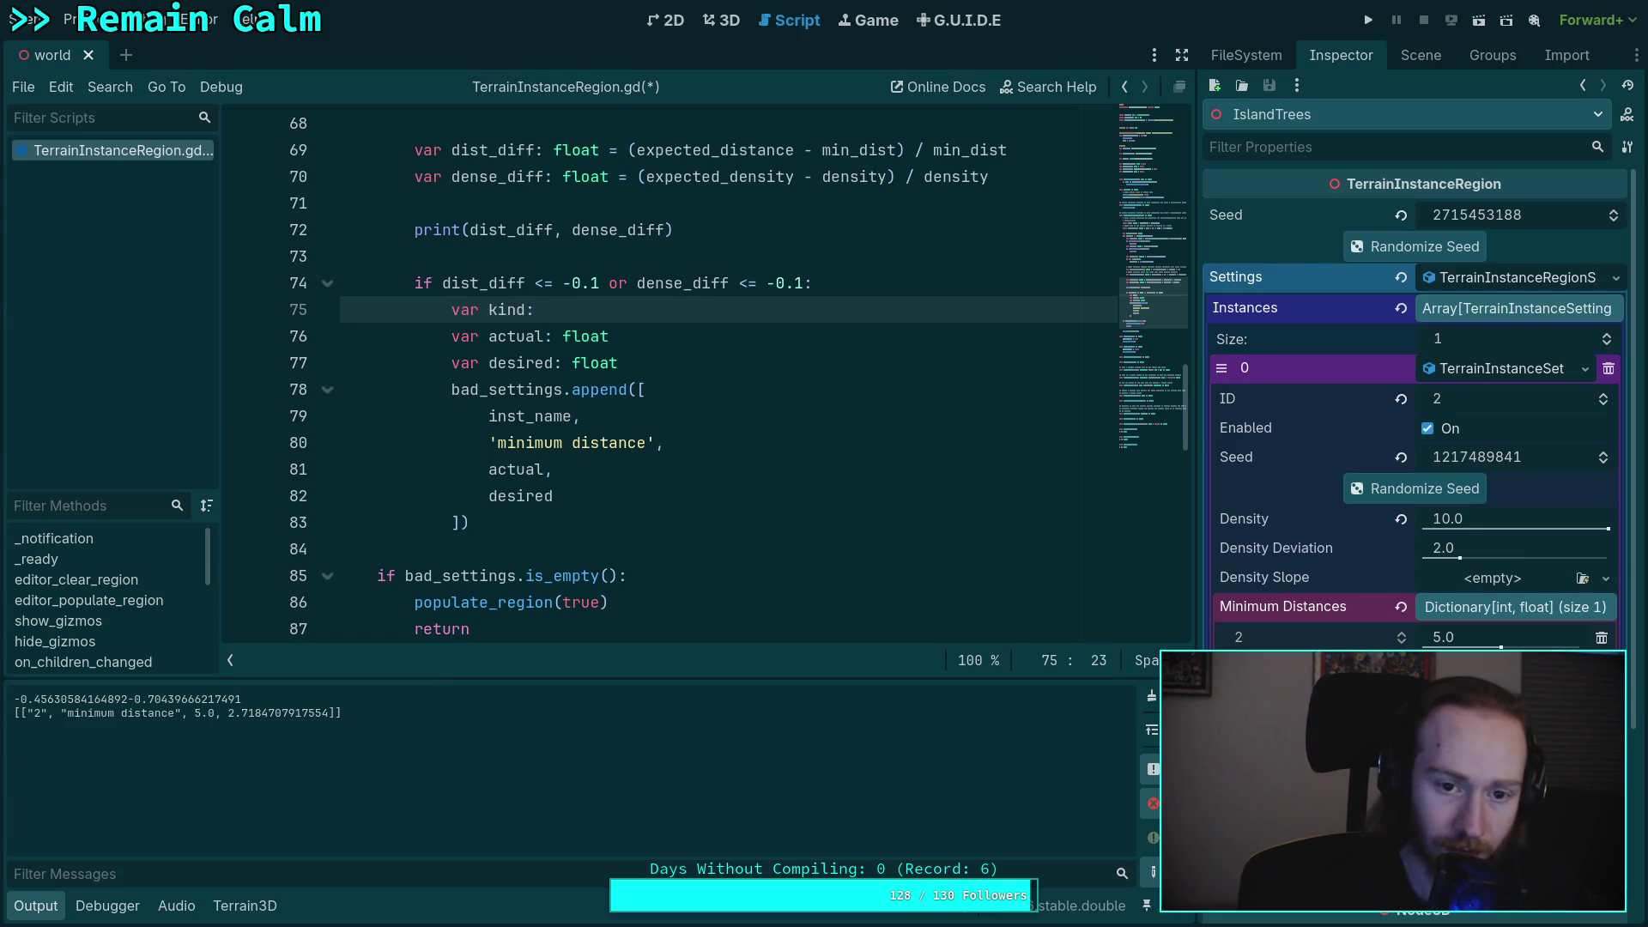
pyautogui.write('String')
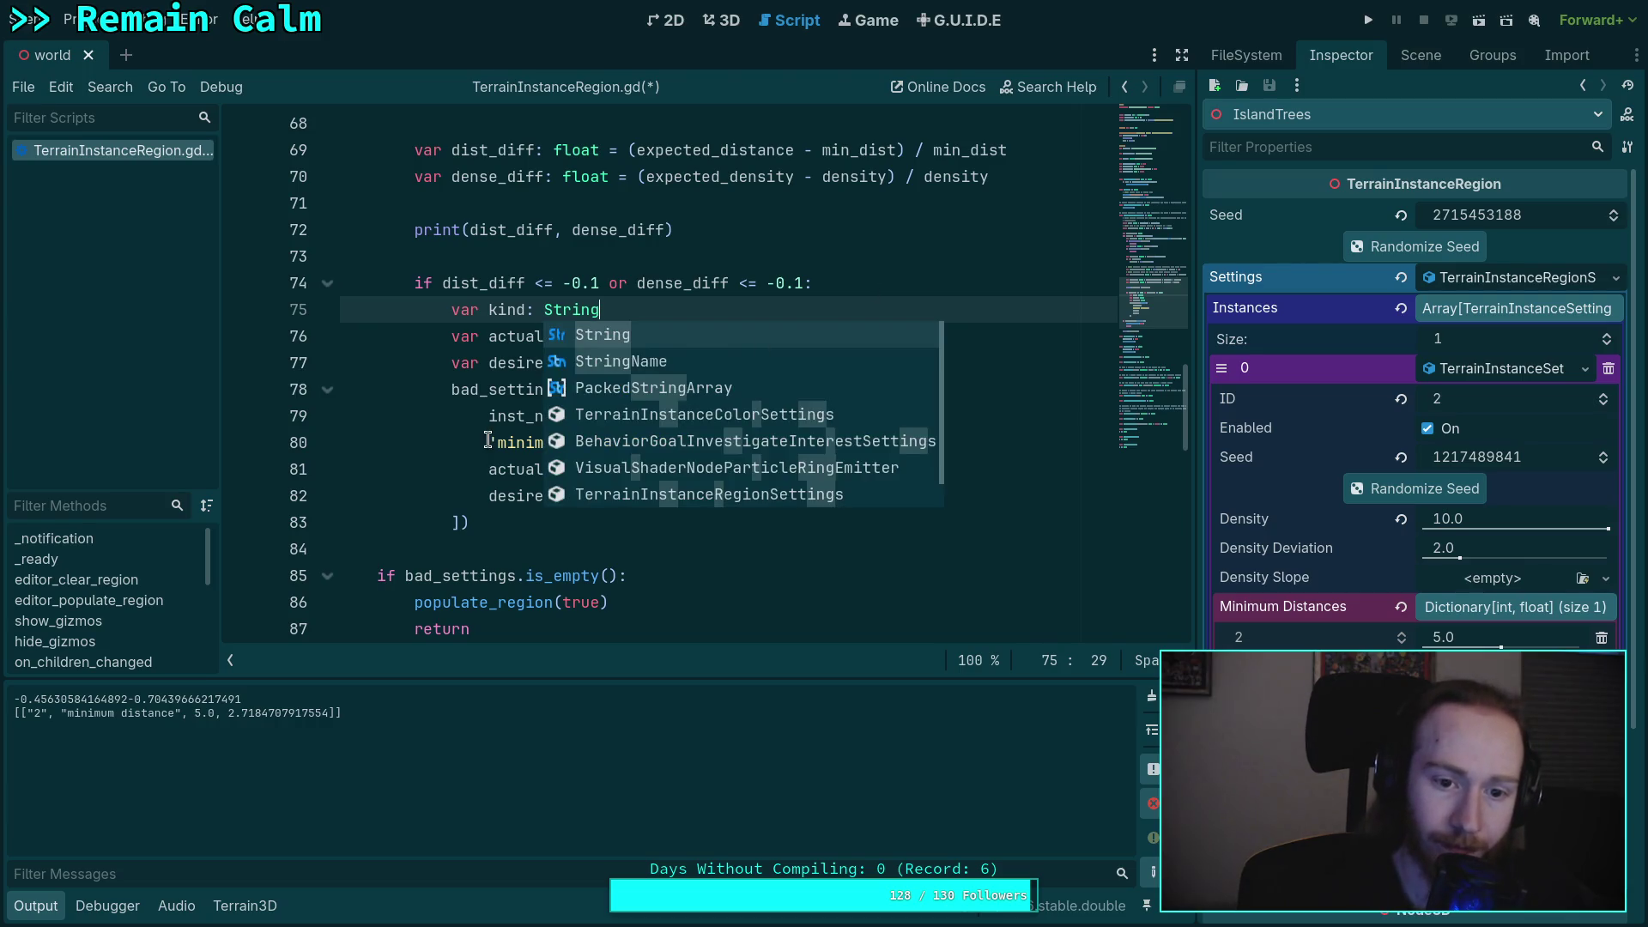
# - Replace the 'minimum distance' string in the append list with kind
pyautogui.moveTo(488, 440); pyautogui.dragTo(662, 442)
pyautogui.write('king,')
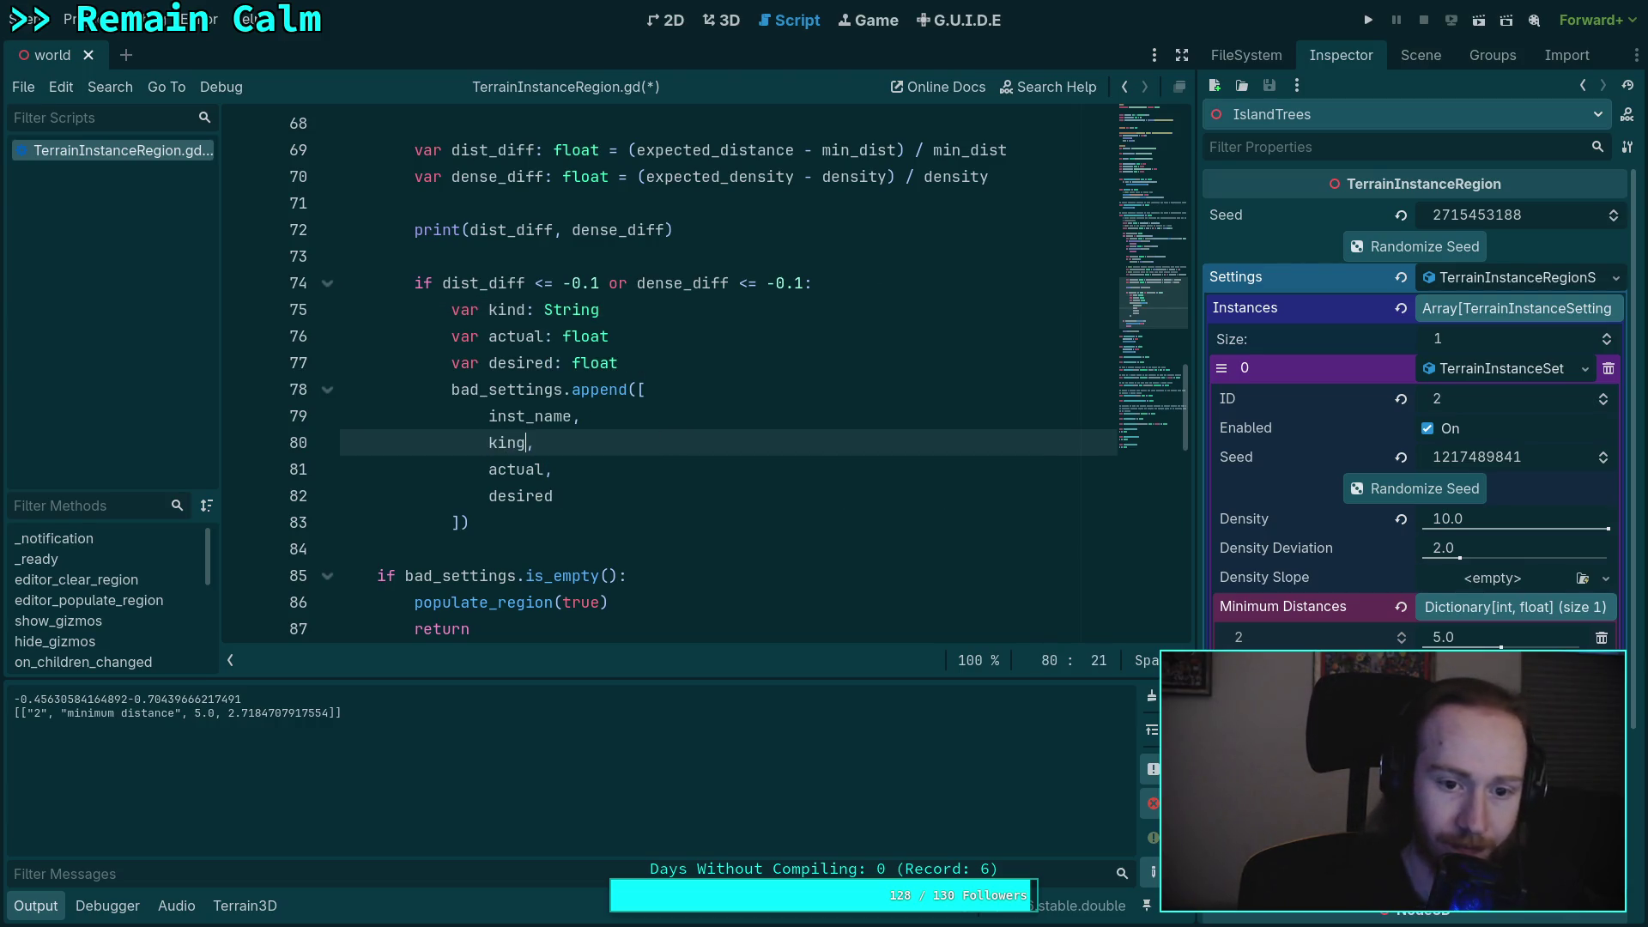
pyautogui.press('BackSpace')
pyautogui.write('d')
# - Add an 'if dist_diff < dense_diff:' branch below the declarations, starting a kind = assignment
pyautogui.click(673, 369)
pyautogui.press('Return')
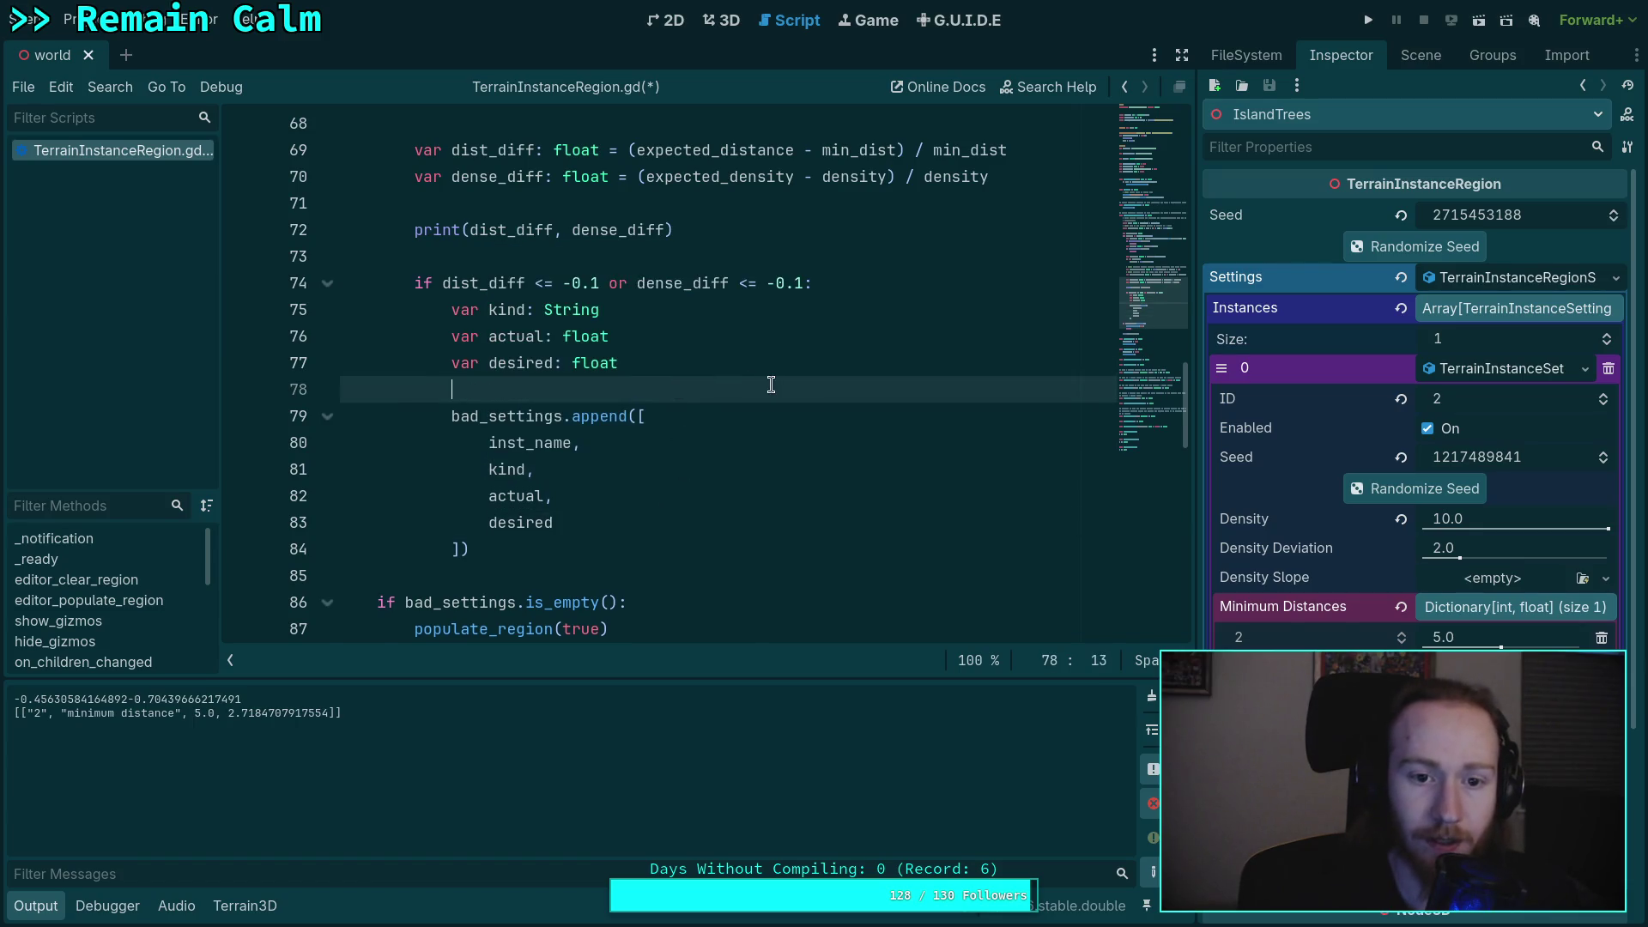
pyautogui.press('Return')
pyautogui.press('Return')
pyautogui.press('Up')
pyautogui.write('if d')
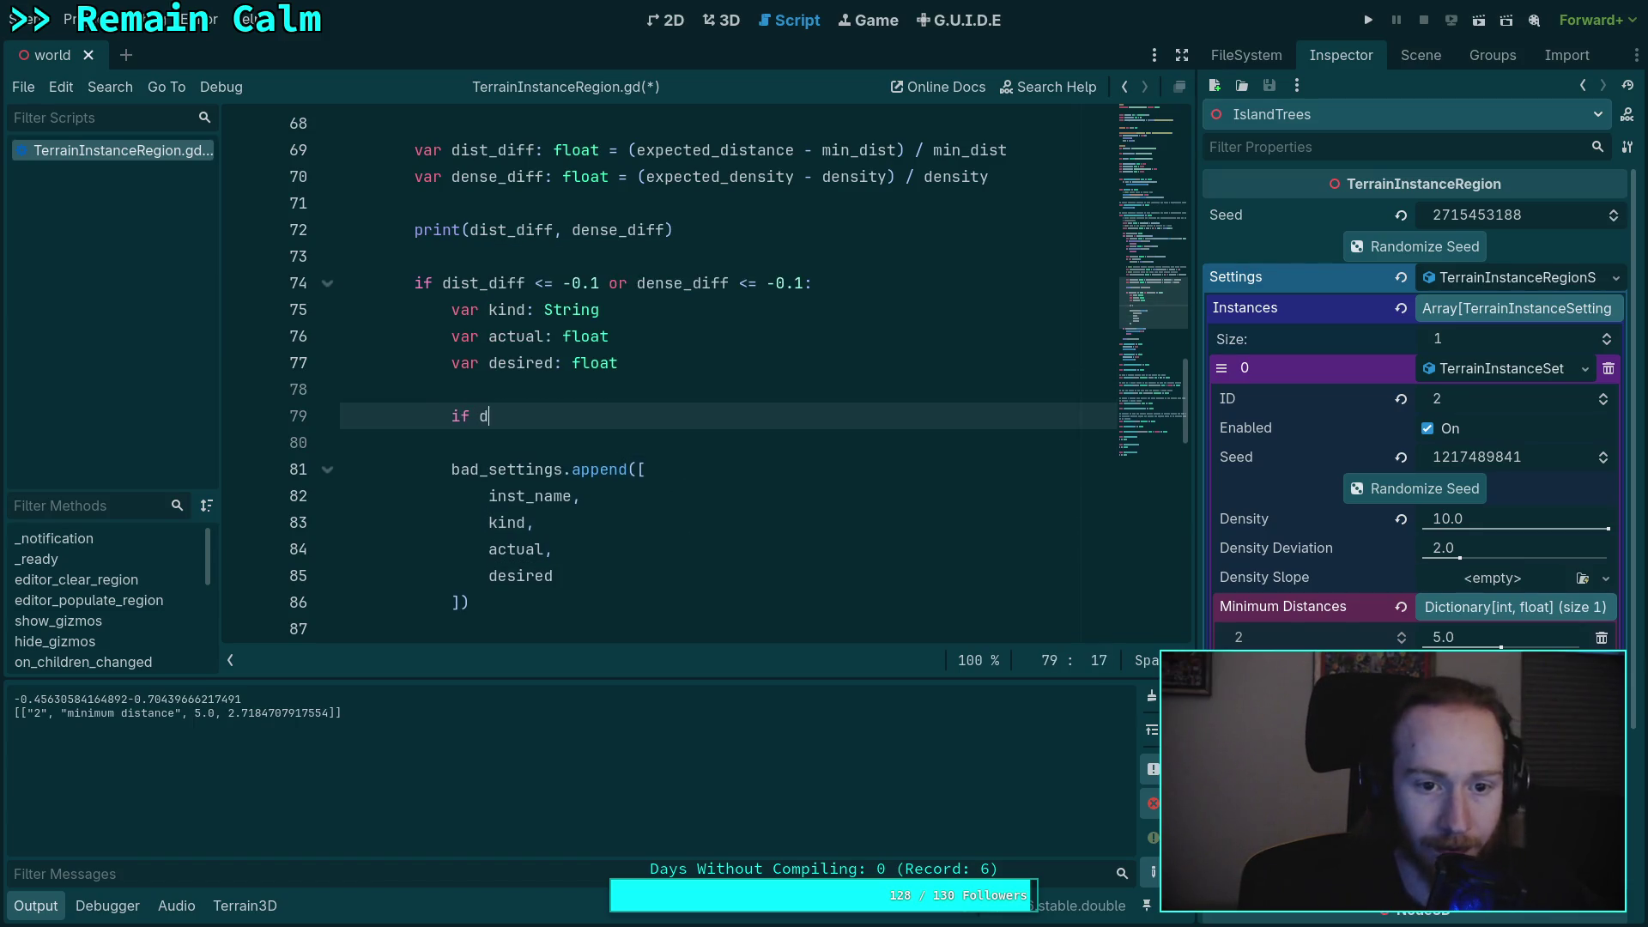
pyautogui.write('ist_diff ')
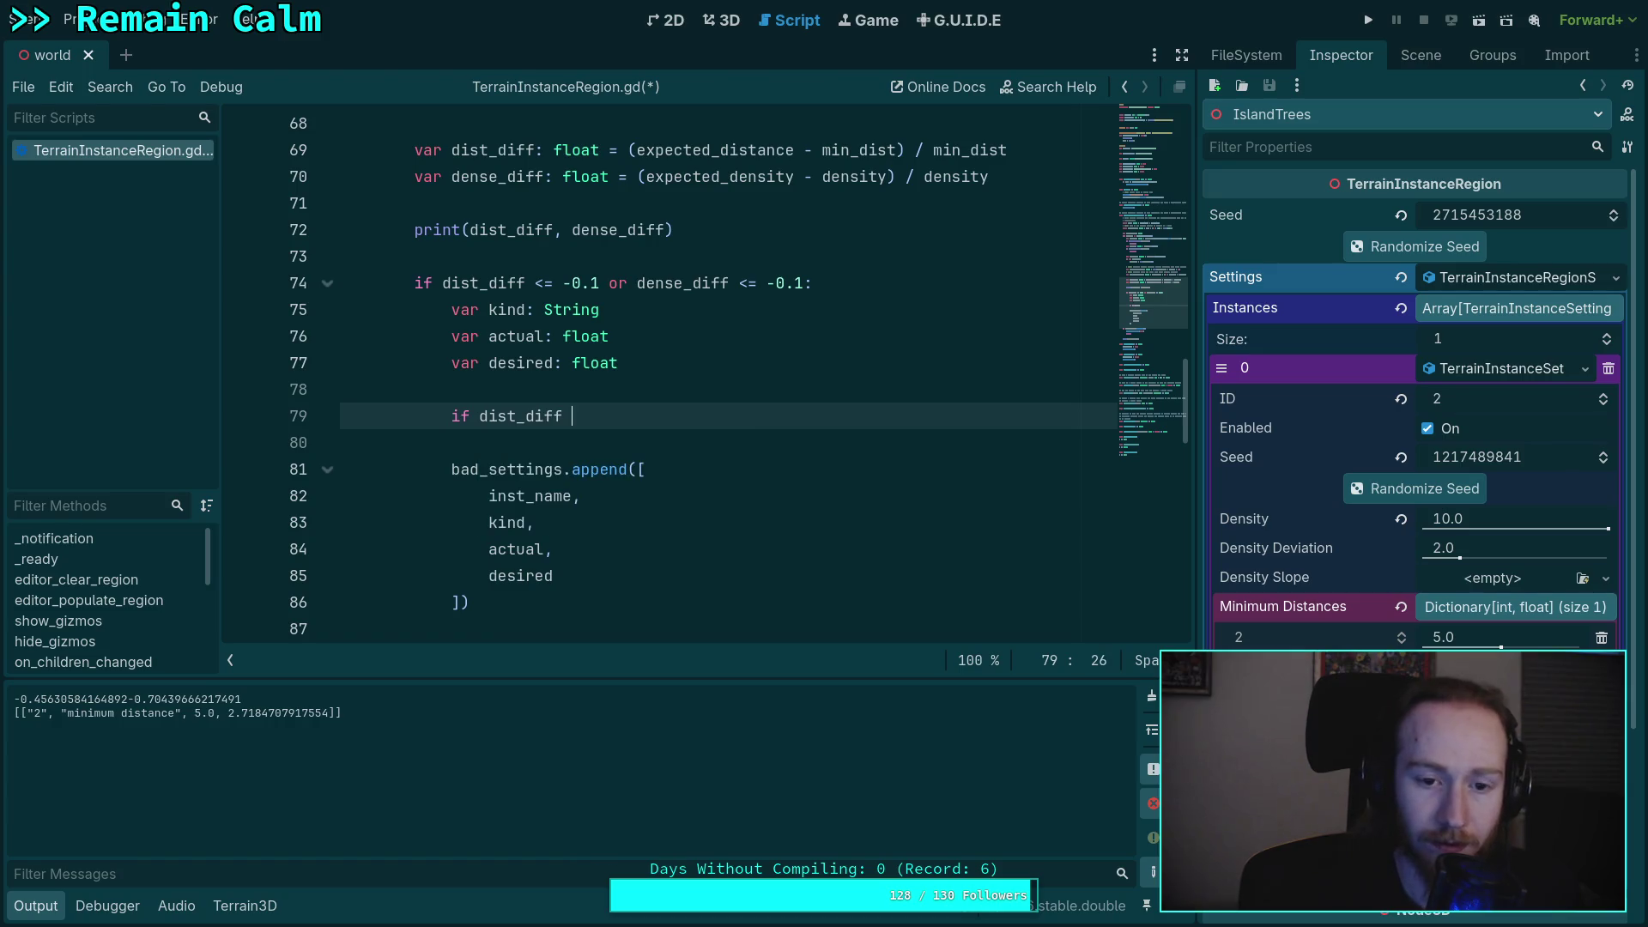
pyautogui.write('< dense_diff:')
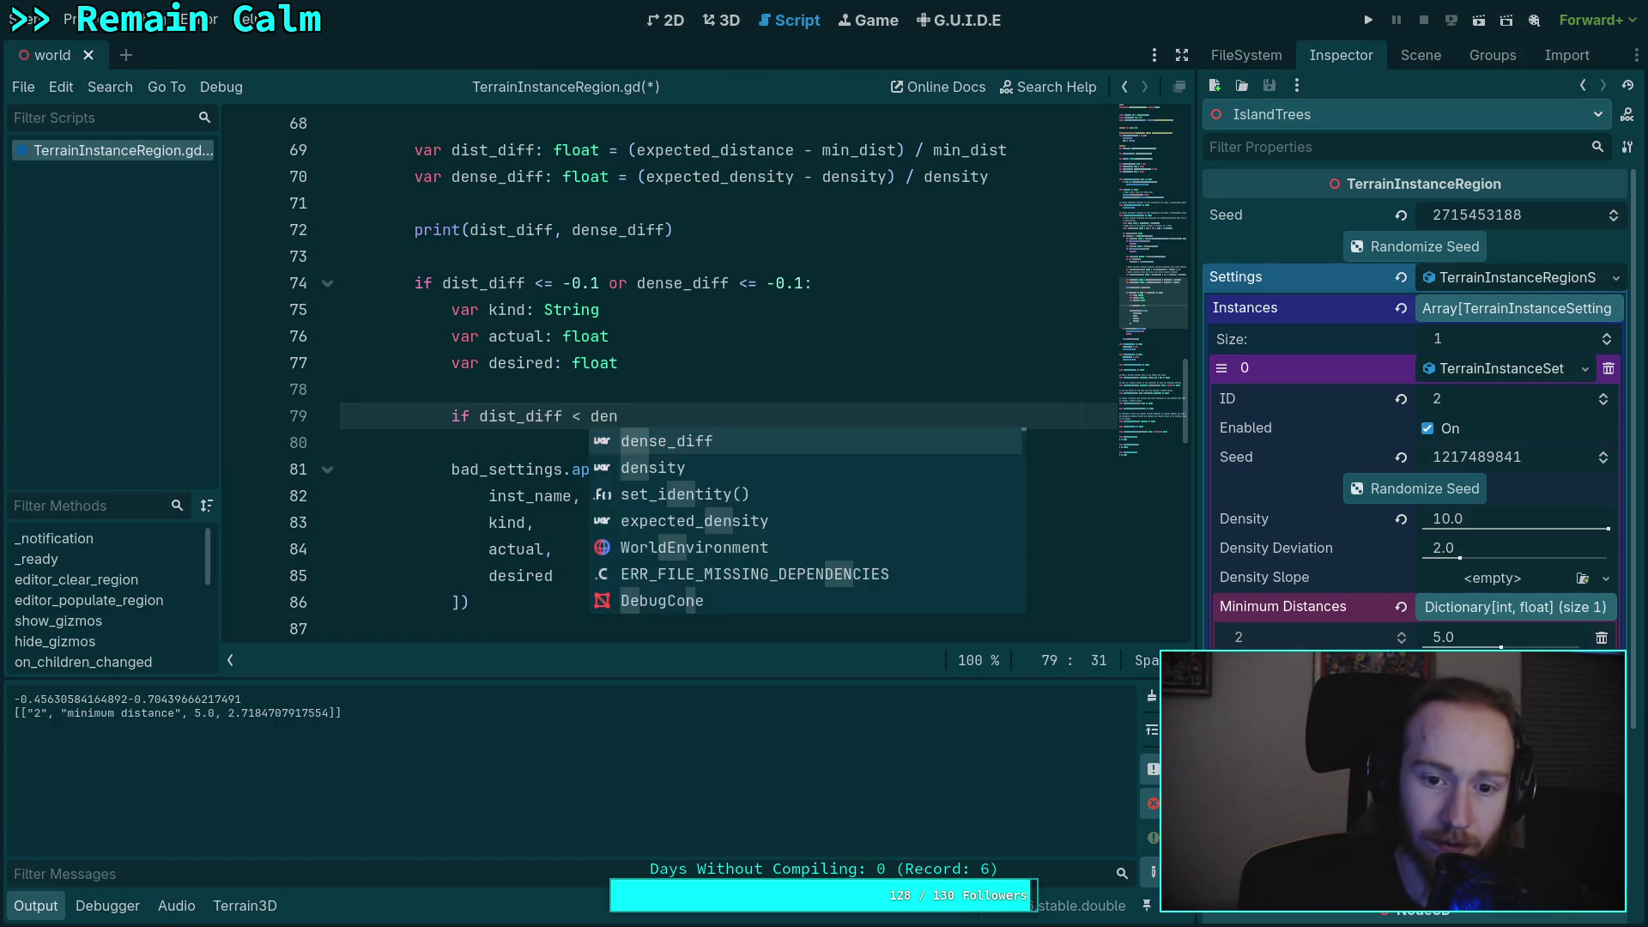
pyautogui.press('Return')
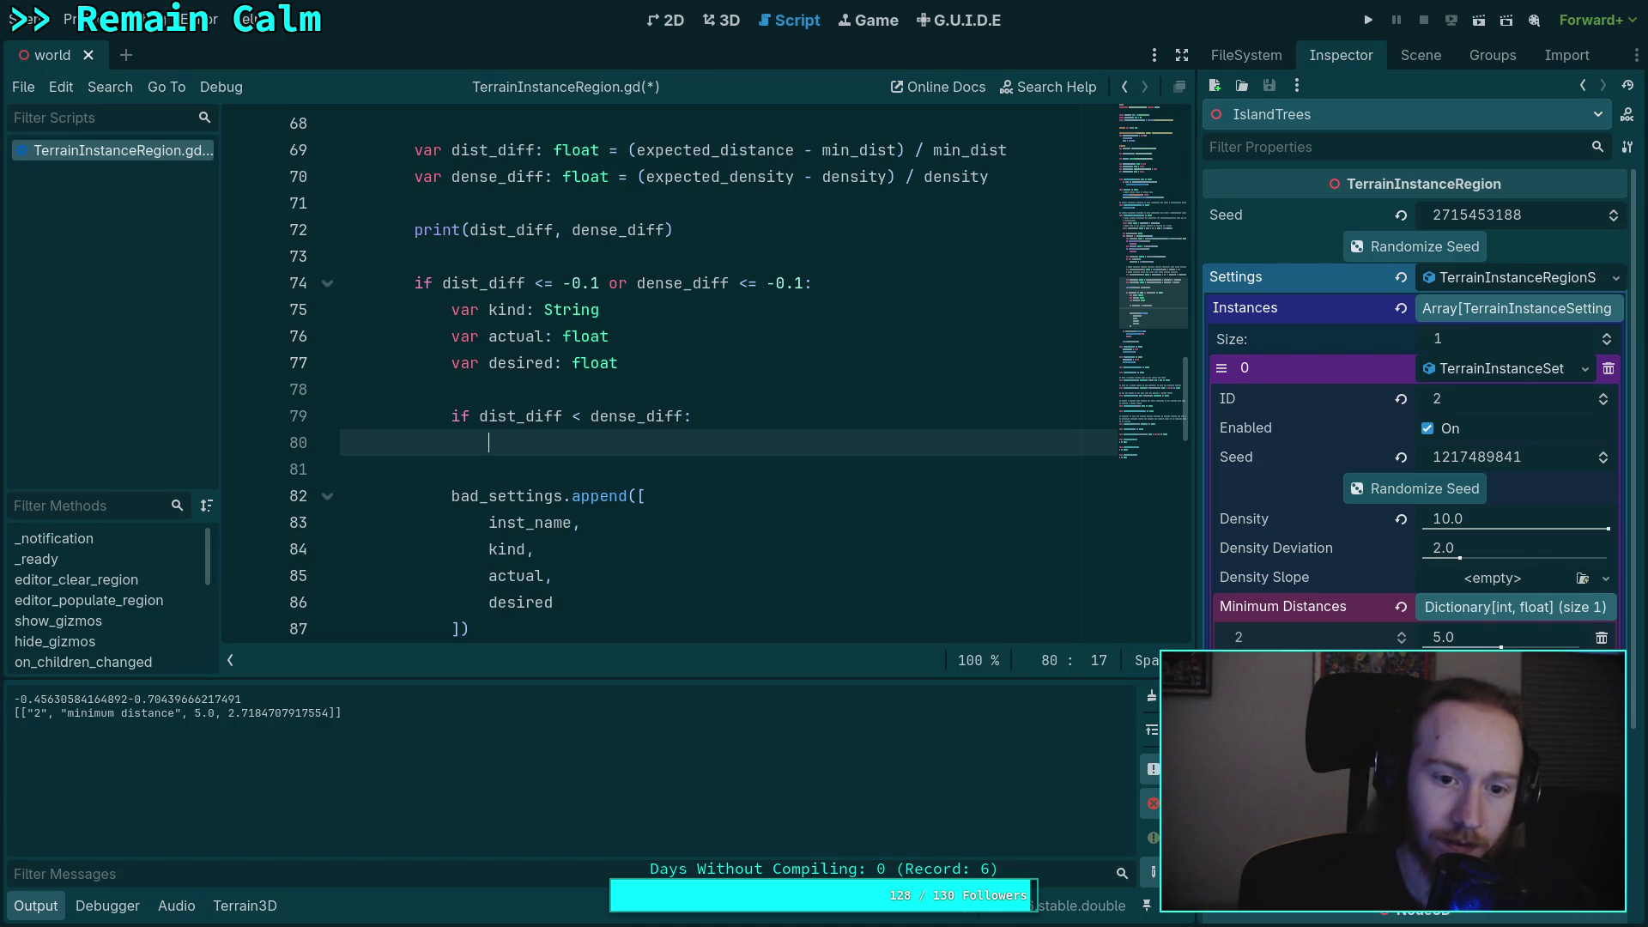
pyautogui.write('kind =')
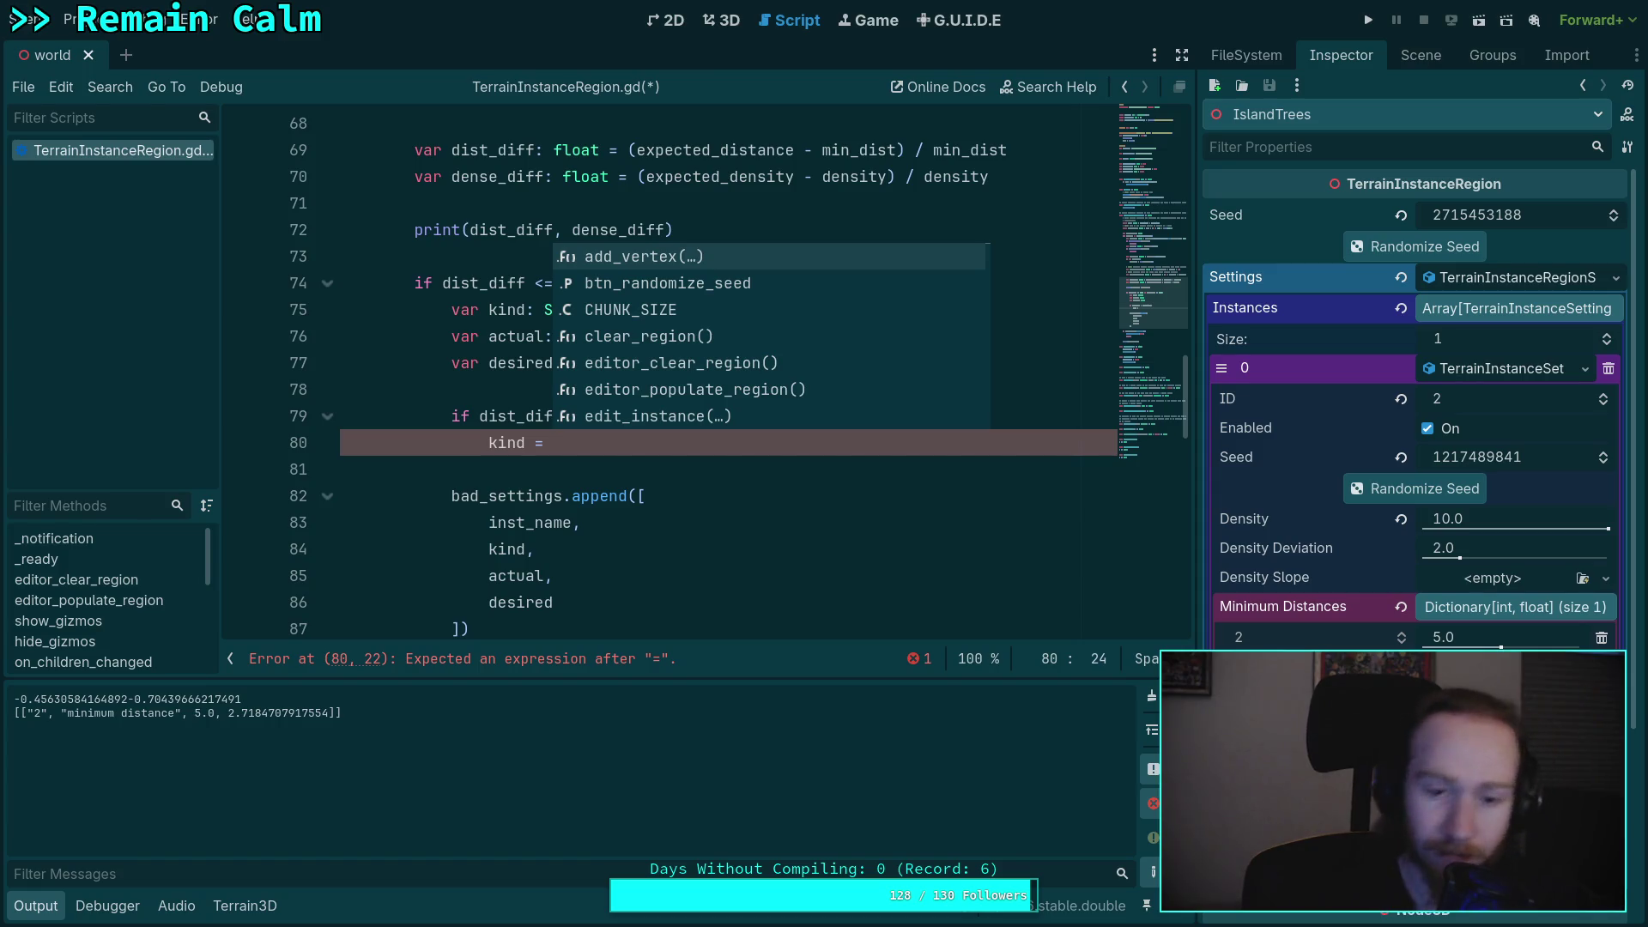
# - Flip the condition to dist_diff > dense_diff and set kind to 'minimum distance' in that branch
pyautogui.write("'")
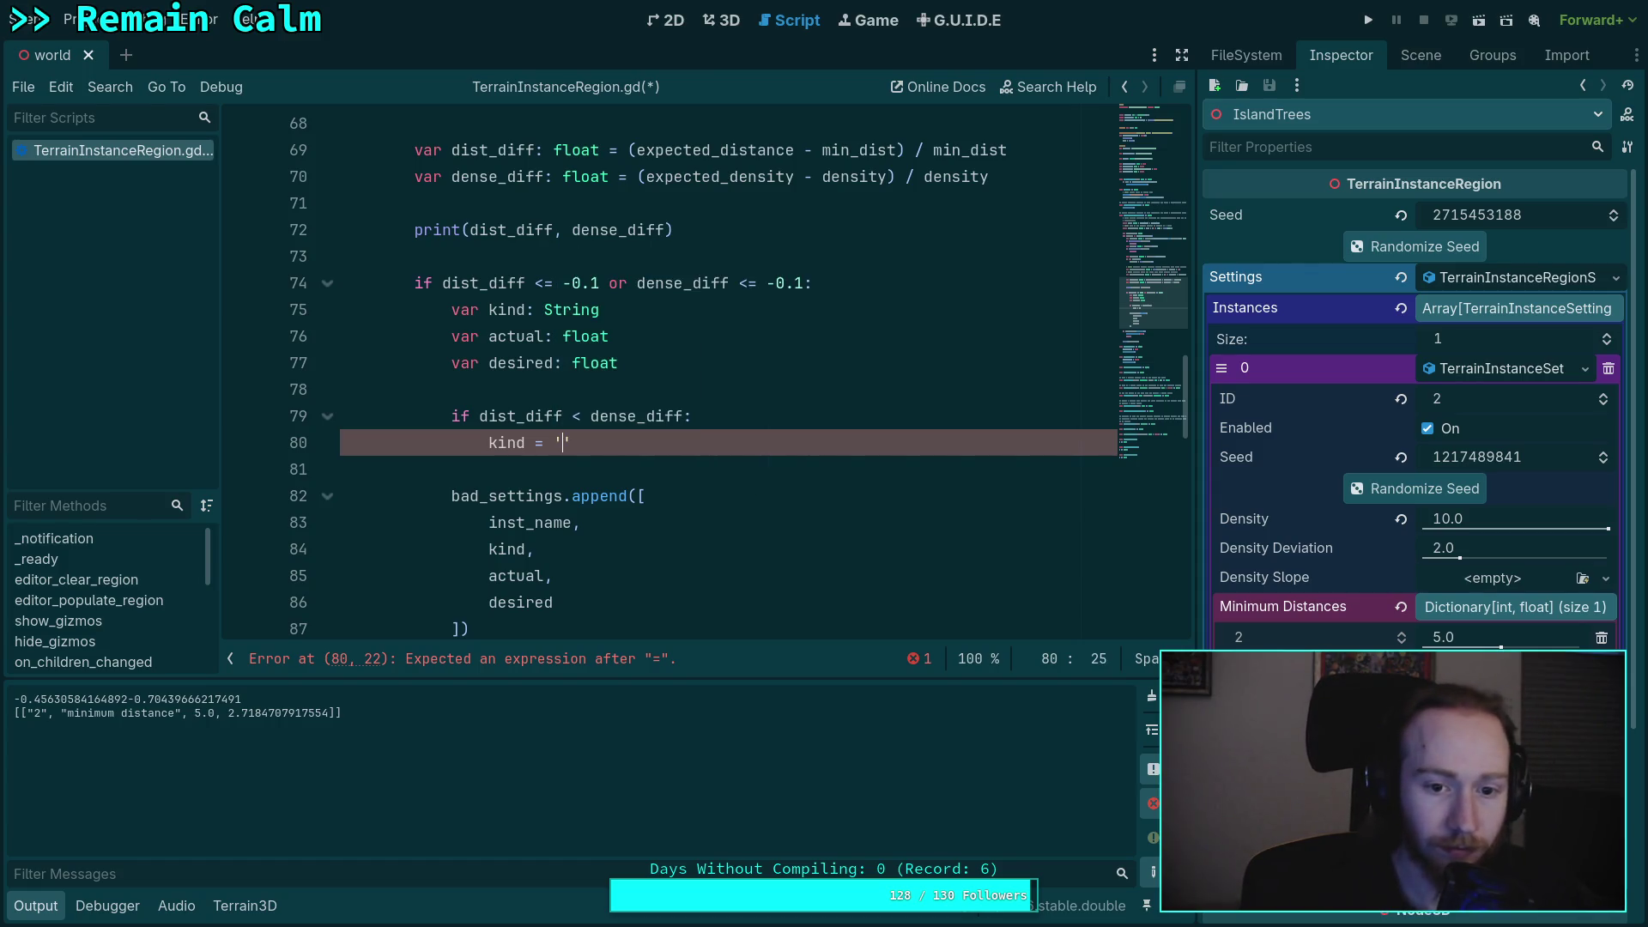
pyautogui.click(581, 415)
pyautogui.press('BackSpace')
pyautogui.write('>')
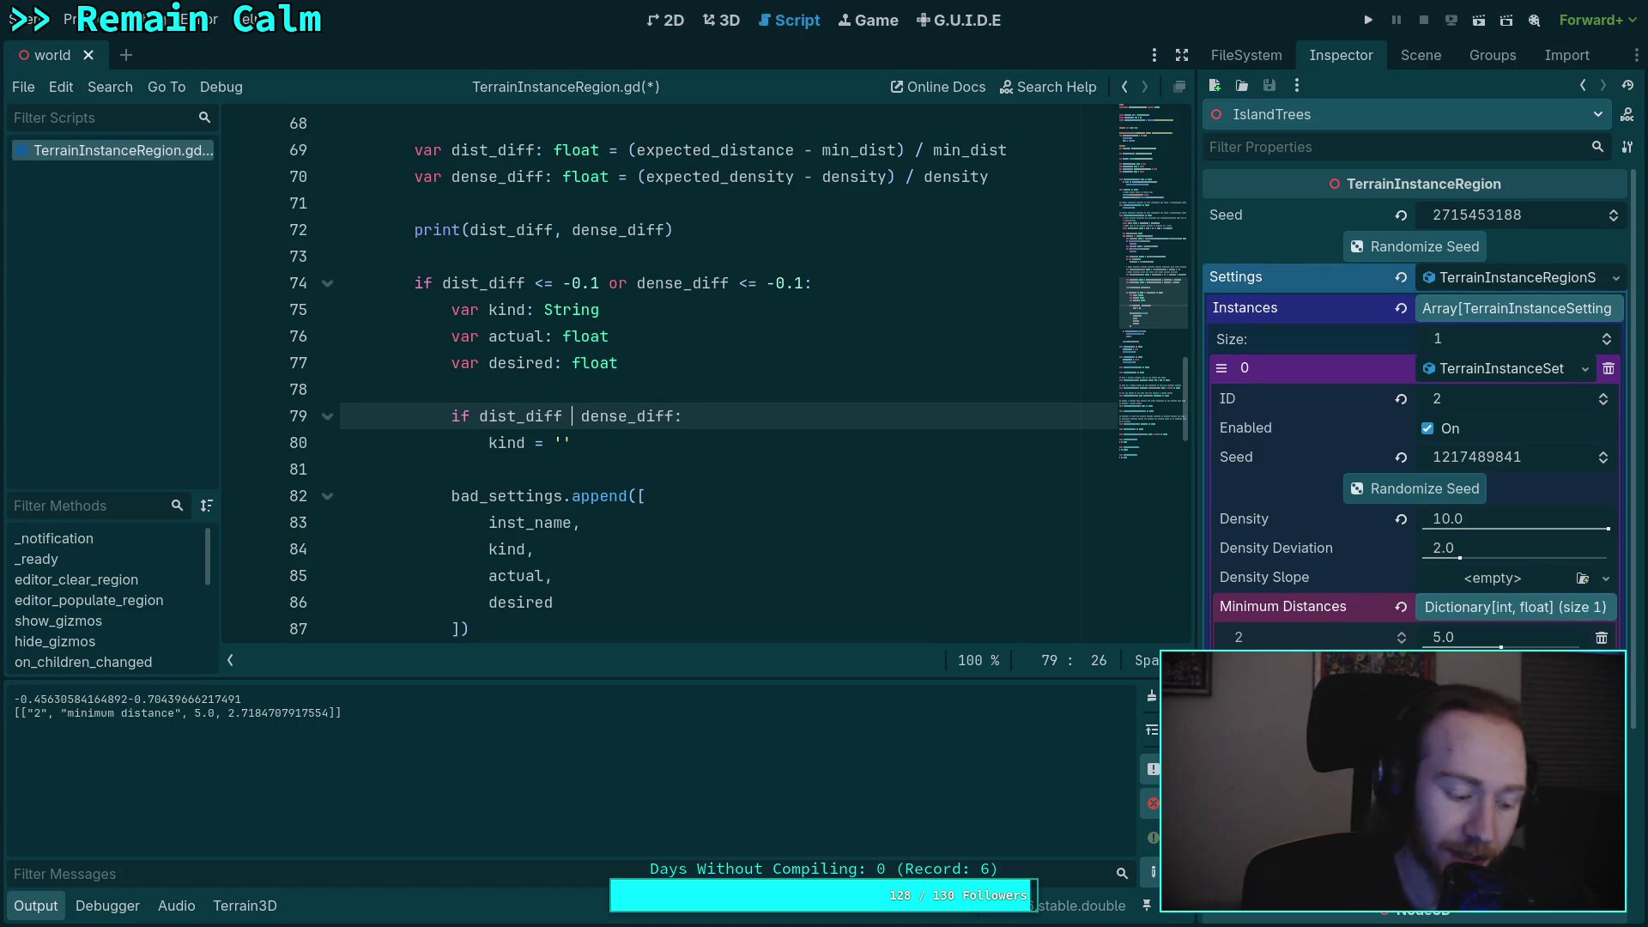
pyautogui.click(571, 442)
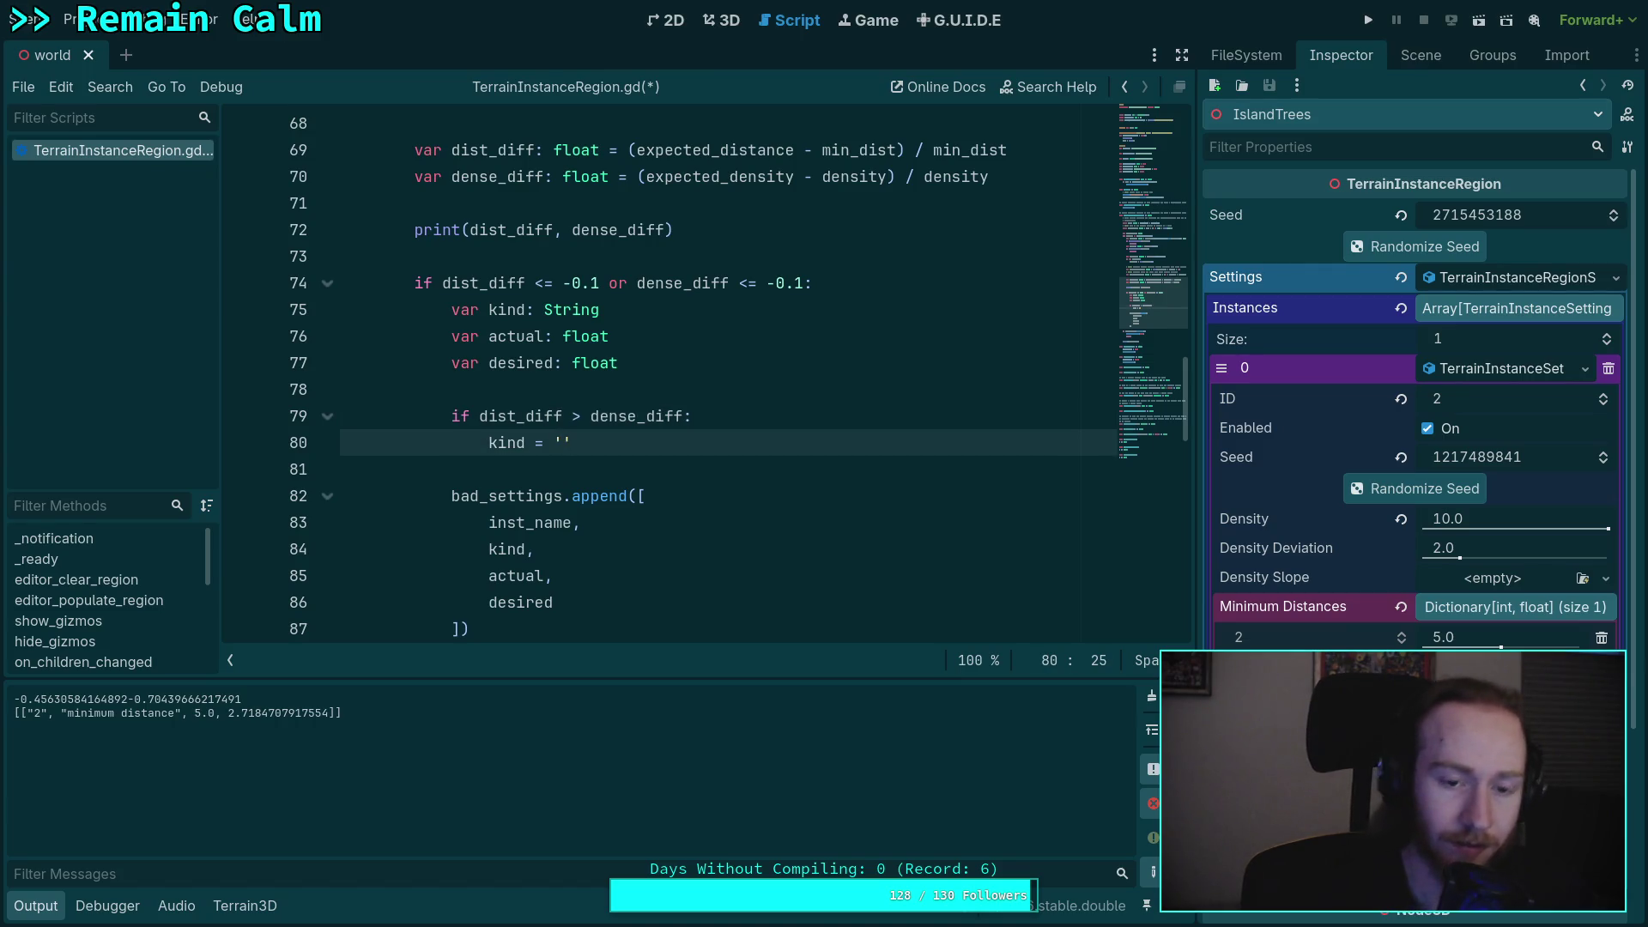
pyautogui.write('mini')
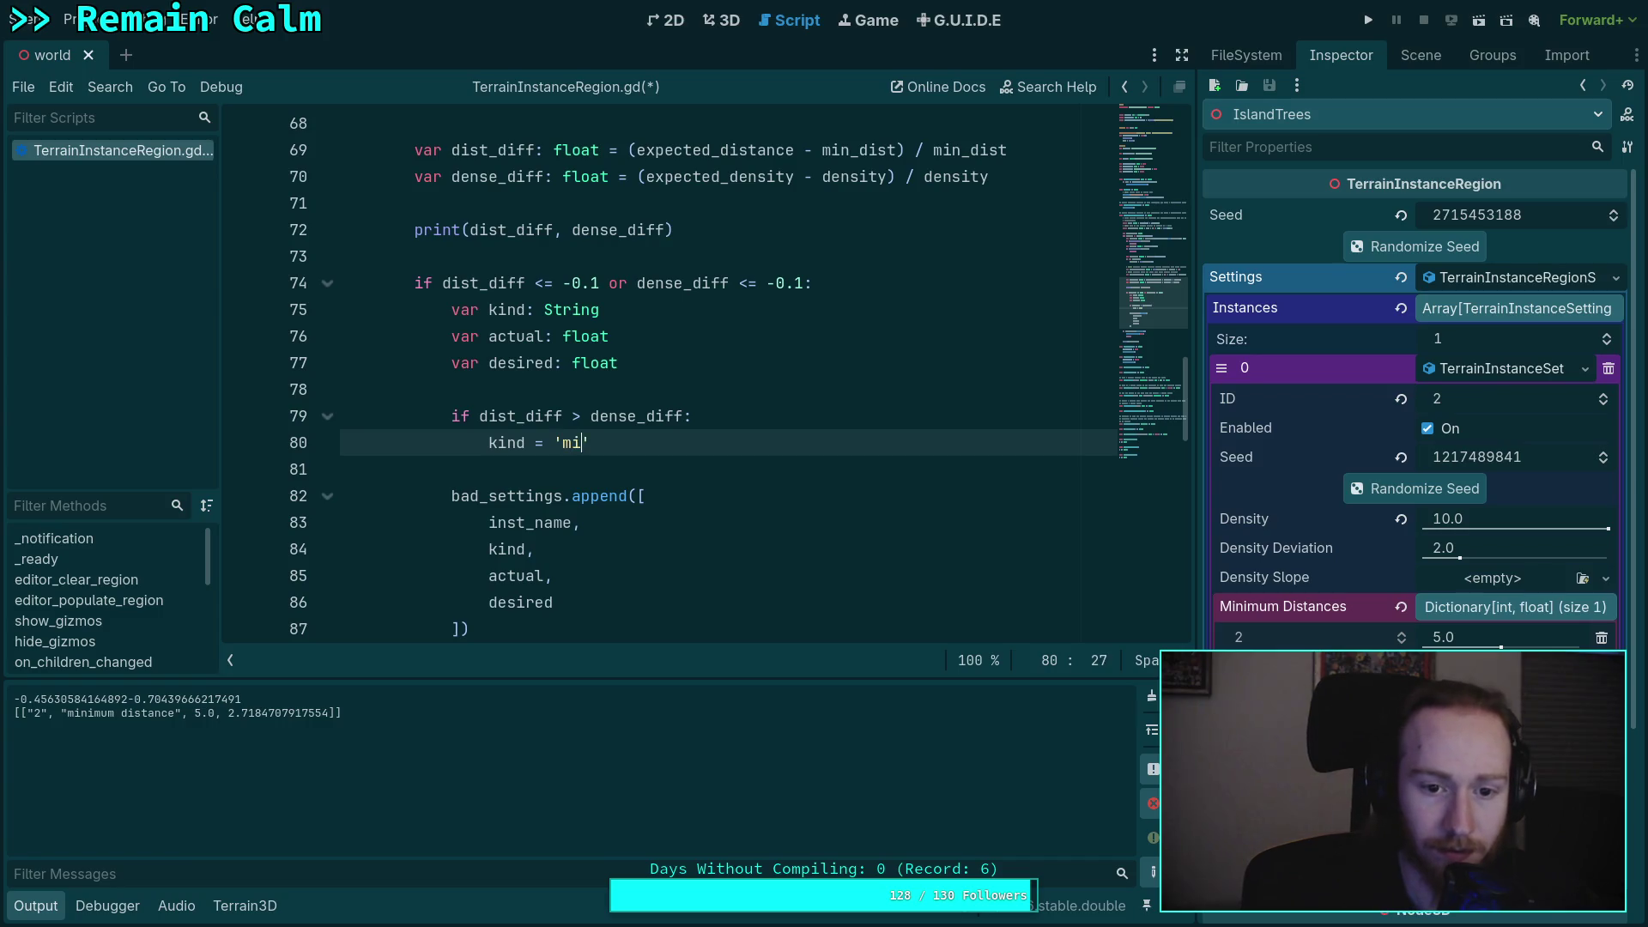
pyautogui.write('mum distance')
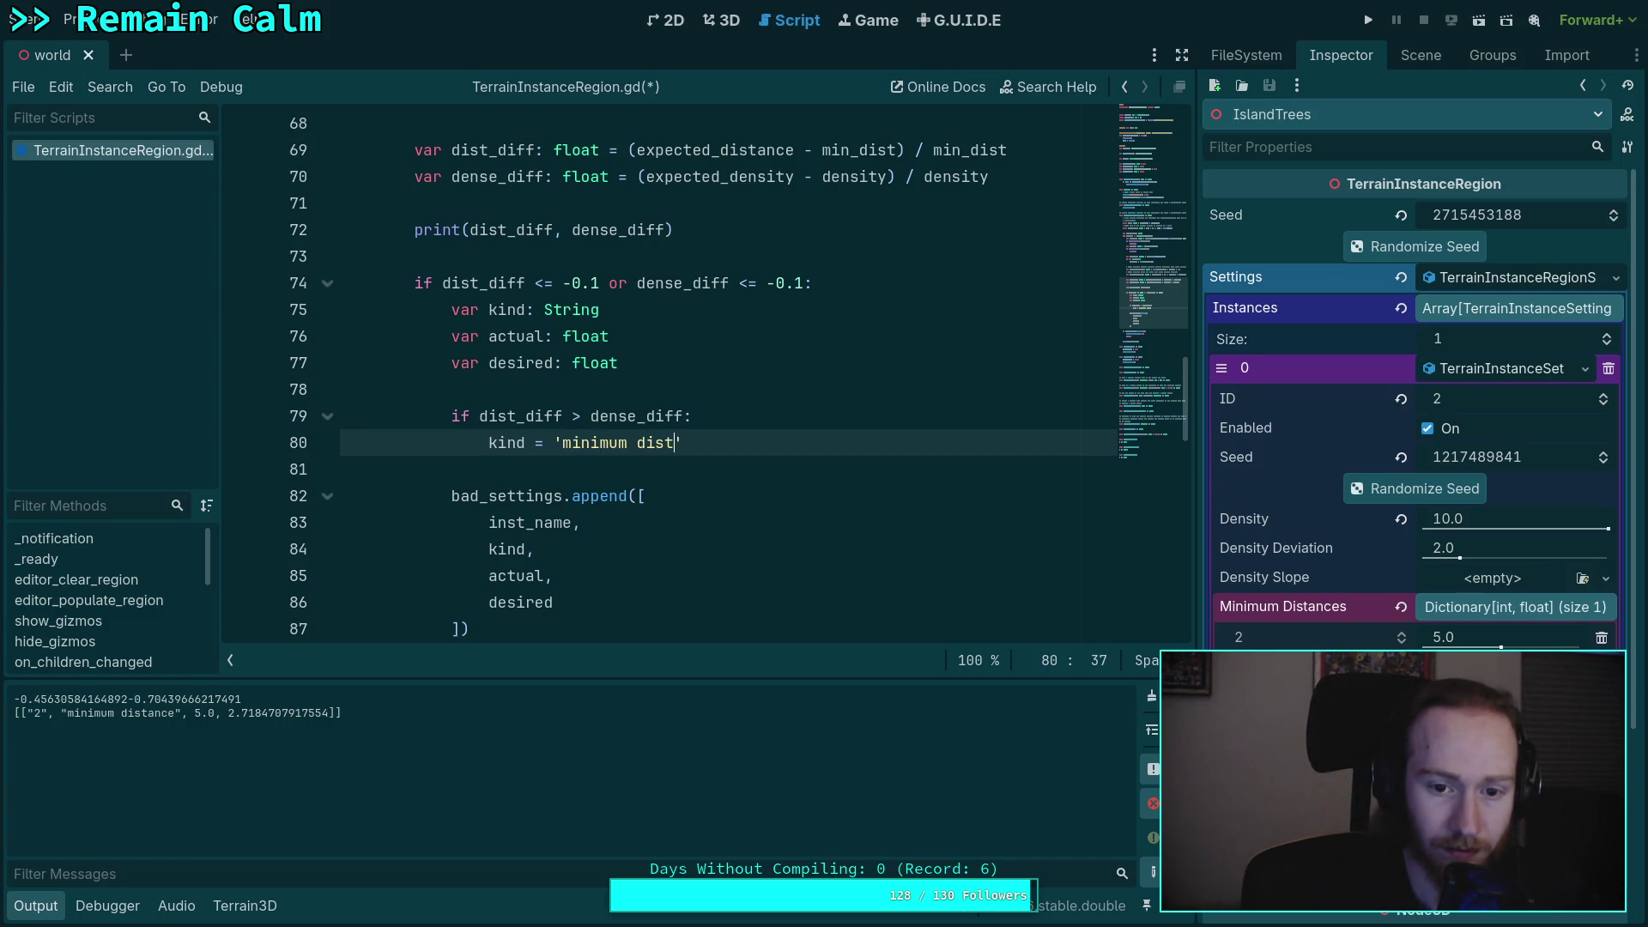
pyautogui.press('End')
pyautogui.press('Return')
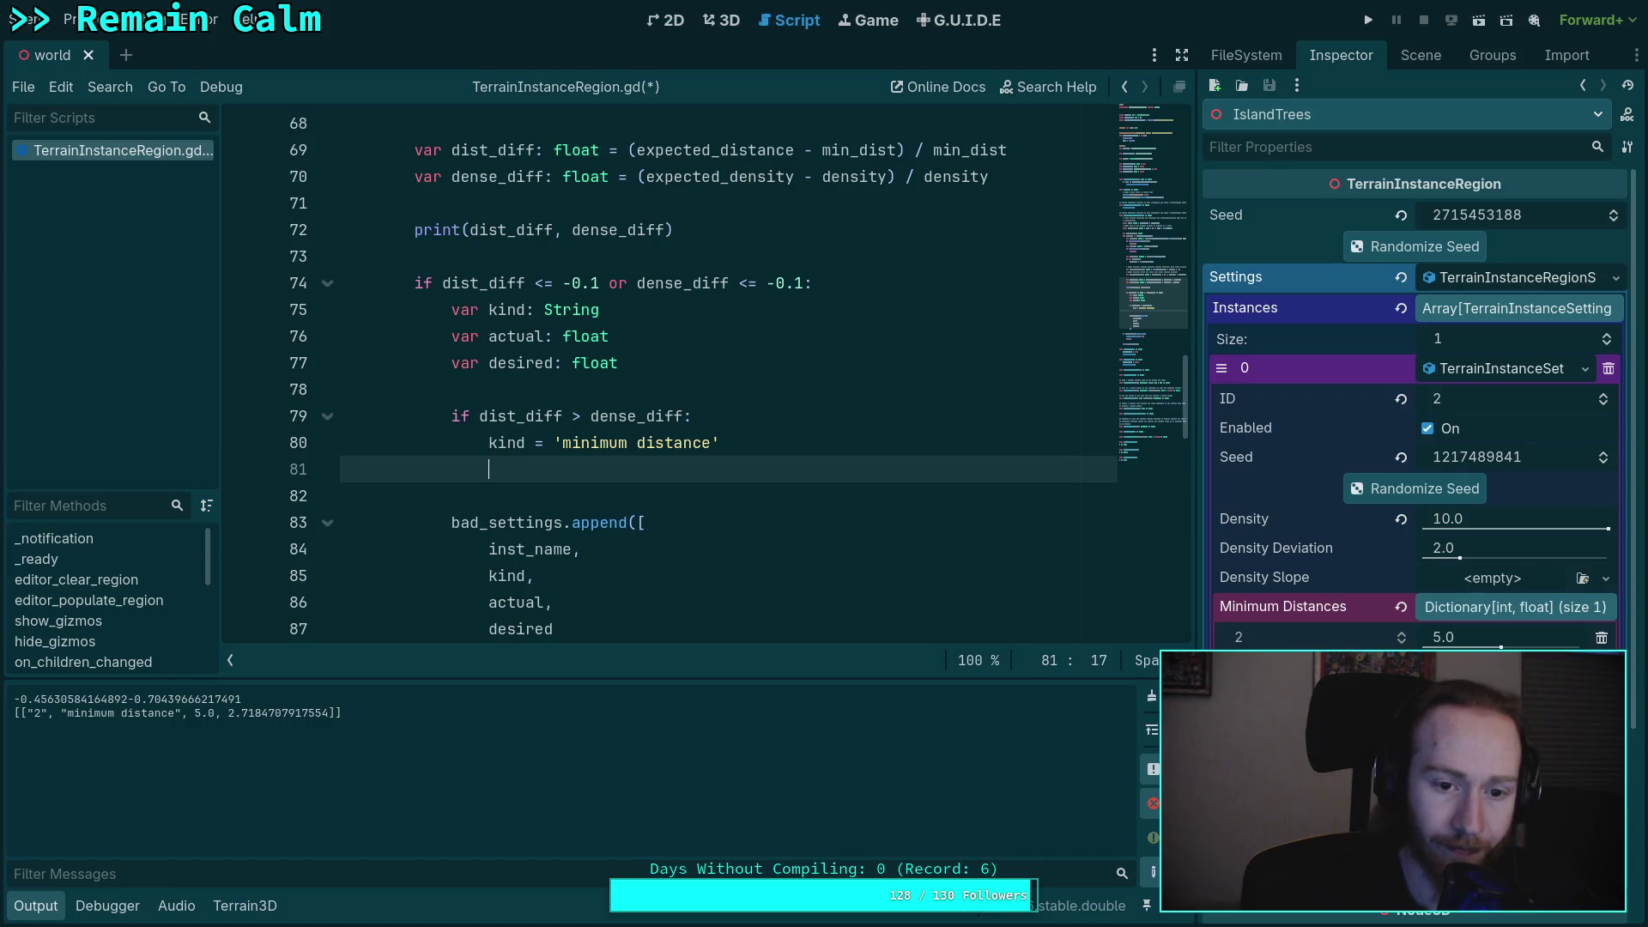
# - Assign actual = min_dist and desired = expected_distance, then add an else setting kind = 'density'
pyautogui.write('actual = min')
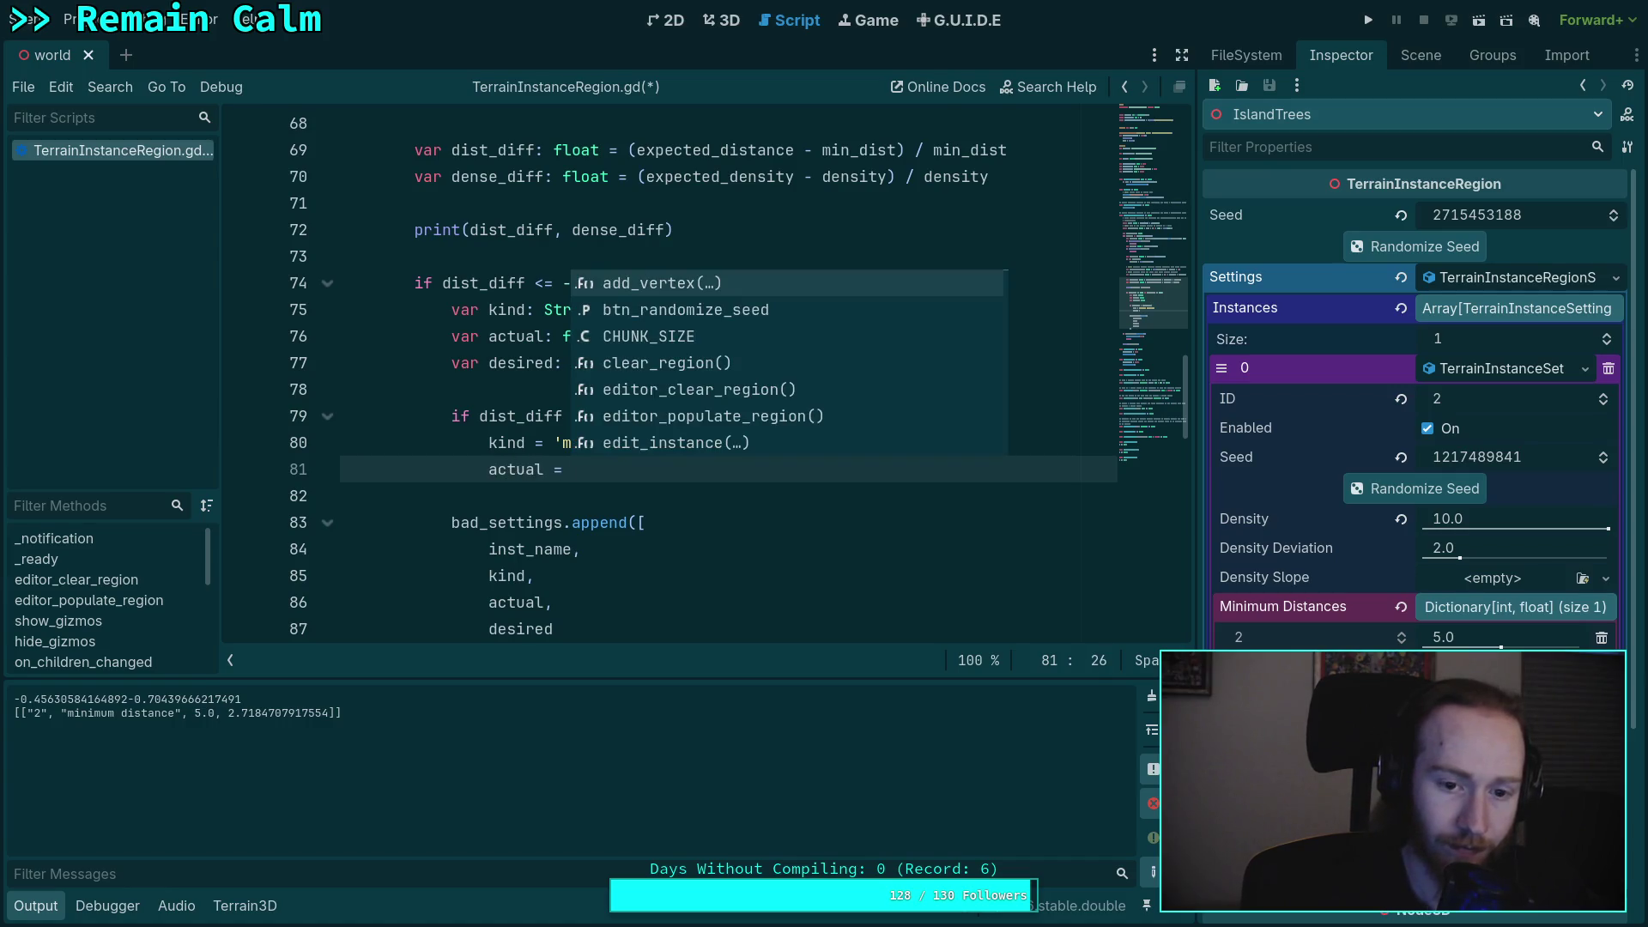
pyautogui.press('Return')
pyautogui.press('Return')
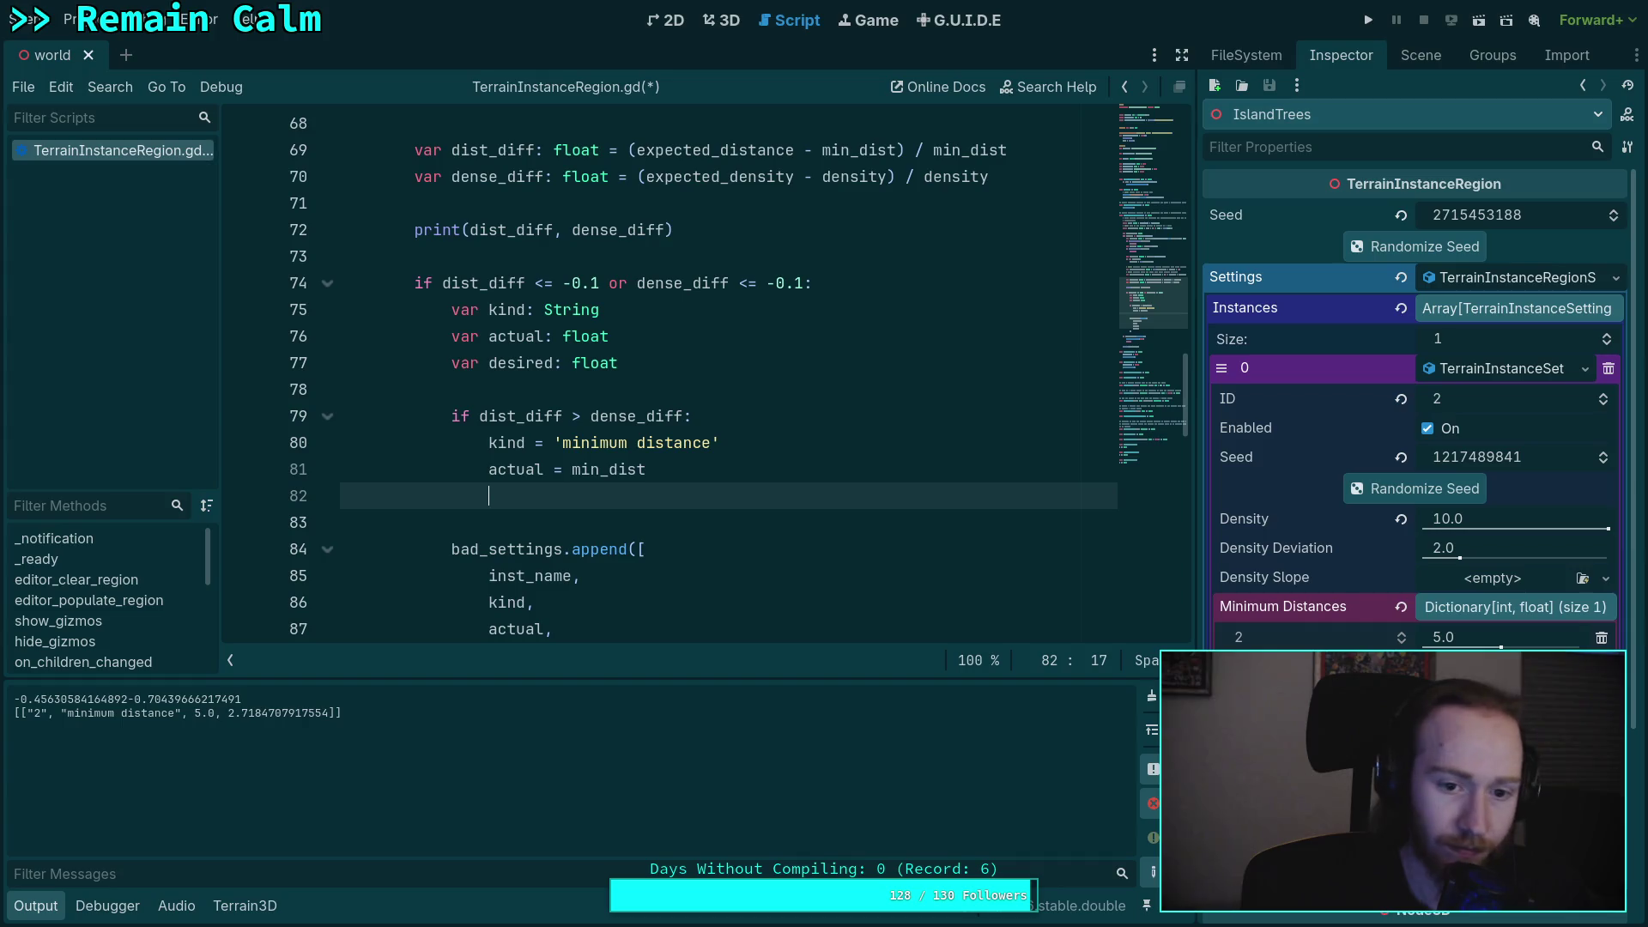
pyautogui.write('dies')
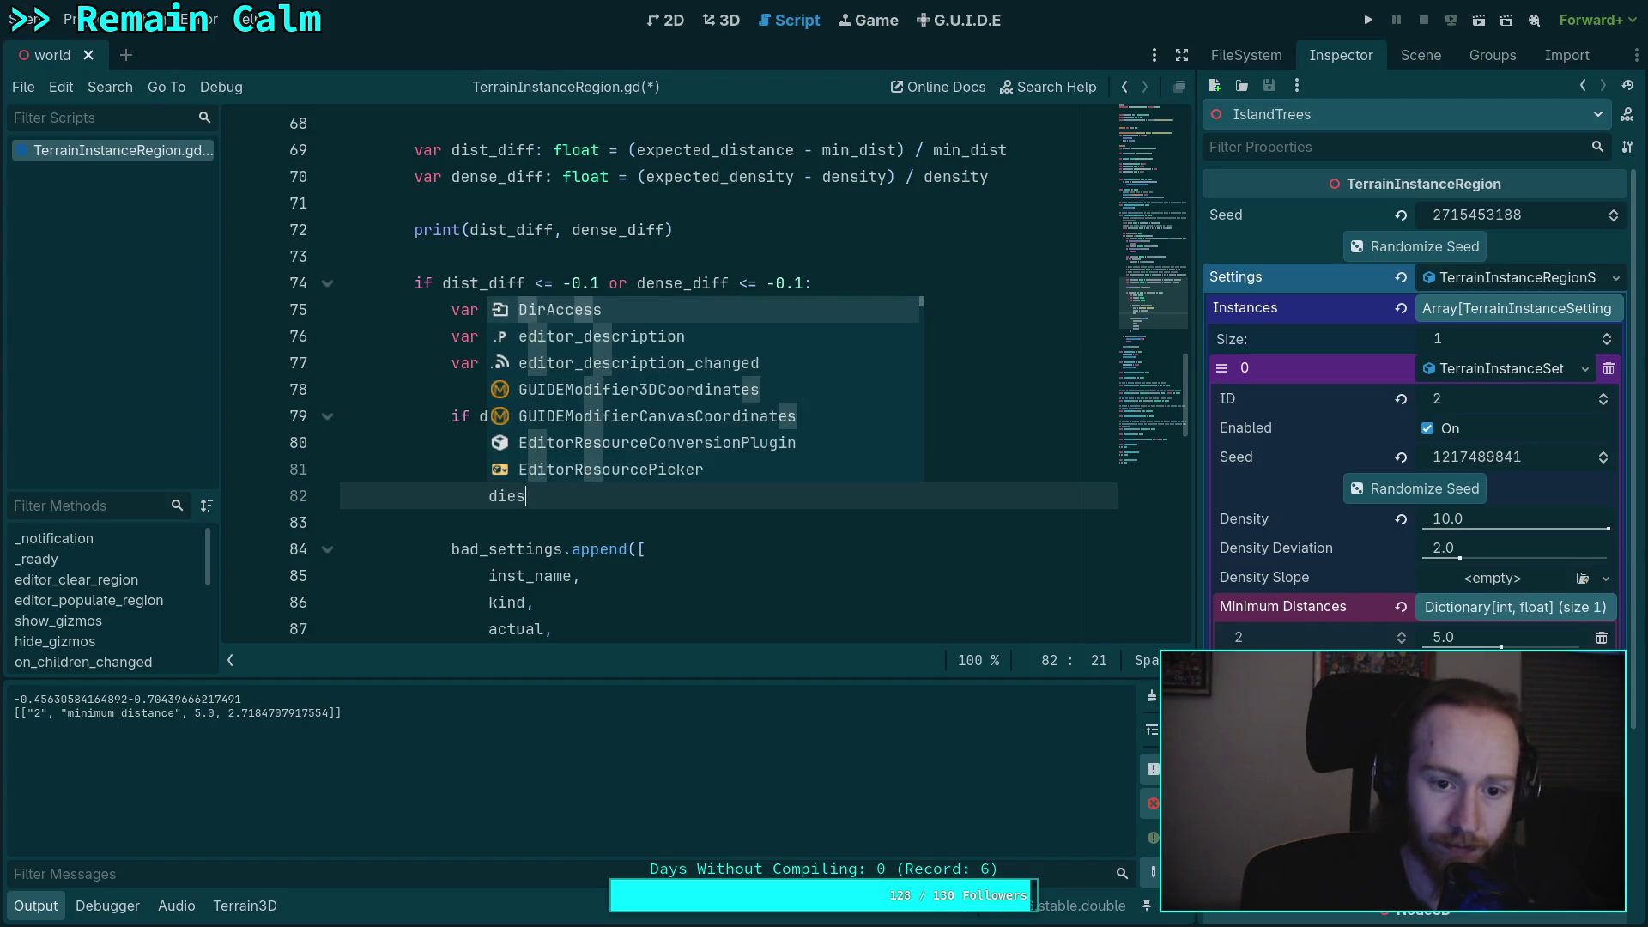
pyautogui.press('BackSpace')
pyautogui.press('BackSpace')
pyautogui.press('BackSpace')
pyautogui.write('esired')
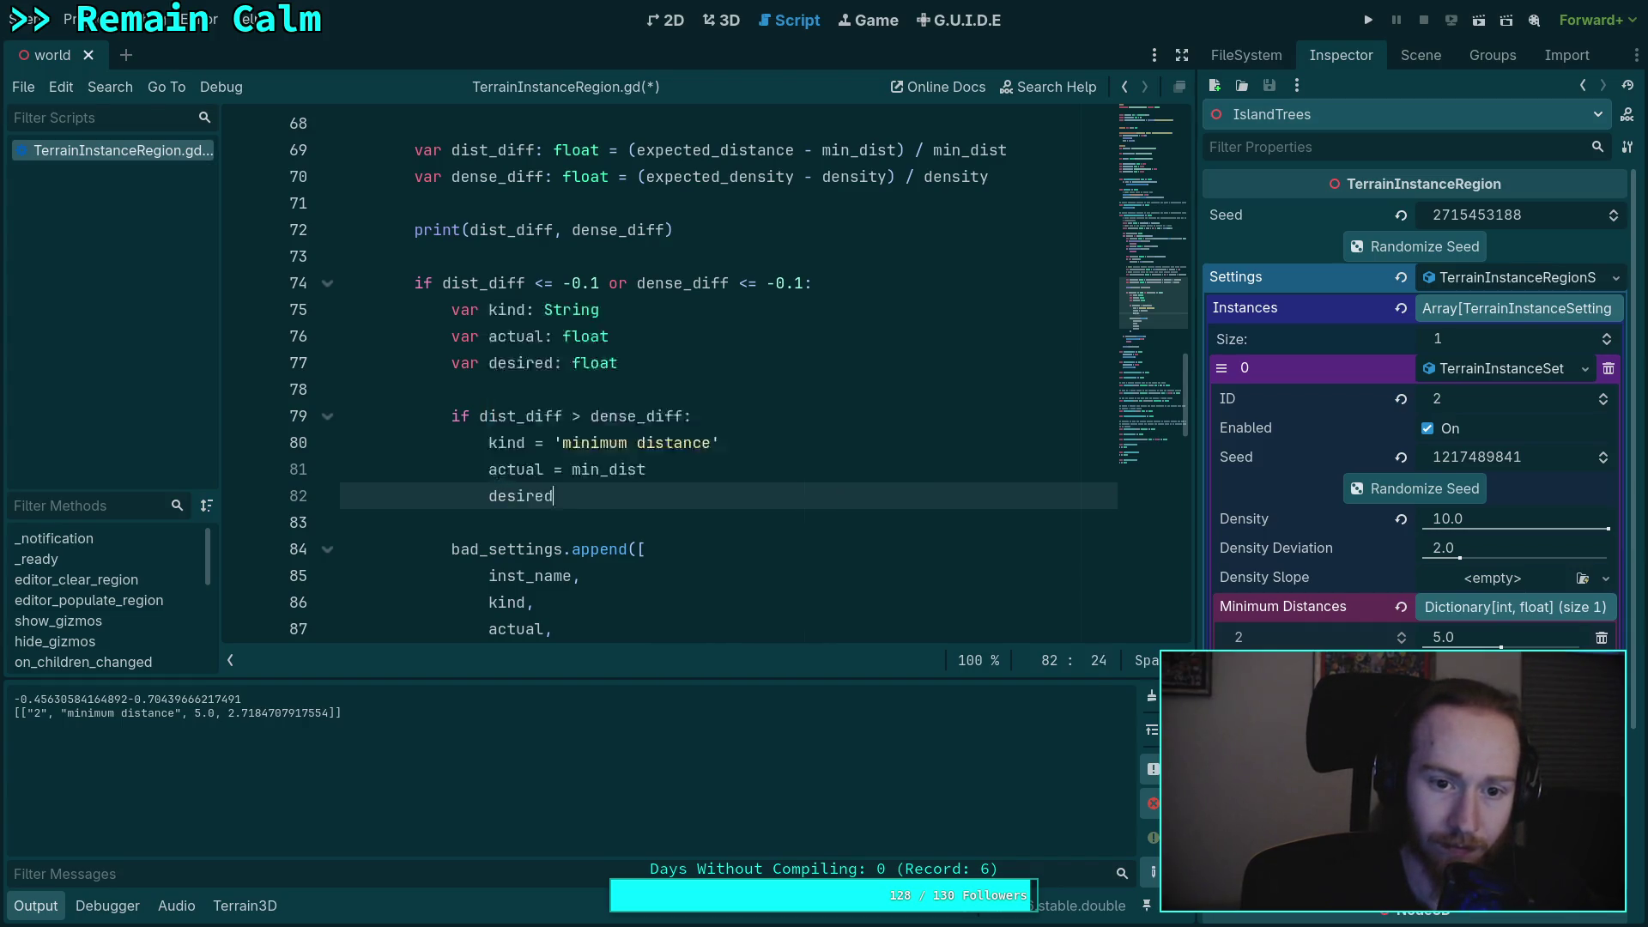
pyautogui.write(' = ex')
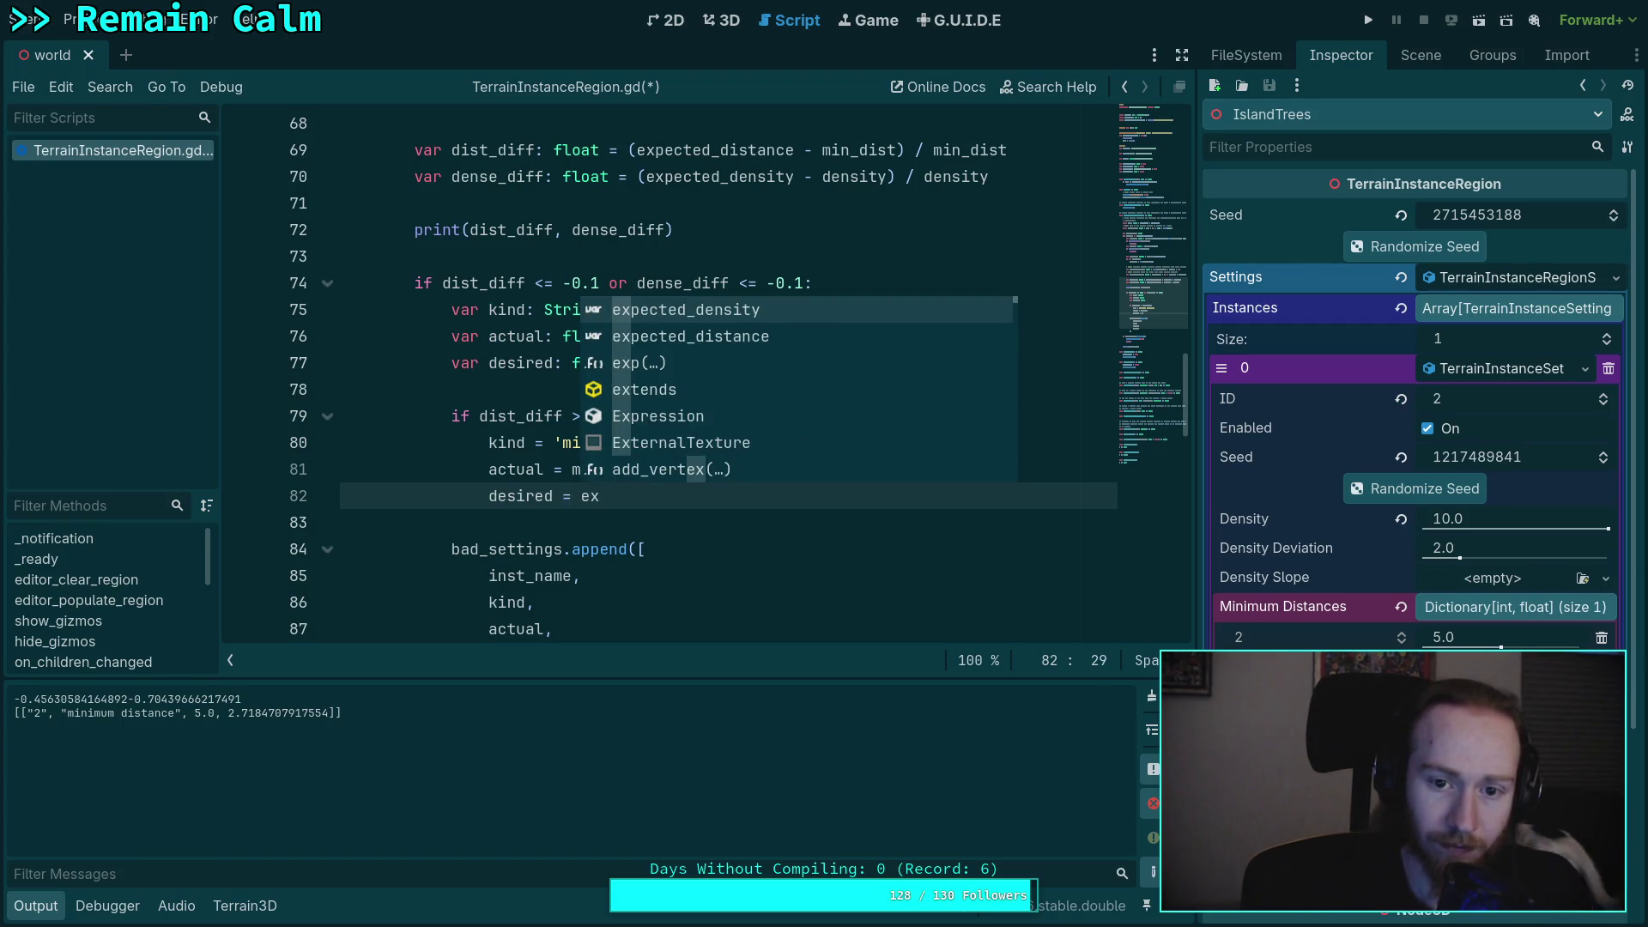
pyautogui.press('Return')
pyautogui.press('Return')
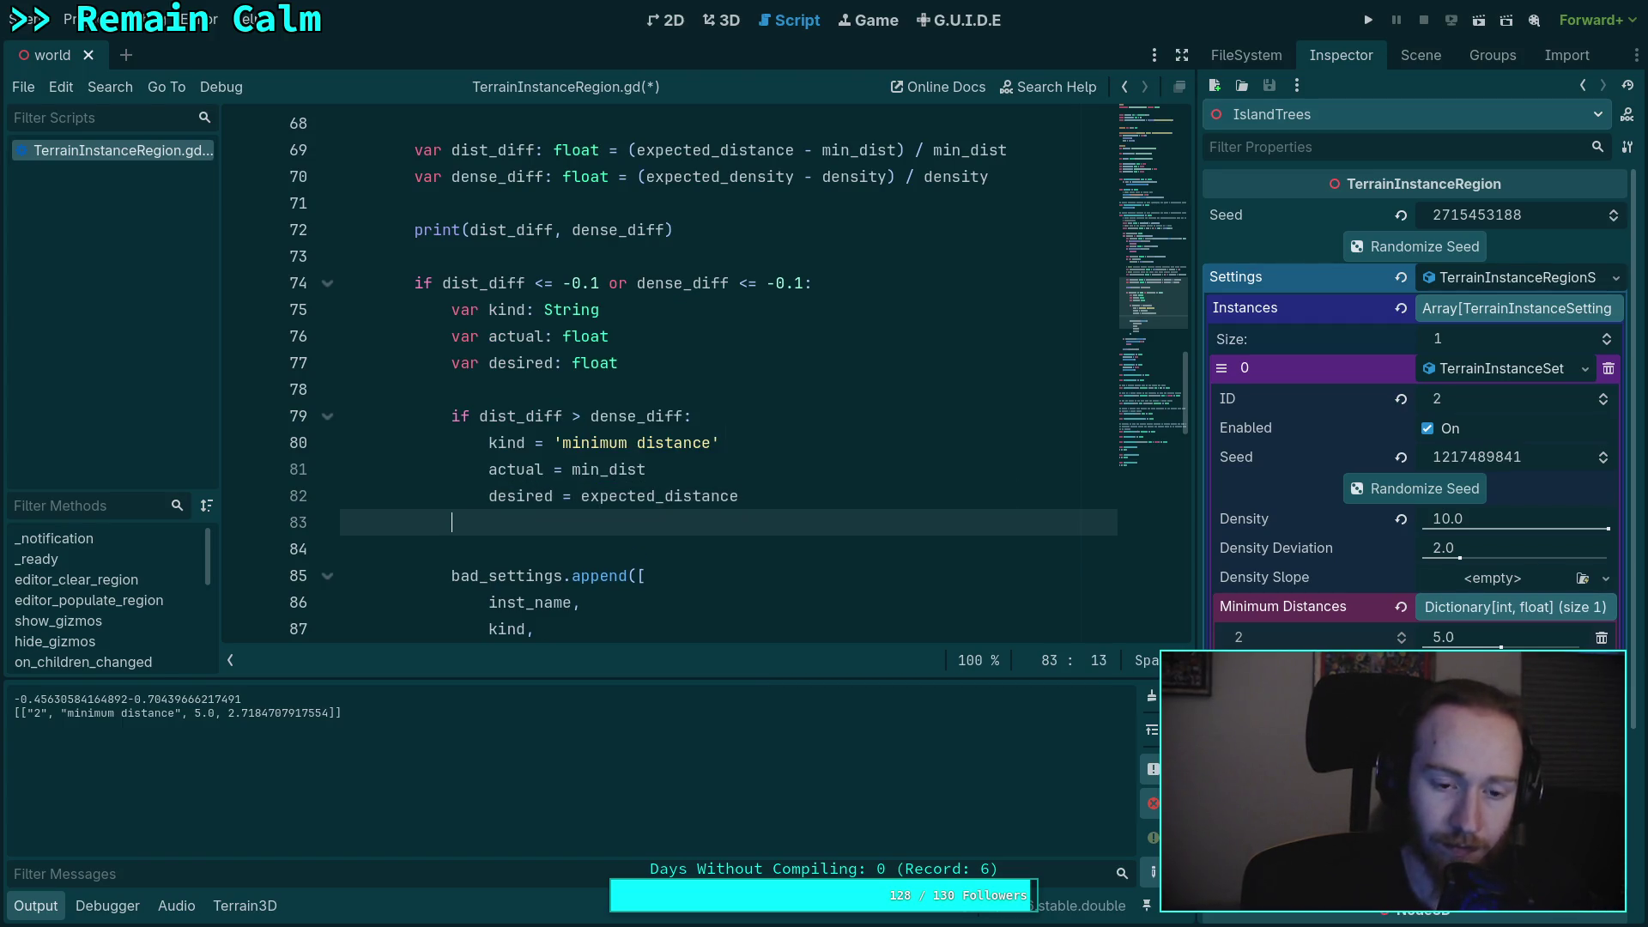
pyautogui.write('else:')
pyautogui.press('Return')
pyautogui.write('k')
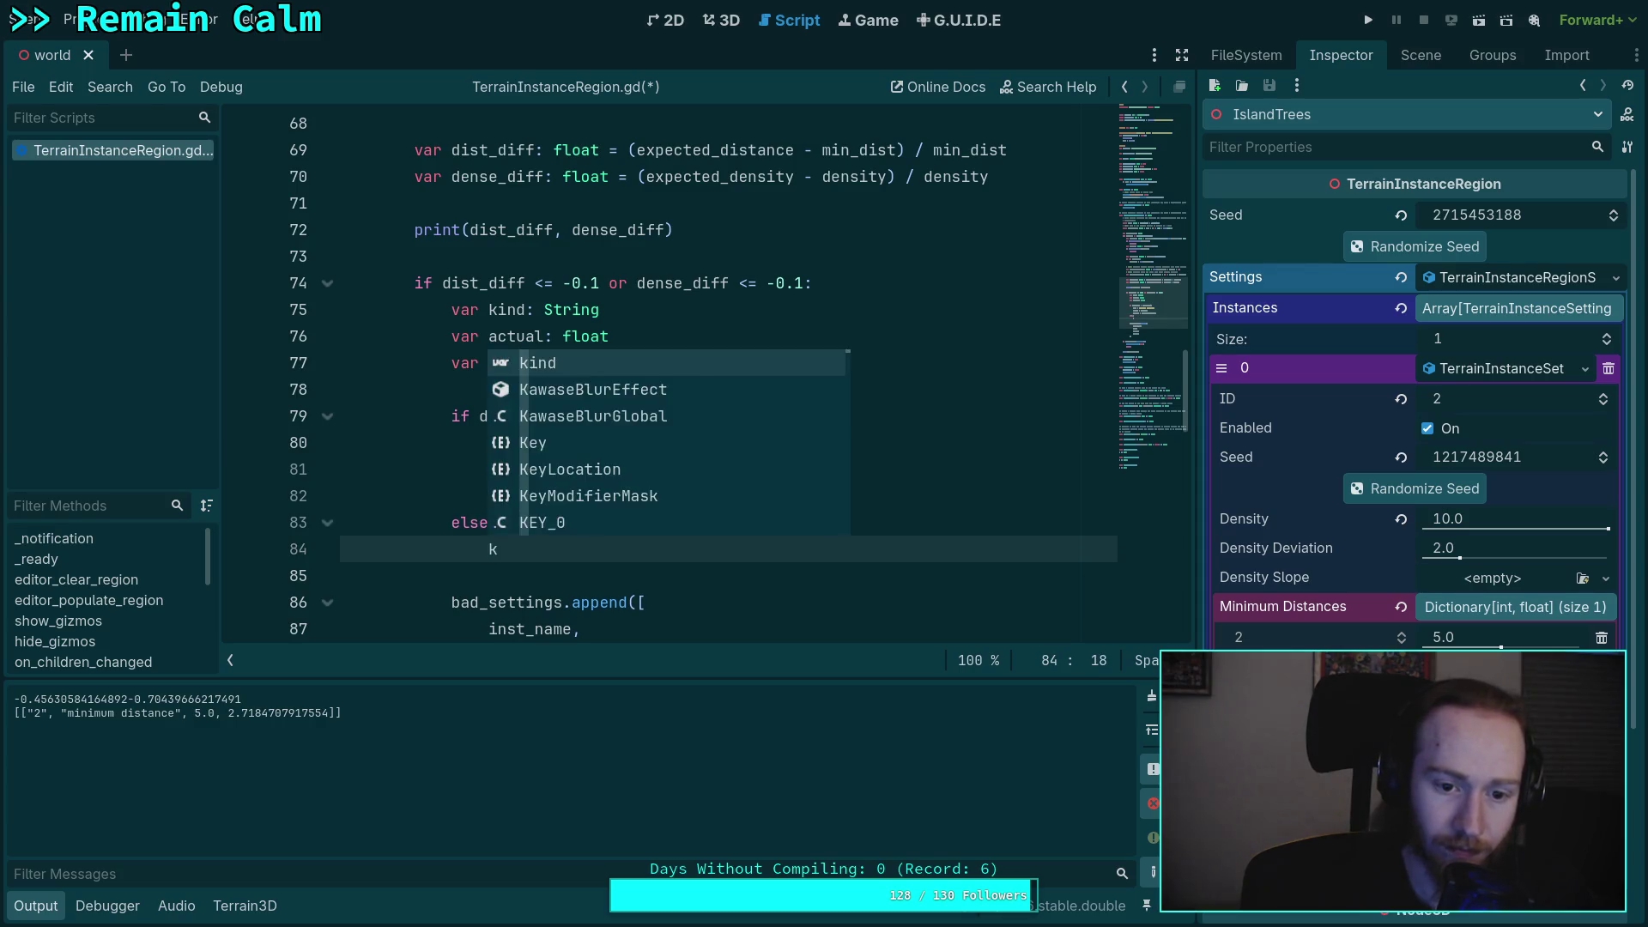
pyautogui.write('ind = ')
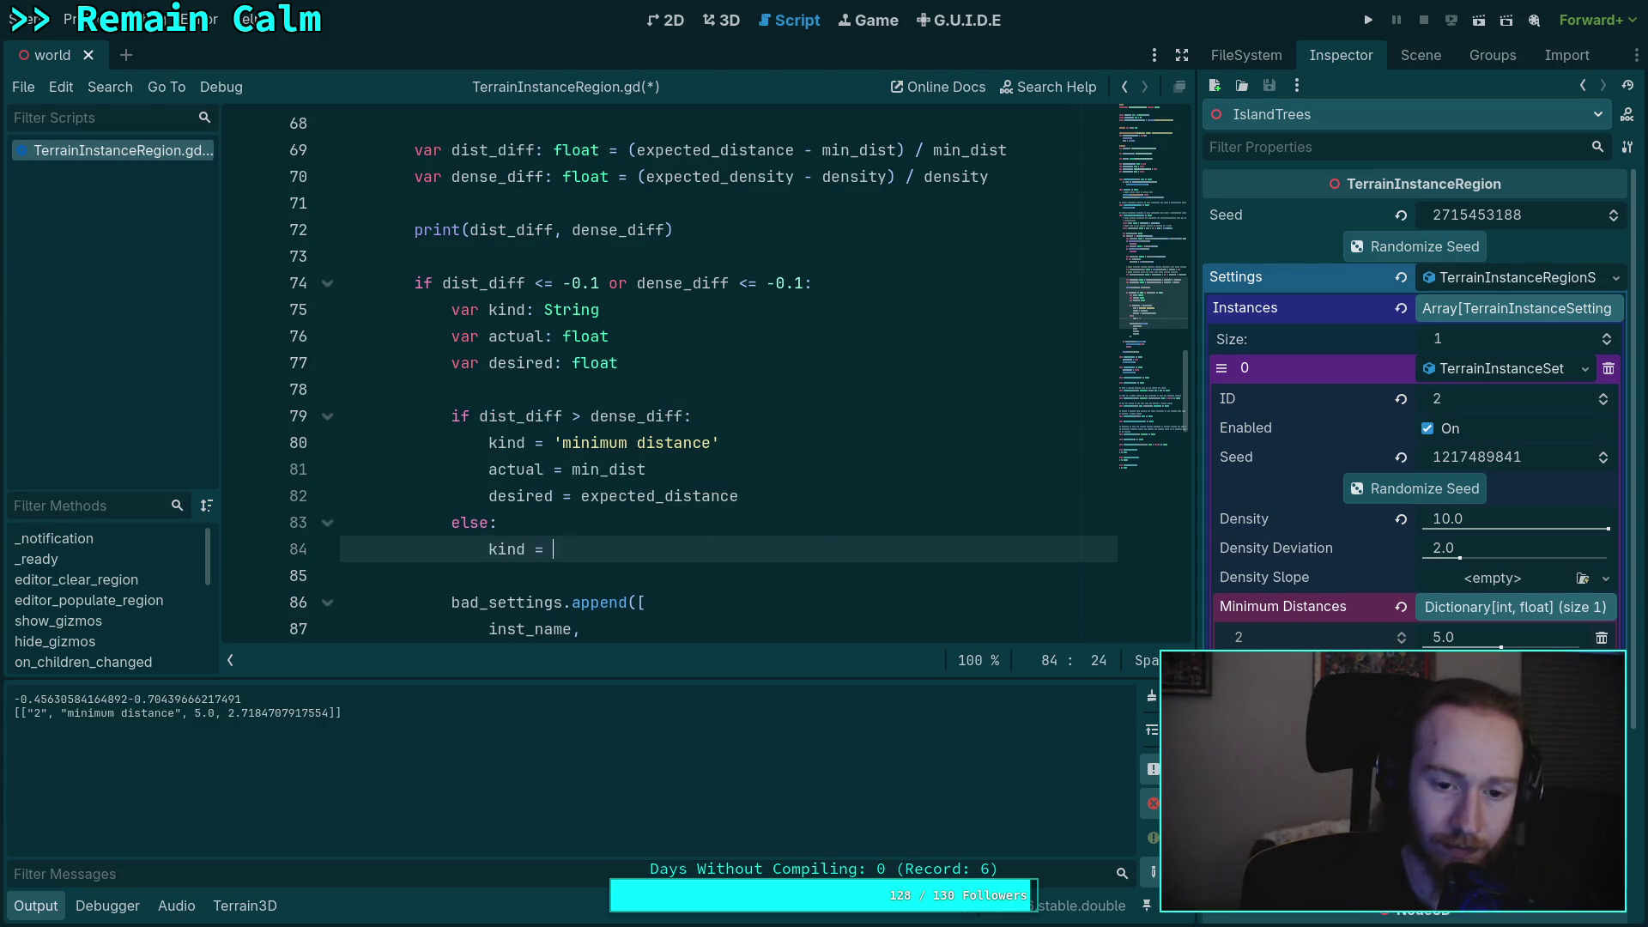
pyautogui.write("'density")
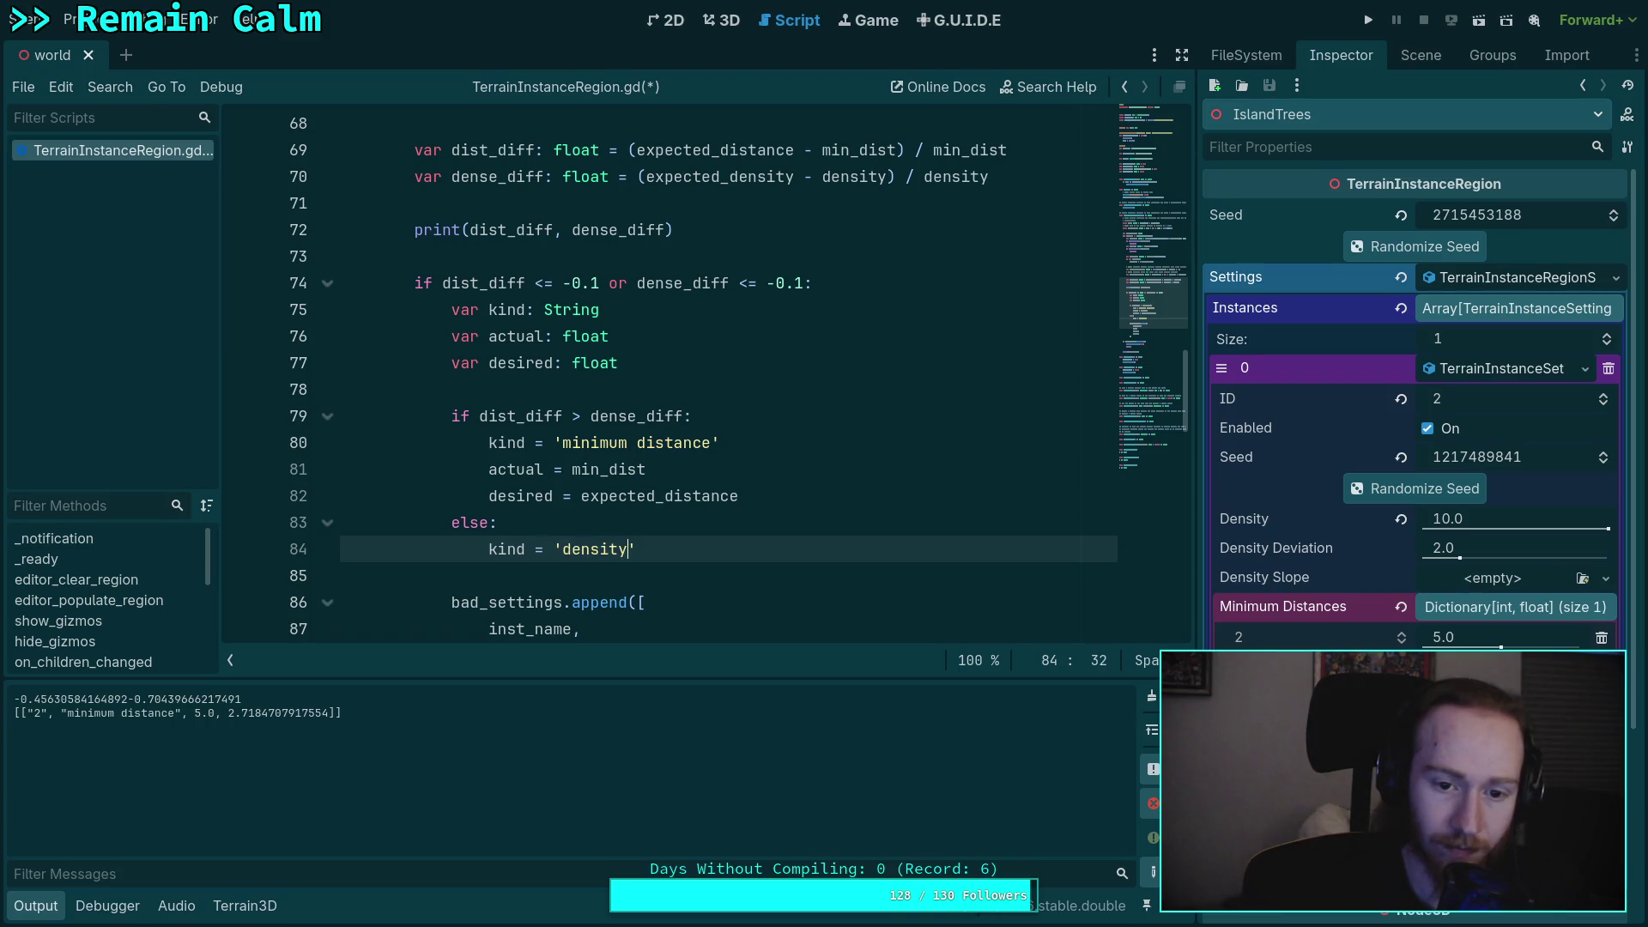
pyautogui.press('End')
pyautogui.press('Return')
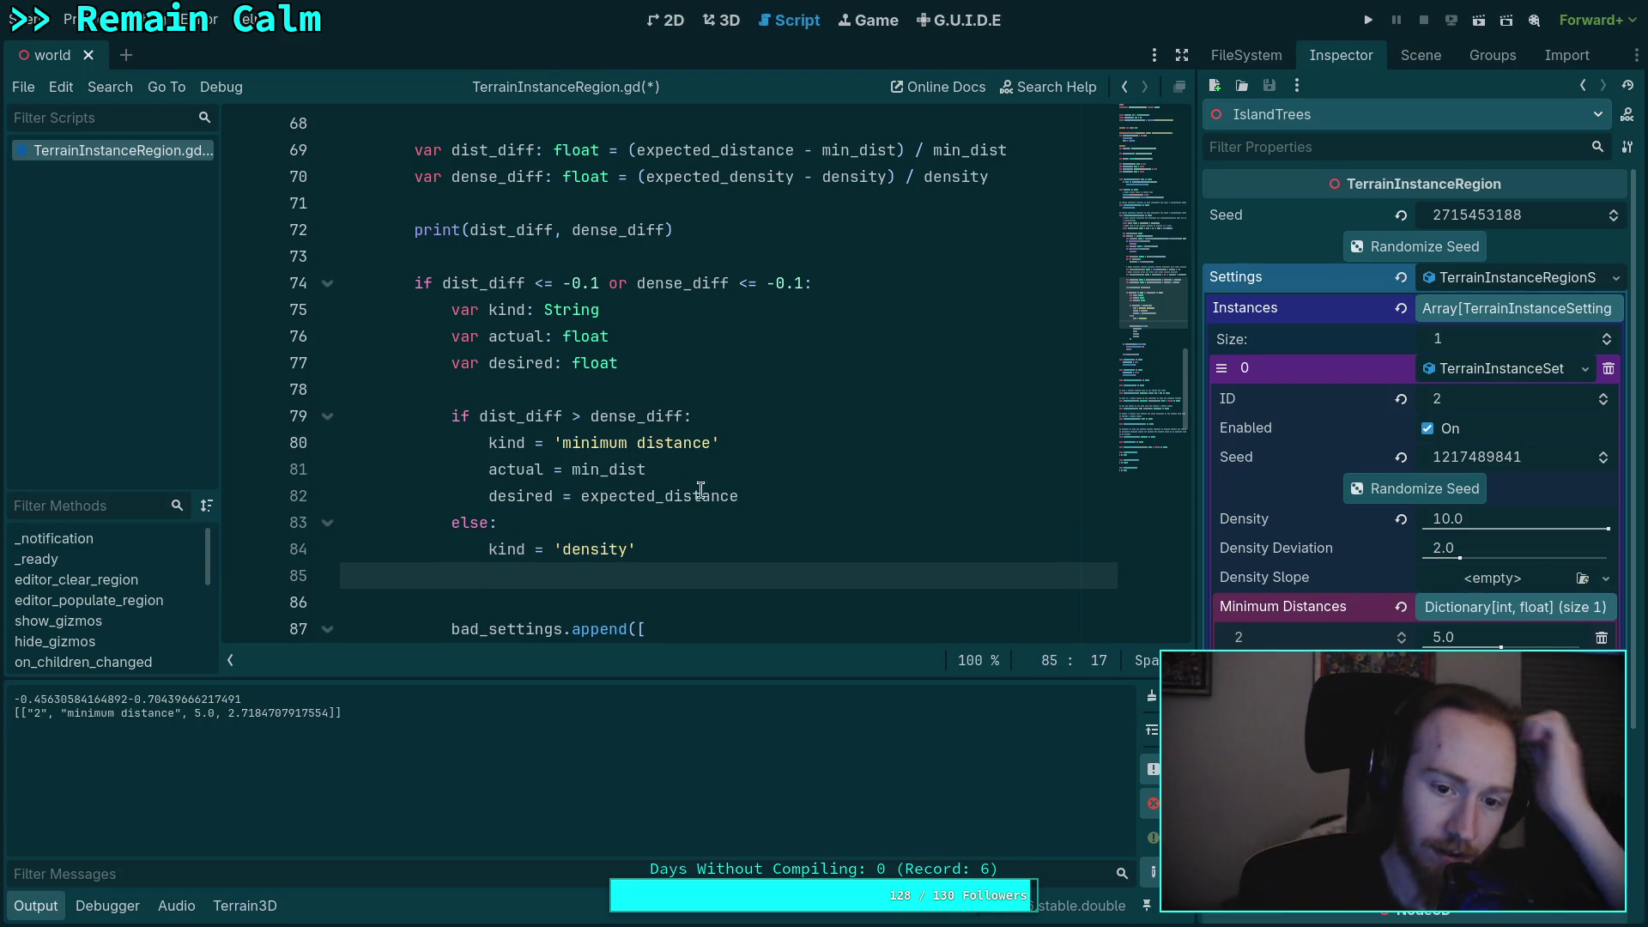
pyautogui.scroll(-1, 680, 518)
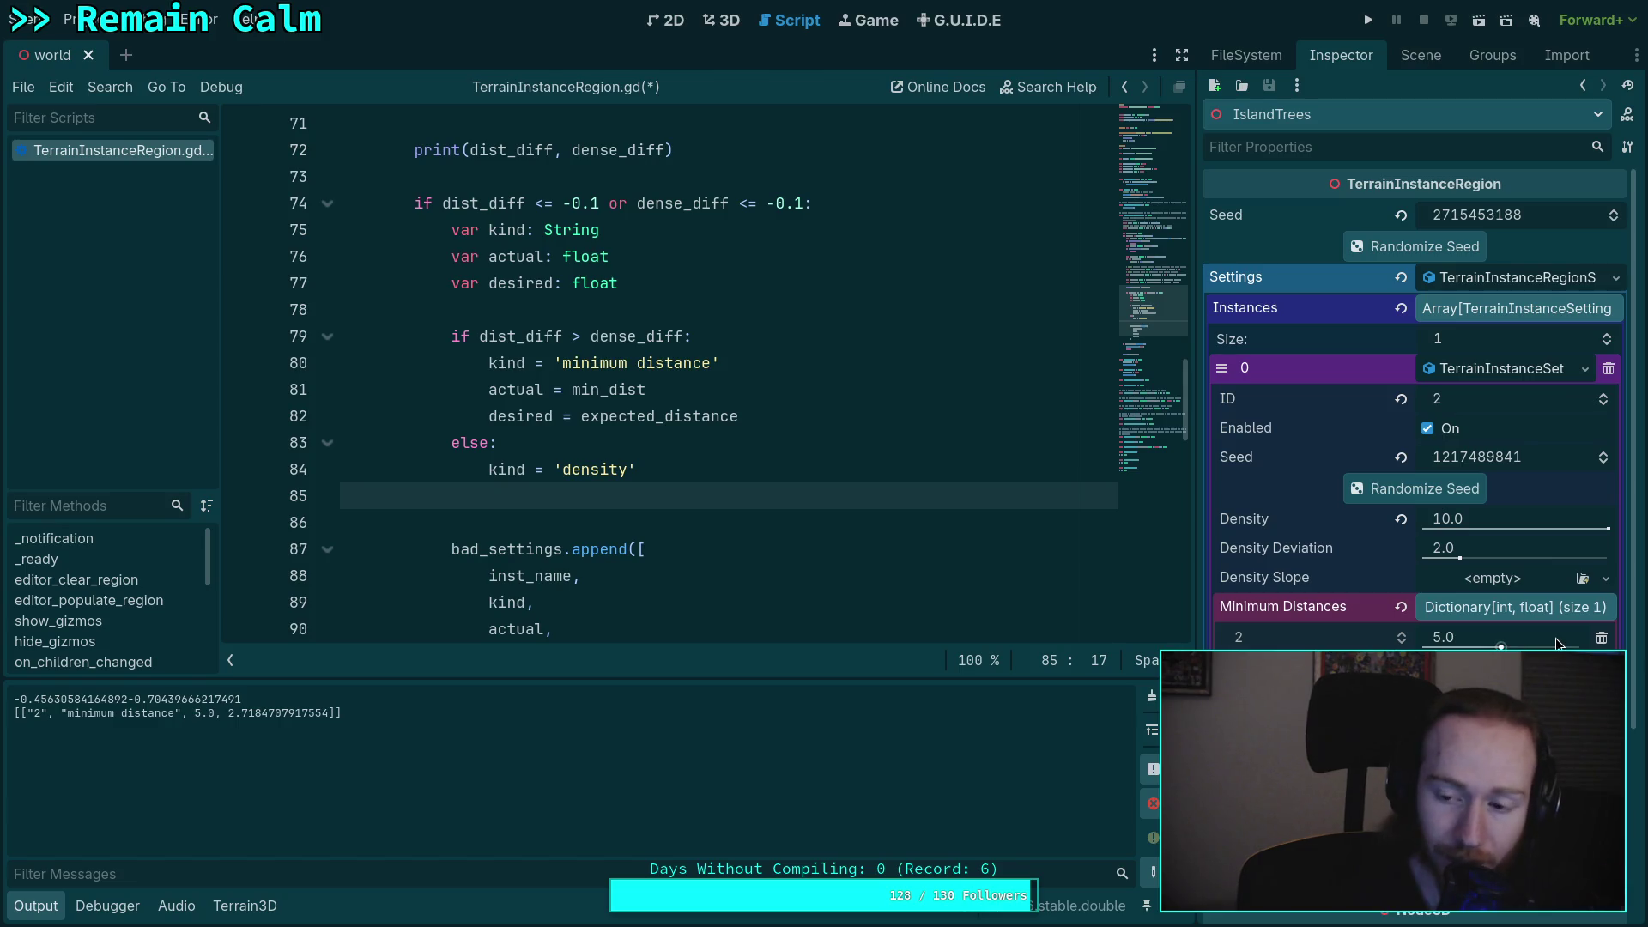
pyautogui.moveTo(1557, 532)
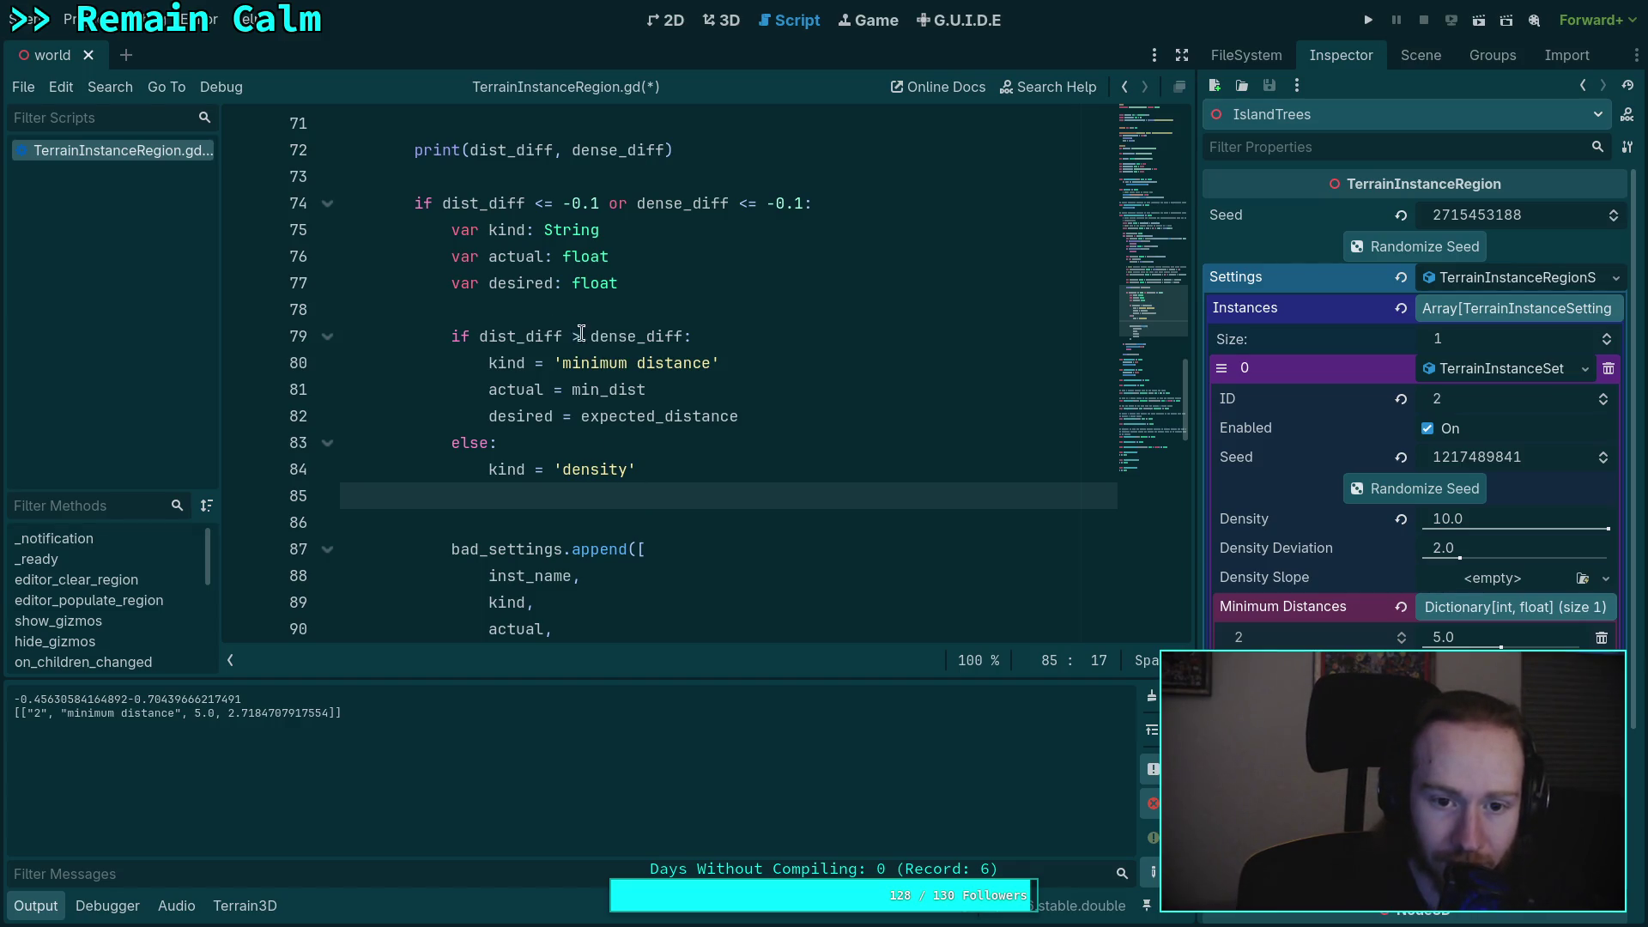
# - Rewrite line 79's condition so it reads 'if dense_diff > dist_diff:'
pyautogui.moveTo(590, 336); pyautogui.dragTo(478, 332)
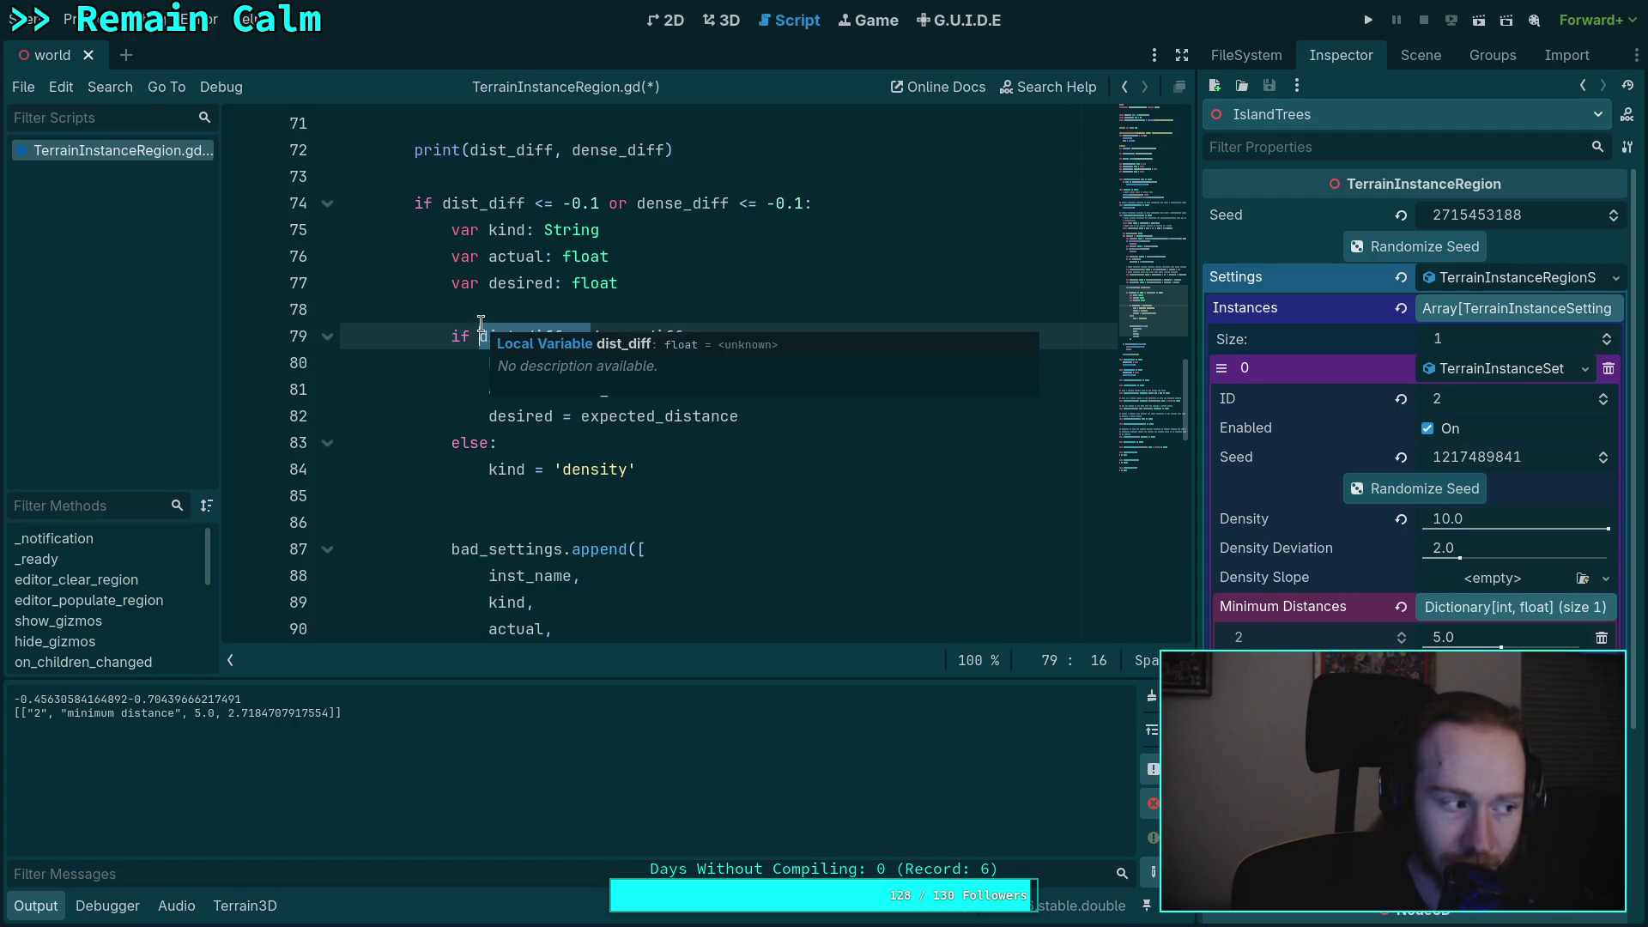
pyautogui.press('BackSpace')
pyautogui.click(573, 335)
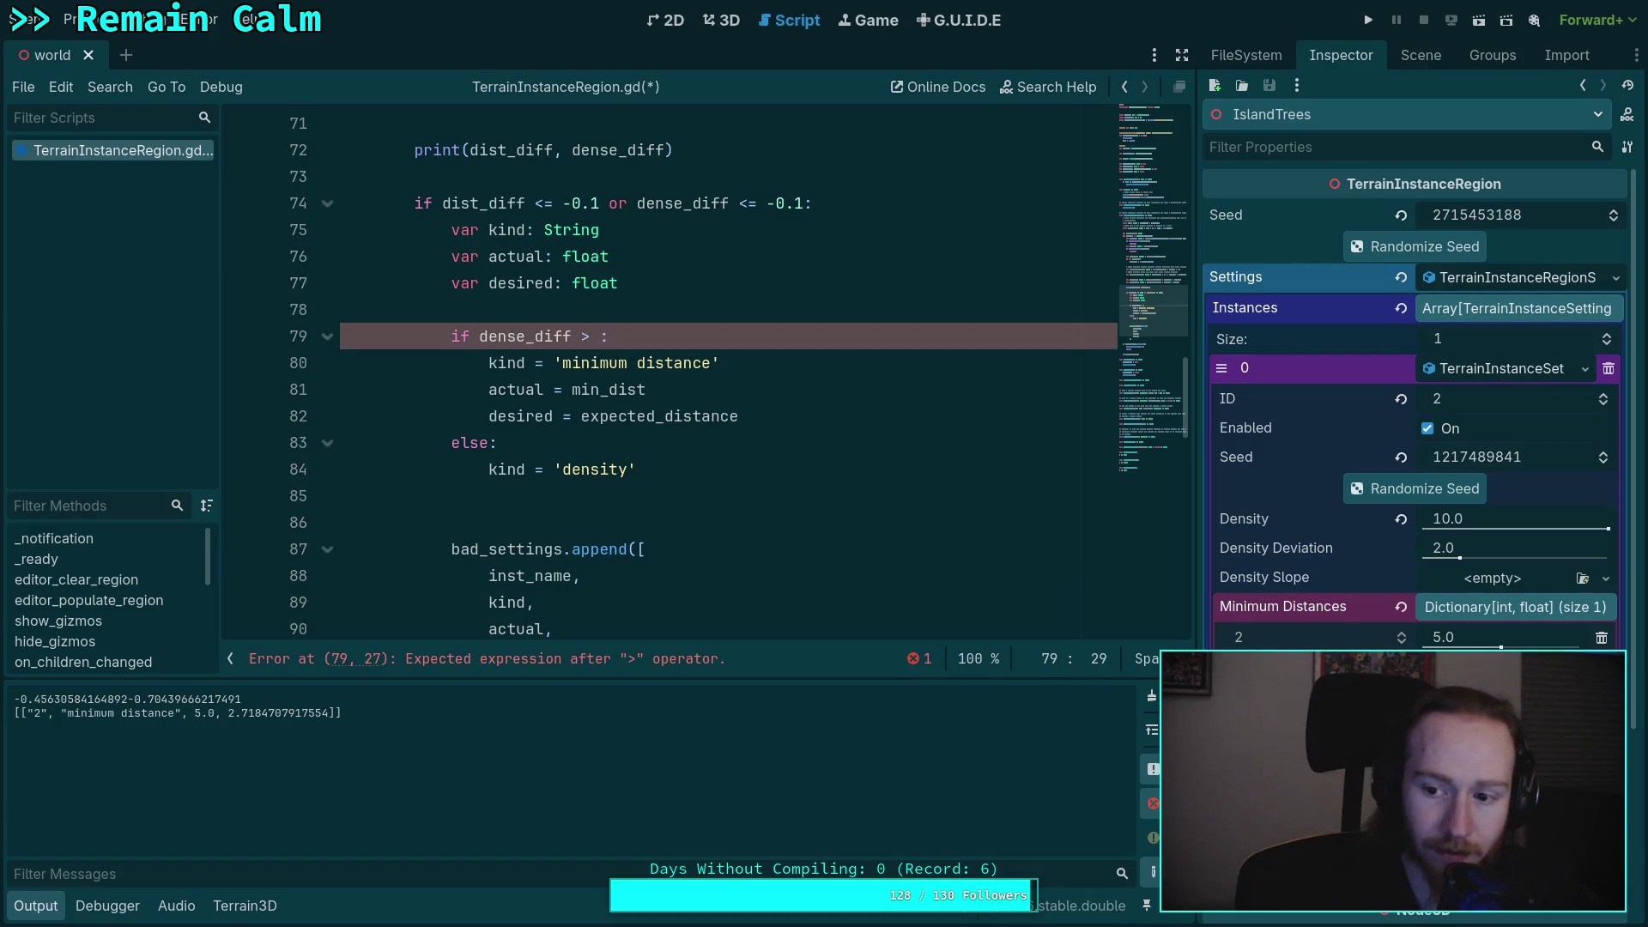
pyautogui.write('m')
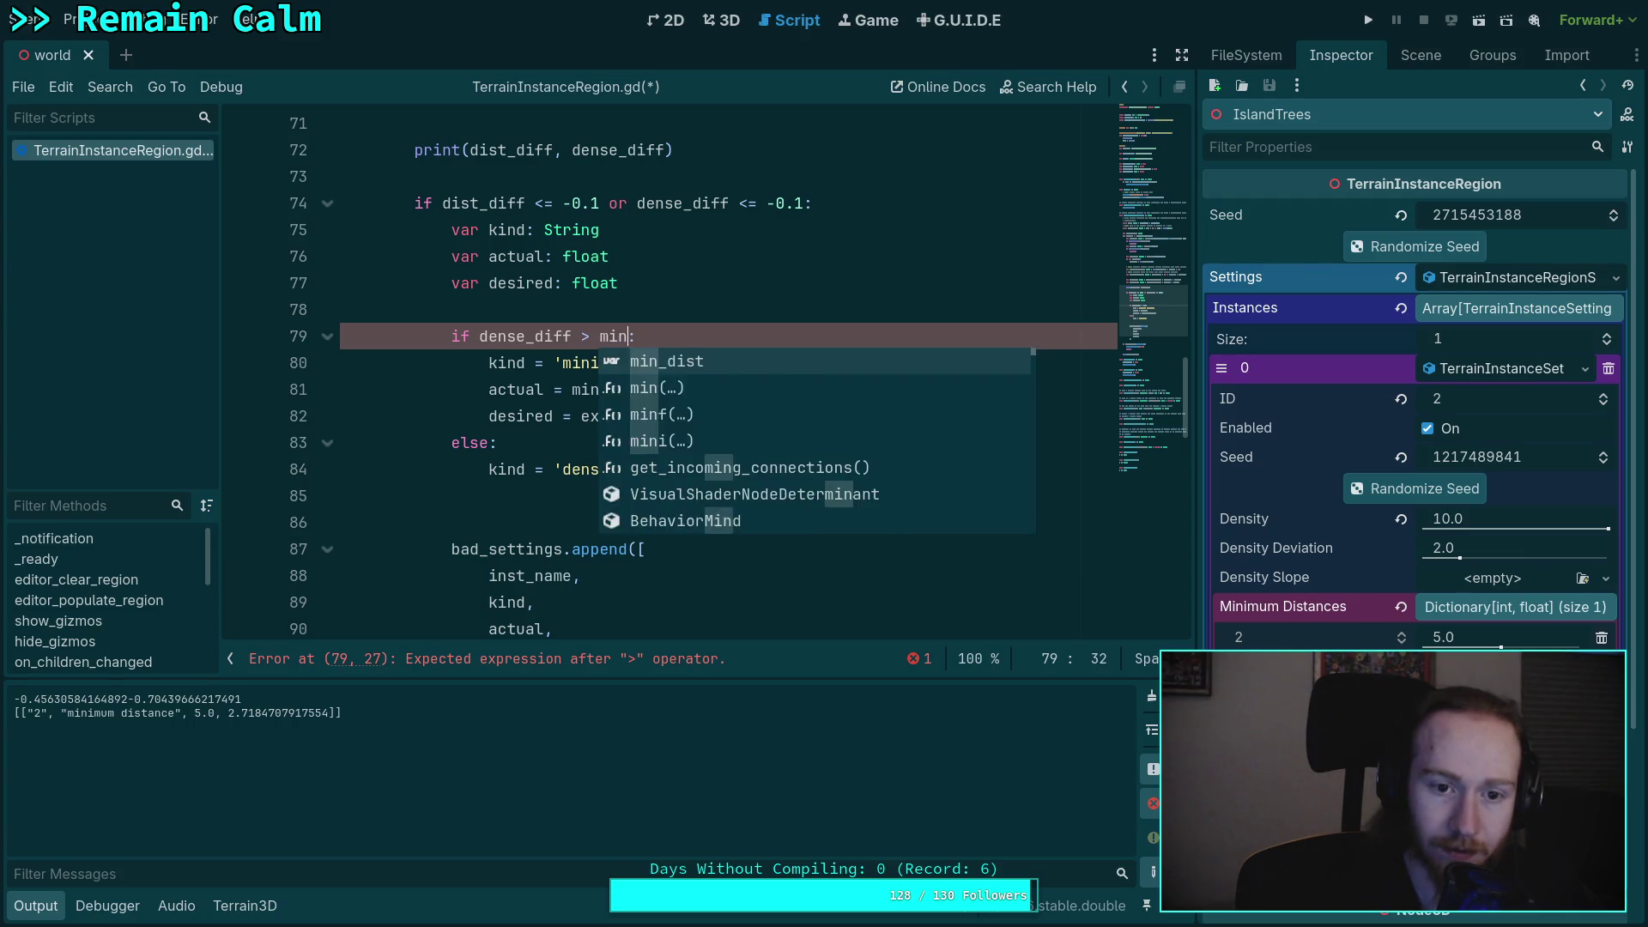
pyautogui.press('BackSpace')
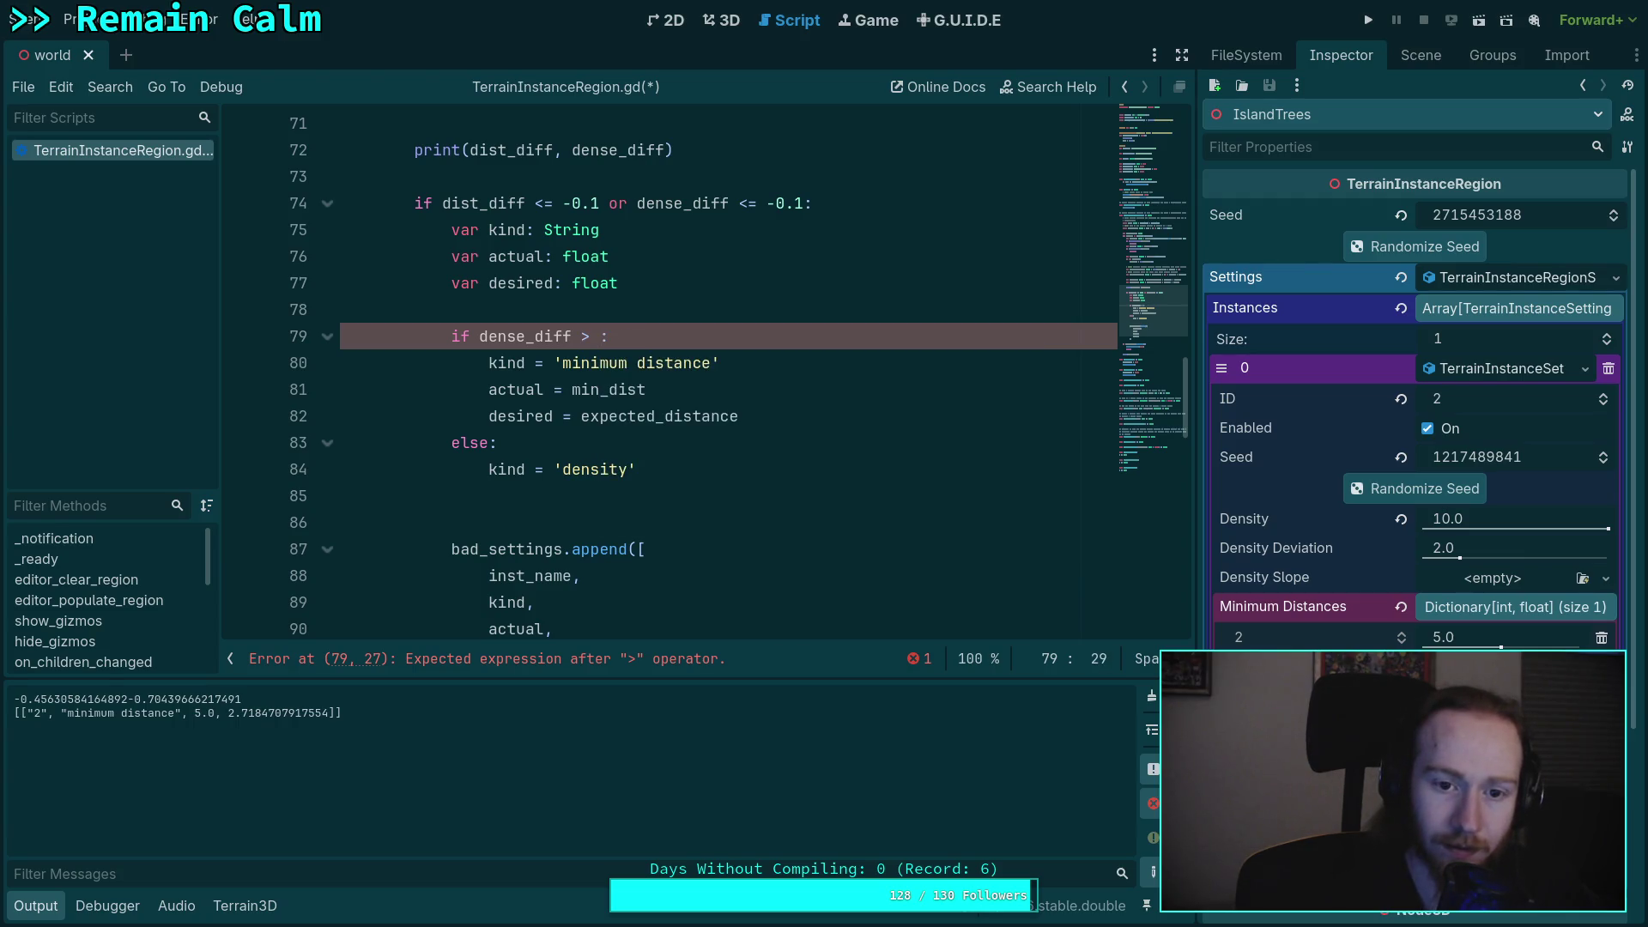
pyautogui.write('dist_diff')
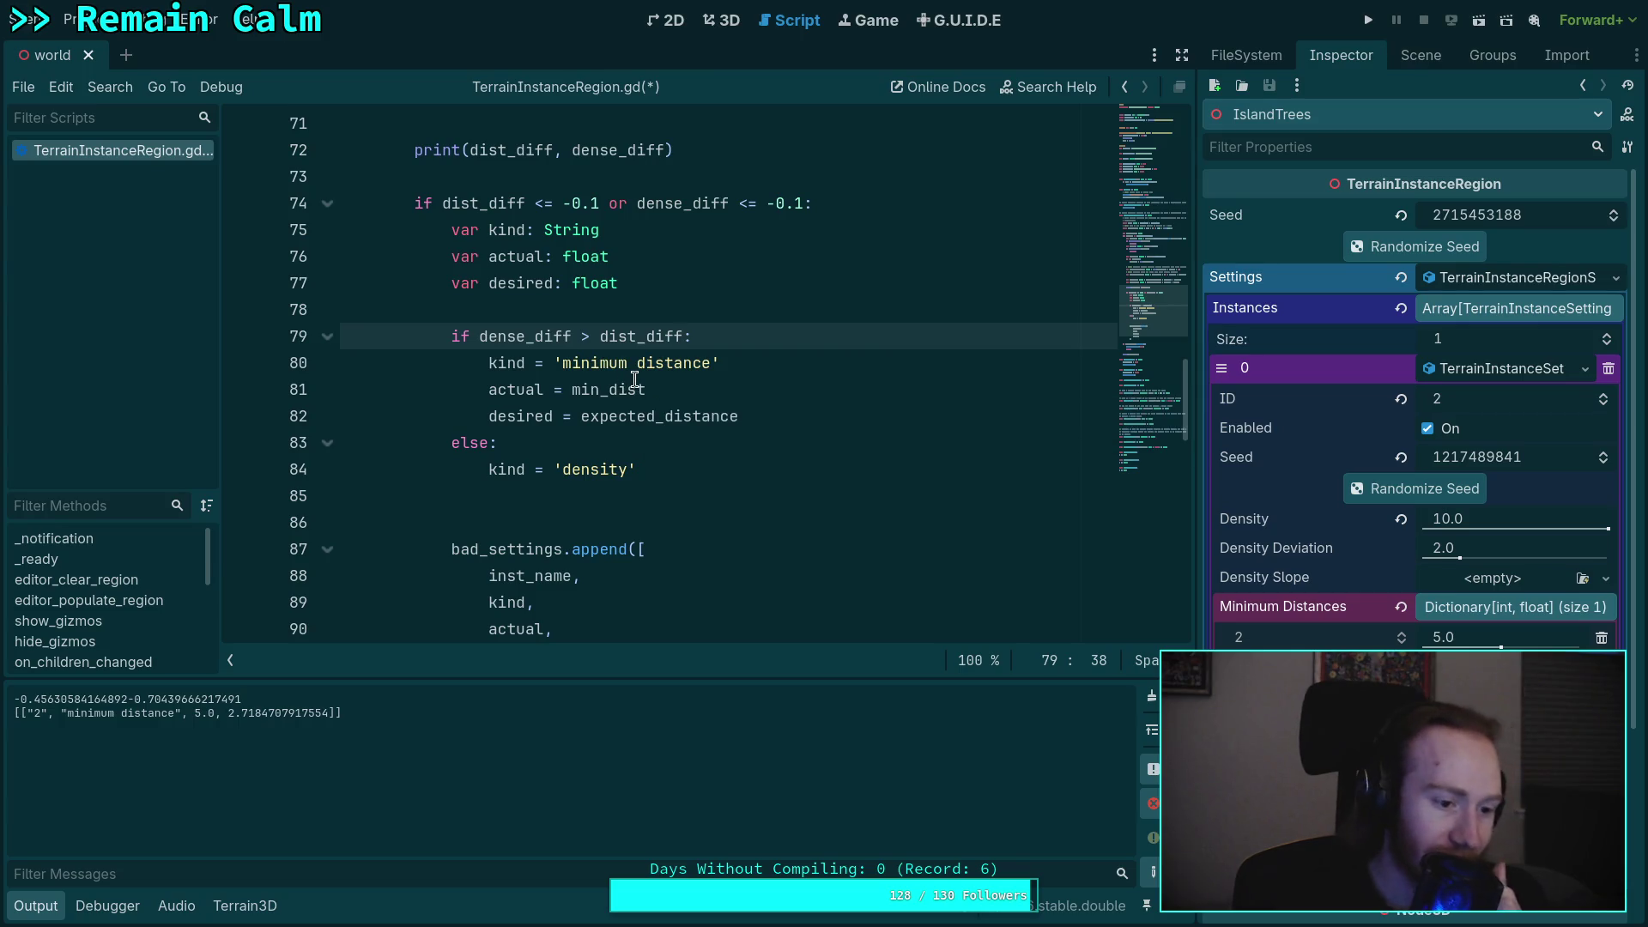
pyautogui.moveTo(599, 423)
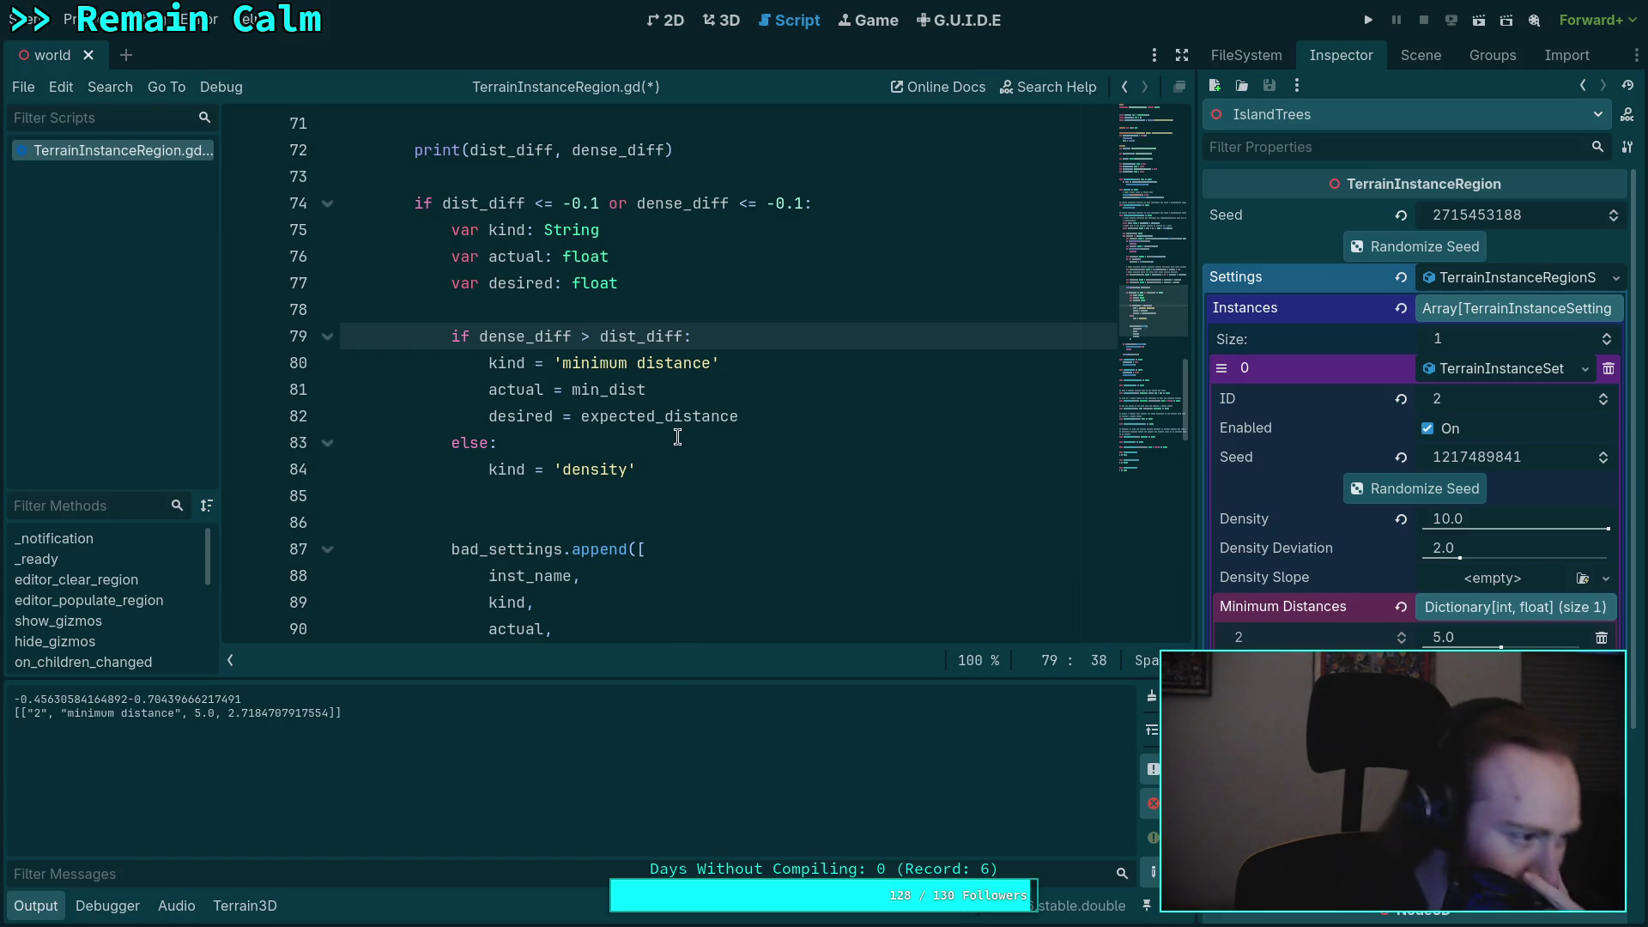
pyautogui.scroll(6, 694, 474)
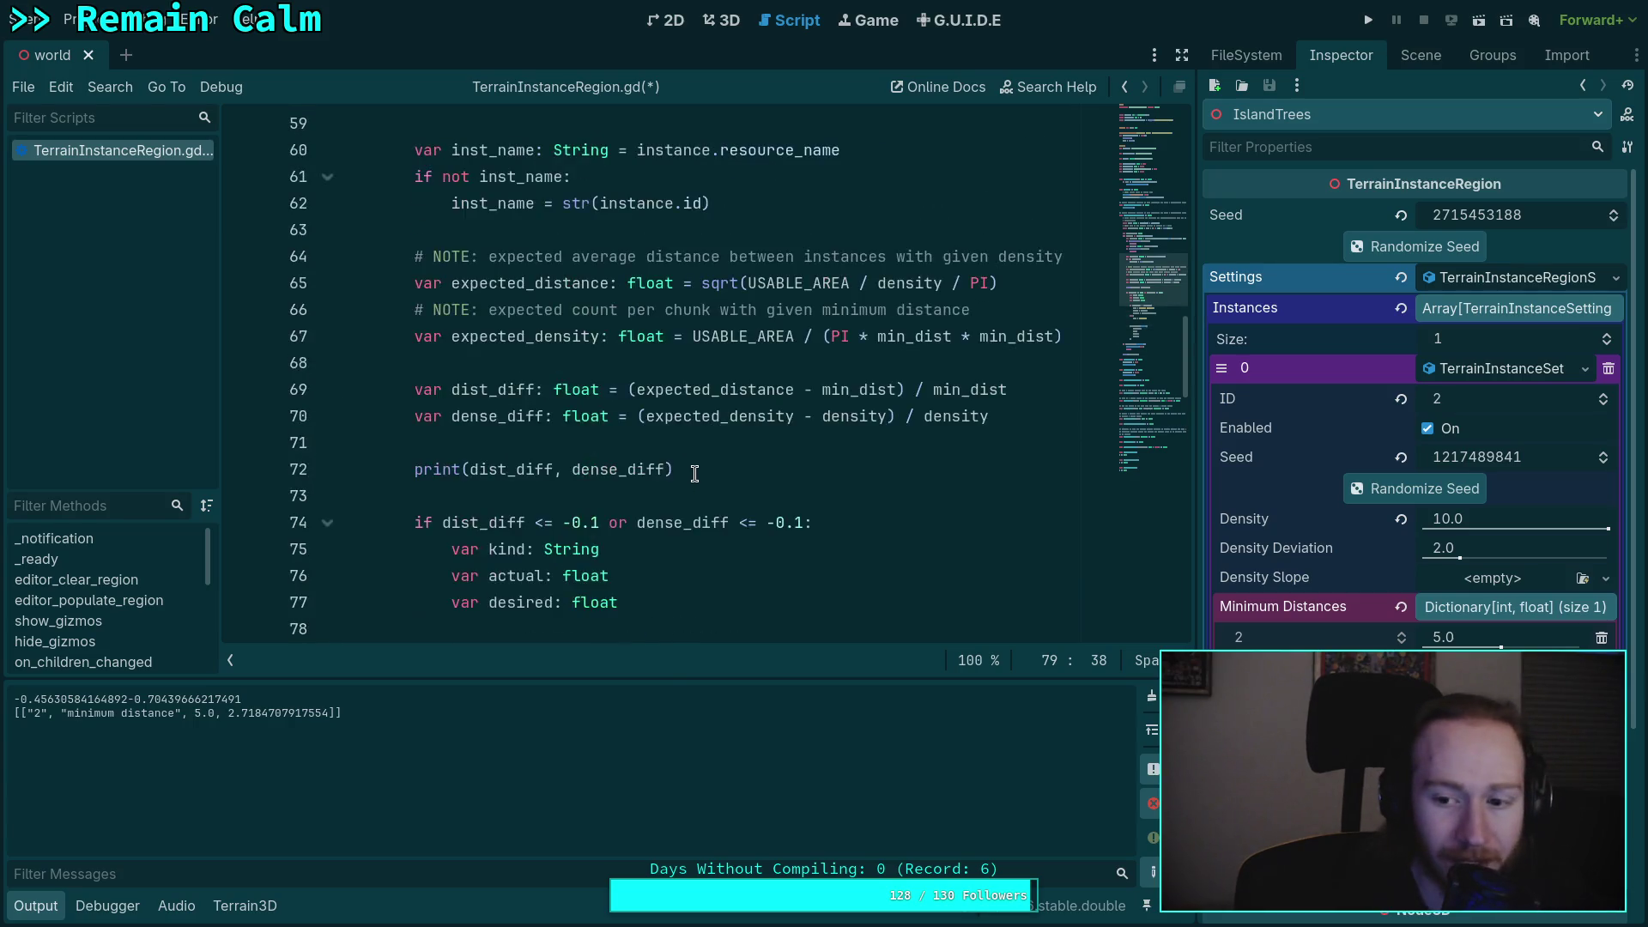
pyautogui.scroll(1, 589, 423)
pyautogui.scroll(-7, 590, 422)
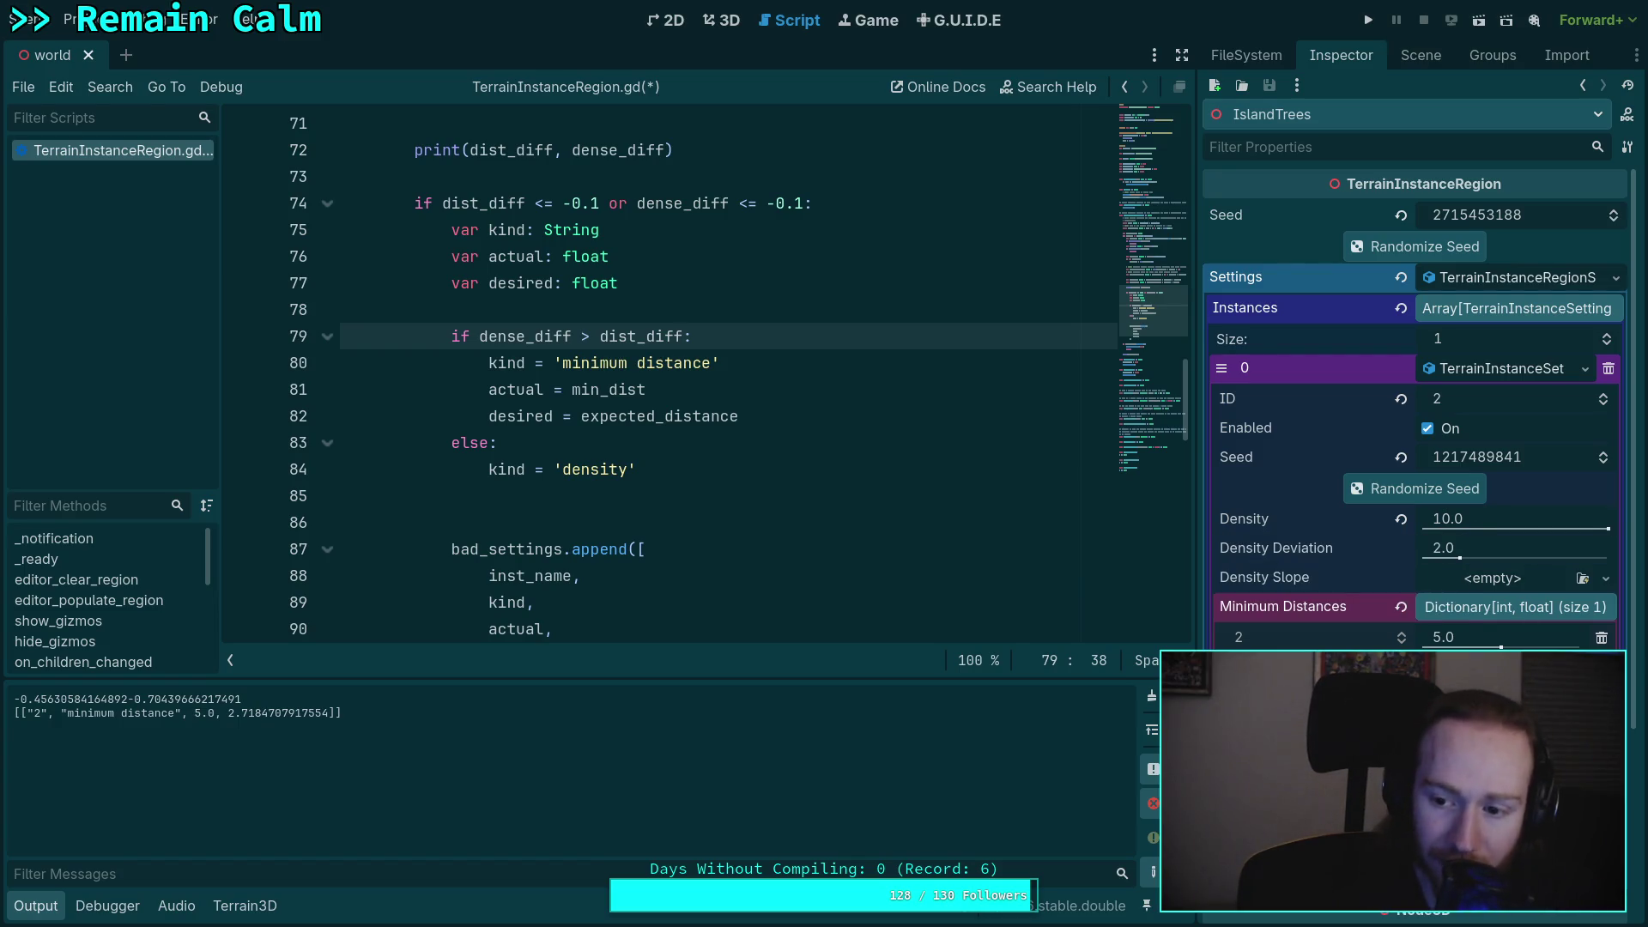
pyautogui.moveTo(1494, 527)
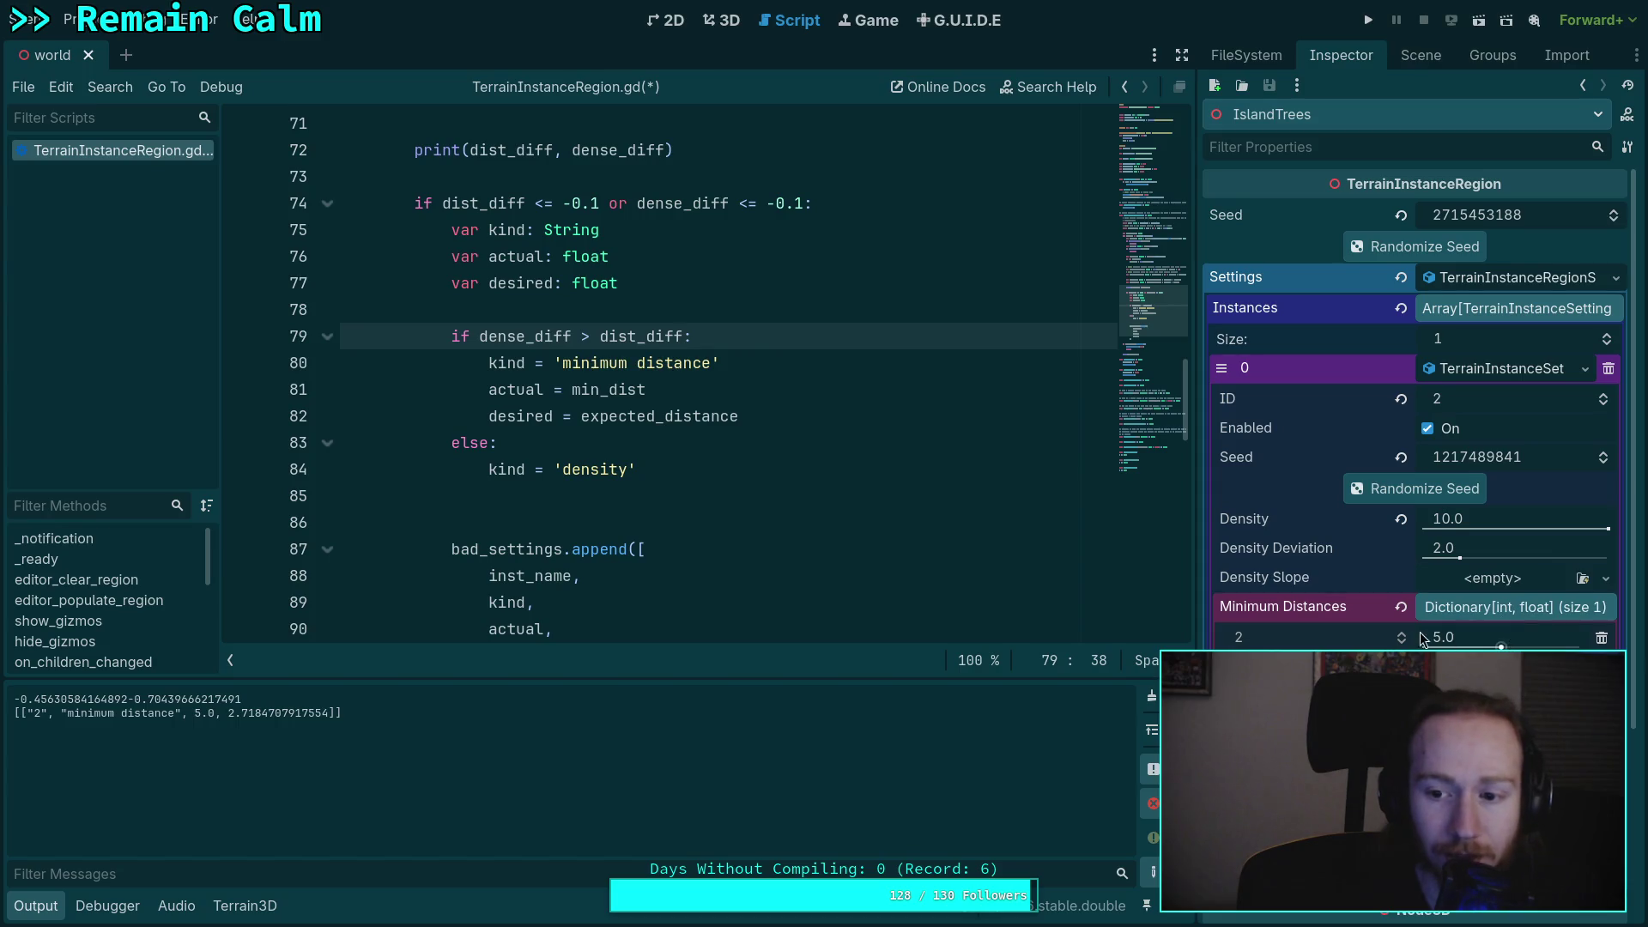
pyautogui.moveTo(1461, 635)
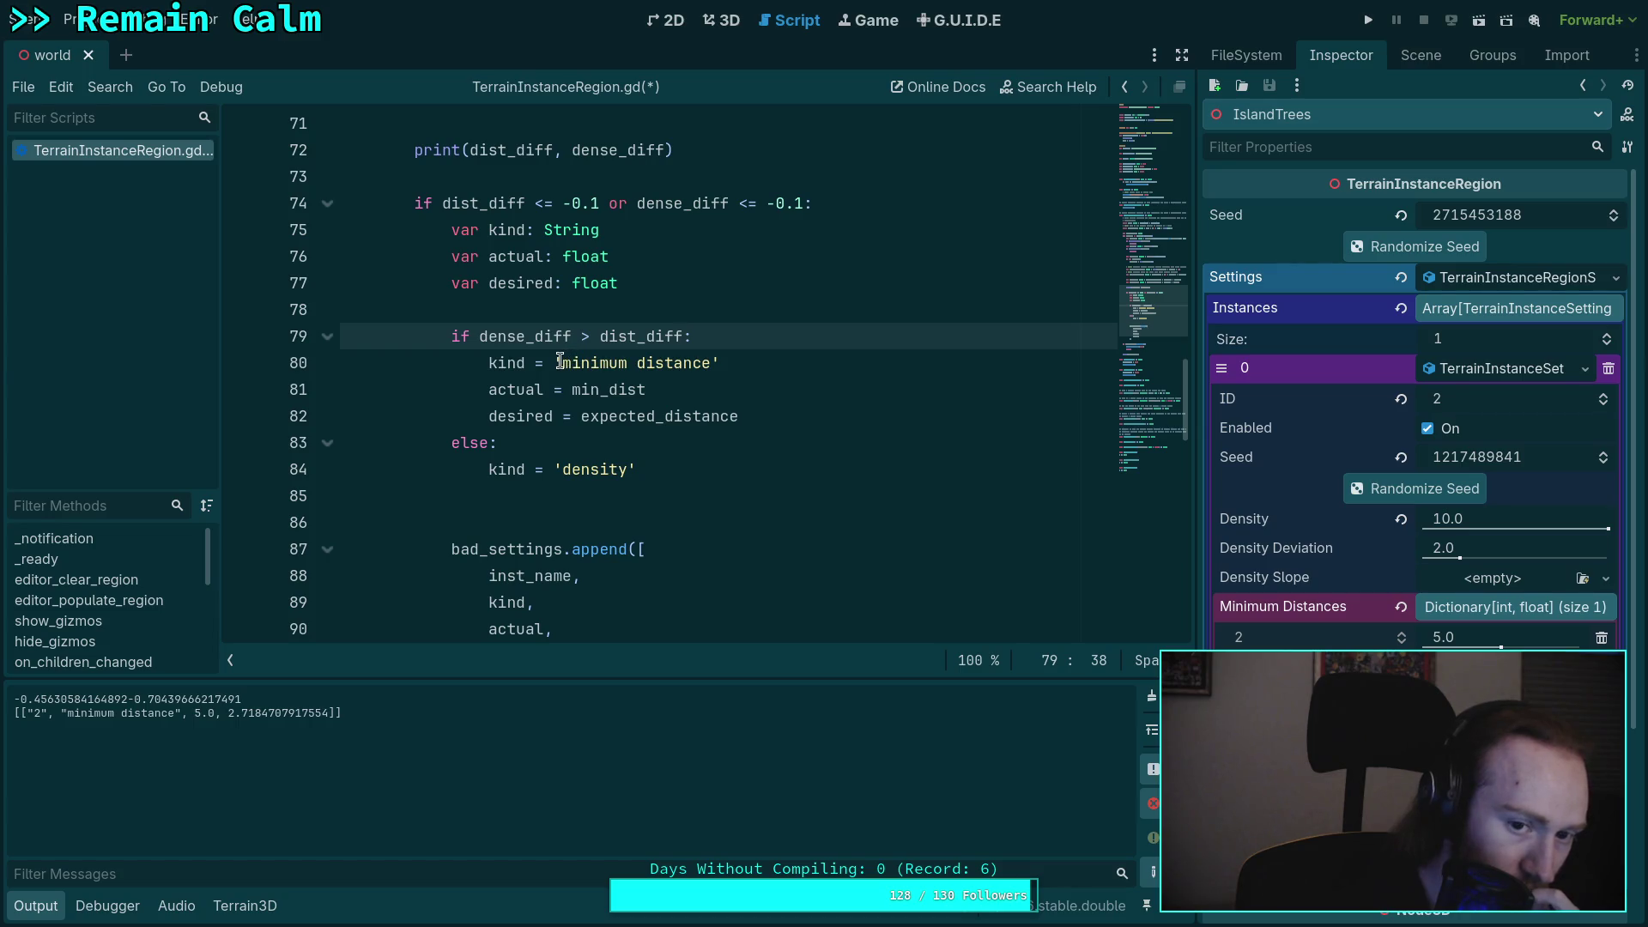
# - Swap the kind labels to 'density' and 'minimum distance' and move the actual and desired lines into else
pyautogui.moveTo(560, 362); pyautogui.dragTo(717, 365)
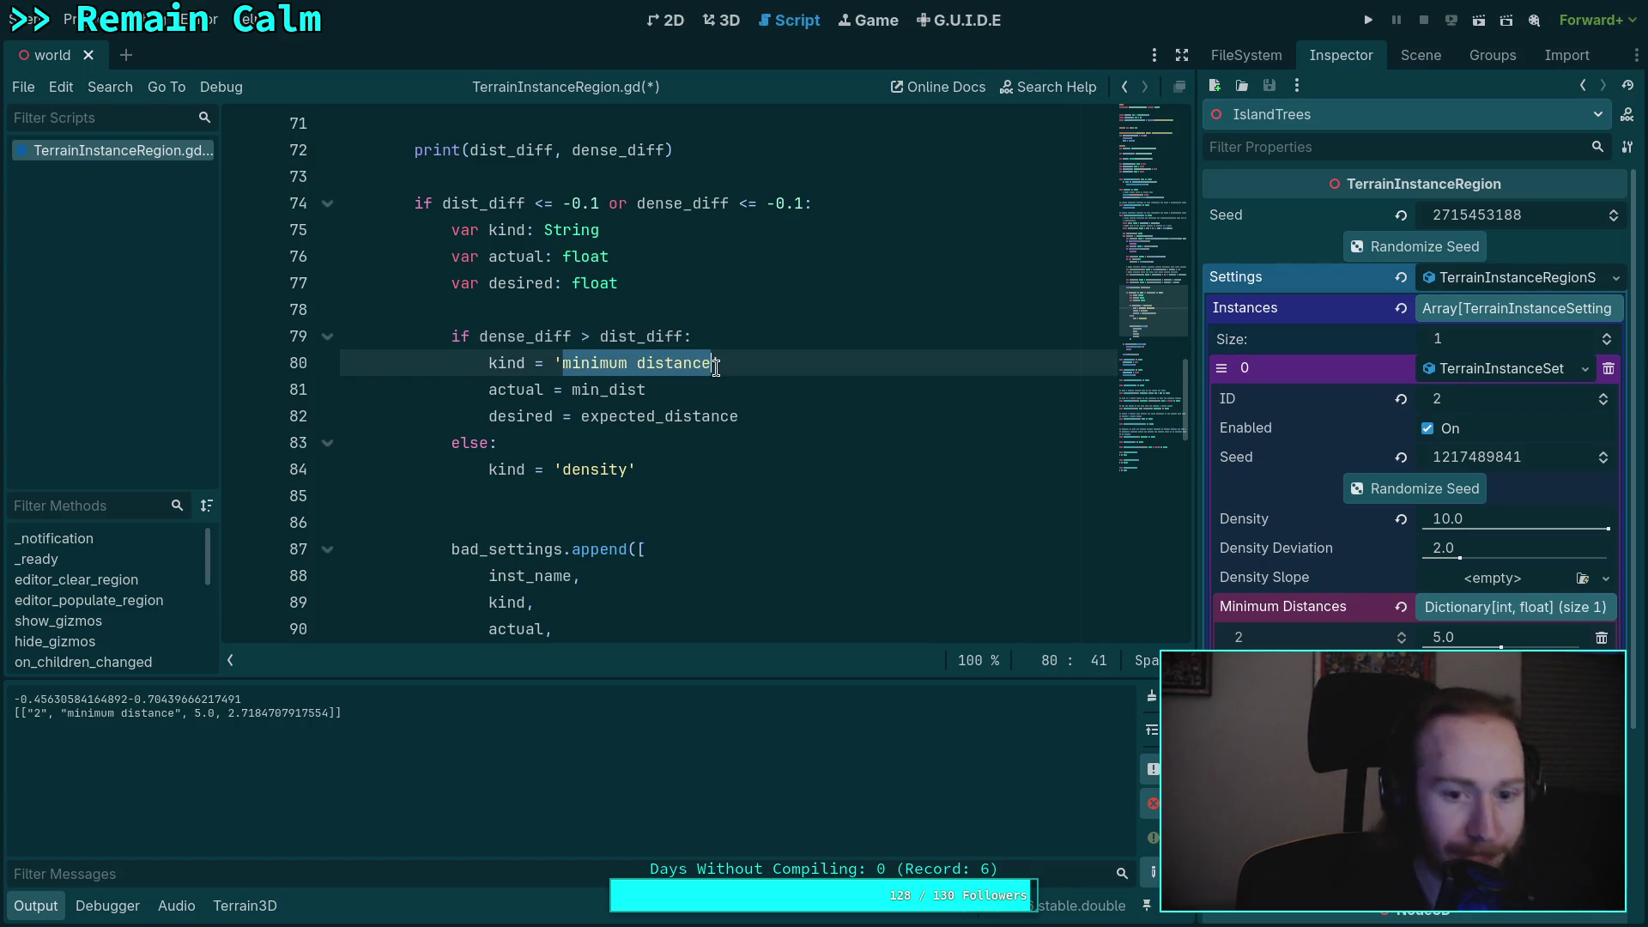
pyautogui.write('disity')
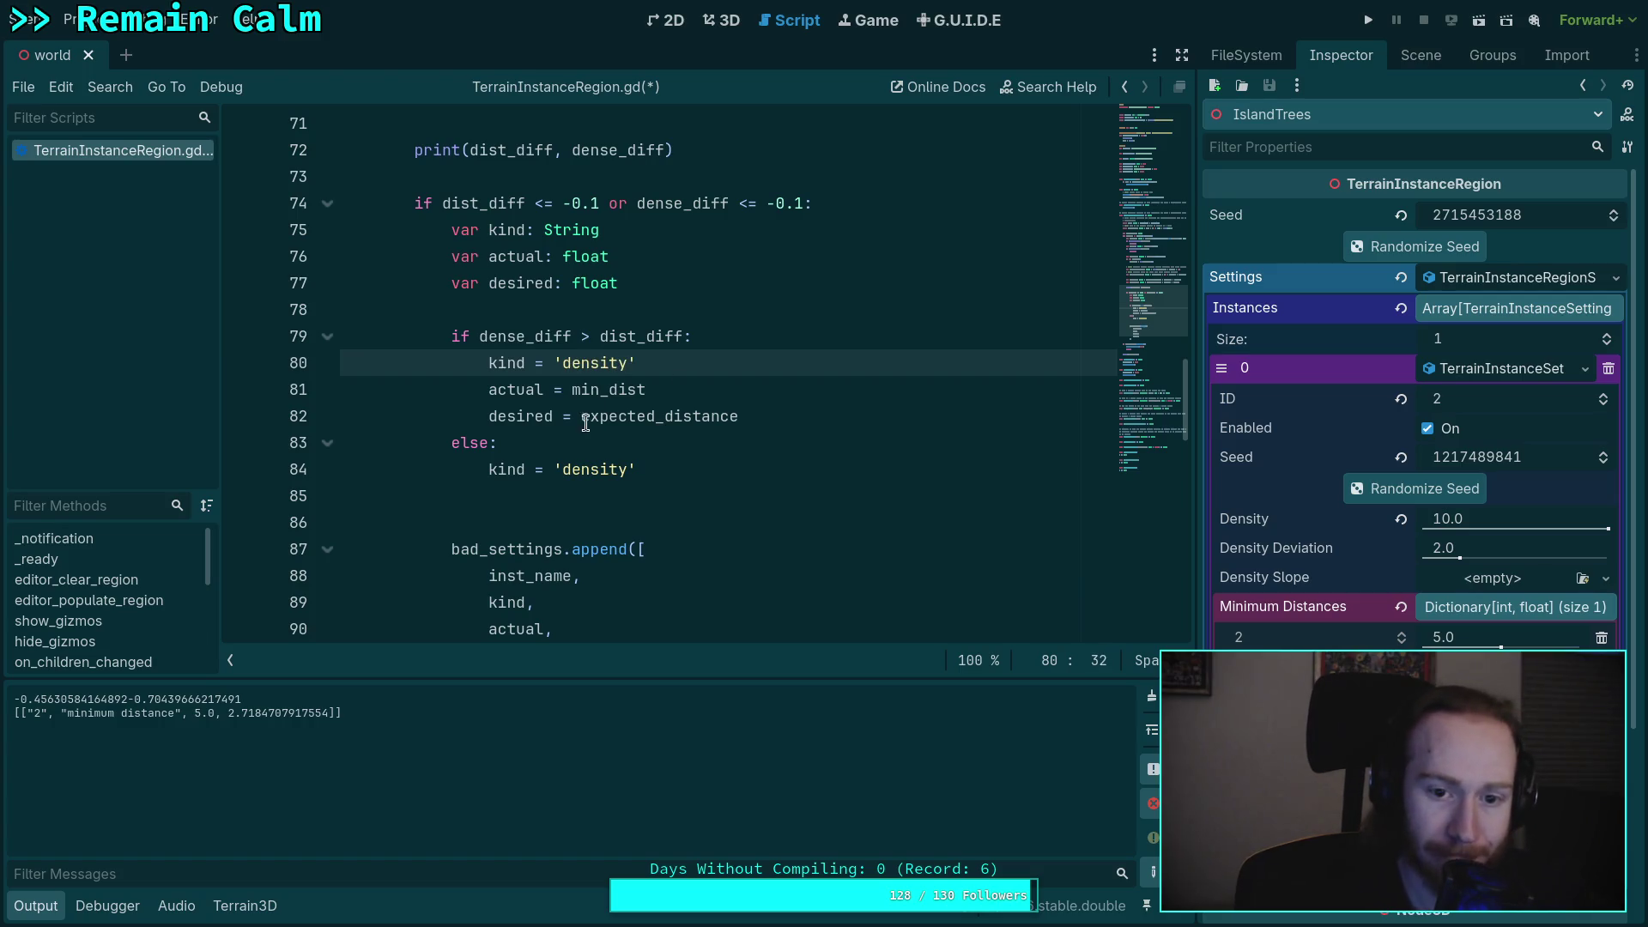
pyautogui.write('ty')
pyautogui.click(612, 389)
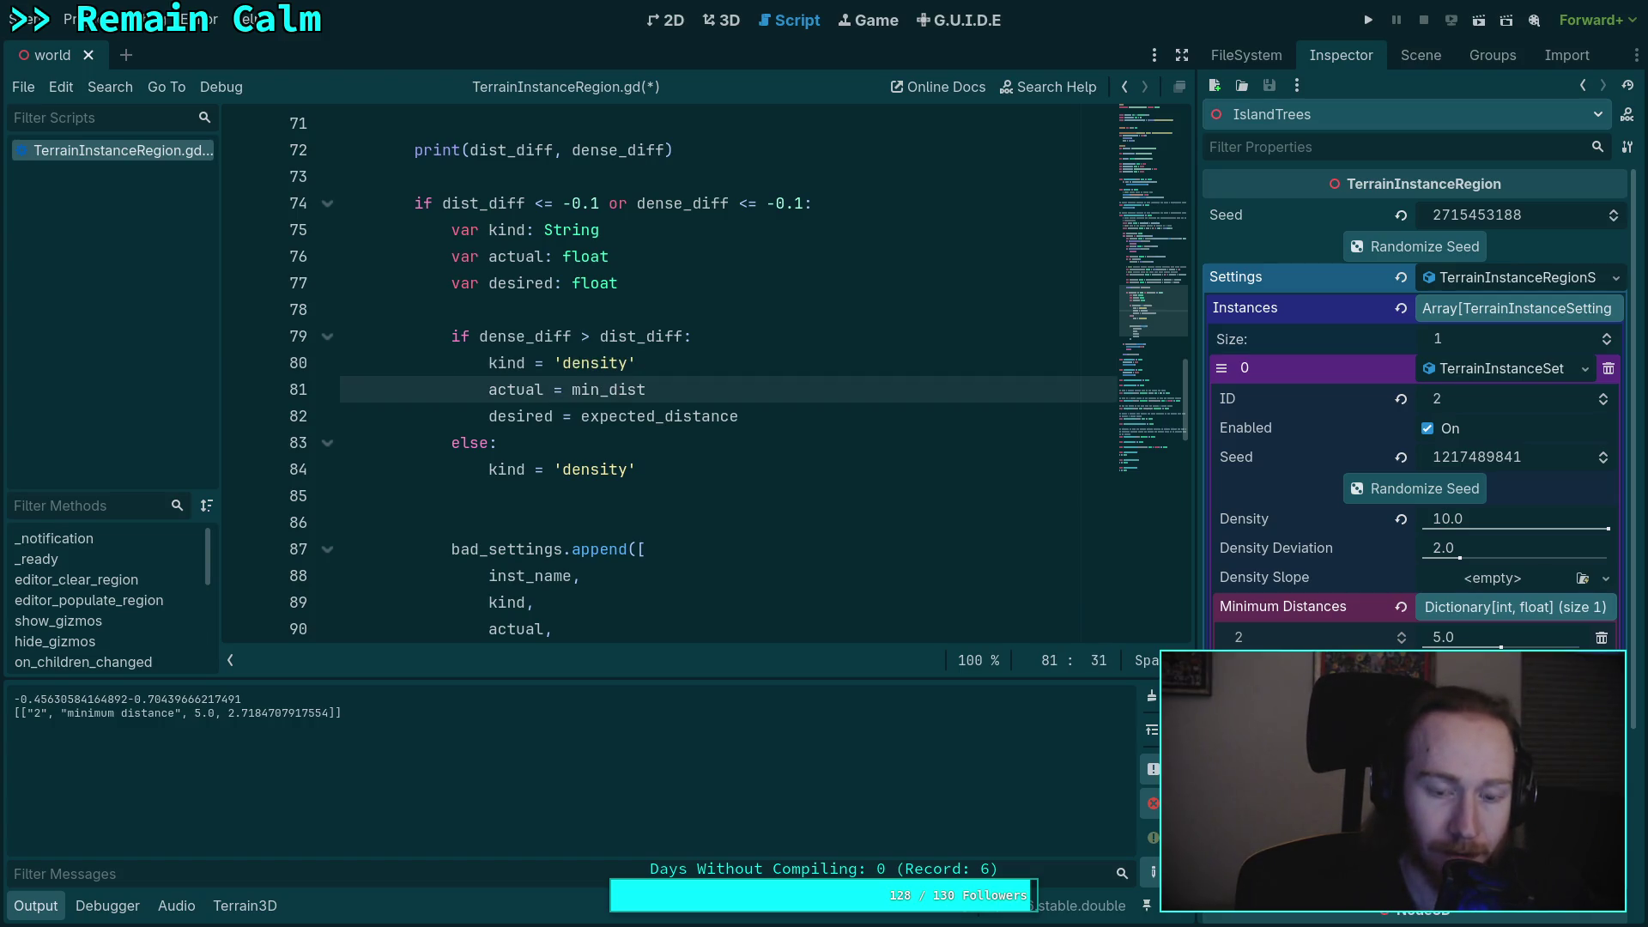
pyautogui.hotkey('alt', 'Down')
pyautogui.hotkey('alt', 'Down')
pyautogui.press('Down')
pyautogui.hotkey('alt', 'Up')
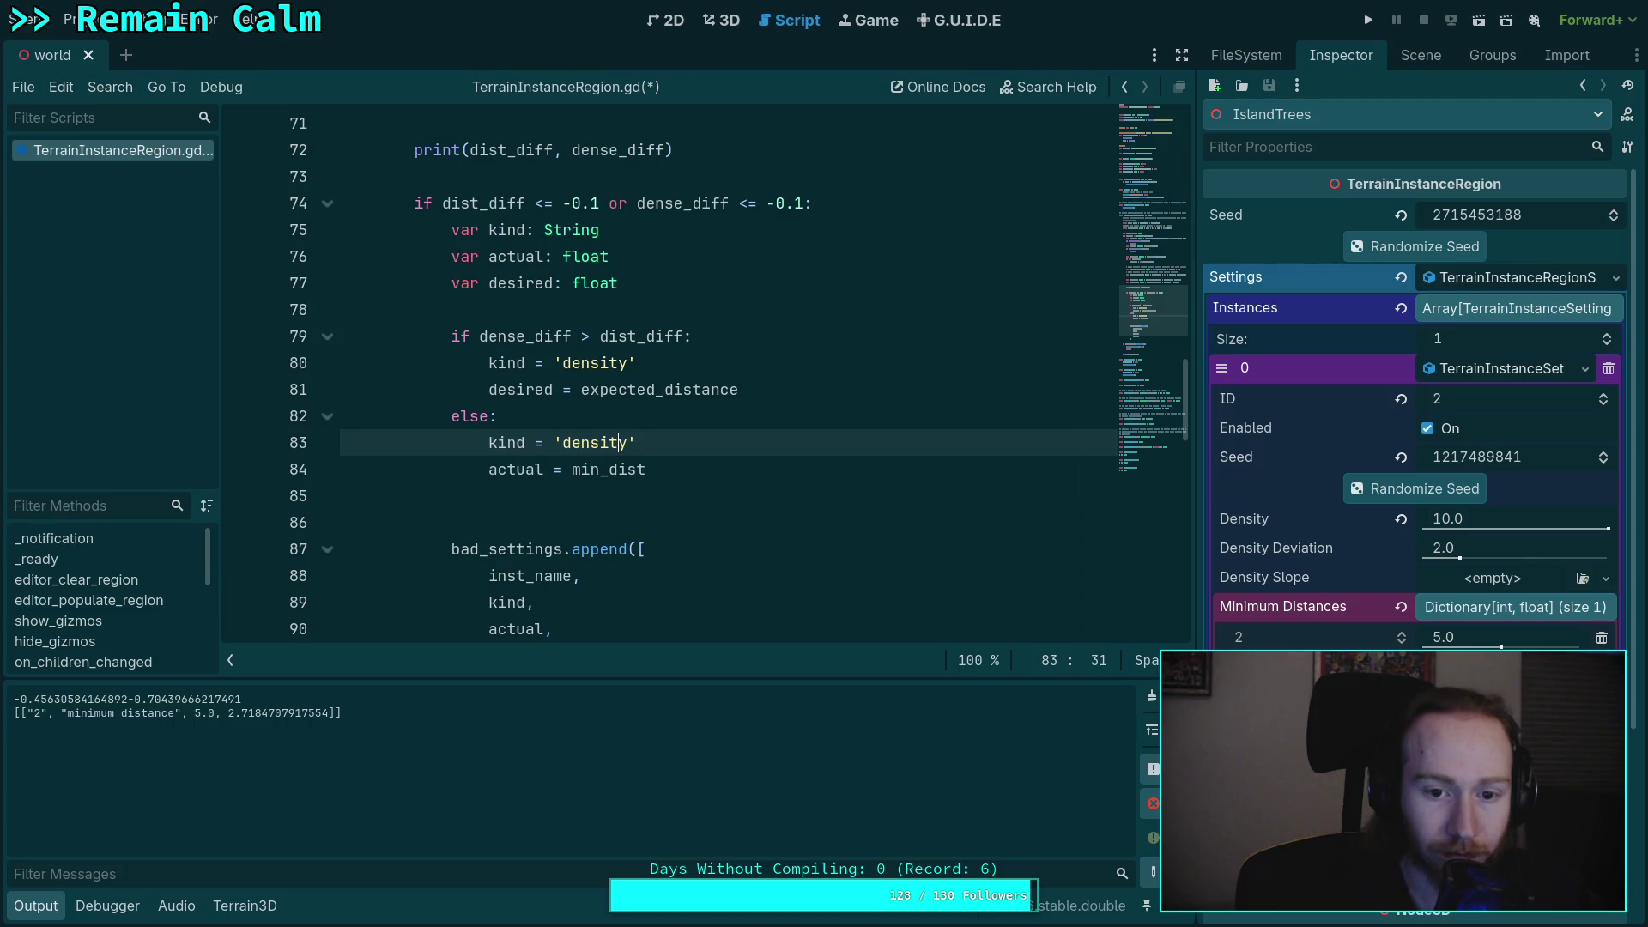
pyautogui.press('BackSpace')
pyautogui.press('BackSpace')
pyautogui.press('BackSpace')
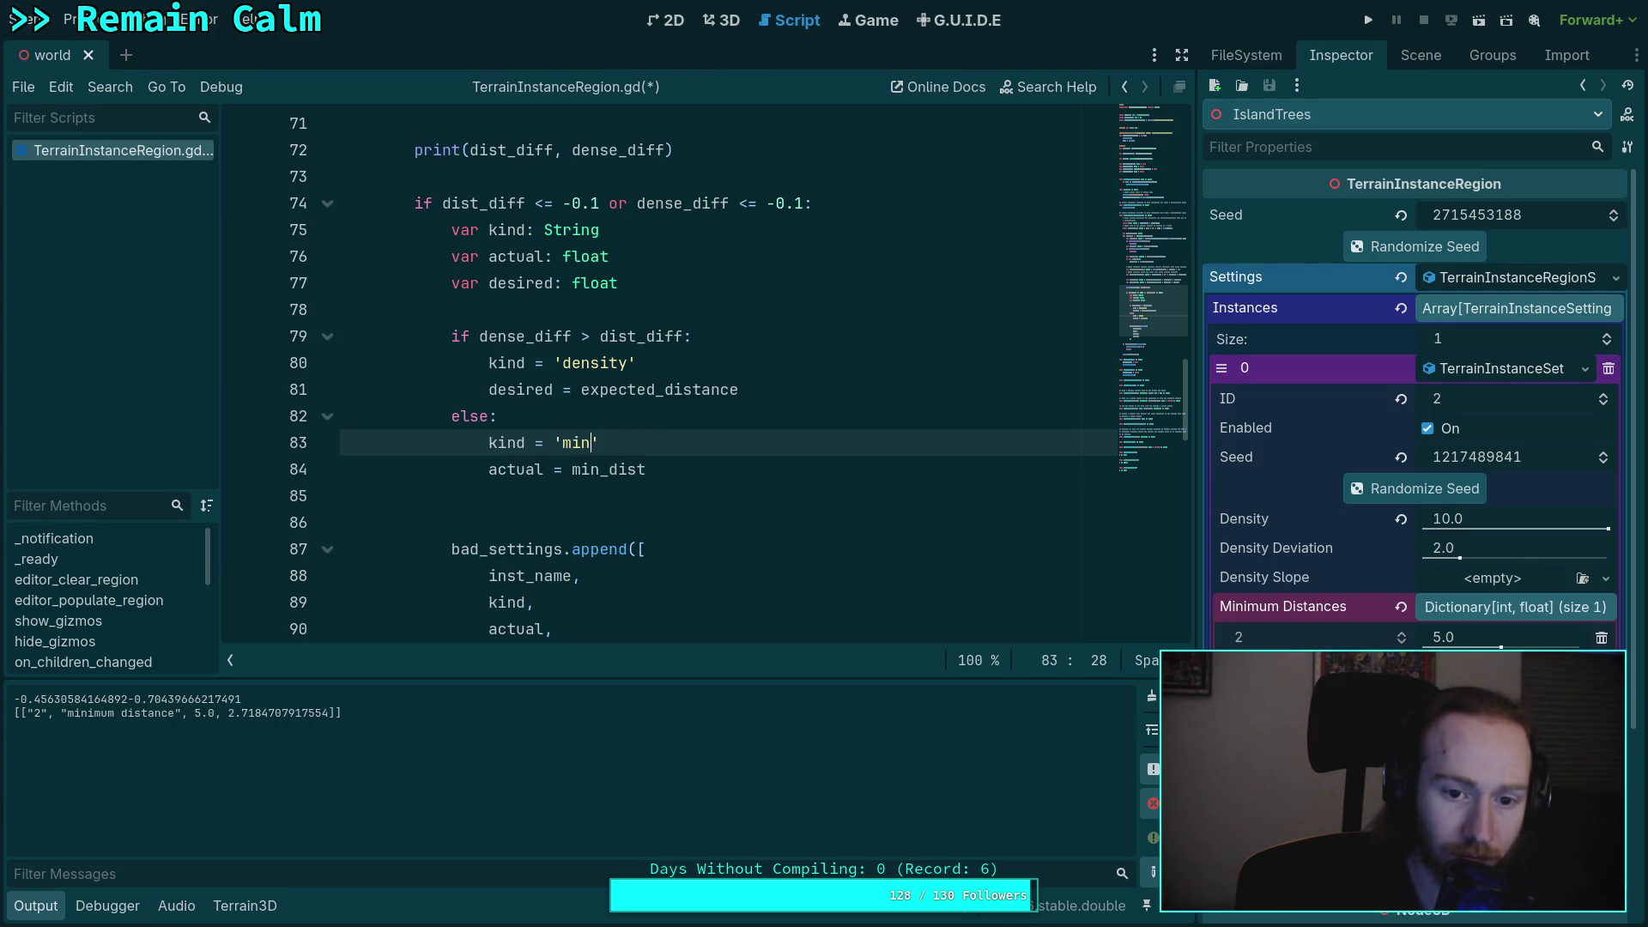
pyautogui.write('ime')
pyautogui.write('distance')
pyautogui.press('Up')
pyautogui.press('Up')
pyautogui.hotkey('alt', 'Down')
pyautogui.hotkey('alt', 'Down')
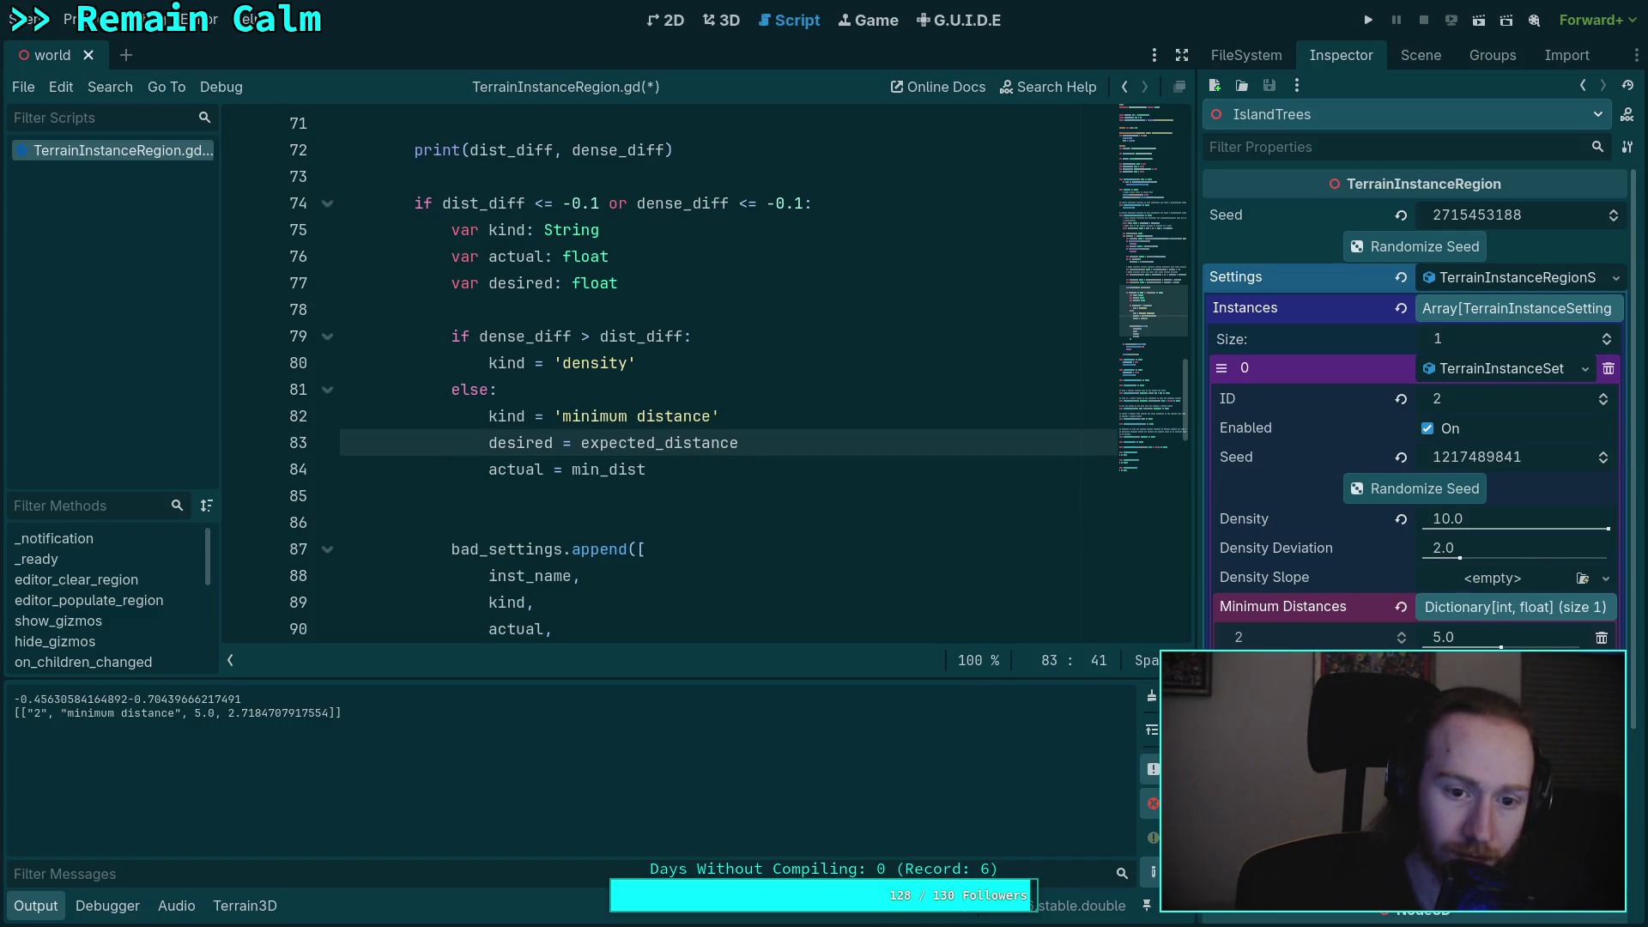
pyautogui.hotkey('alt', 'Down')
# - Add an 'actual' line under the 'density' label in the dense_diff branch
pyautogui.click(699, 362)
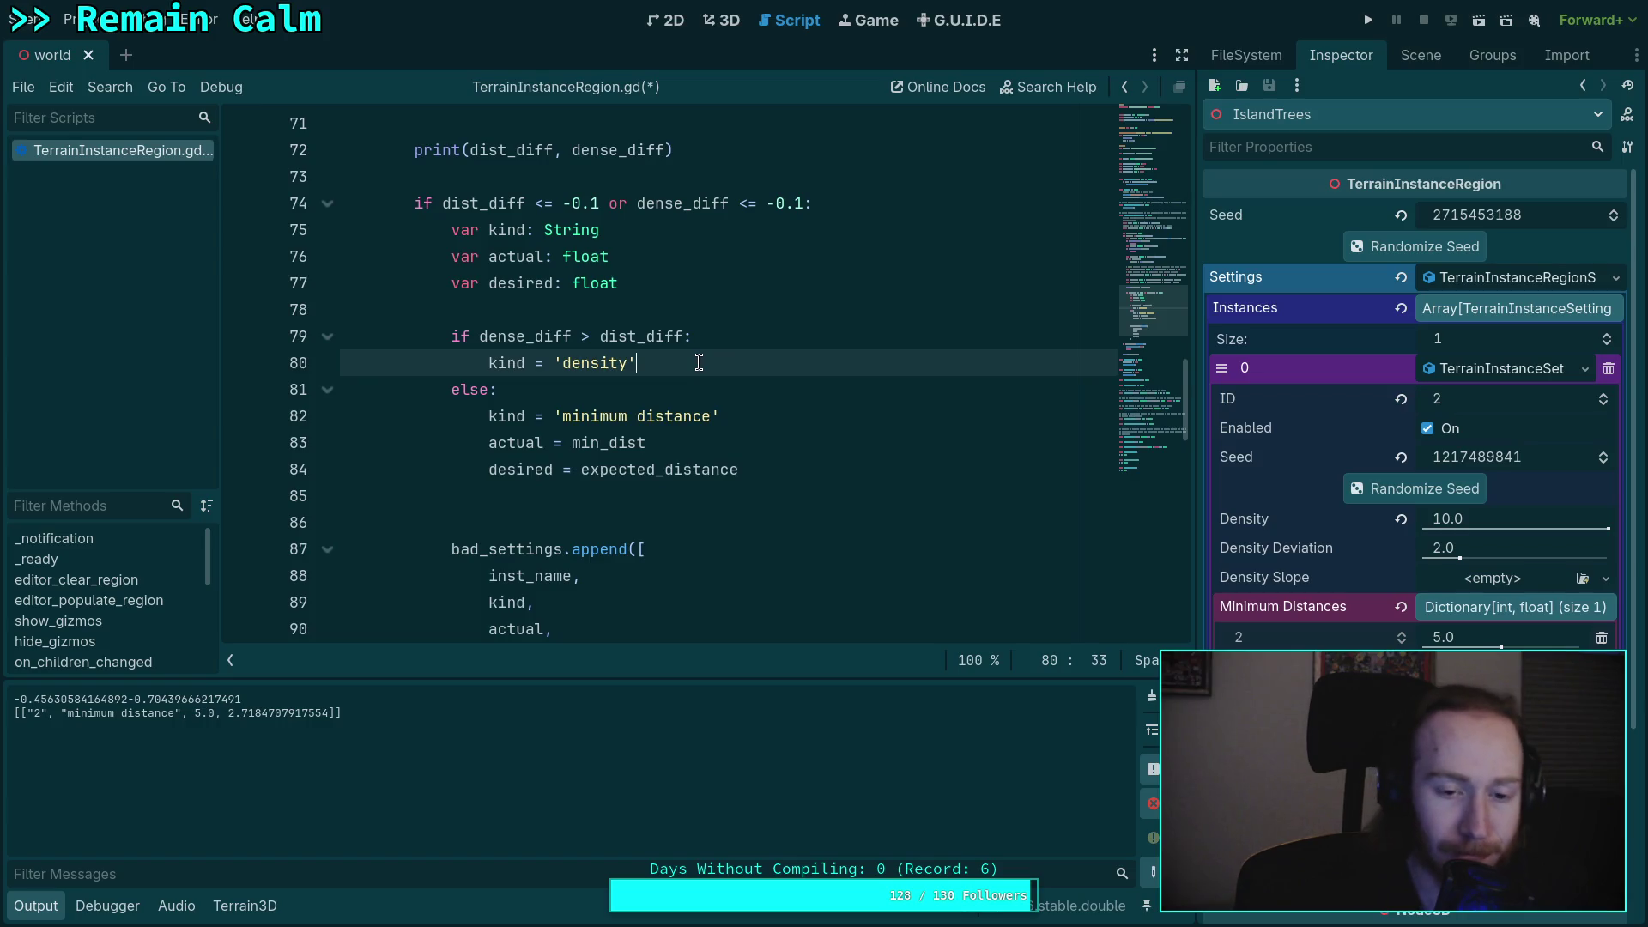
pyautogui.press('Return')
pyautogui.write('actual')
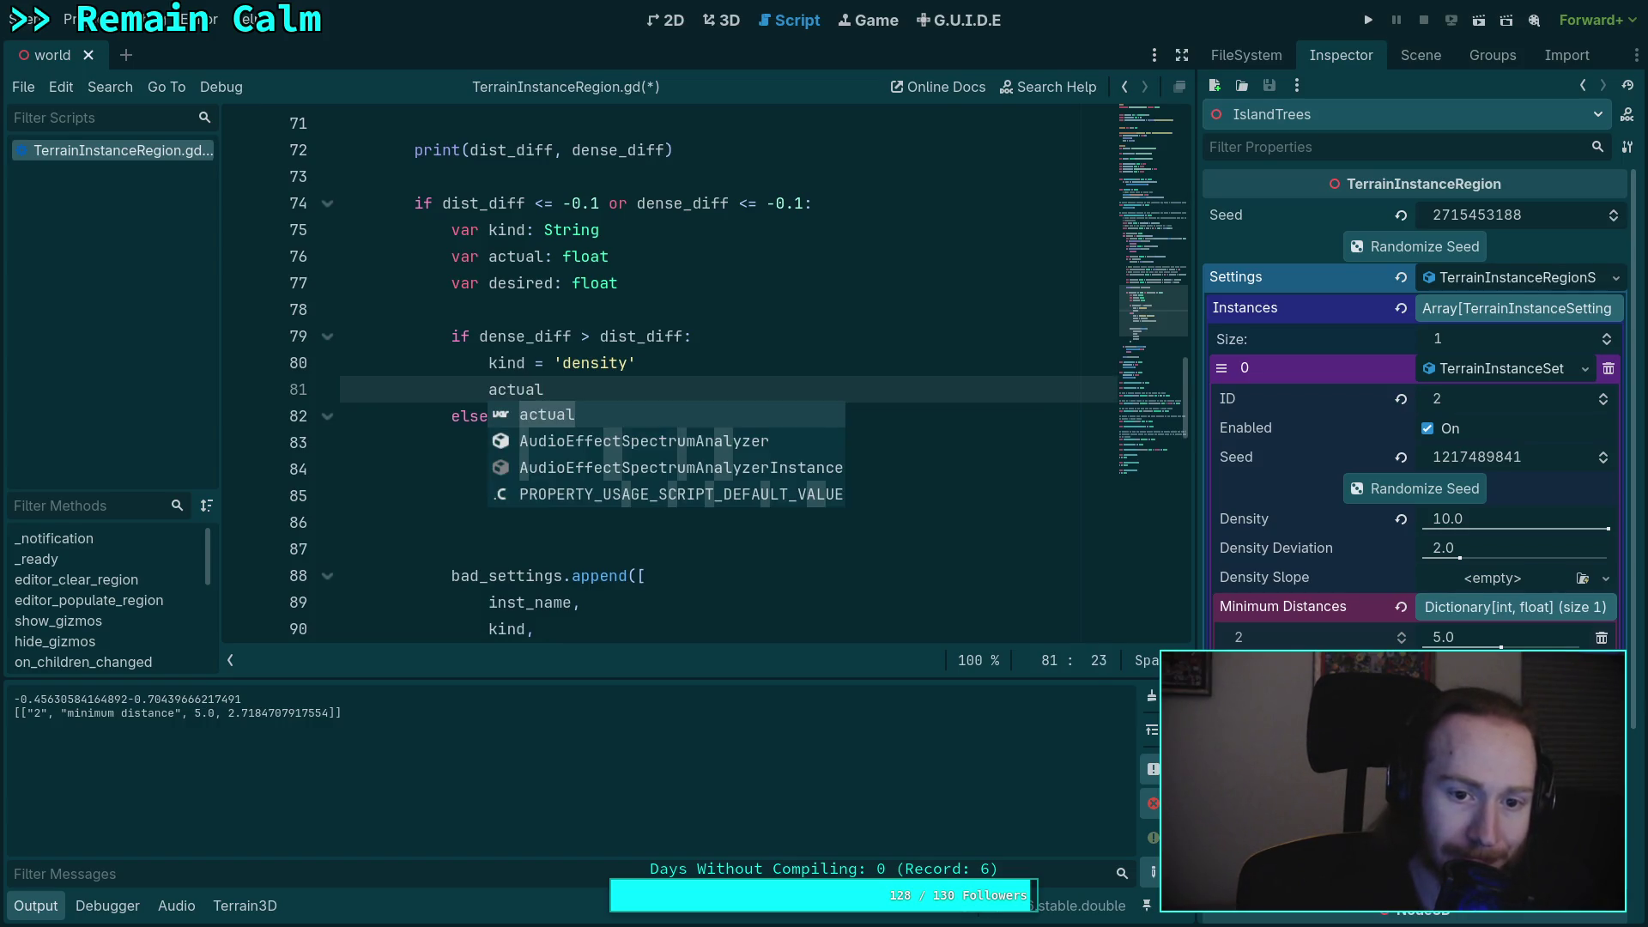
pyautogui.click(599, 283)
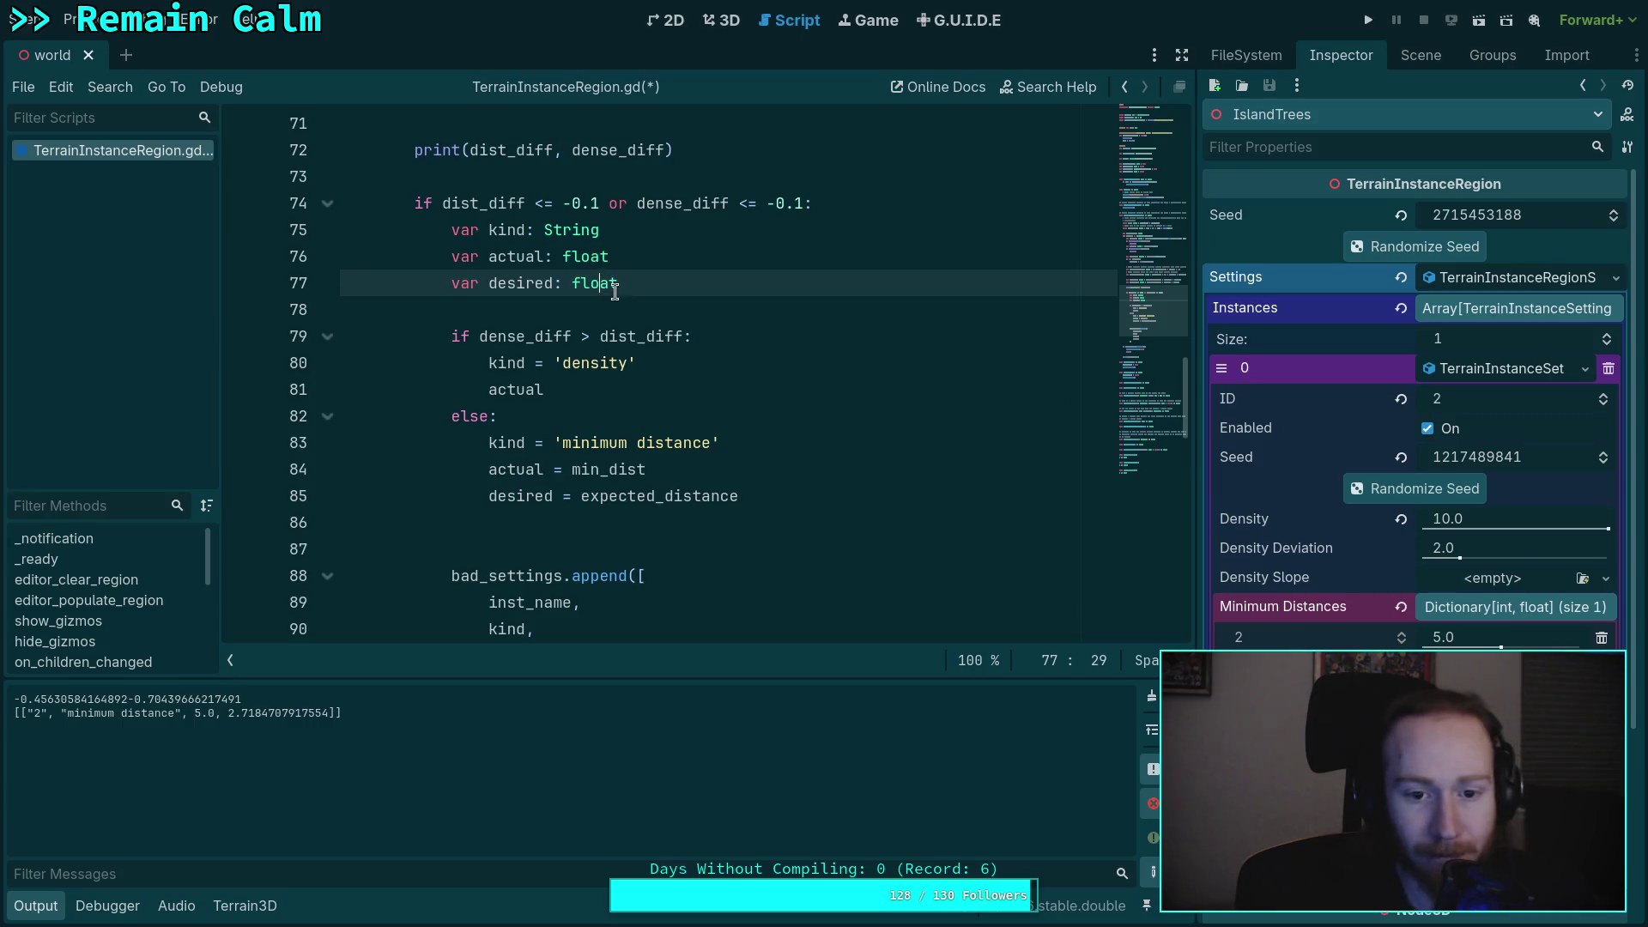
pyautogui.scroll(-2, 671, 360)
pyautogui.scroll(2, 670, 361)
# - Make the dense_diff branch append inst_name, 'density' and density directly, selecting desired for replacement
pyautogui.hotkey('ctrl', 'z')
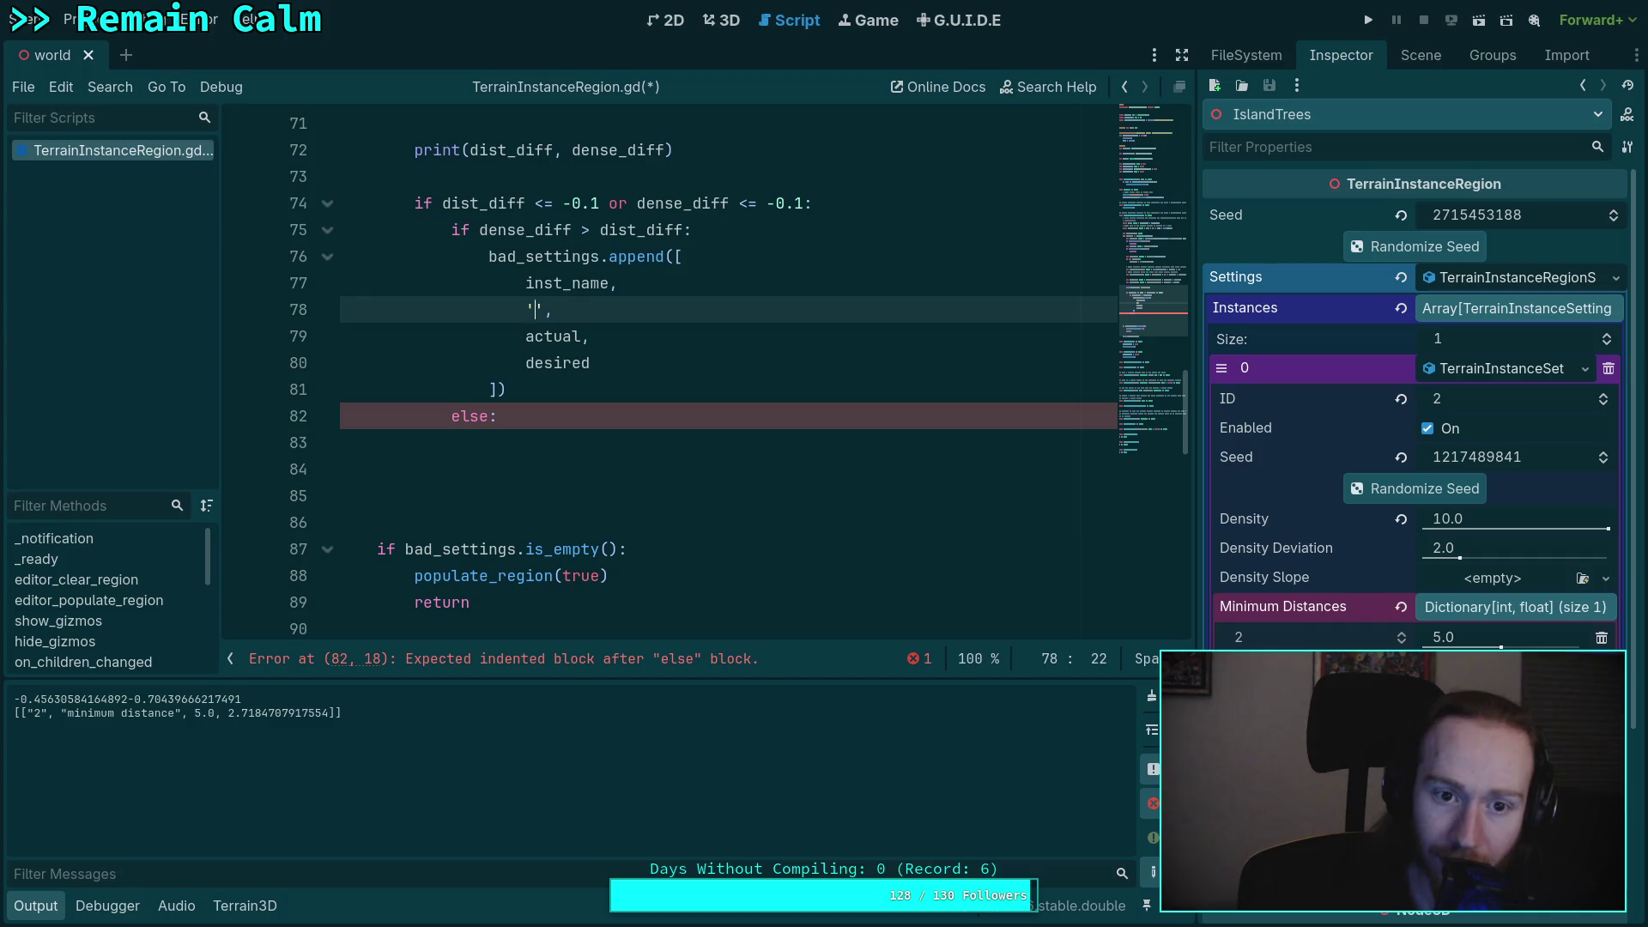
pyautogui.write('density')
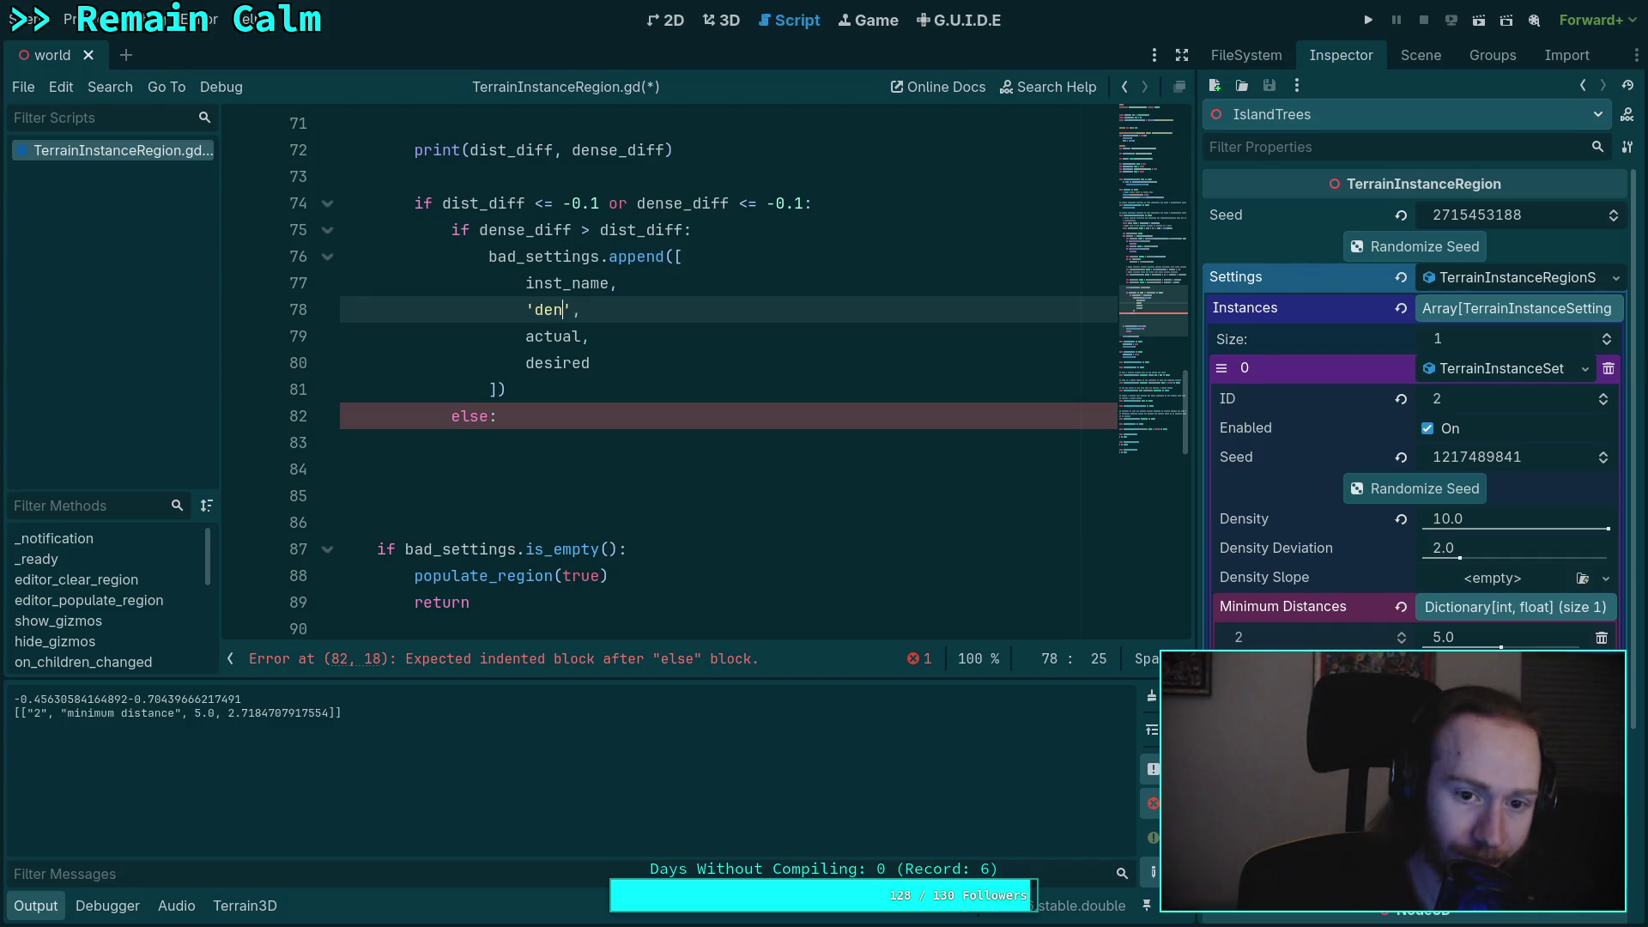
pyautogui.click(538, 338)
pyautogui.doubleClick(538, 337)
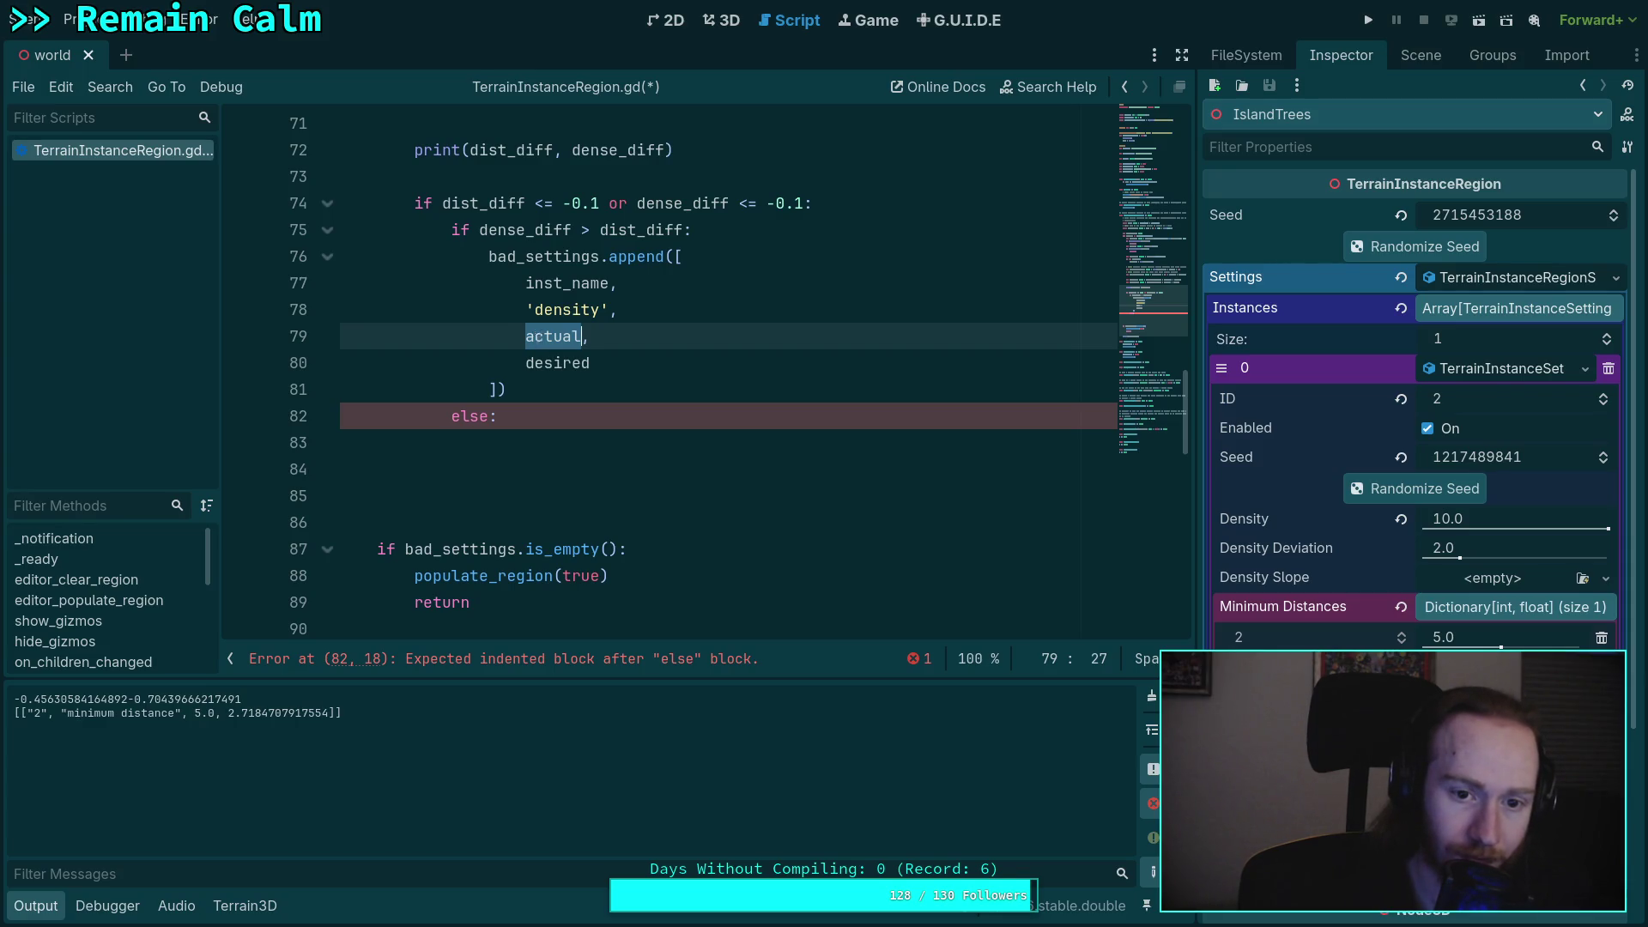
pyautogui.write('den,')
pyautogui.press('Down')
pyautogui.press('Return')
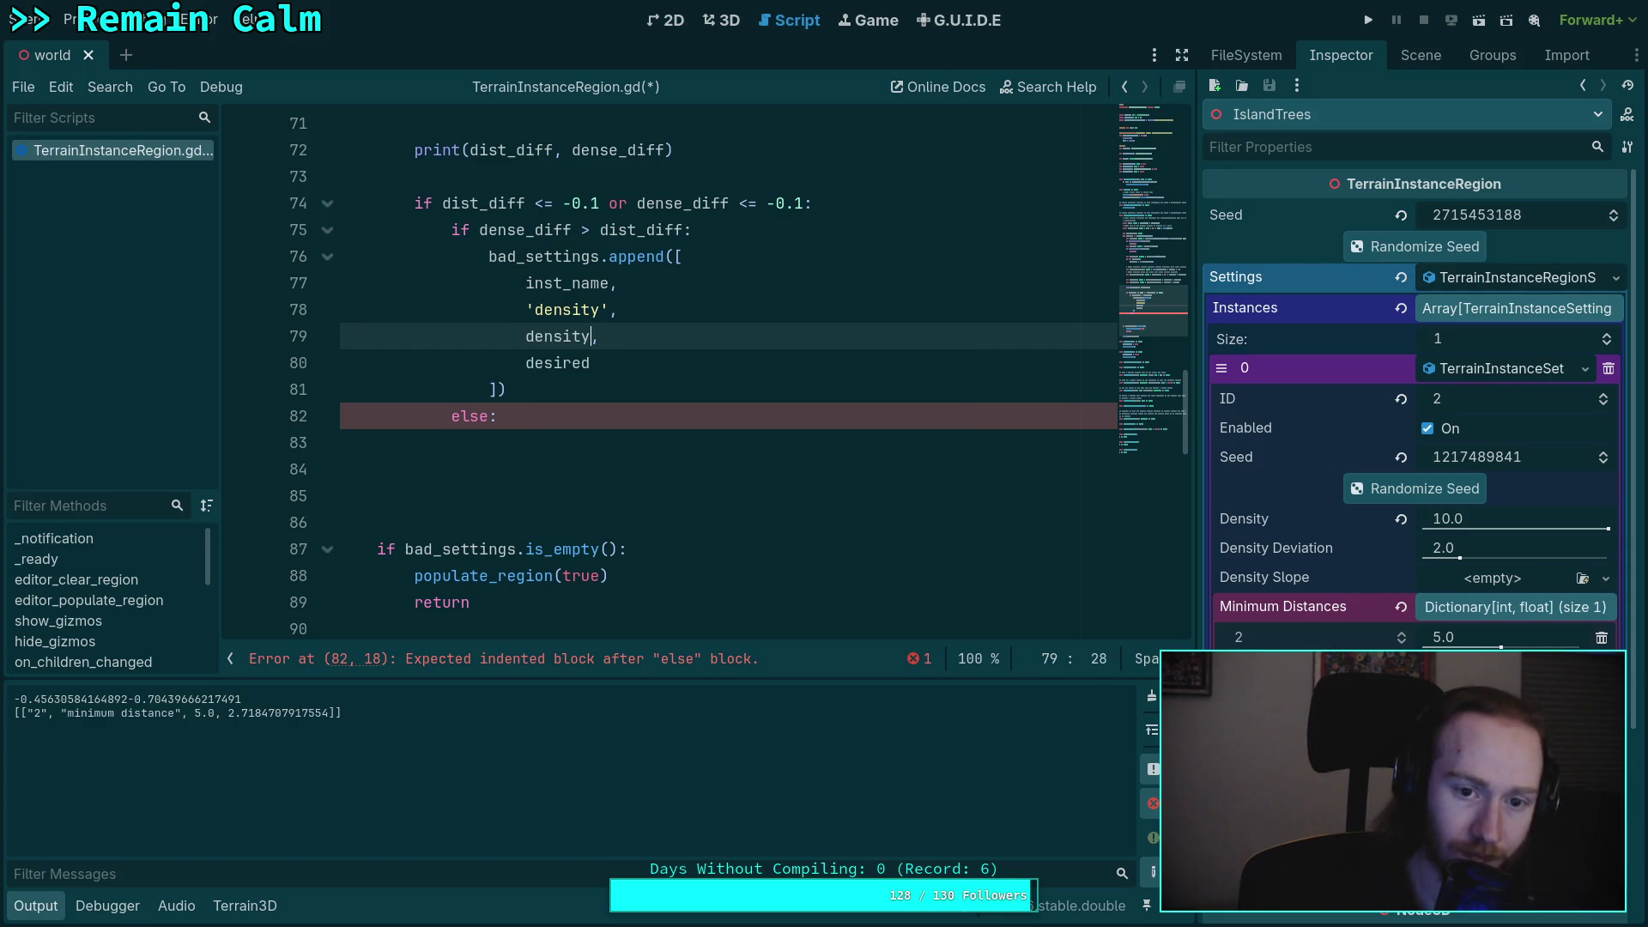
pyautogui.doubleClick(540, 360)
# - Replace desired with expected_density and begin a bad_settings.append([ call in the else branch
pyautogui.write('ex')
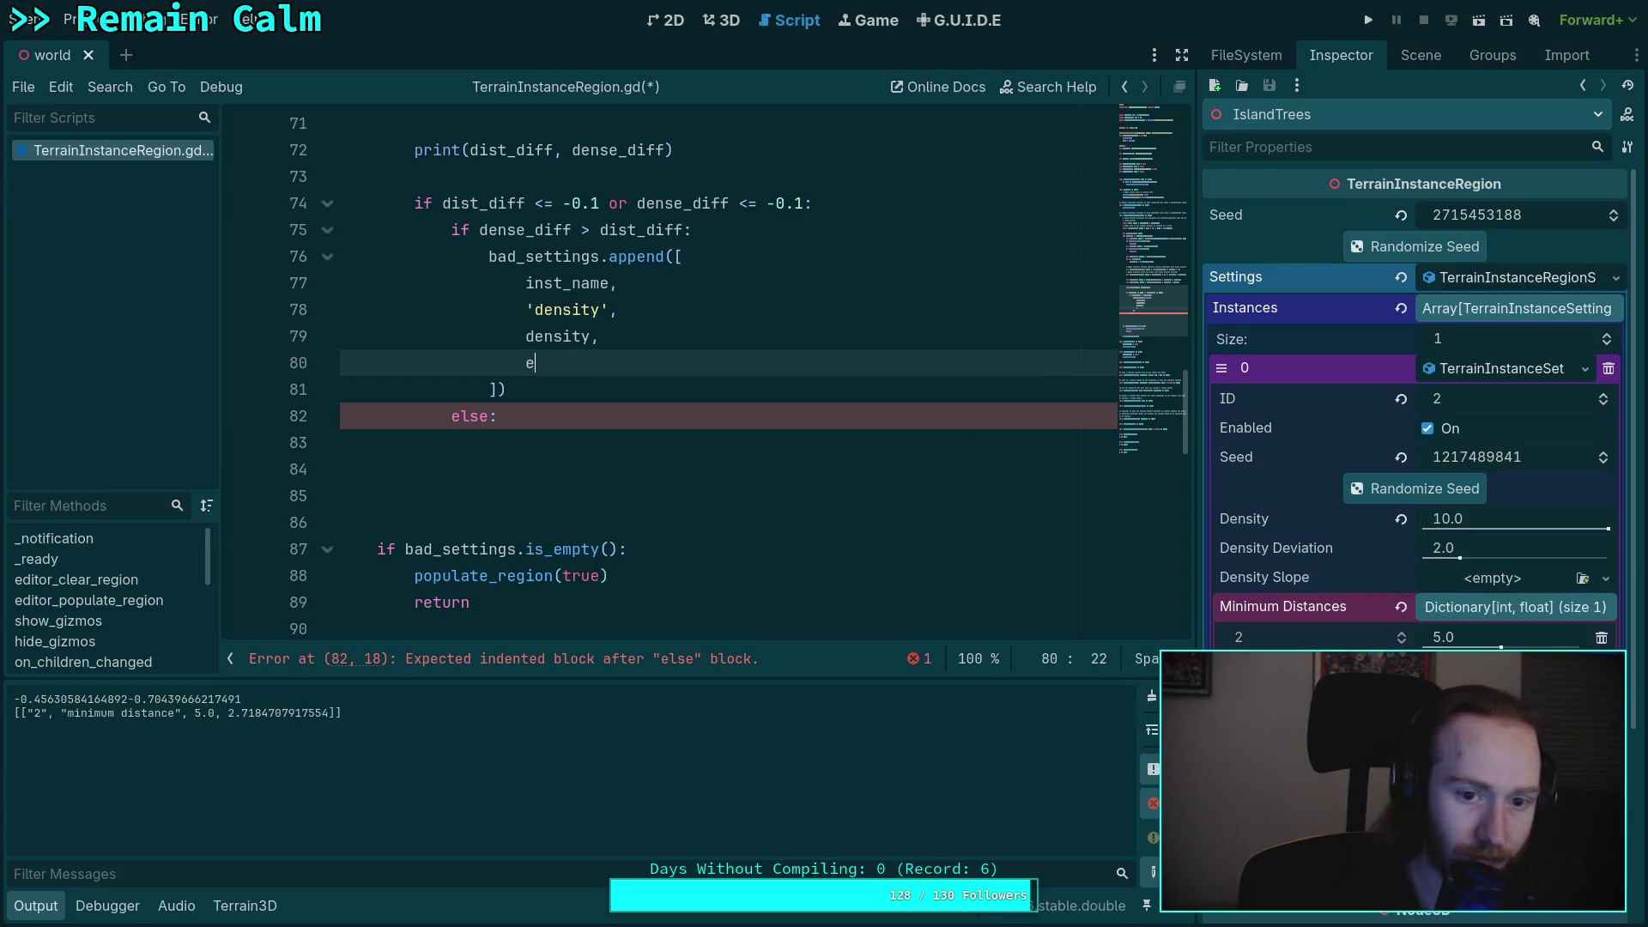
pyautogui.press('Return')
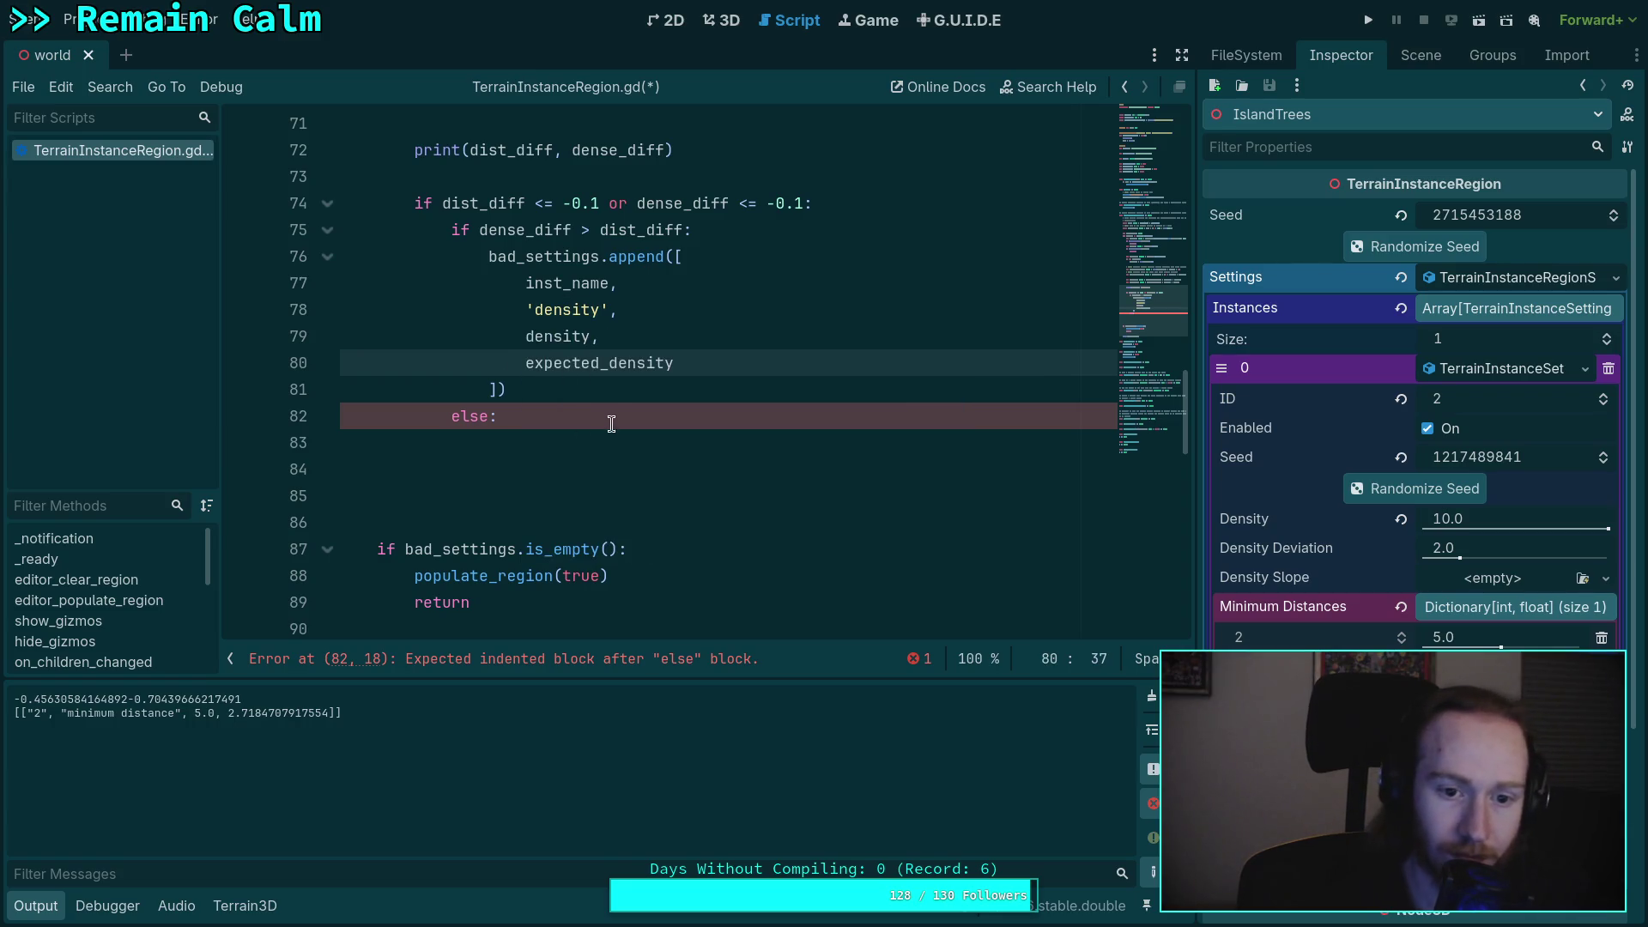
pyautogui.click(617, 431)
pyautogui.write('bad_s')
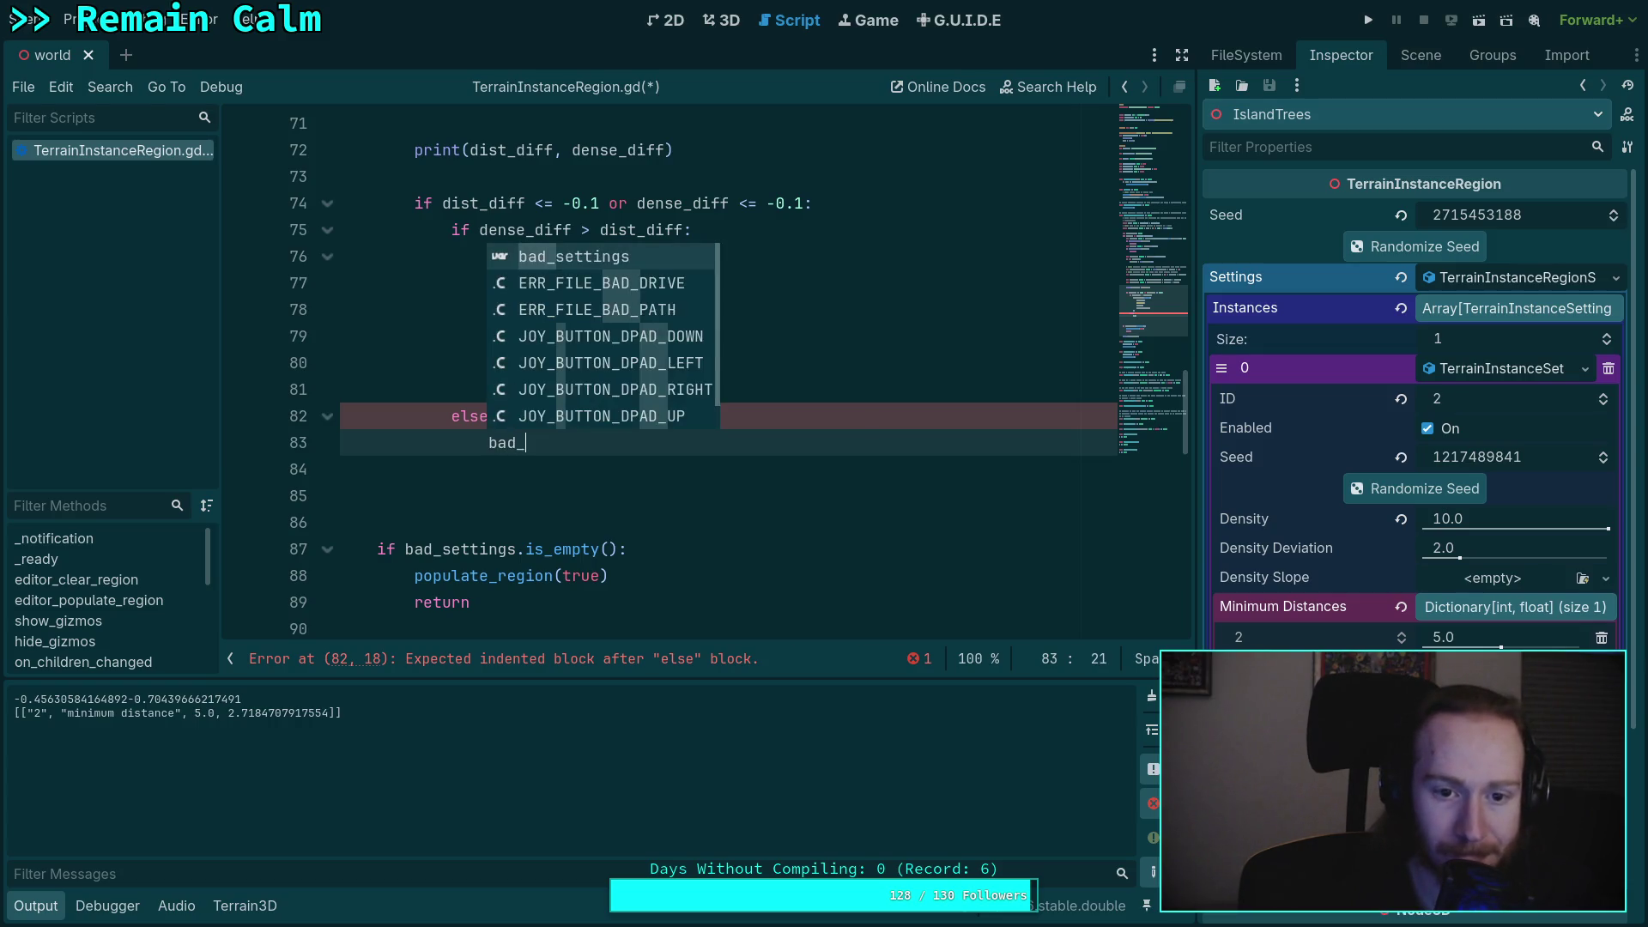
pyautogui.press('Return')
pyautogui.write('.append(')
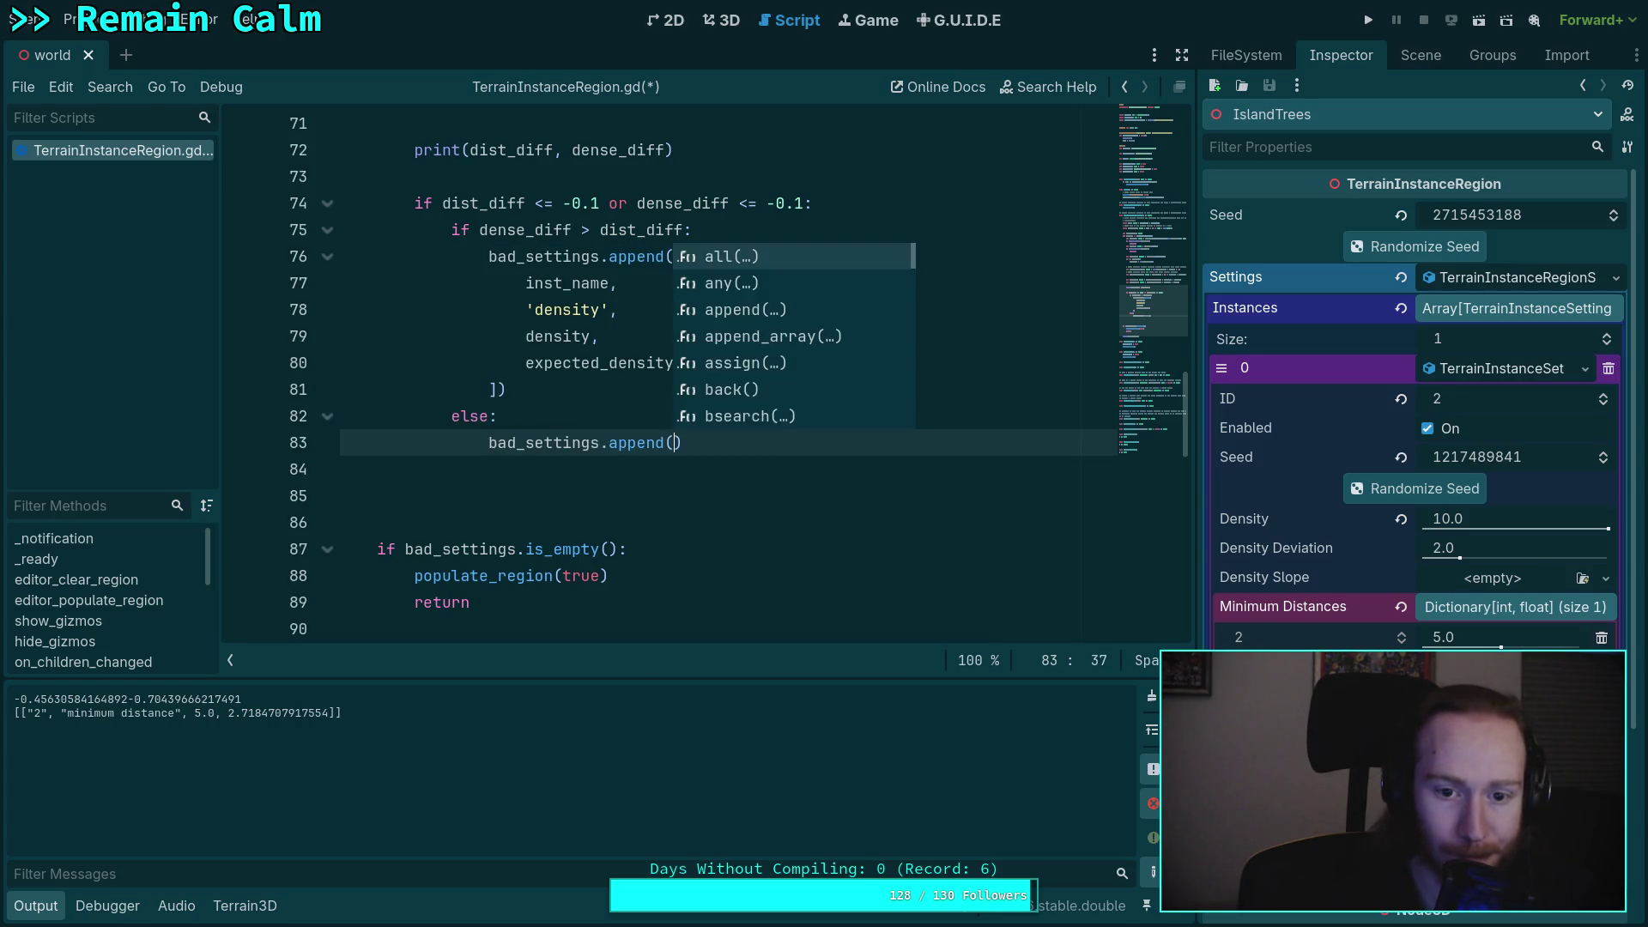
pyautogui.press('Return')
pyautogui.write('[')
pyautogui.press('Return')
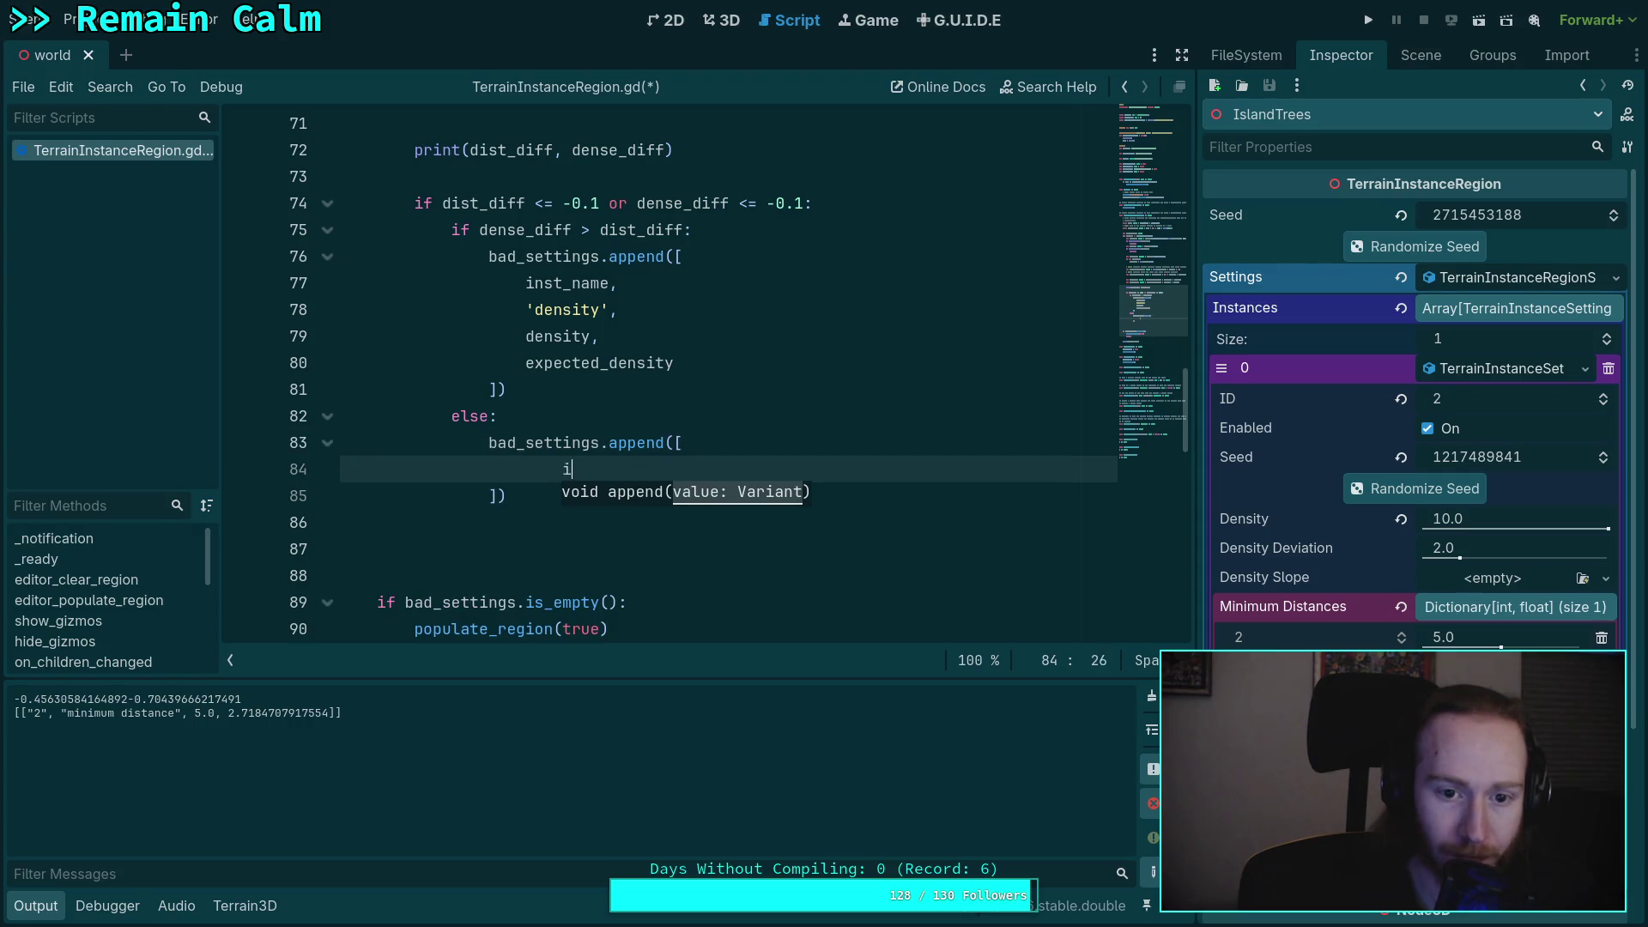
pyautogui.press('BackSpace')
# - Fill the else list with inst_name, 'minimum distance', min_dist and expected_distance
pyautogui.write('inst_na')
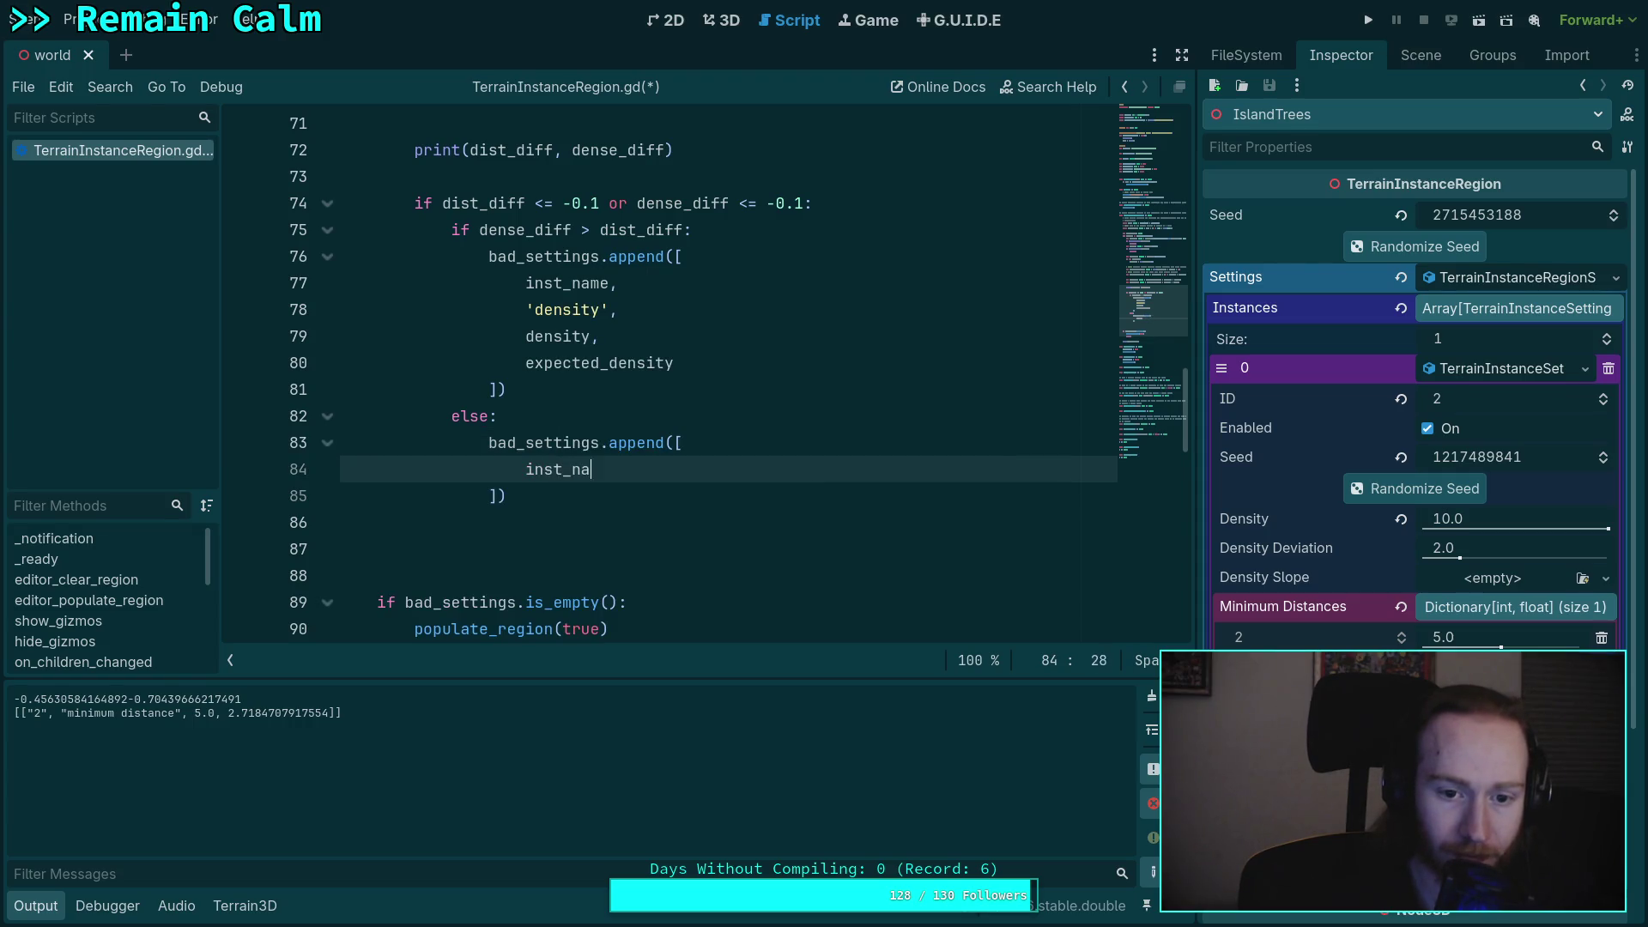
pyautogui.write('me,')
pyautogui.press('Return')
pyautogui.write("'m")
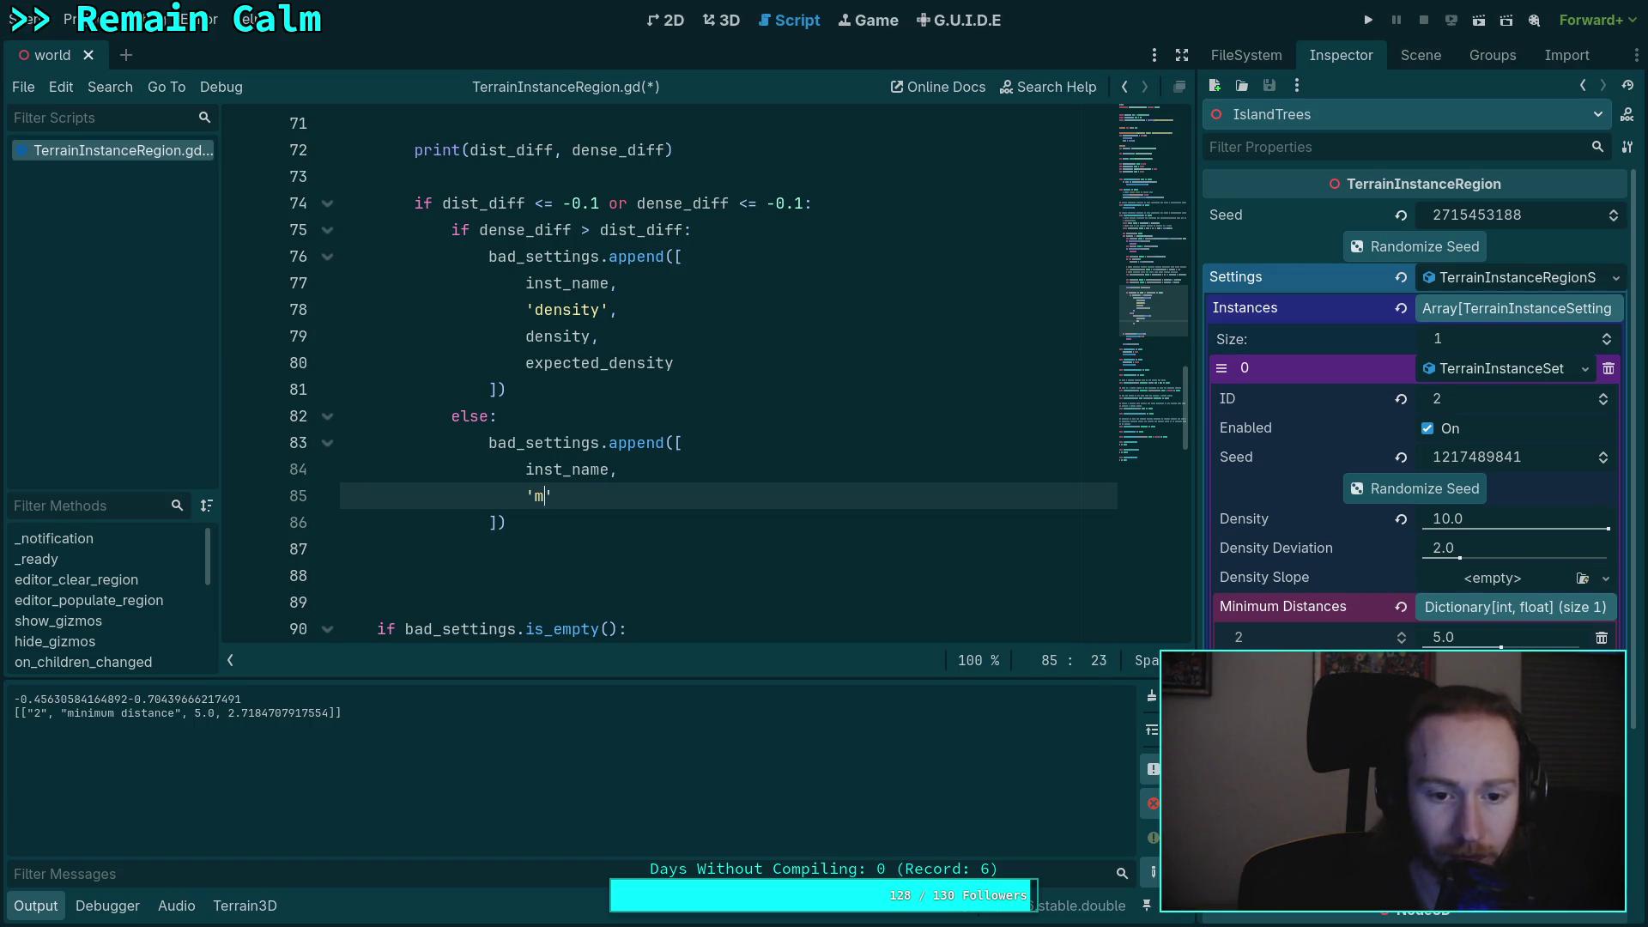
pyautogui.write('im')
pyautogui.write('n')
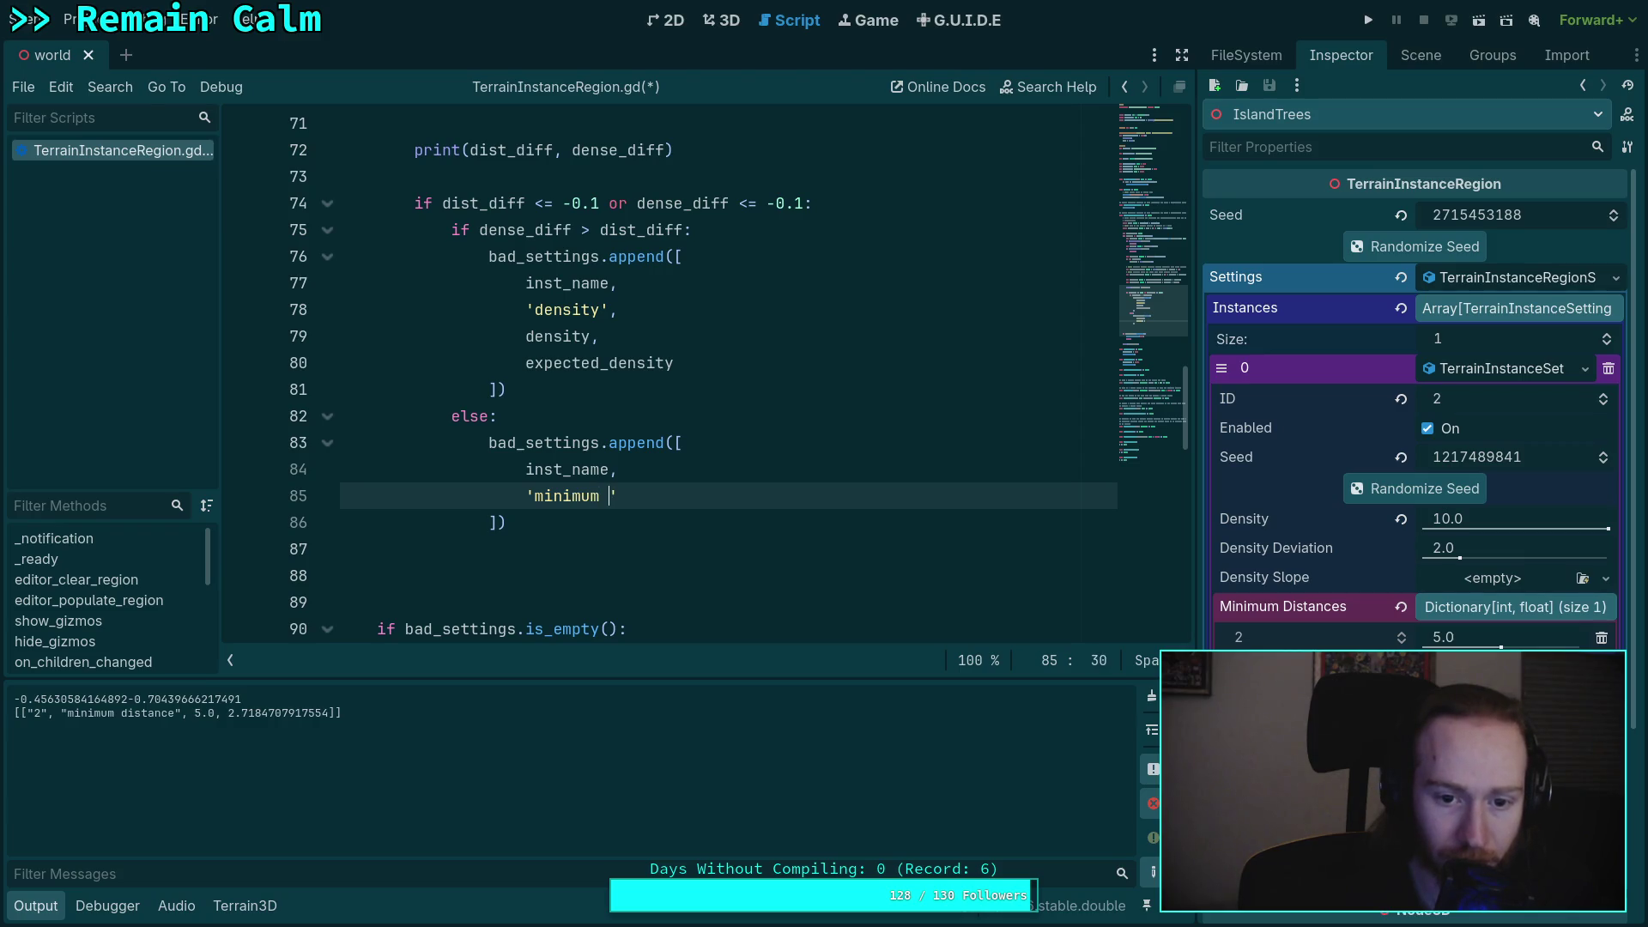
pyautogui.write('distance')
pyautogui.write(',')
pyautogui.press('Return')
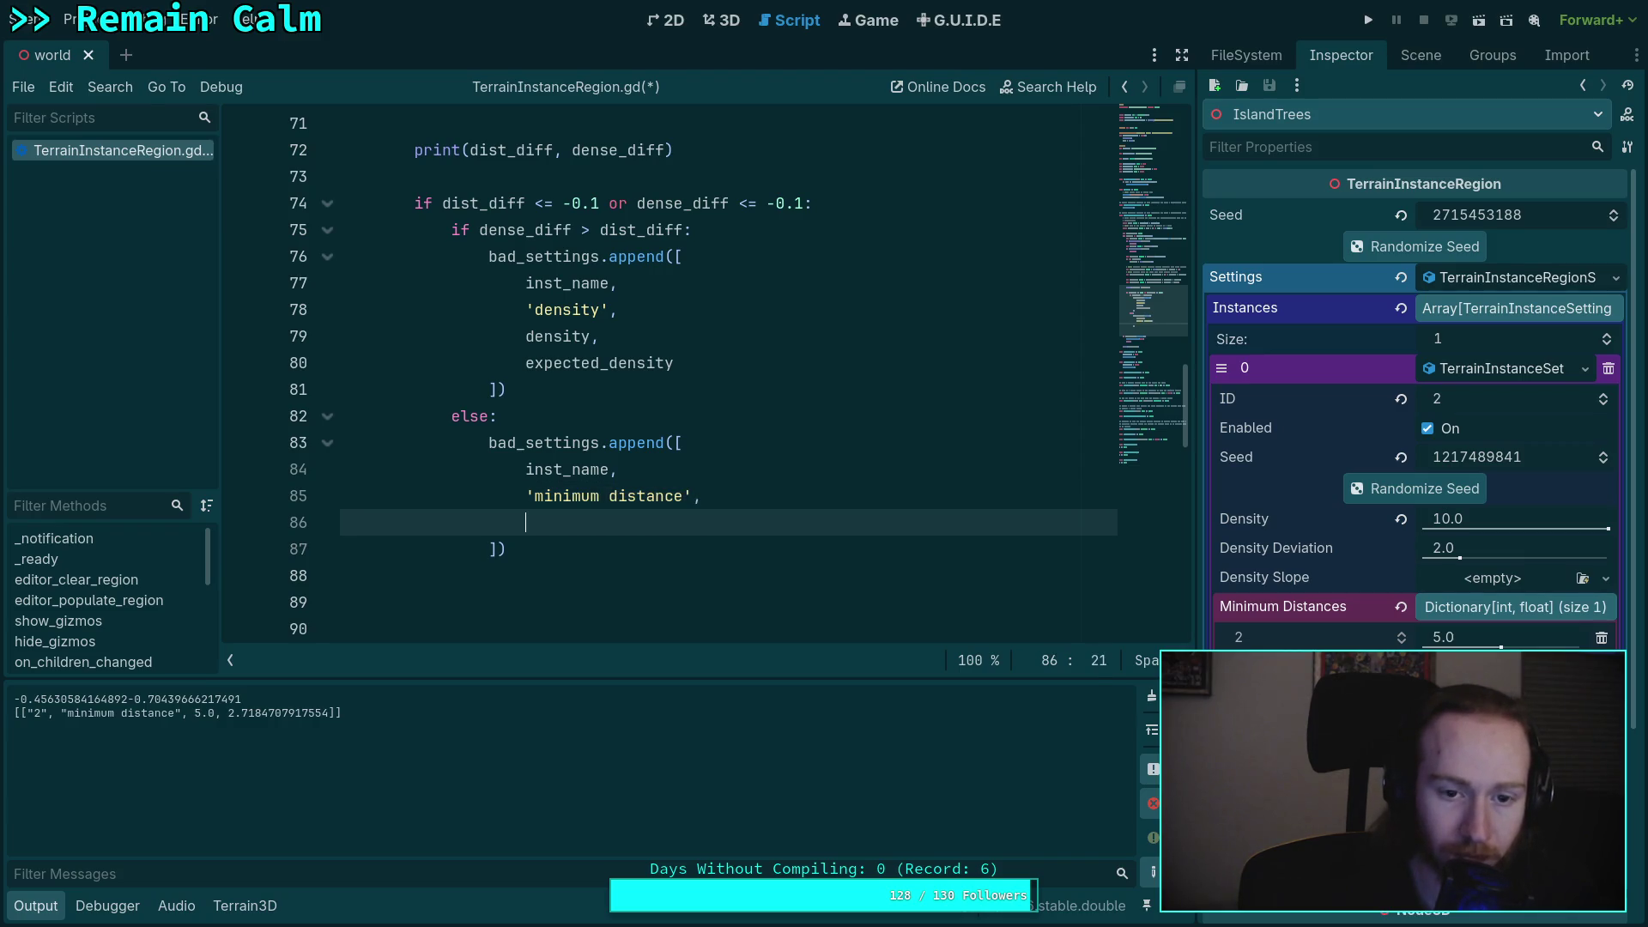
pyautogui.write('min_dist,add_vertex(e')
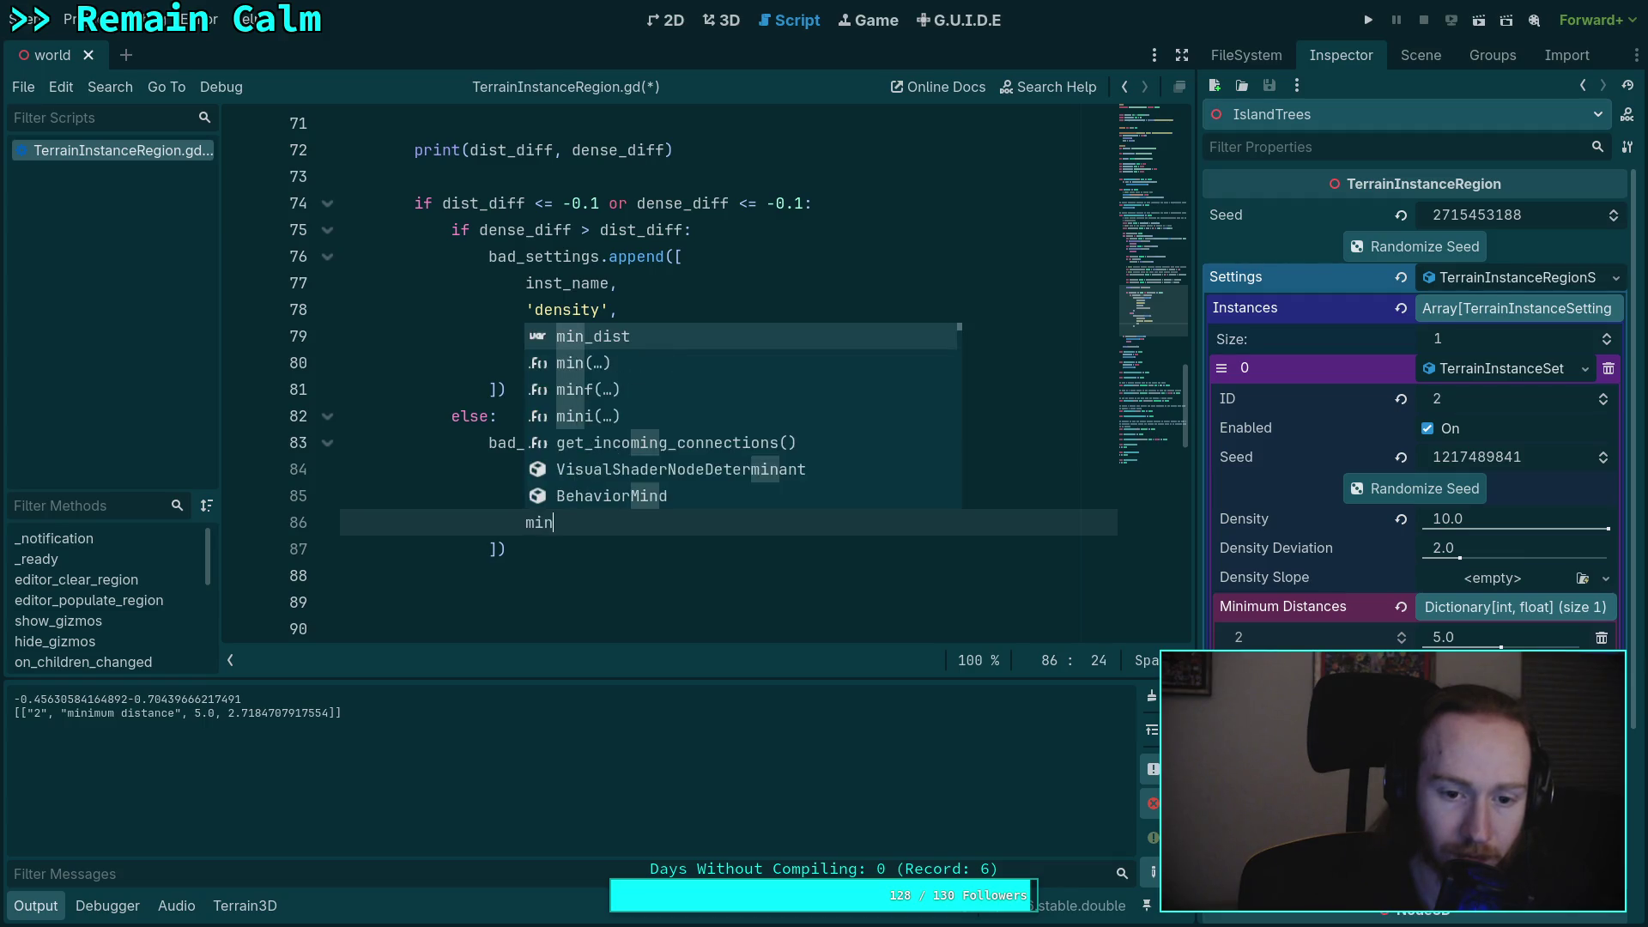
pyautogui.press('BackSpace')
pyautogui.press('BackSpace')
pyautogui.press('BackSpace')
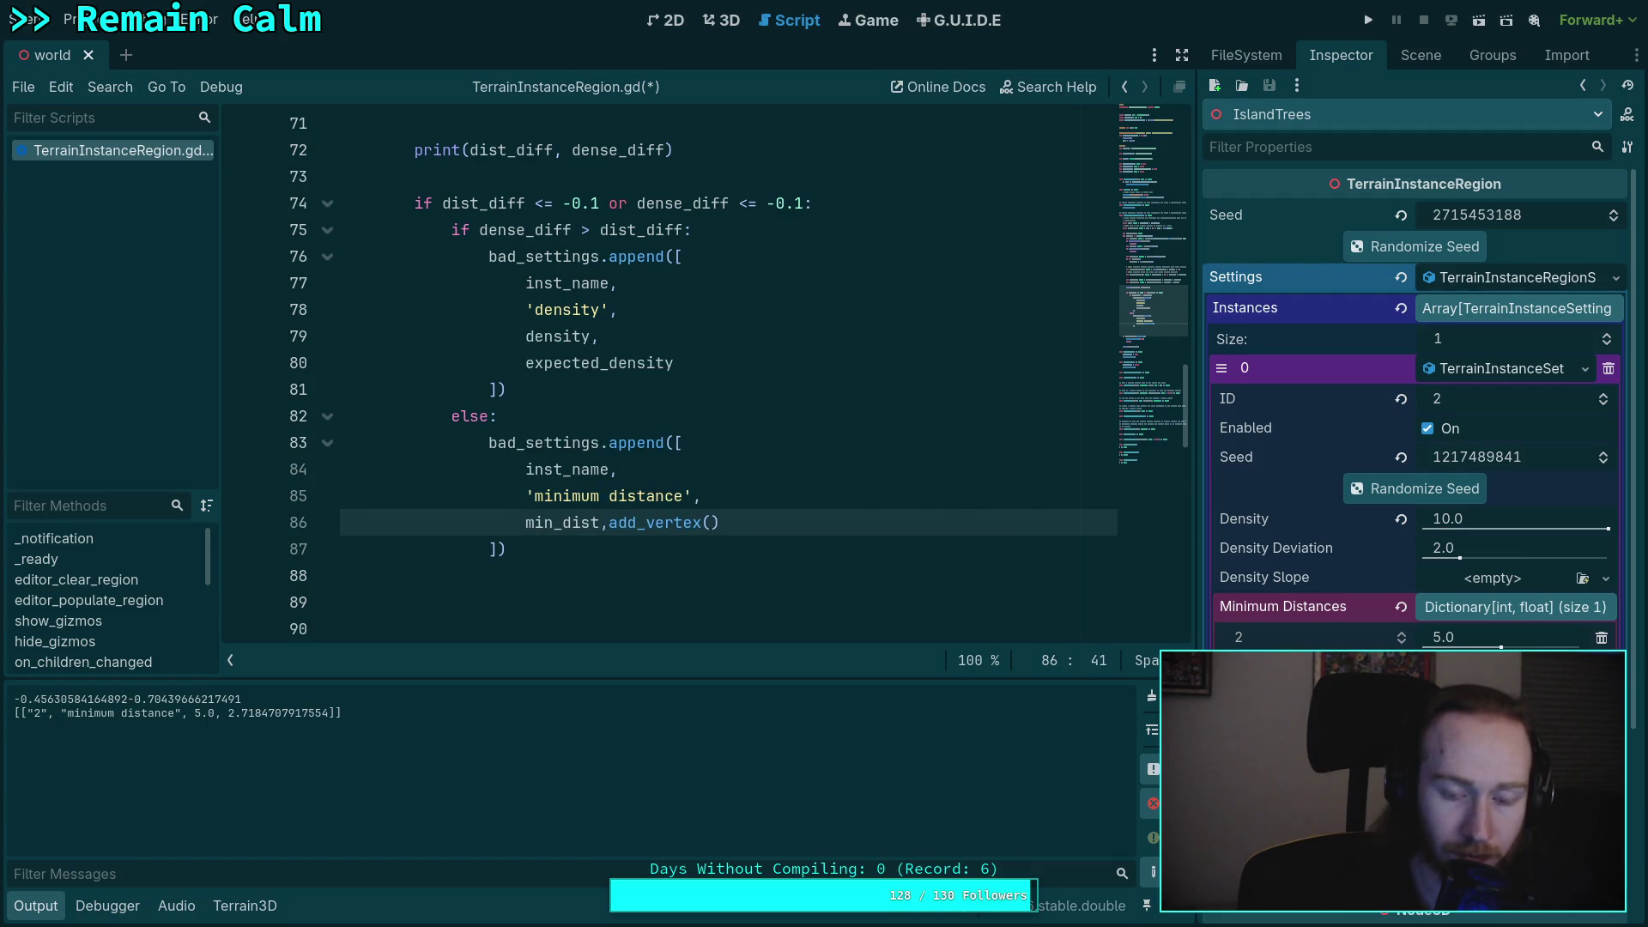
pyautogui.press('Return')
pyautogui.write('exp')
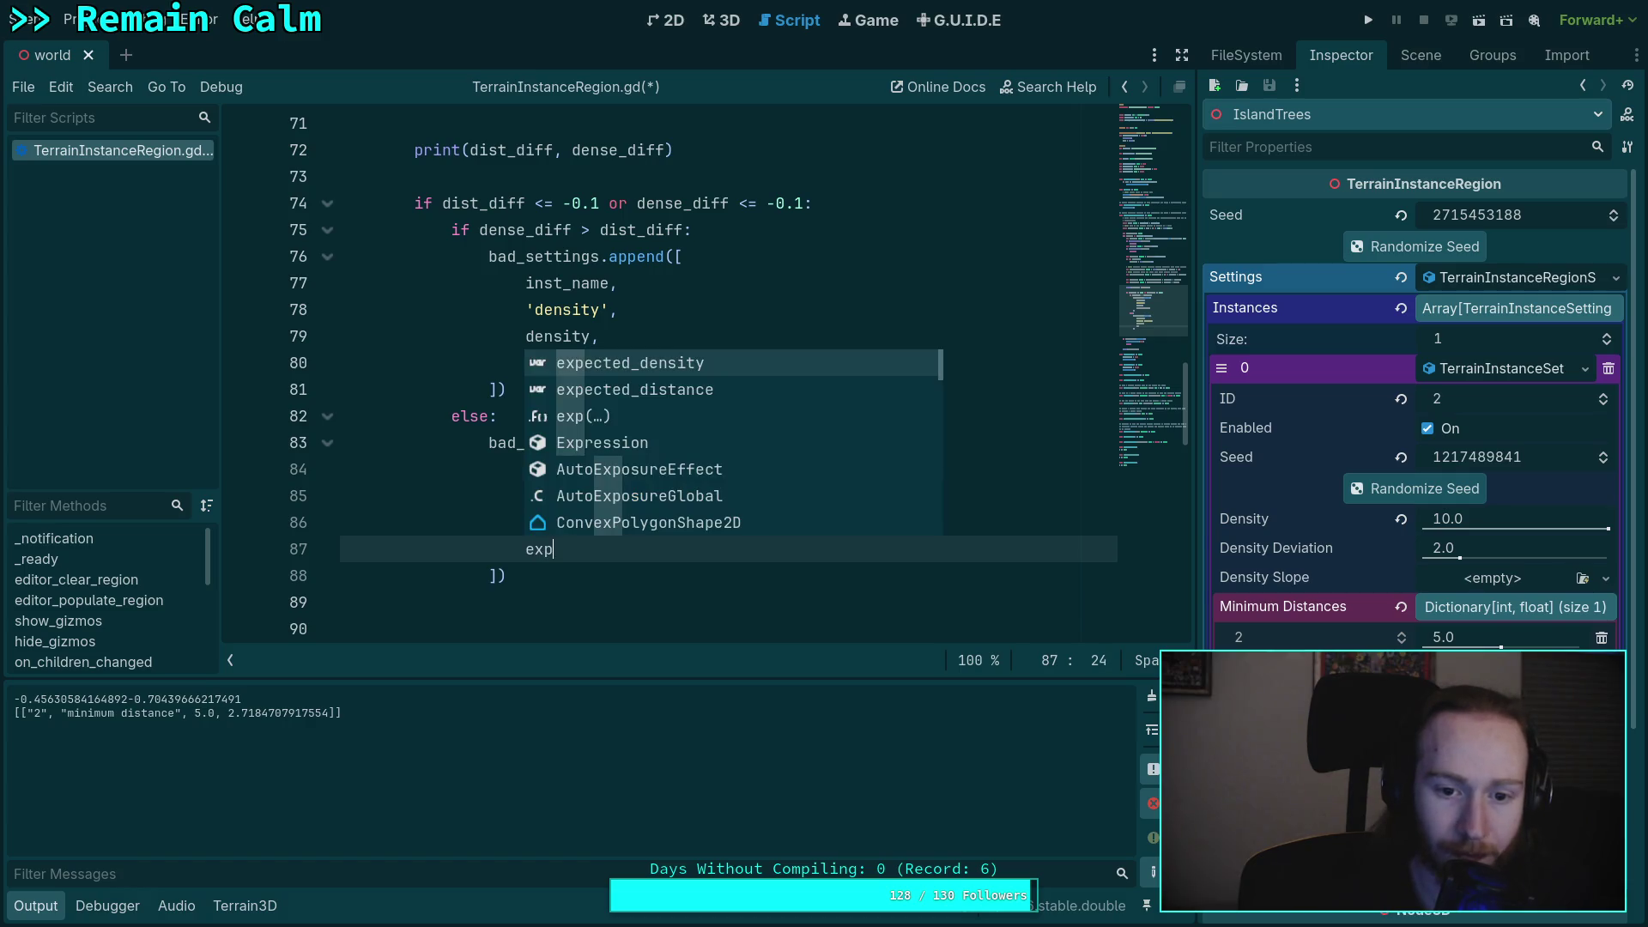
pyautogui.press('Down')
pyautogui.press('Return')
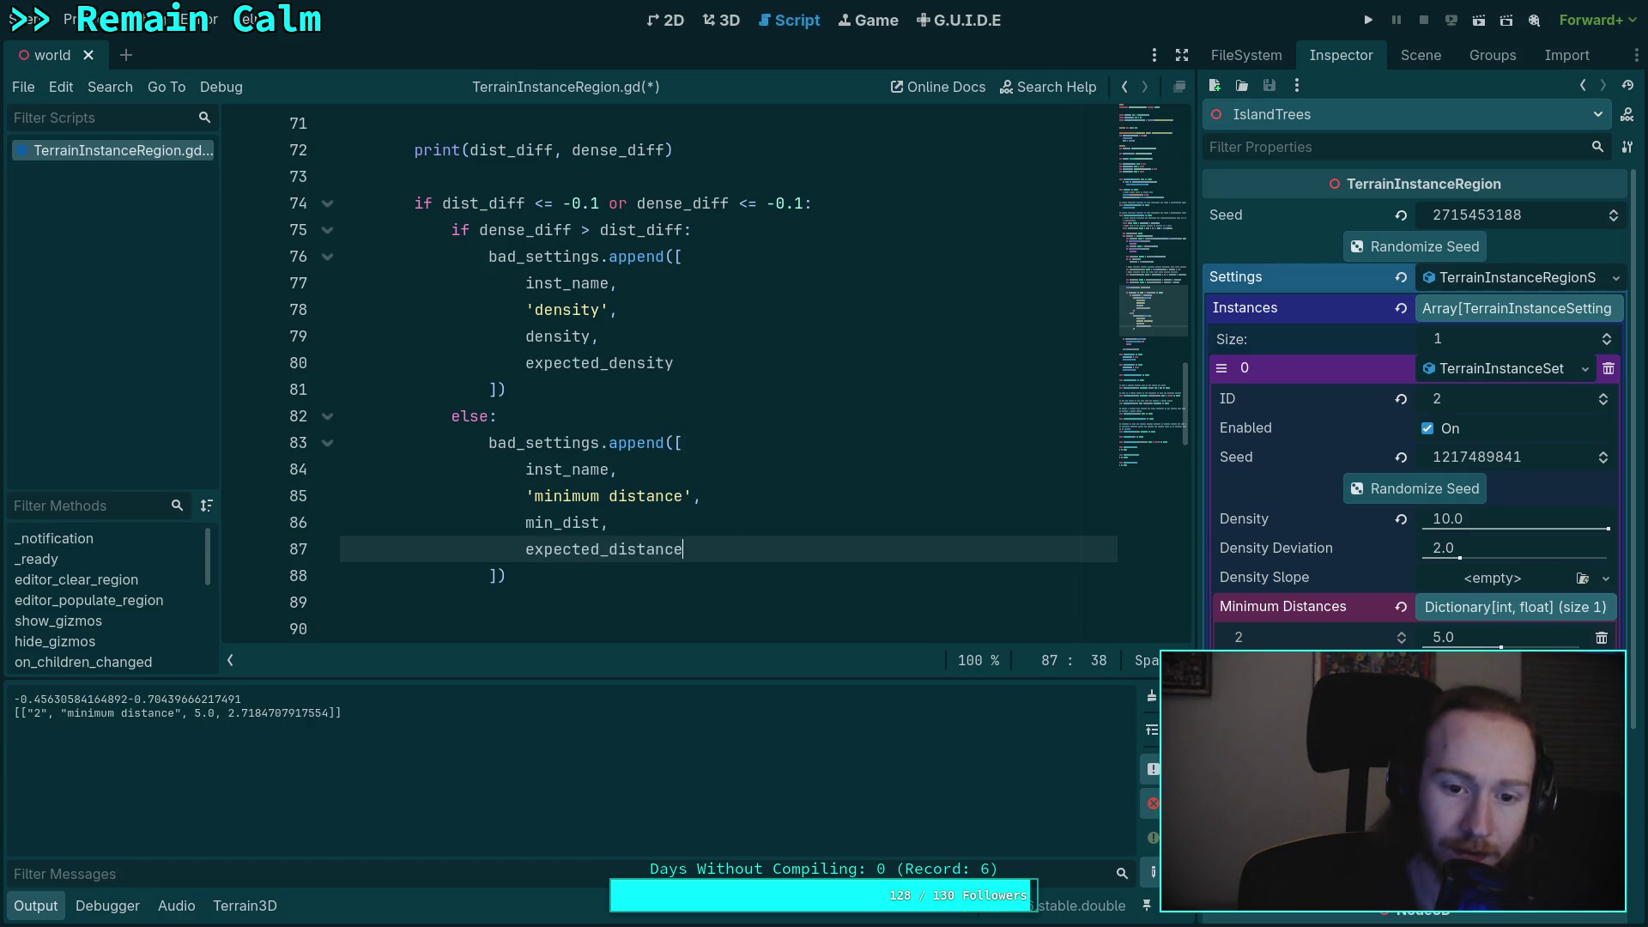
pyautogui.press('Down')
pyautogui.press('Down')
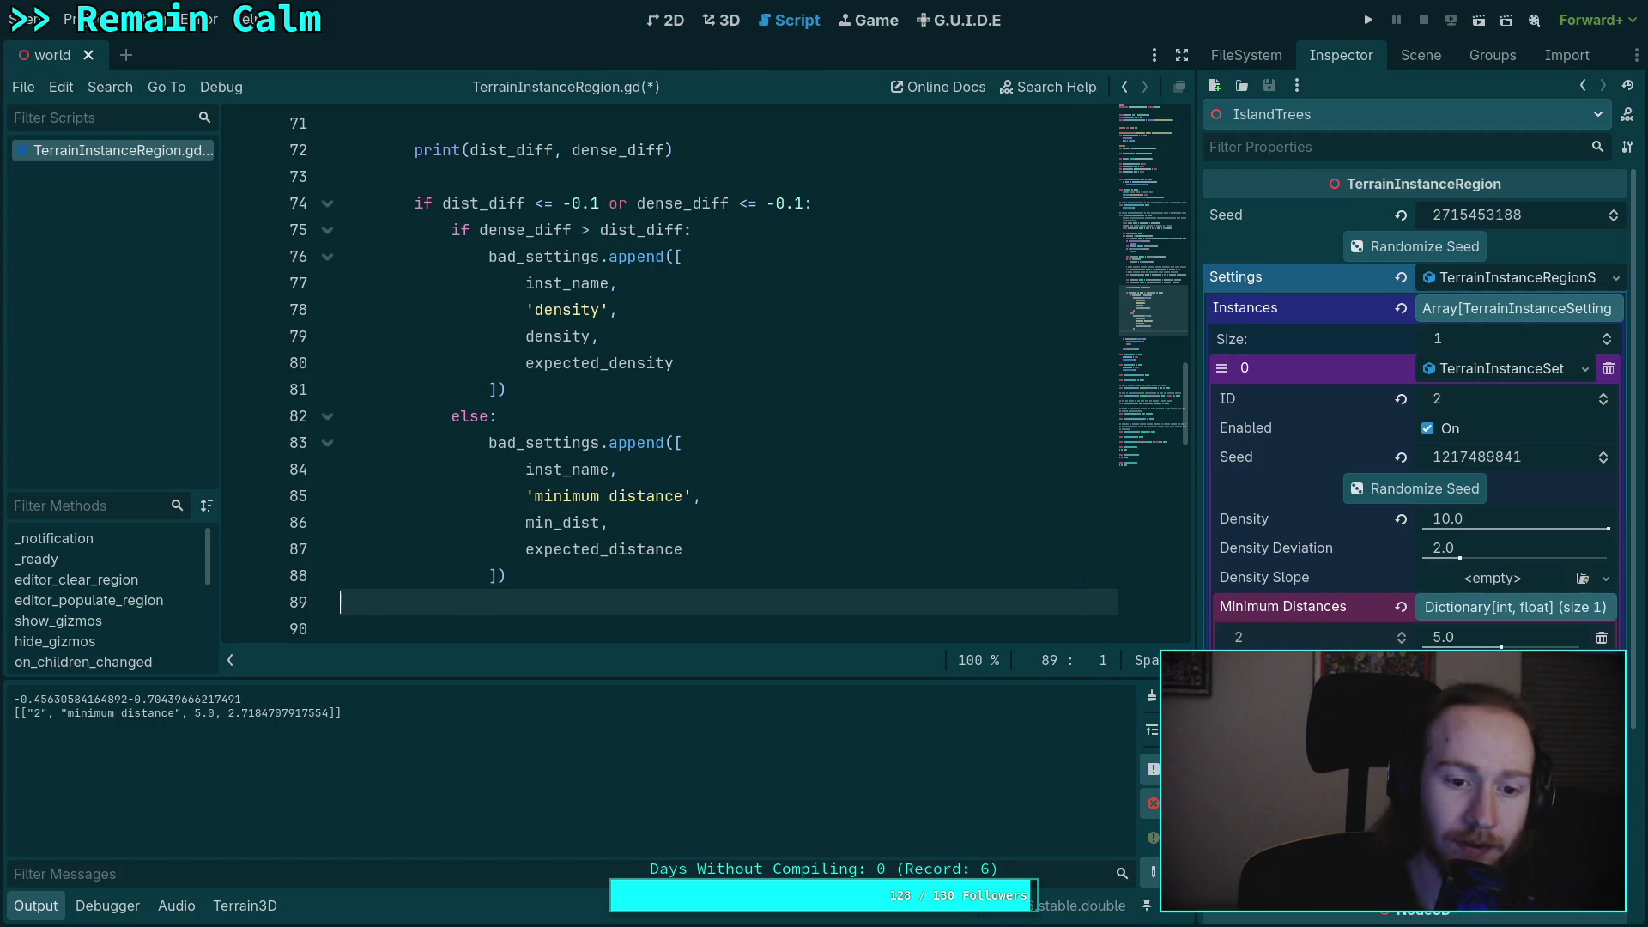
pyautogui.press('Up')
# - Remove the extra blank line after the block, save the script, and clear the output log
pyautogui.scroll(-2, 570, 434)
pyautogui.click(580, 442)
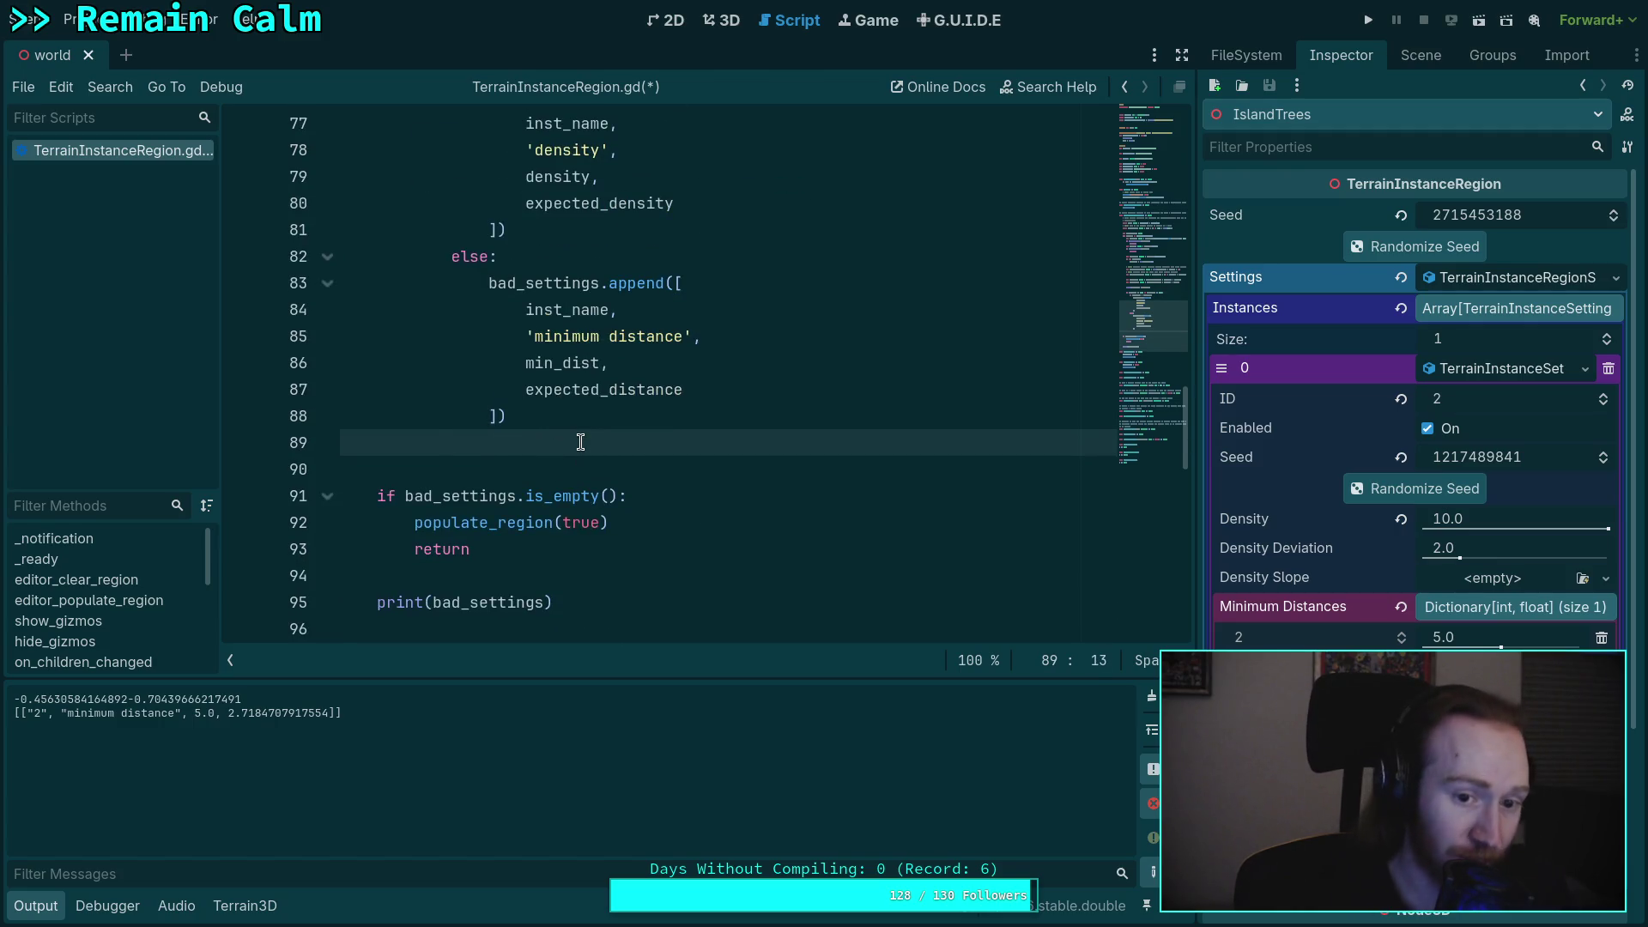
pyautogui.press('BackSpace')
pyautogui.press('BackSpace')
pyautogui.press('BackSpace')
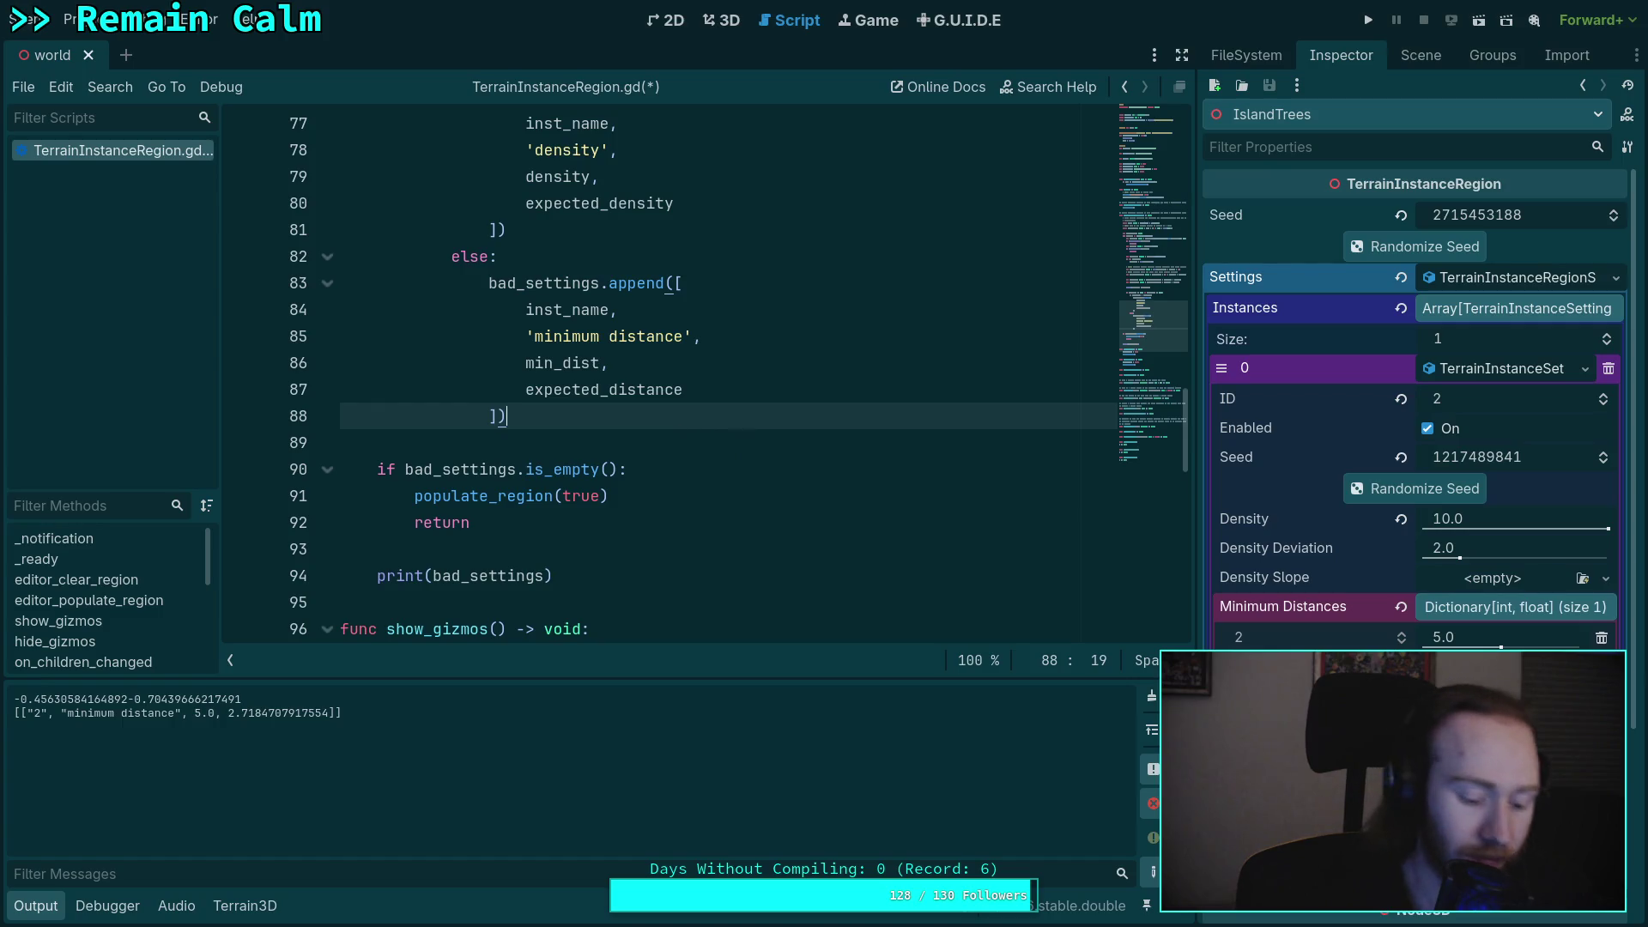
pyautogui.hotkey('ctrl', 's')
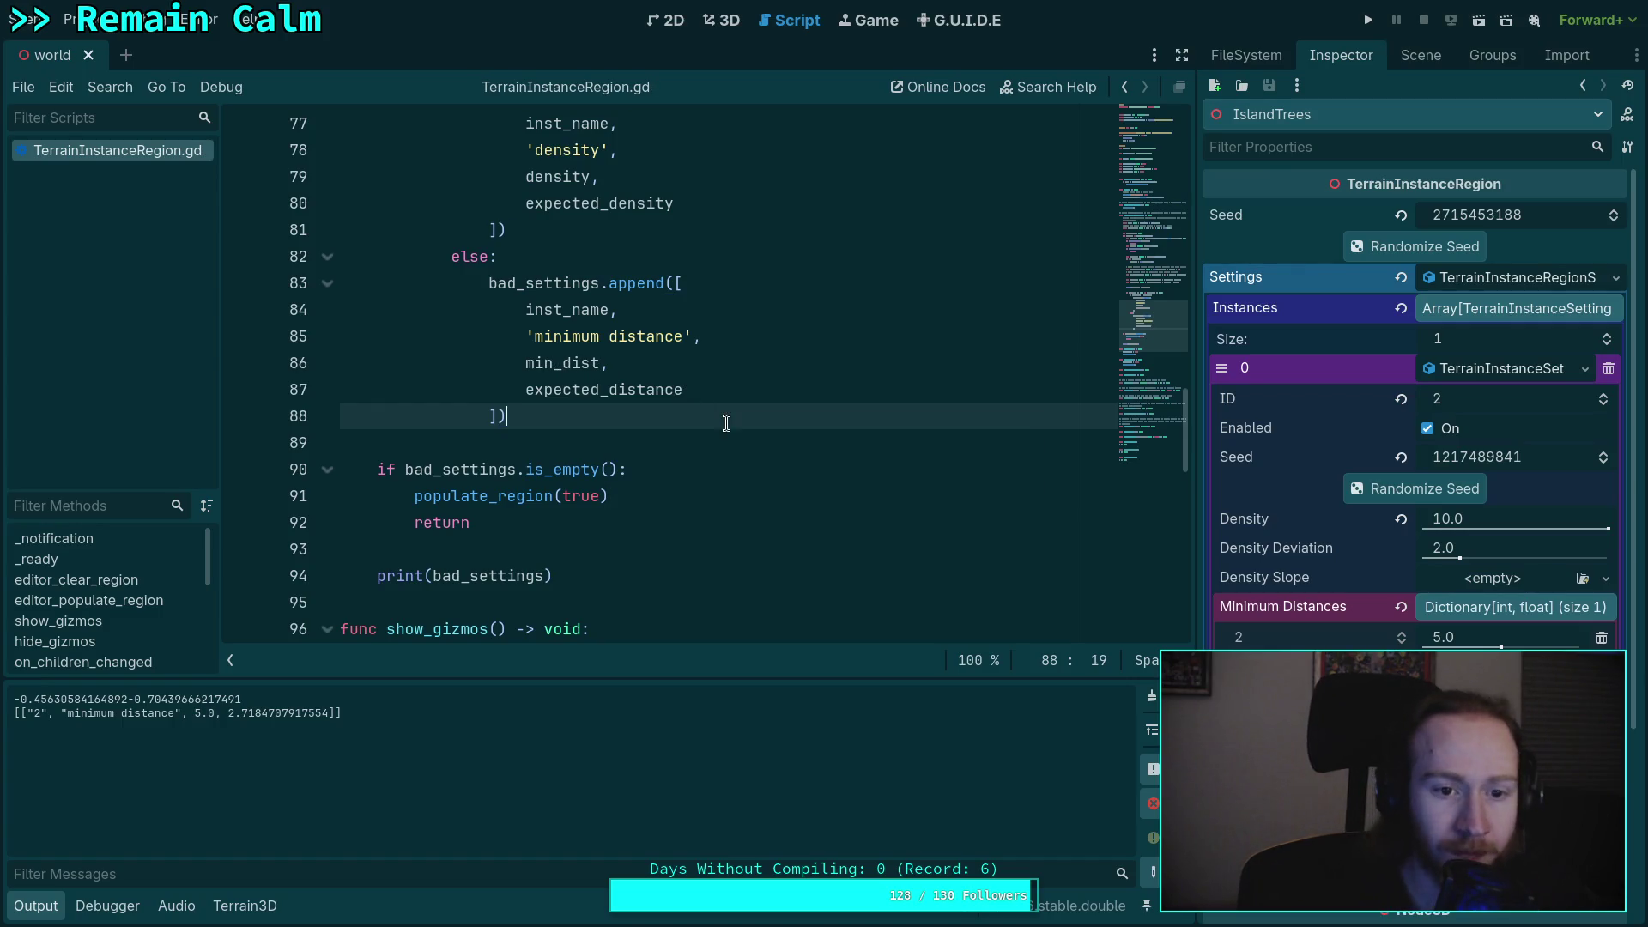
pyautogui.hotkey('ctrl', 'shift', 'k')
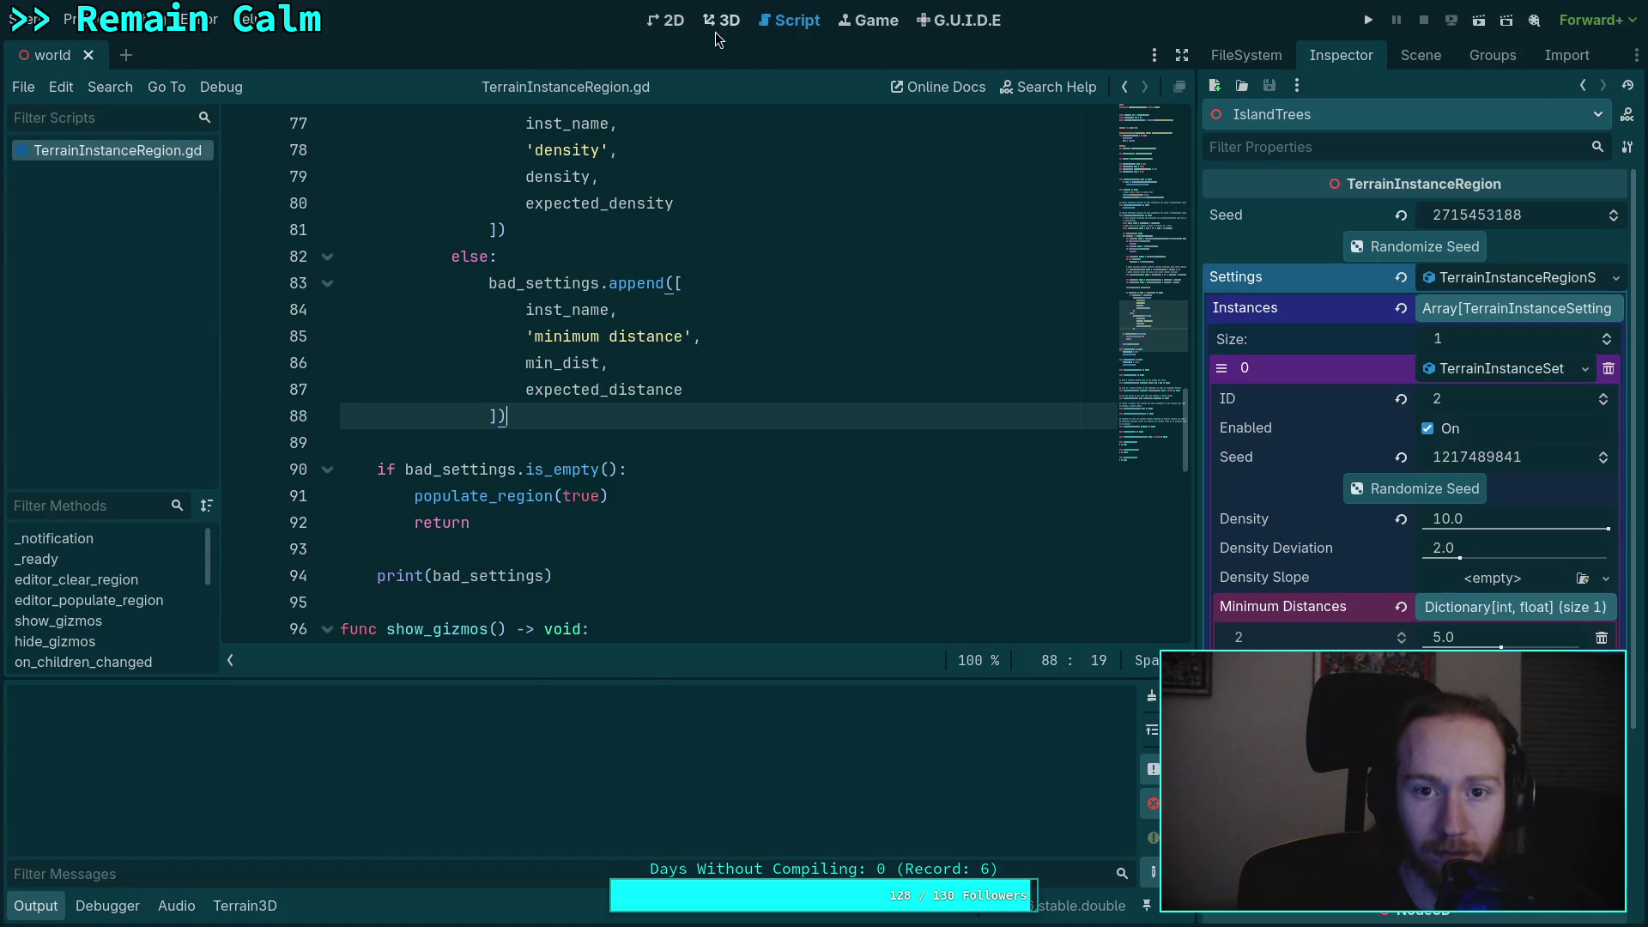
# - Switch to the 3D view and set IslandTrees' Density to 1.0
pyautogui.click(714, 31)
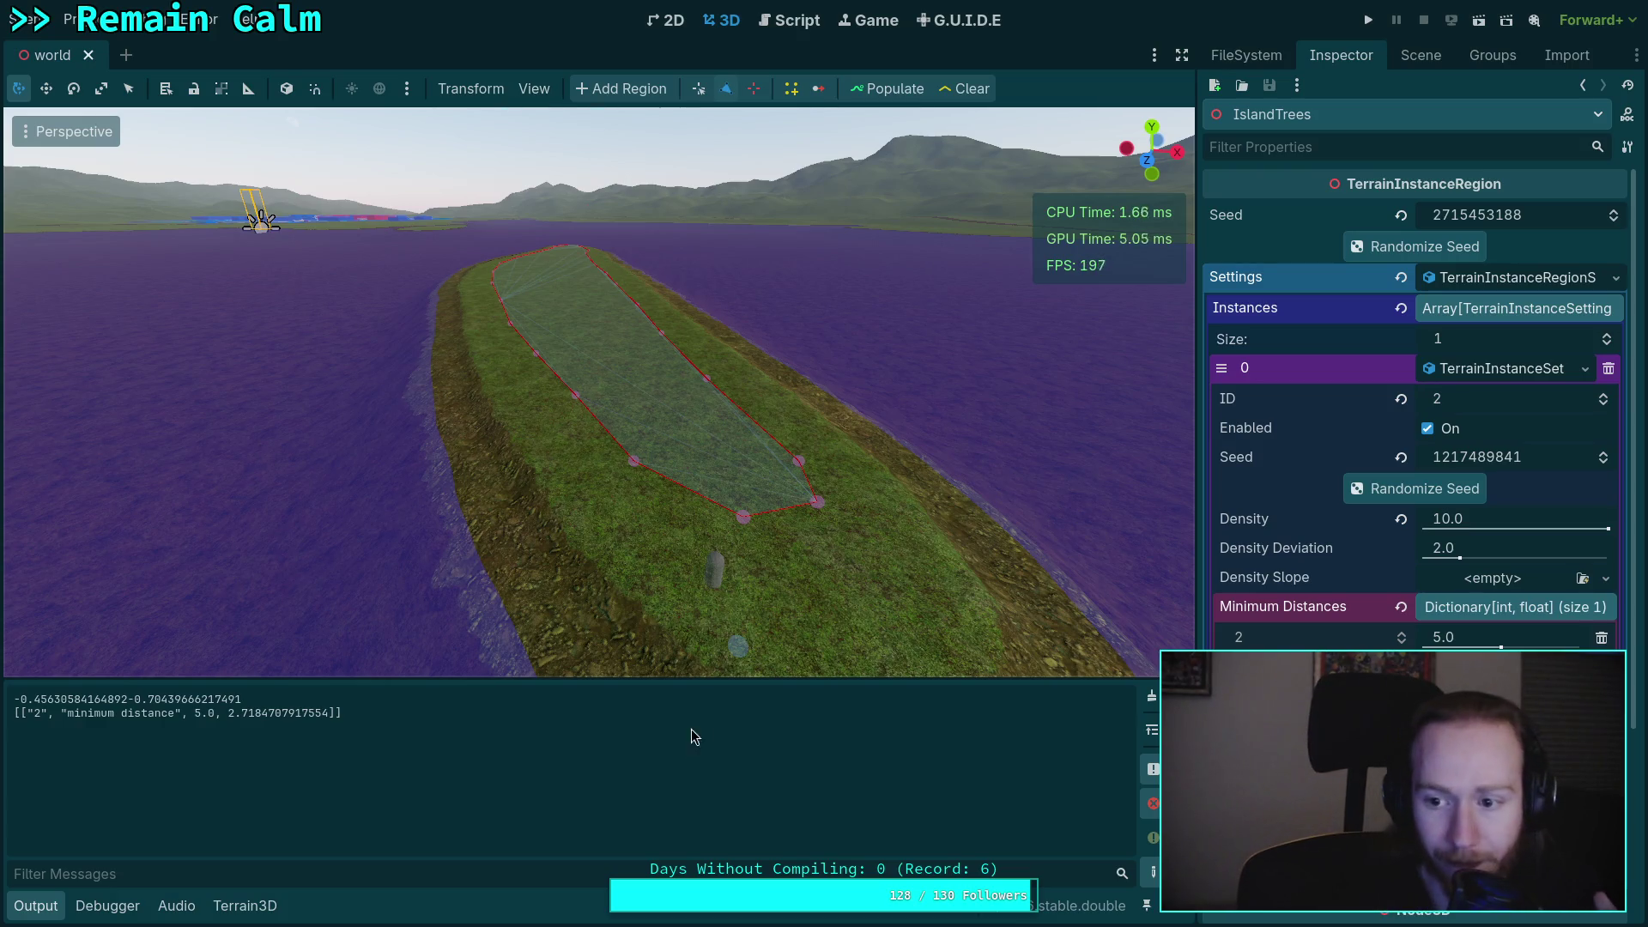
pyautogui.click(1476, 524)
pyautogui.write('1')
pyautogui.press('Return')
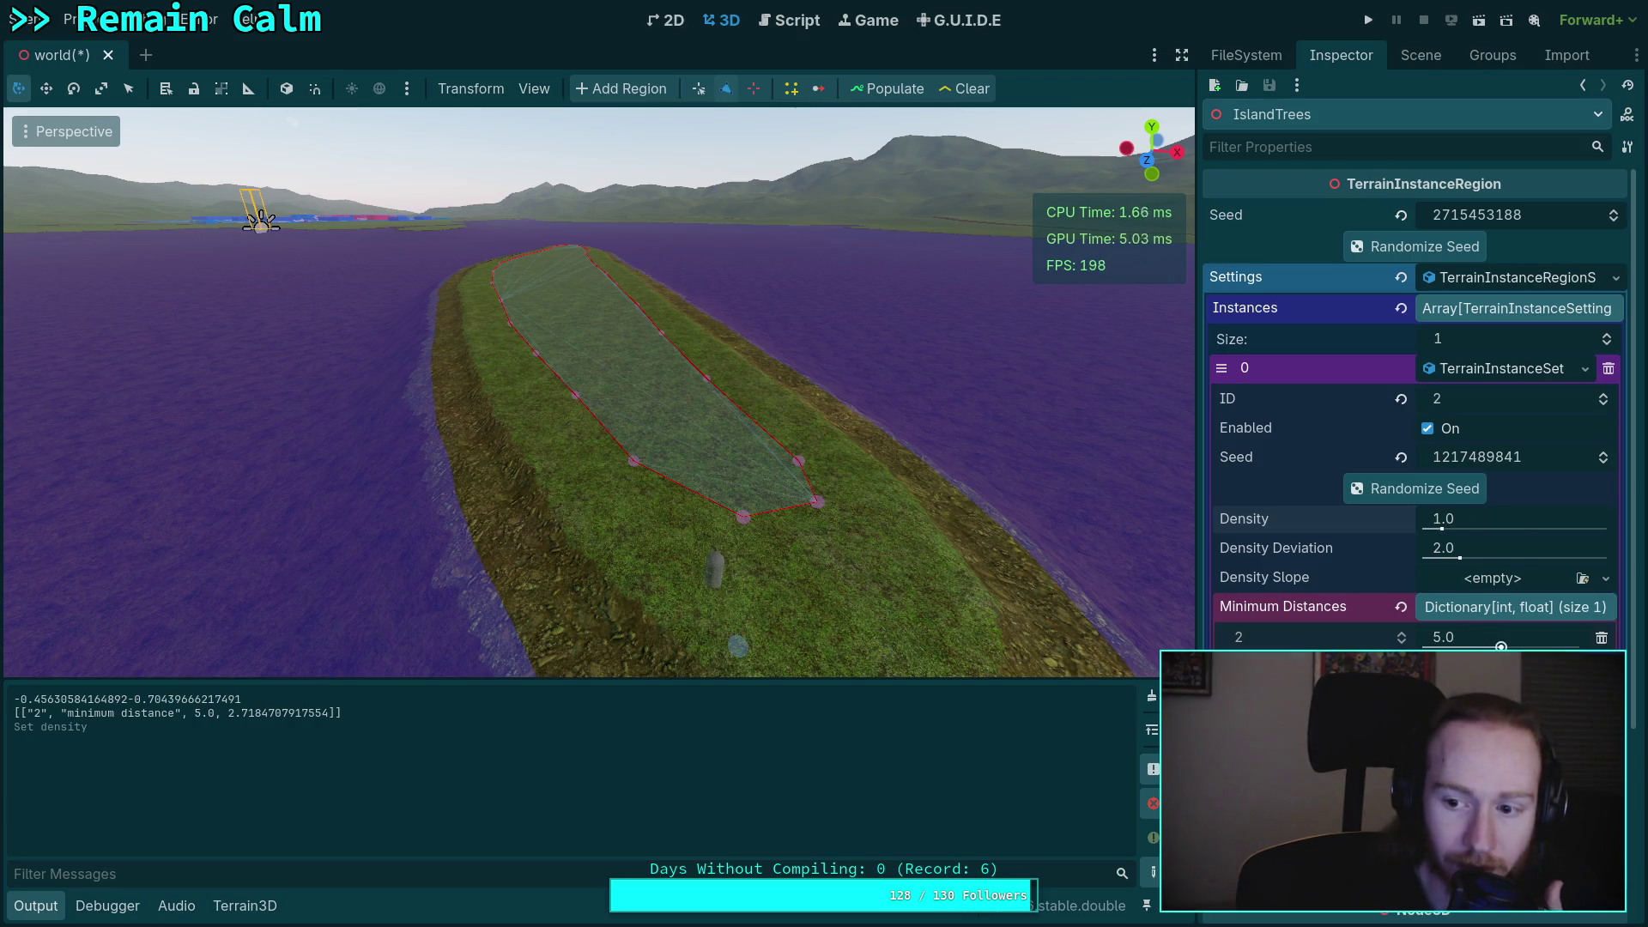
# - Set instance 2's minimum distance to 20.0 and repopulate the region
pyautogui.moveTo(1491, 646); pyautogui.dragTo(1508, 642)
pyautogui.click(1509, 642)
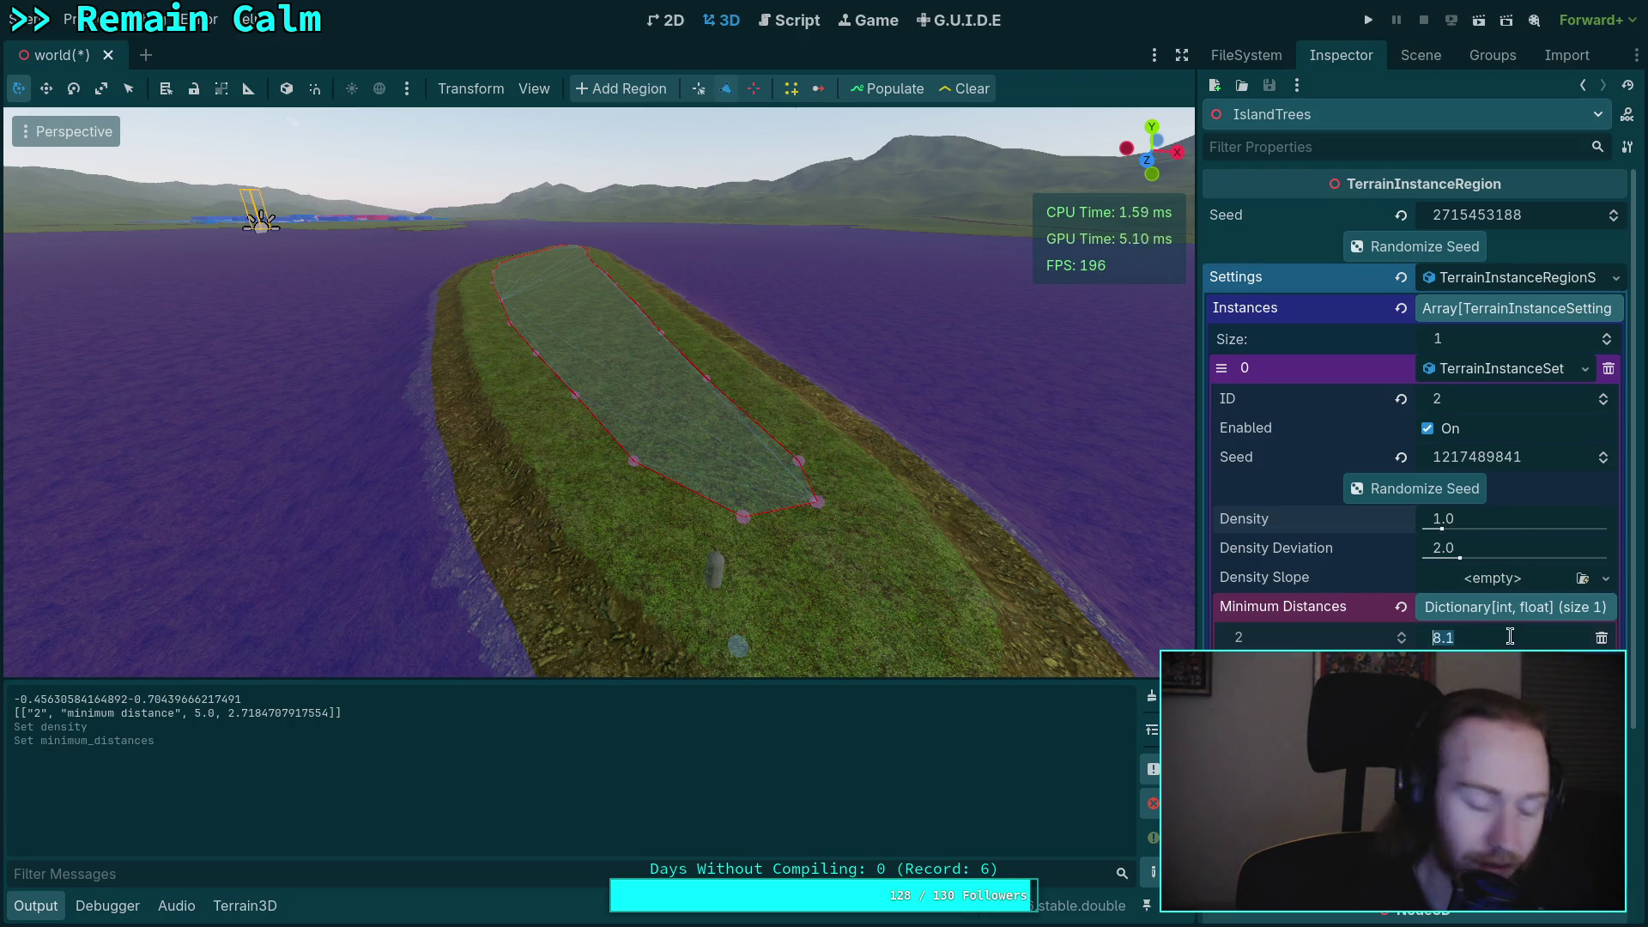
pyautogui.write('20')
pyautogui.press('Return')
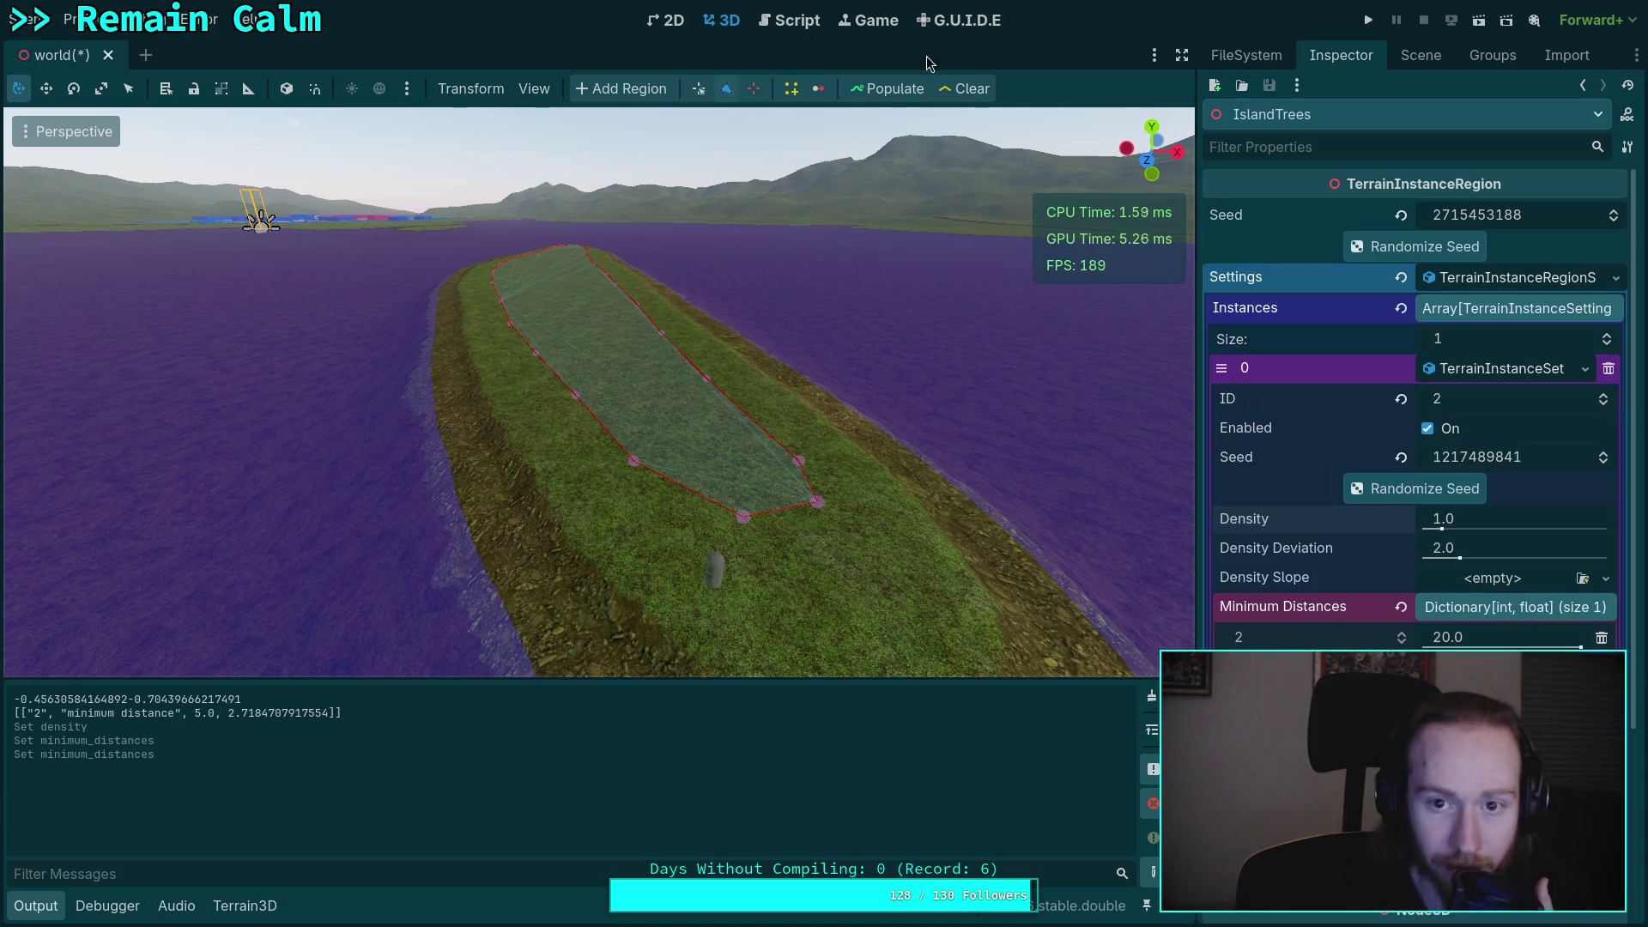
pyautogui.click(892, 91)
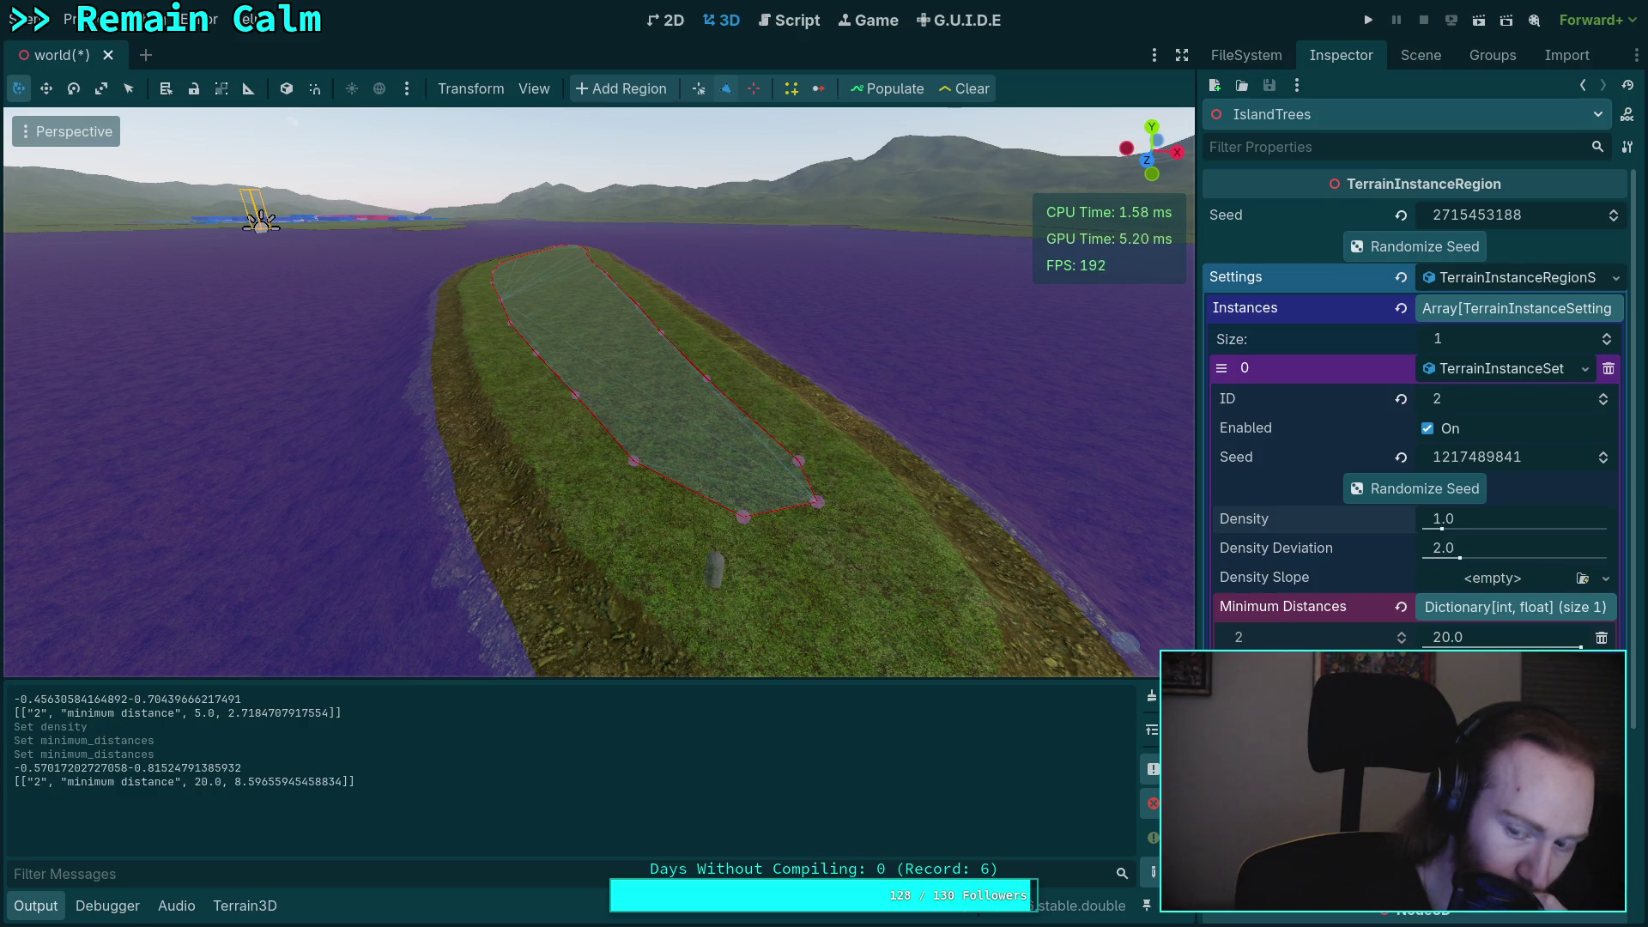
# - Drag instance 2's minimum distance to 10.0, repopulate, and select the printed difference value in Output
pyautogui.moveTo(1581, 645); pyautogui.dragTo(1564, 646)
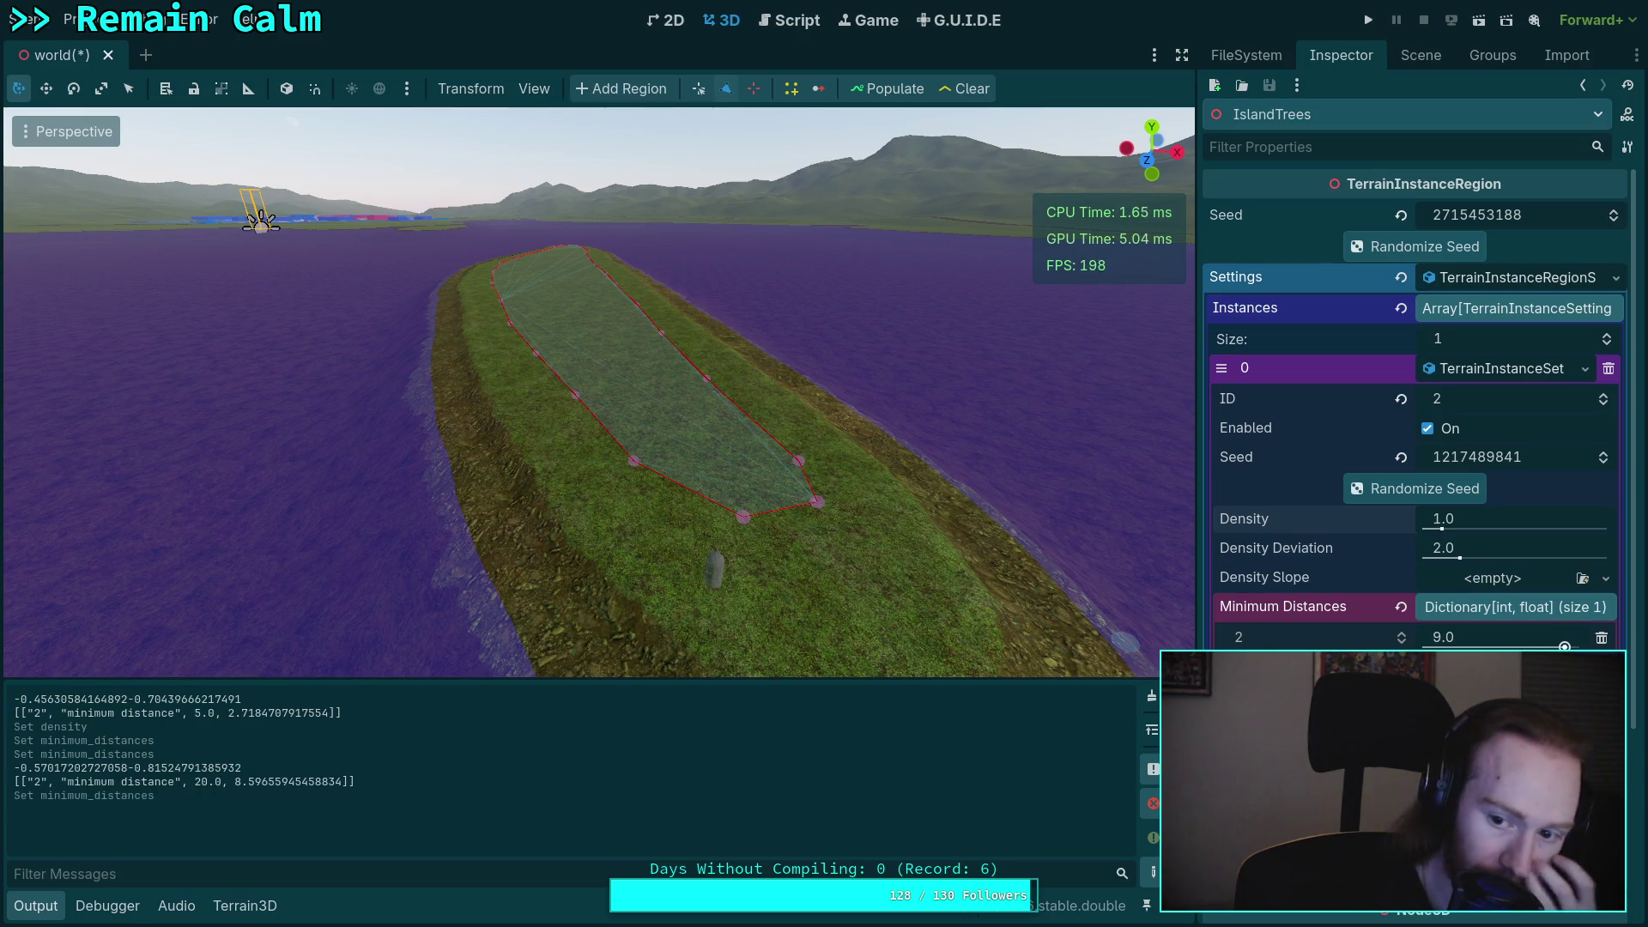
pyautogui.moveTo(1564, 645); pyautogui.dragTo(1580, 646)
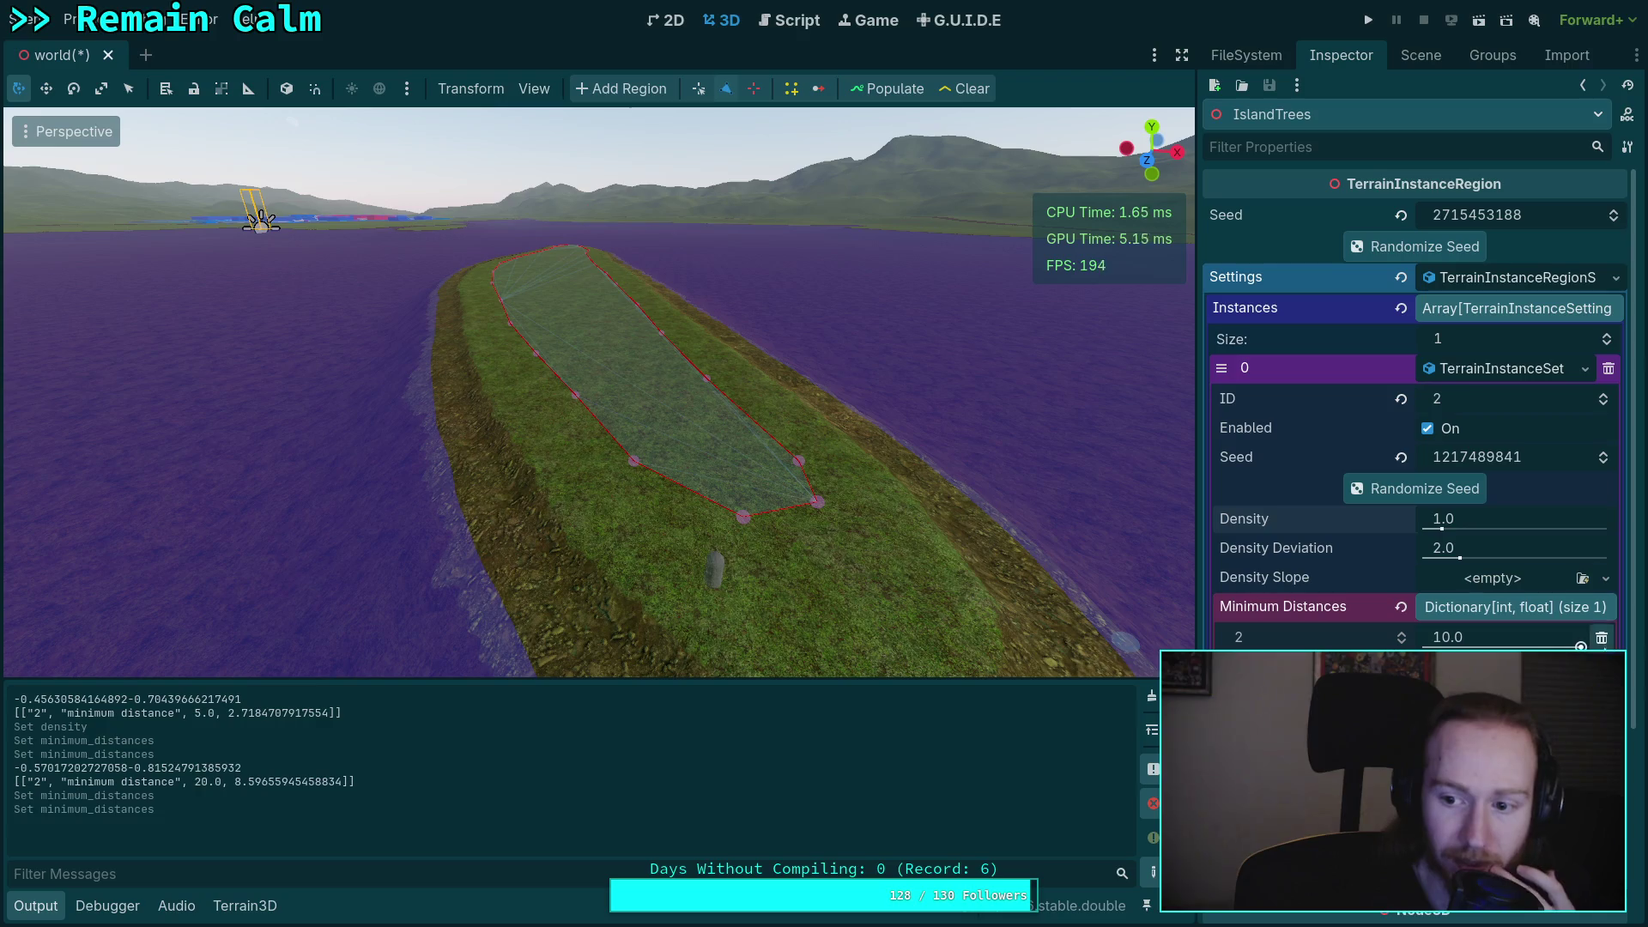
pyautogui.click(883, 98)
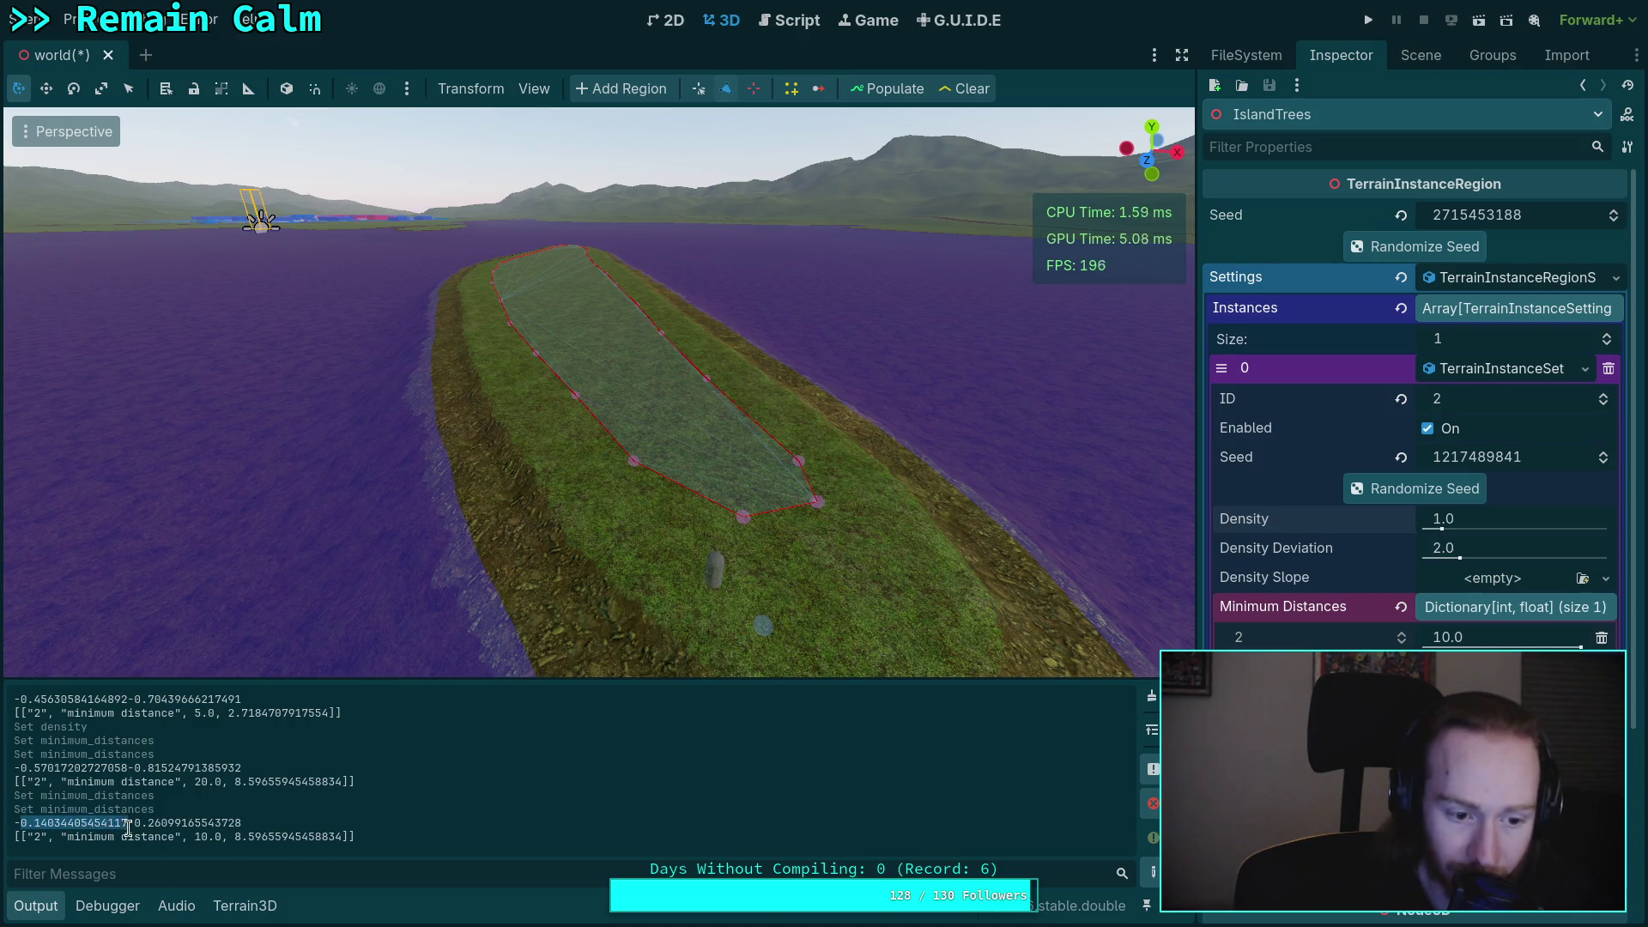
pyautogui.moveTo(135, 824); pyautogui.dragTo(242, 824)
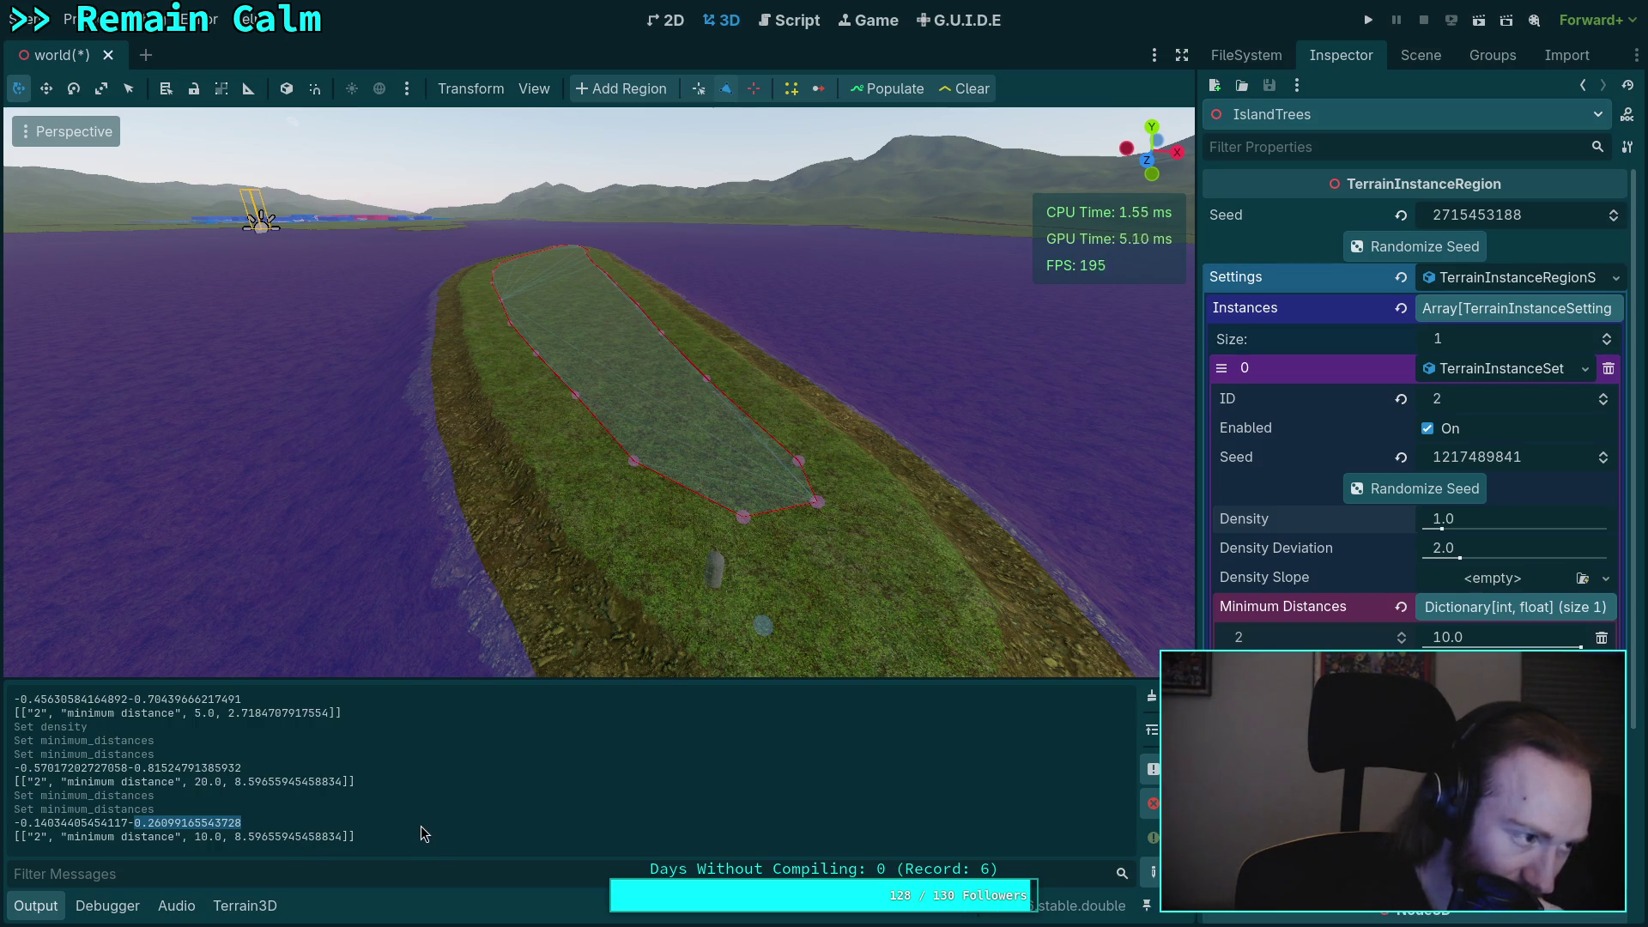
# - Back in TerrainInstanceRegion.gd, hide the script list and select expected_density on line 67
pyautogui.click(794, 30)
pyautogui.scroll(7, 712, 506)
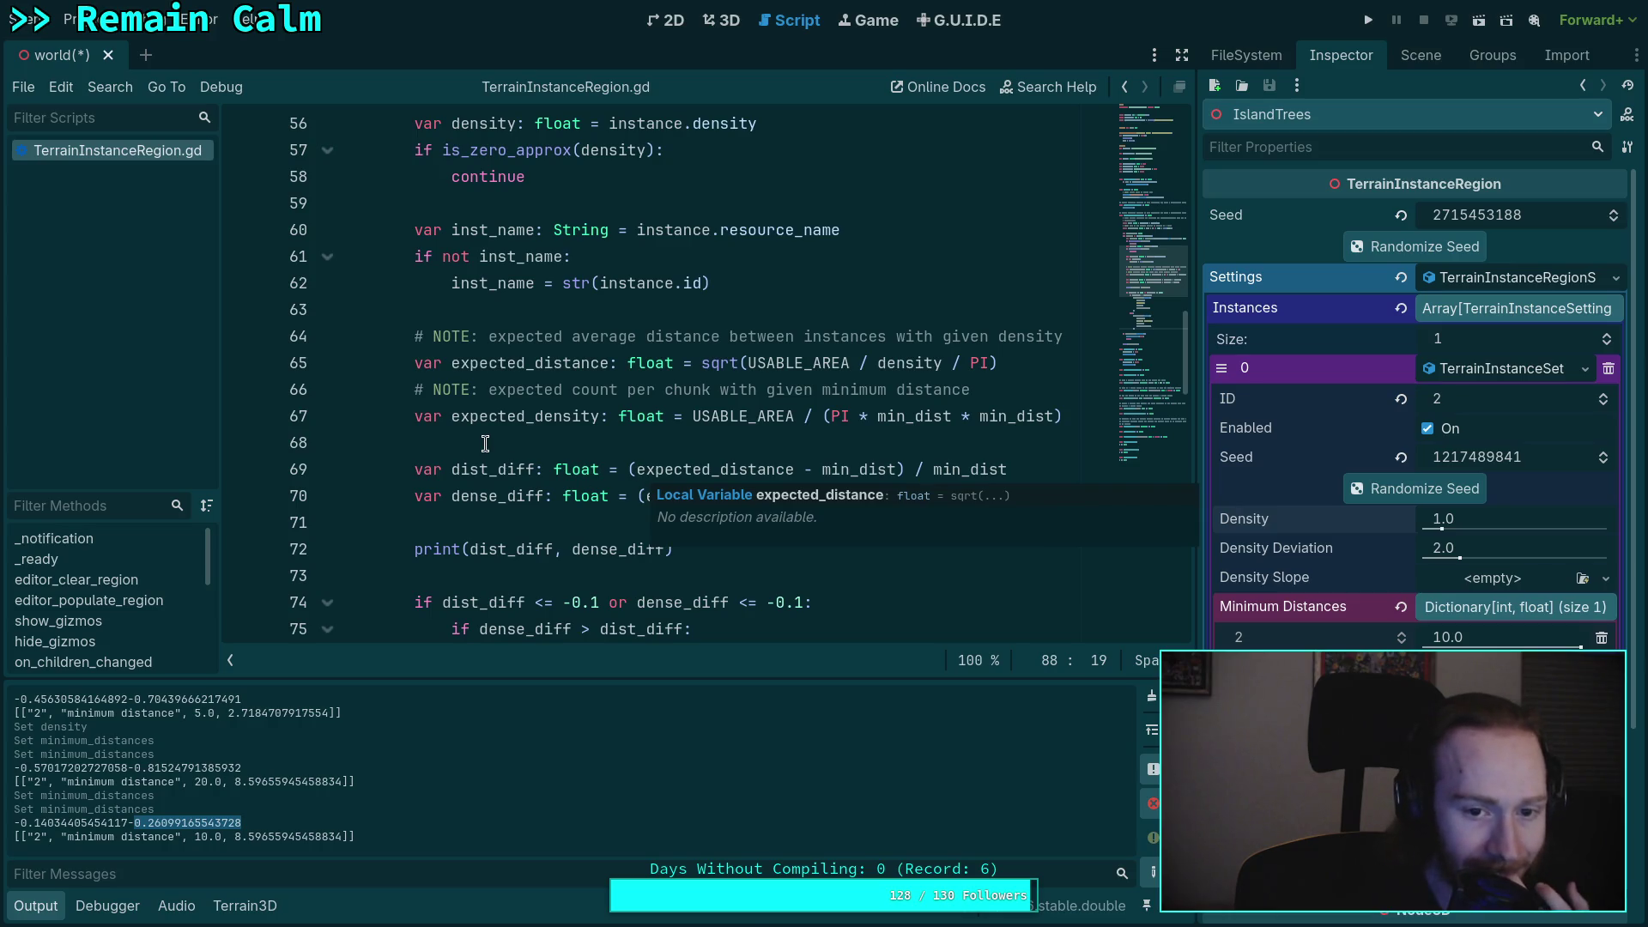
pyautogui.scroll(1, 640, 475)
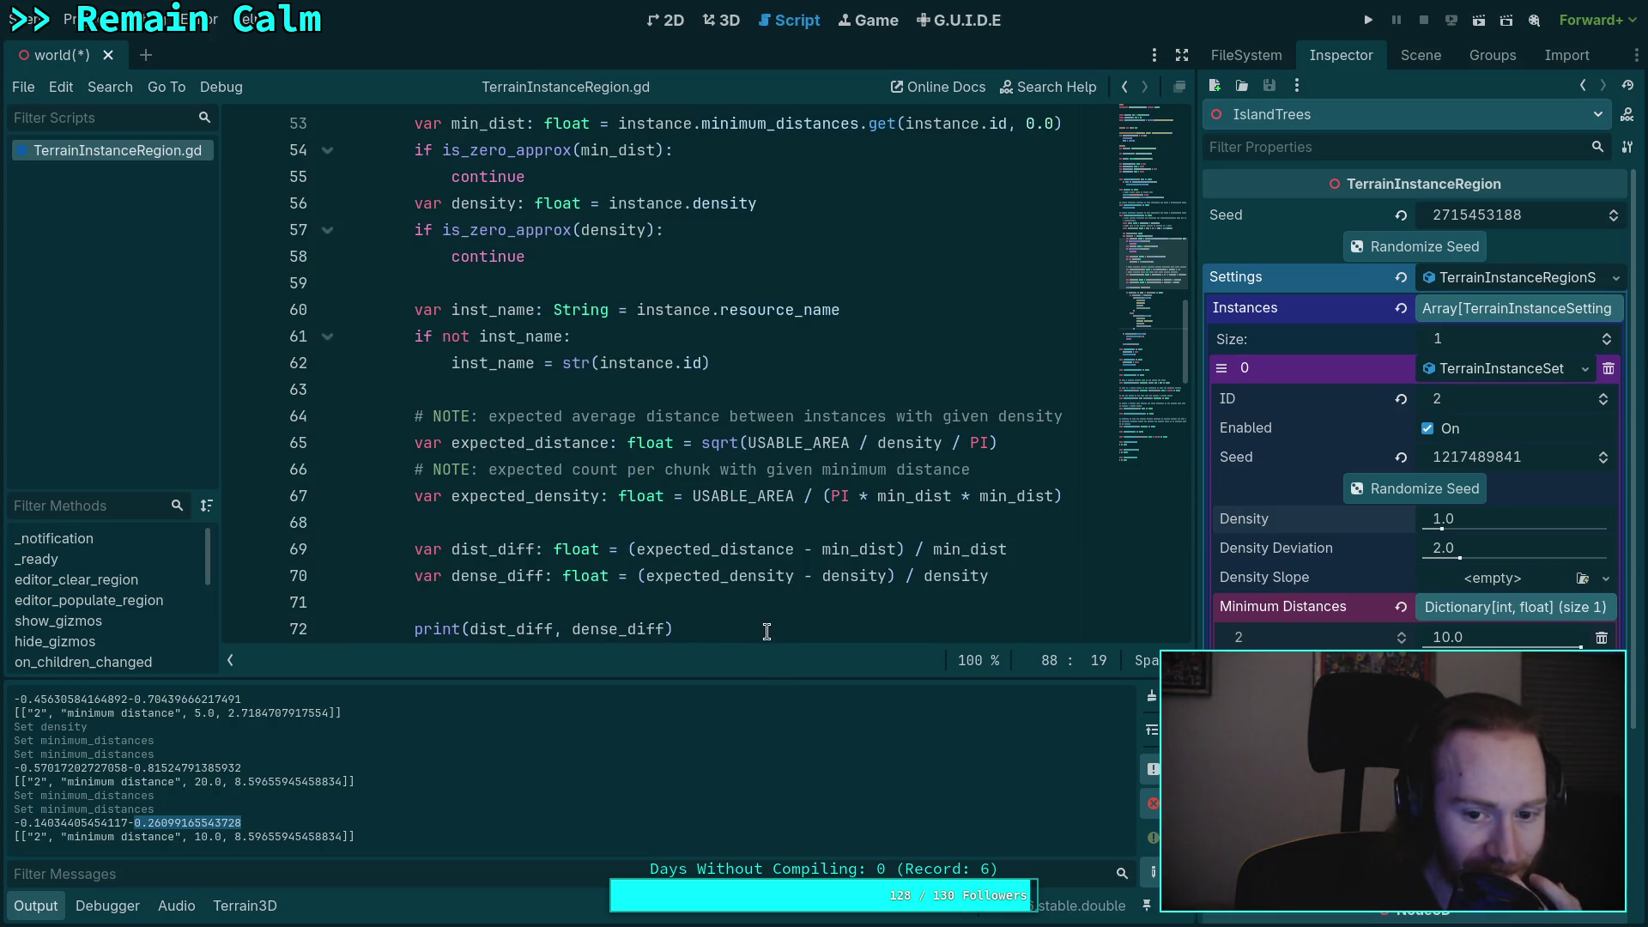
pyautogui.click(231, 661)
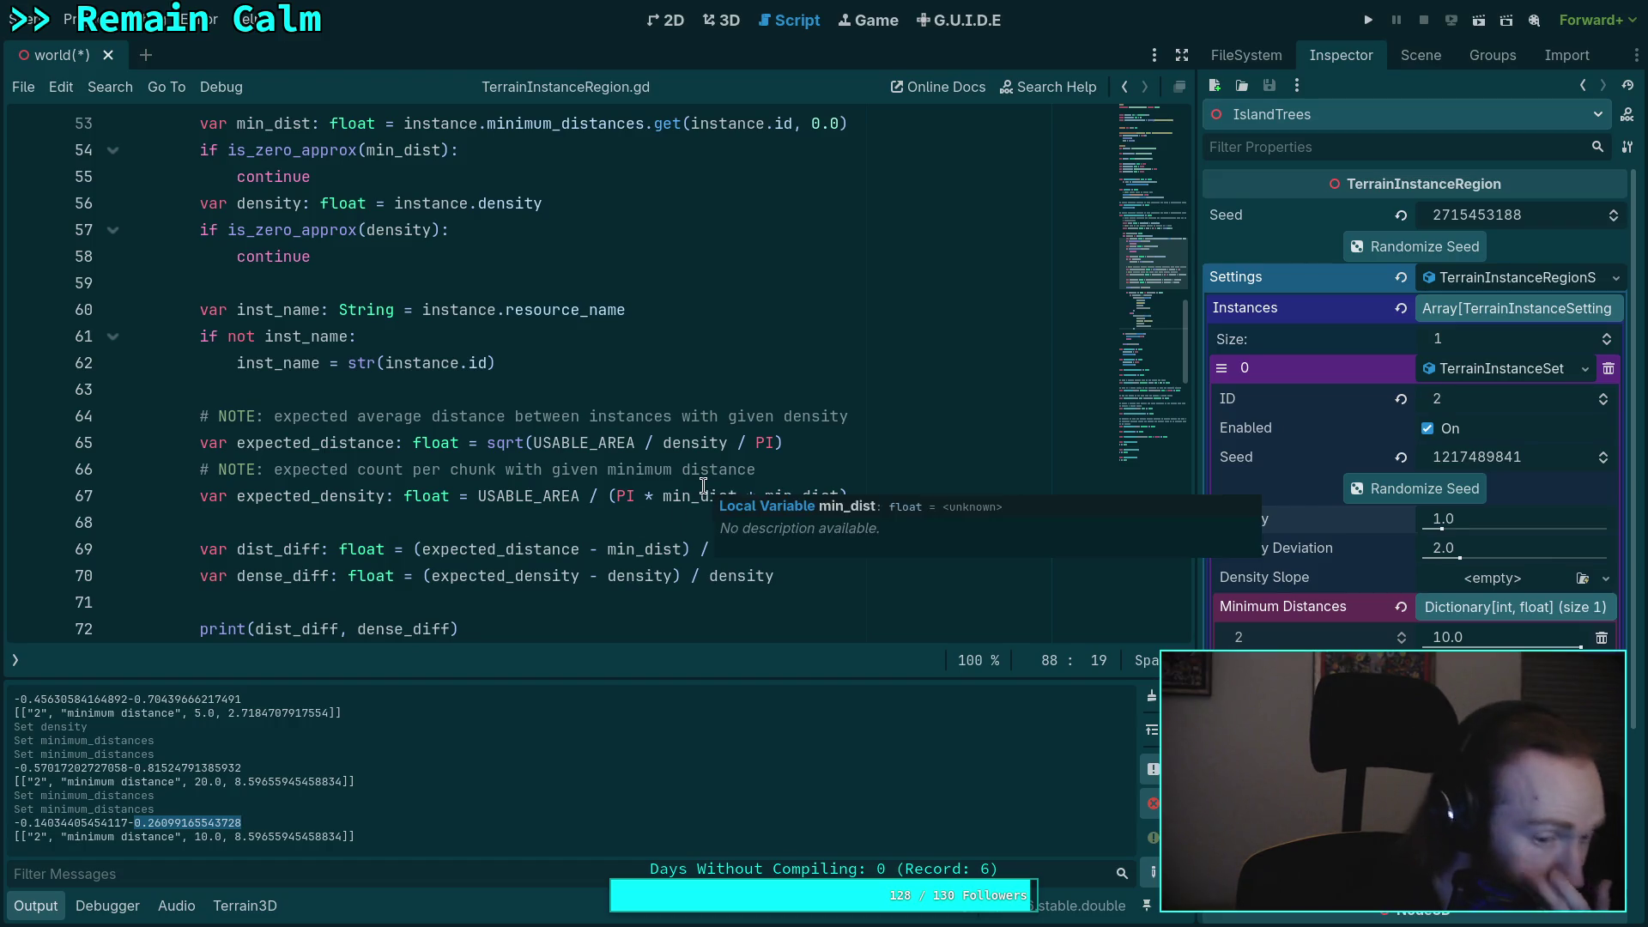
pyautogui.moveTo(704, 484)
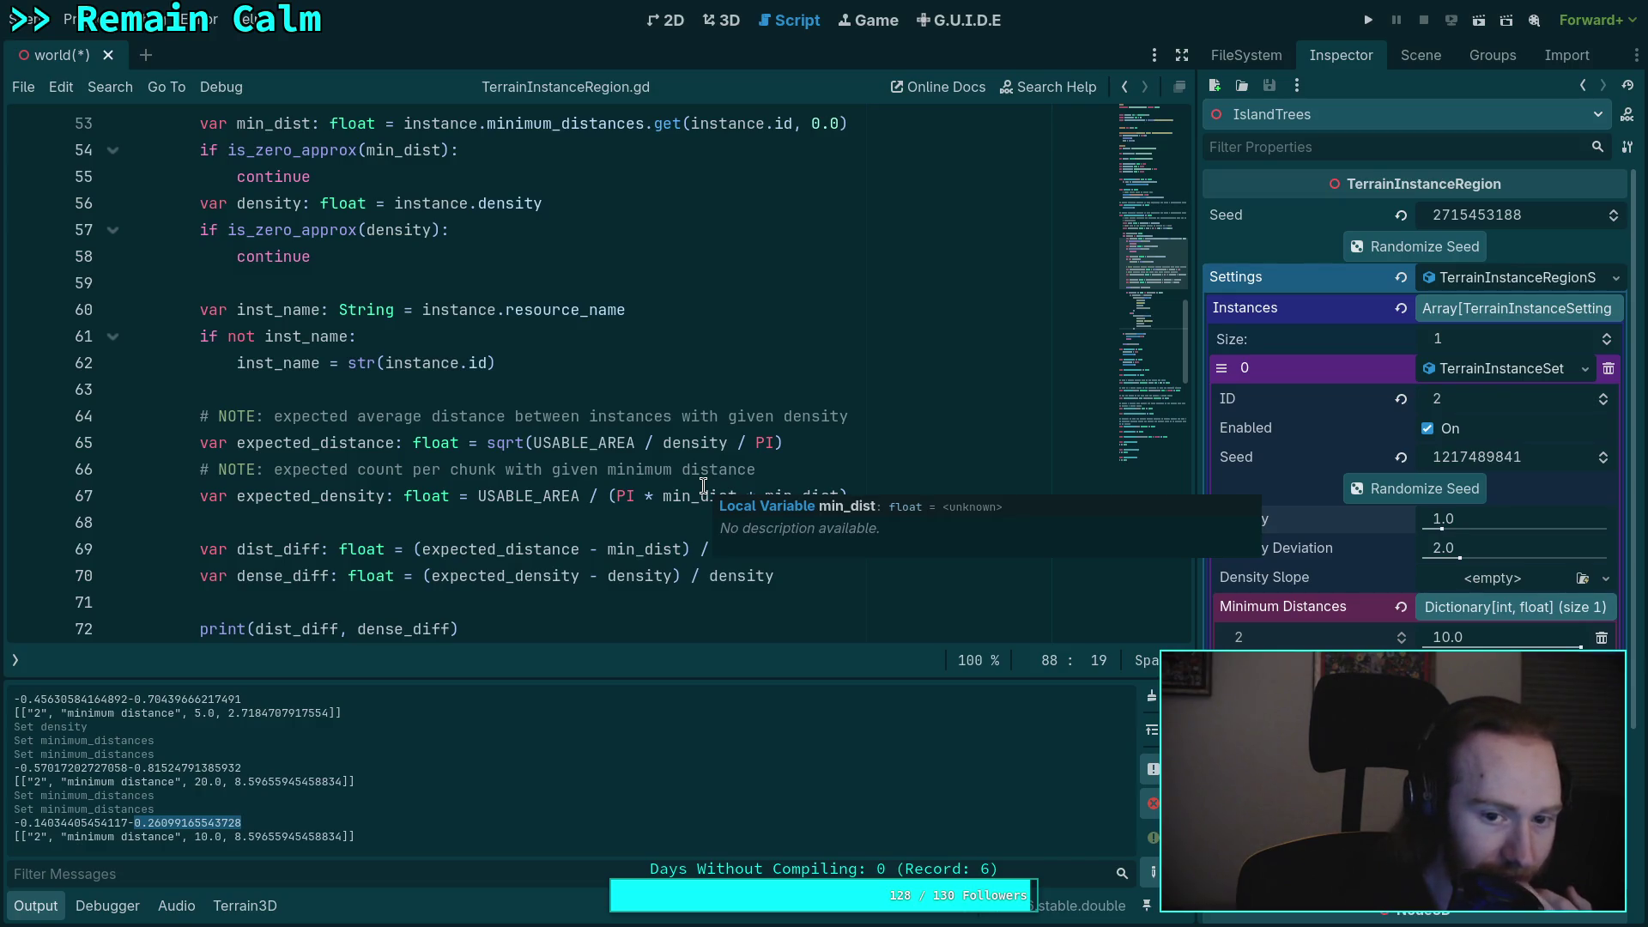
pyautogui.doubleClick(313, 496)
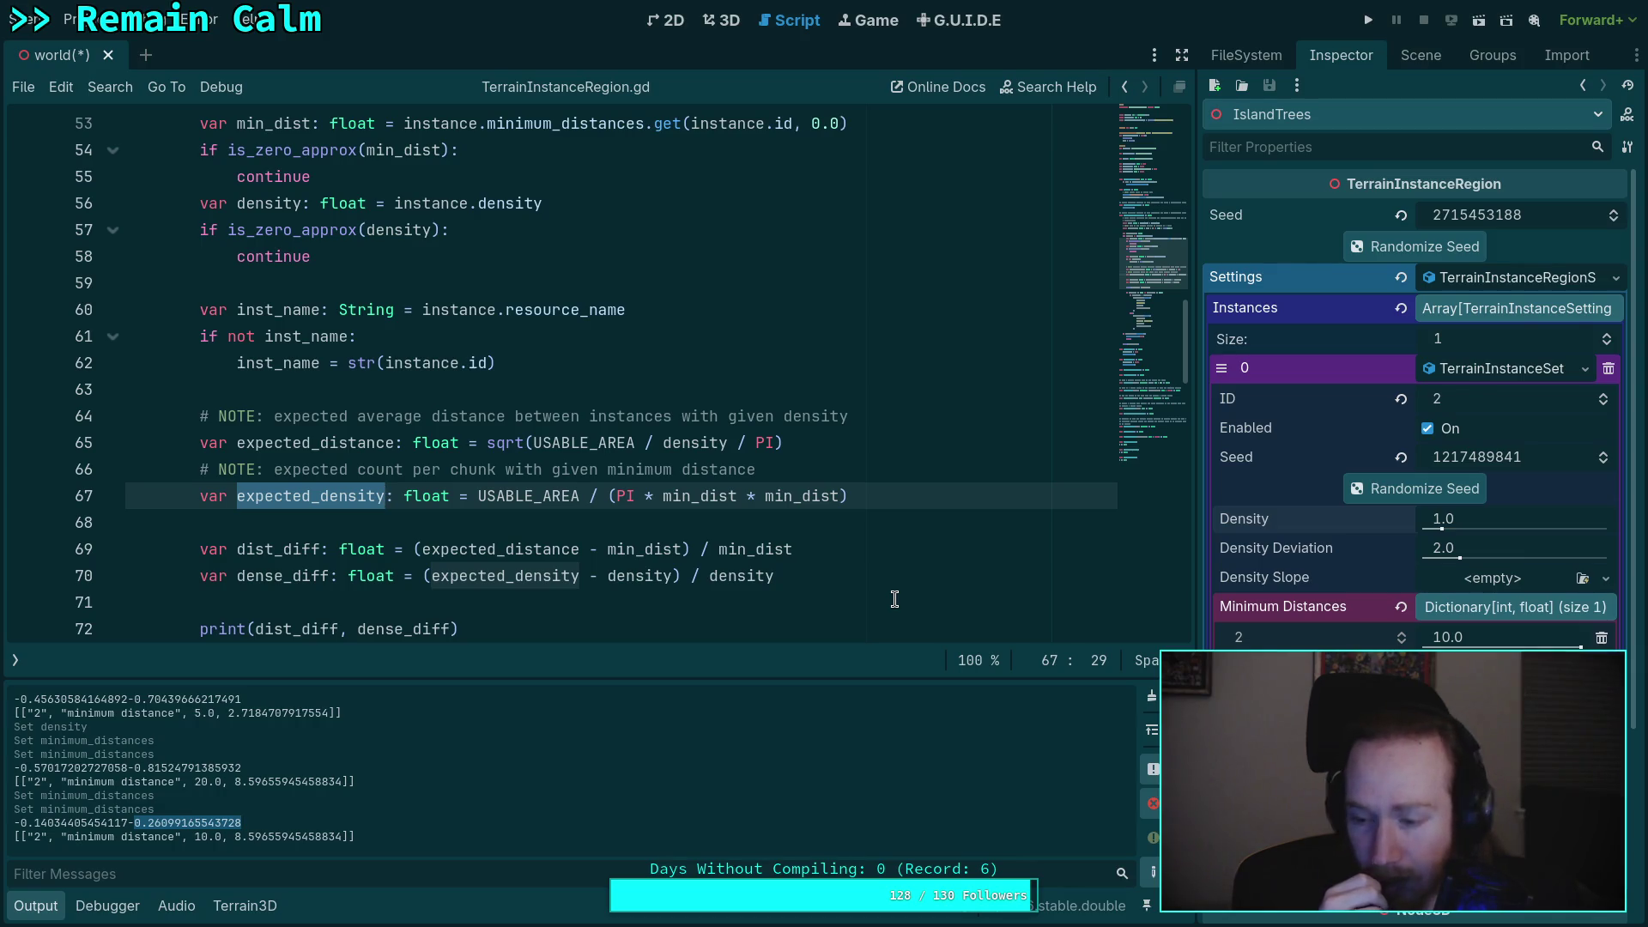
# - Enter 1000 for IslandTrees Density (clamped to 100.0) and repopulate the region in the 3D view
pyautogui.scroll(-2, 788, 528)
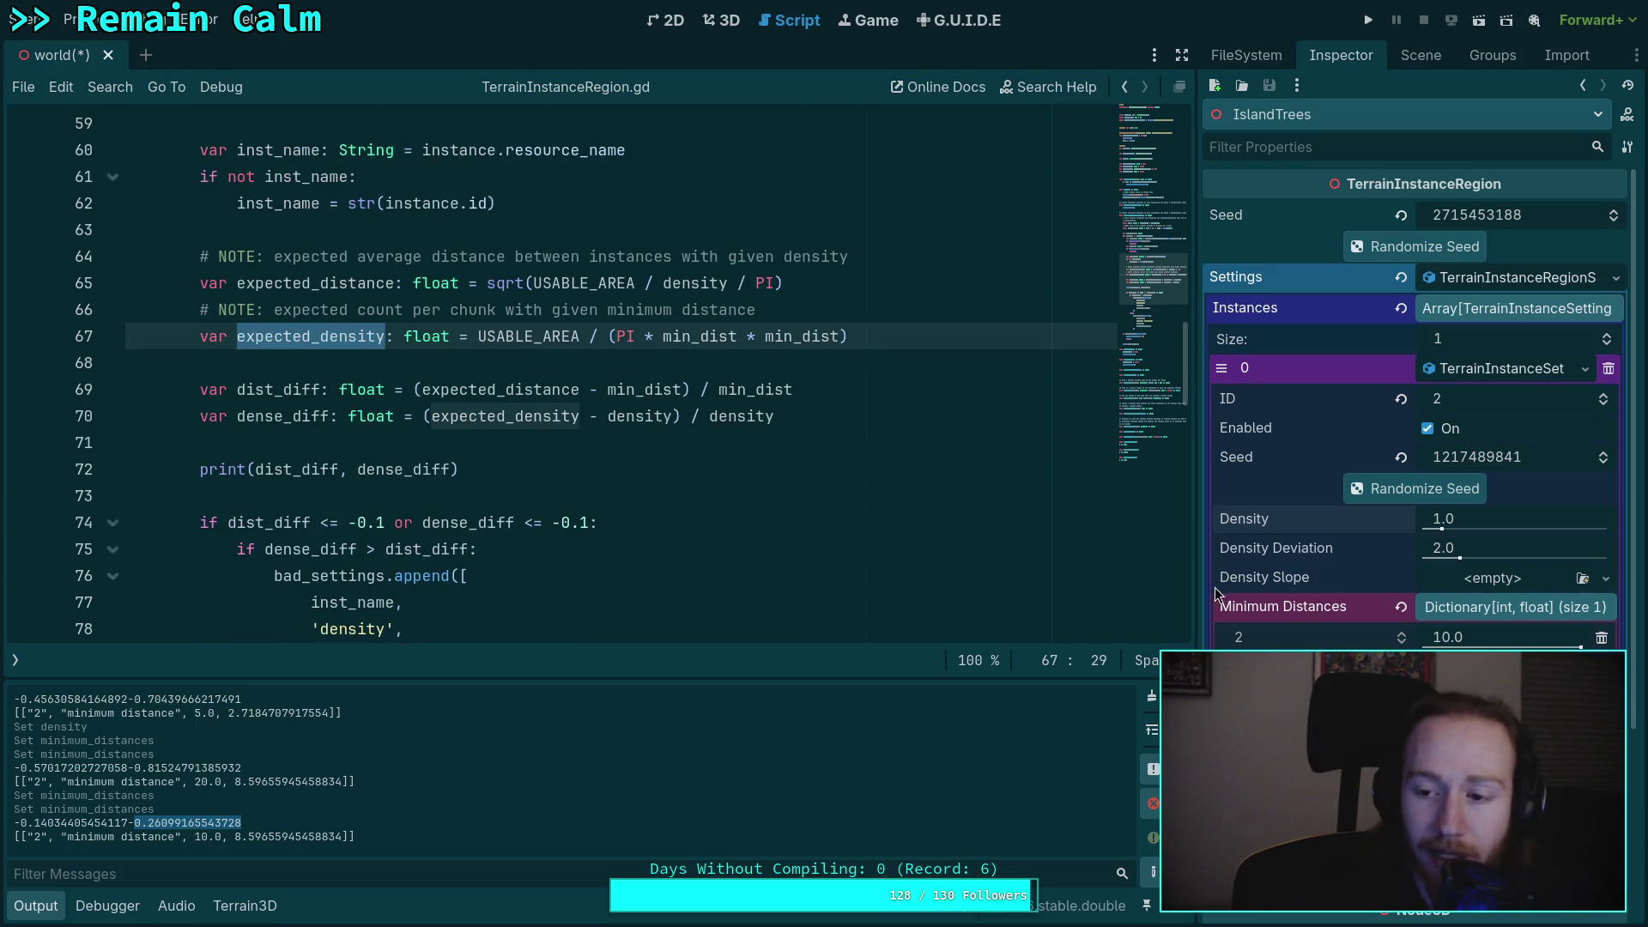
pyautogui.moveTo(1442, 530); pyautogui.dragTo(1470, 522)
pyautogui.click(1469, 522)
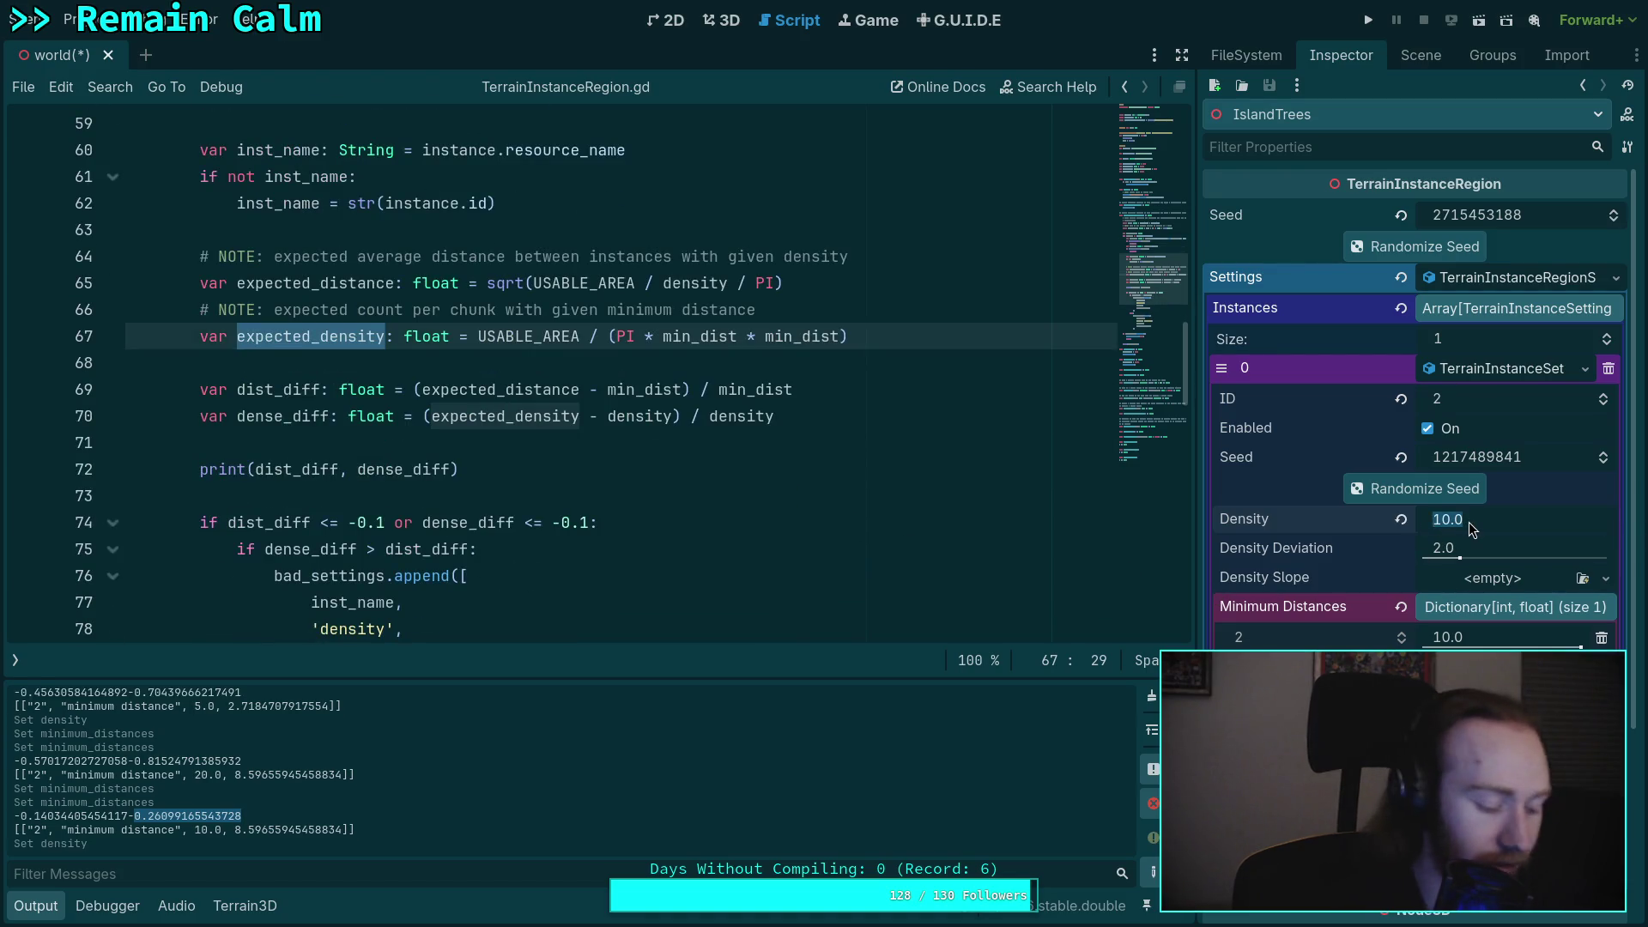
pyautogui.write('1000')
pyautogui.press('Return')
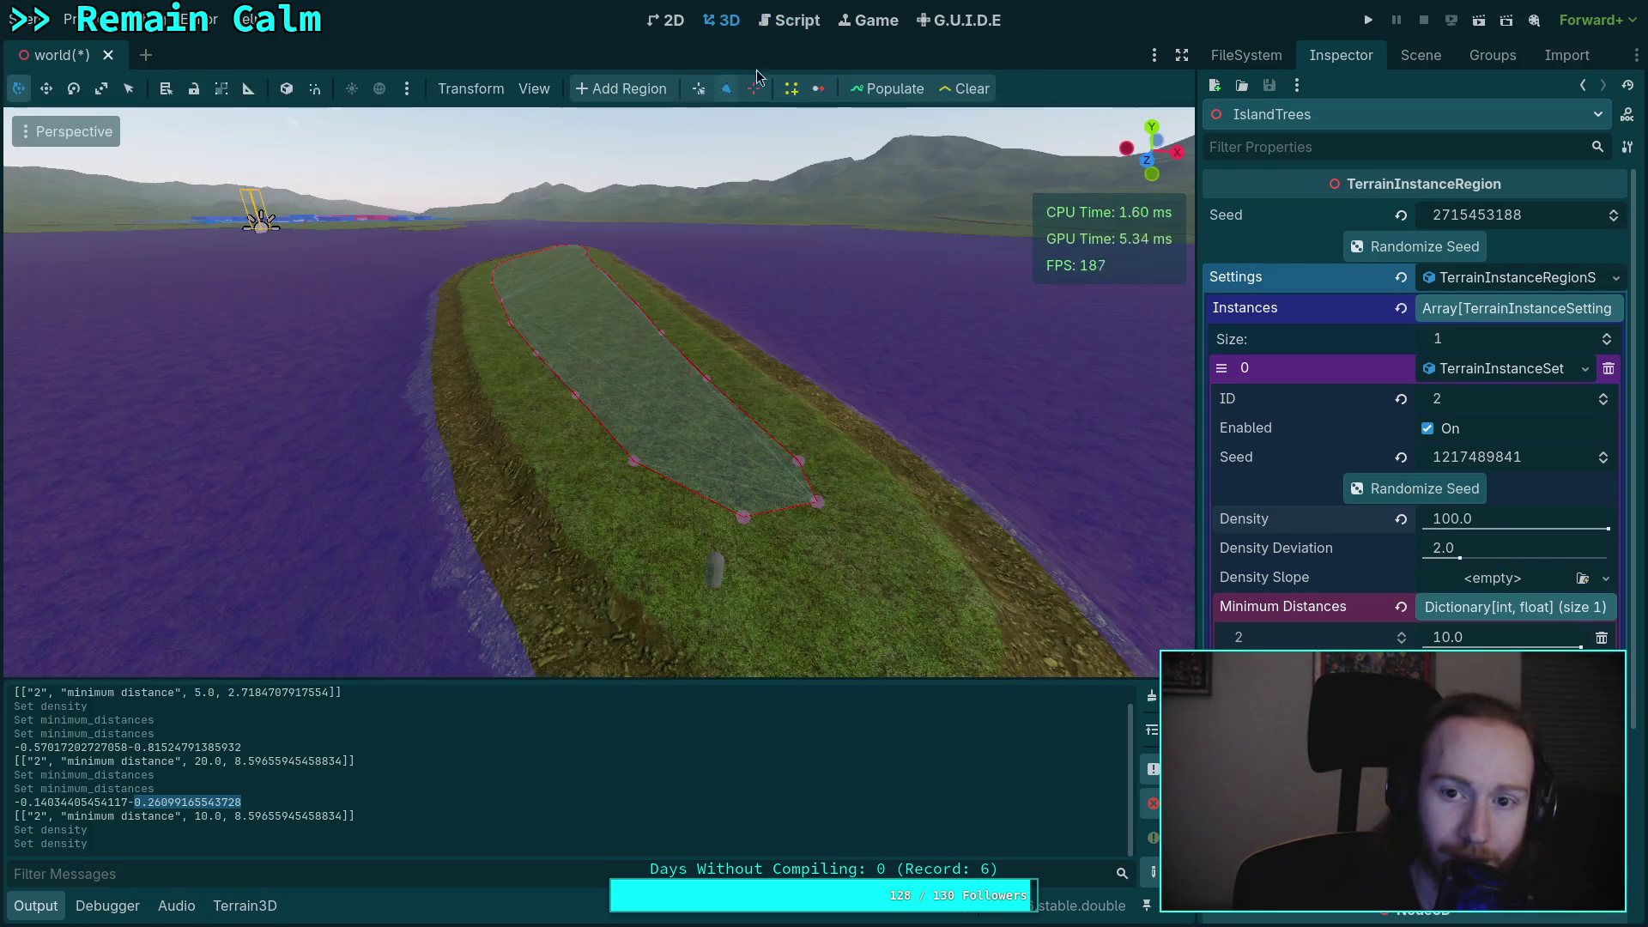
pyautogui.click(720, 20)
pyautogui.click(855, 80)
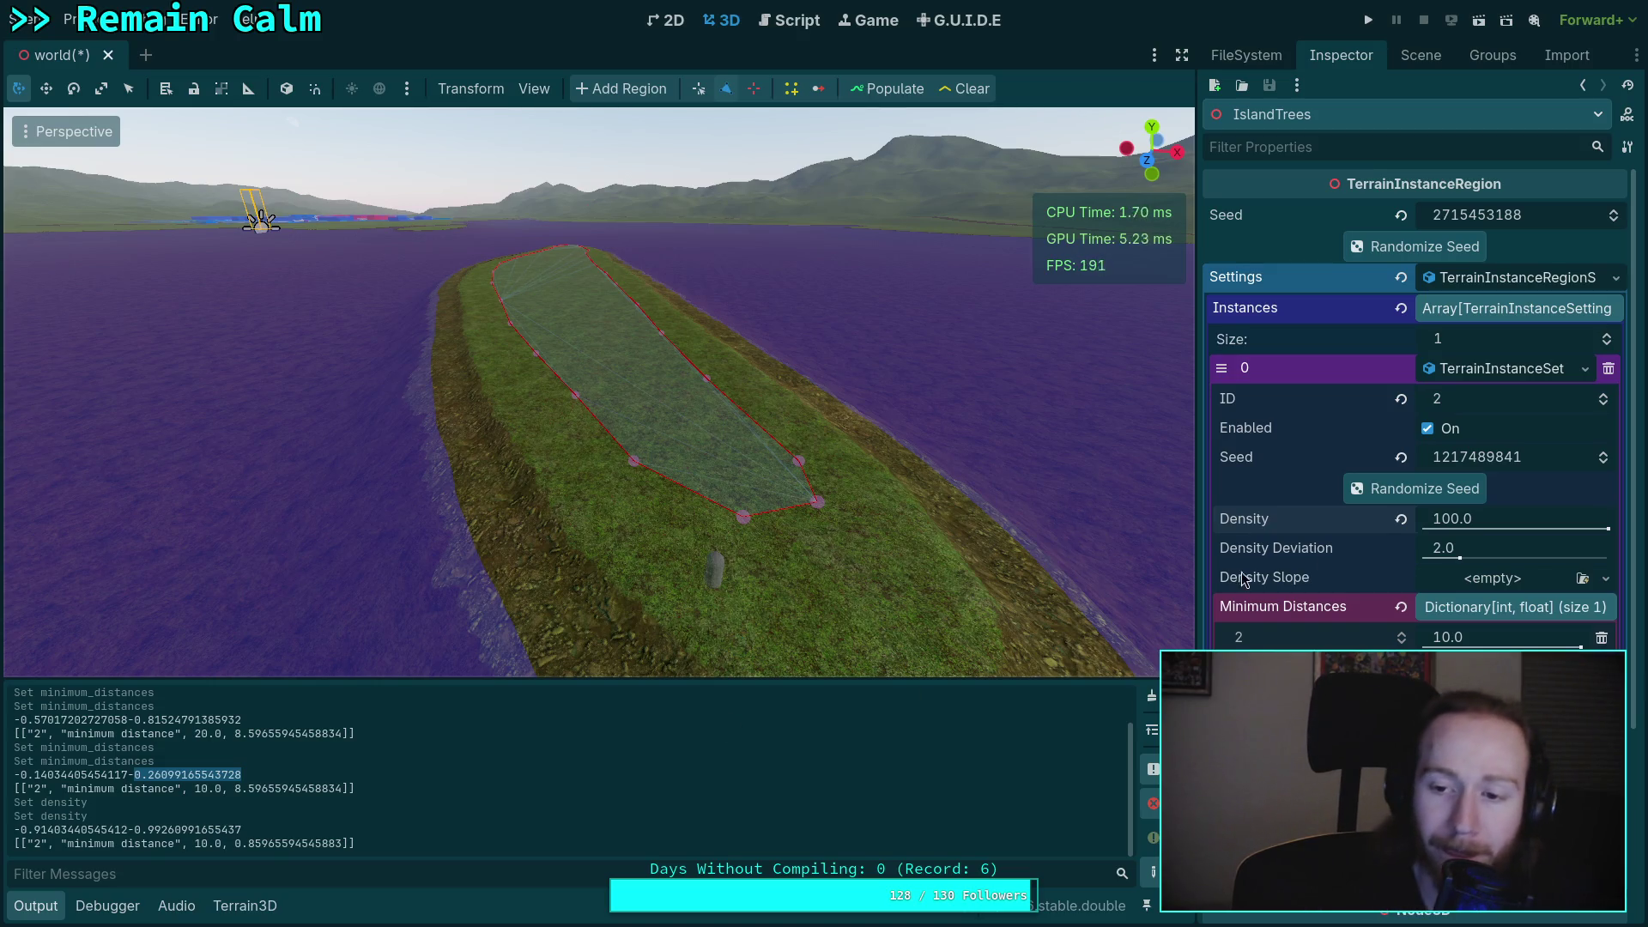
# - Set Density to 1000.0, lower the minimum distance from 10.0 to 7.0, and repopulate
pyautogui.click(1465, 519)
pyautogui.write('0')
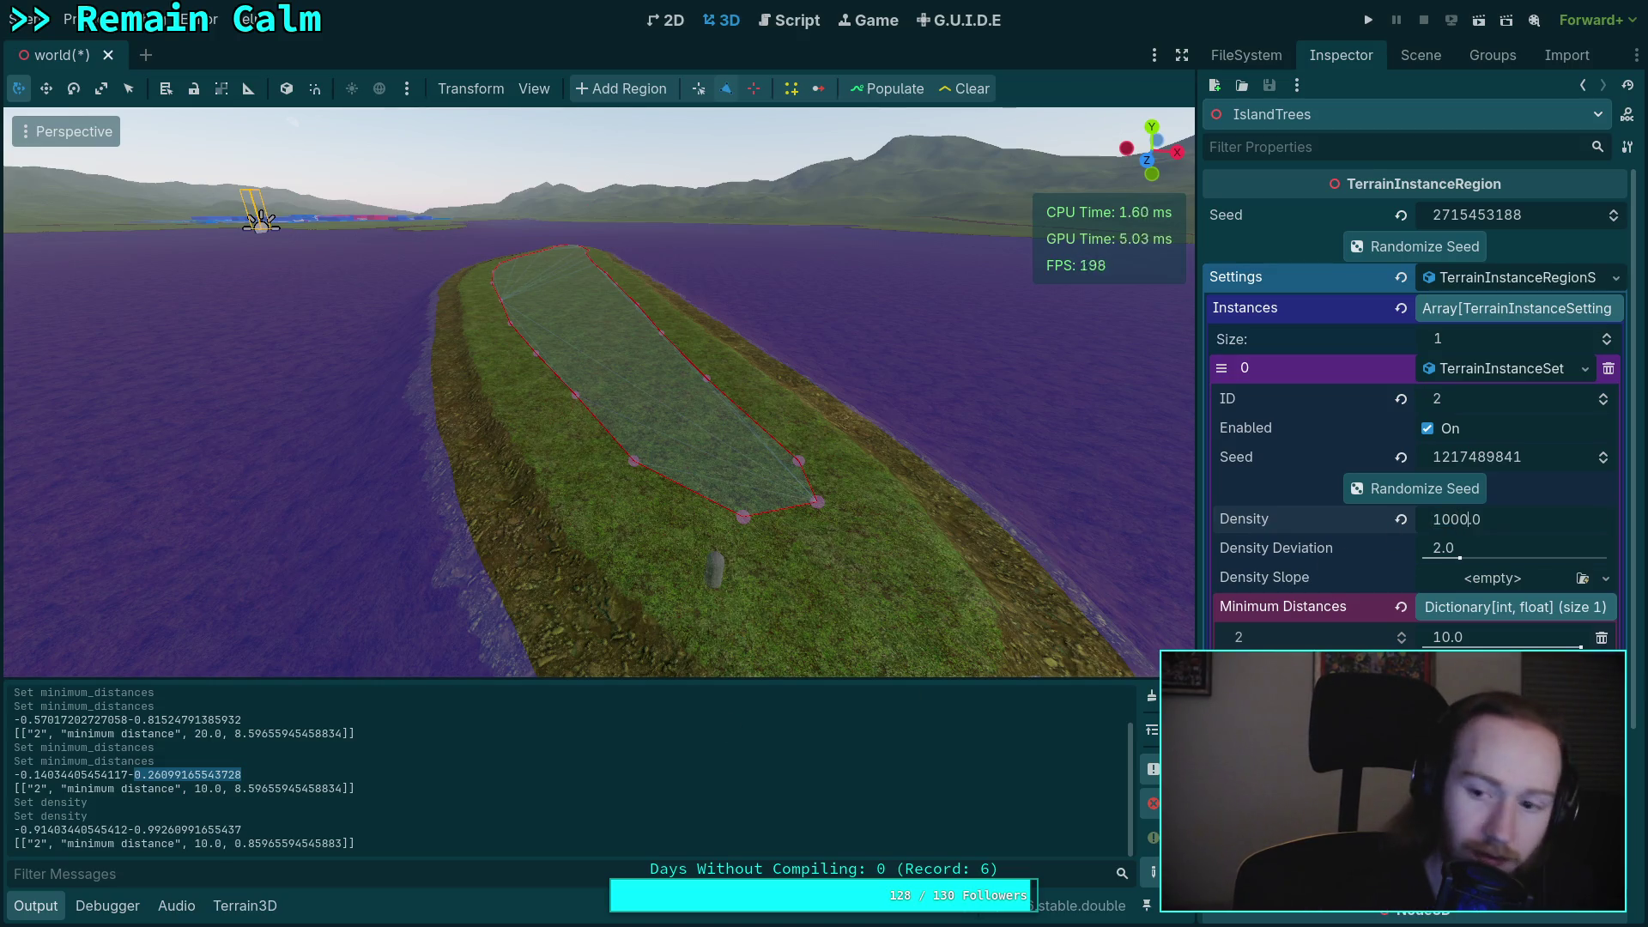
pyautogui.press('Return')
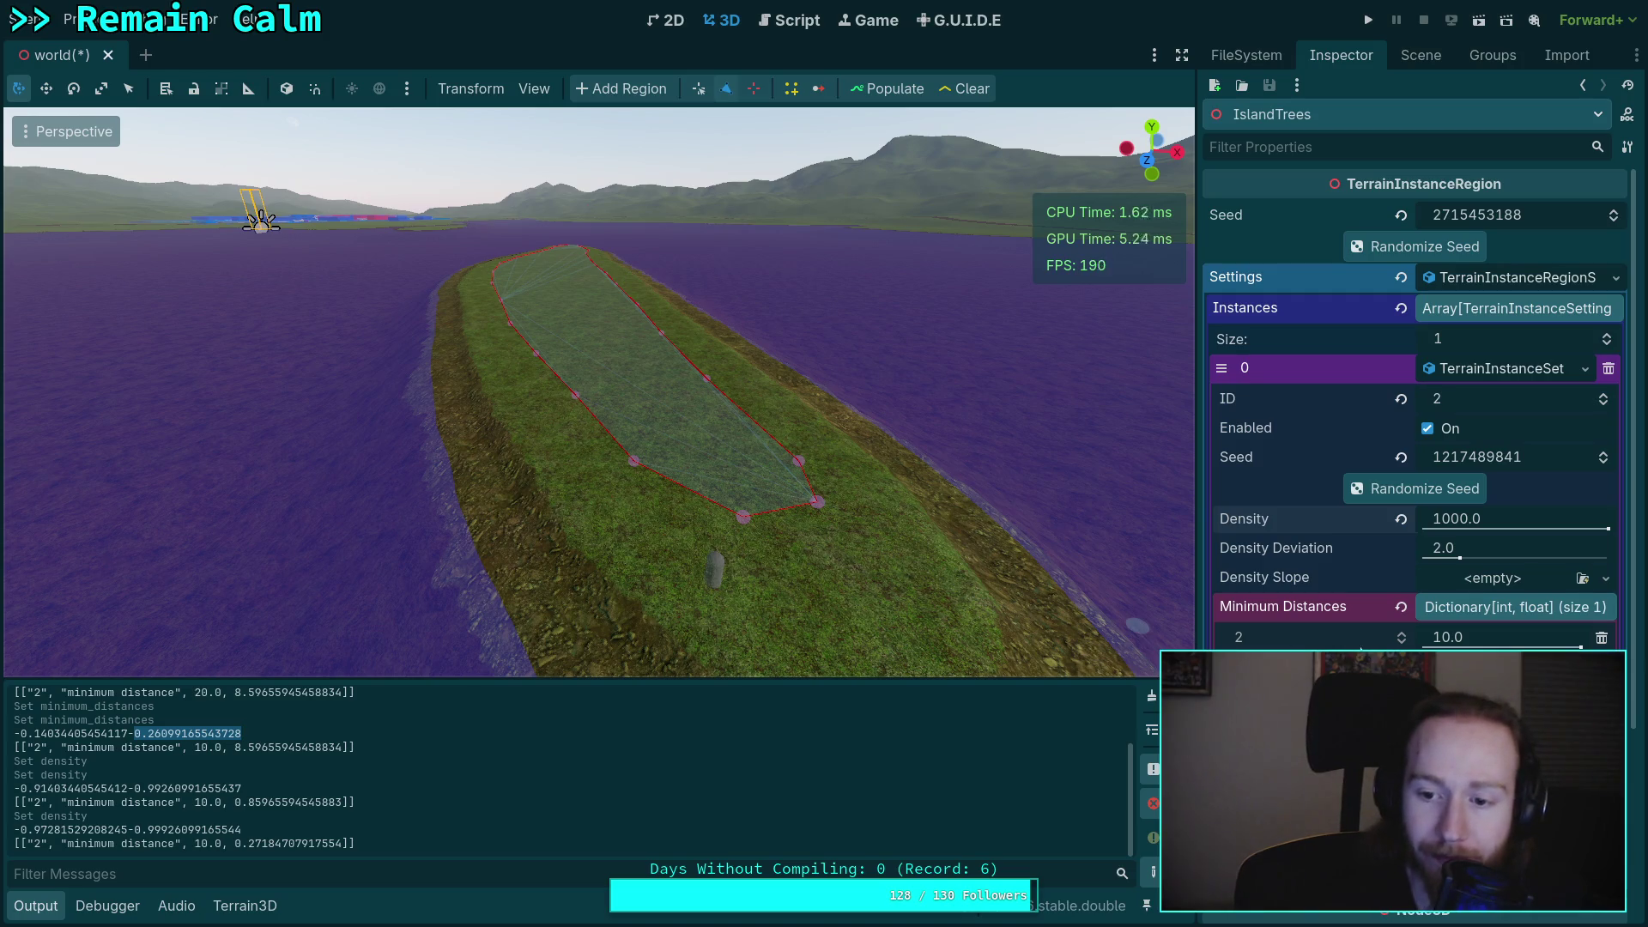
pyautogui.moveTo(1581, 645); pyautogui.dragTo(1564, 645)
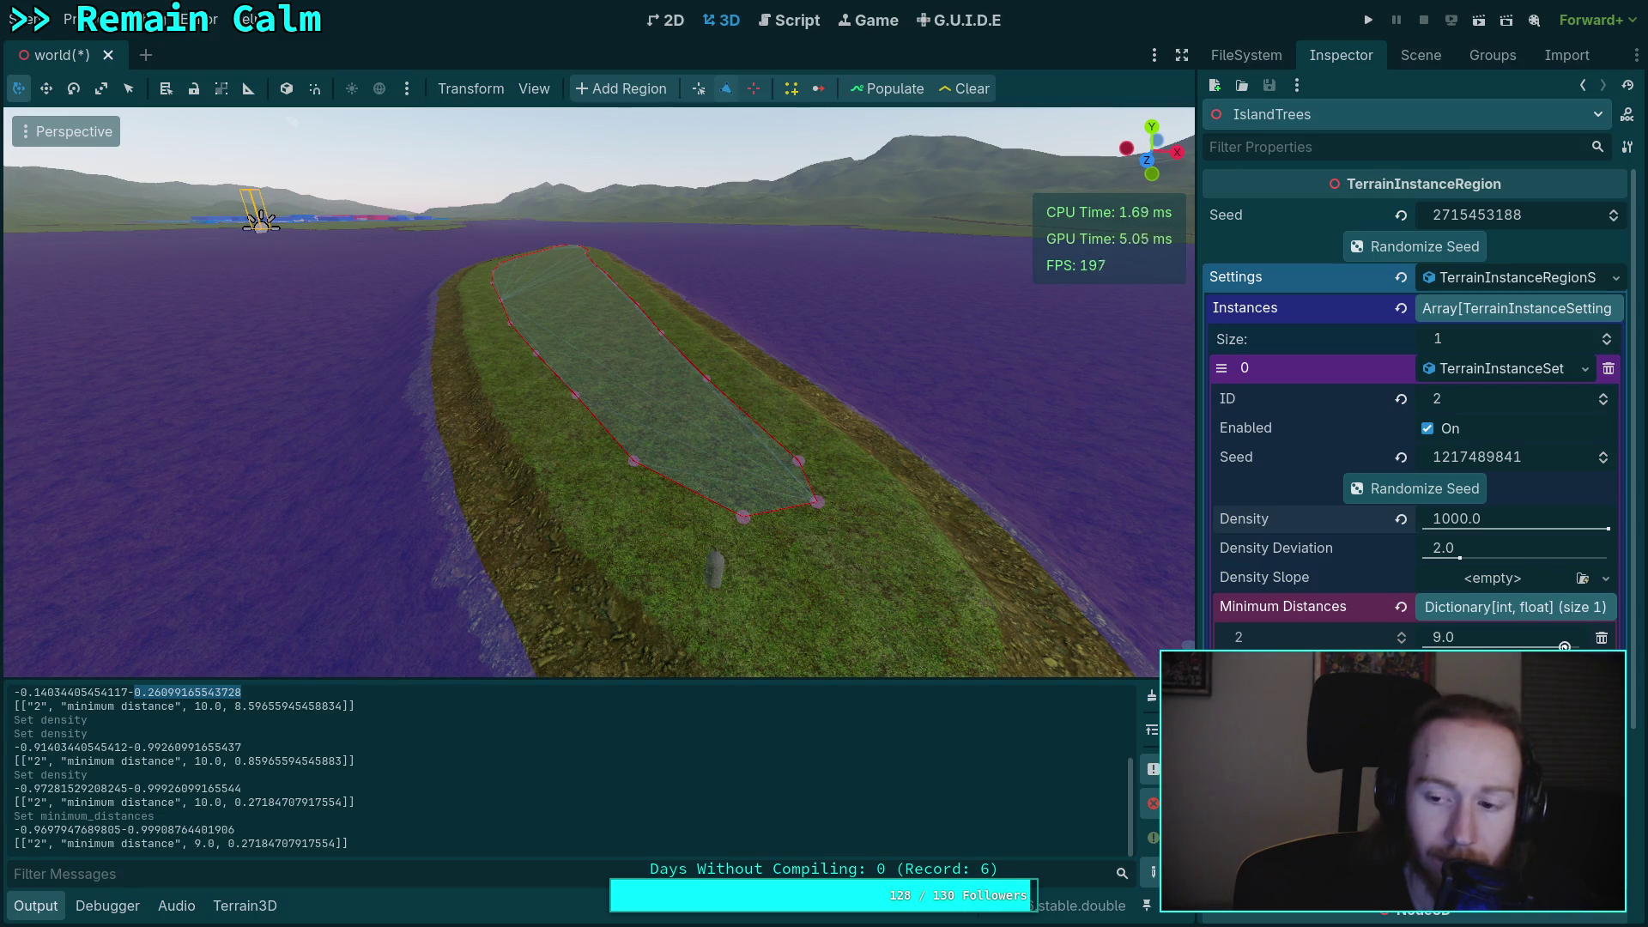
pyautogui.moveTo(1564, 645); pyautogui.dragTo(1532, 646)
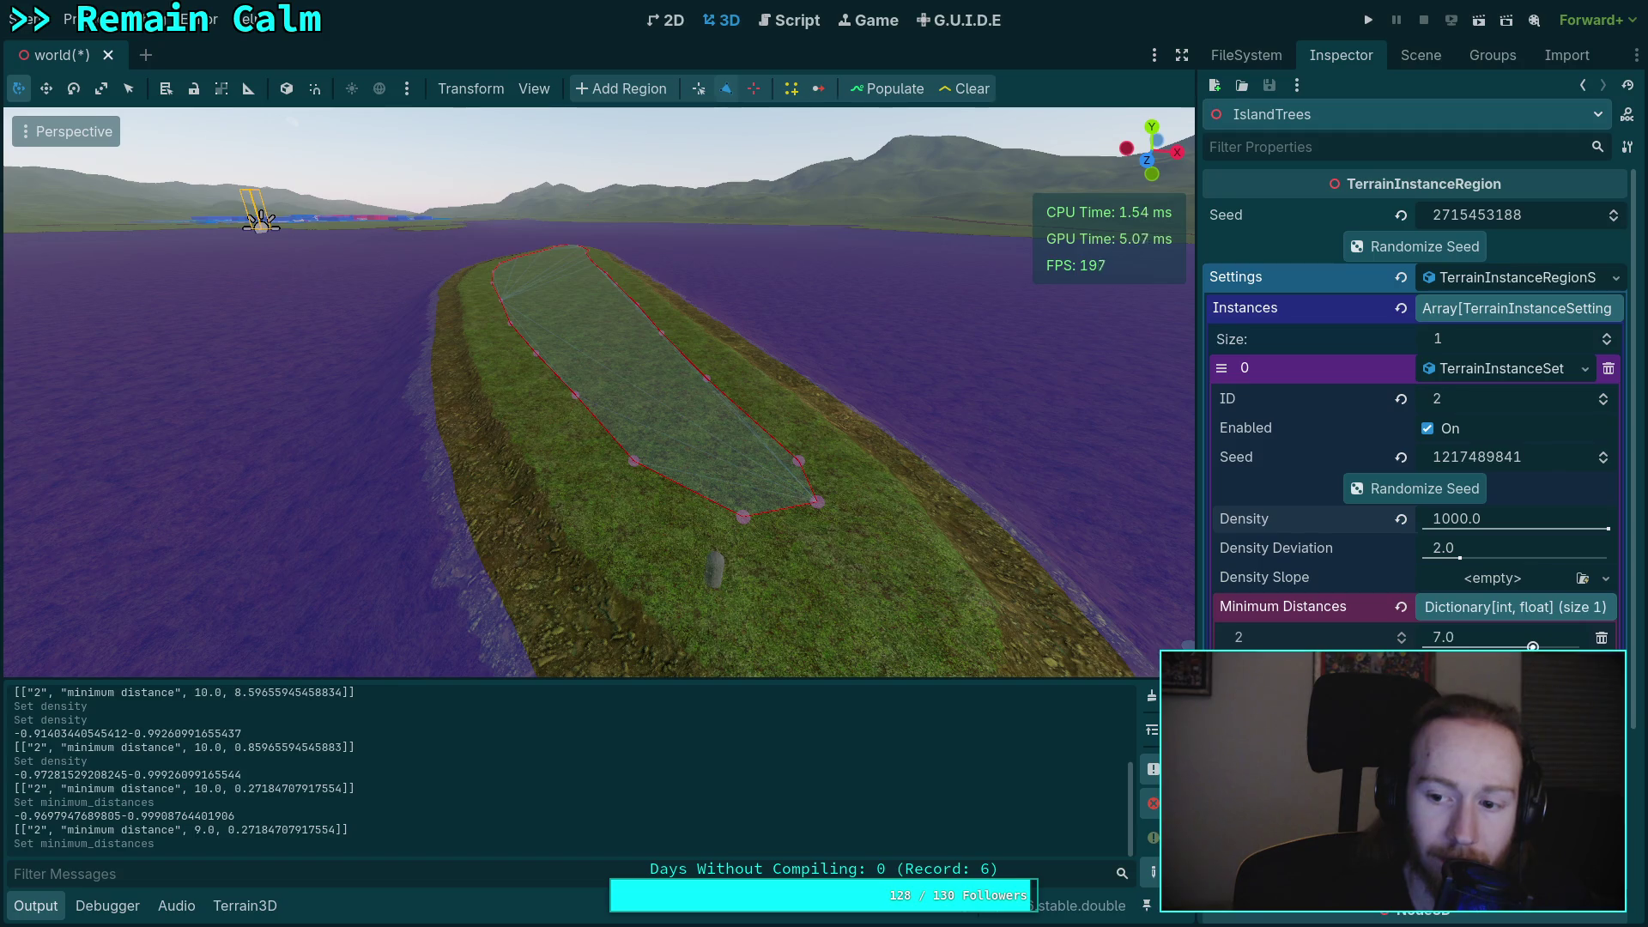
pyautogui.click(879, 97)
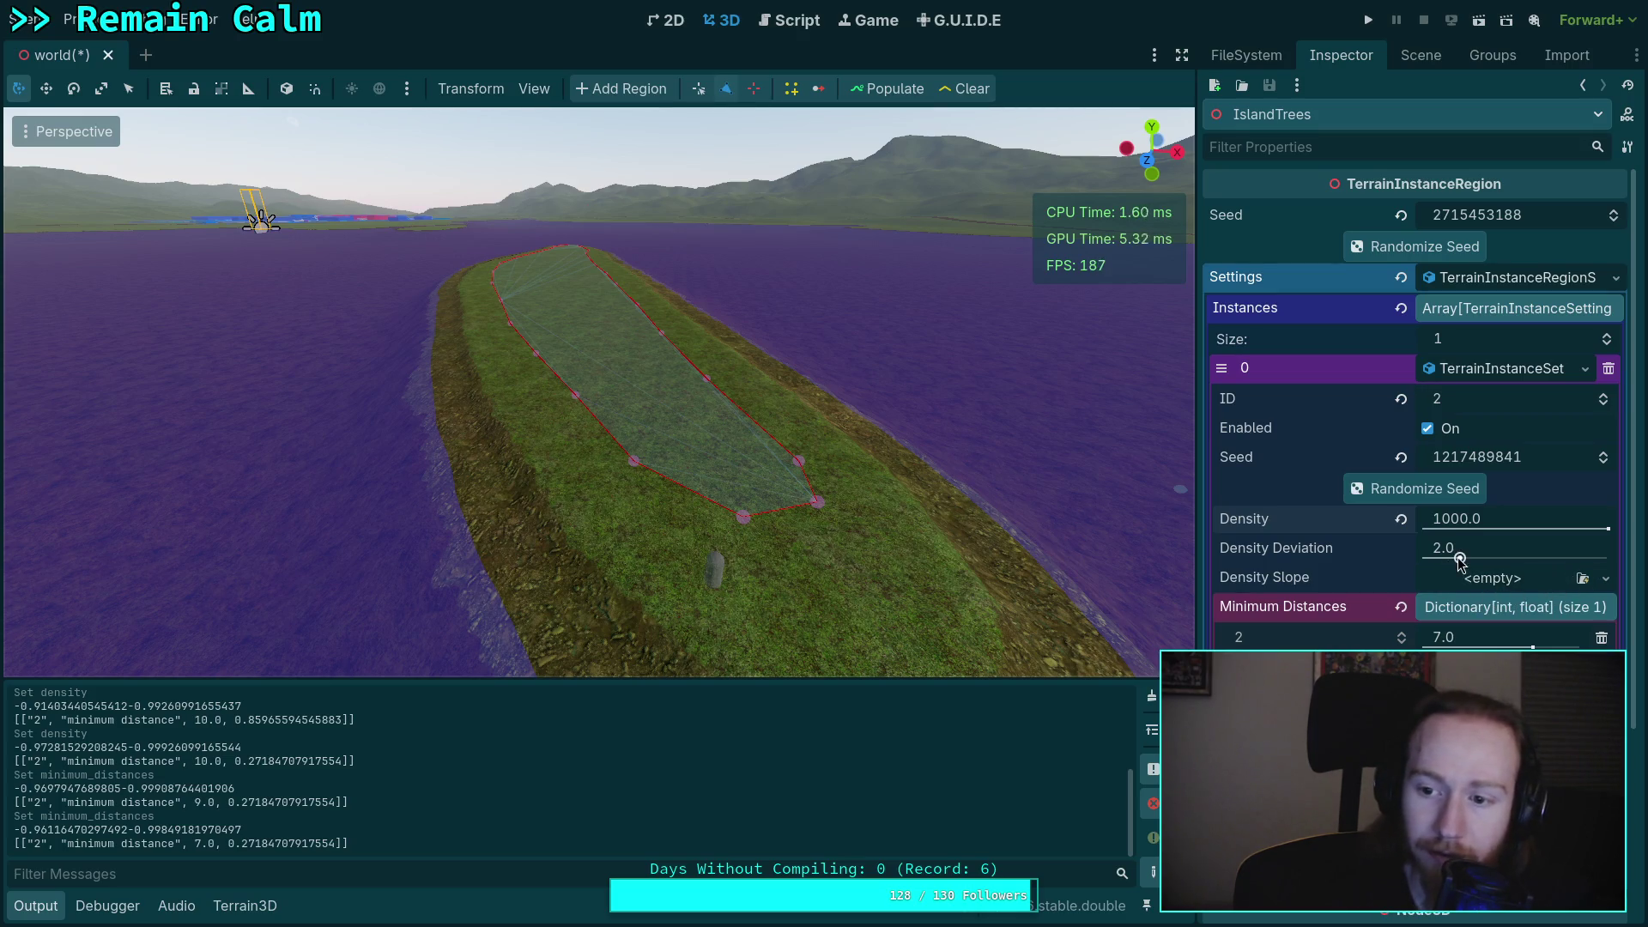
# - Repopulate the region at minimum distances 6.0, 5.0, 4.0 and 3.0 in turn
pyautogui.moveTo(1533, 645); pyautogui.dragTo(1518, 645)
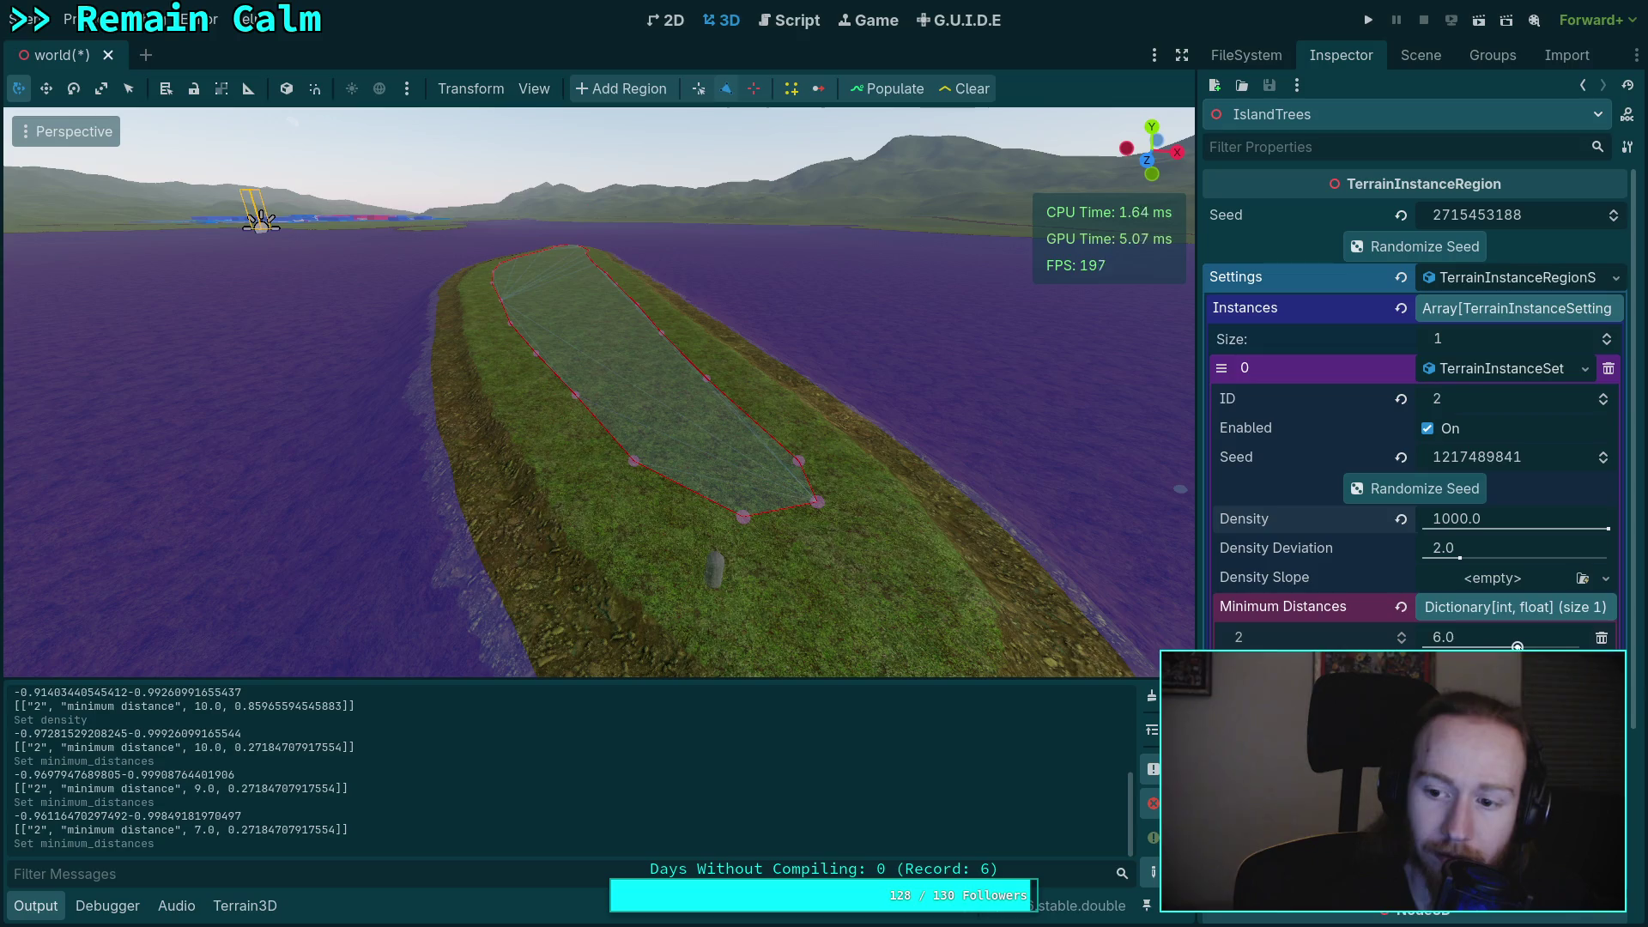
pyautogui.click(879, 90)
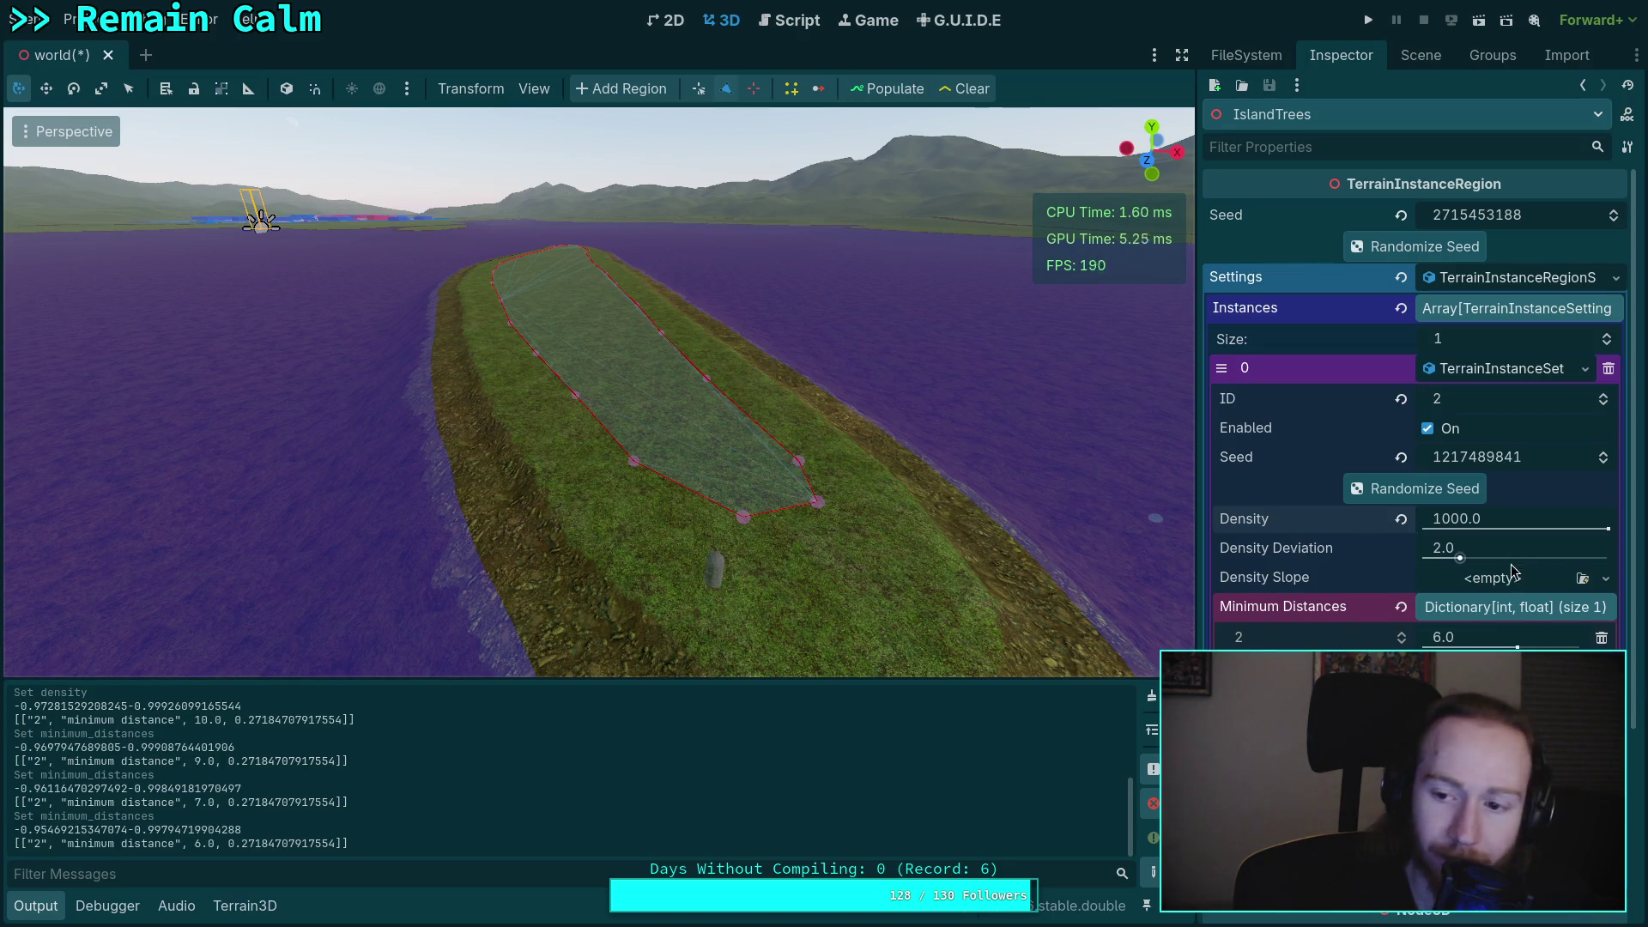
pyautogui.moveTo(1518, 646); pyautogui.dragTo(1501, 646)
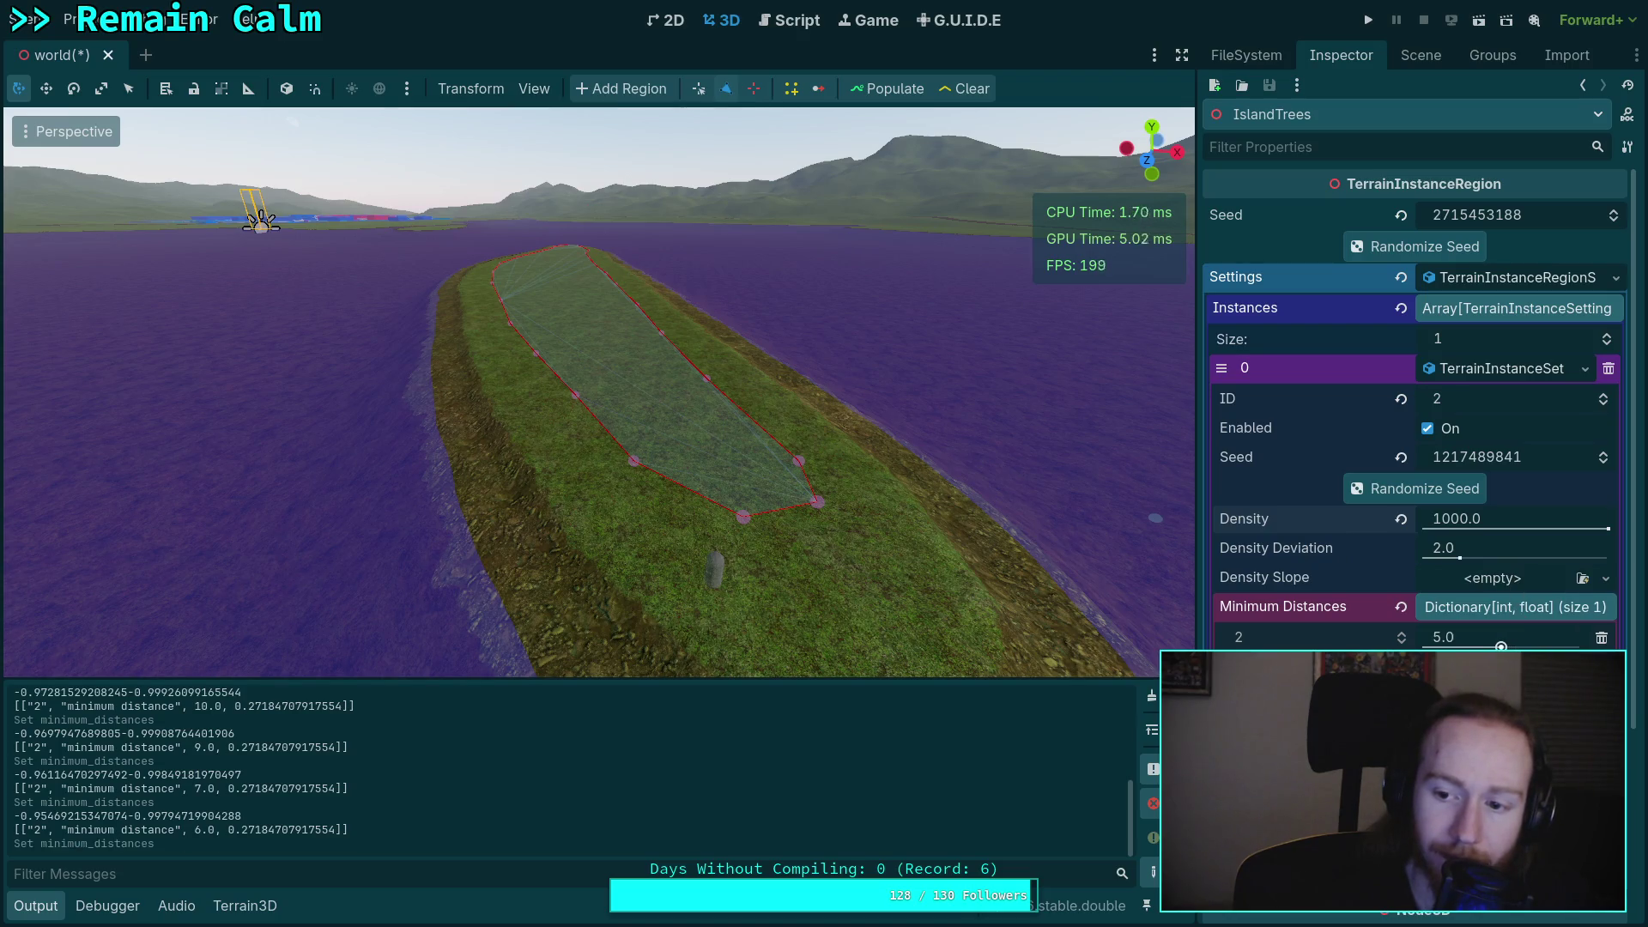
pyautogui.click(874, 96)
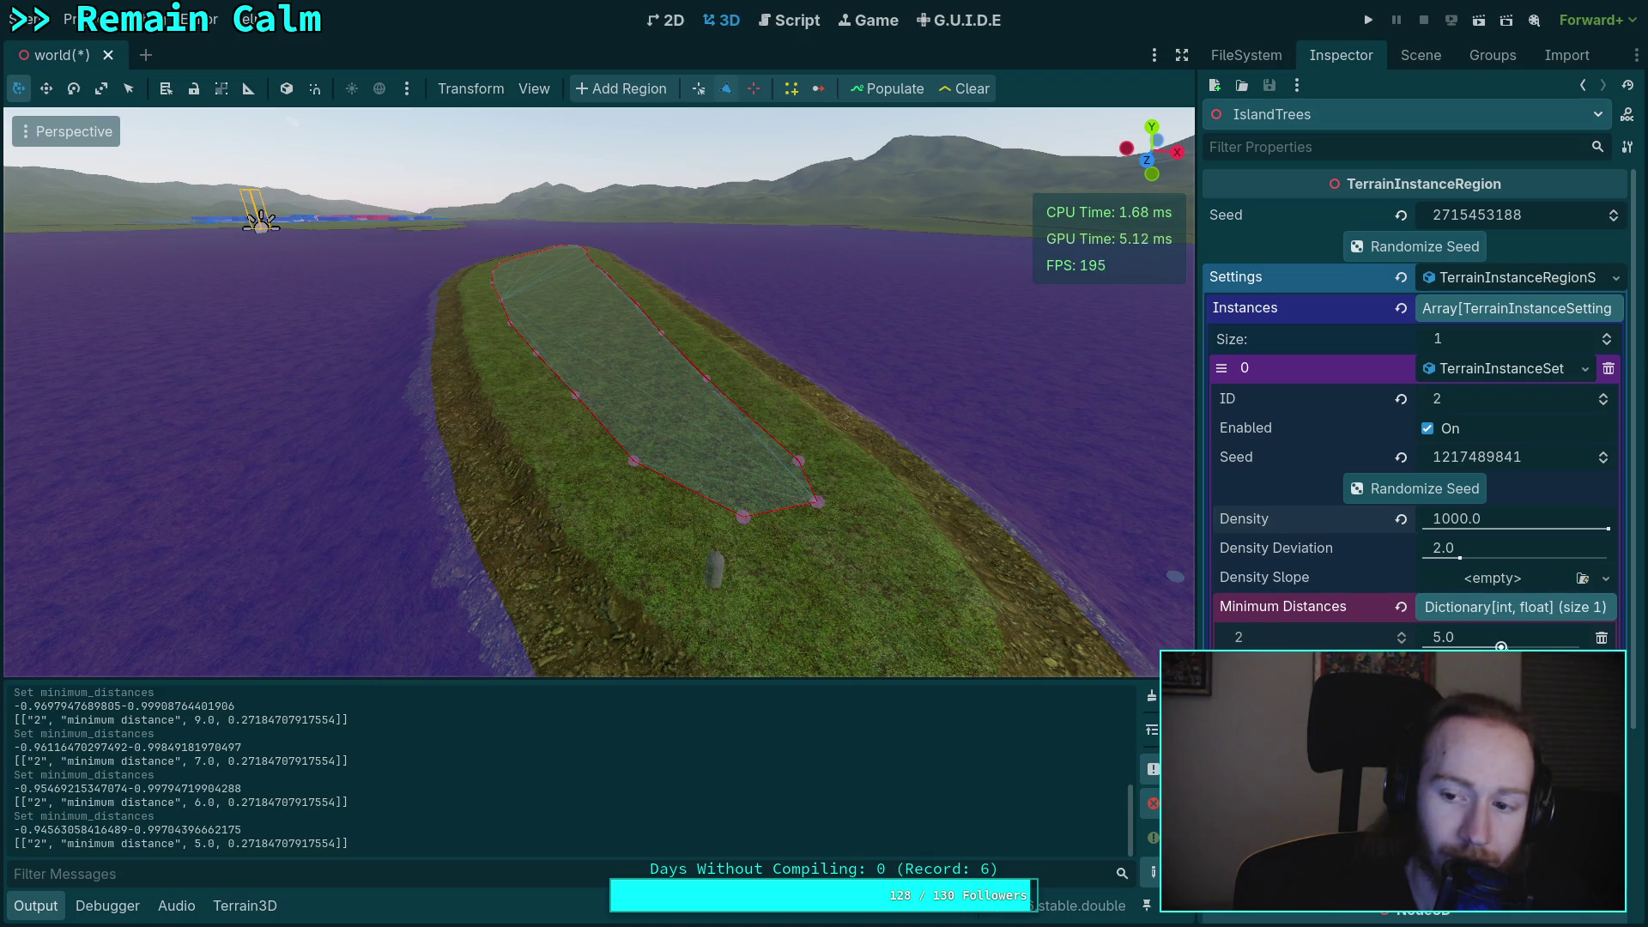
pyautogui.moveTo(1501, 646); pyautogui.dragTo(1485, 645)
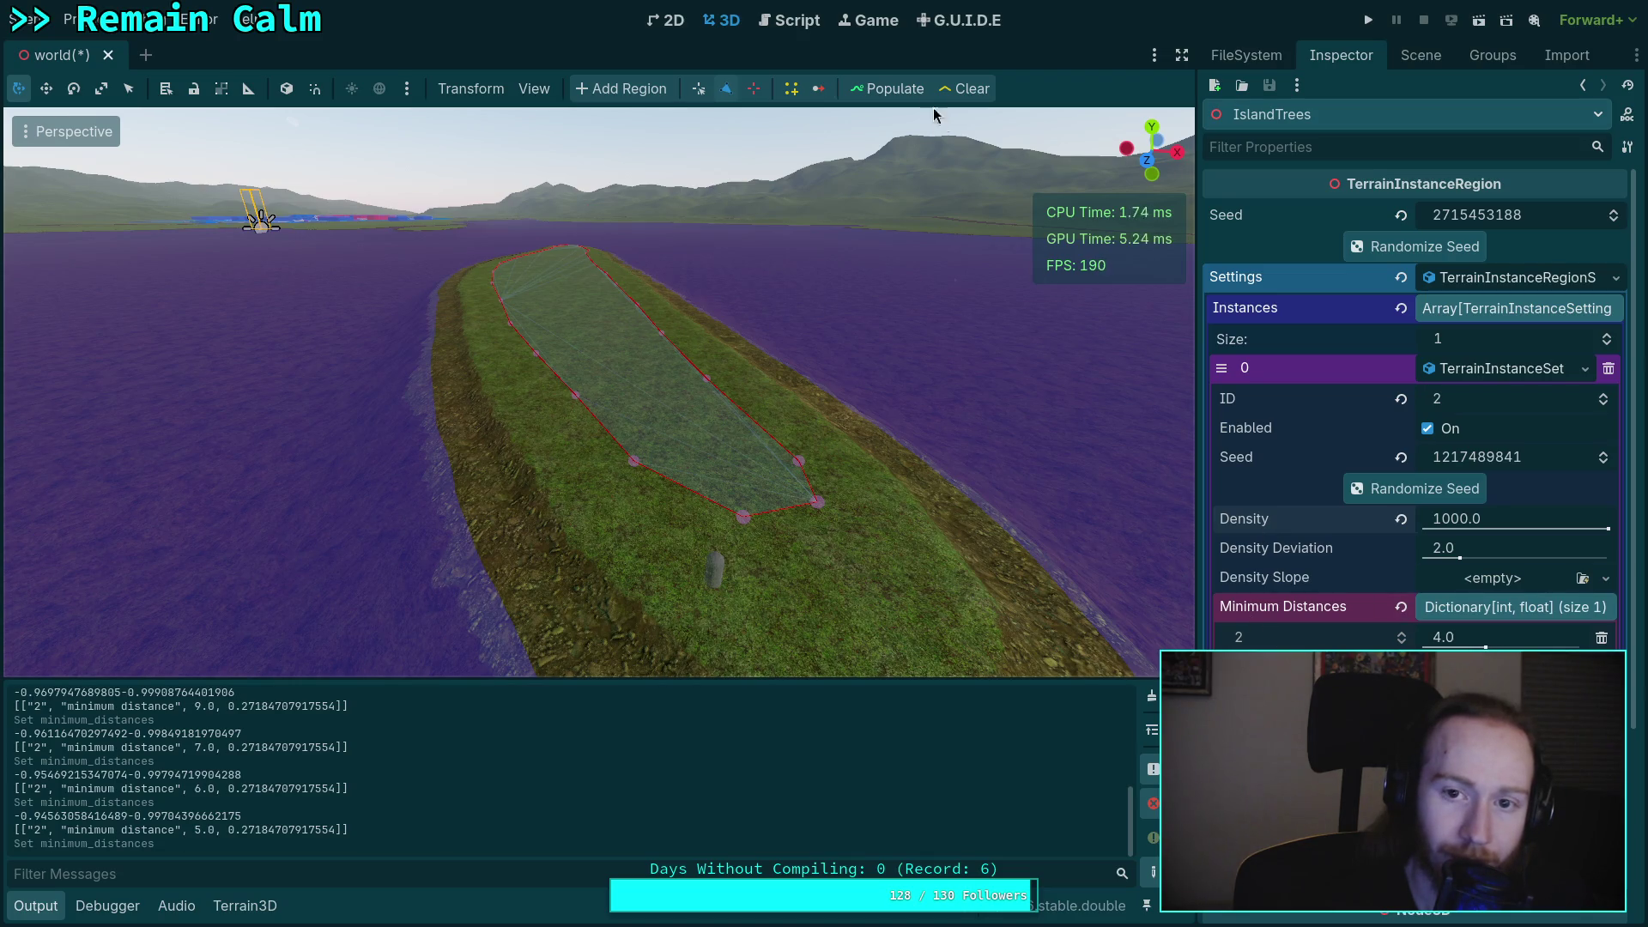
pyautogui.click(888, 88)
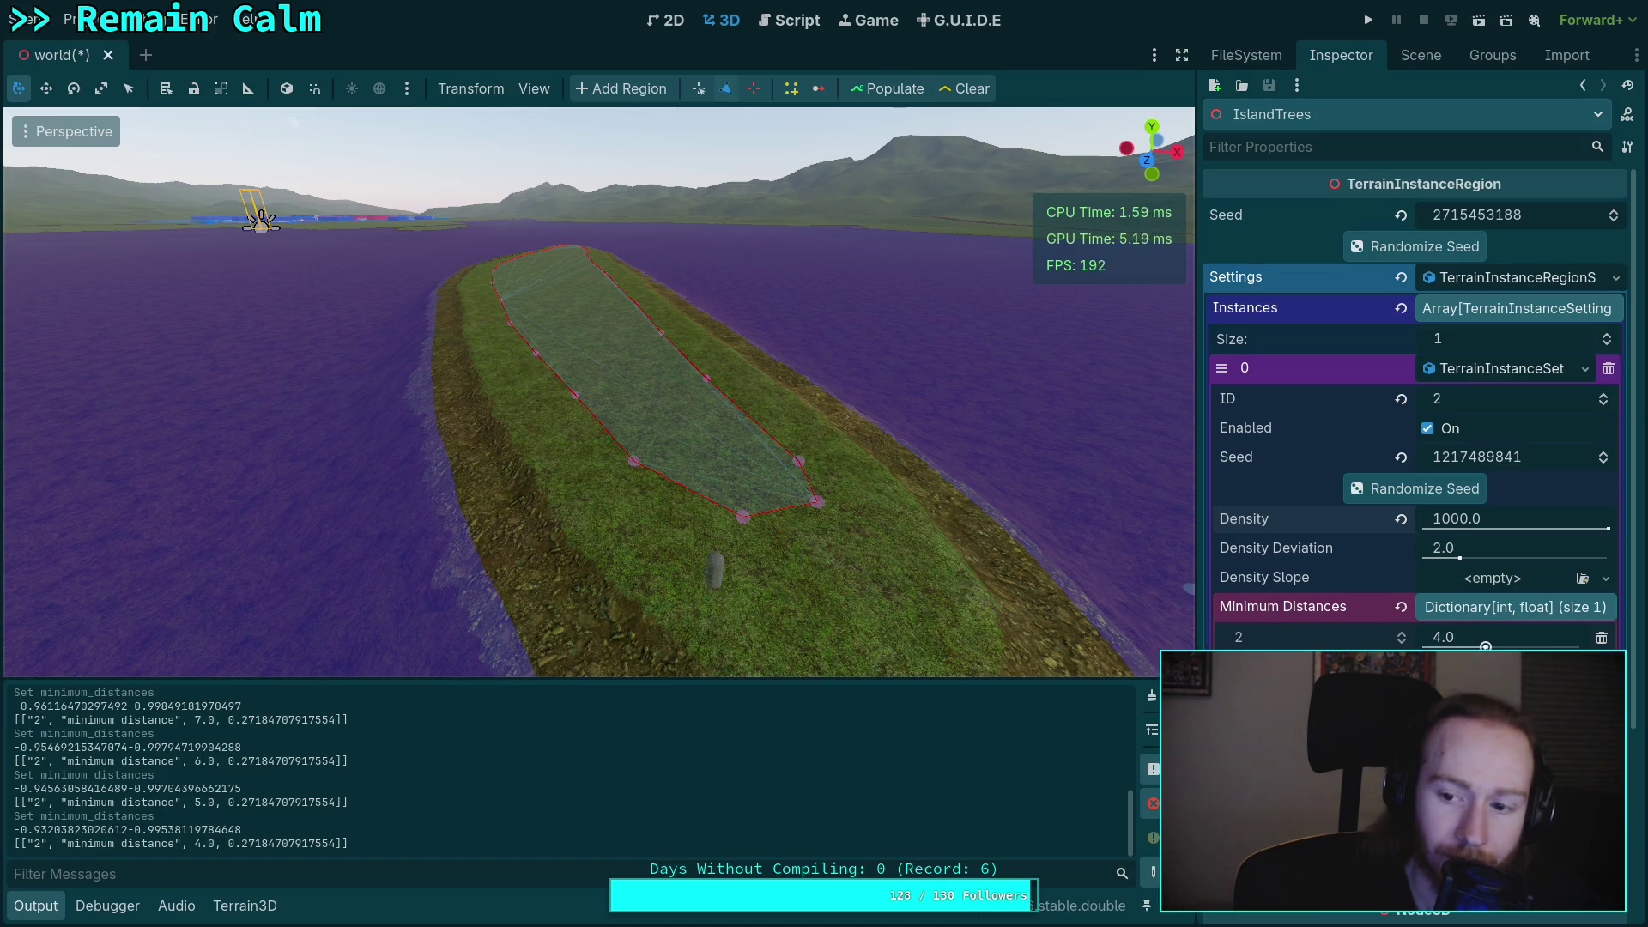
pyautogui.moveTo(1485, 645); pyautogui.dragTo(1469, 645)
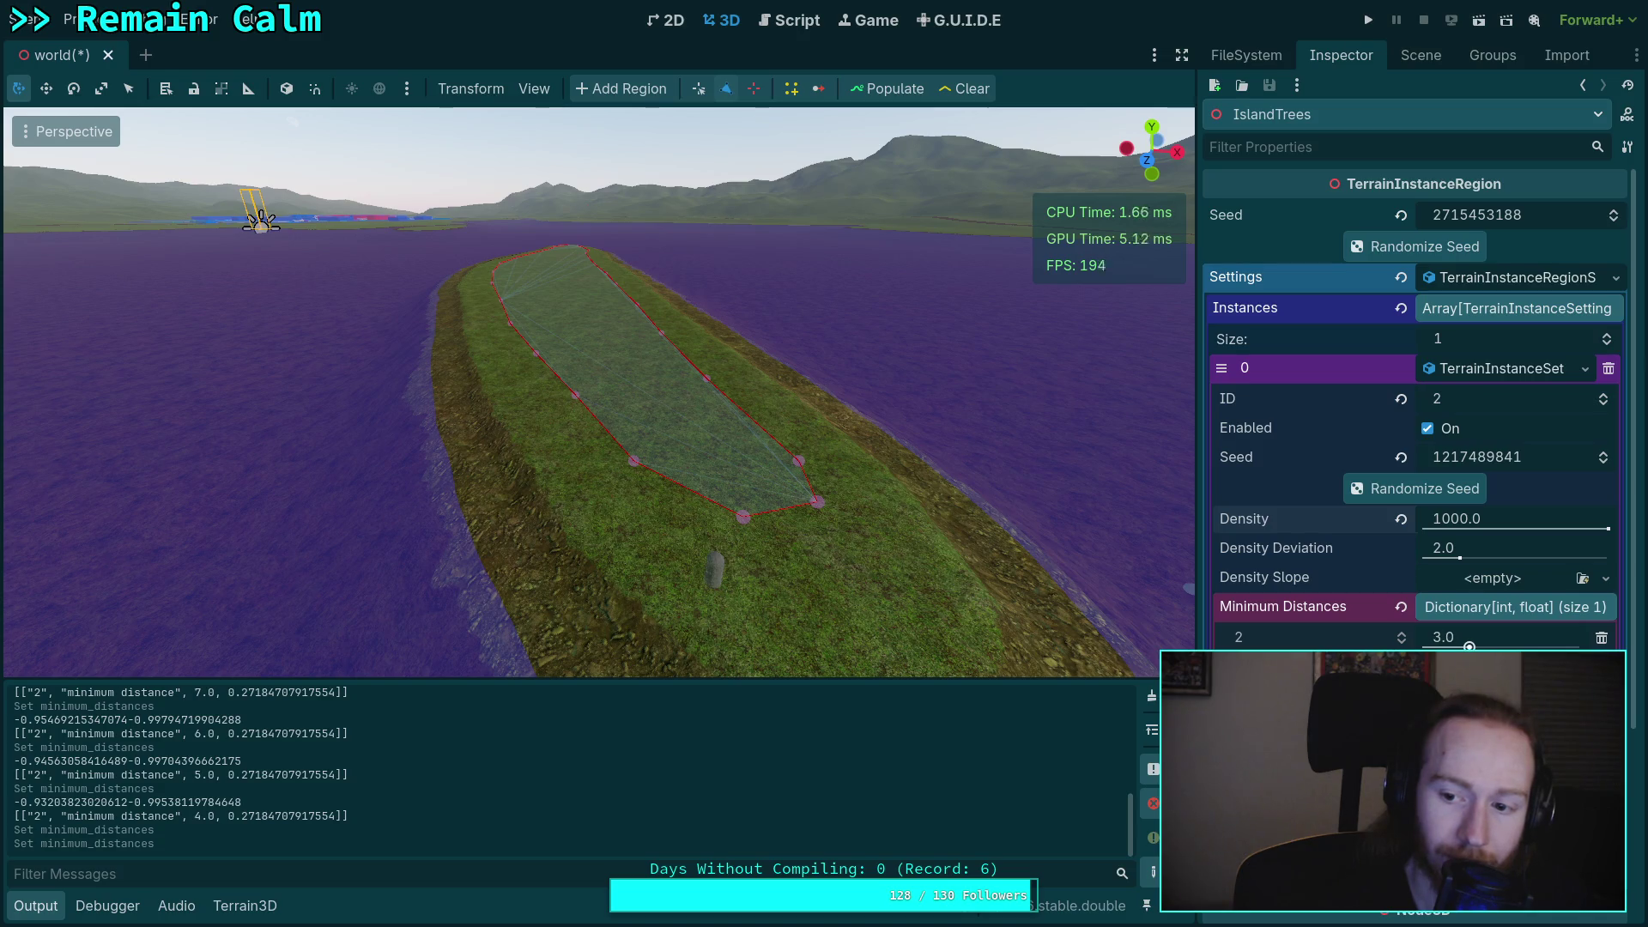
pyautogui.click(889, 88)
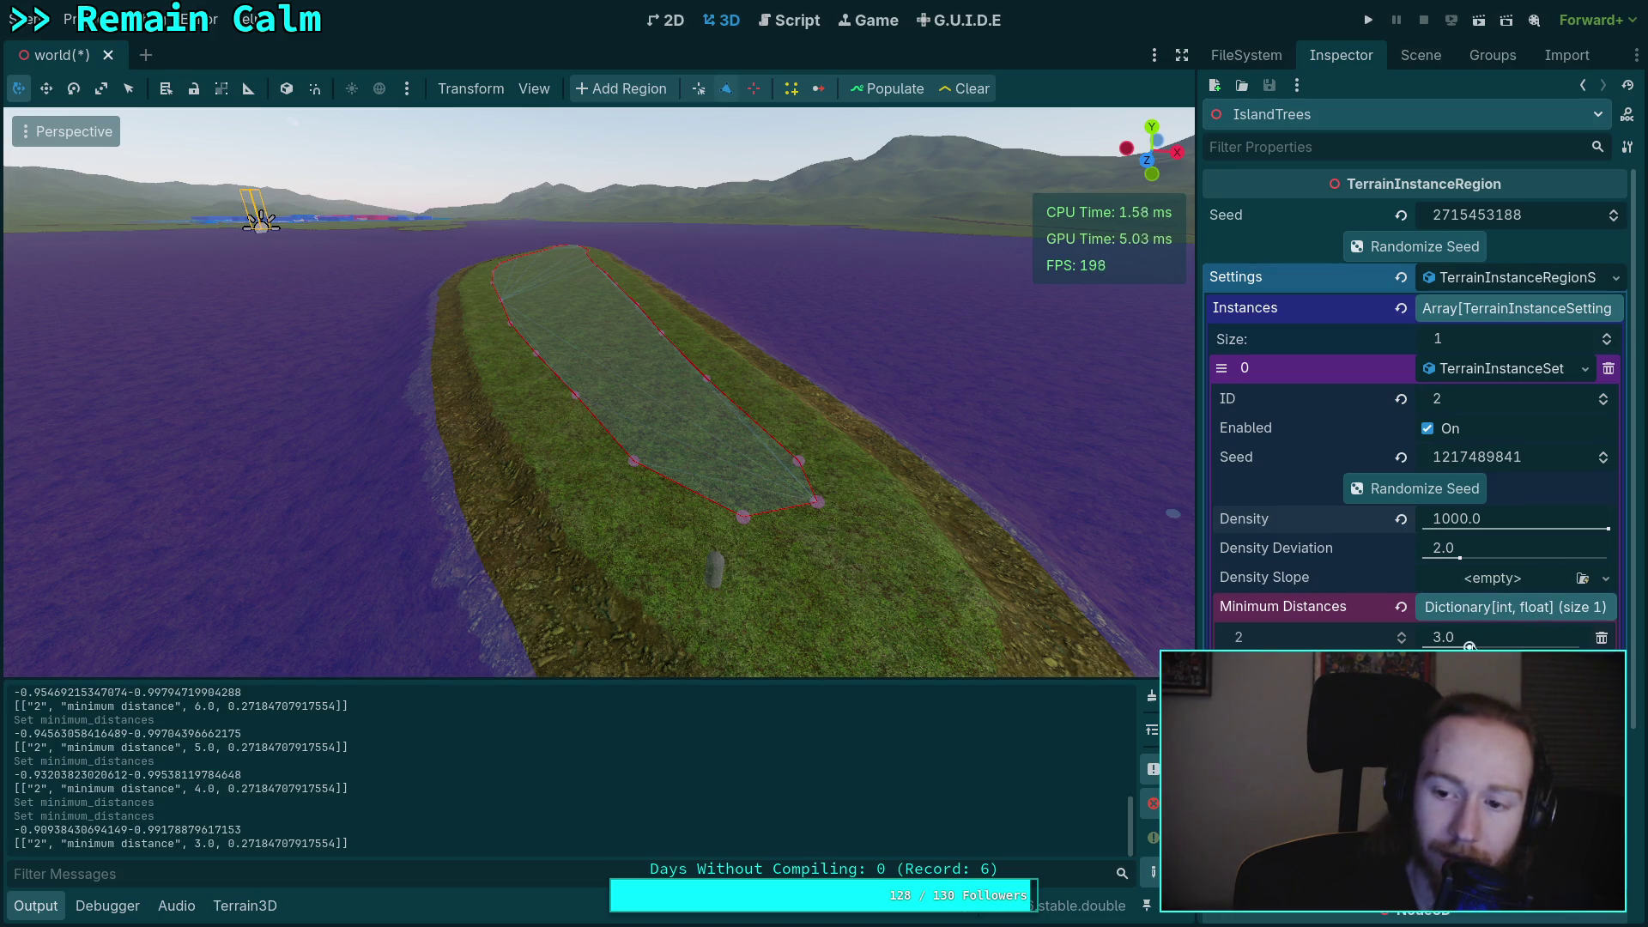
# - Lower the minimum distance to 2.0, 1.0 and 0.5, repopulating after each change
pyautogui.moveTo(1470, 646); pyautogui.dragTo(1453, 646)
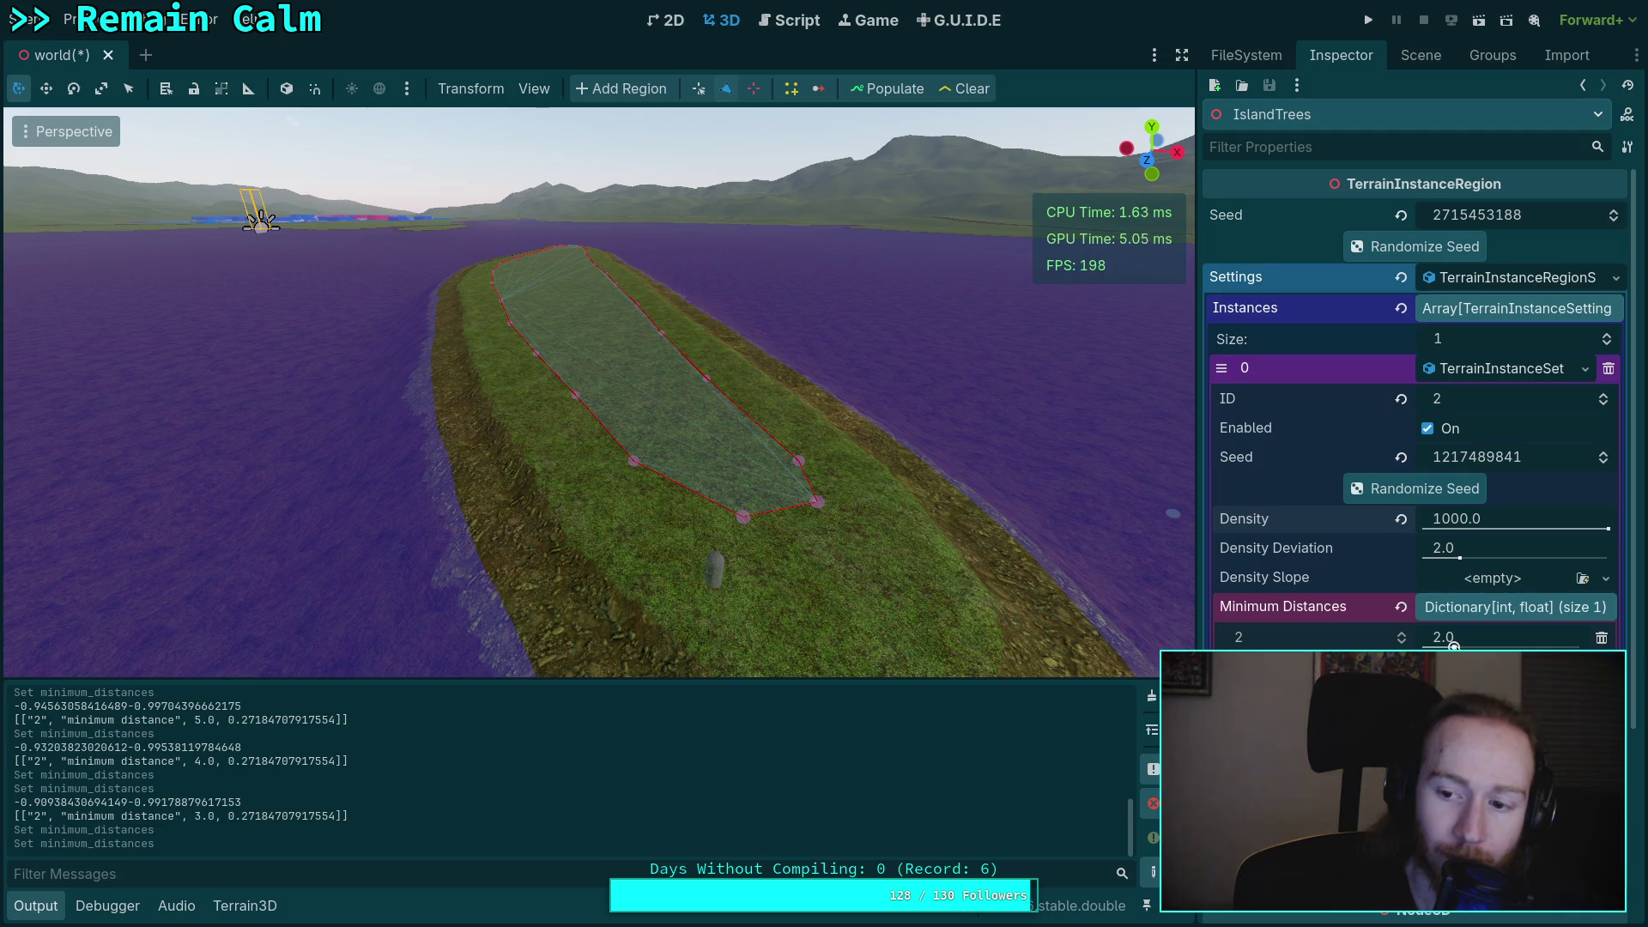
pyautogui.click(896, 94)
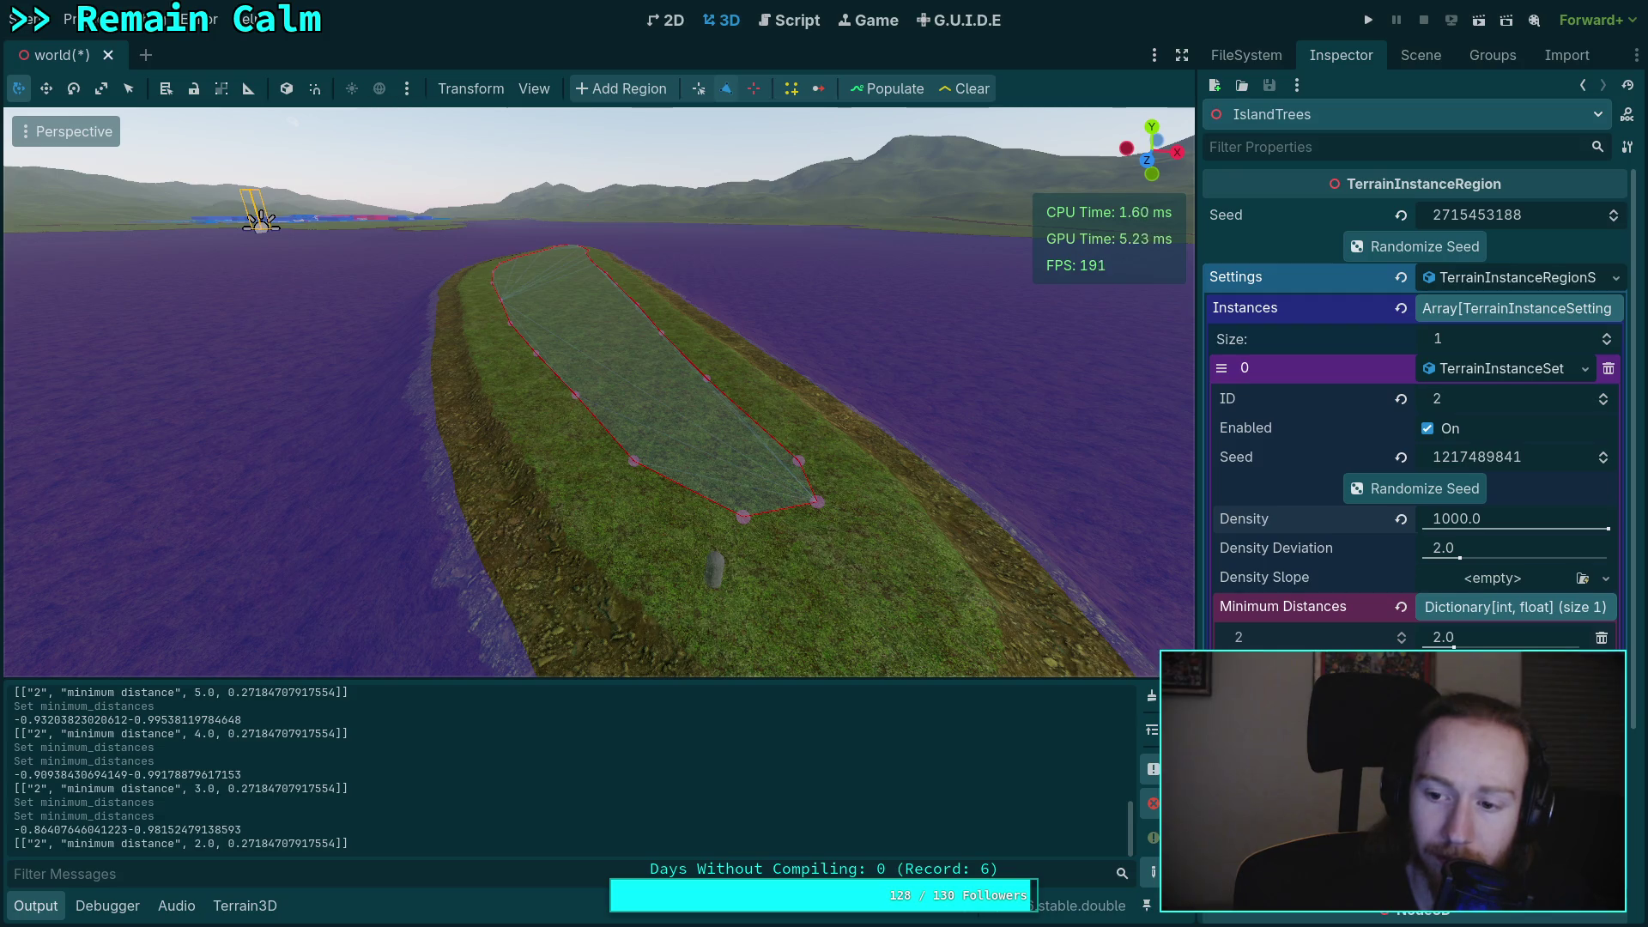
pyautogui.moveTo(1453, 646); pyautogui.dragTo(1438, 646)
pyautogui.click(860, 88)
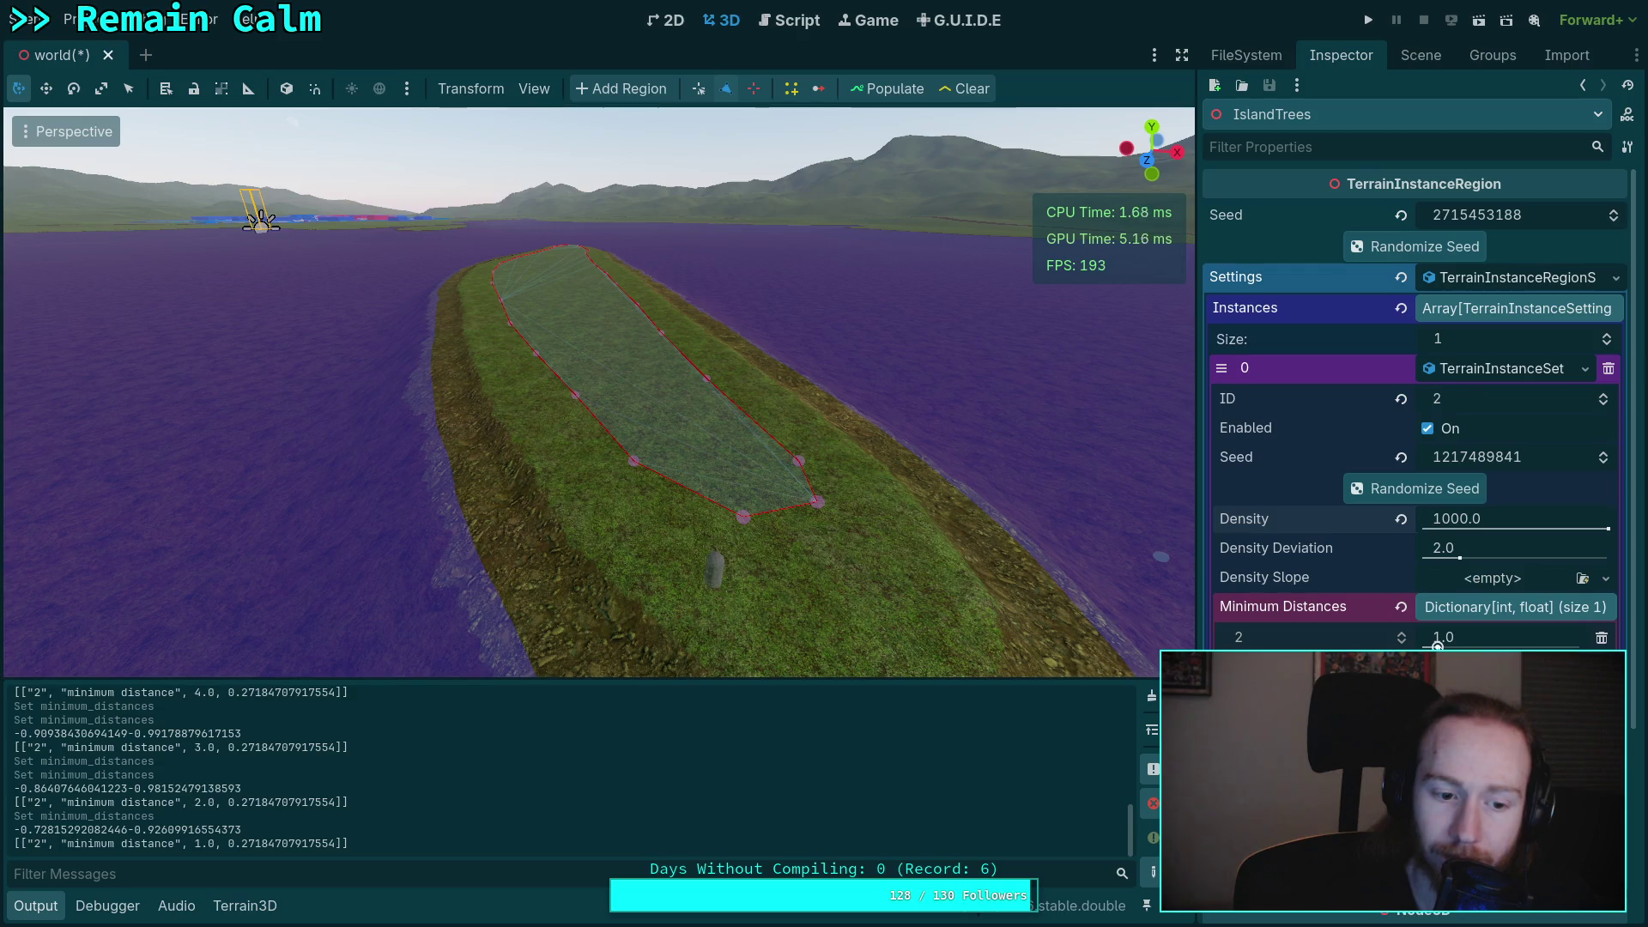
pyautogui.moveTo(1438, 646); pyautogui.dragTo(1429, 645)
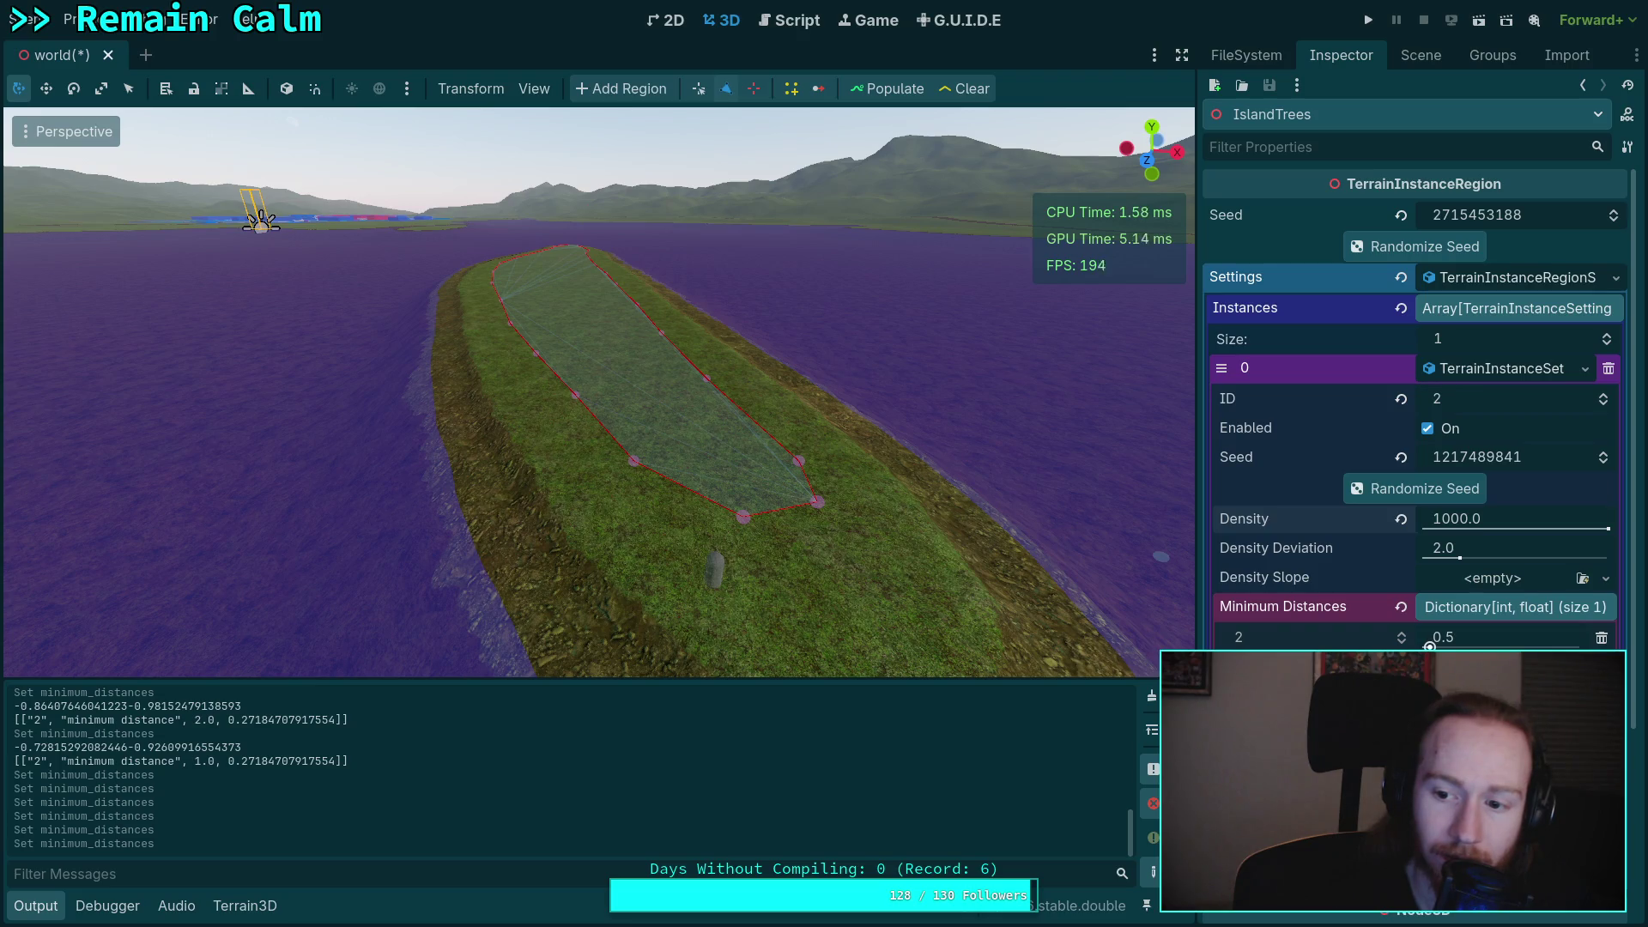
pyautogui.click(882, 91)
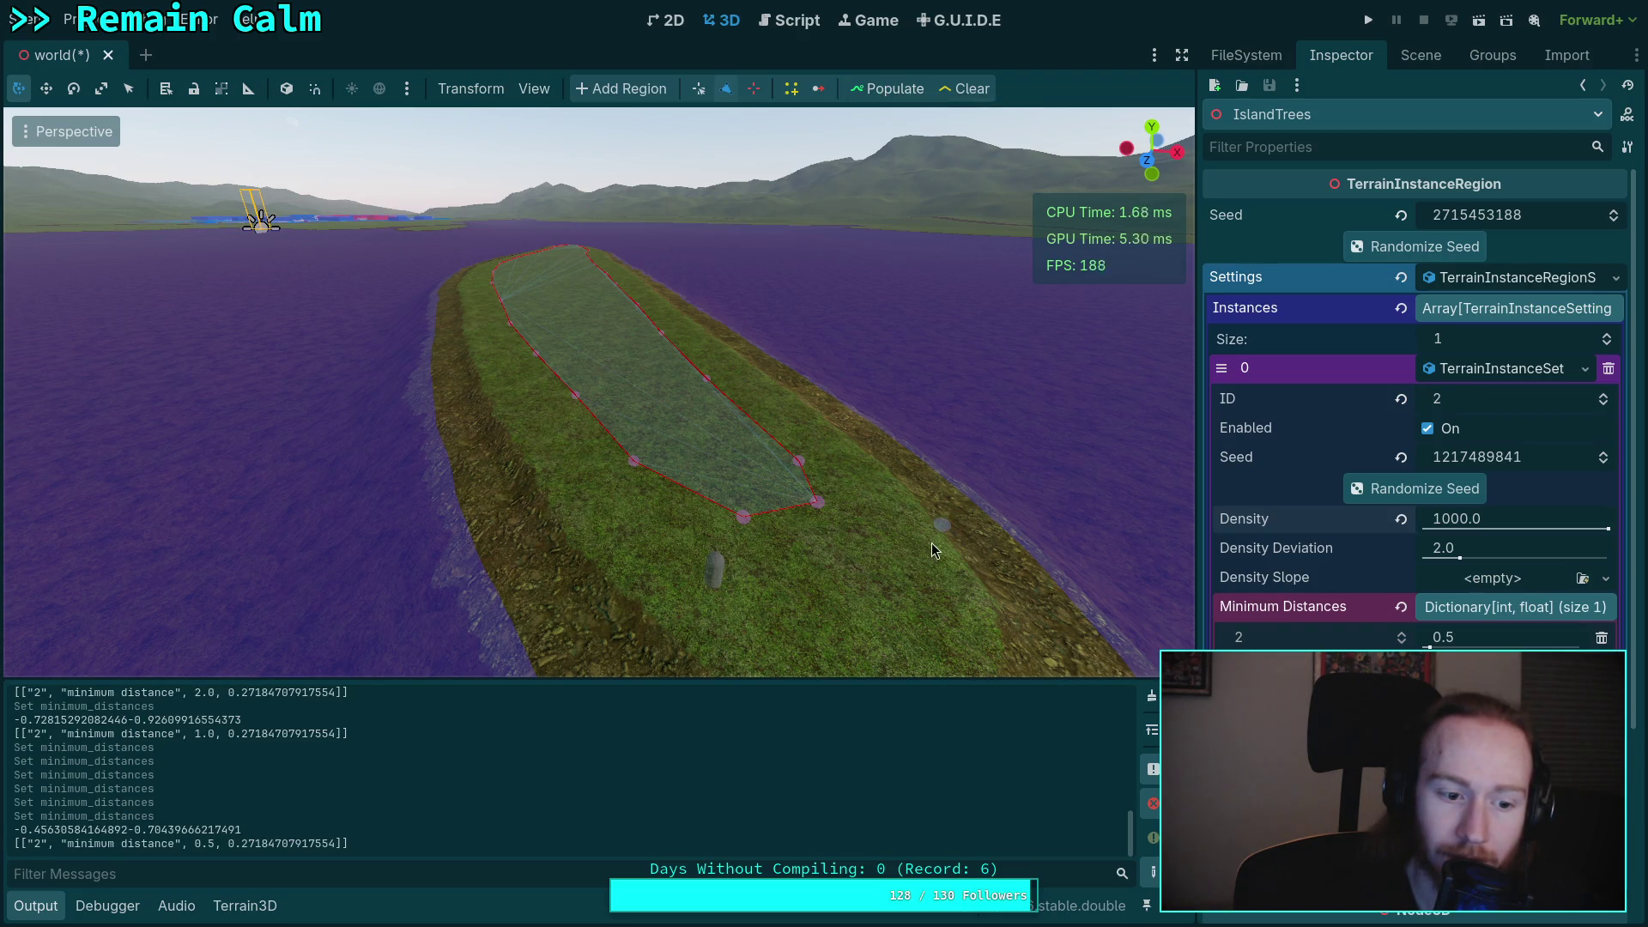
# - Type a minimum distance of 0.3, then 0.4, repopulate, and go back to the script
pyautogui.moveTo(147, 829); pyautogui.dragTo(187, 829)
pyautogui.click(275, 835)
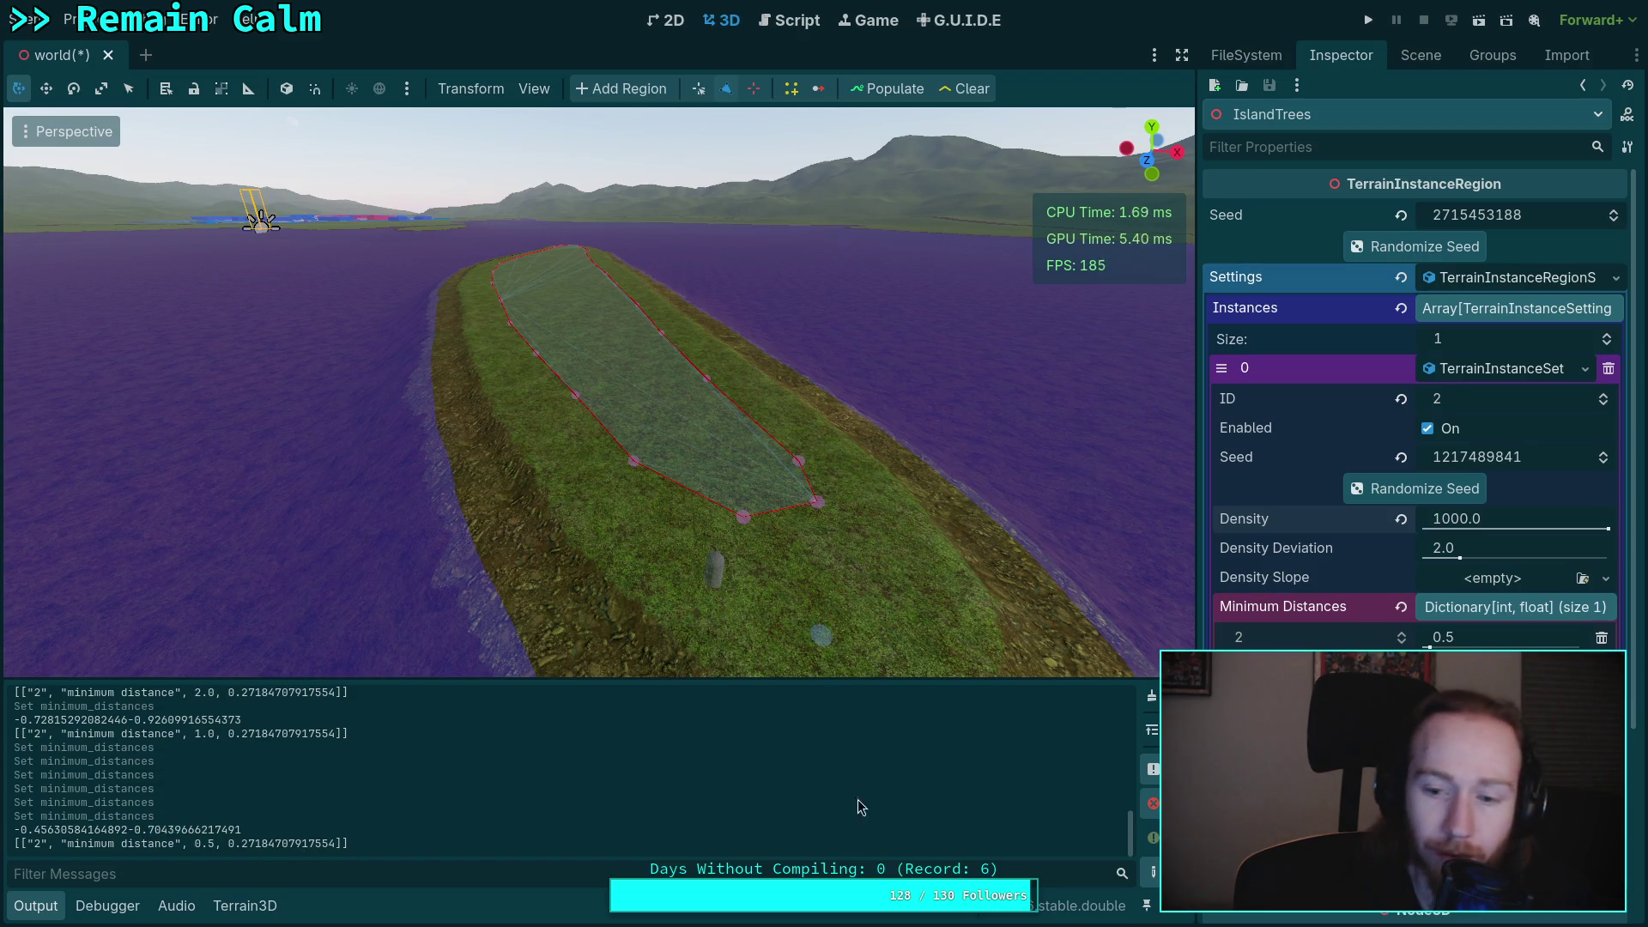
pyautogui.click(1500, 637)
pyautogui.press('BackSpace')
pyautogui.write('3')
pyautogui.press('Return')
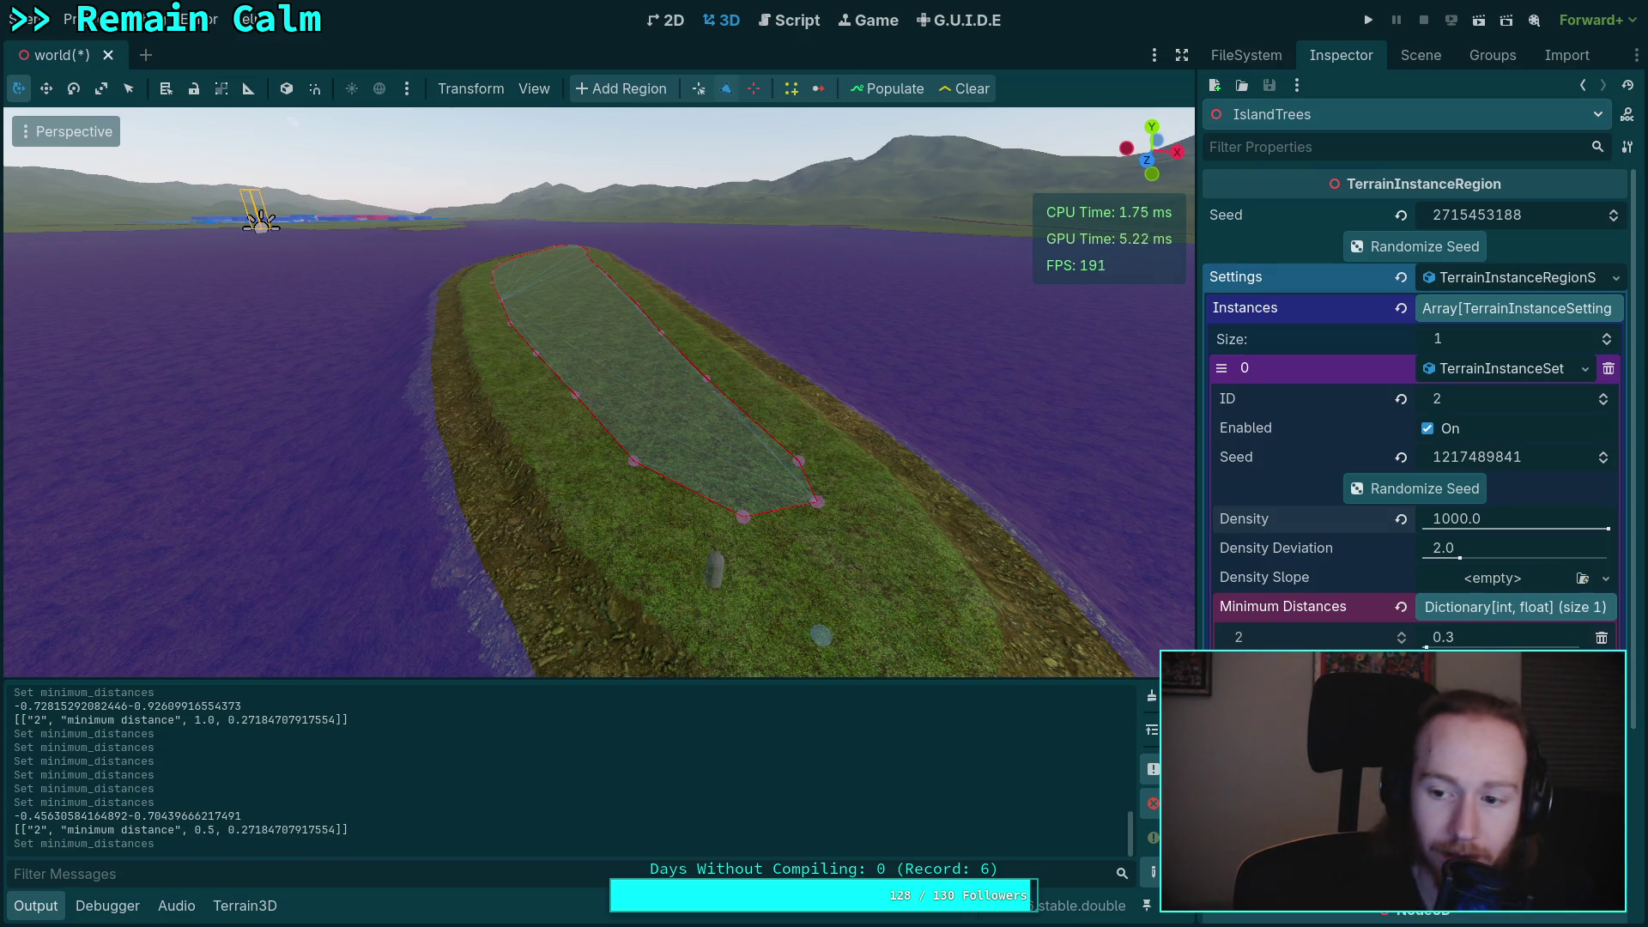
pyautogui.press('BackSpace')
pyautogui.write('4')
pyautogui.press('Return')
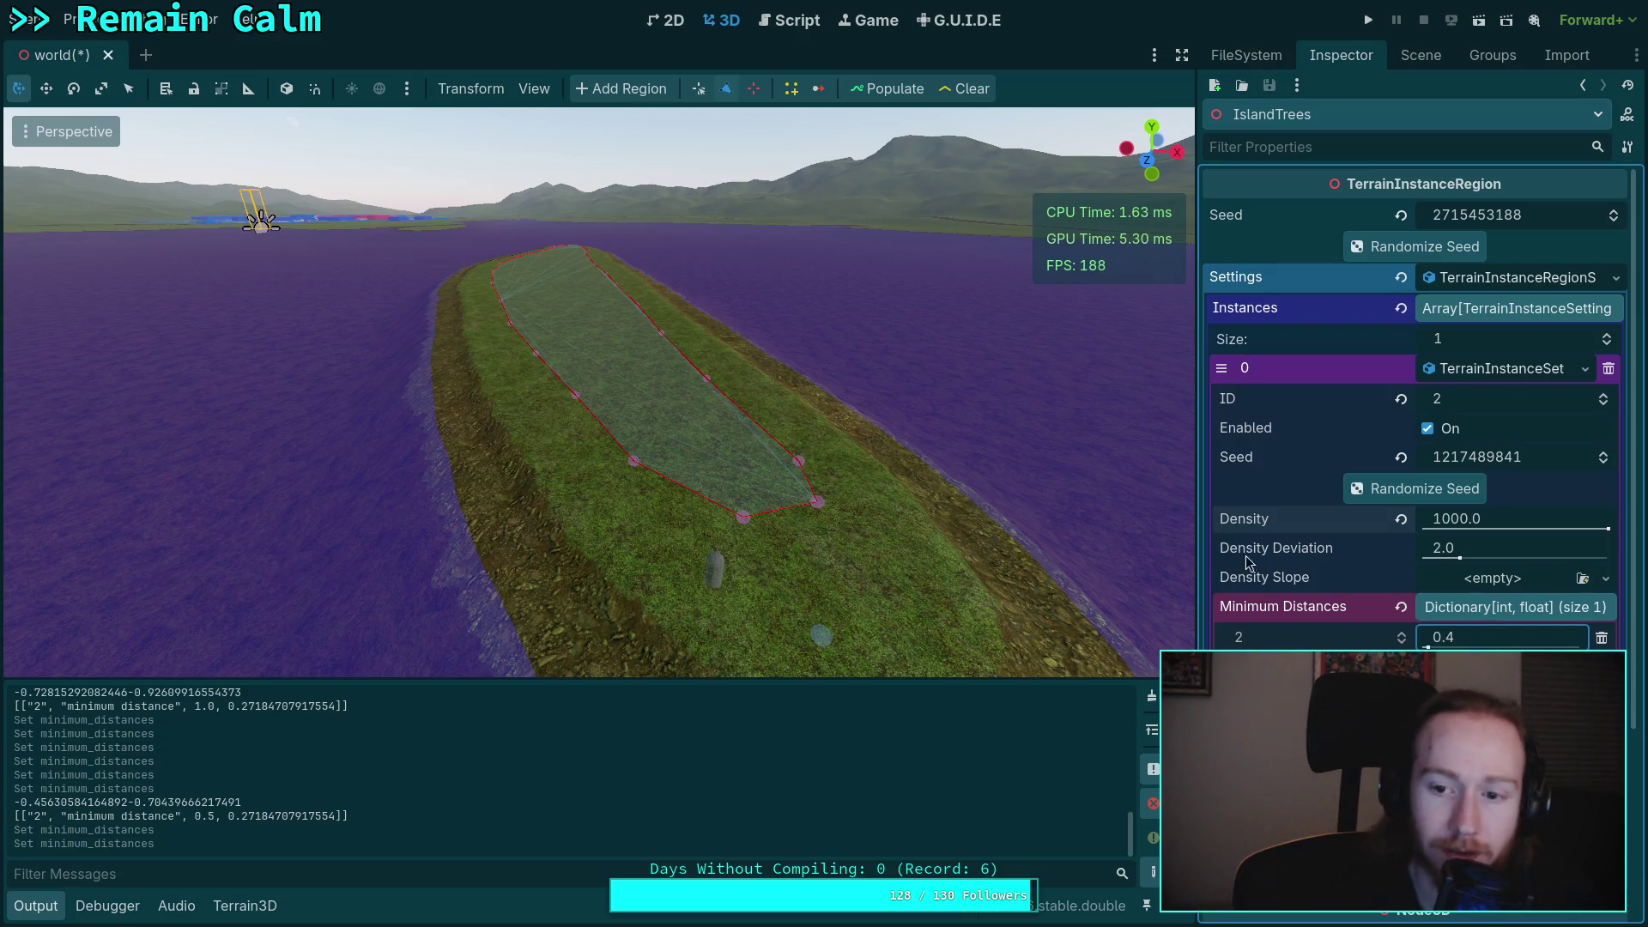
pyautogui.click(868, 91)
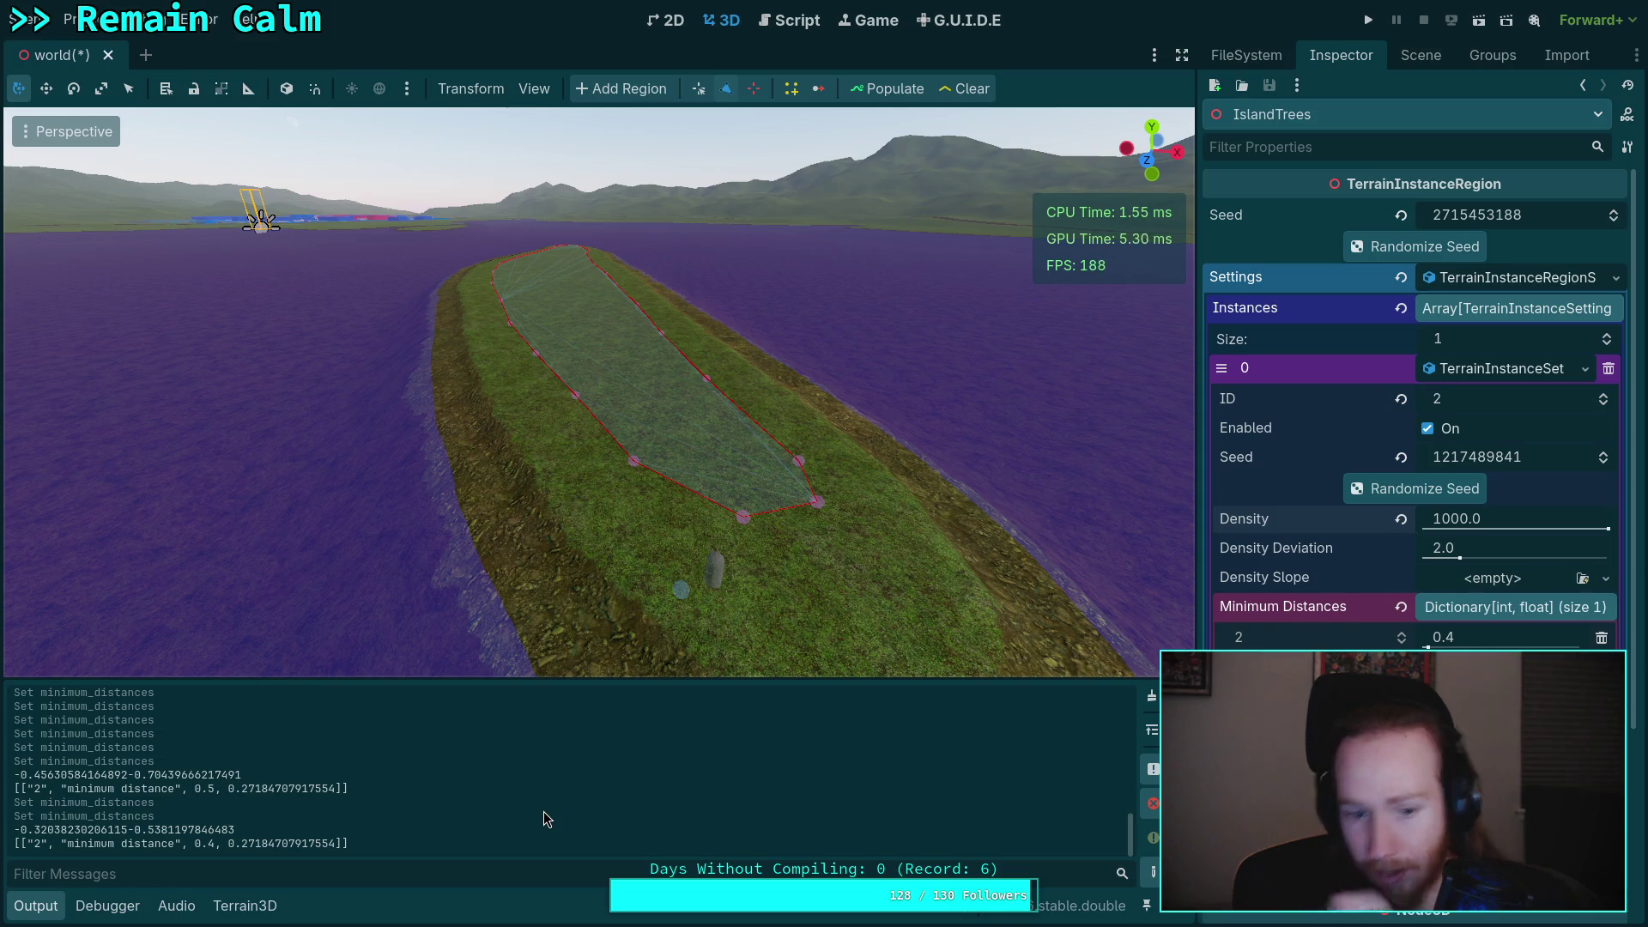
pyautogui.click(789, 19)
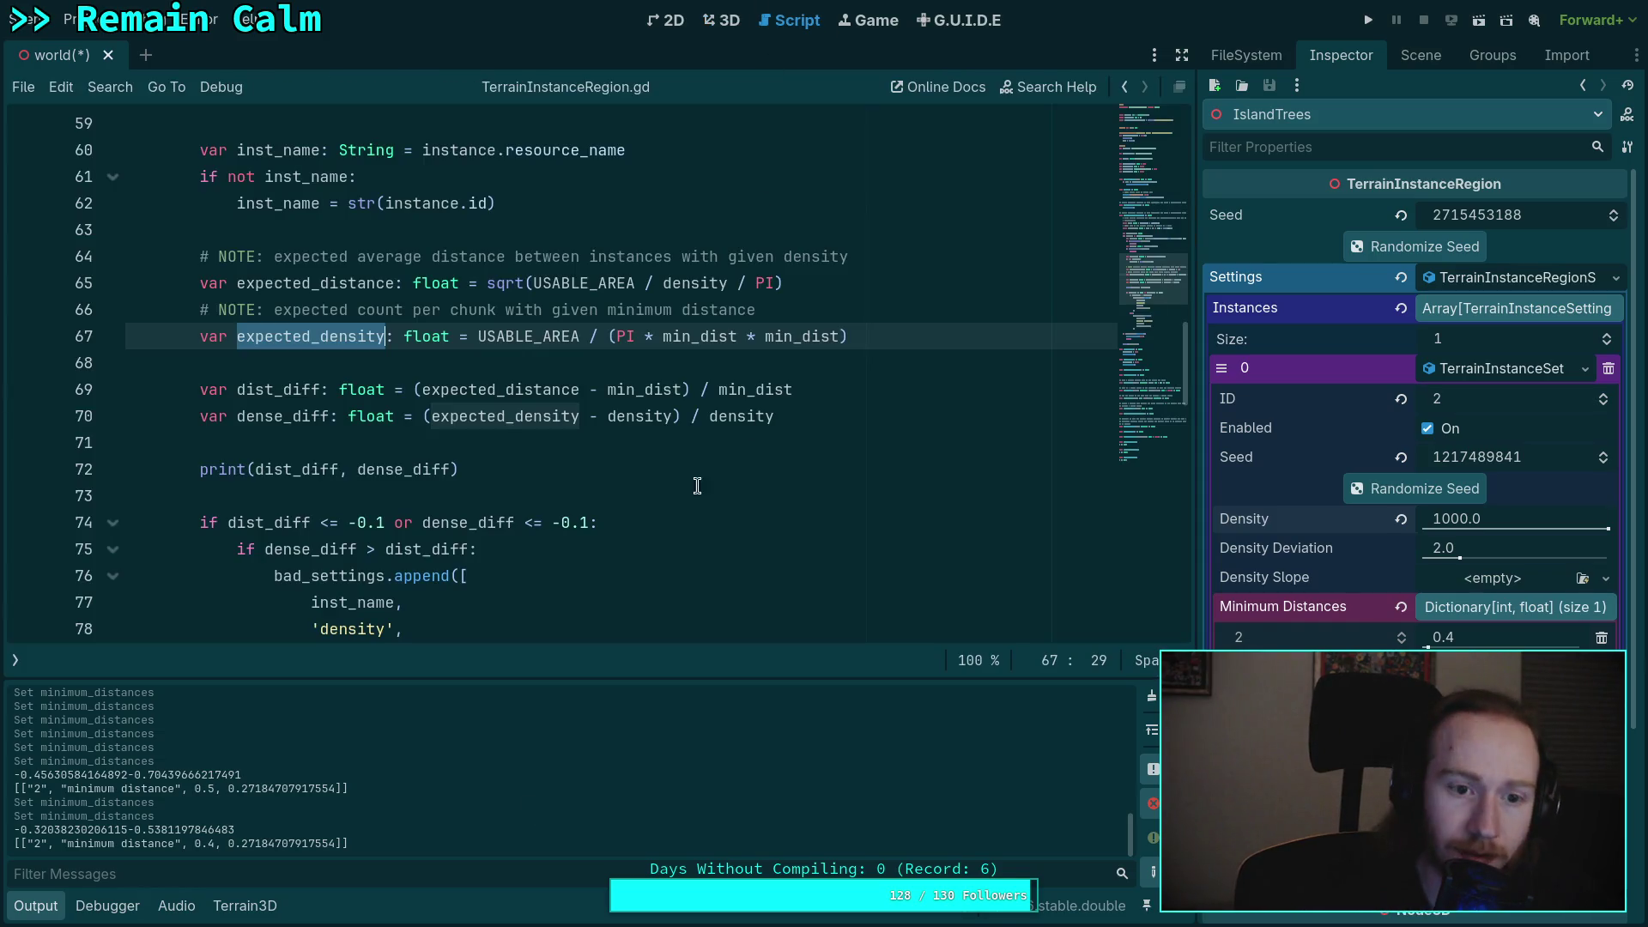
pyautogui.click(657, 462)
pyautogui.scroll(2, 665, 488)
pyautogui.click(783, 495)
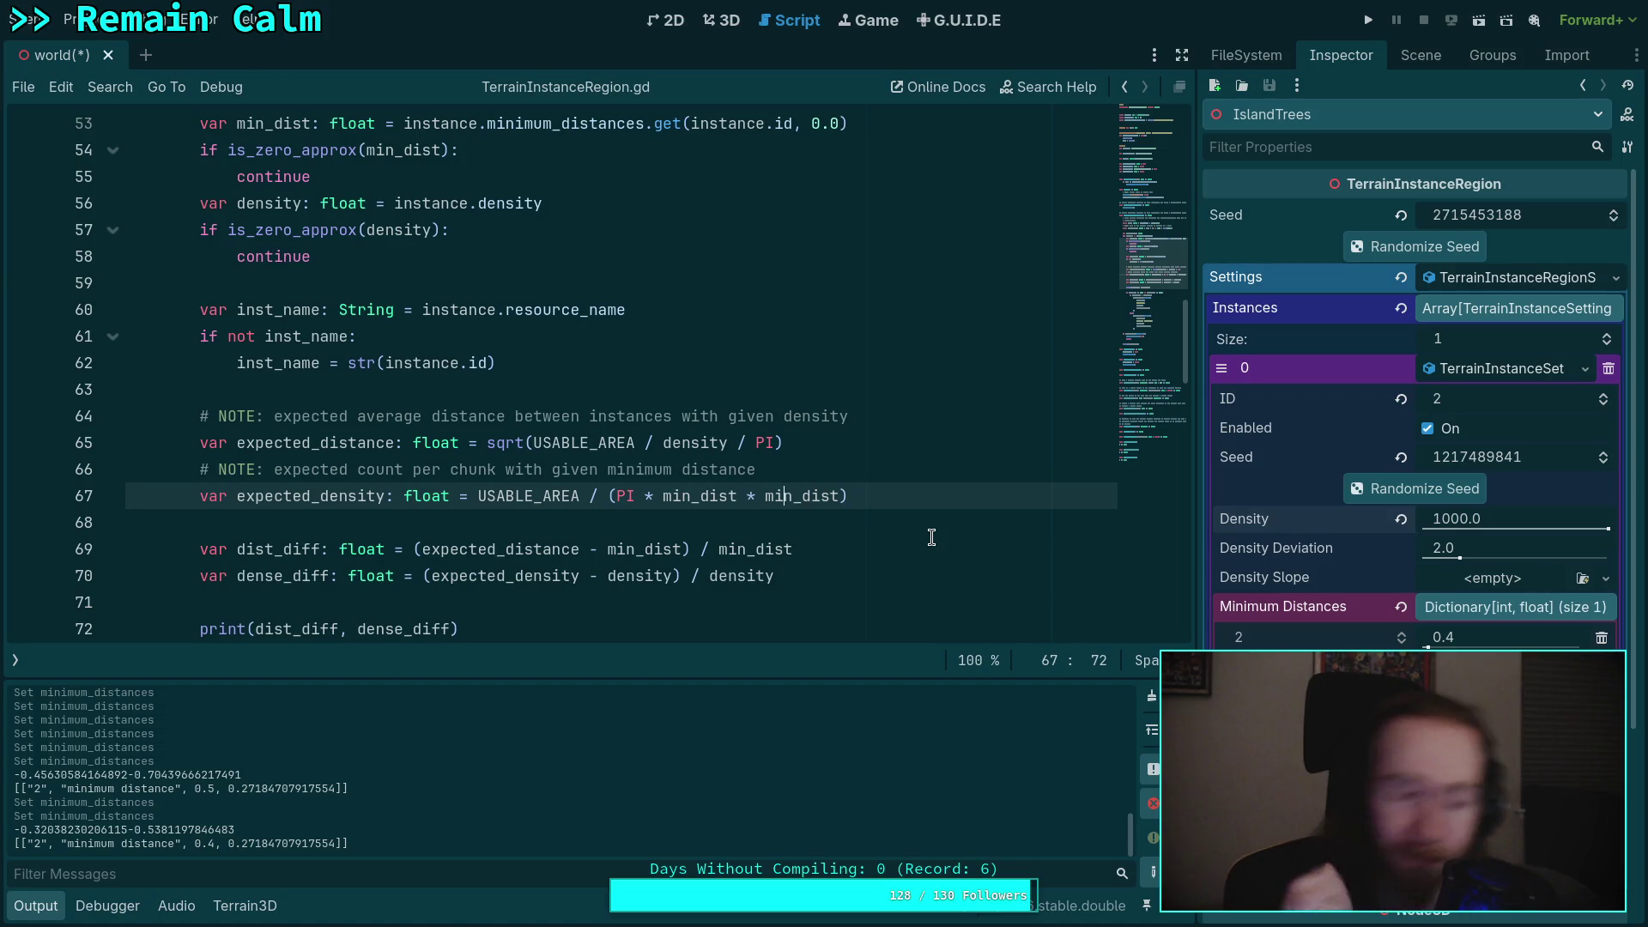
pyautogui.doubleClick(585, 442)
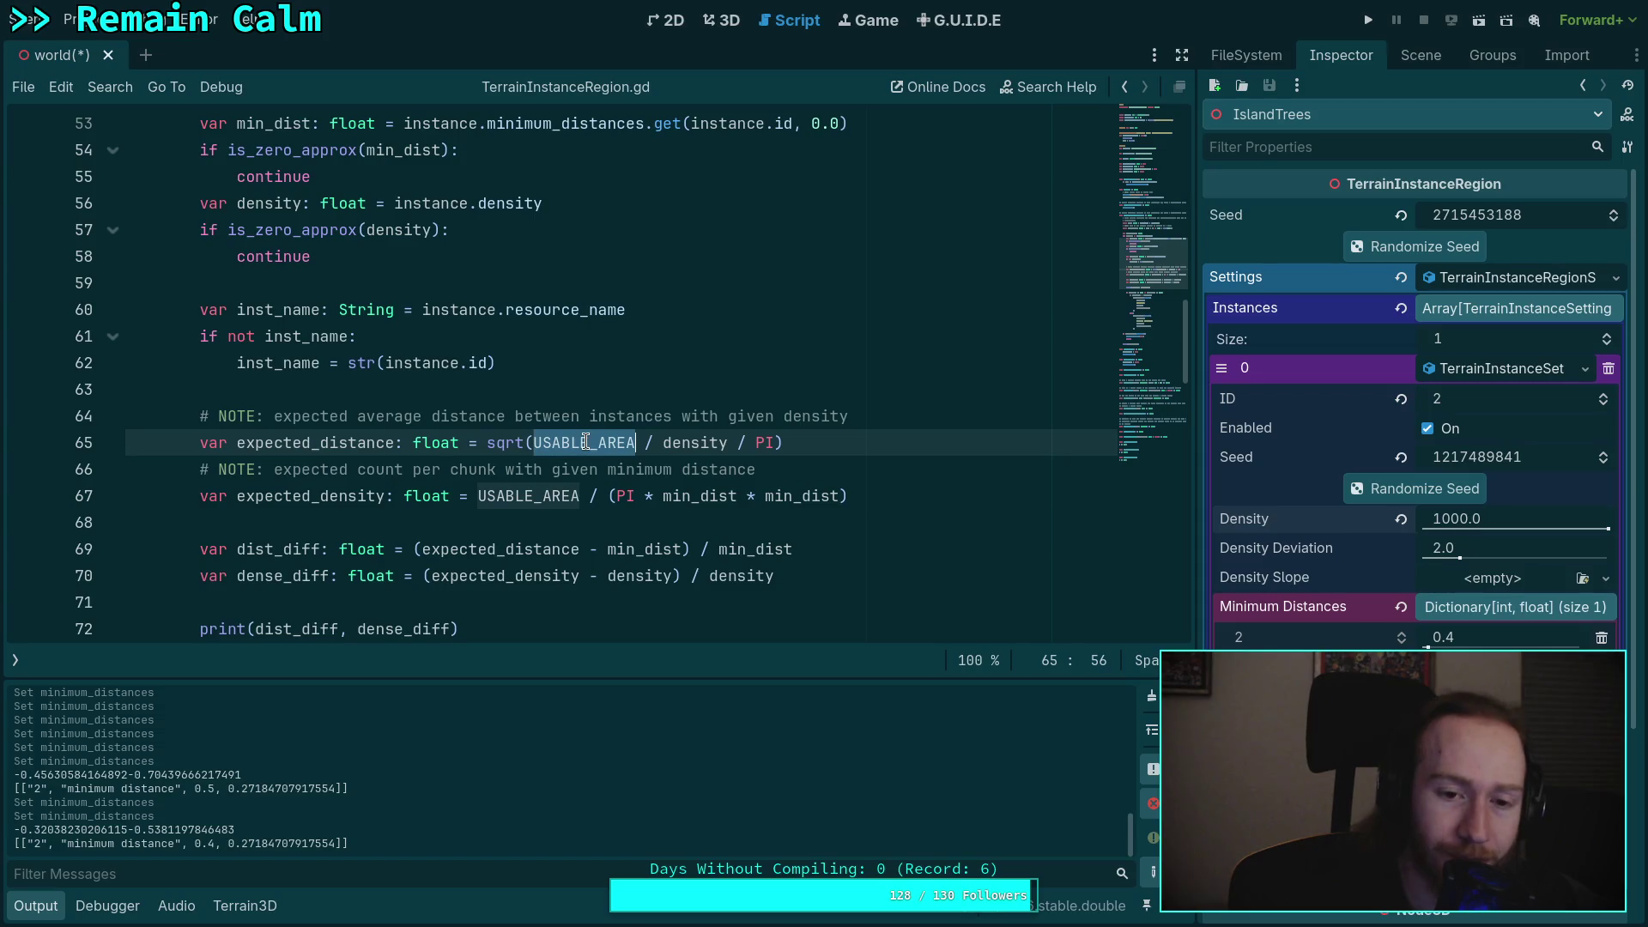
pyautogui.scroll(3, 585, 442)
pyautogui.scroll(-1, 547, 405)
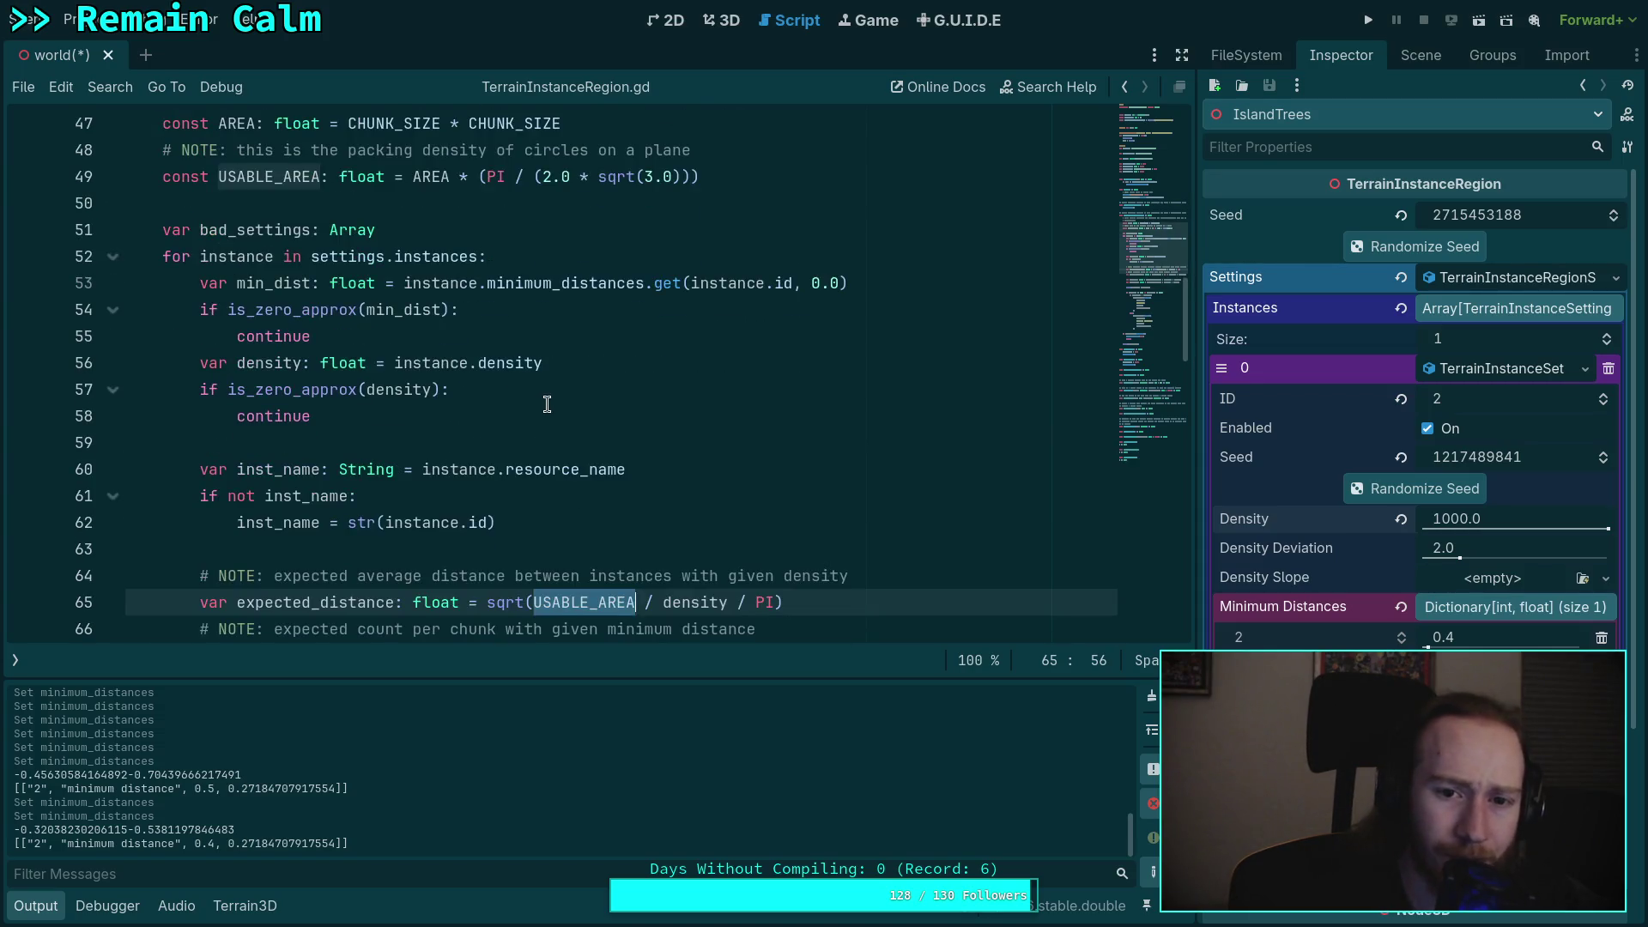
pyautogui.scroll(-1, 552, 418)
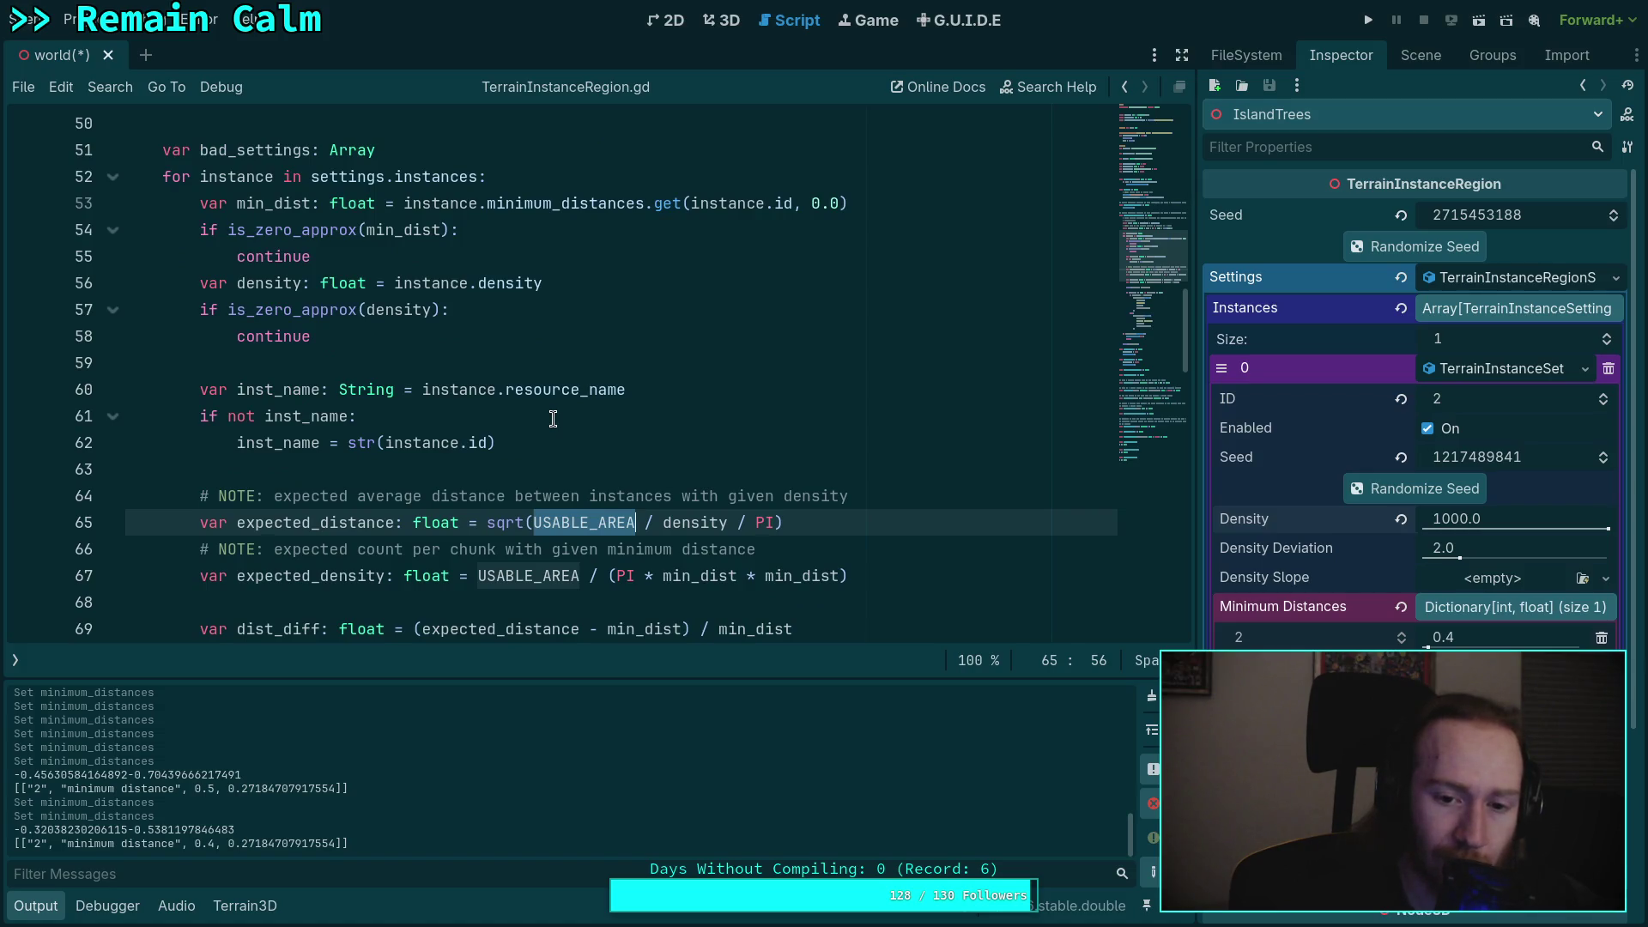
pyautogui.click(532, 521)
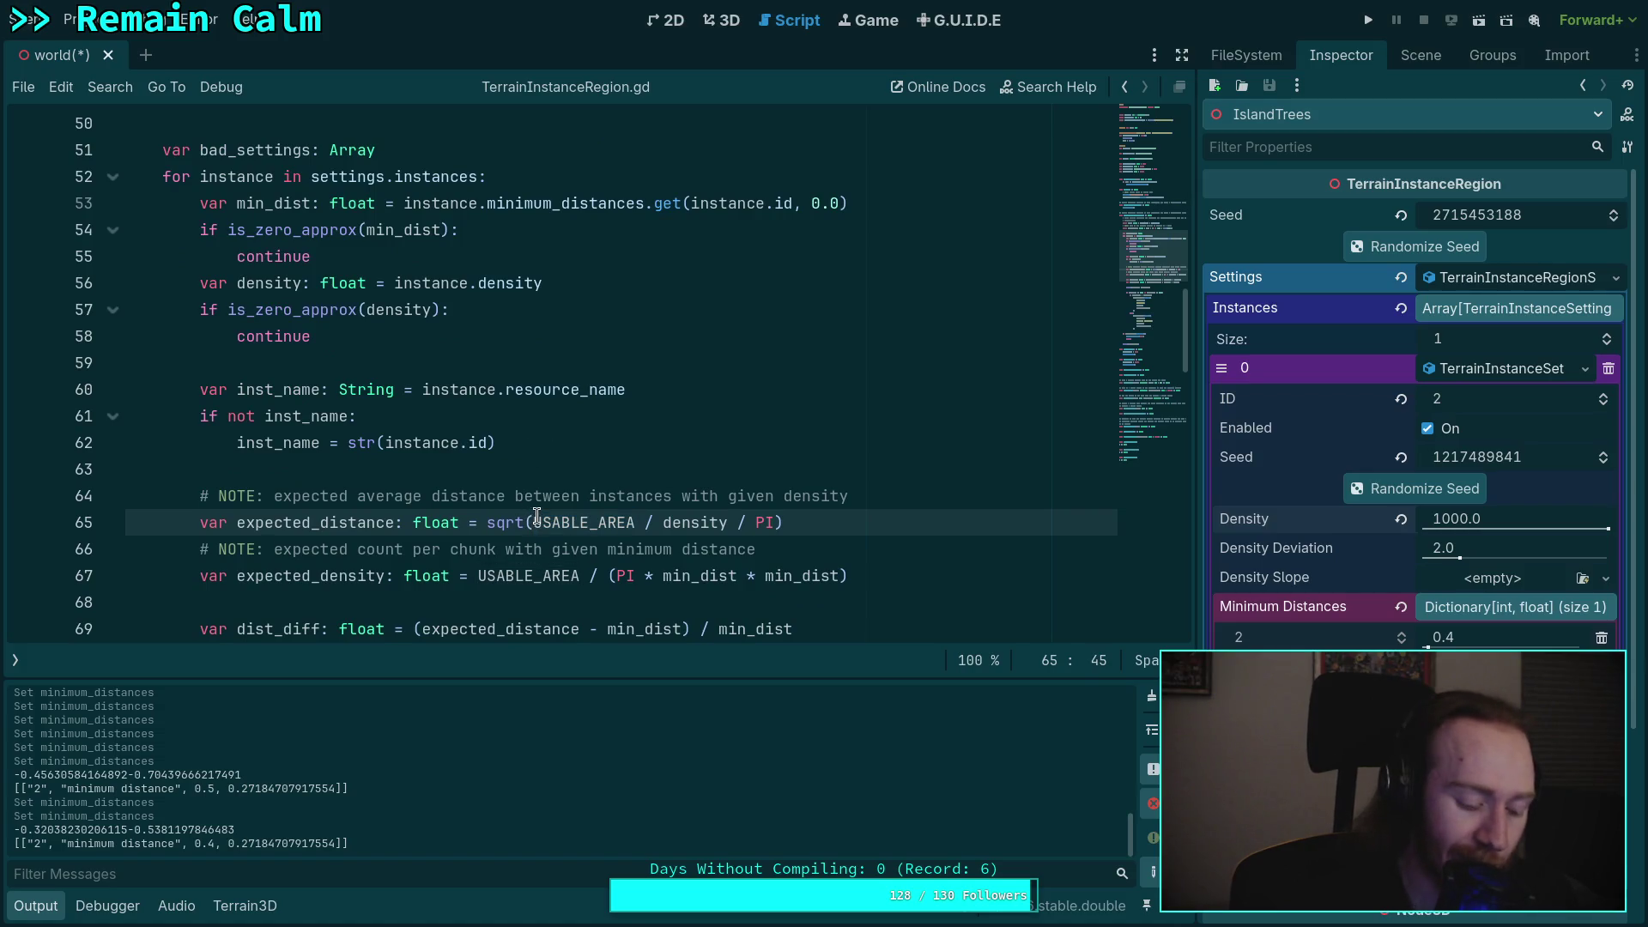
pyautogui.moveTo(725, 568)
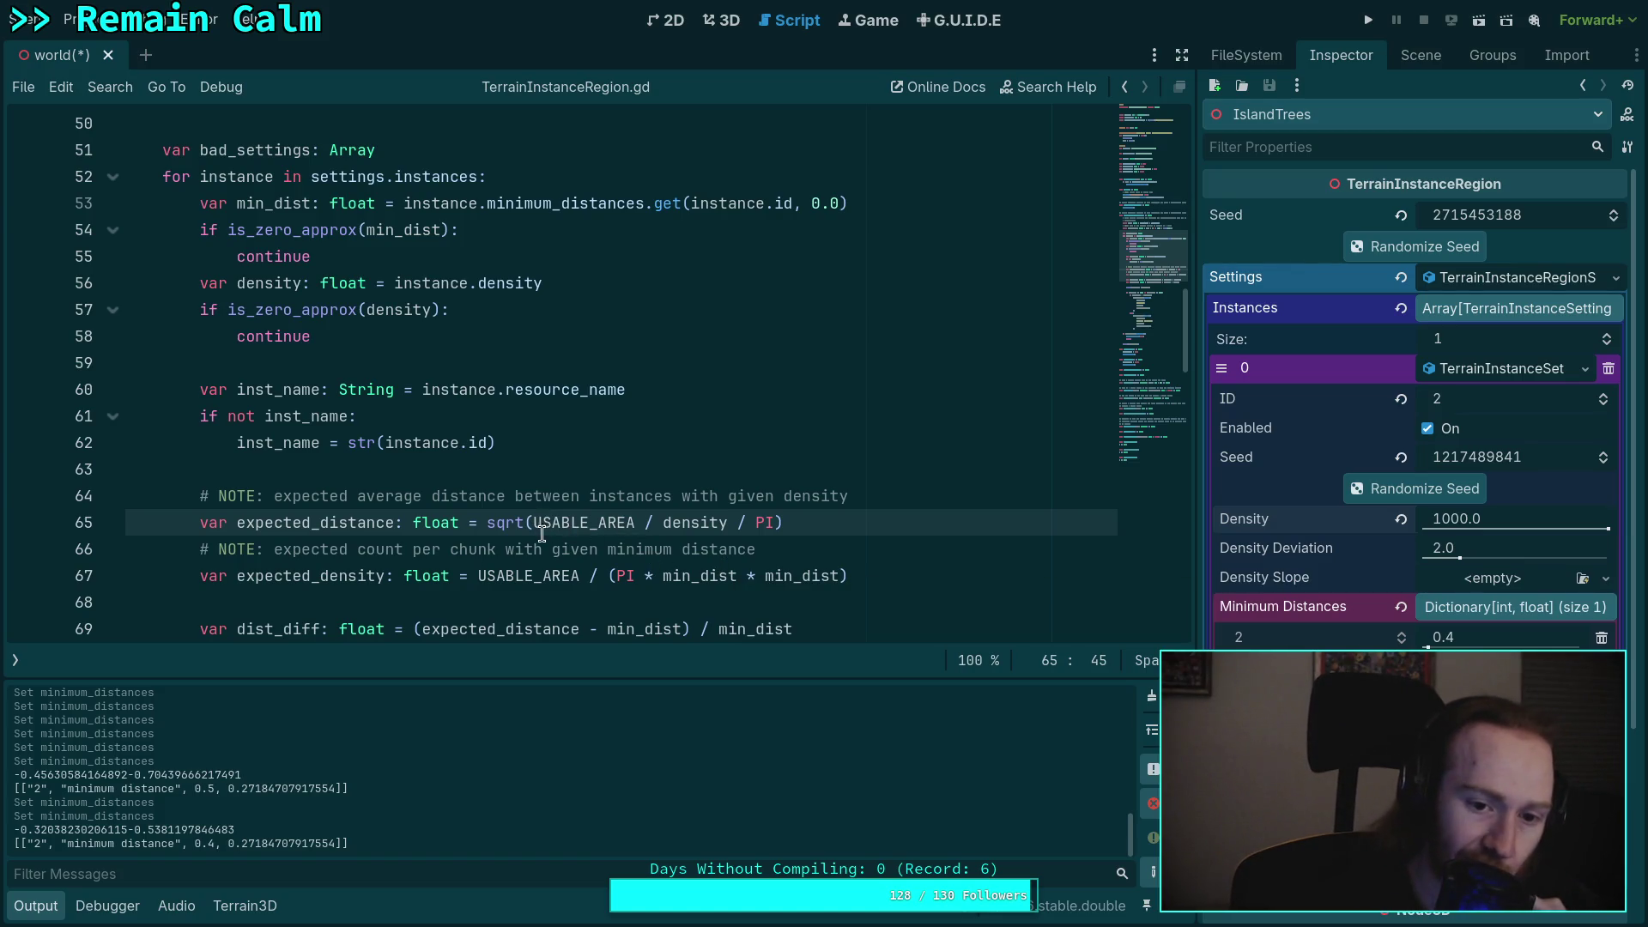
pyautogui.moveTo(532, 522); pyautogui.dragTo(728, 524)
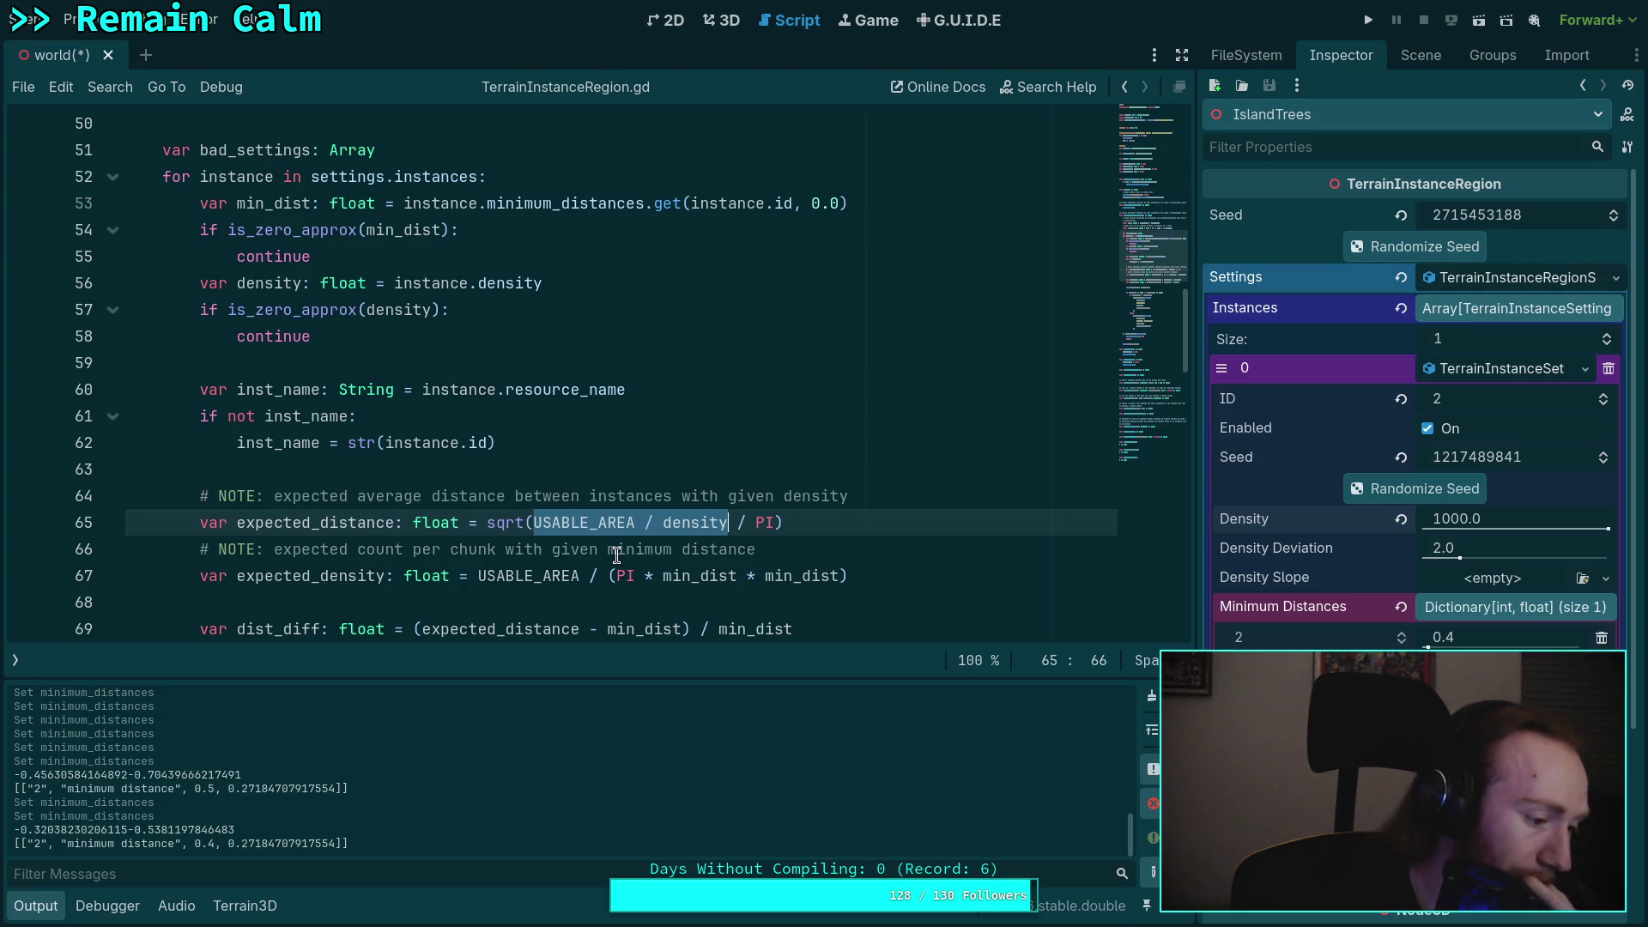
# - Wrap USABLE_AREA / density in parentheses on line 65 of the script
pyautogui.press('Left')
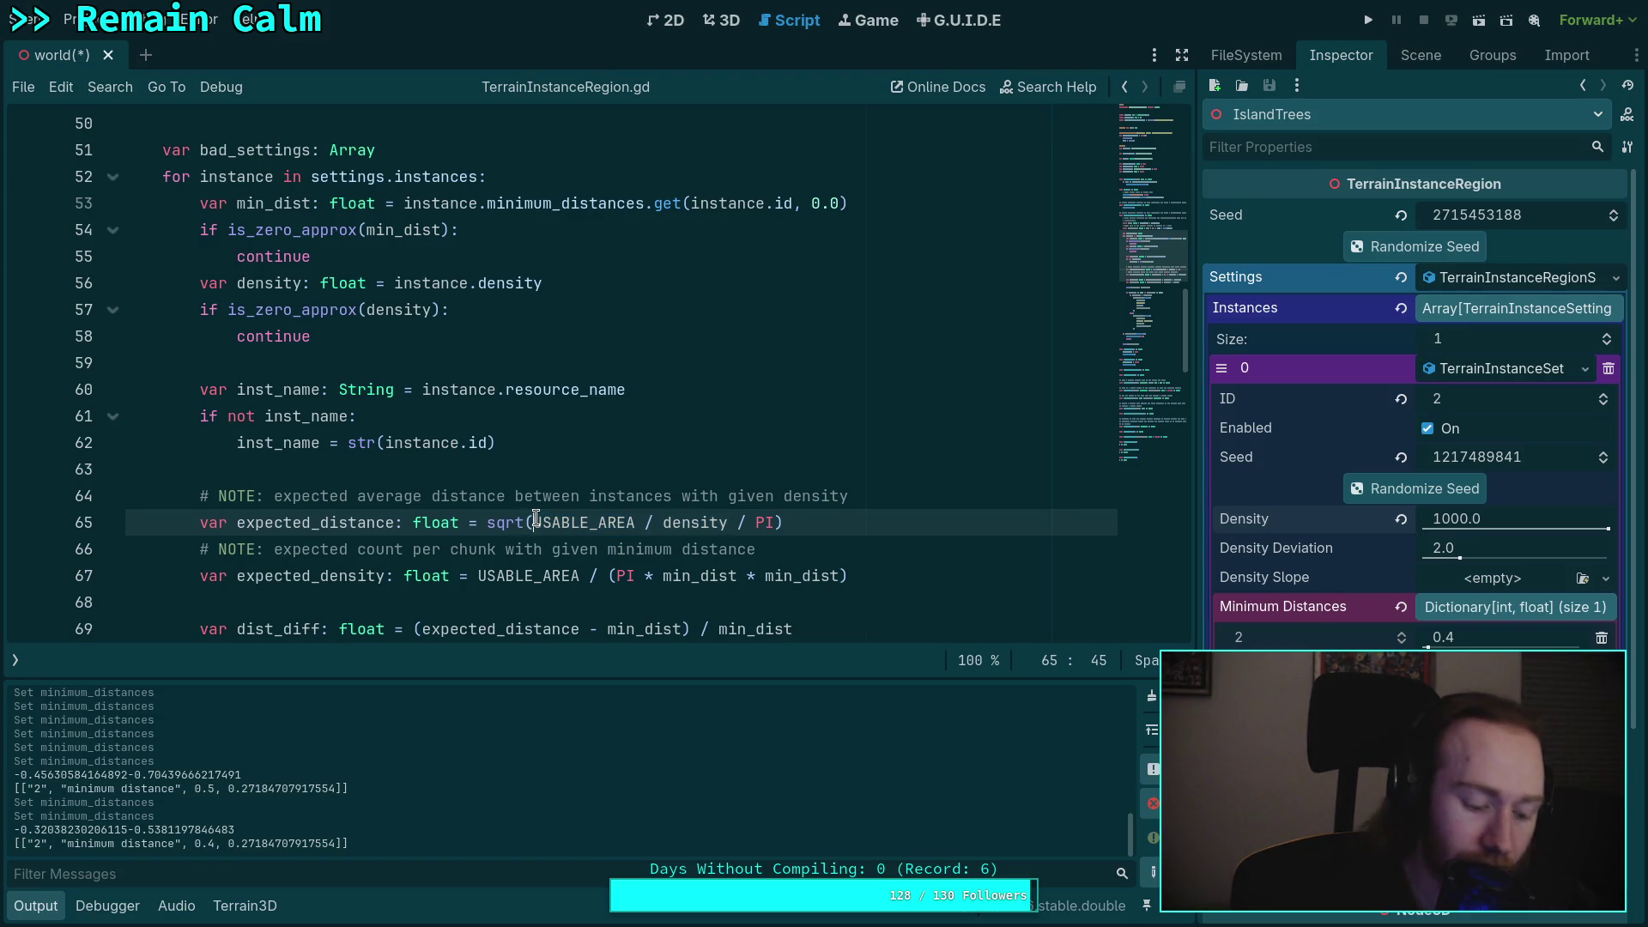
pyautogui.write('*')
pyautogui.press('BackSpace')
pyautogui.write('(')
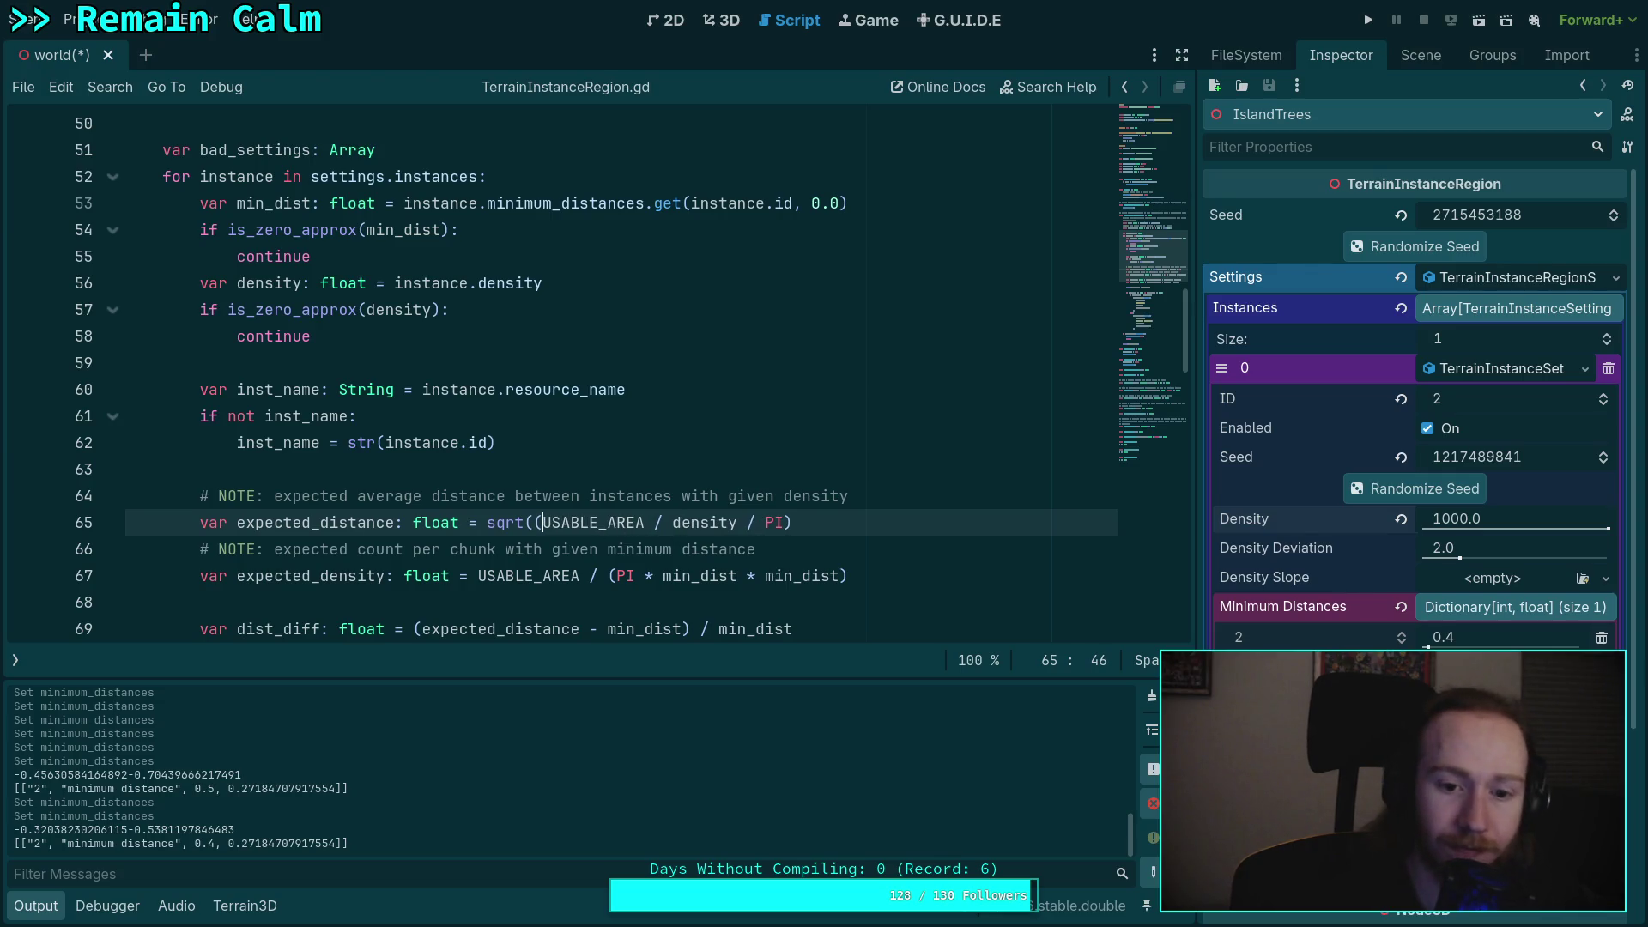
pyautogui.click(740, 522)
pyautogui.write('(')
pyautogui.press('BackSpace')
pyautogui.write(')')
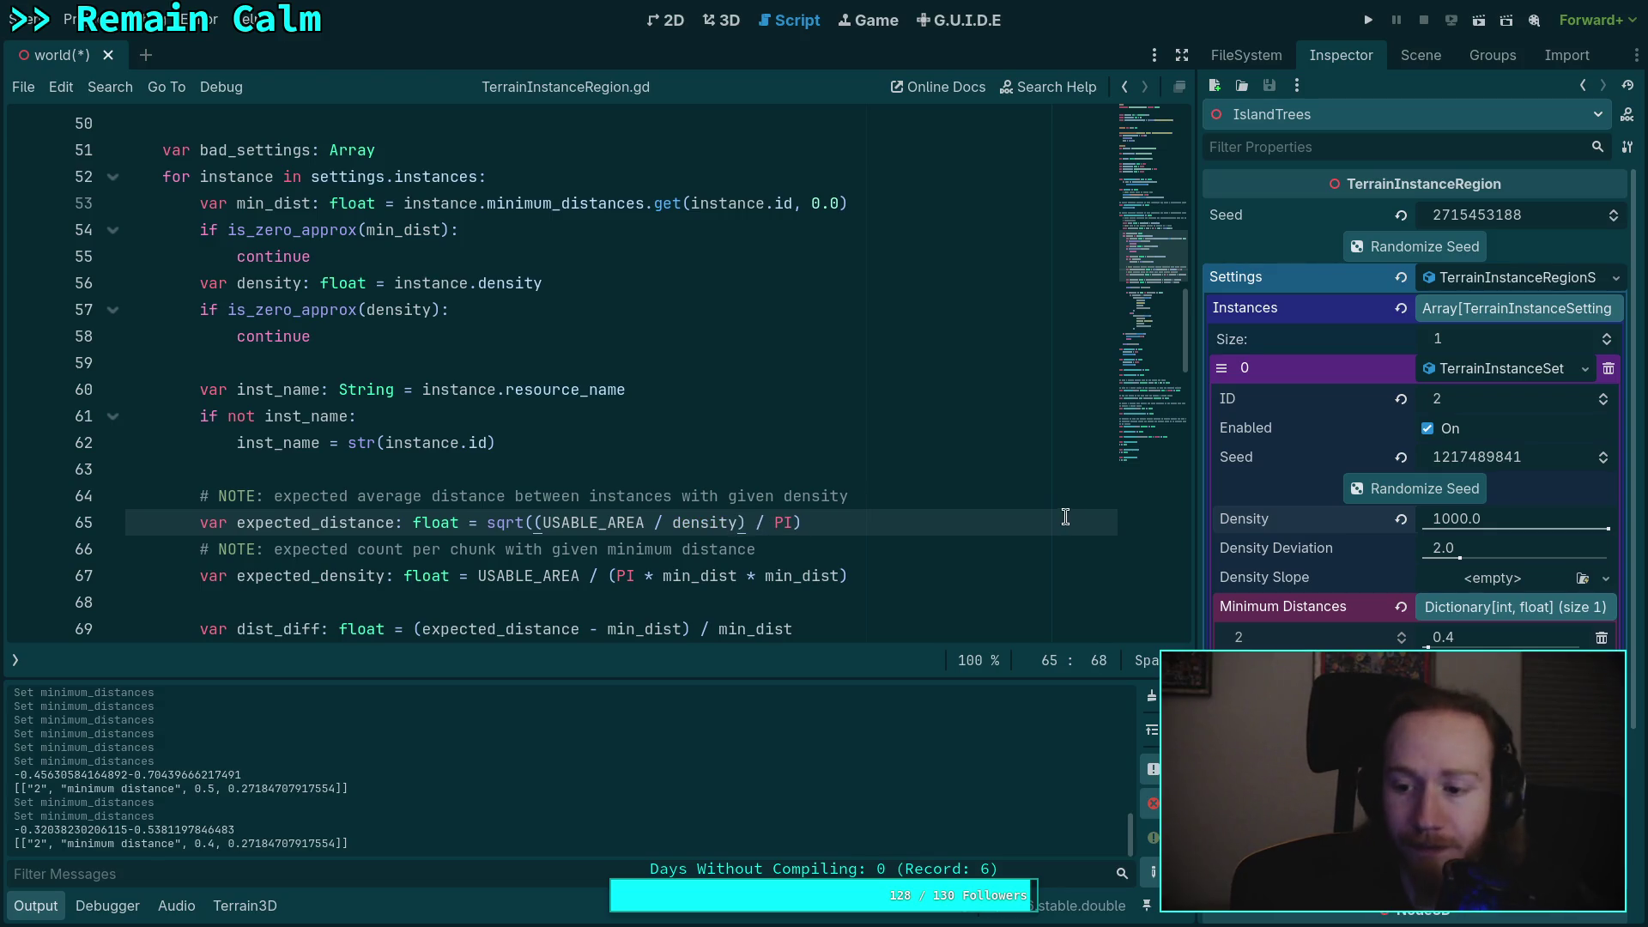
# - Set instance 2's minimum distance to 2.0, save the scene, and repopulate the region in 3D
pyautogui.click(1459, 637)
pyautogui.write('2')
pyautogui.press('Return')
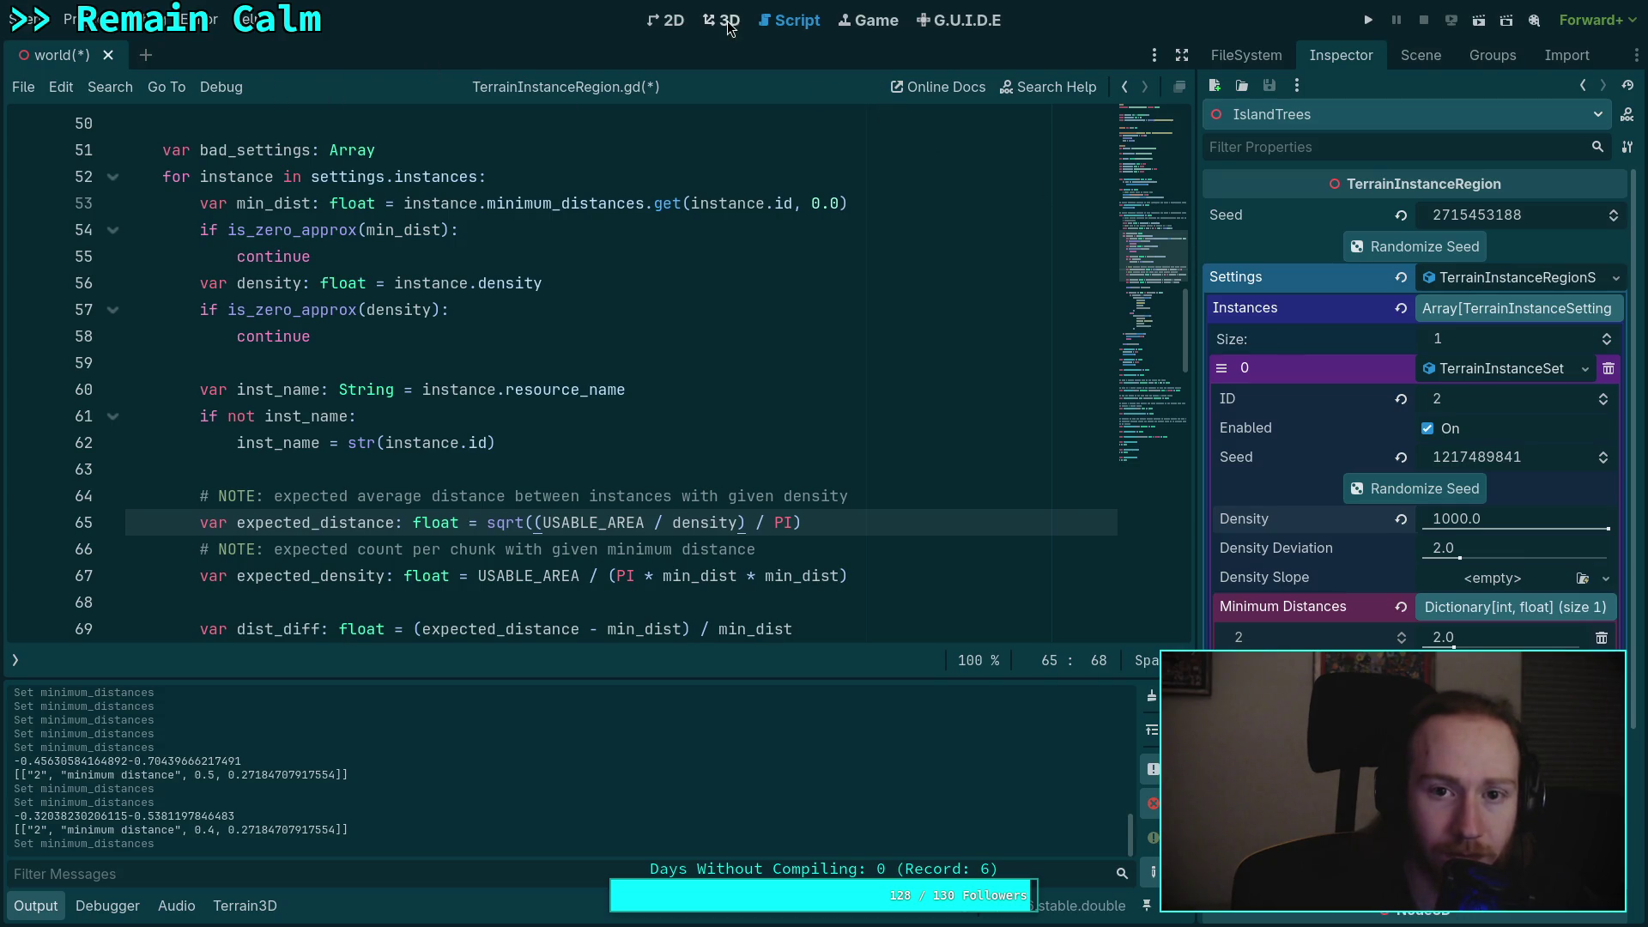
pyautogui.hotkey('ctrl', 's')
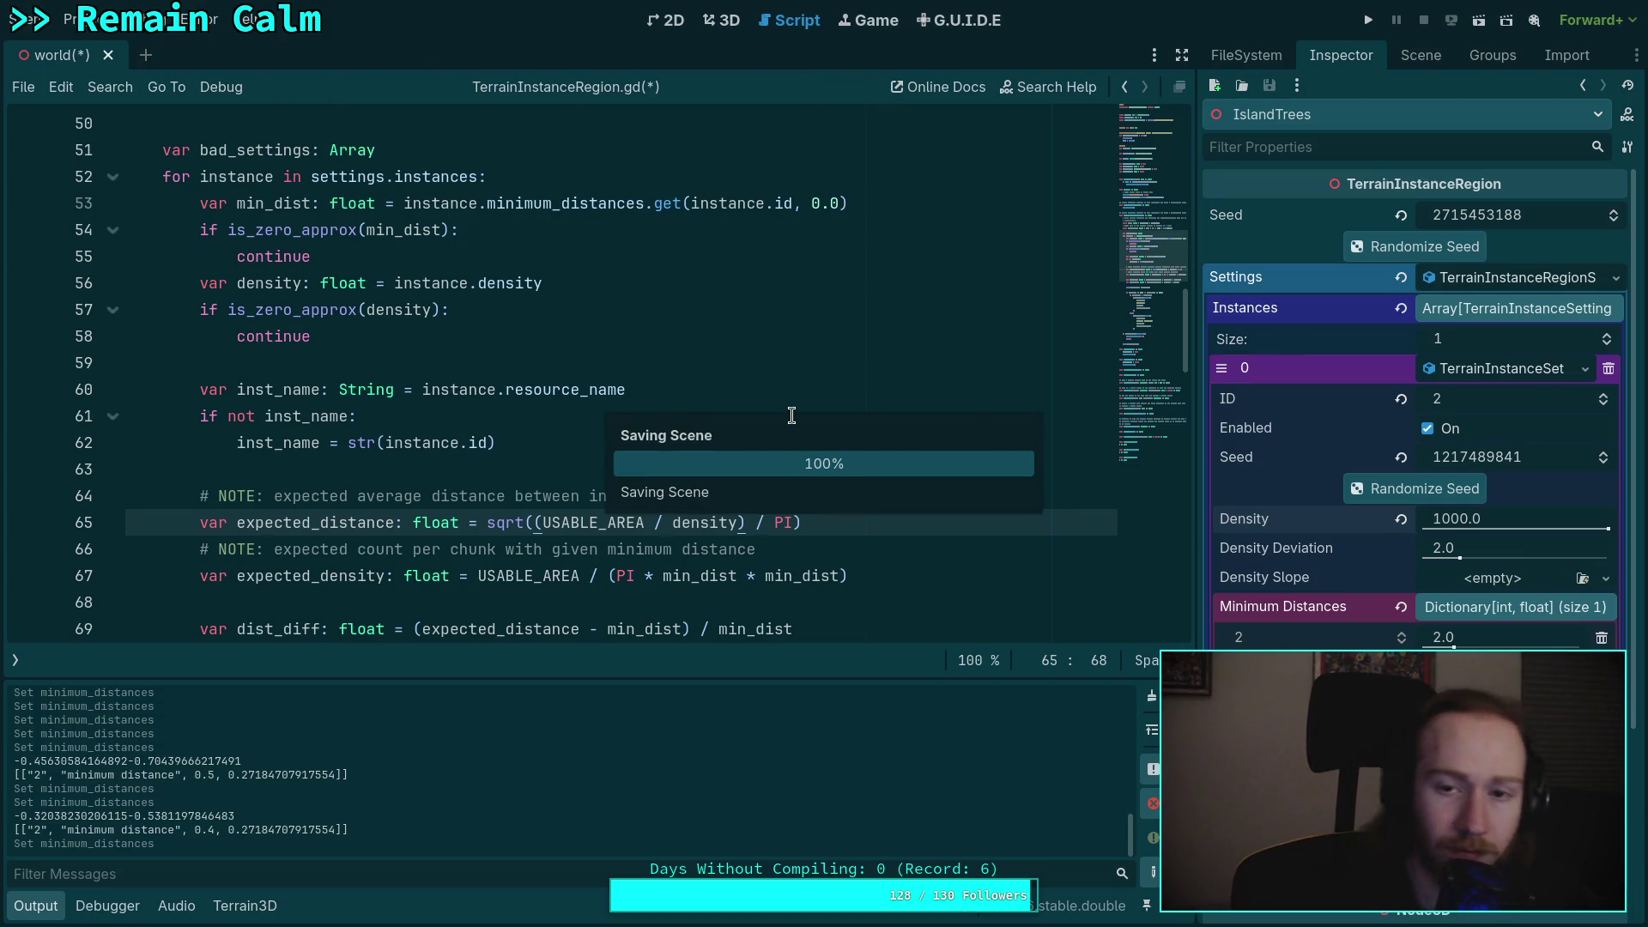
pyautogui.click(719, 22)
pyautogui.click(889, 88)
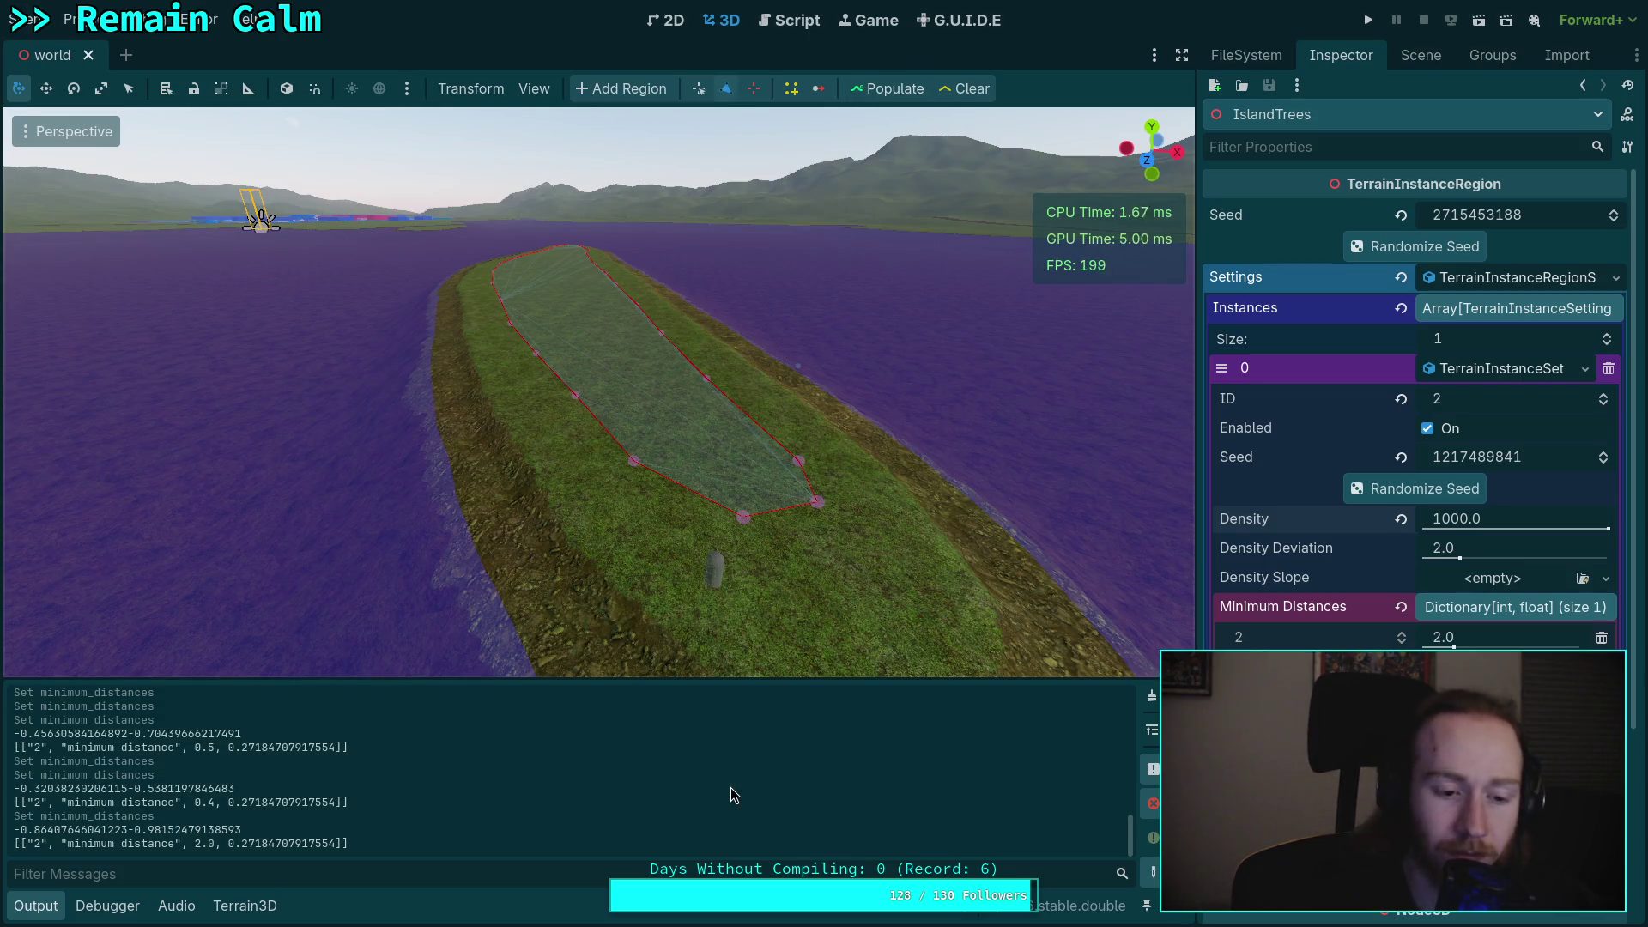
# - Change IslandTrees Density from 1000.0 to 100.0 and reopen TerrainInstanceRegion.gd
pyautogui.click(1471, 519)
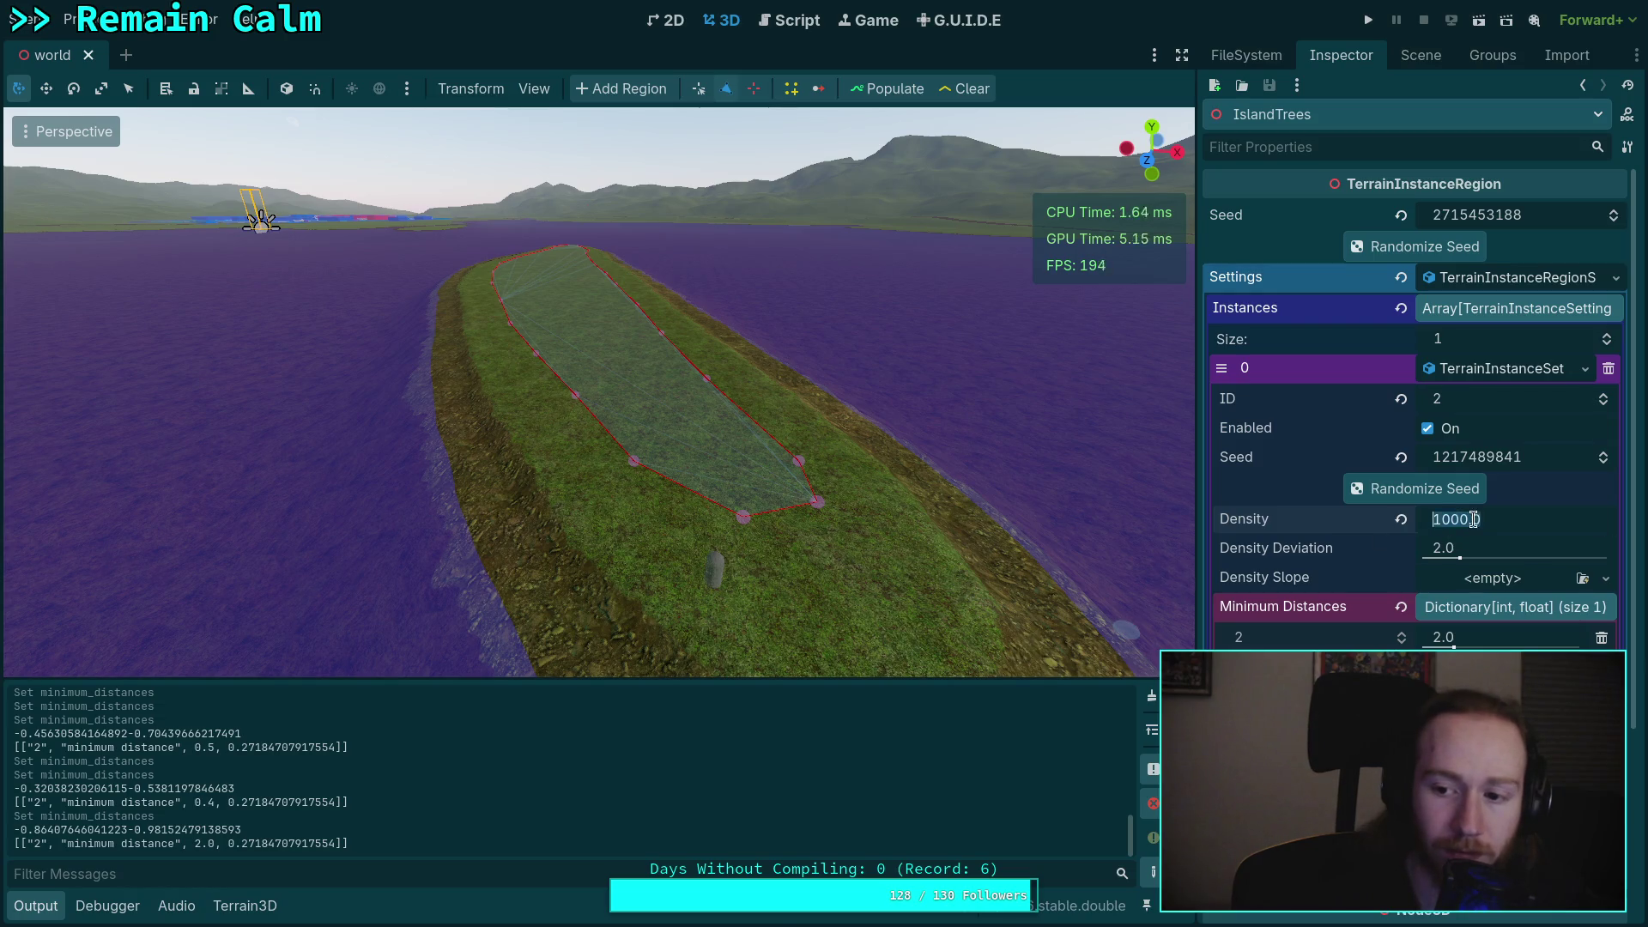
pyautogui.press('BackSpace')
pyautogui.press('Return')
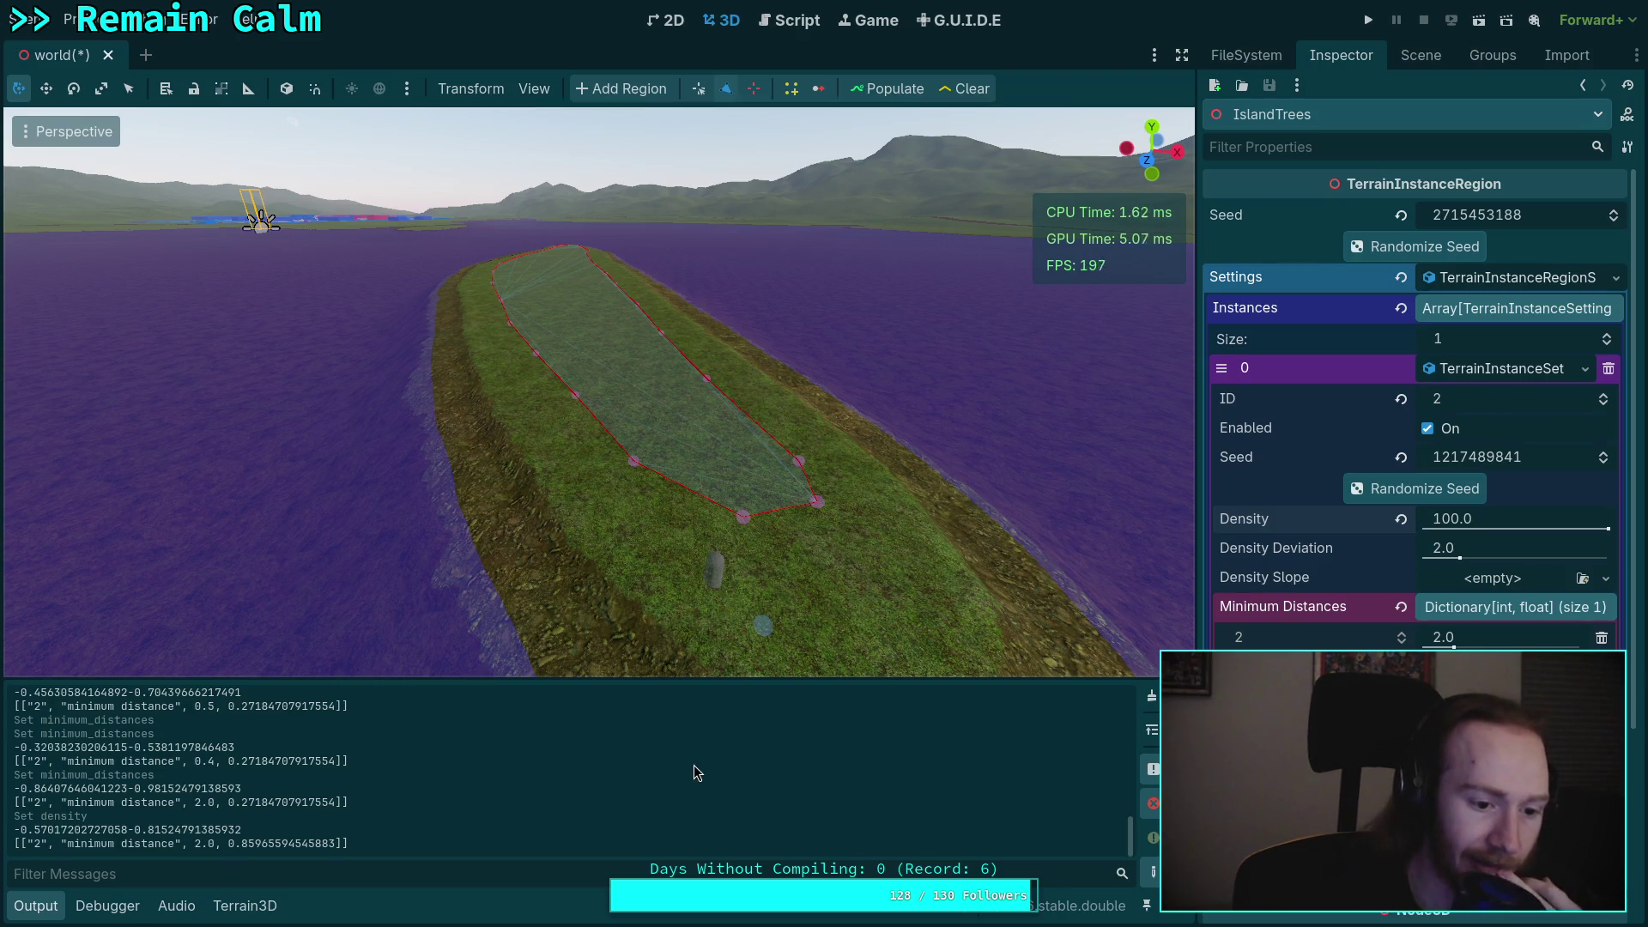
pyautogui.click(761, 22)
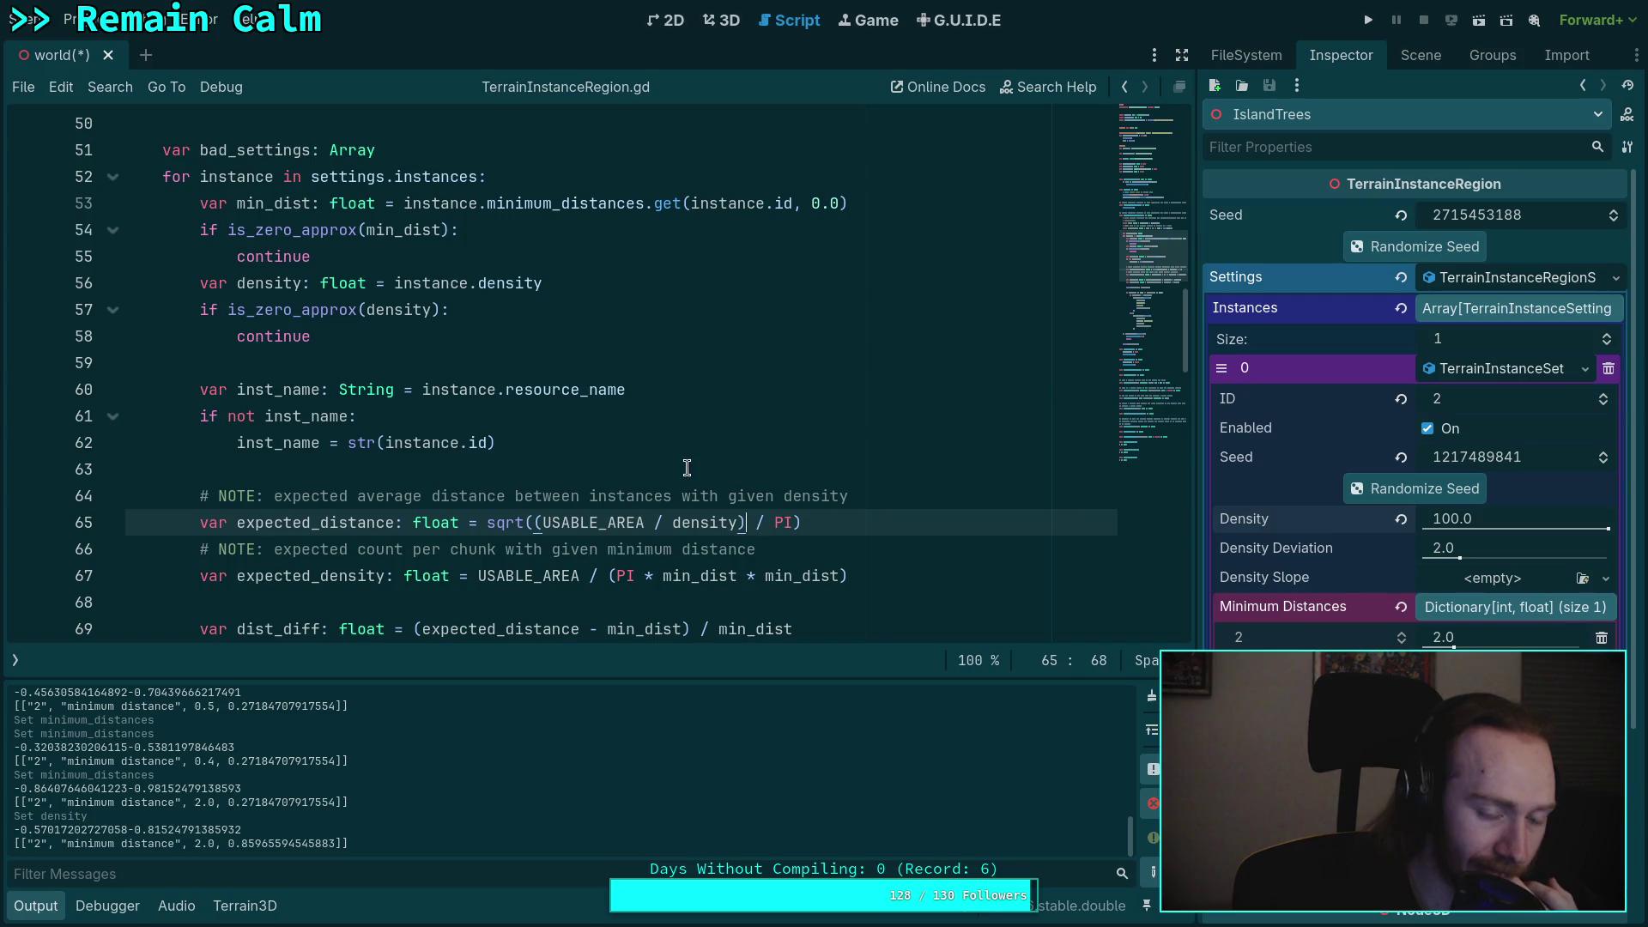
# - Review script lines 53–72 and save the world scene with Ctrl+S
pyautogui.scroll(-1, 867, 532)
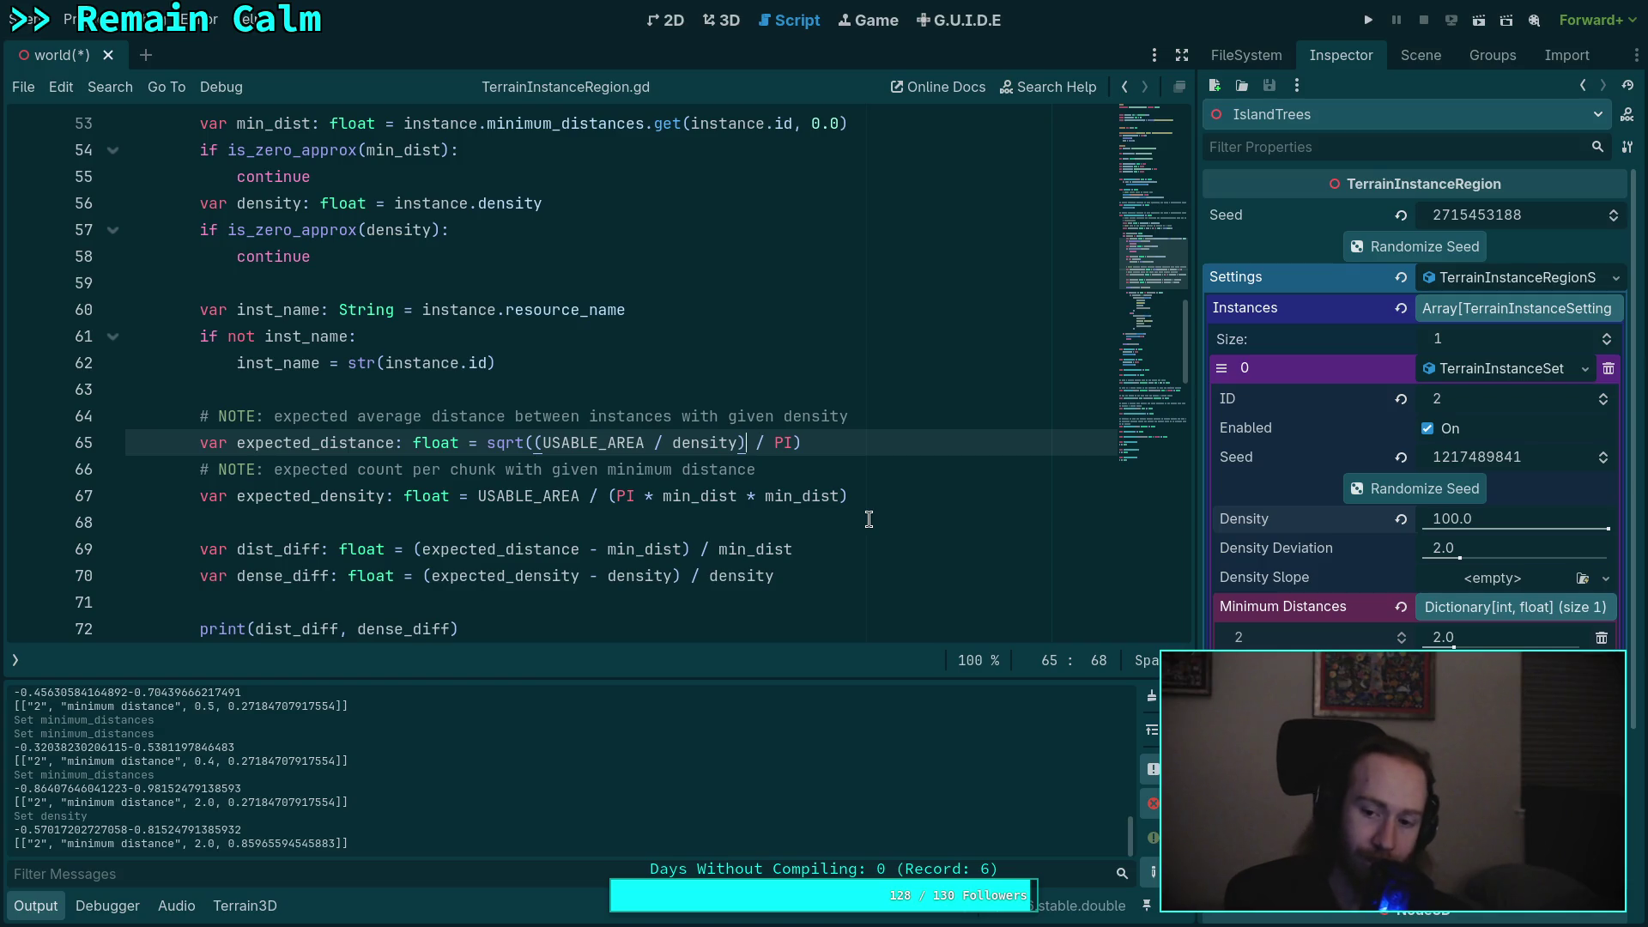
pyautogui.hotkey('ctrl', 's')
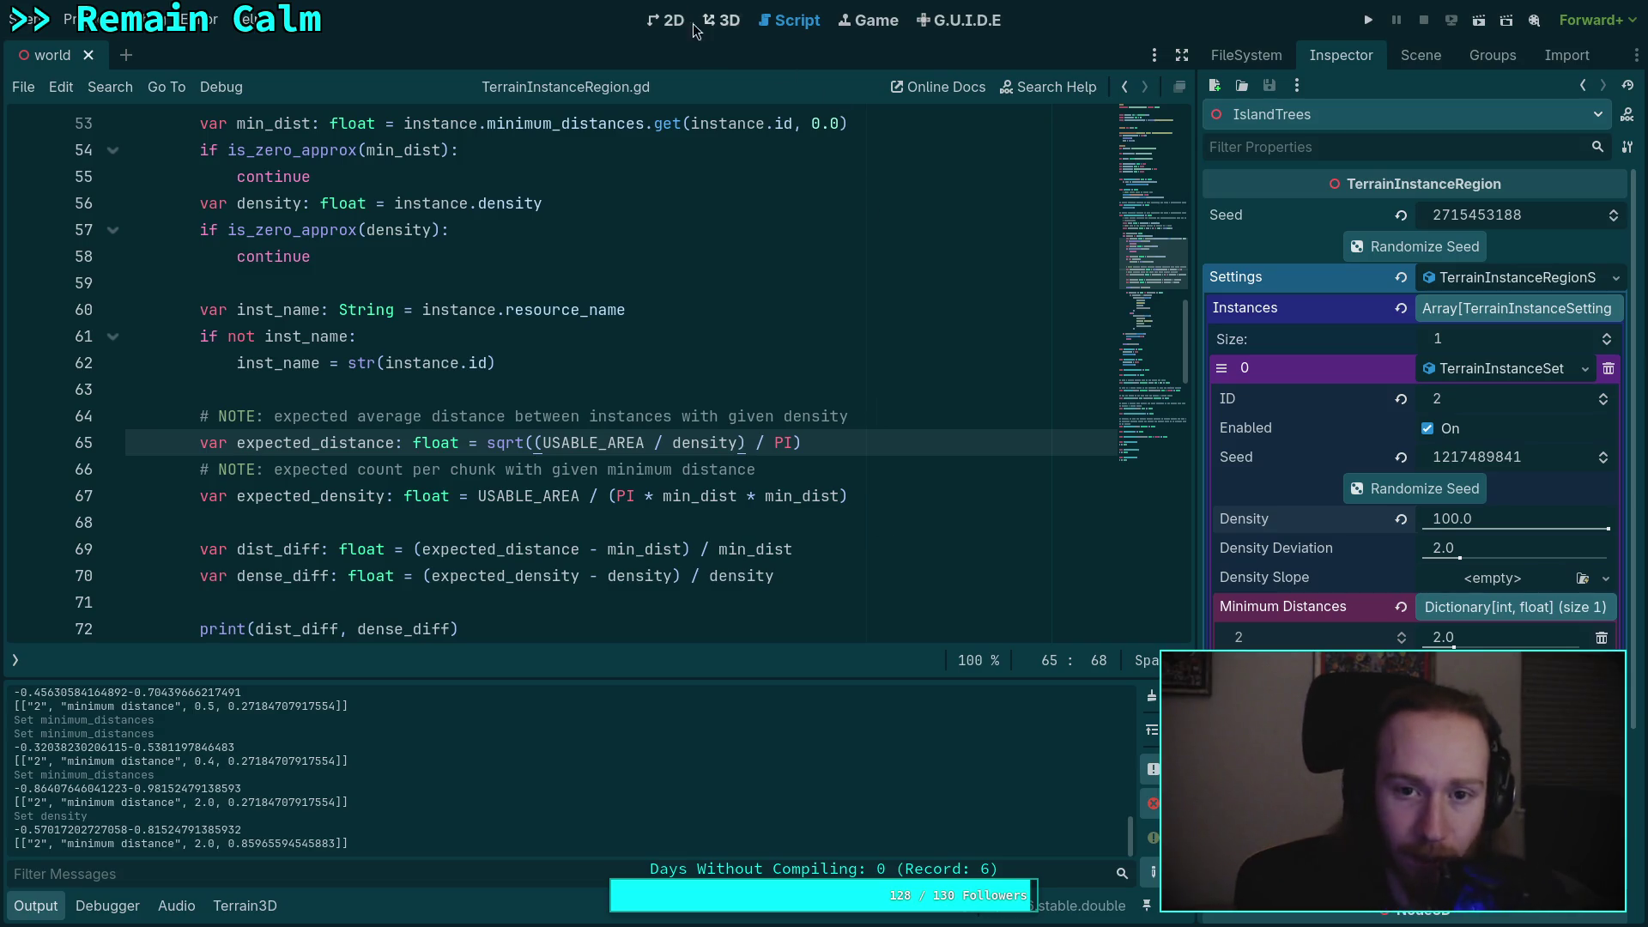
# - In the island's 3D view, freelook with WASD around the grass region from several angles
pyautogui.click(721, 20)
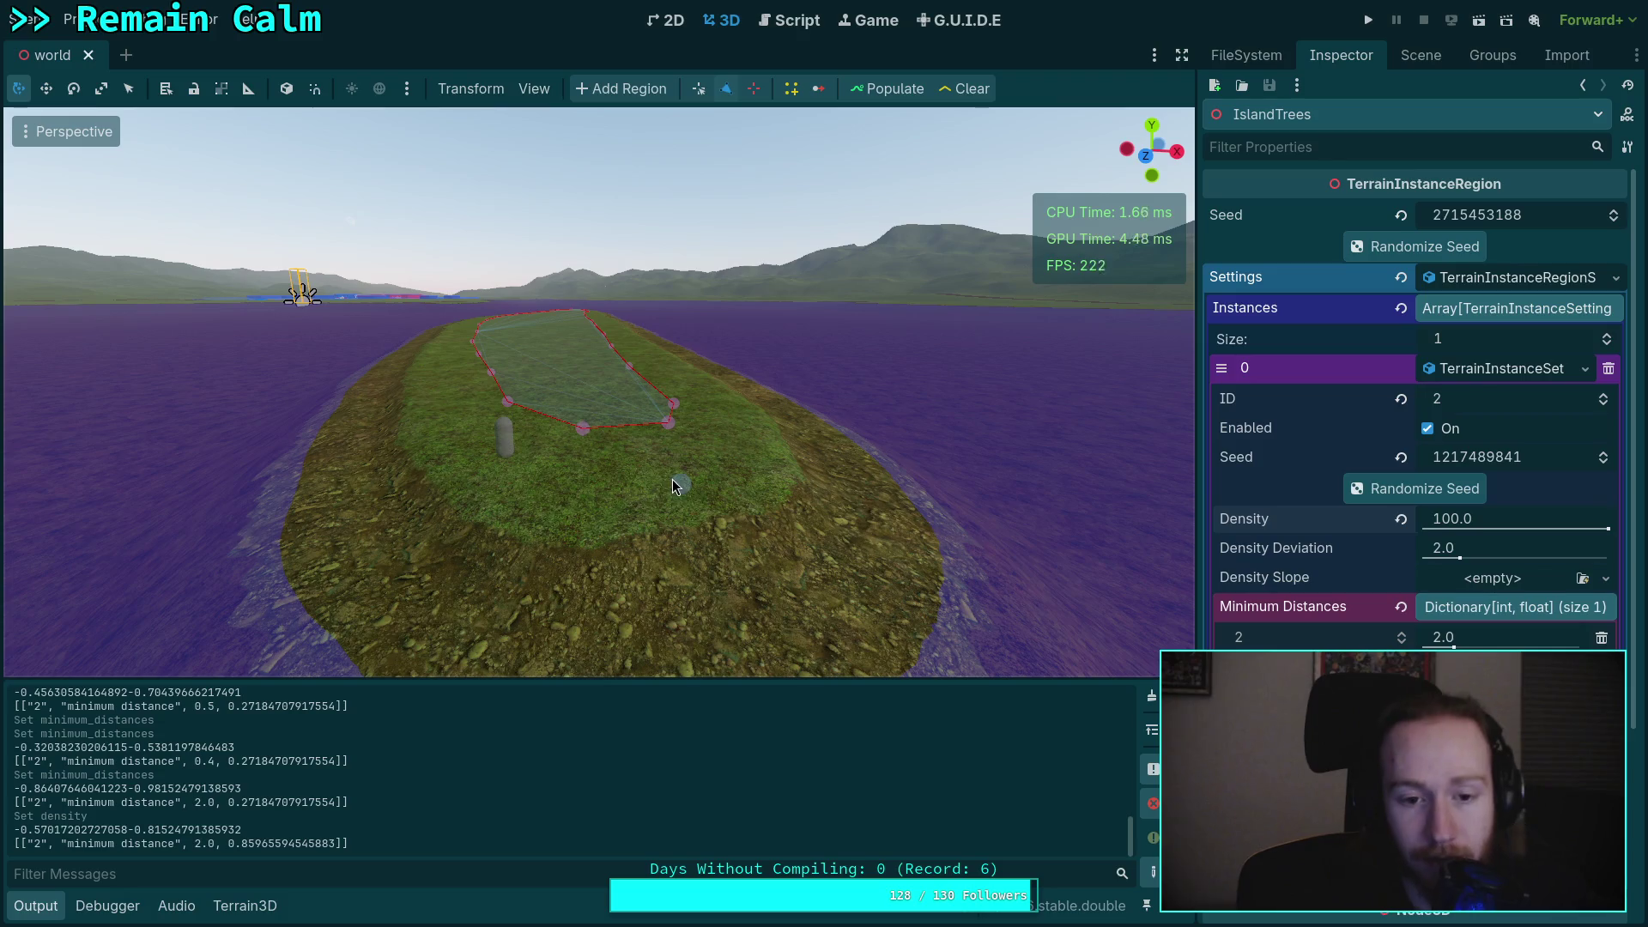
pyautogui.press('w')
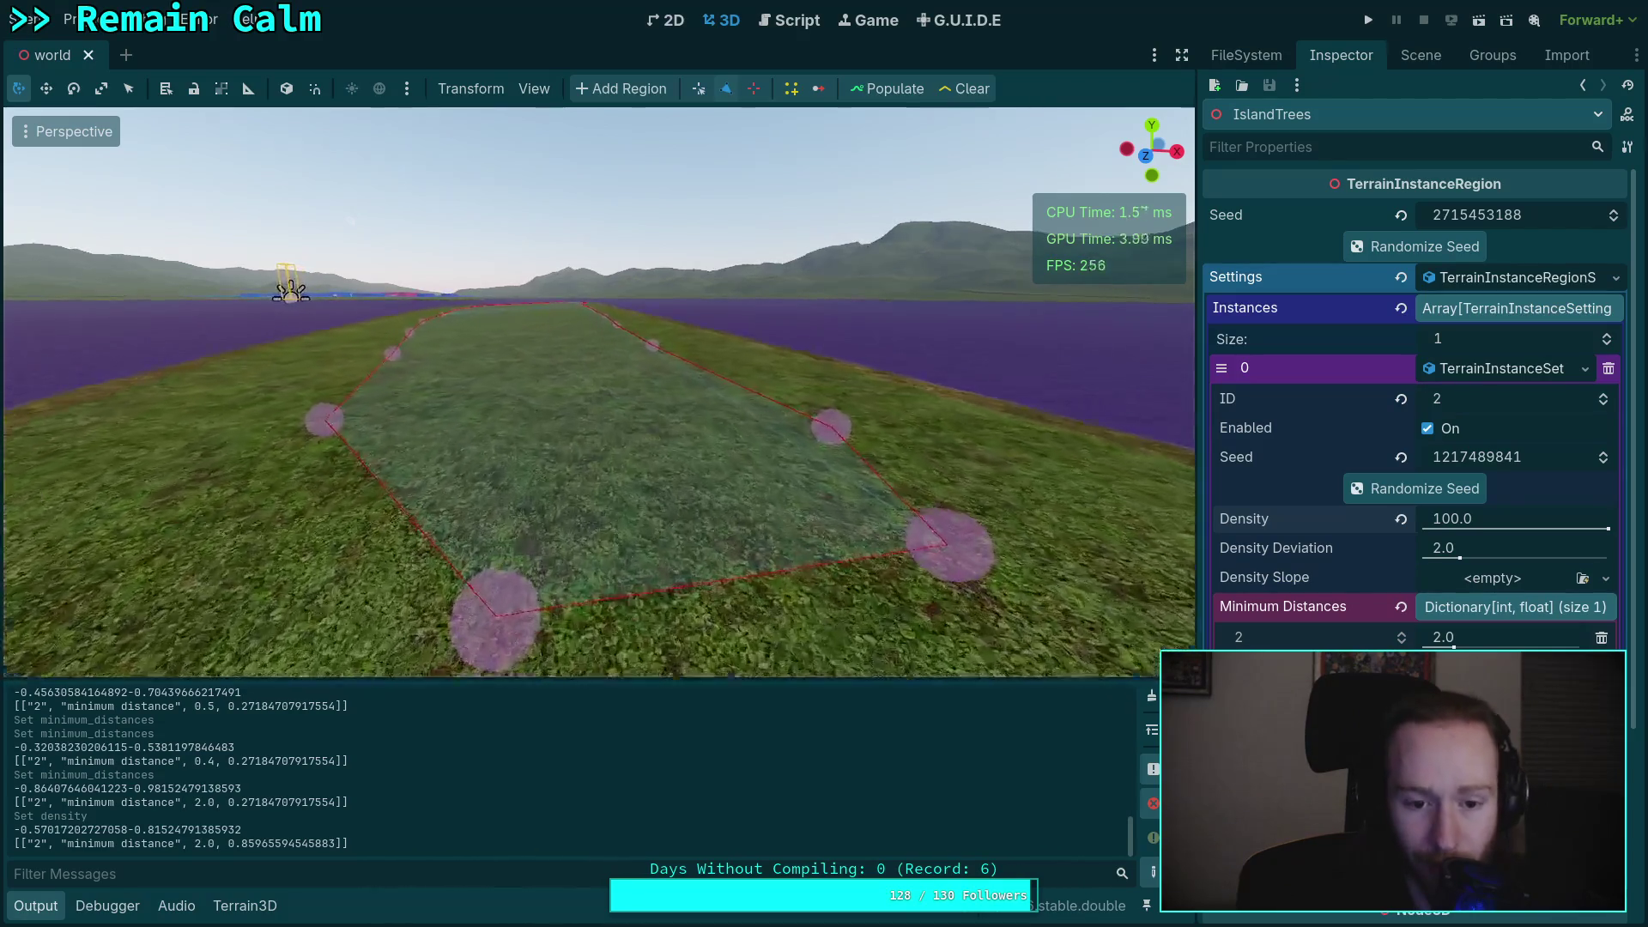
pyautogui.press('s')
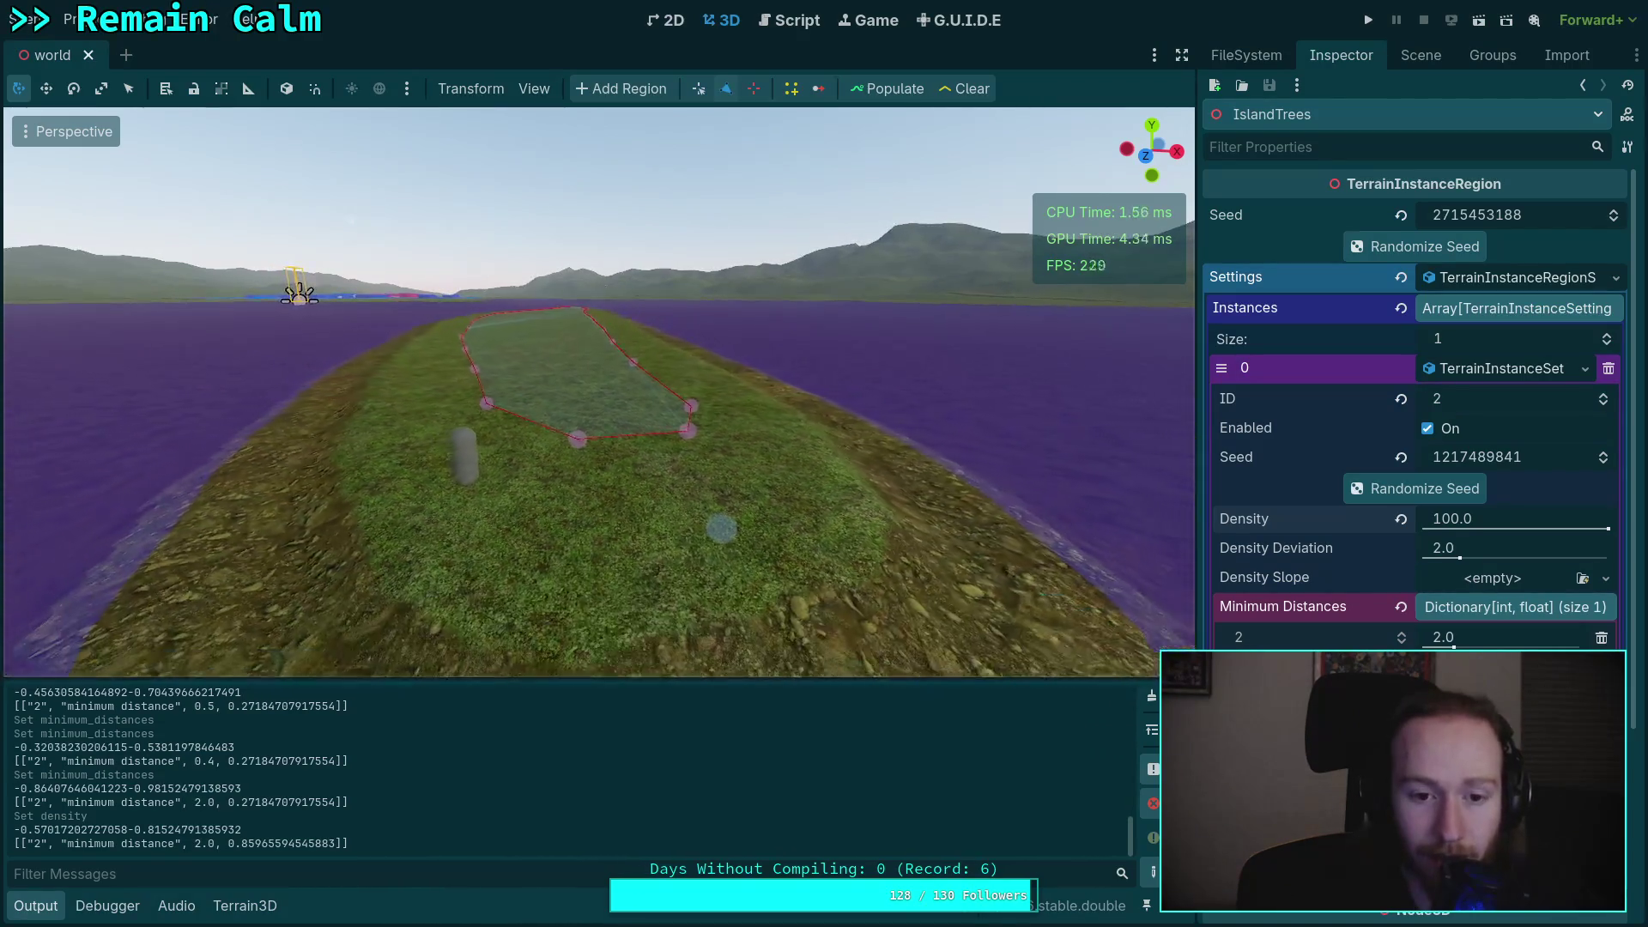
pyautogui.press('w')
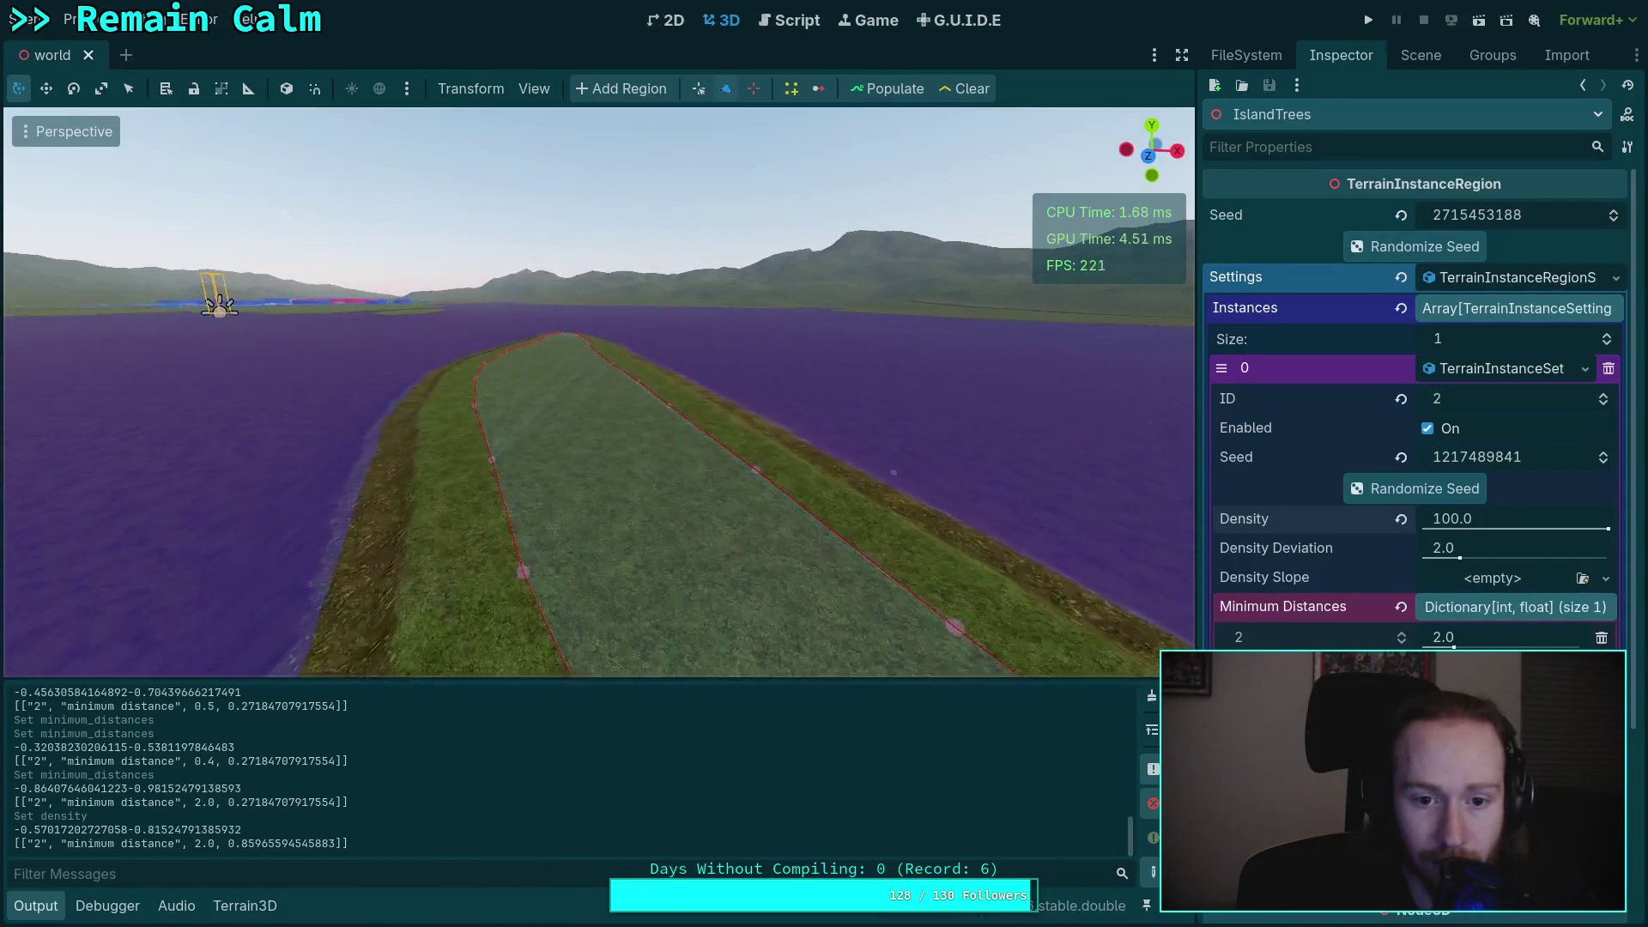
pyautogui.press('d')
pyautogui.press('a')
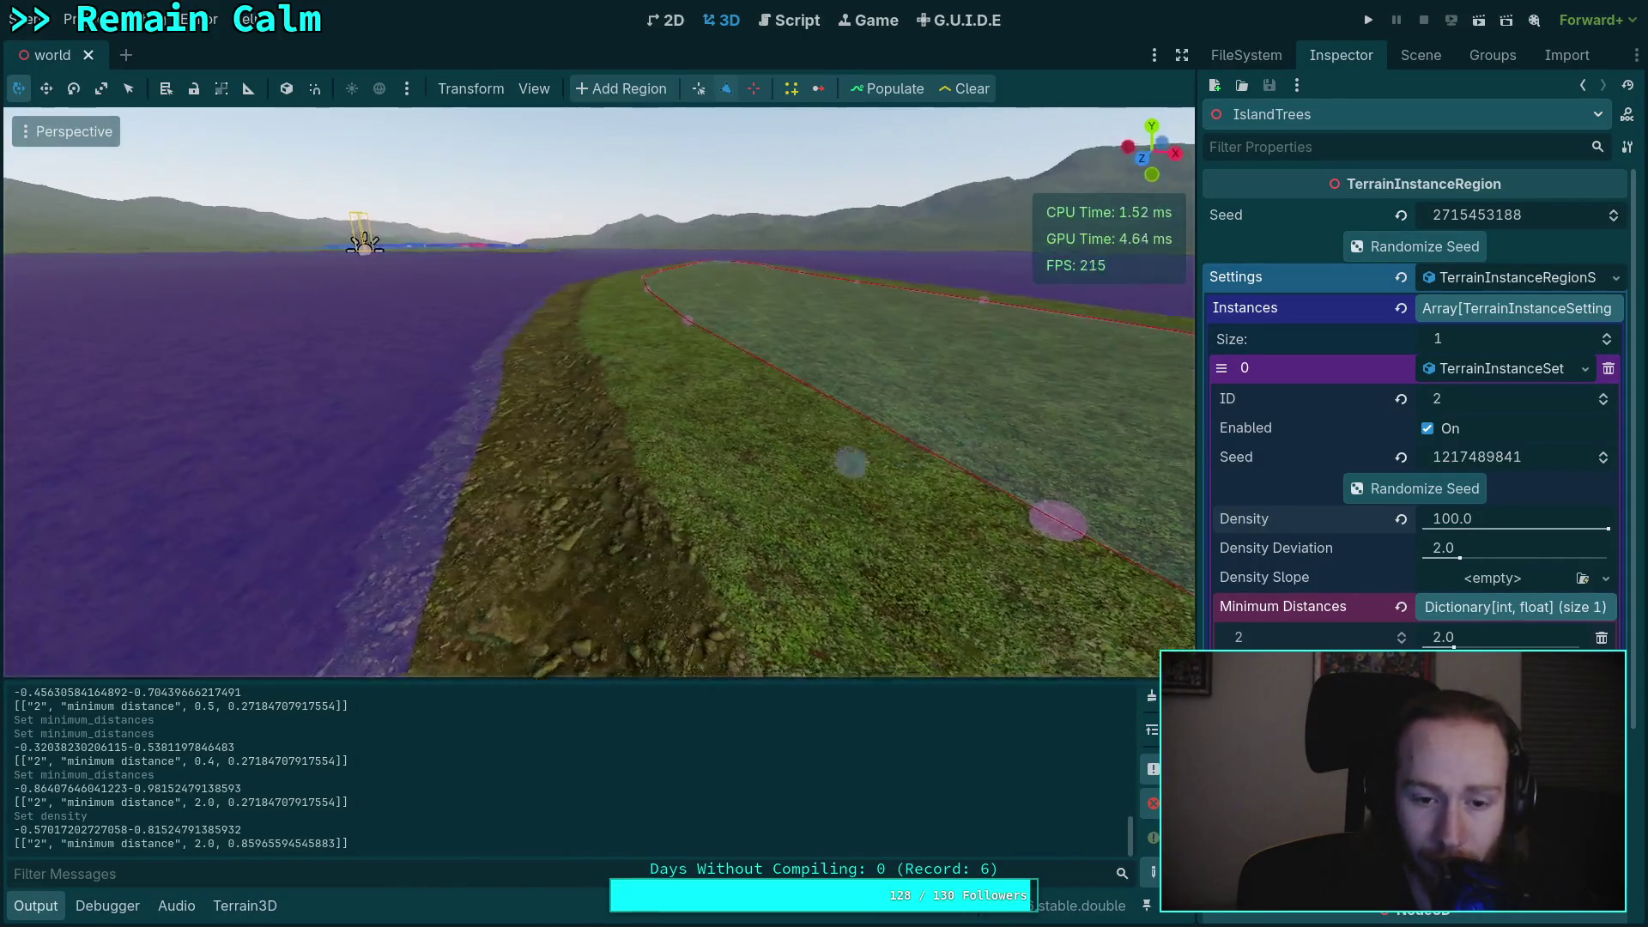
pyautogui.press('s')
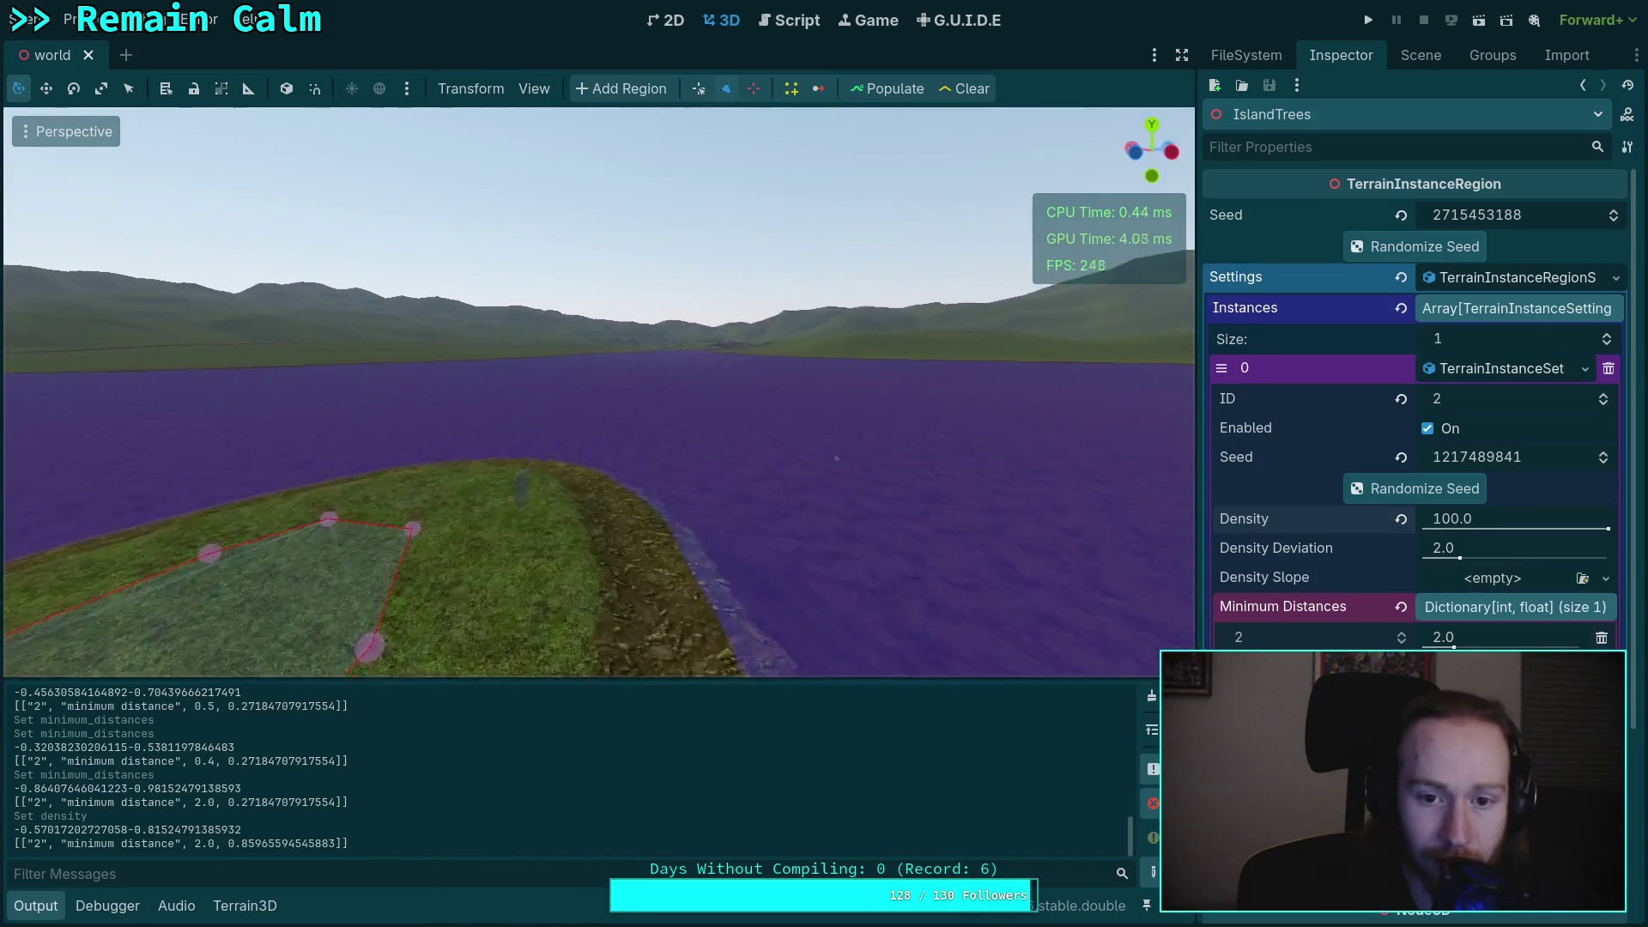
pyautogui.press('s')
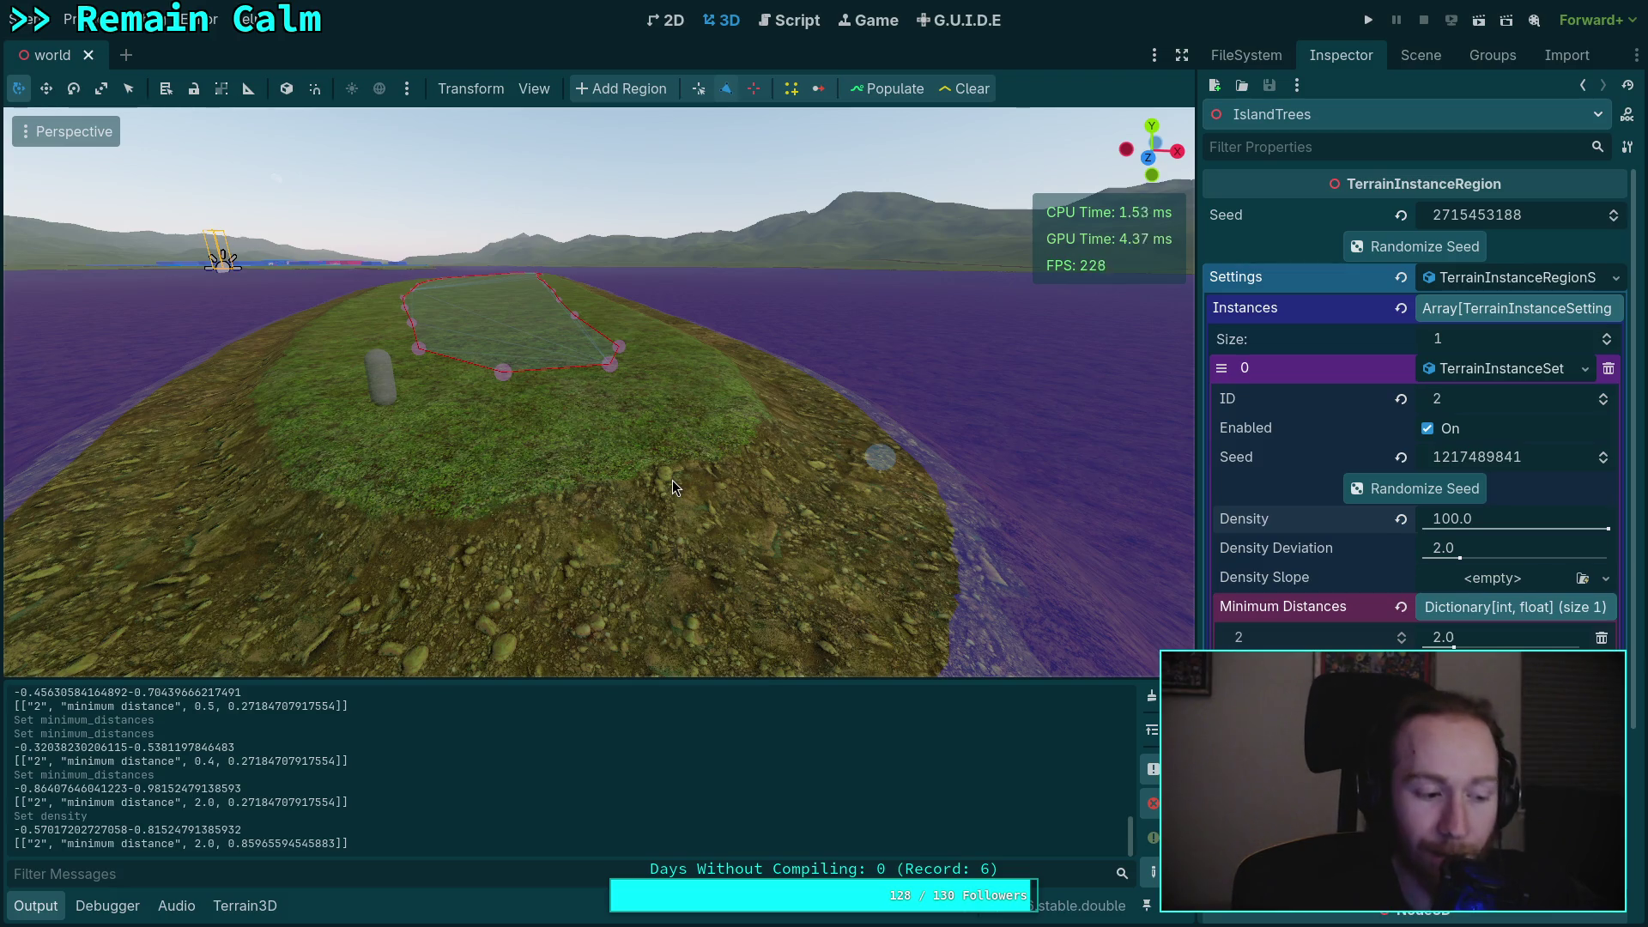
pyautogui.press('w')
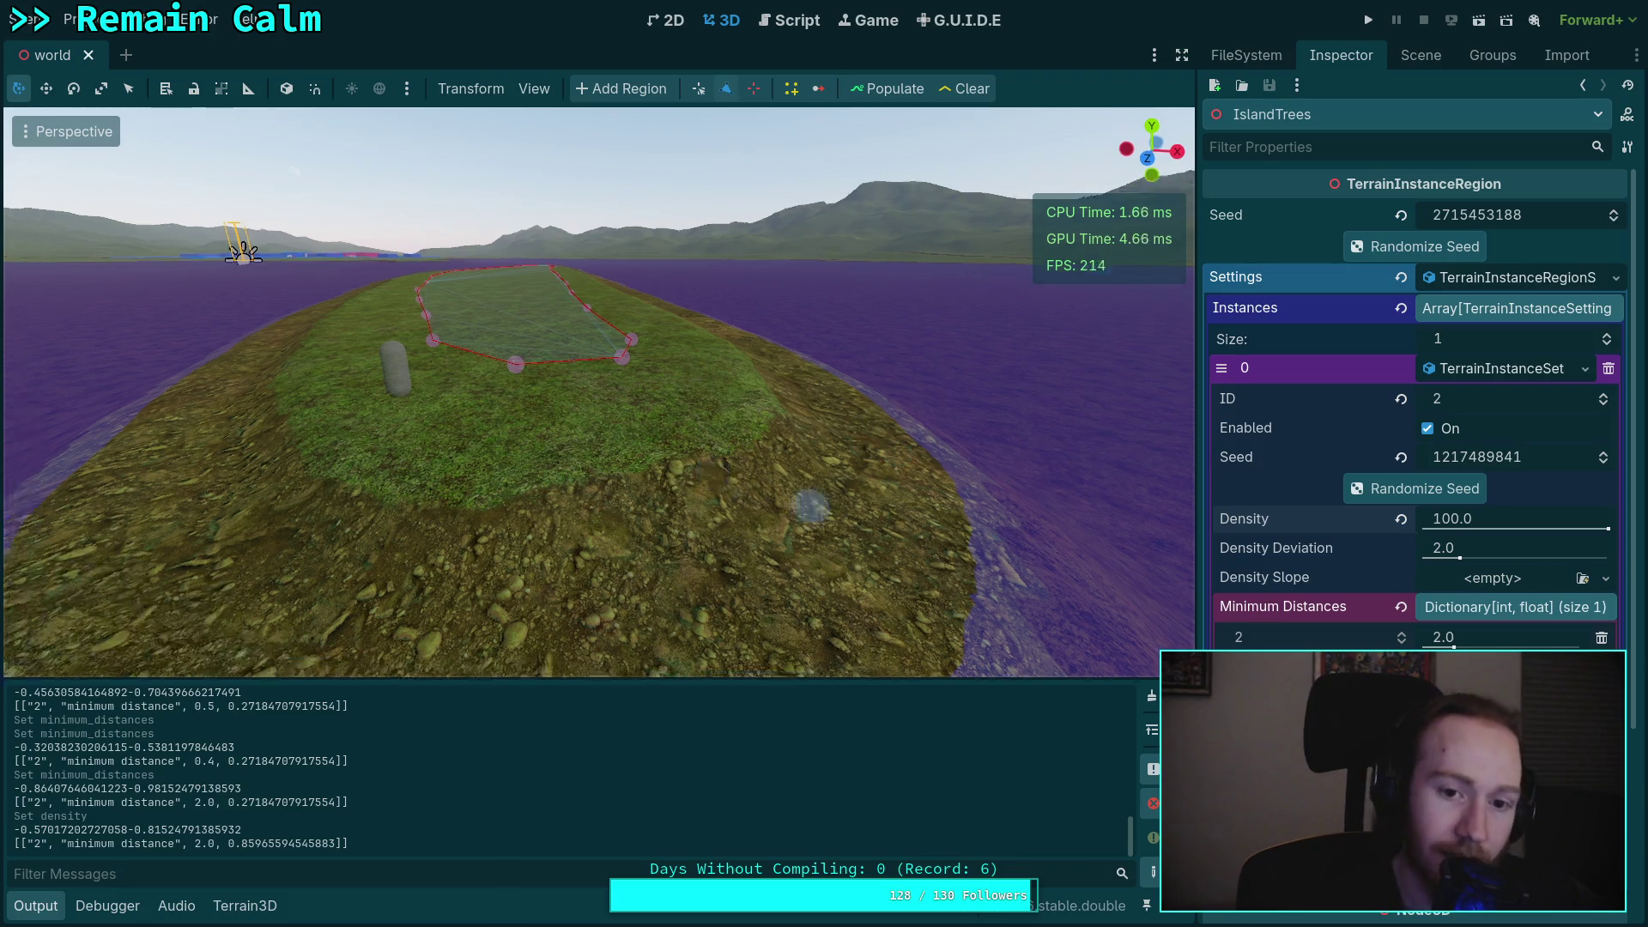
pyautogui.press('s')
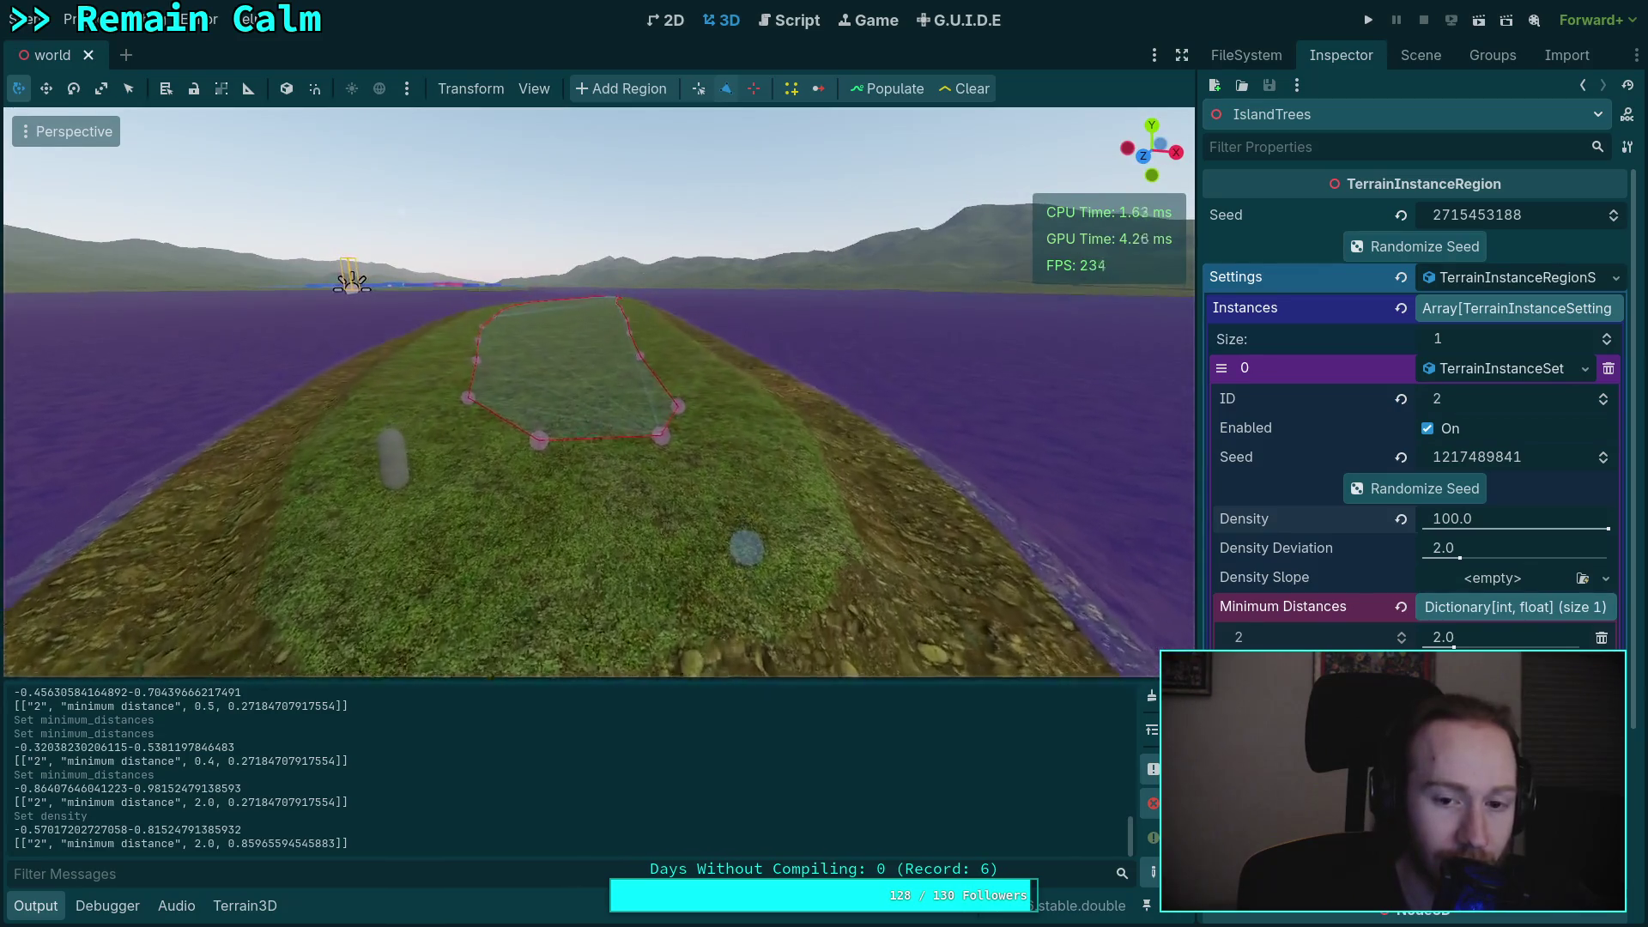